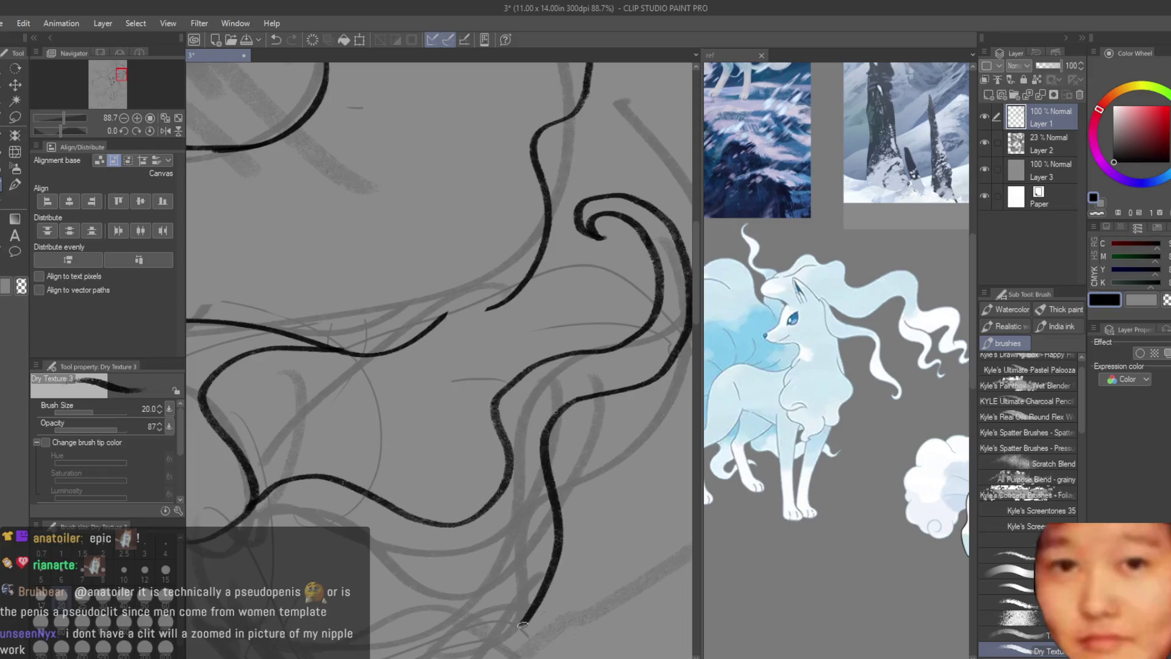
pyautogui.scroll(2, 593, 391)
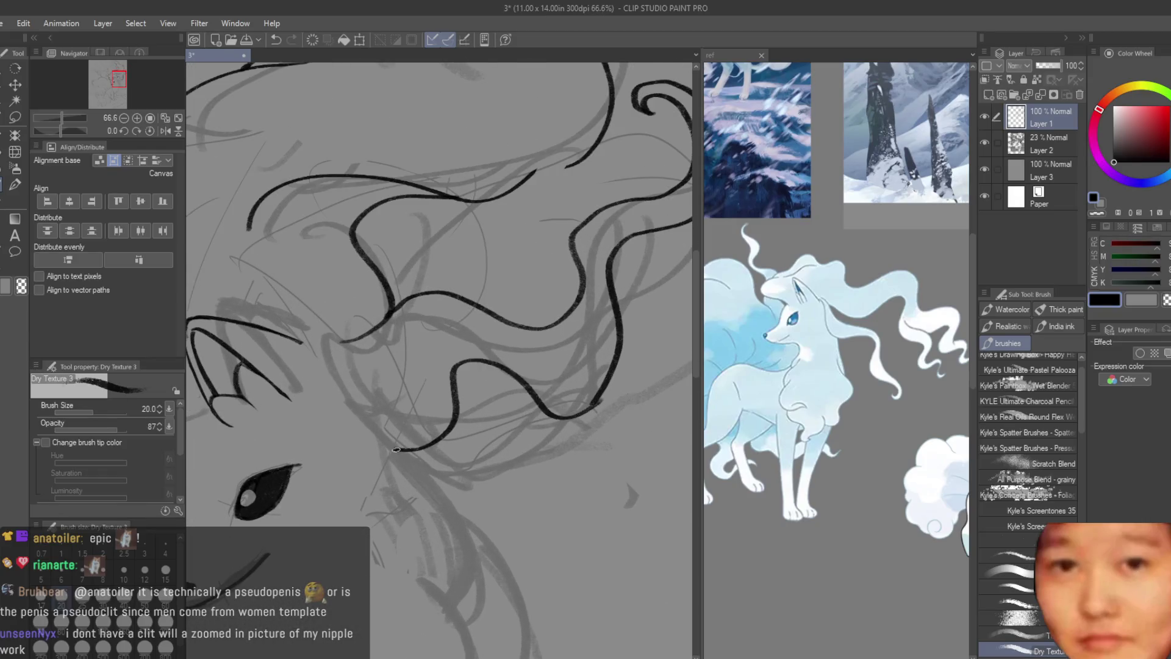
pyautogui.scroll(-3, 395, 449)
pyautogui.scroll(-1, 393, 448)
pyautogui.scroll(2, 458, 367)
pyautogui.scroll(1, 514, 282)
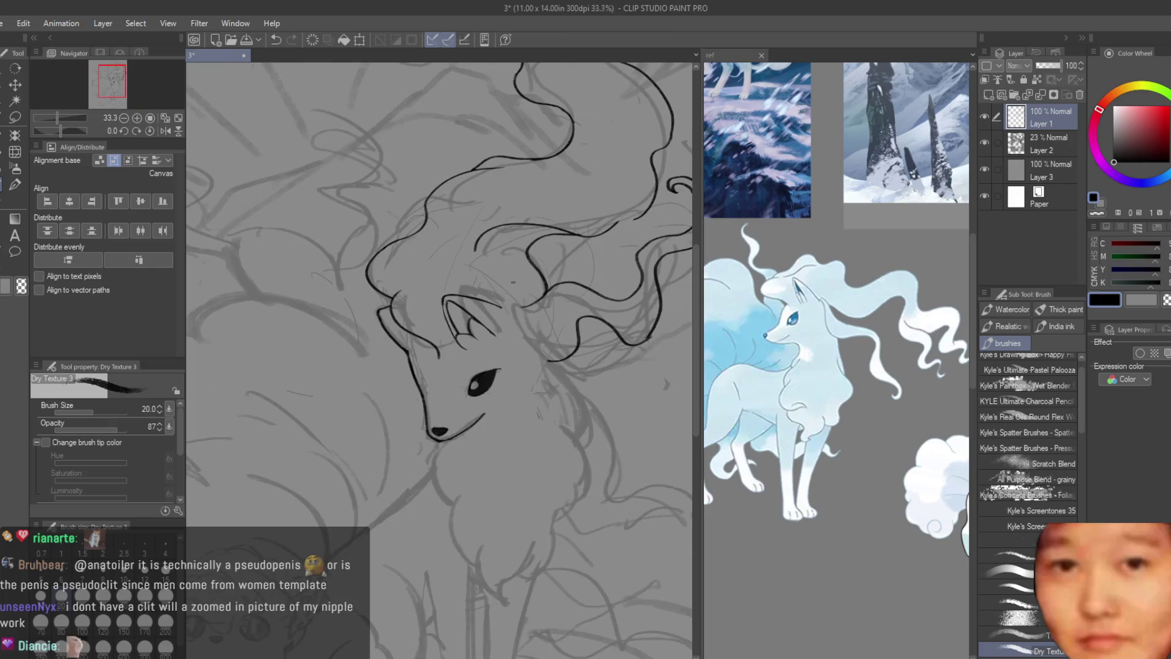
pyautogui.scroll(2, 513, 282)
# - Ink a long mane strand from the ear to the cheek and curl its end downward
pyautogui.moveTo(568, 406)
pyautogui.mouseDown()
pyautogui.moveTo(472, 314)
pyautogui.moveTo(579, 405)
pyautogui.mouseUp()
pyautogui.hotkey('ctrl', 'z')
pyautogui.moveTo(459, 294); pyautogui.dragTo(600, 409)
pyautogui.scroll(-2, 459, 346)
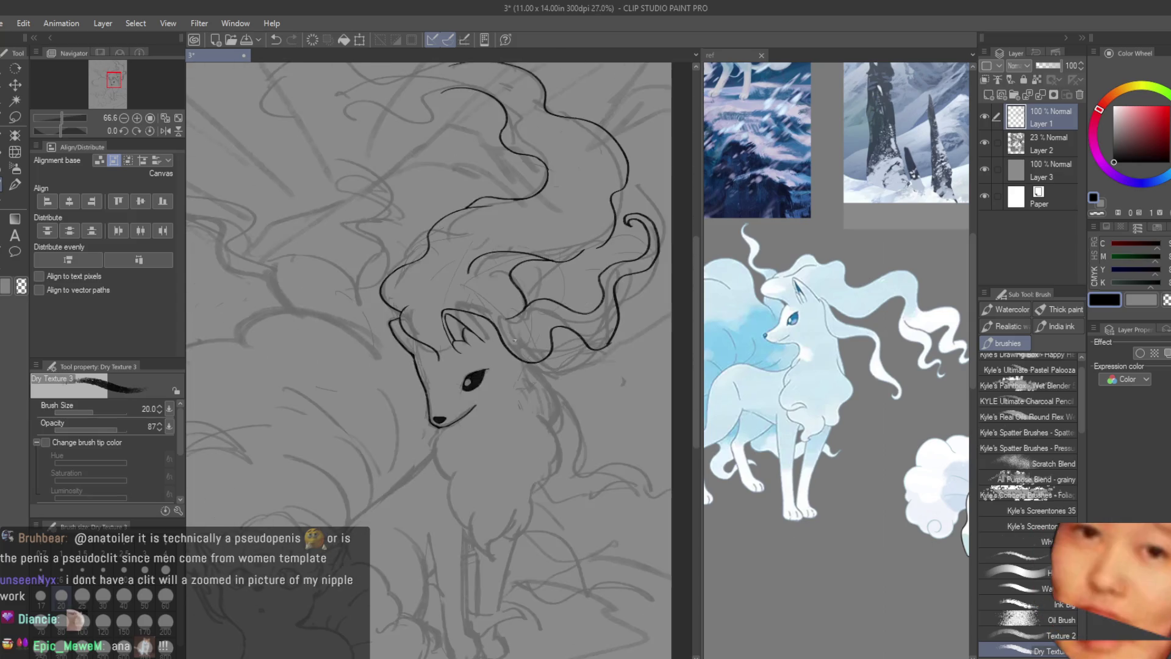
pyautogui.scroll(-2, 459, 346)
pyautogui.scroll(2, 574, 363)
pyautogui.scroll(1, 574, 364)
pyautogui.scroll(2, 574, 364)
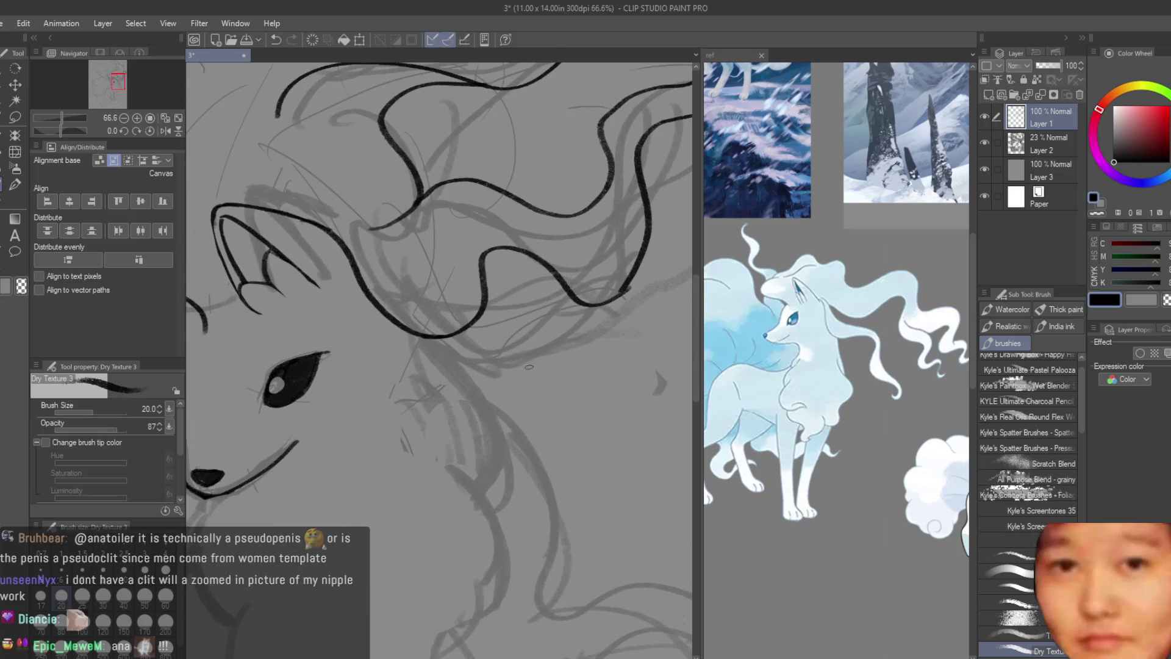
pyautogui.scroll(2, 399, 338)
pyautogui.moveTo(491, 361)
pyautogui.mouseDown()
pyautogui.moveTo(652, 409)
pyautogui.moveTo(476, 334)
pyautogui.moveTo(395, 325)
pyautogui.mouseUp()
# - Redraw the strand sweeping down from the head, undoing the attempts, then move to erasing
pyautogui.hotkey('ctrl', 'z')
pyautogui.moveTo(377, 251)
pyautogui.mouseDown()
pyautogui.moveTo(491, 339)
pyautogui.moveTo(545, 341)
pyautogui.moveTo(608, 412)
pyautogui.moveTo(655, 425)
pyautogui.mouseUp()
pyautogui.hotkey('ctrl', 'z')
pyautogui.hotkey('ctrl', 'z')
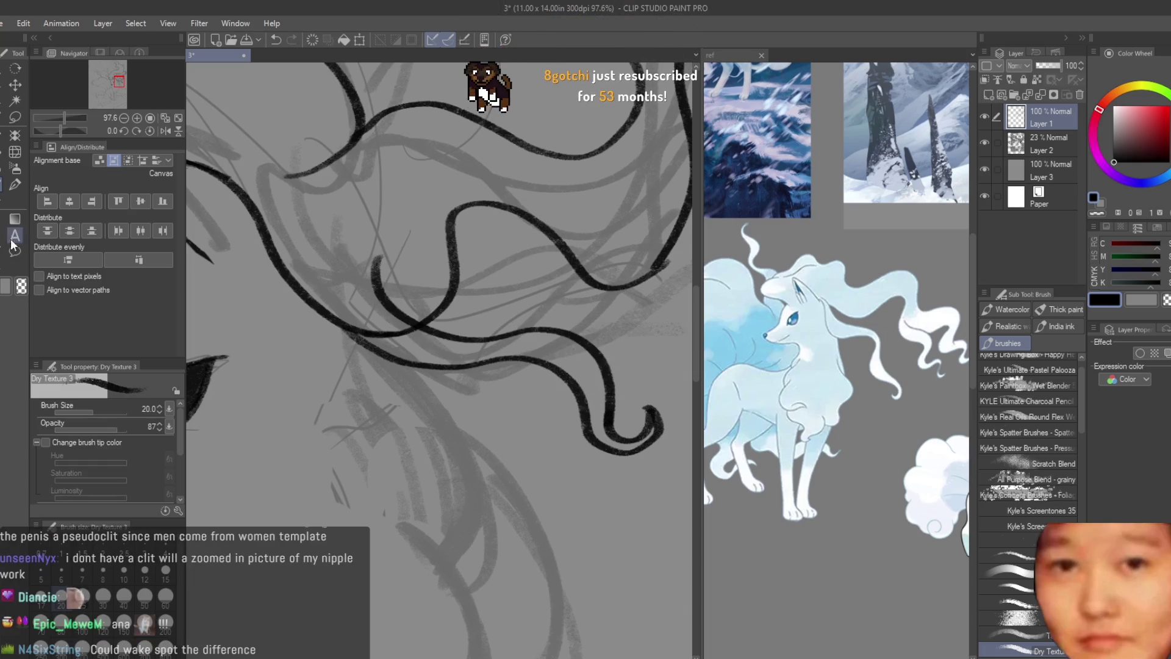
pyautogui.click(16, 244)
pyautogui.scroll(2, 389, 317)
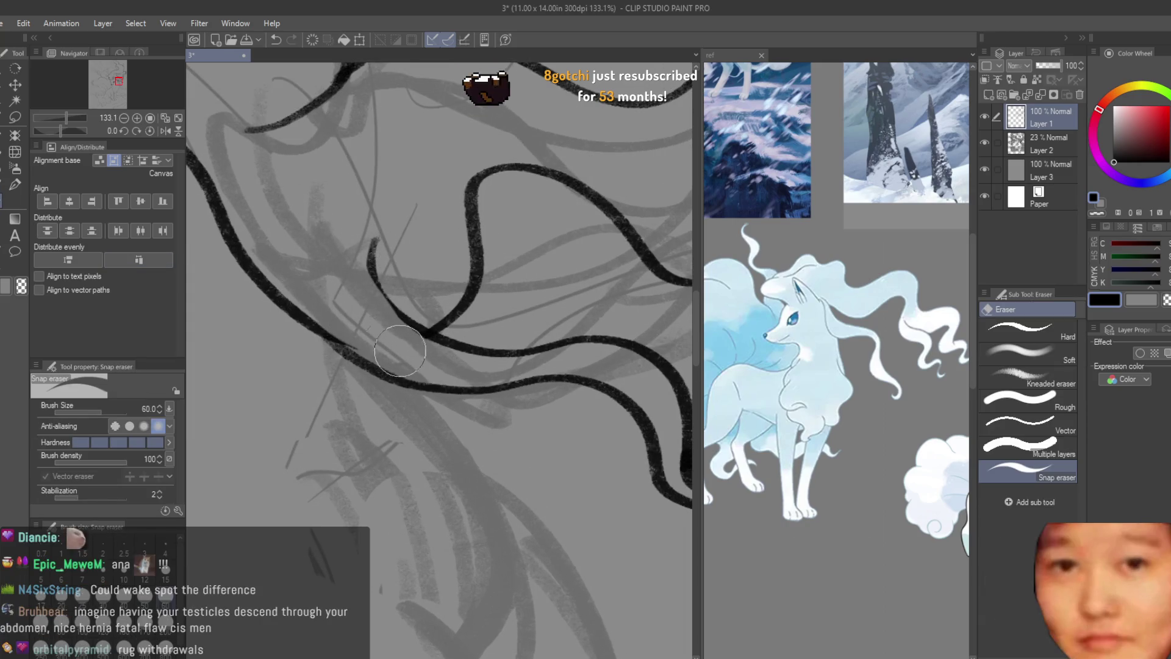
pyautogui.scroll(-2, 389, 344)
pyautogui.scroll(-4, 457, 348)
pyautogui.scroll(-3, 619, 357)
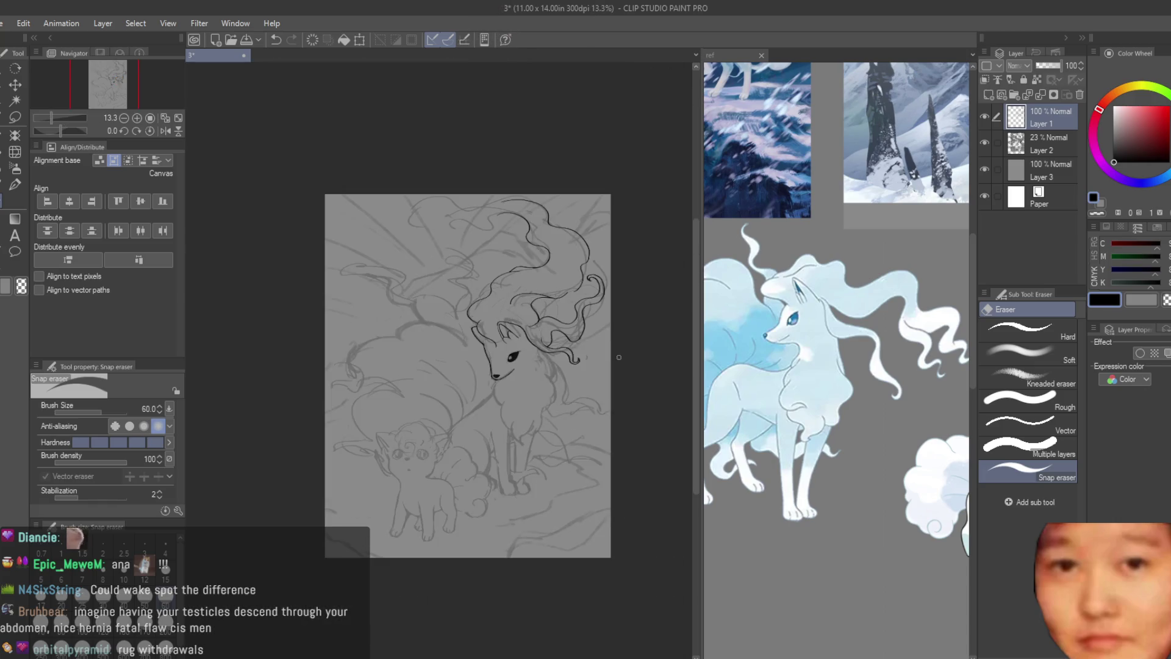
# - Mirror the canvas and hide the grey sketch layer to judge the mane lineart alone, then restore both
pyautogui.press('h')
pyautogui.press('h')
pyautogui.scroll(3, 486, 342)
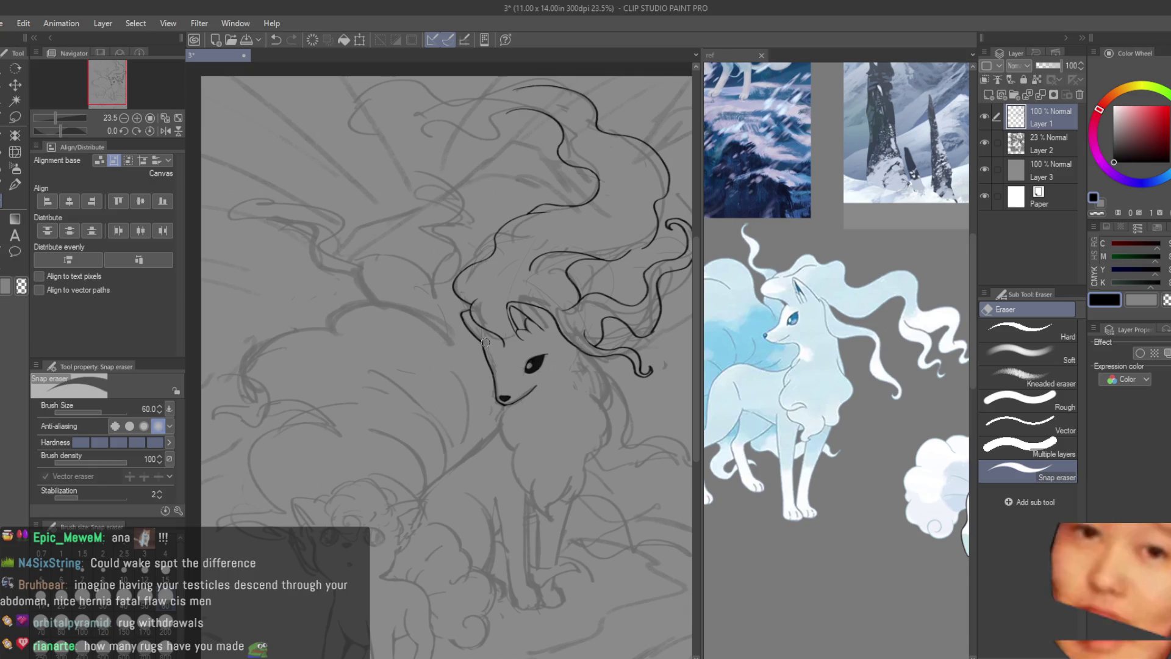
pyautogui.scroll(-2, 496, 341)
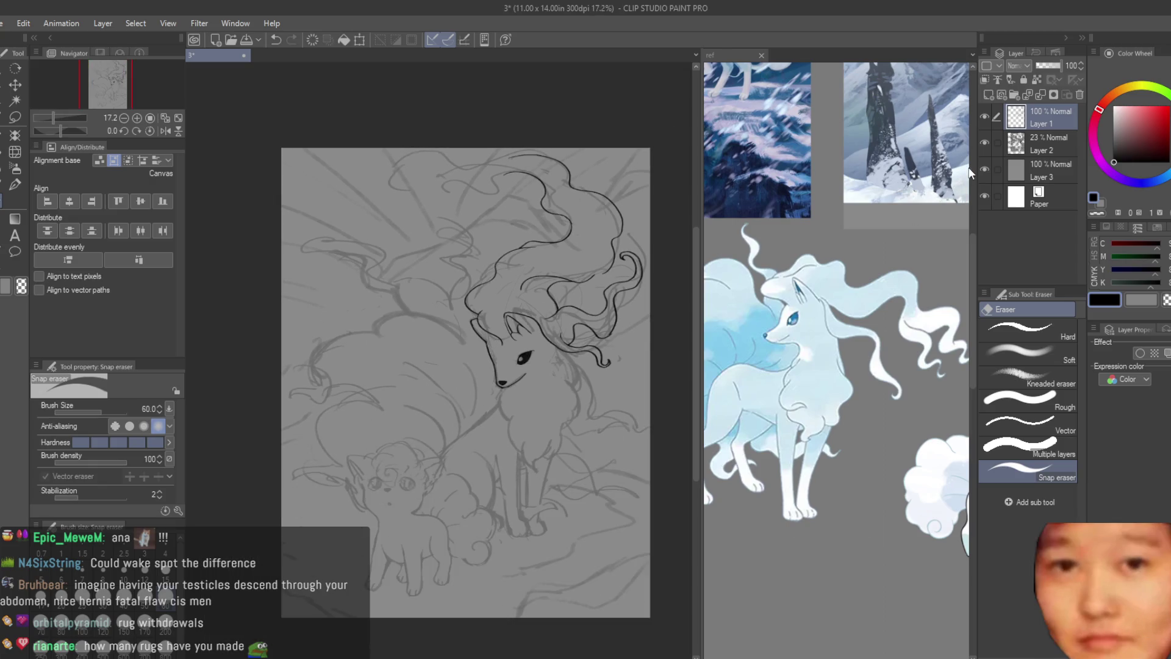
pyautogui.click(985, 142)
pyautogui.press('h')
pyautogui.press('h')
pyautogui.click(985, 143)
pyautogui.scroll(1, 633, 349)
pyautogui.scroll(2, 633, 349)
pyautogui.scroll(-2, 633, 349)
pyautogui.scroll(-2, 636, 353)
pyautogui.scroll(-2, 640, 356)
pyautogui.scroll(2, 641, 358)
pyautogui.scroll(3, 642, 358)
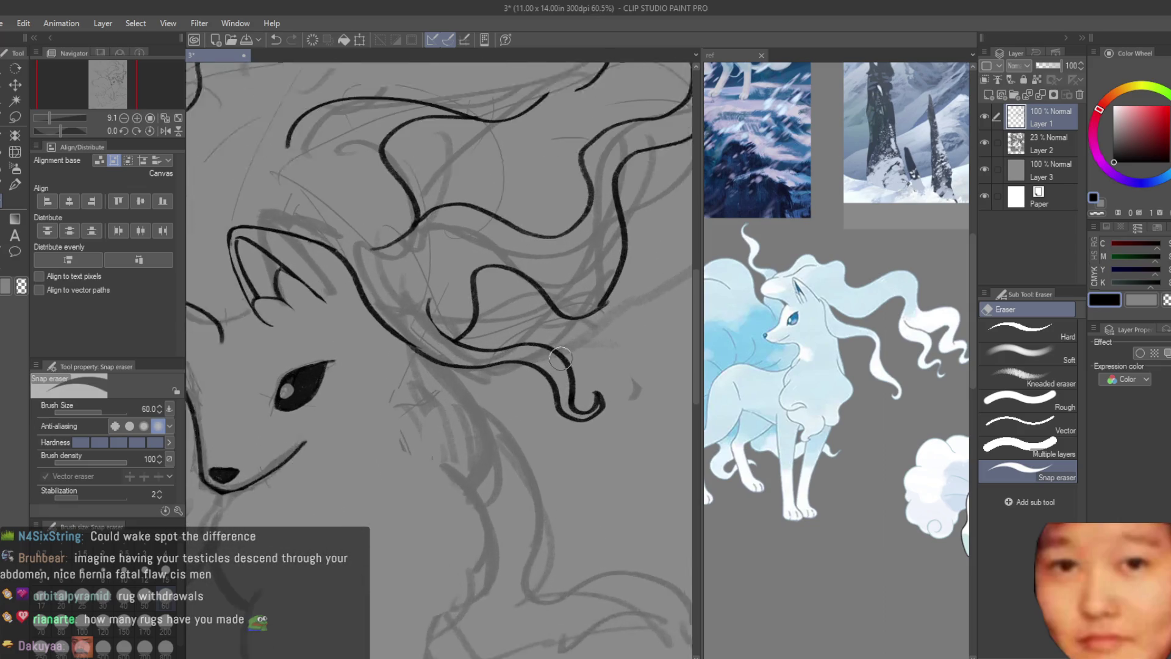
pyautogui.scroll(1, 490, 373)
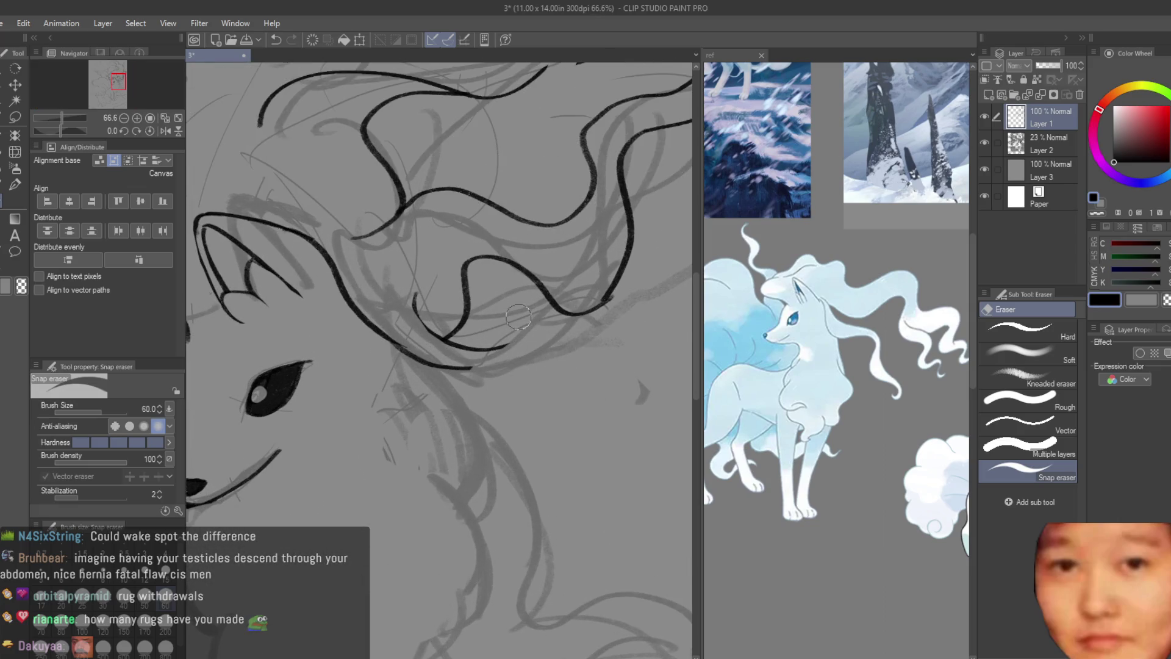
pyautogui.scroll(2, 520, 329)
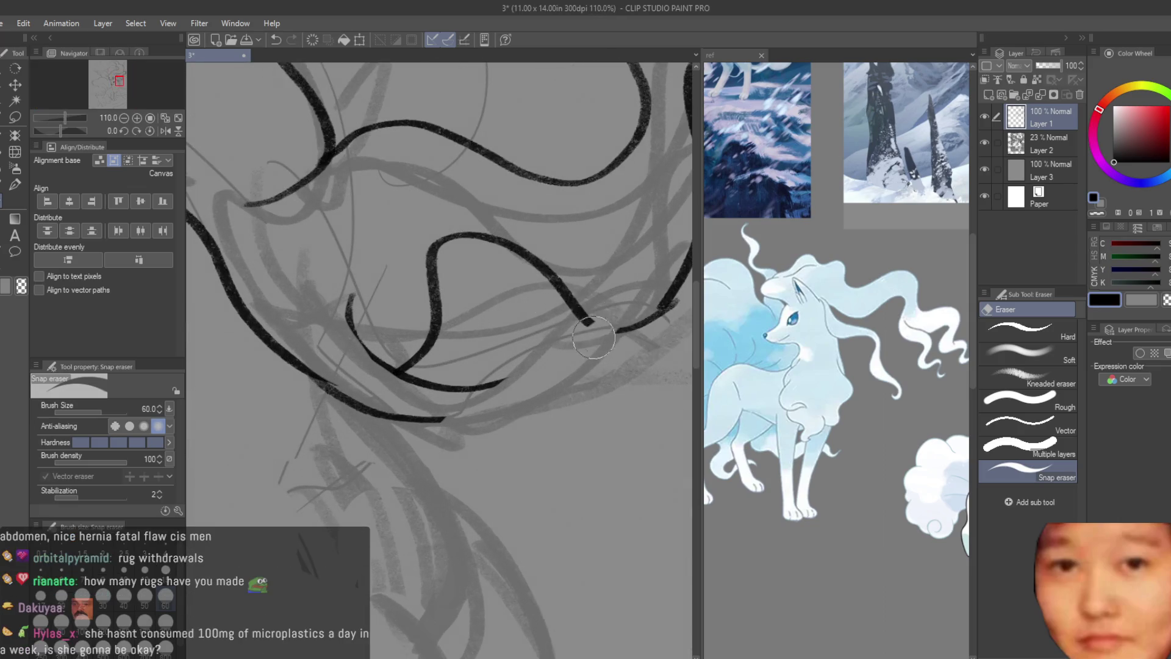
pyautogui.click(15, 183)
pyautogui.scroll(1, 432, 466)
pyautogui.scroll(1, 432, 465)
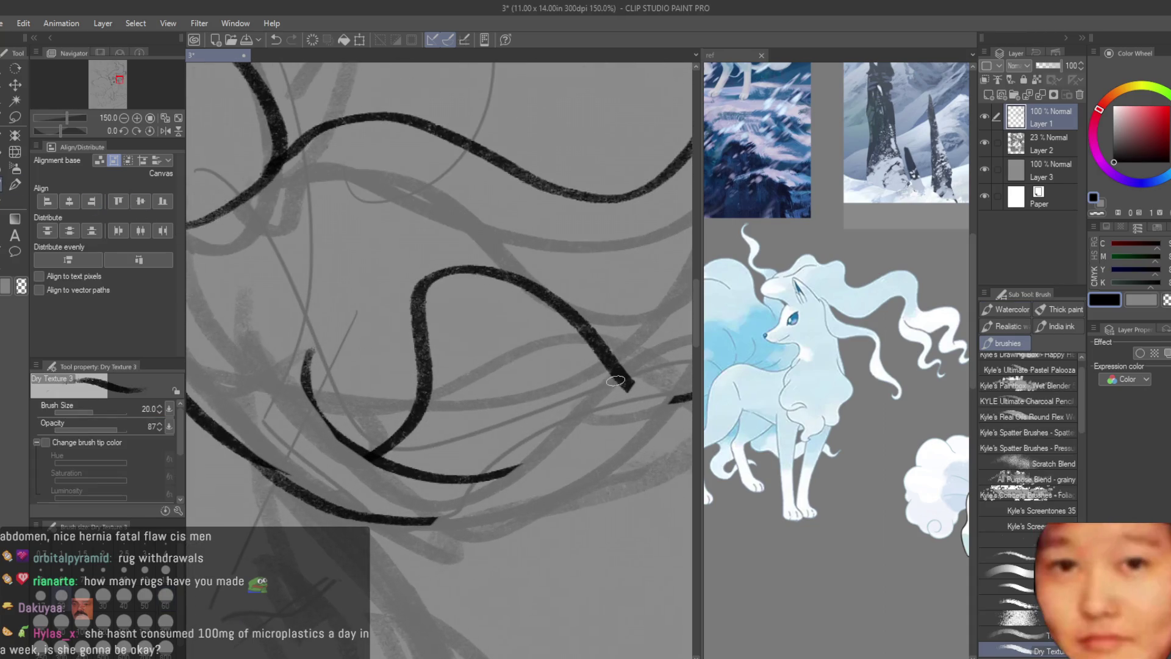
# - Close the mane loop with two strokes and thin its bottom edge with the eraser
pyautogui.moveTo(615, 384); pyautogui.dragTo(519, 467)
pyautogui.scroll(-2, 554, 455)
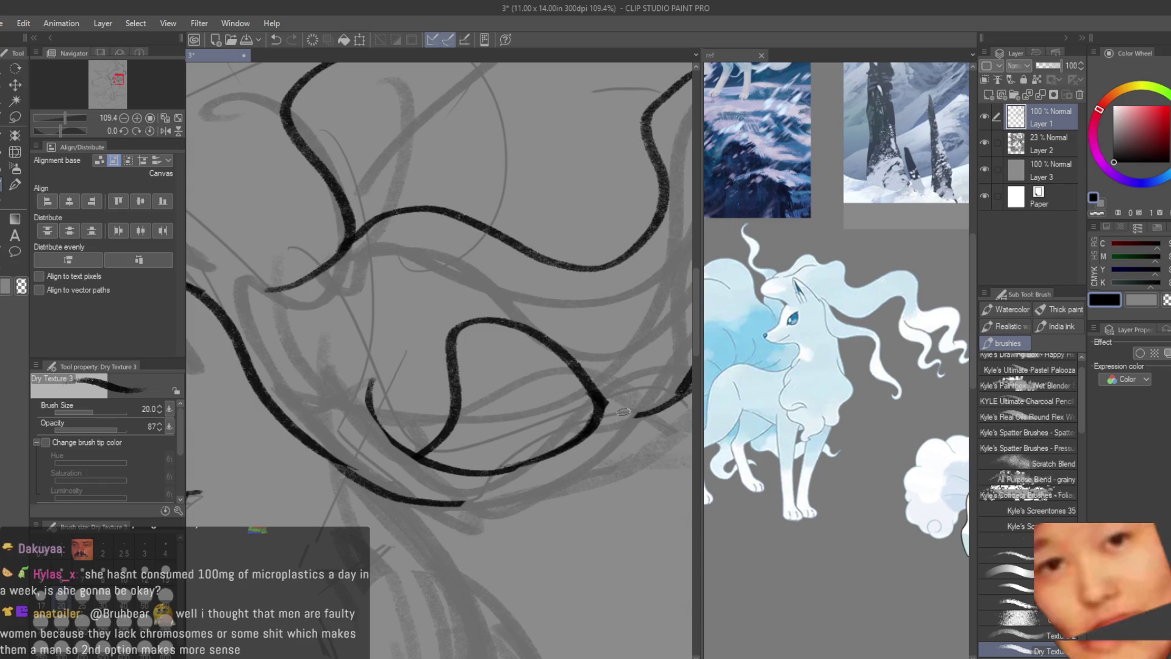
pyautogui.moveTo(623, 413); pyautogui.dragTo(417, 499)
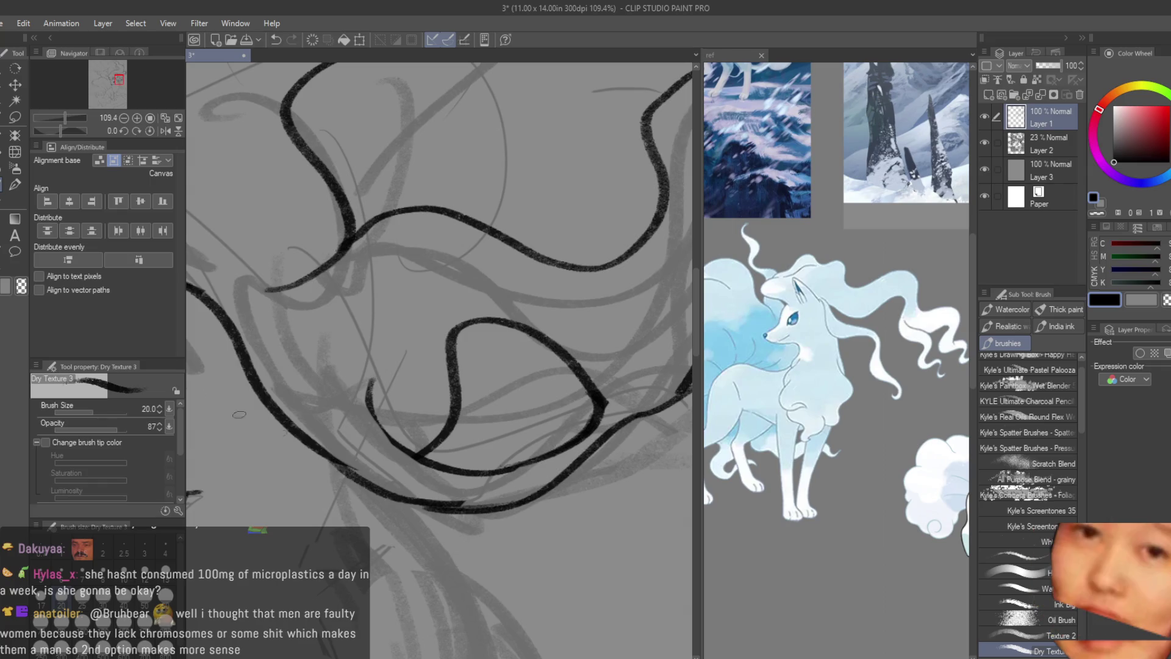
pyautogui.press('e')
pyautogui.moveTo(509, 490); pyautogui.dragTo(371, 480)
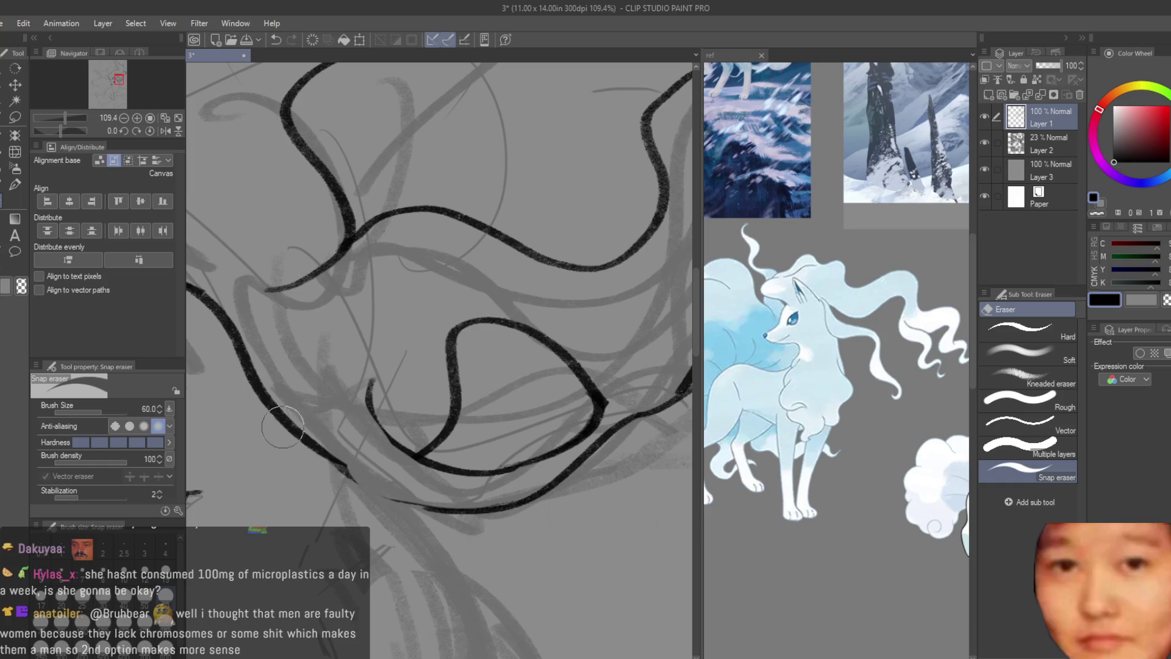
pyautogui.press('b')
pyautogui.scroll(2, 418, 482)
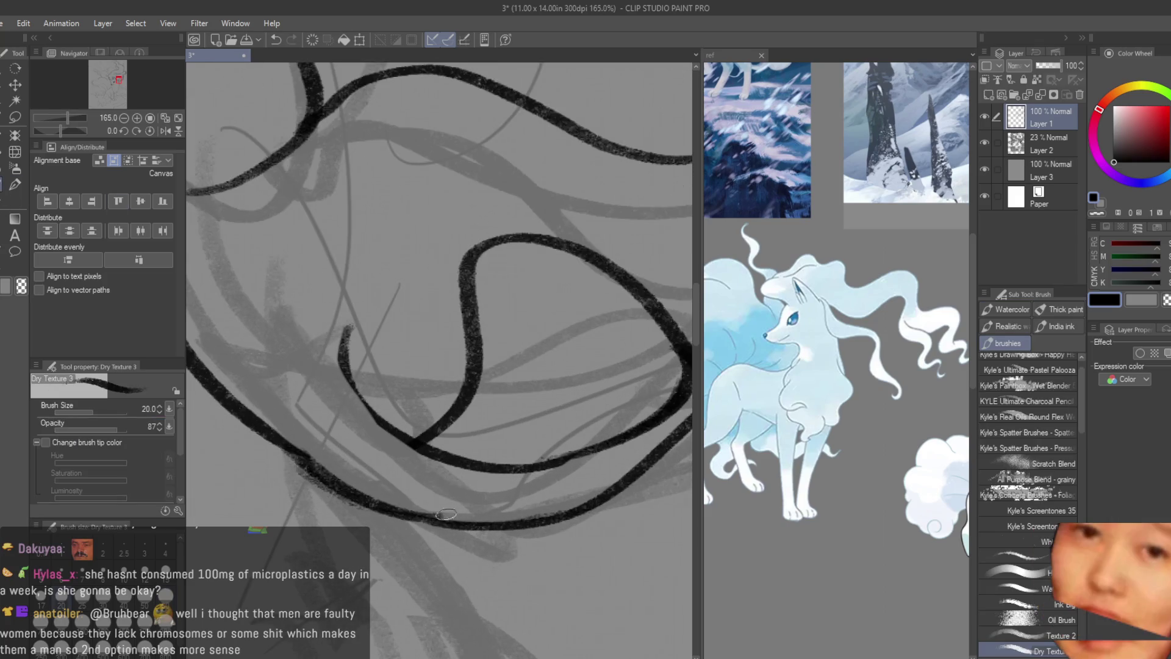
pyautogui.scroll(-2, 539, 514)
# - Trim a mane stroke, revert the erase, and extend the black stroke down to the right
pyautogui.press('e')
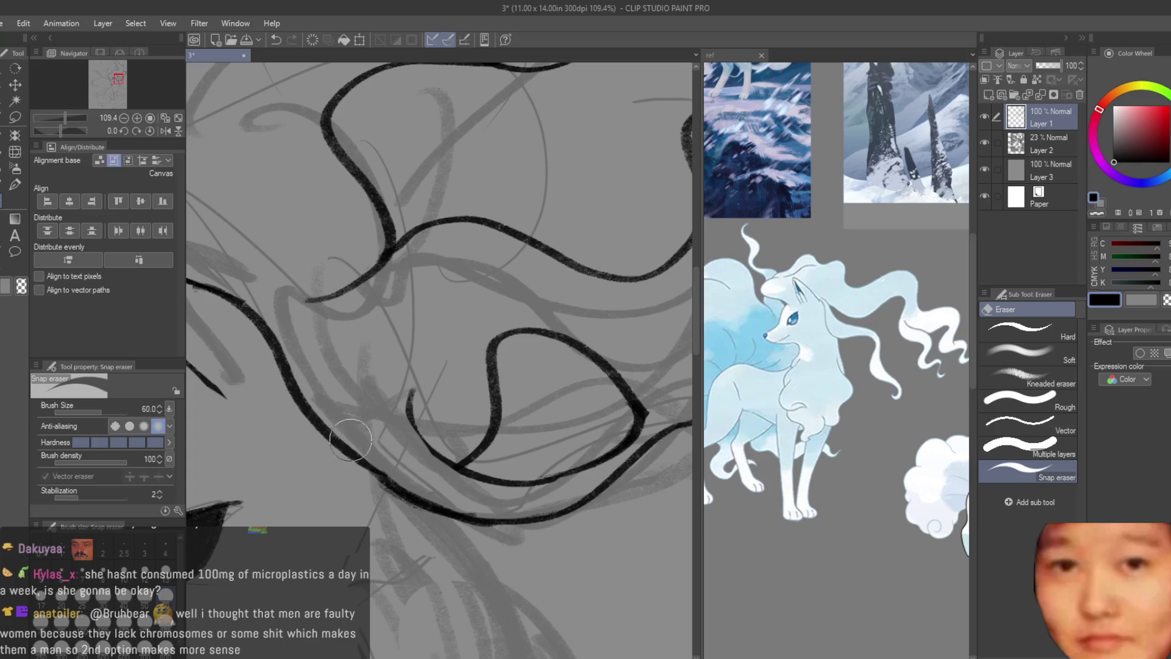
pyautogui.moveTo(330, 401); pyautogui.dragTo(486, 490)
pyautogui.hotkey('ctrl', 'z')
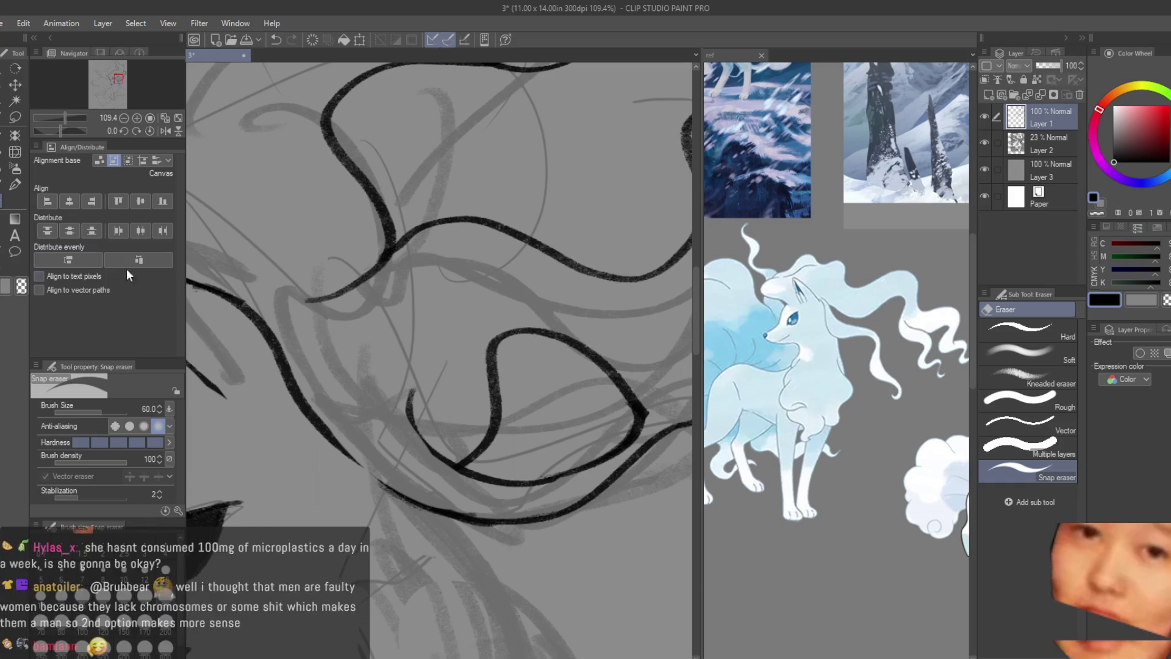
pyautogui.press('b')
pyautogui.moveTo(327, 438); pyautogui.dragTo(368, 475)
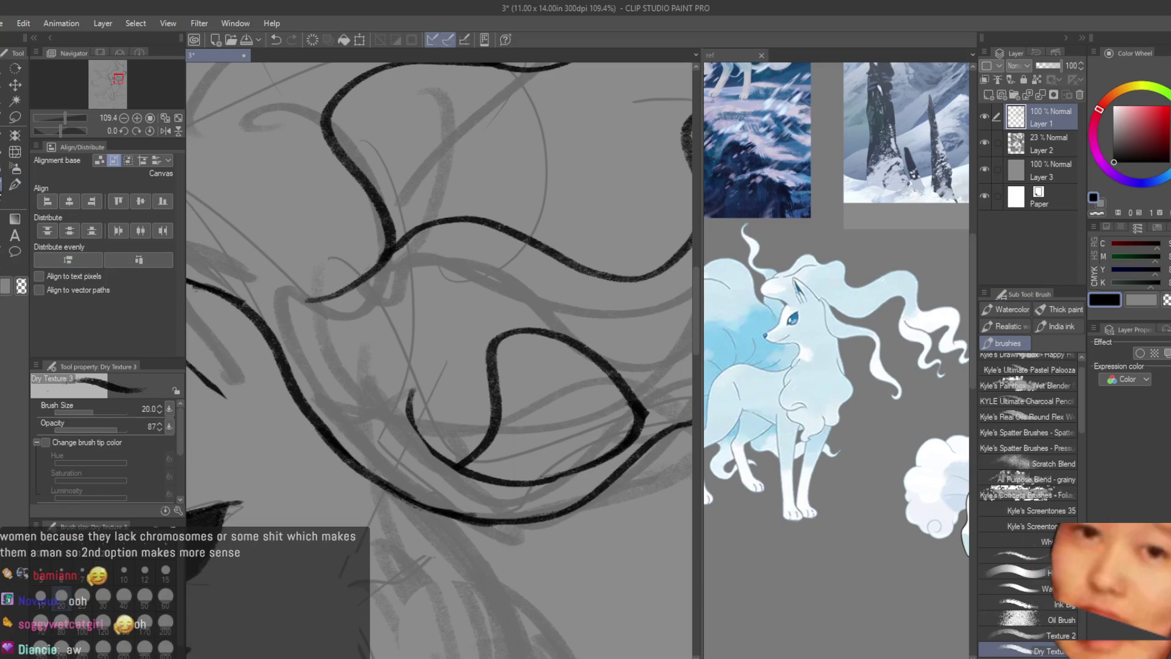
pyautogui.press('e')
pyautogui.scroll(1, 649, 418)
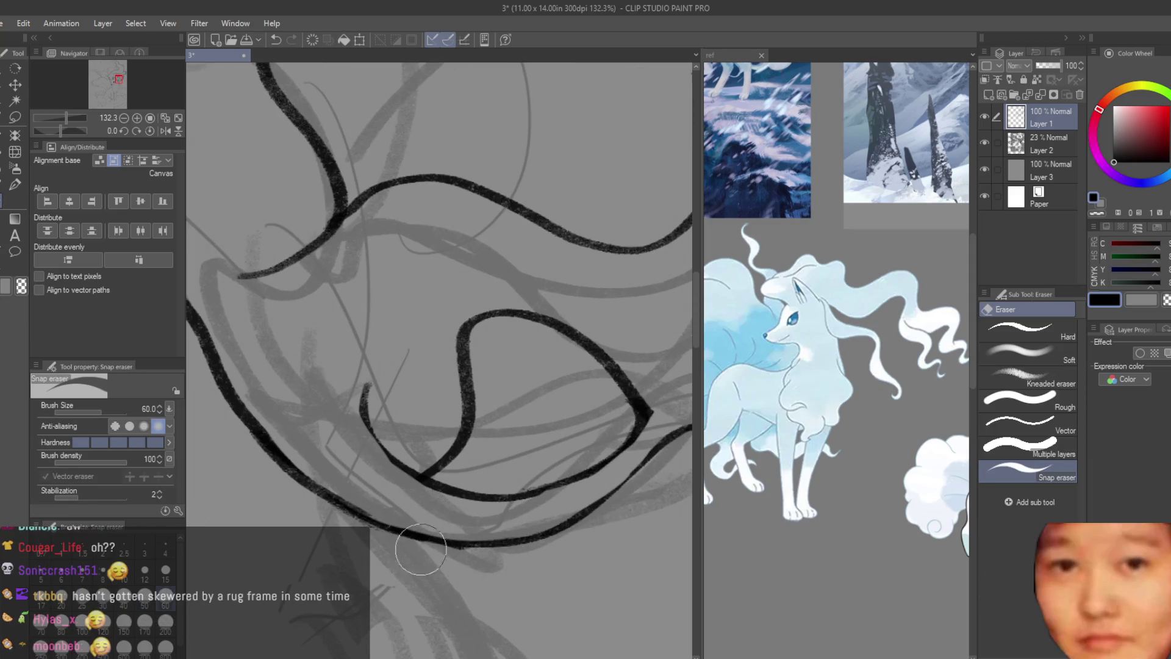
pyautogui.scroll(-3, 504, 430)
pyautogui.scroll(-4, 560, 306)
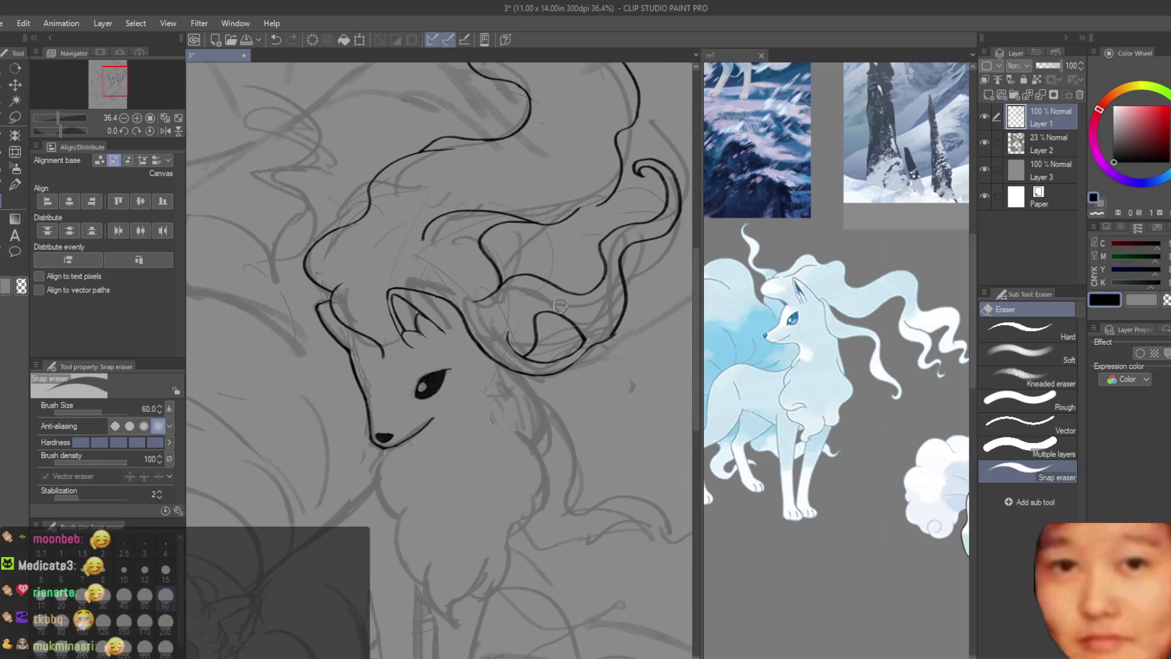
pyautogui.scroll(-2, 632, 323)
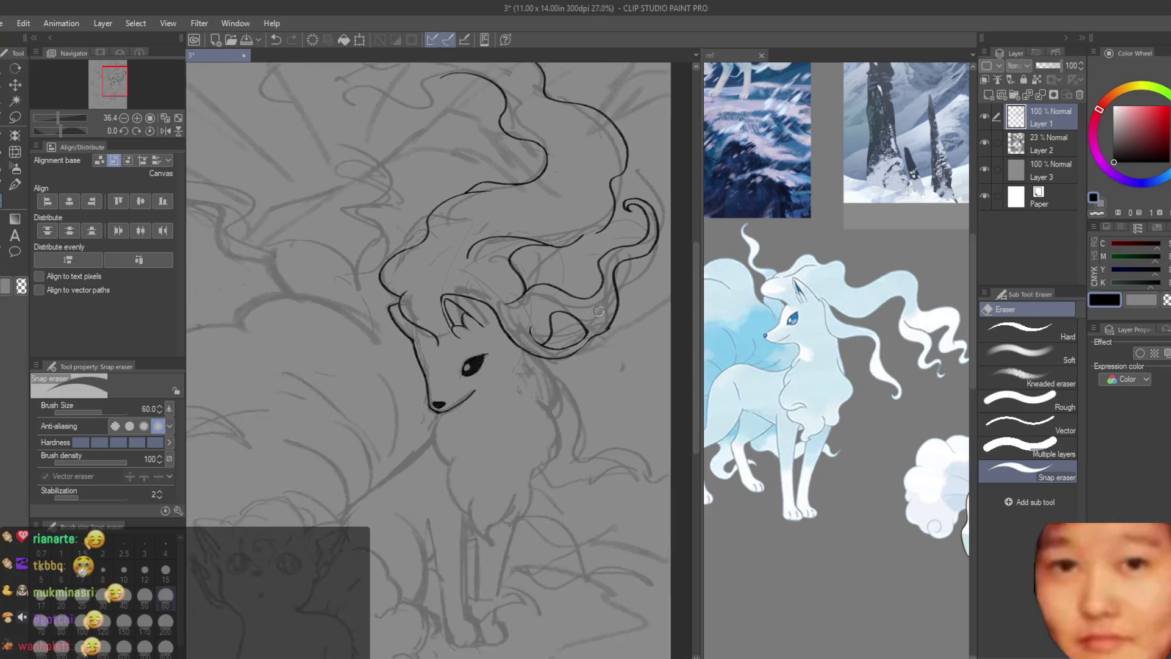
pyautogui.scroll(-2, 641, 321)
pyautogui.scroll(3, 649, 321)
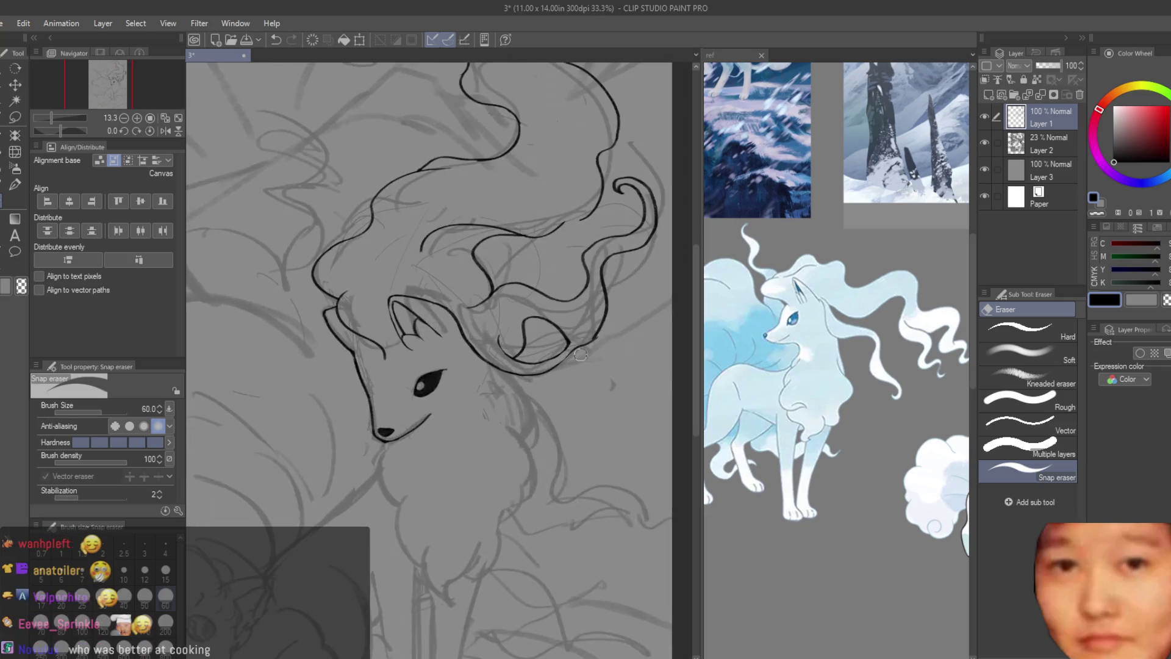
pyautogui.scroll(3, 632, 325)
# - Erase unwanted lines near the mane and trim the end of the black stroke
pyautogui.moveTo(318, 308)
pyautogui.mouseDown()
pyautogui.moveTo(422, 425)
pyautogui.moveTo(513, 444)
pyautogui.moveTo(550, 406)
pyautogui.mouseUp()
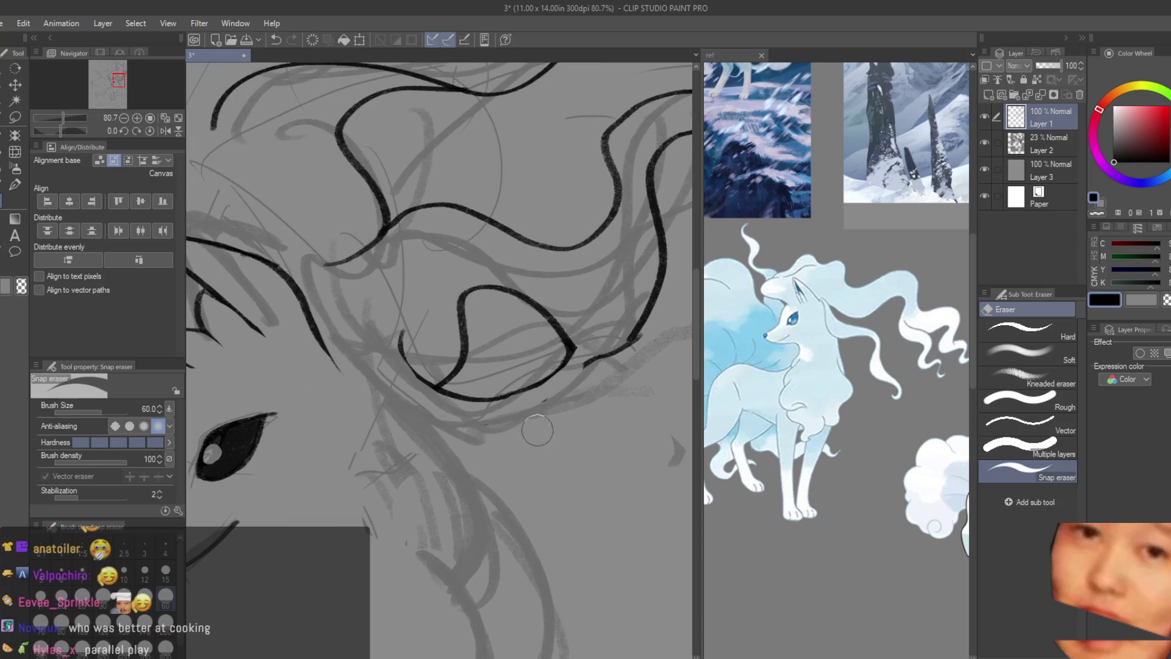
pyautogui.scroll(2, 553, 403)
pyautogui.hotkey('ctrl', 'z')
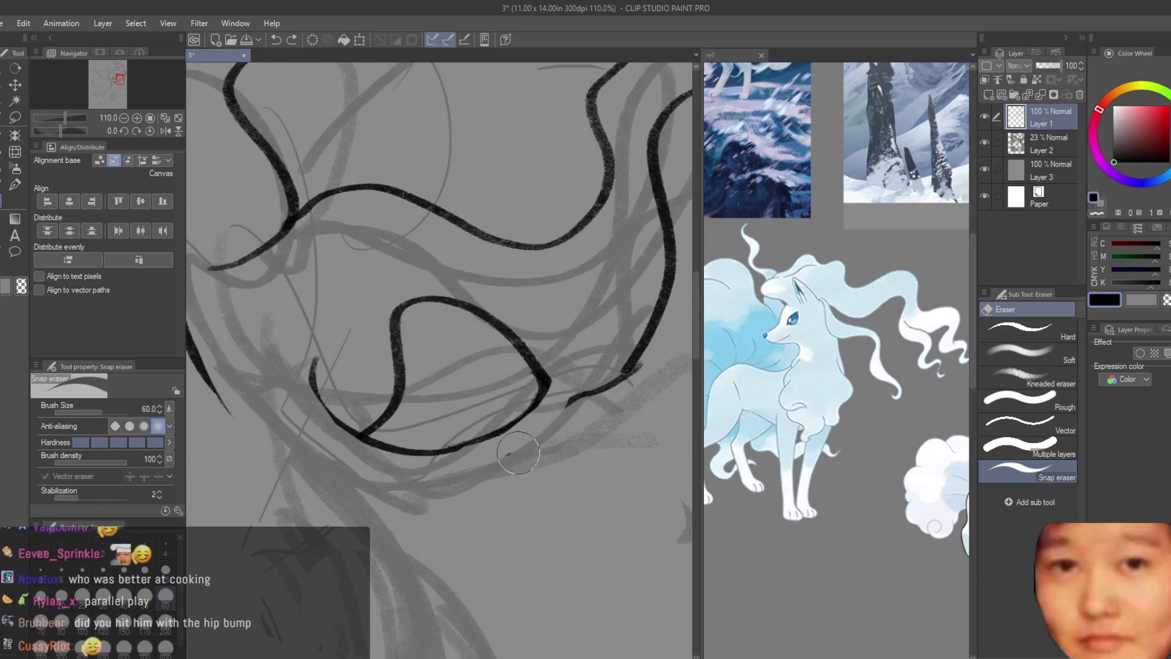
pyautogui.click(557, 393)
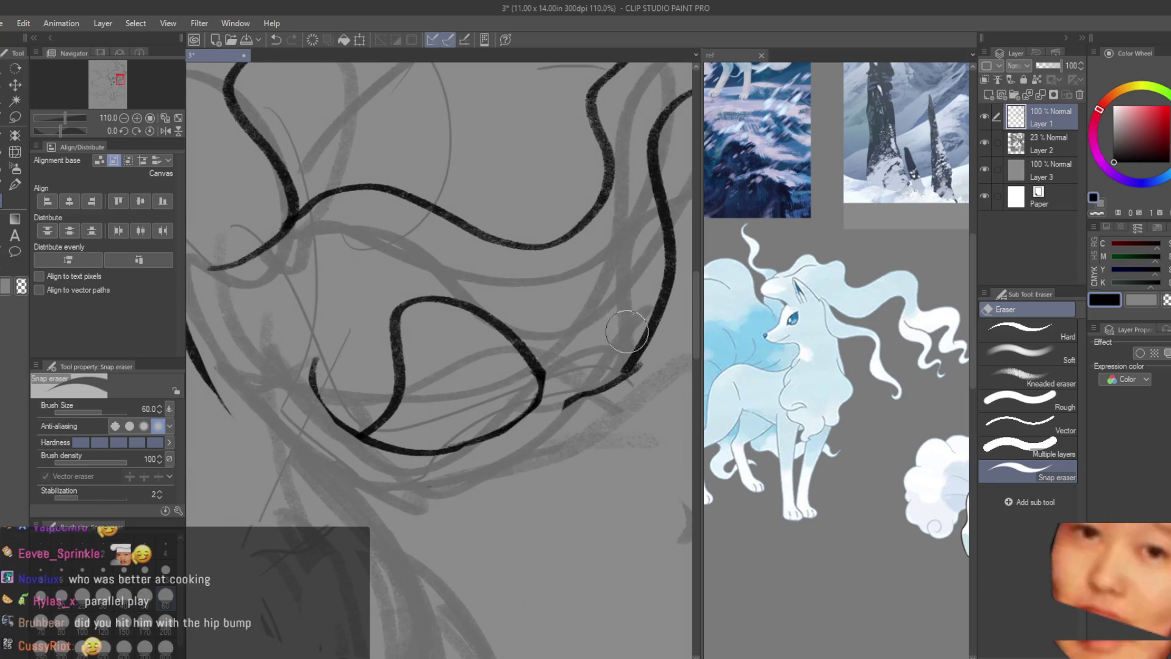
pyautogui.moveTo(609, 410); pyautogui.dragTo(634, 359)
pyautogui.press('b')
# - Ink the long curving stroke through the lower mane, undoing and retrying its curve
pyautogui.moveTo(278, 325); pyautogui.dragTo(498, 449)
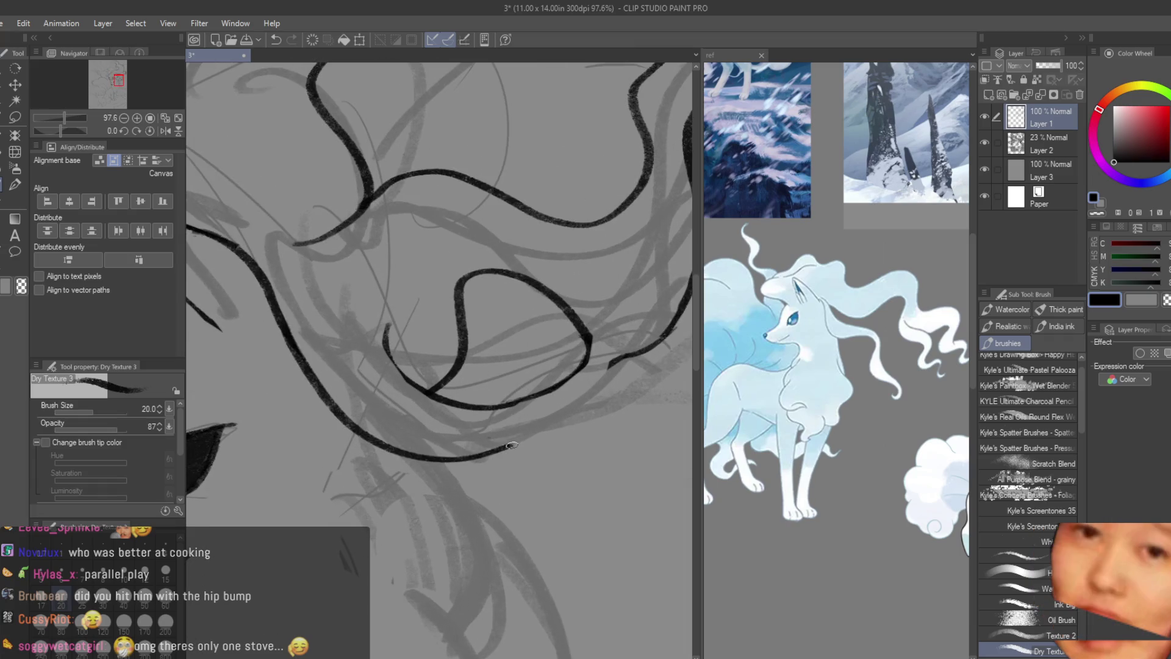
pyautogui.hotkey('ctrl', 'z')
pyautogui.moveTo(280, 327)
pyautogui.mouseDown()
pyautogui.moveTo(508, 456)
pyautogui.moveTo(515, 434)
pyautogui.mouseUp()
pyautogui.hotkey('ctrl', 'z')
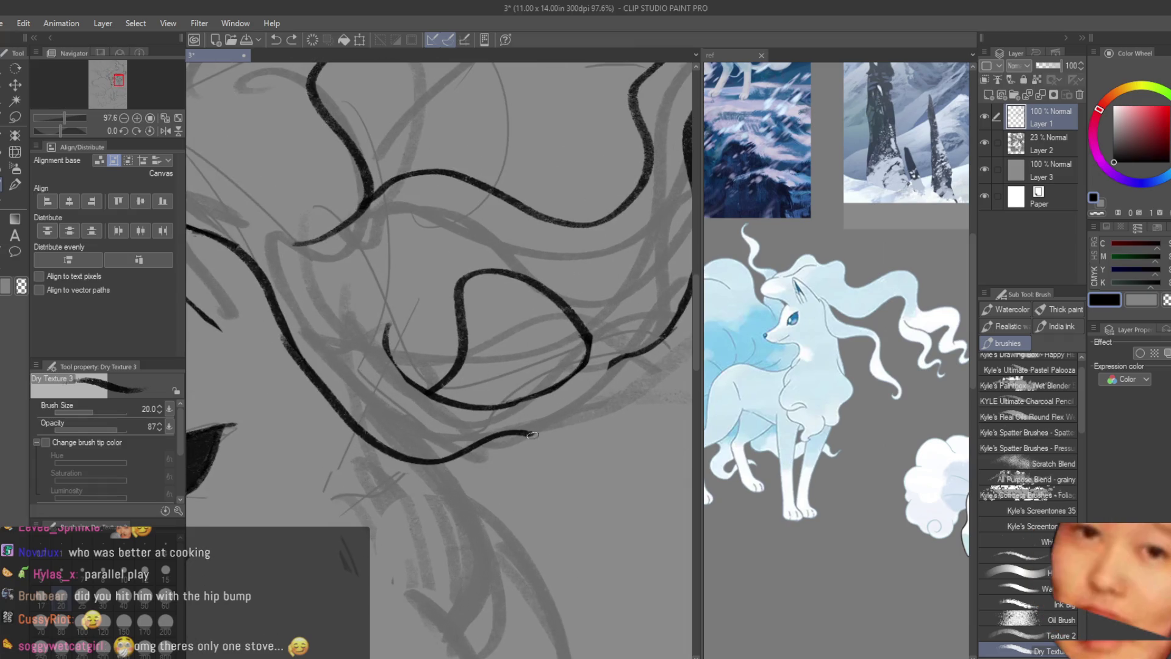
pyautogui.hotkey('ctrl', 'z')
pyautogui.moveTo(282, 337); pyautogui.dragTo(540, 423)
# - Redraw the long mane curve several more times until it ends in a rising line
pyautogui.hotkey('ctrl', 'z')
pyautogui.moveTo(280, 326); pyautogui.dragTo(450, 454)
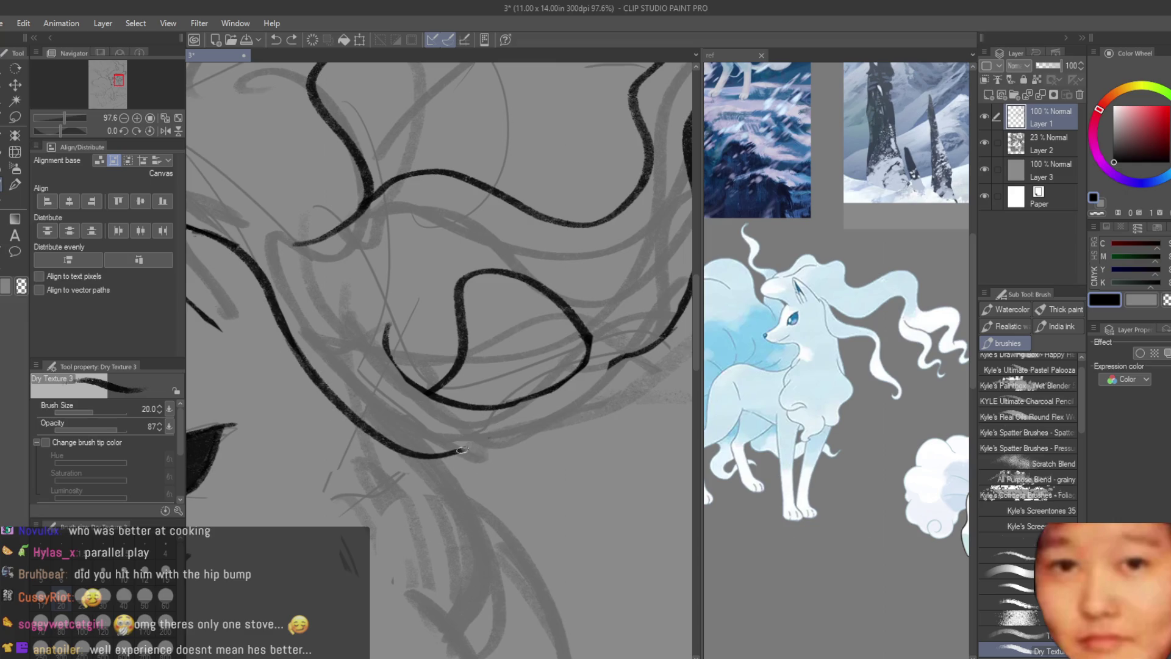
pyautogui.hotkey('ctrl', 'z')
pyautogui.moveTo(279, 332); pyautogui.dragTo(565, 417)
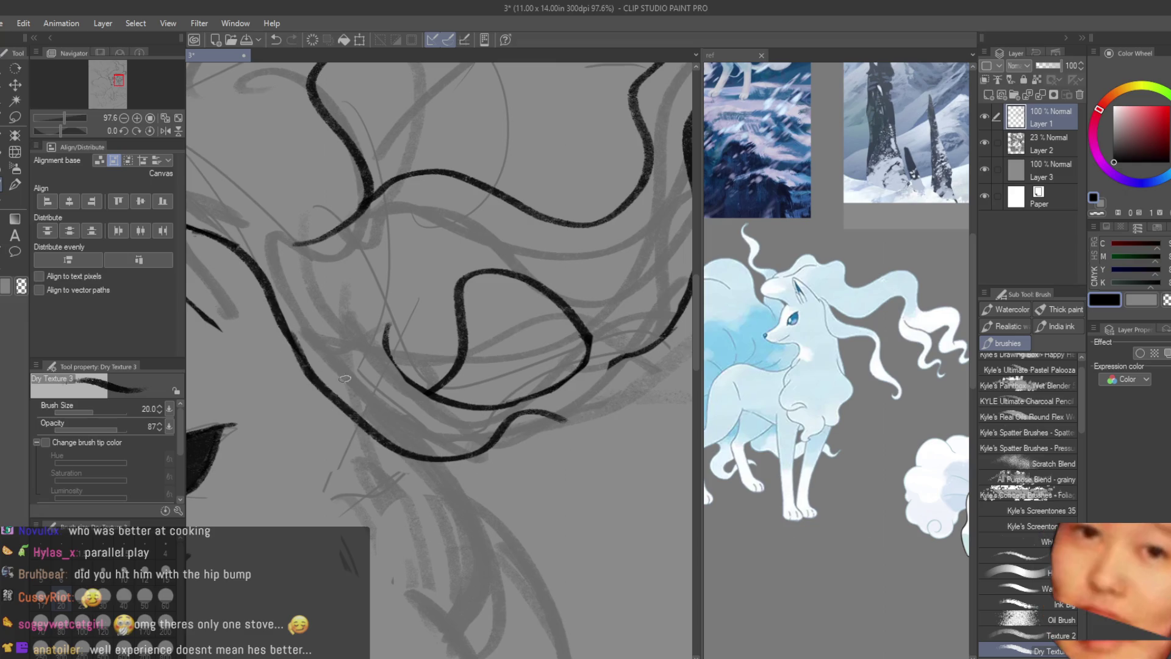
pyautogui.hotkey('ctrl', 'z')
pyautogui.moveTo(289, 335)
pyautogui.mouseDown()
pyautogui.moveTo(629, 438)
pyautogui.moveTo(647, 347)
pyautogui.mouseUp()
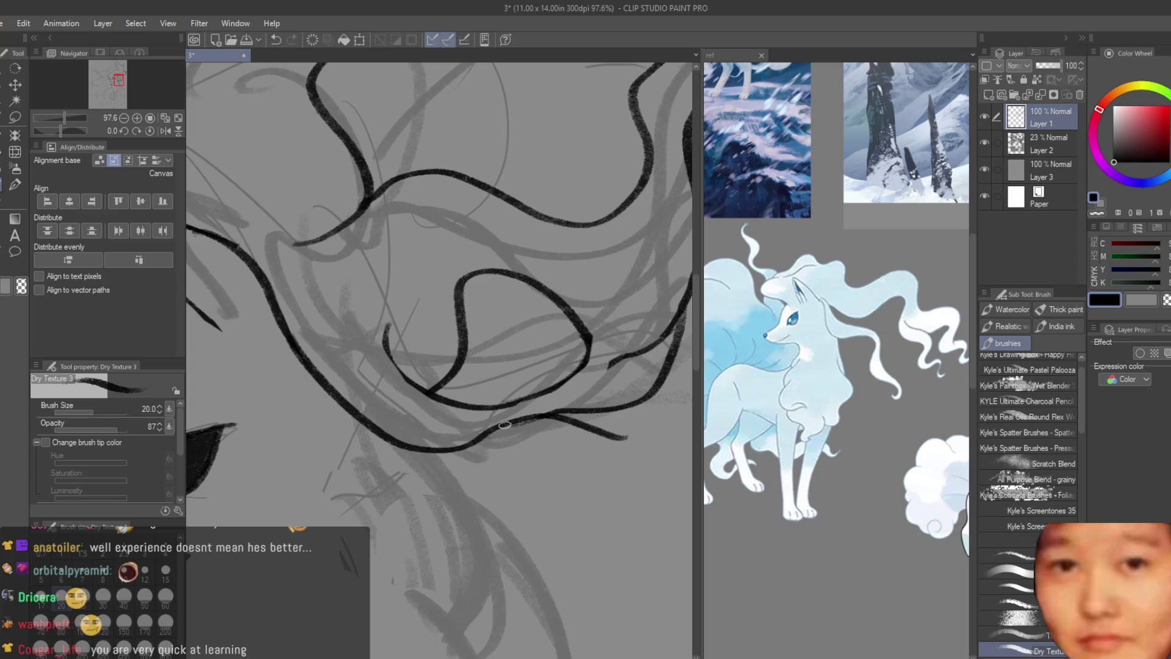
pyautogui.scroll(-5, 425, 373)
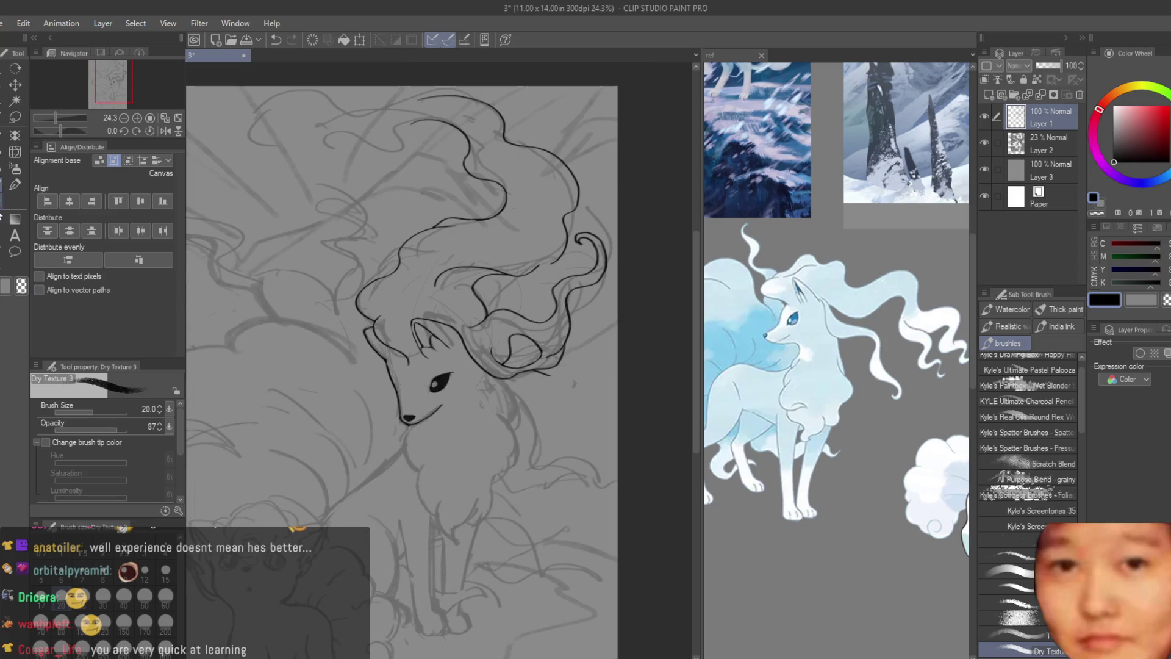
# - Clean stray ink around the mane with the eraser and mirror the canvas to check proportions
pyautogui.press('e')
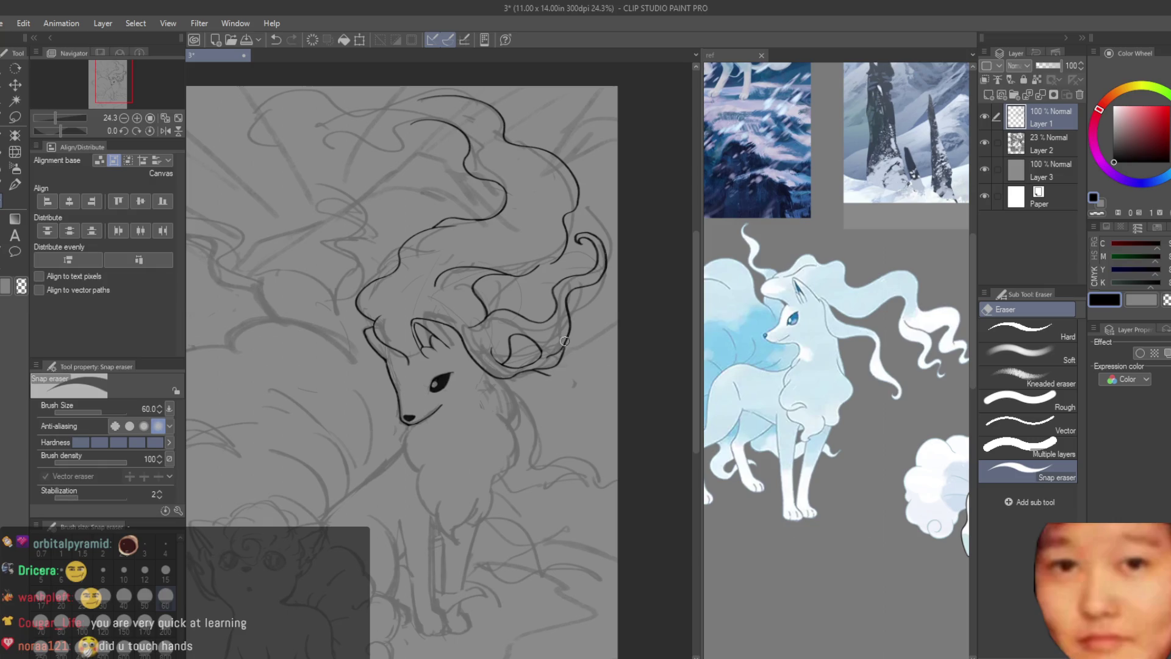
pyautogui.scroll(2, 581, 324)
pyautogui.scroll(3, 546, 376)
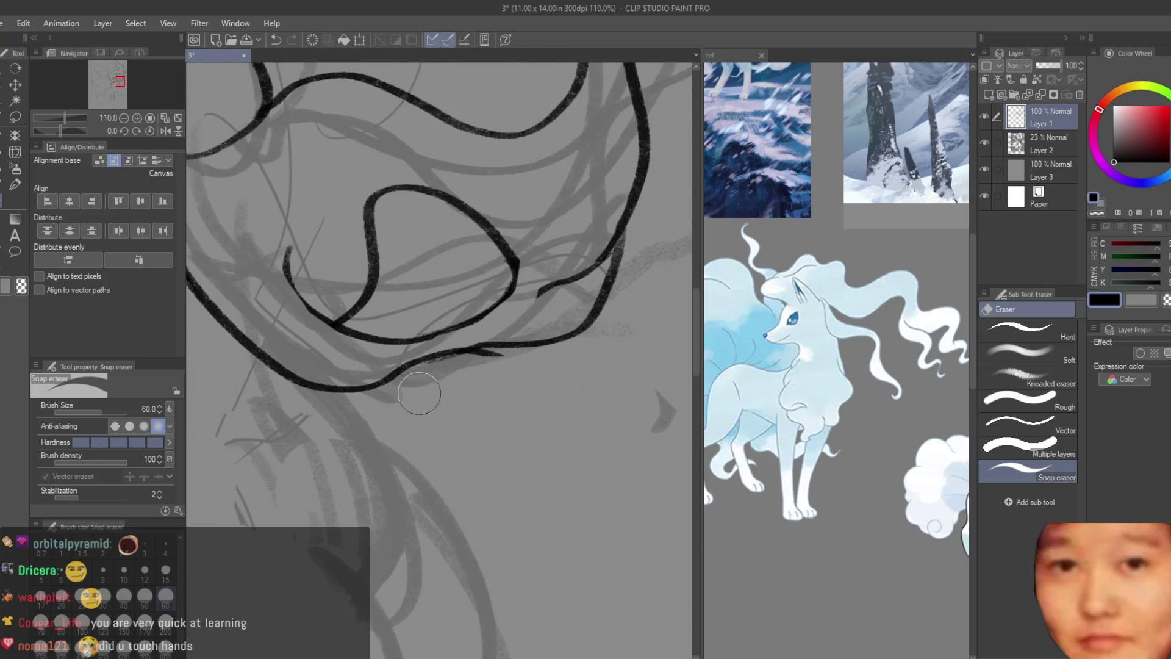
pyautogui.click(15, 199)
pyautogui.scroll(1, 606, 299)
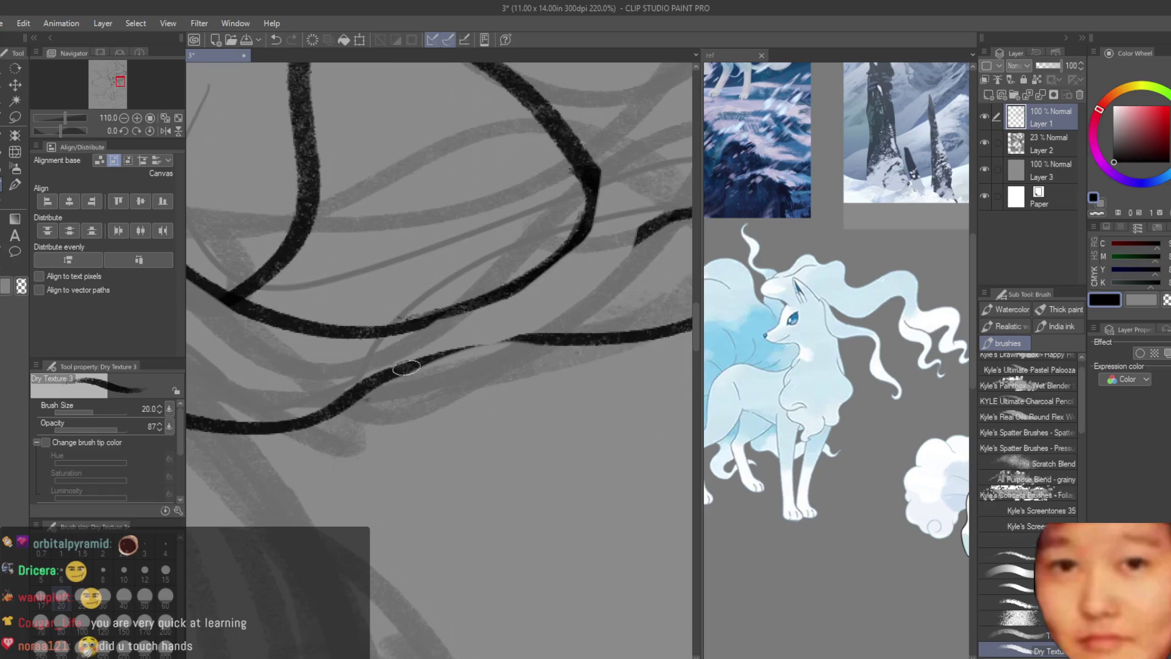
pyautogui.scroll(-3, 605, 298)
pyautogui.scroll(3, 465, 417)
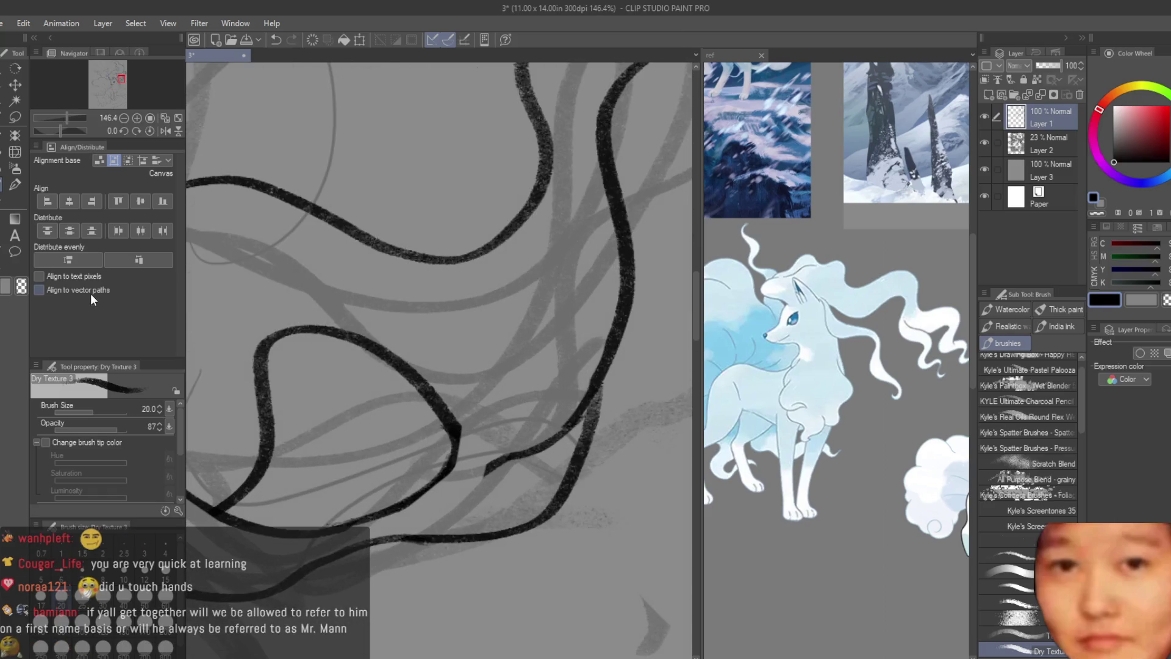
pyautogui.scroll(1, 568, 524)
pyautogui.scroll(1, 567, 524)
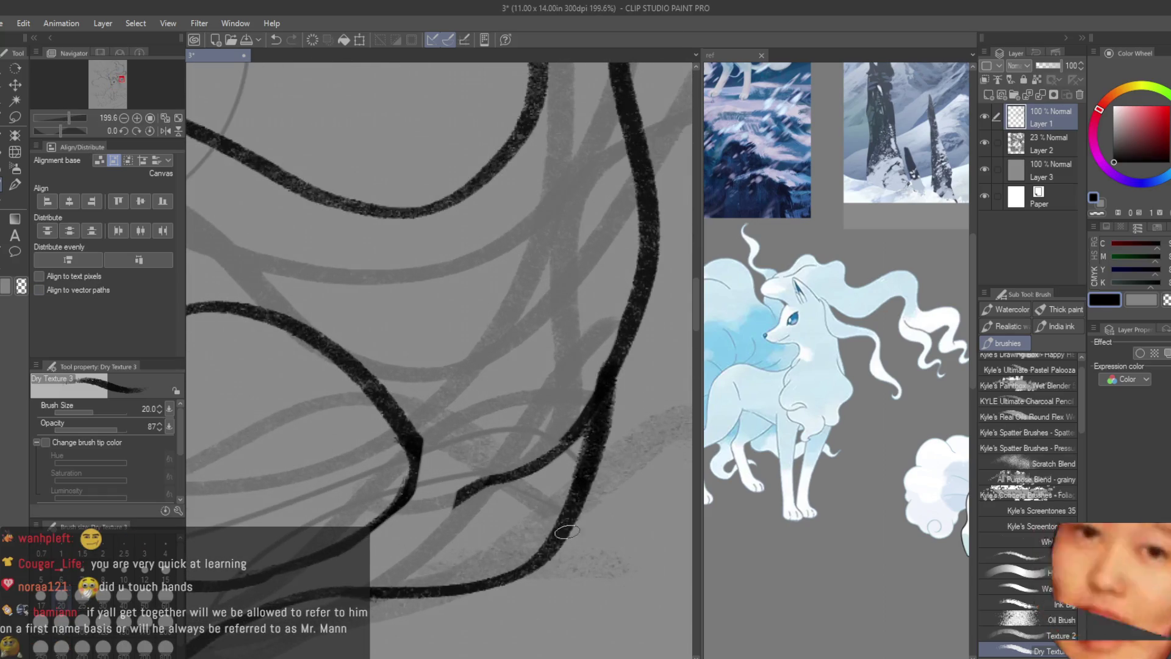
pyautogui.scroll(-2, 568, 524)
pyautogui.click(15, 219)
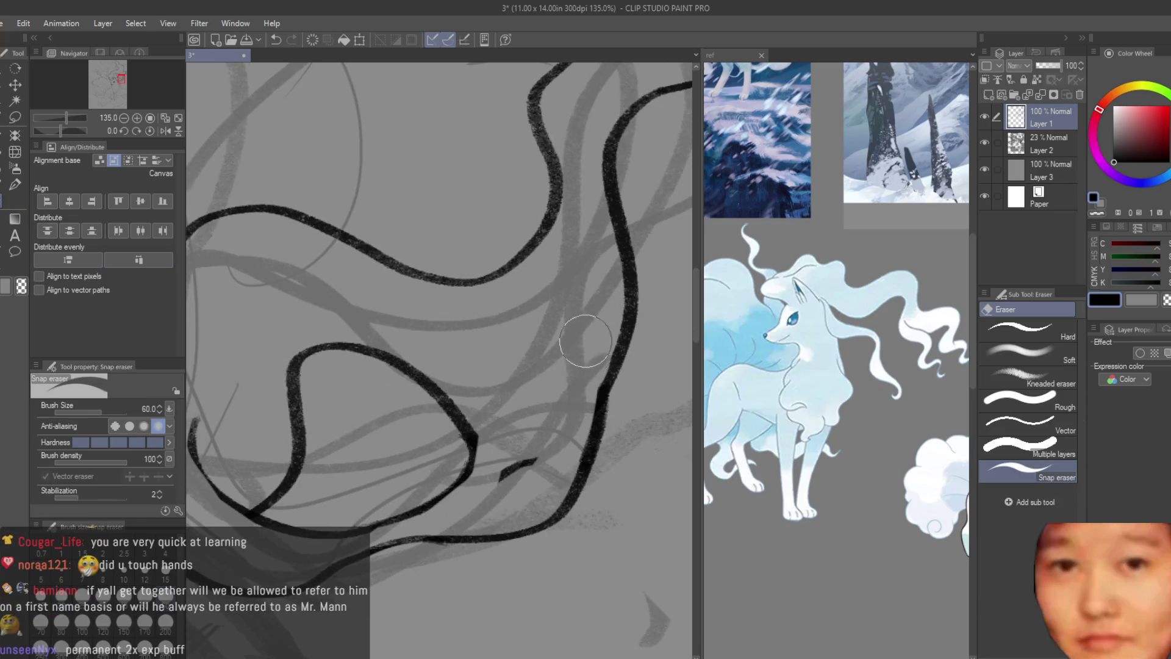
pyautogui.scroll(-4, 513, 467)
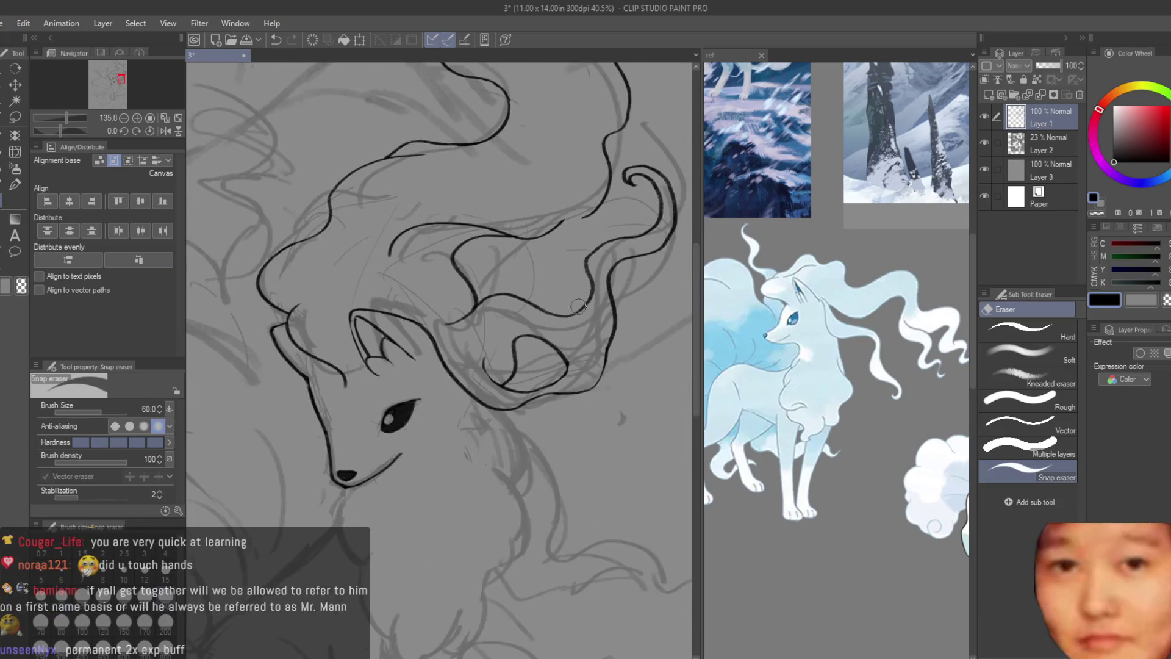
pyautogui.scroll(-4, 646, 385)
pyautogui.press('h')
pyautogui.scroll(1, 648, 385)
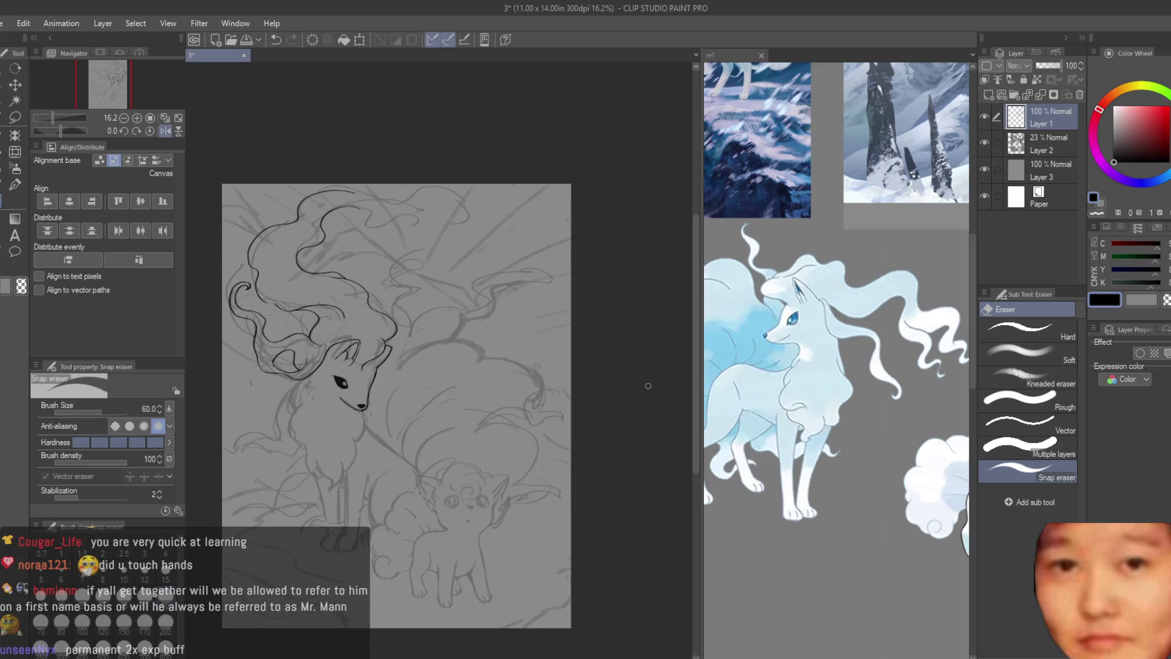
pyautogui.press('h')
pyautogui.scroll(3, 648, 385)
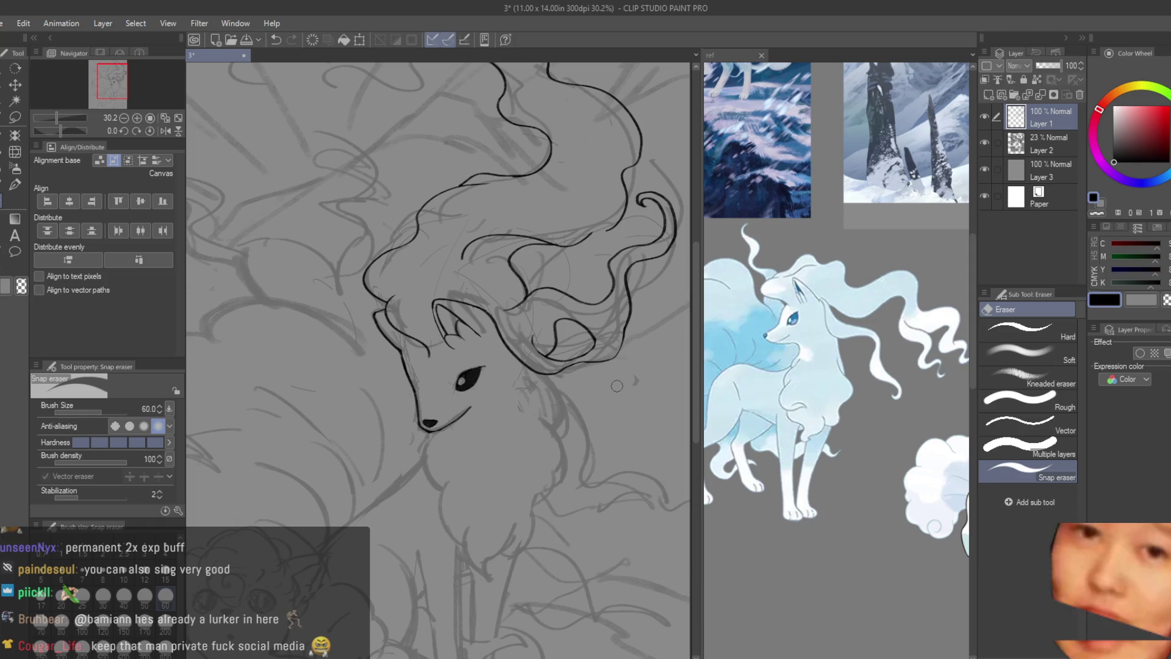
pyautogui.press('b')
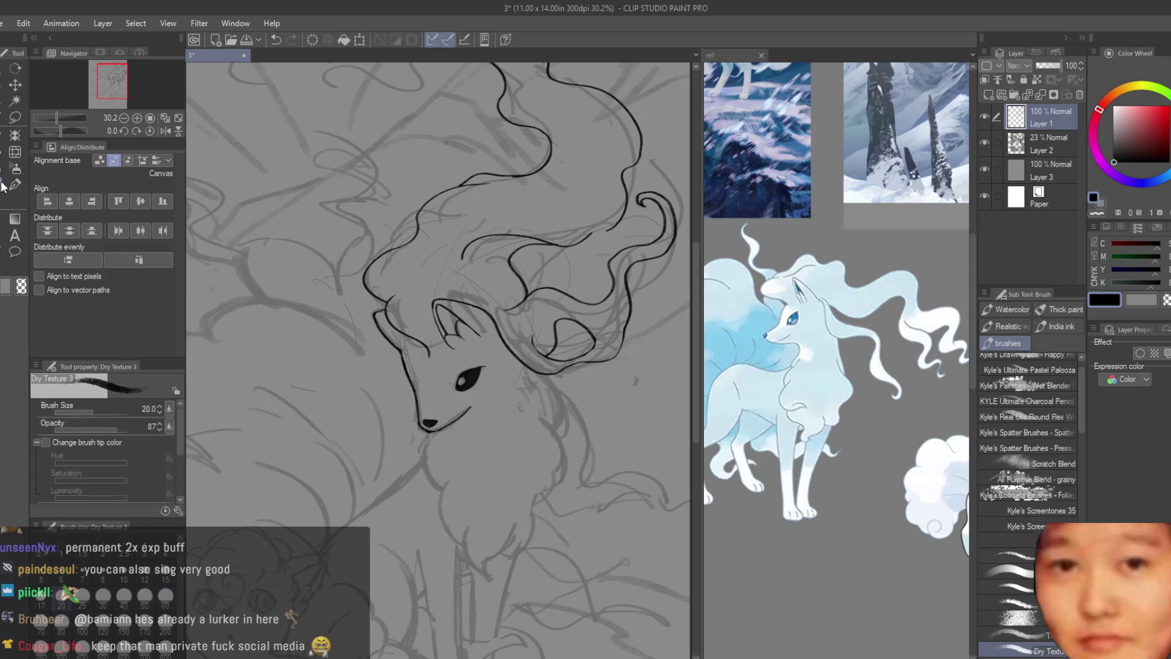
pyautogui.scroll(2, 556, 332)
pyautogui.scroll(2, 556, 331)
pyautogui.scroll(1, 556, 332)
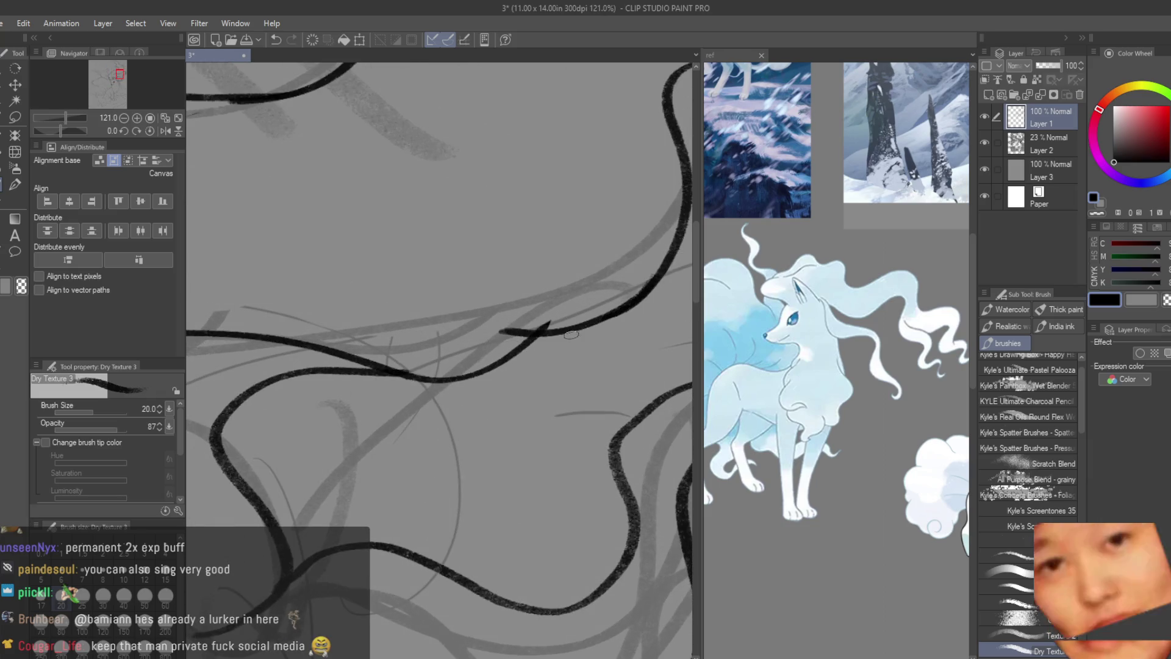
# - Redraw a mane strand along several new paths, undoing each attempt, then erase leftovers
pyautogui.hotkey('ctrl', 'z')
pyautogui.moveTo(656, 284); pyautogui.dragTo(552, 326)
pyautogui.hotkey('ctrl', 'z')
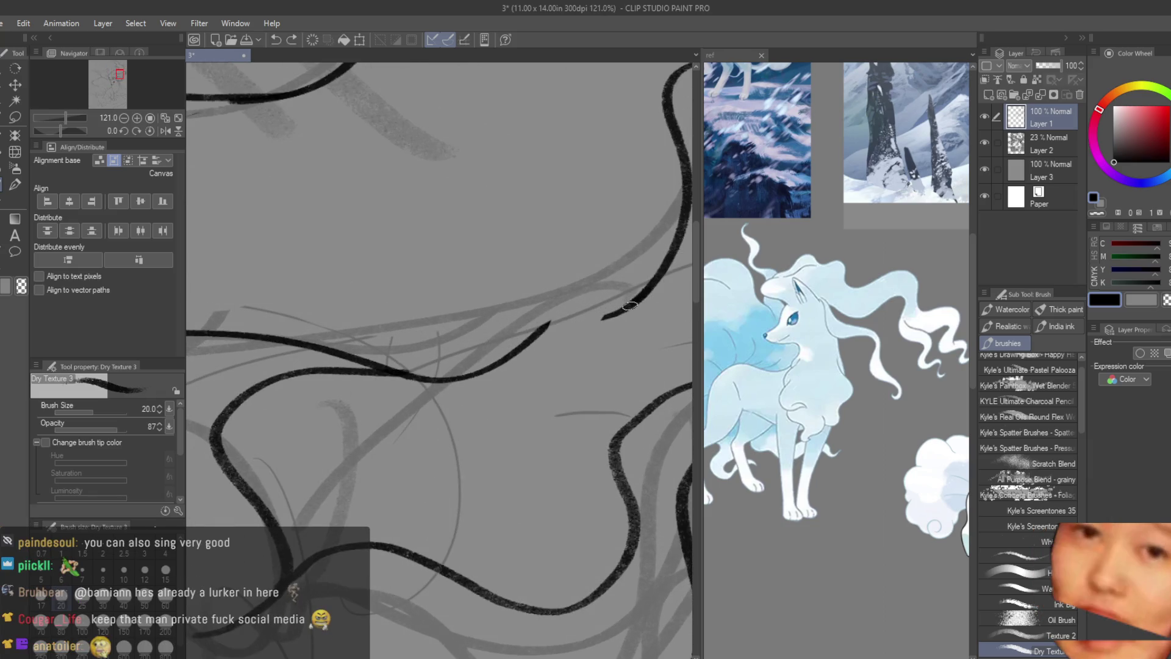
pyautogui.moveTo(494, 367); pyautogui.dragTo(645, 294)
pyautogui.hotkey('ctrl', 'z')
pyautogui.moveTo(462, 353)
pyautogui.mouseDown()
pyautogui.moveTo(638, 286)
pyautogui.moveTo(466, 370)
pyautogui.mouseUp()
pyautogui.hotkey('ctrl', 'z')
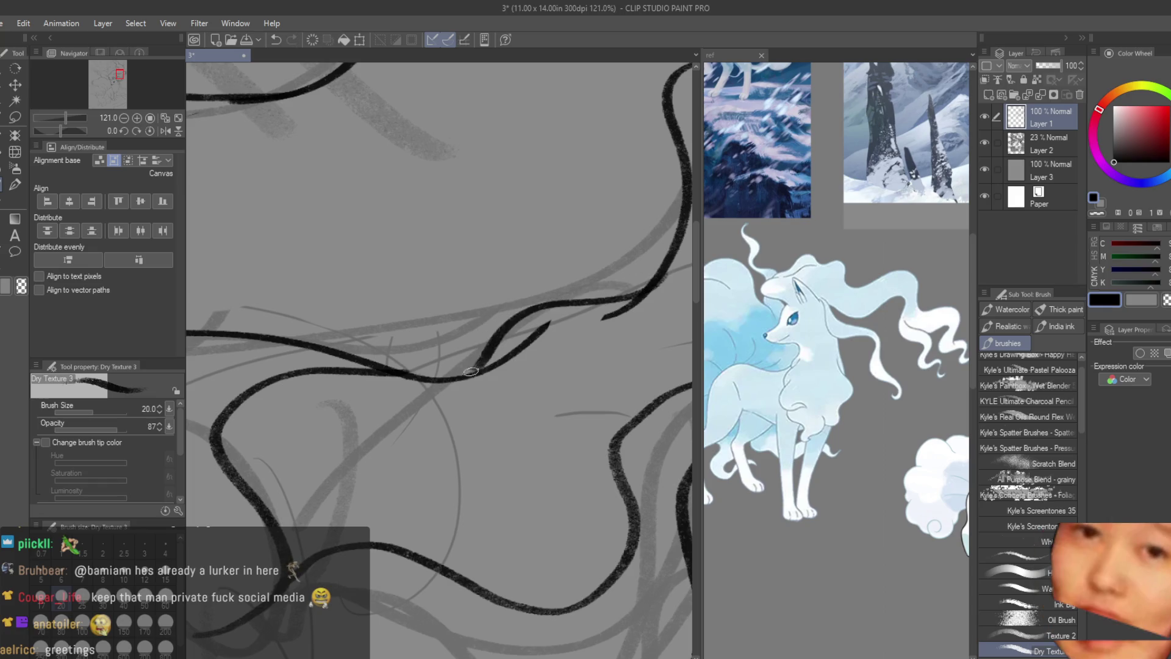
pyautogui.press('e')
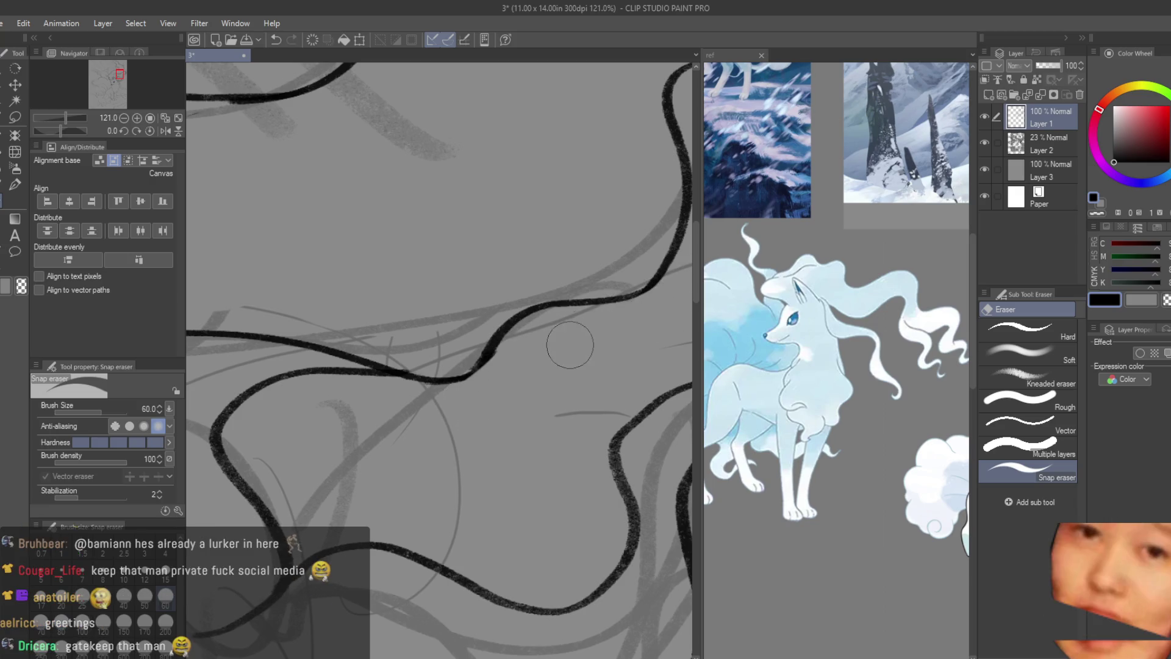
pyautogui.scroll(-2, 571, 344)
pyautogui.scroll(-3, 562, 262)
pyautogui.scroll(-3, 629, 343)
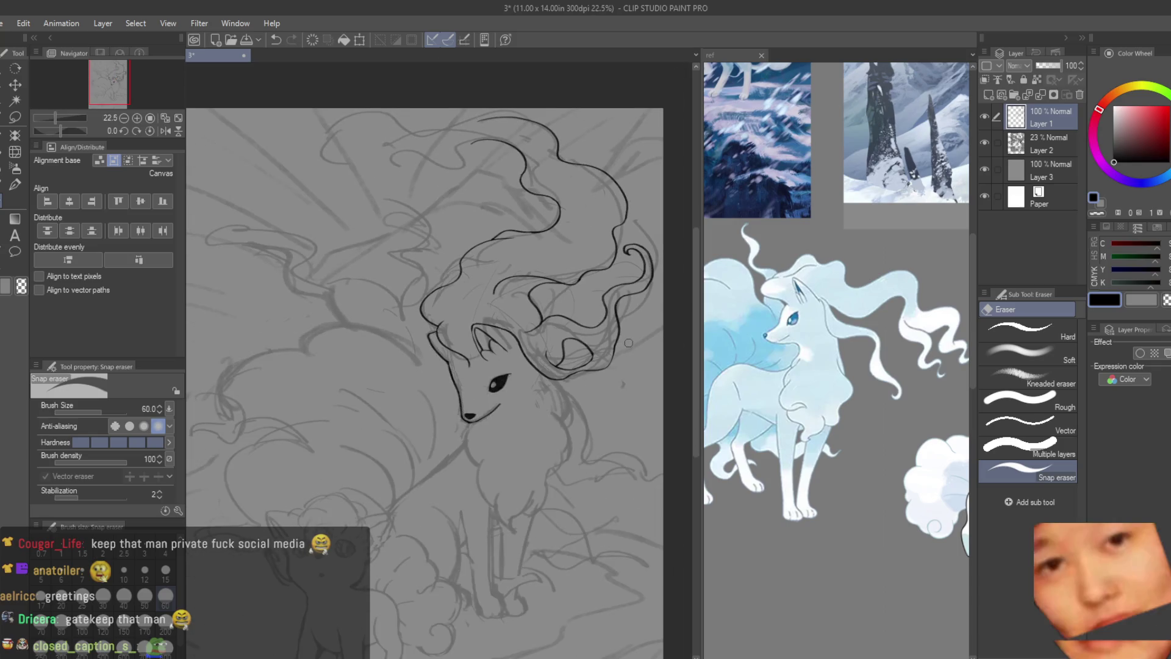
pyautogui.scroll(2, 632, 203)
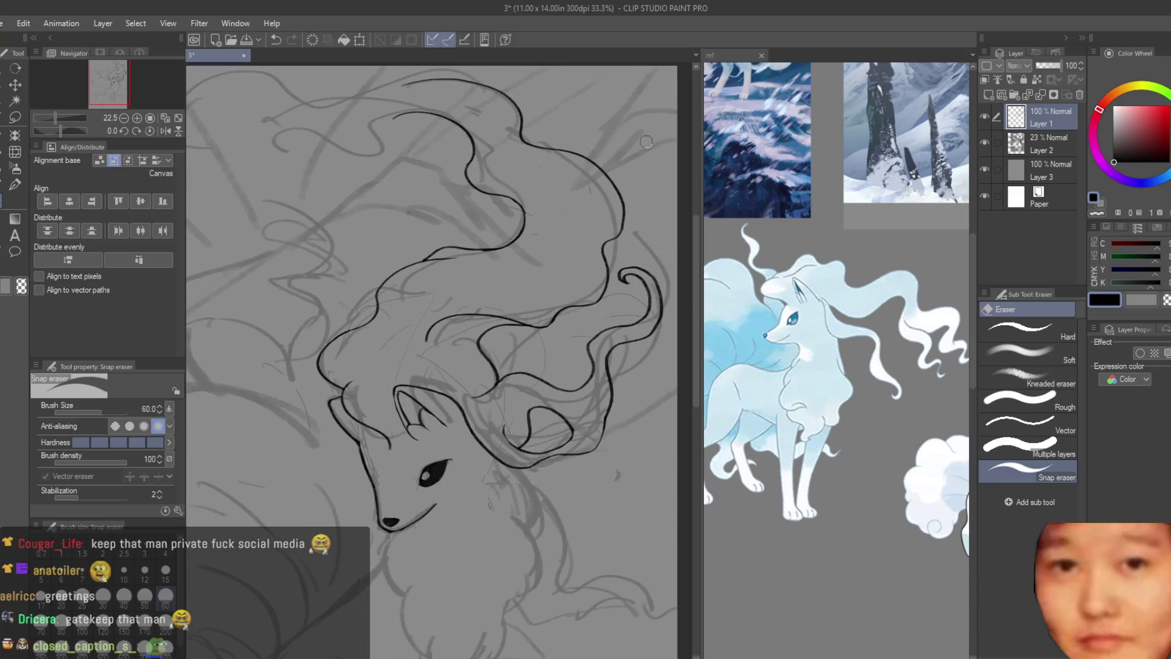
pyautogui.scroll(2, 632, 183)
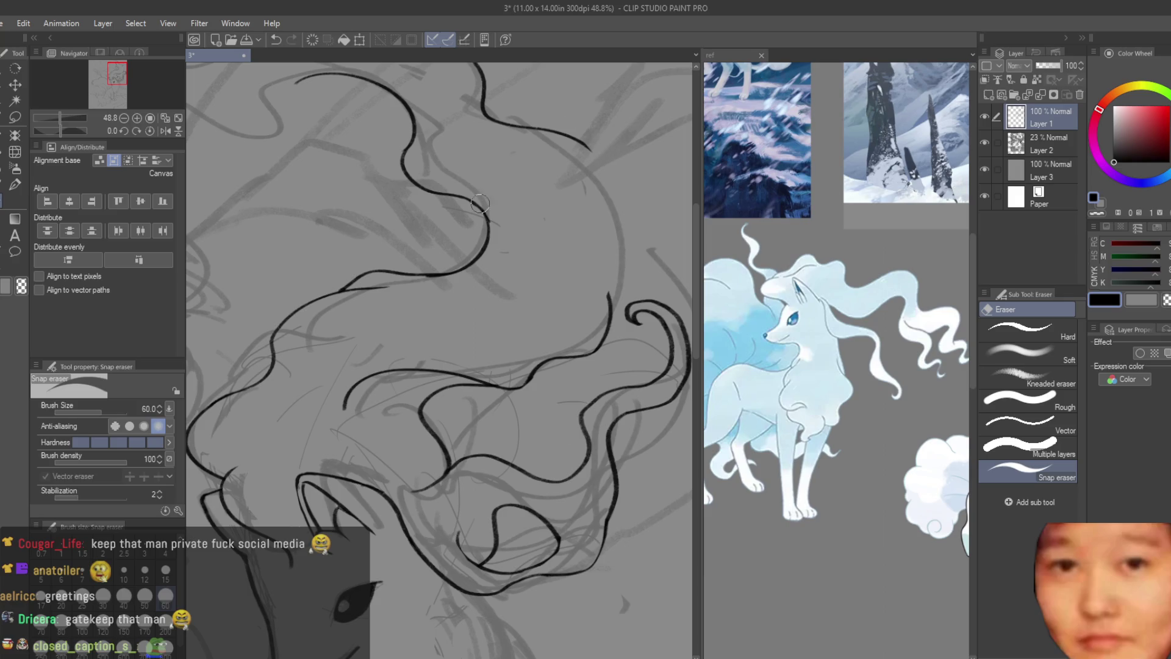
# - Redraw the curved outer mane stroke and extend the outer line downward, tidying with the eraser
pyautogui.press('b')
pyautogui.scroll(1, 554, 119)
pyautogui.hotkey('ctrl', 'z')
pyautogui.moveTo(577, 137); pyautogui.dragTo(593, 361)
pyautogui.hotkey('ctrl', 'z')
pyautogui.moveTo(577, 147)
pyautogui.mouseDown()
pyautogui.moveTo(611, 371)
pyautogui.moveTo(570, 278)
pyautogui.mouseUp()
pyautogui.hotkey('ctrl', 'z')
pyautogui.moveTo(613, 349); pyautogui.dragTo(591, 409)
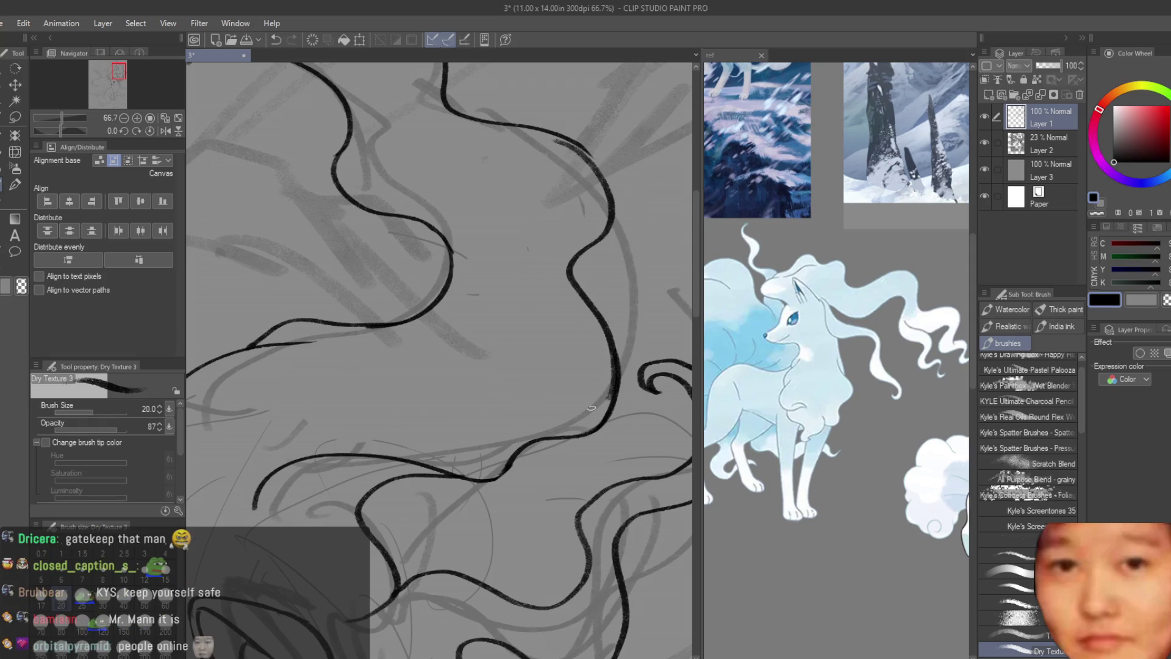
pyautogui.press('e')
pyautogui.scroll(2, 567, 356)
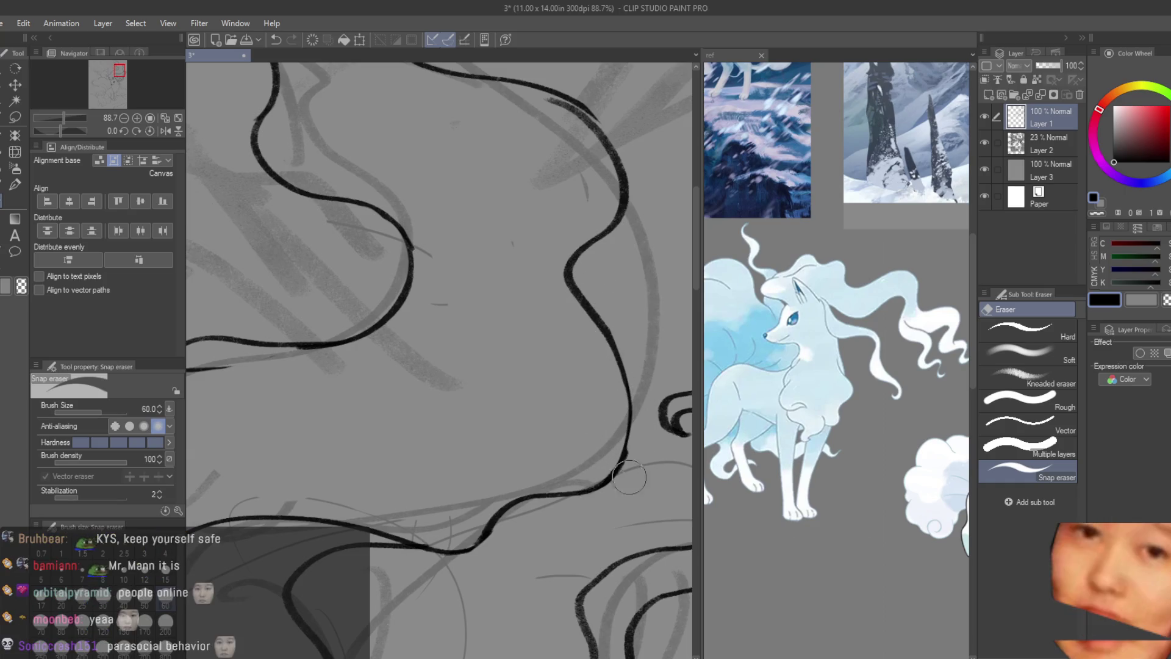
pyautogui.hotkey('ctrl', 'z')
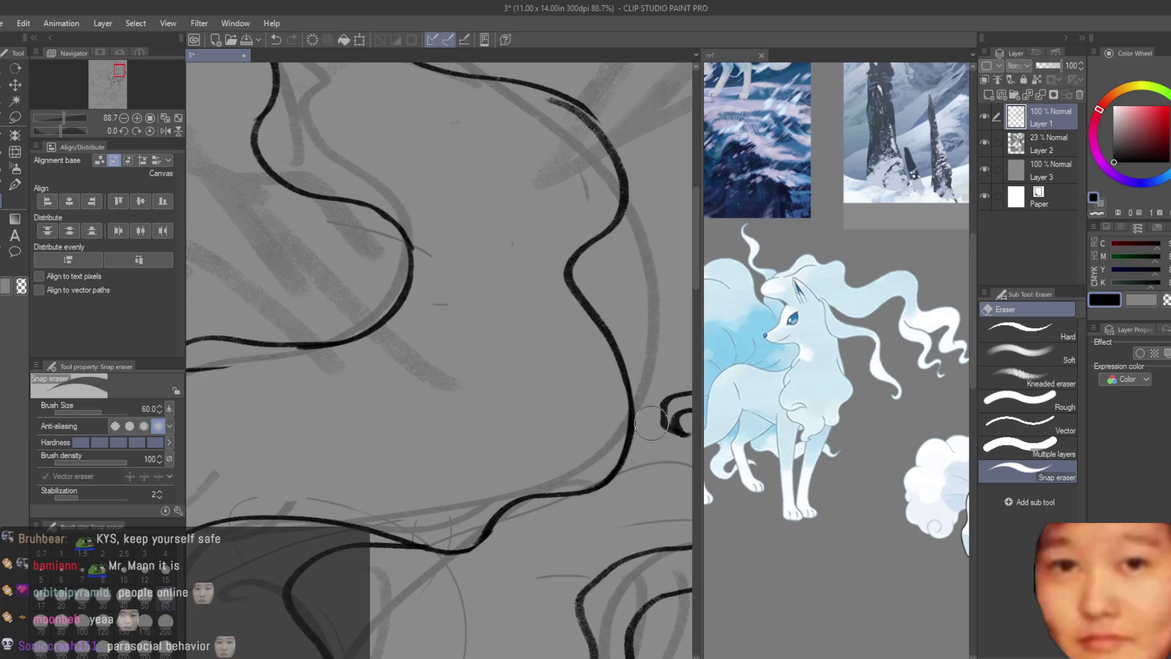
pyautogui.scroll(2, 652, 407)
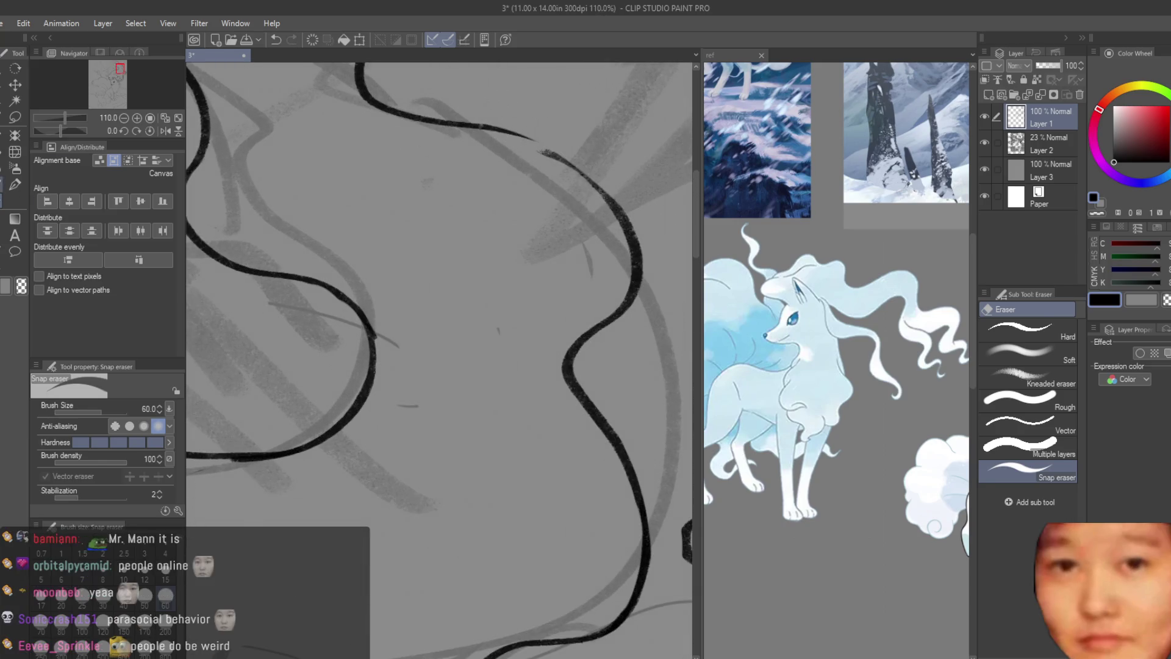
# - Darken the upper mane line, erase stray ink, mirror-check the canvas and save with Ctrl+S
pyautogui.press('b')
pyautogui.scroll(2, 585, 174)
pyautogui.moveTo(464, 119); pyautogui.dragTo(634, 217)
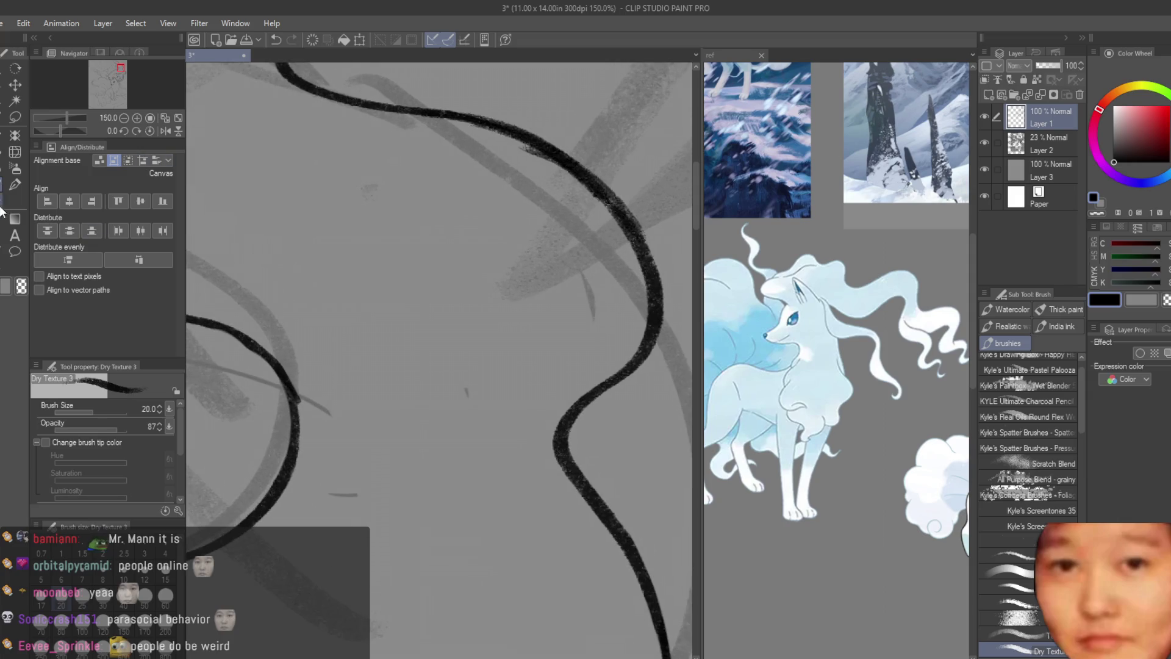
pyautogui.press('e')
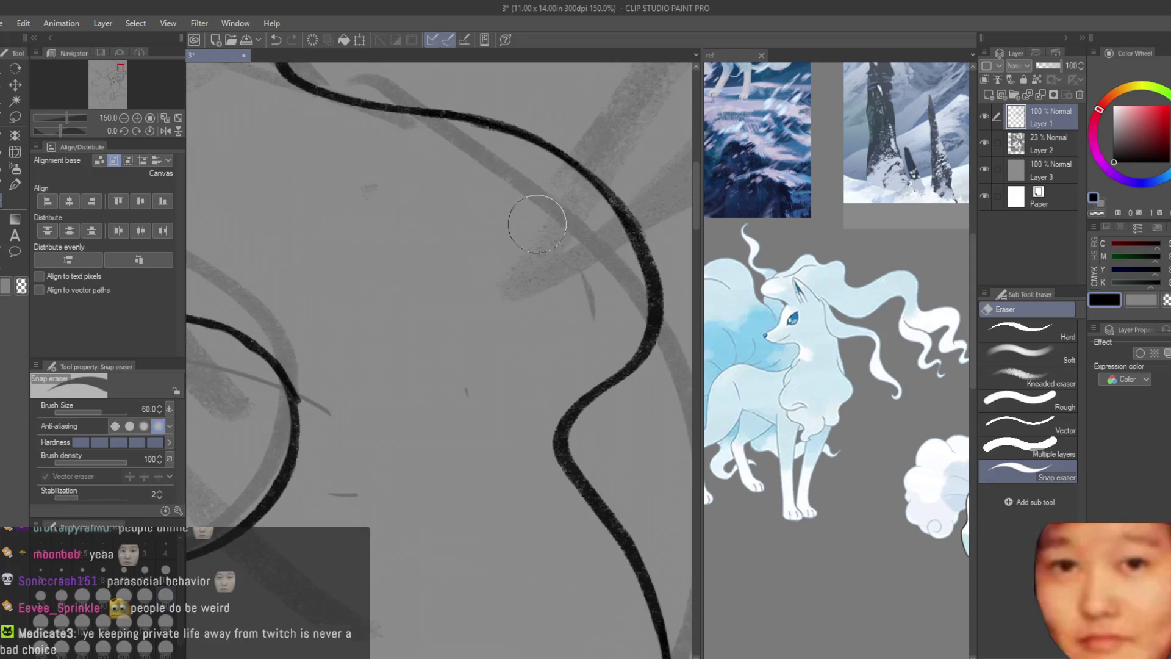
pyautogui.scroll(-5, 535, 220)
pyautogui.scroll(-4, 567, 229)
pyautogui.scroll(-1, 611, 236)
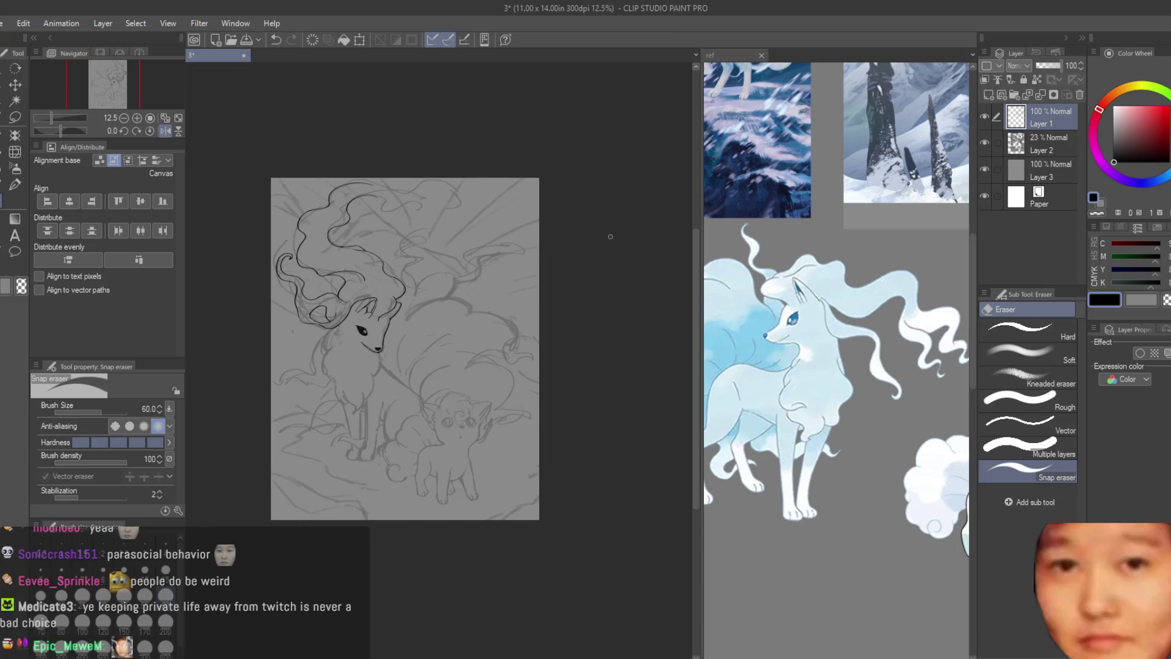
pyautogui.press('h')
pyautogui.hotkey('ctrl', 's')
pyautogui.scroll(2, 563, 218)
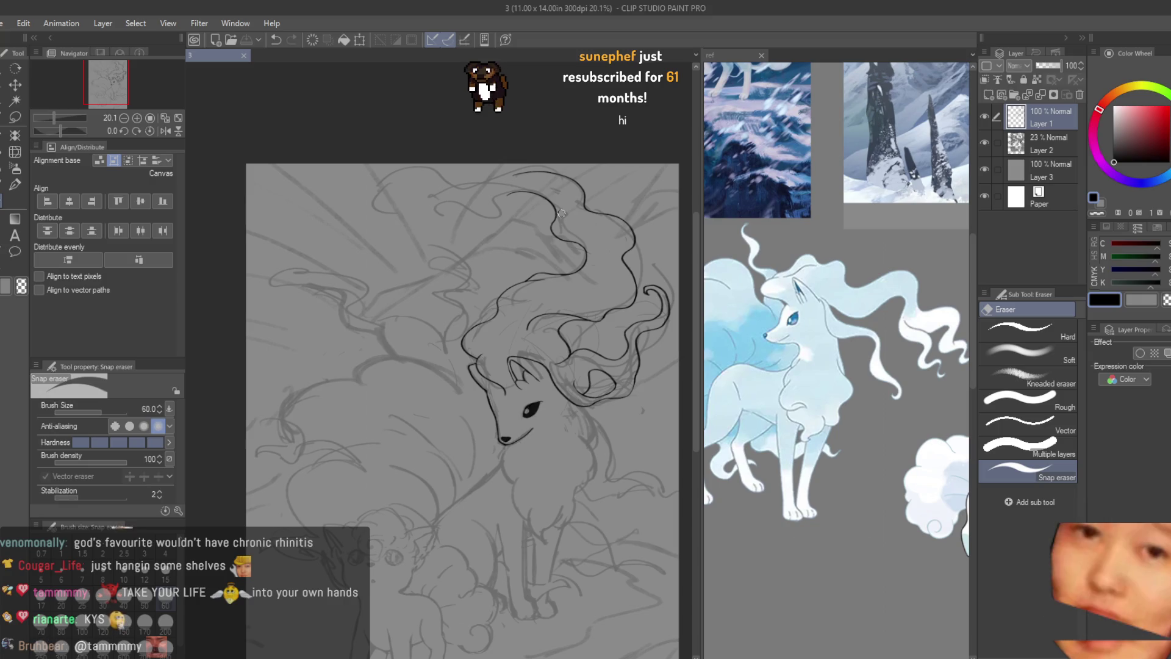
pyautogui.scroll(1, 513, 196)
# - Add a hook and another curl to the upper mane, thicken the mane outline, and tidy with the eraser
pyautogui.press('b')
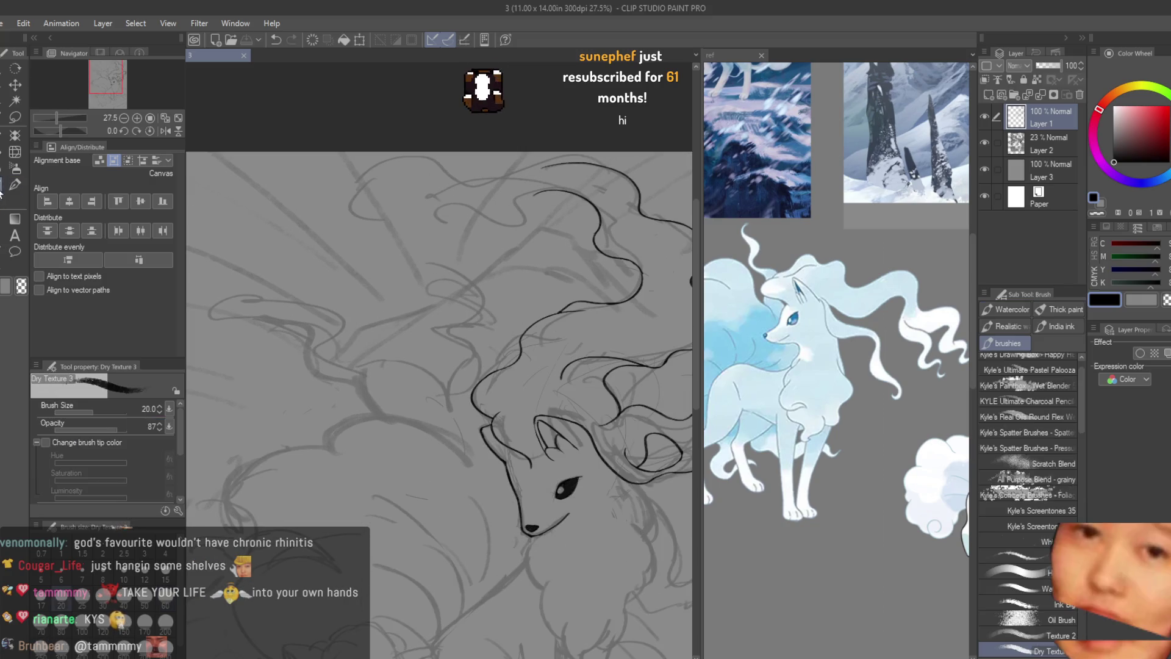
pyautogui.scroll(1, 568, 214)
pyautogui.scroll(1, 568, 214)
pyautogui.scroll(1, 568, 214)
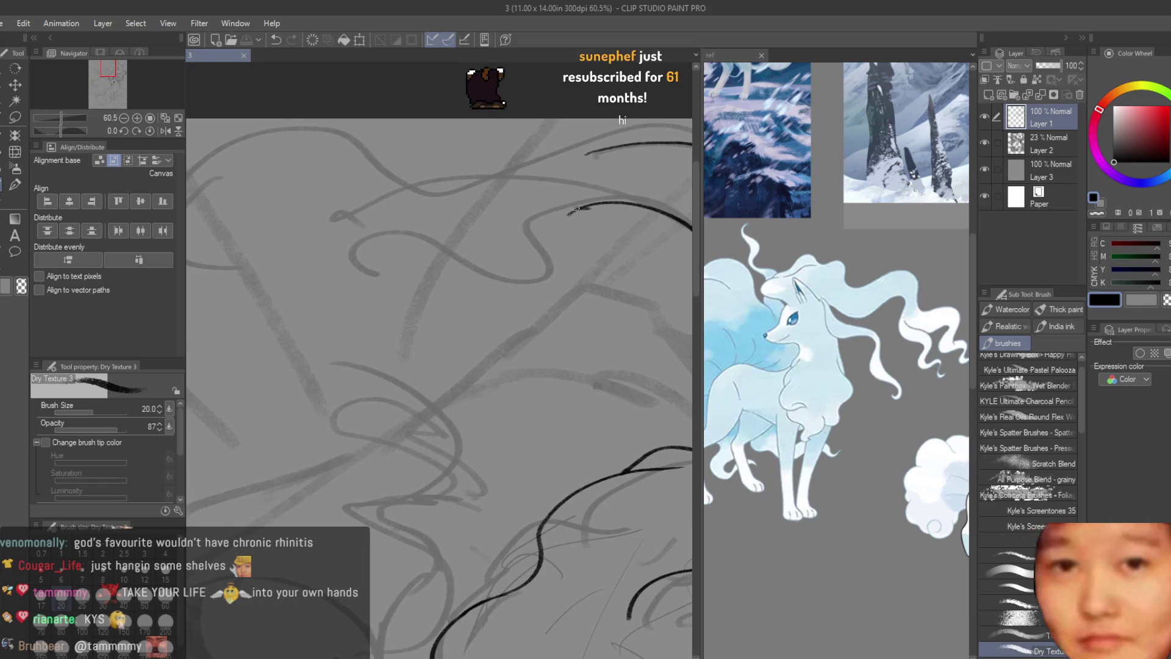
pyautogui.moveTo(382, 239); pyautogui.dragTo(417, 263)
pyautogui.scroll(-1, 249, 347)
pyautogui.moveTo(550, 183); pyautogui.dragTo(485, 269)
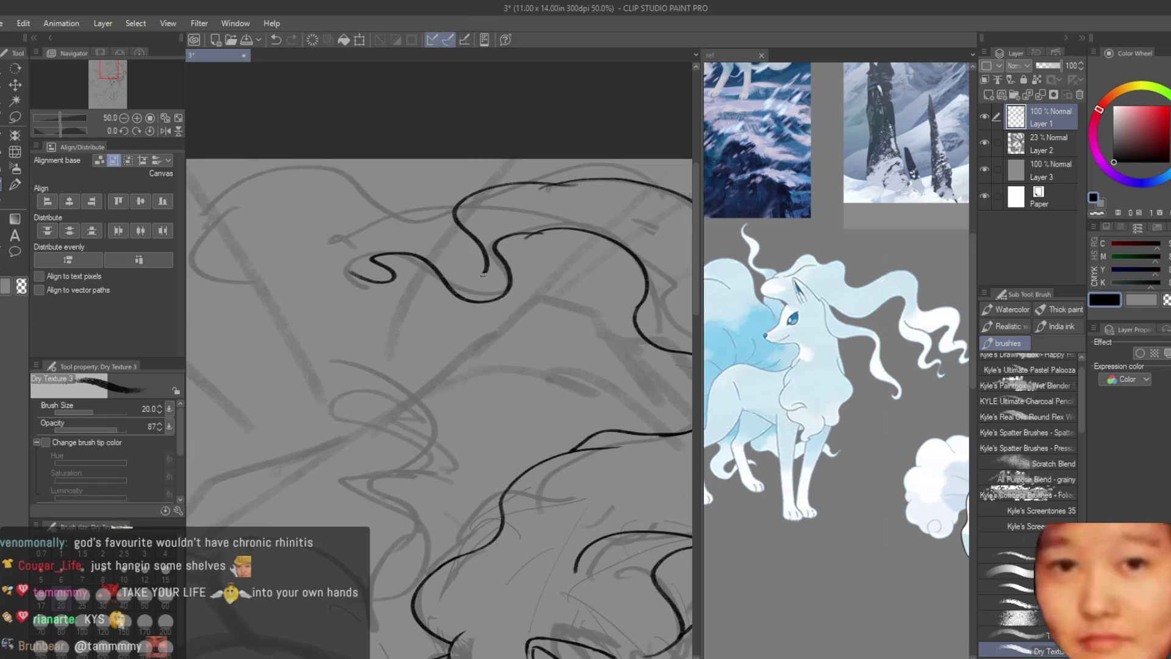
pyautogui.scroll(-3, 632, 314)
pyautogui.scroll(-3, 633, 314)
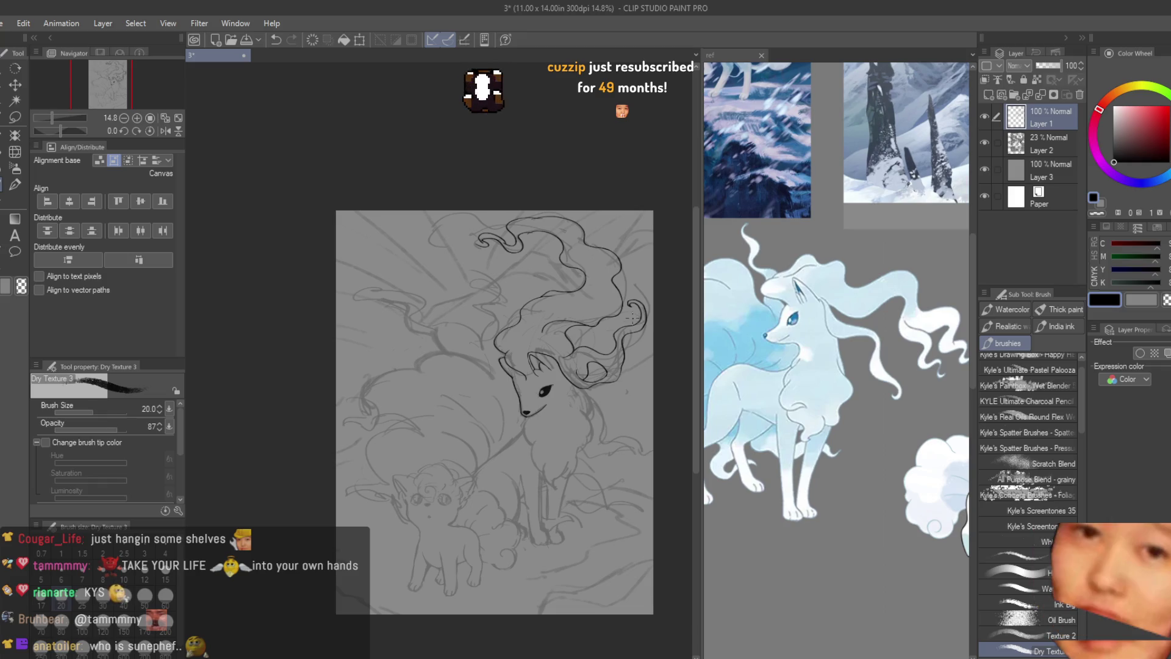
pyautogui.scroll(1, 589, 324)
pyautogui.scroll(2, 590, 326)
pyautogui.scroll(5, 500, 300)
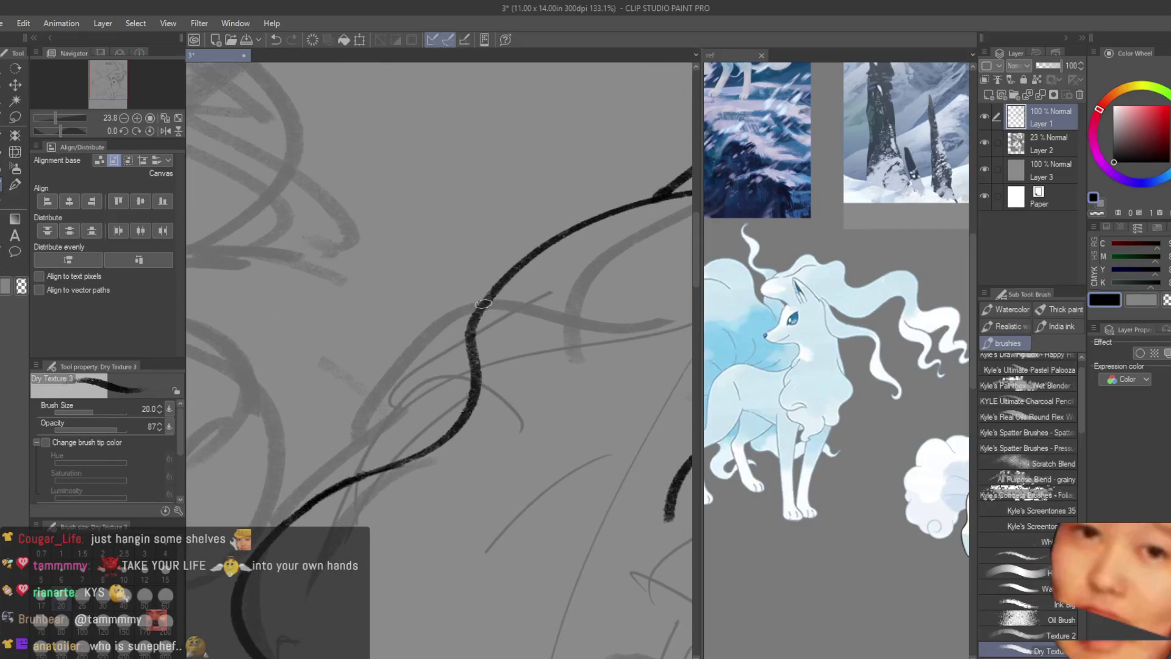
pyautogui.moveTo(481, 311); pyautogui.dragTo(421, 434)
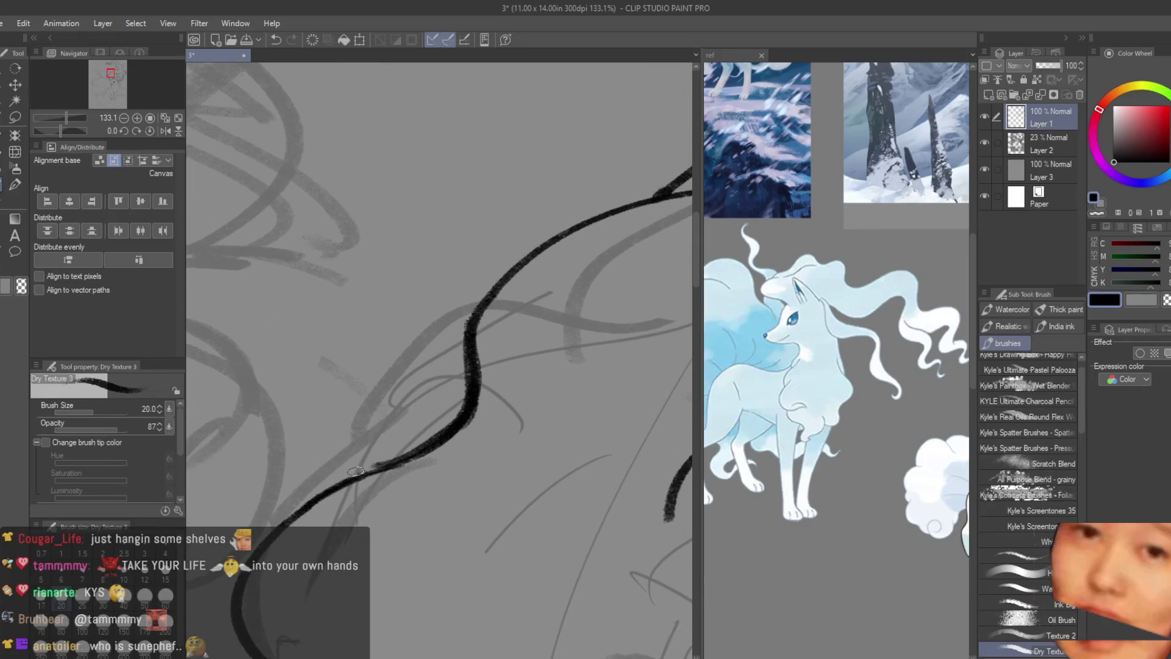
pyautogui.press('e')
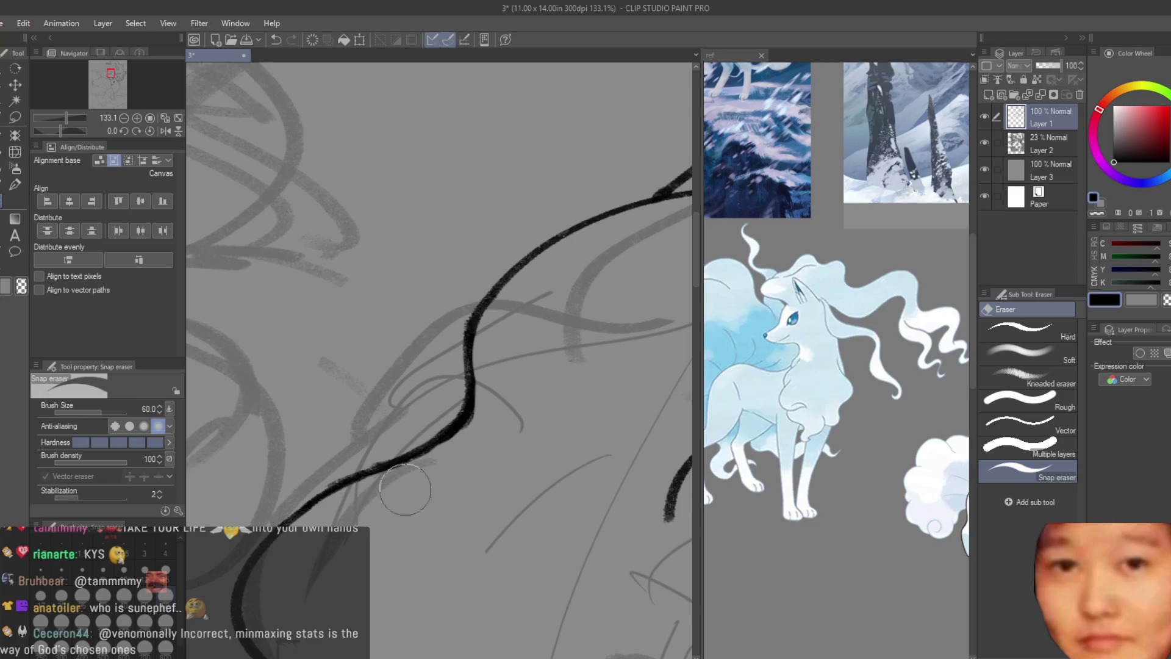
pyautogui.scroll(-3, 432, 398)
pyautogui.scroll(-2, 409, 385)
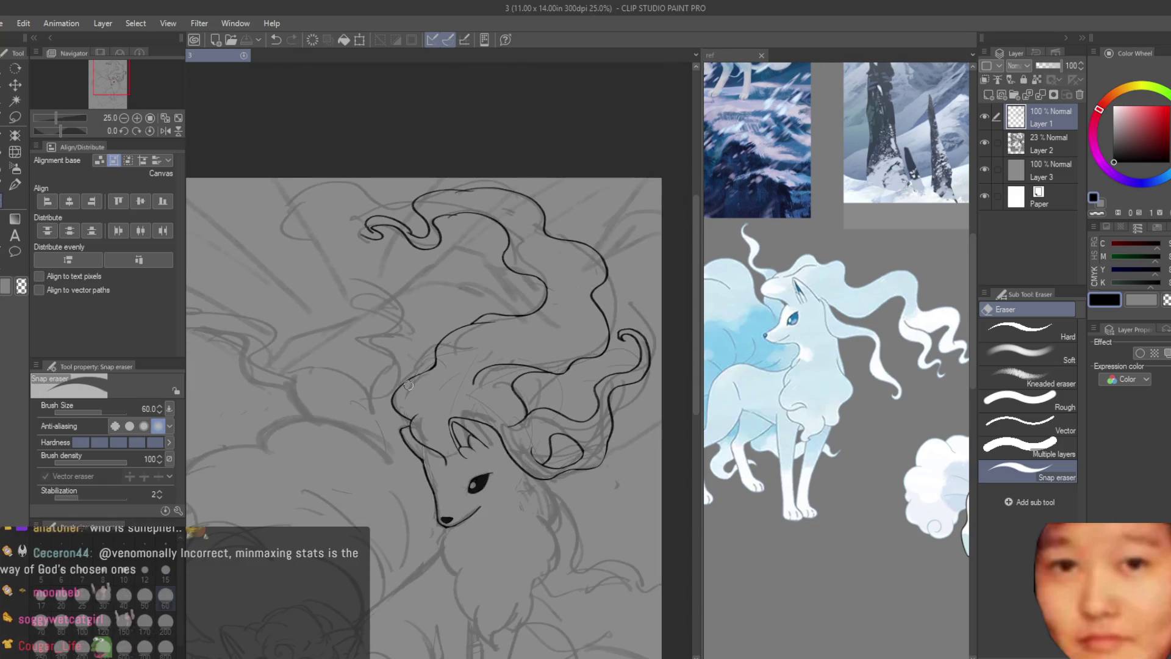
pyautogui.scroll(-2, 580, 258)
pyautogui.scroll(-1, 458, 275)
pyautogui.scroll(1, 381, 284)
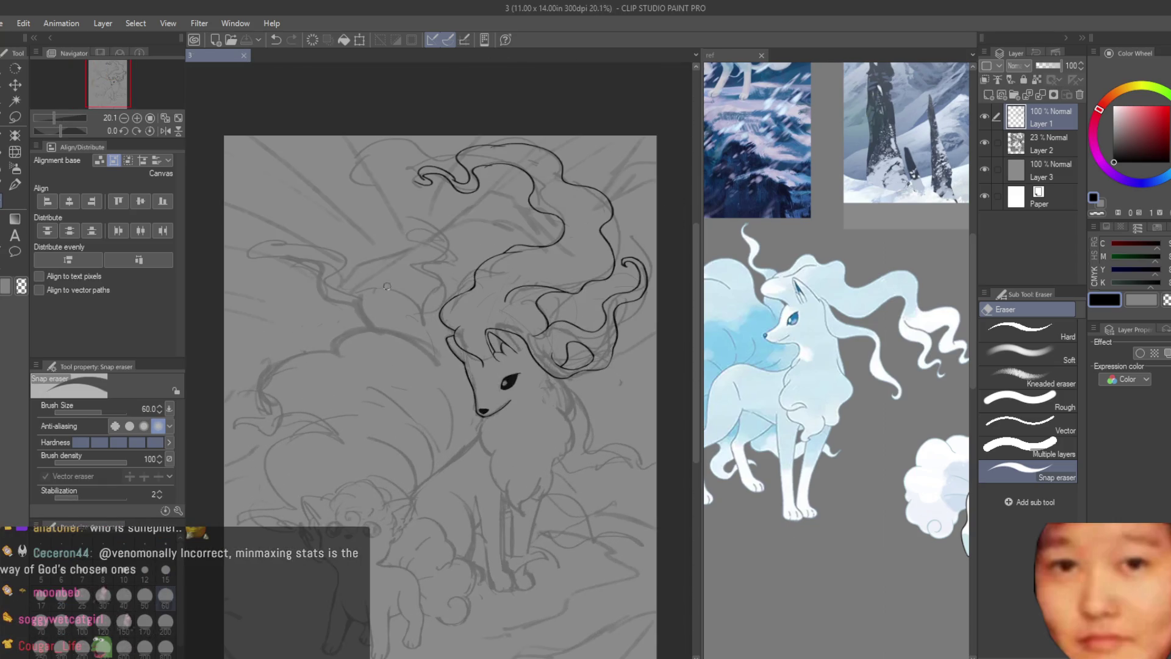
pyautogui.press('b')
pyautogui.scroll(-1, 440, 394)
pyautogui.scroll(-1, 439, 394)
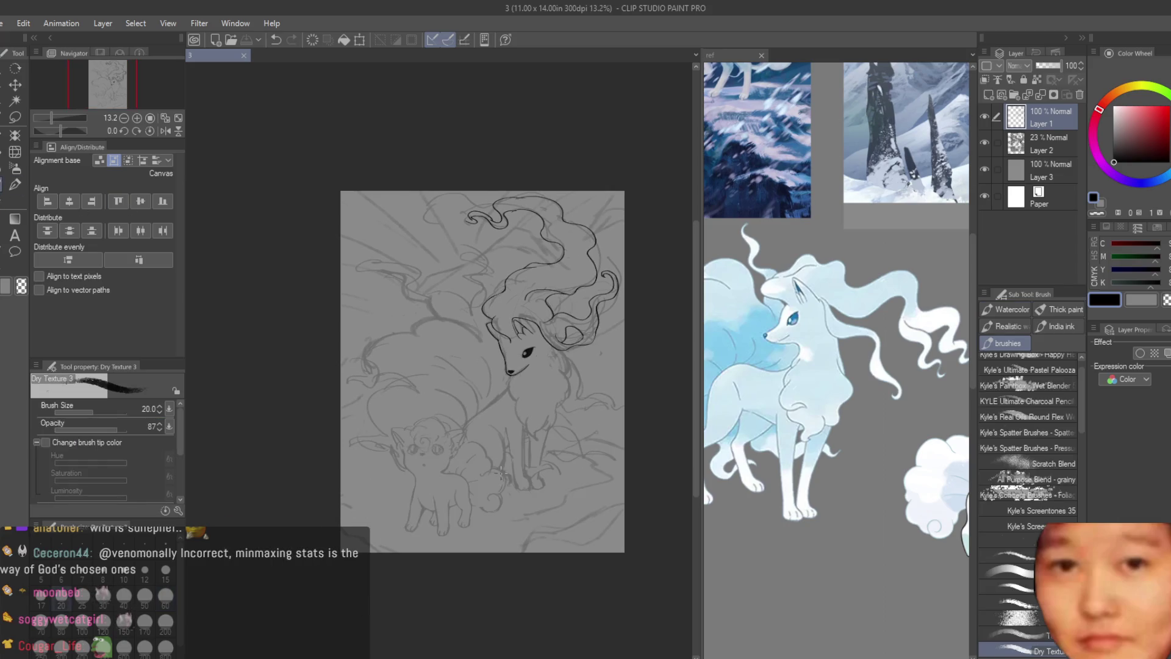
pyautogui.scroll(4, 529, 411)
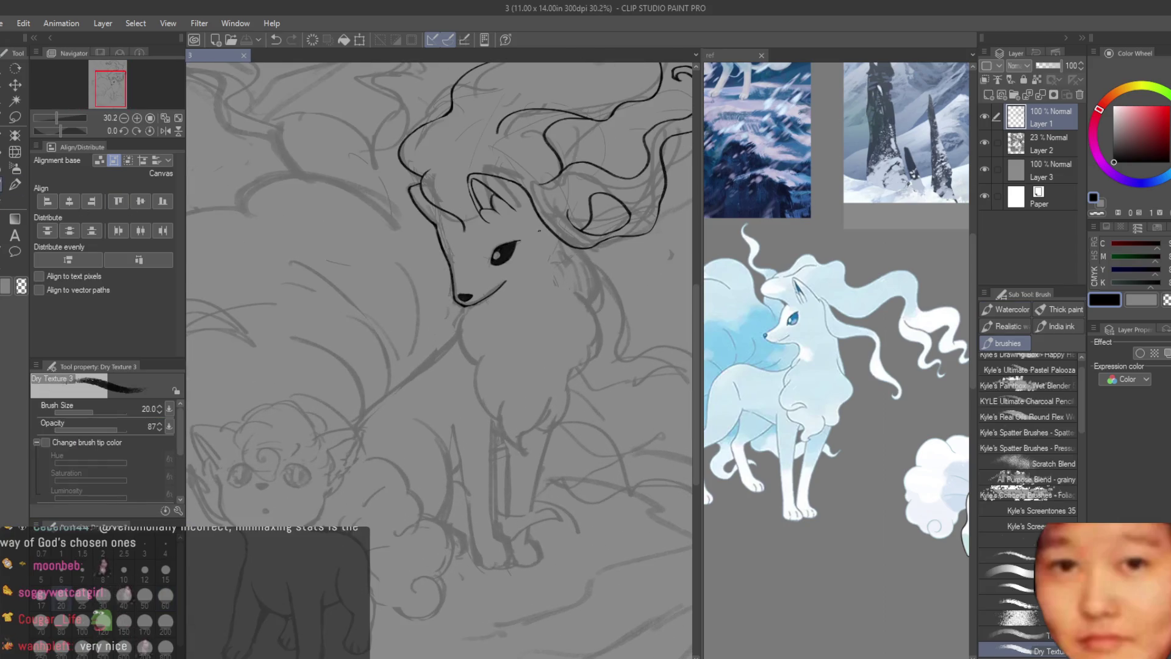
pyautogui.scroll(1, 539, 231)
pyautogui.scroll(1, 549, 245)
pyautogui.scroll(1, 560, 258)
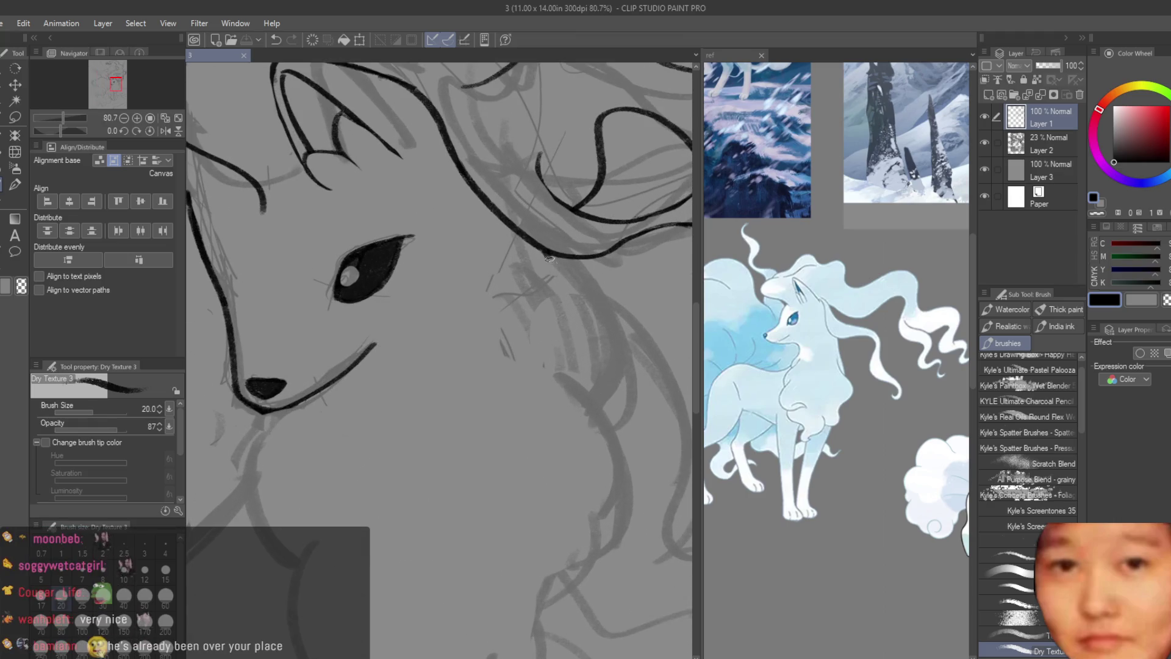
# - Ink the hair strand down beside the fox's face, undoing and redrawing it three times
pyautogui.moveTo(548, 255); pyautogui.dragTo(630, 456)
pyautogui.hotkey('ctrl', 'z')
pyautogui.moveTo(535, 245); pyautogui.dragTo(631, 458)
pyautogui.hotkey('ctrl', 'z')
pyautogui.moveTo(537, 246); pyautogui.dragTo(626, 461)
pyautogui.hotkey('ctrl', 'z')
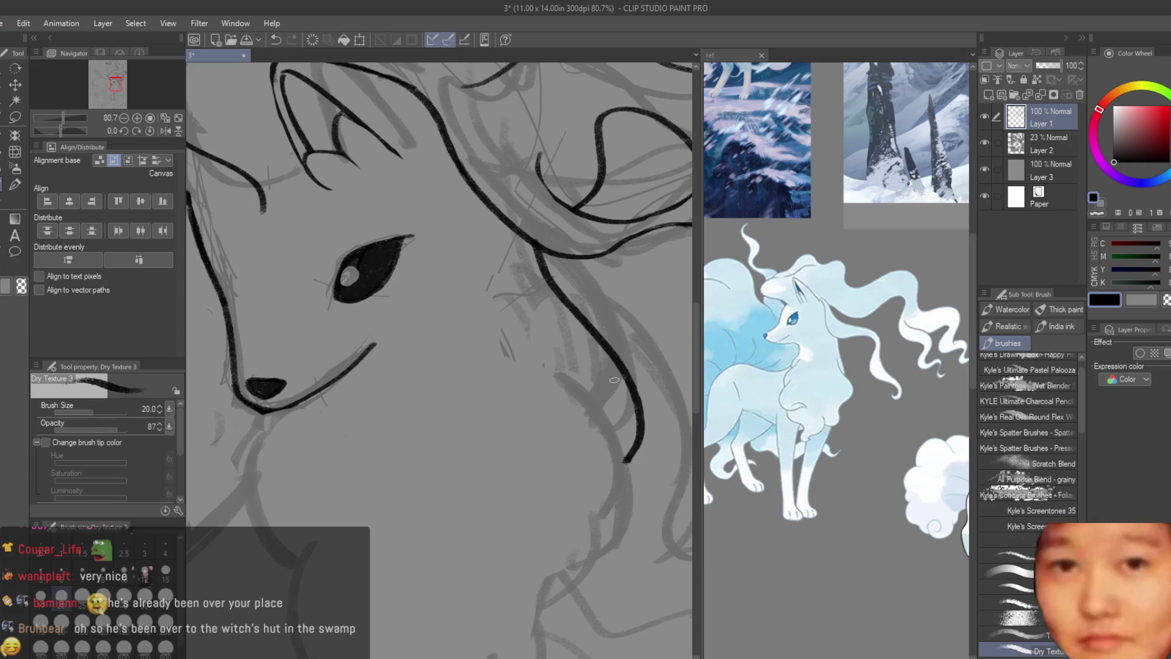
pyautogui.press('e')
pyautogui.scroll(1, 565, 343)
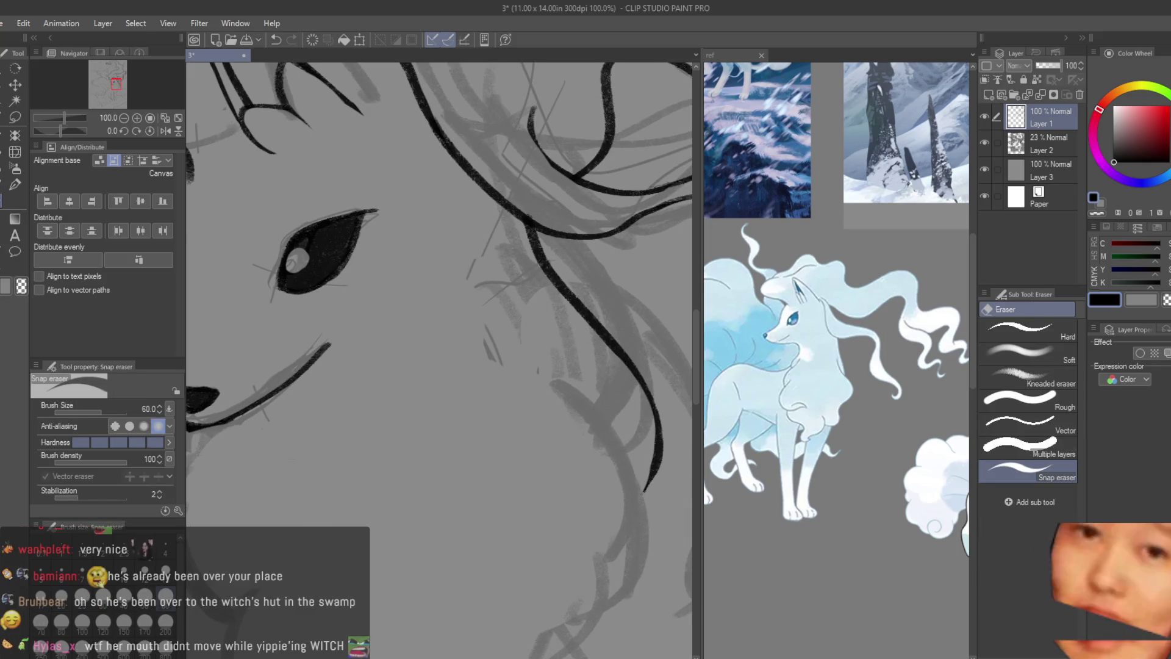
# - Reshape the lower tip of the hair strand, redrawing it after undos
pyautogui.press('b')
pyautogui.moveTo(619, 359); pyautogui.dragTo(659, 468)
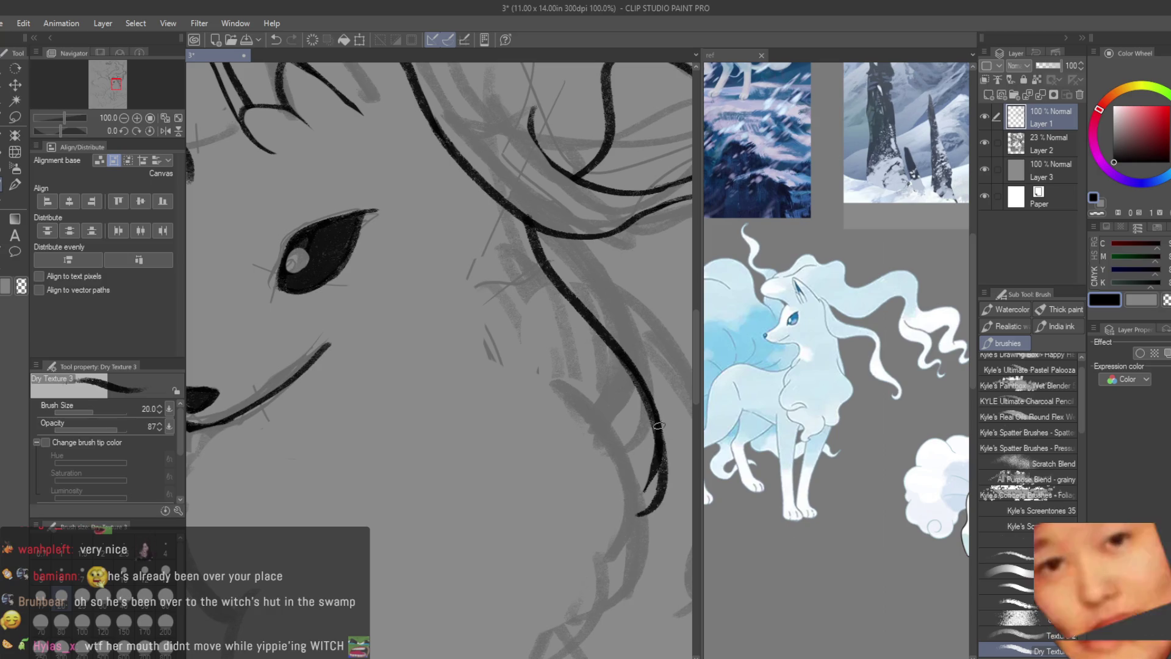
pyautogui.hotkey('ctrl', 'z')
pyautogui.hotkey('ctrl', 'z')
pyautogui.moveTo(623, 364)
pyautogui.mouseDown()
pyautogui.moveTo(658, 458)
pyautogui.moveTo(659, 443)
pyautogui.mouseUp()
pyautogui.hotkey('ctrl', 'z')
pyautogui.hotkey('ctrl', 'z')
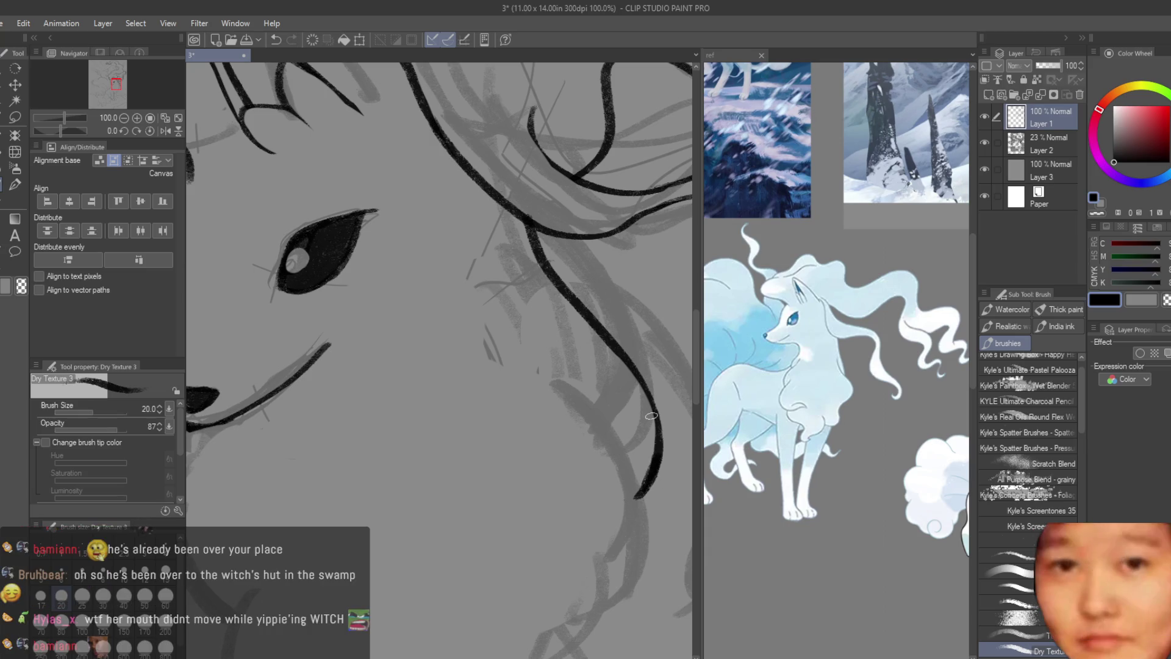
pyautogui.scroll(-5, 651, 416)
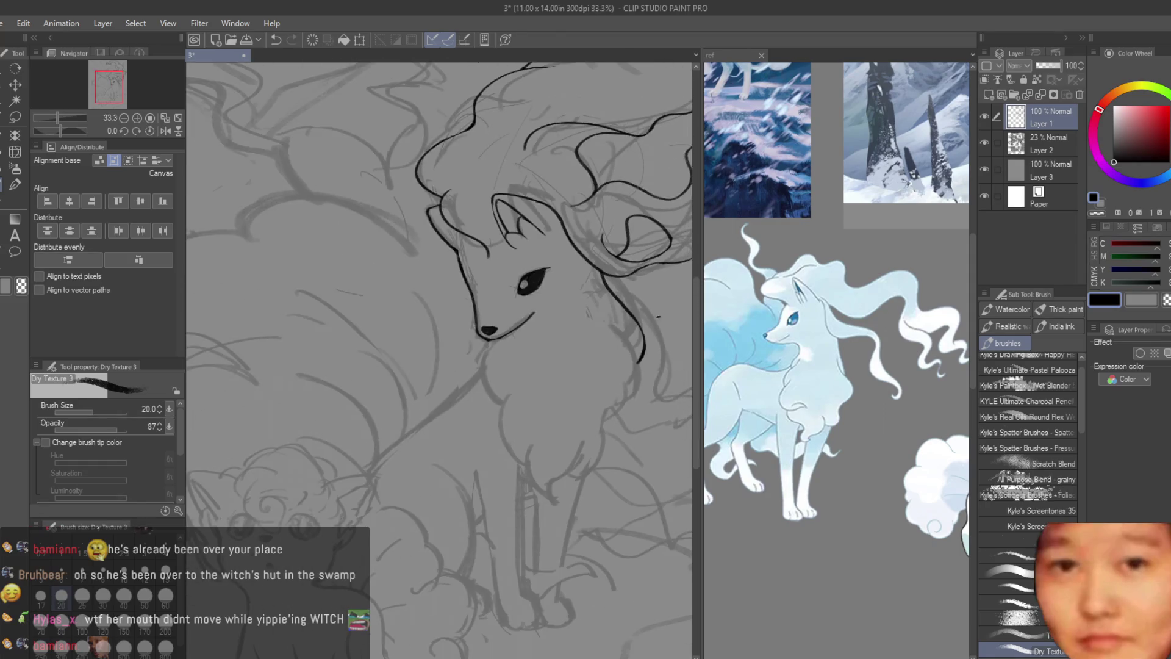
pyautogui.scroll(2, 467, 324)
pyautogui.scroll(-1, 471, 407)
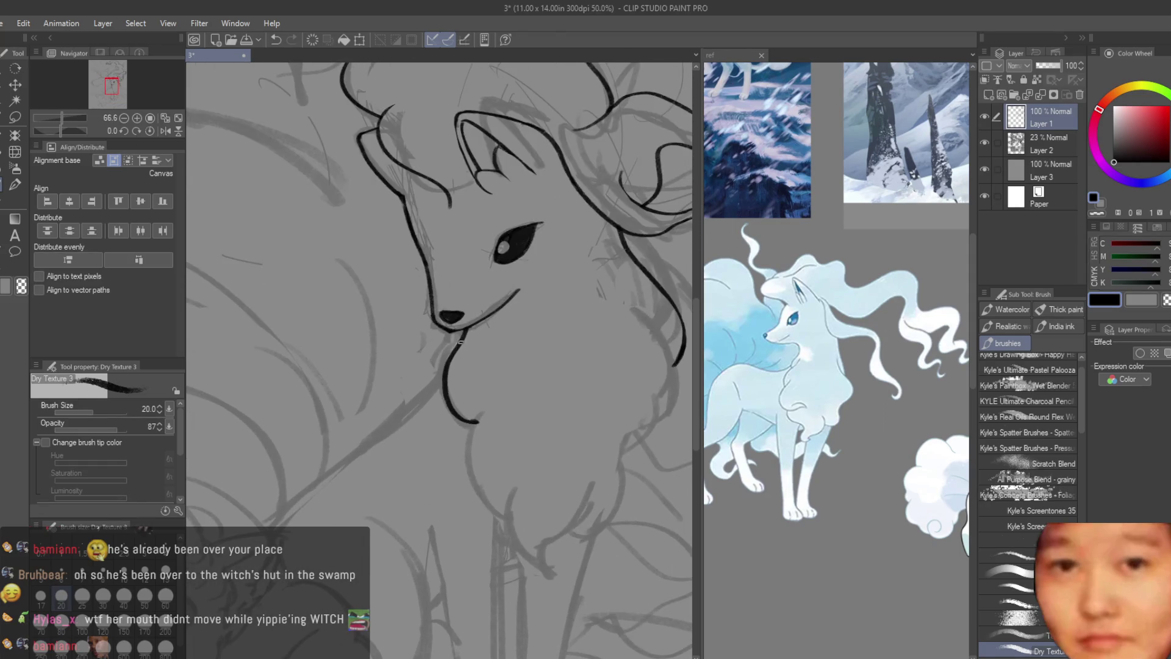
# - Ink the chest outline below the nose and the right side of the ruff down into the body line
pyautogui.moveTo(464, 333); pyautogui.dragTo(465, 410)
pyautogui.scroll(-1, 495, 354)
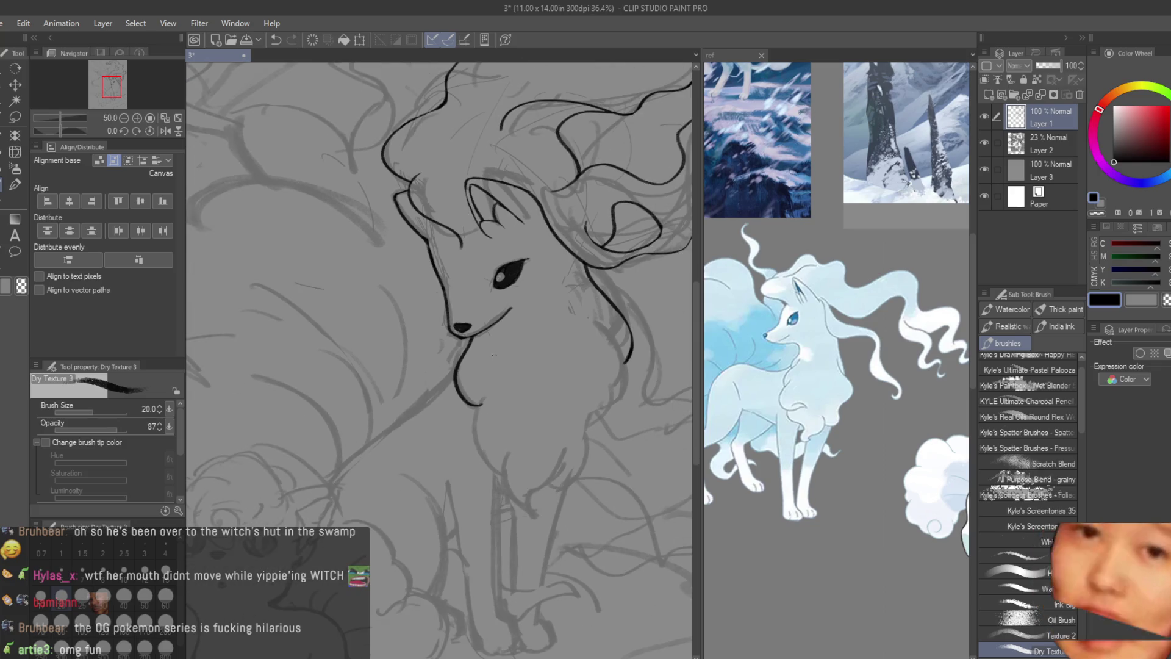
pyautogui.press('e')
pyautogui.scroll(2, 484, 403)
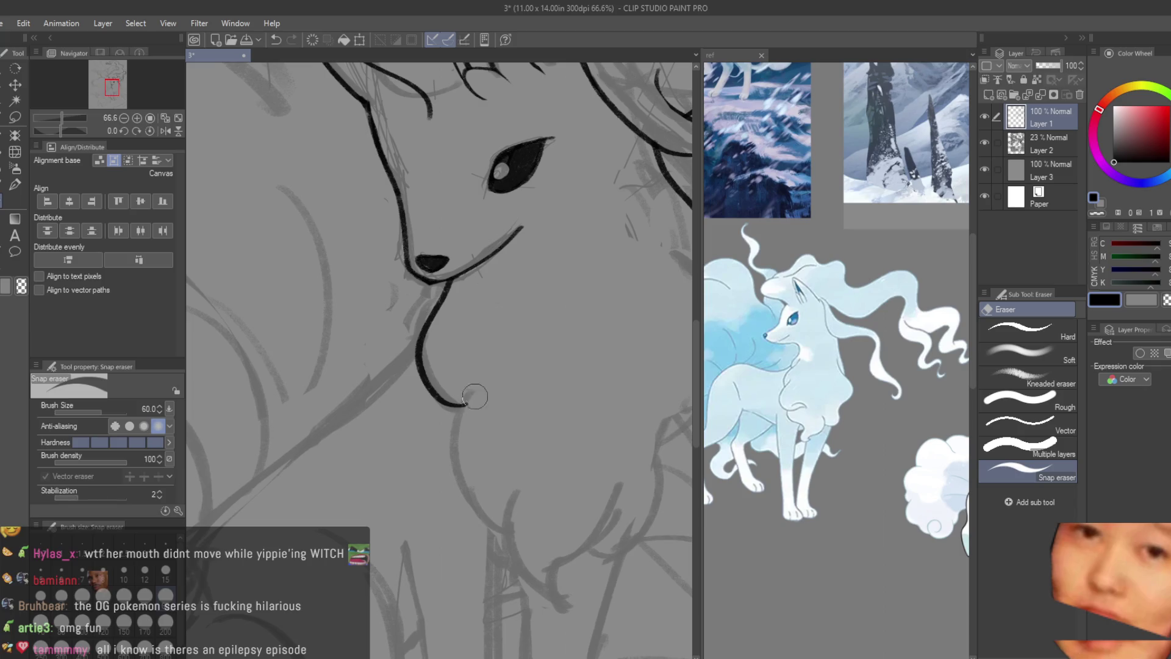
pyautogui.scroll(-1, 507, 362)
pyautogui.press('b')
pyautogui.scroll(1, 531, 330)
pyautogui.scroll(1, 586, 303)
pyautogui.moveTo(586, 303); pyautogui.dragTo(591, 469)
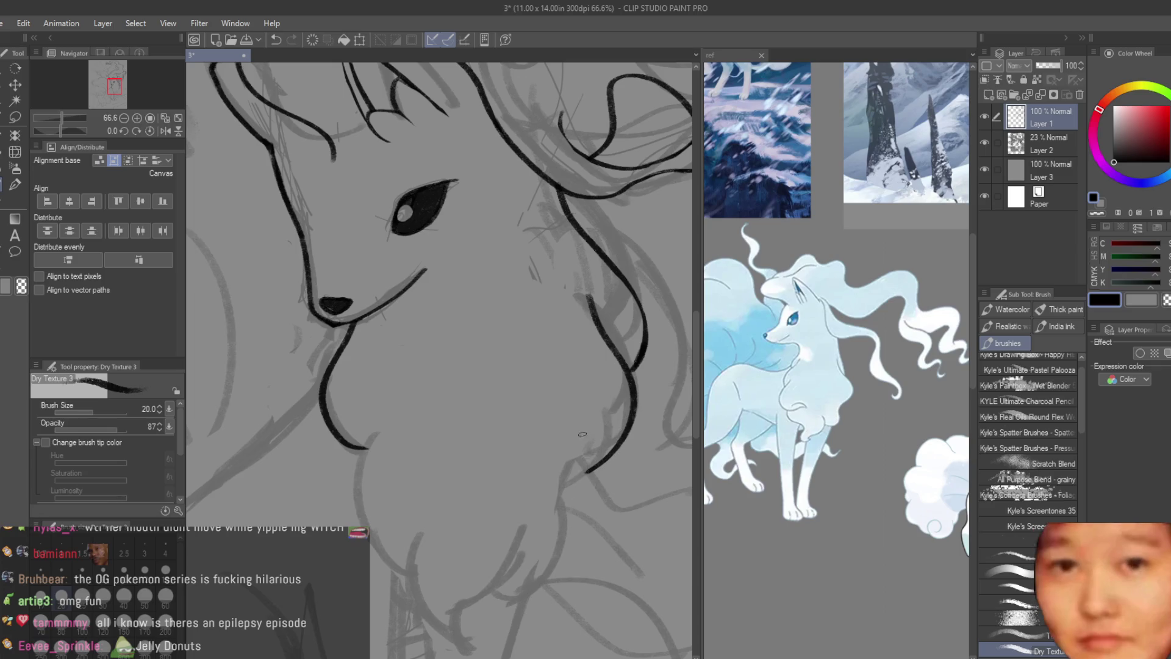
pyautogui.moveTo(586, 469); pyautogui.dragTo(553, 546)
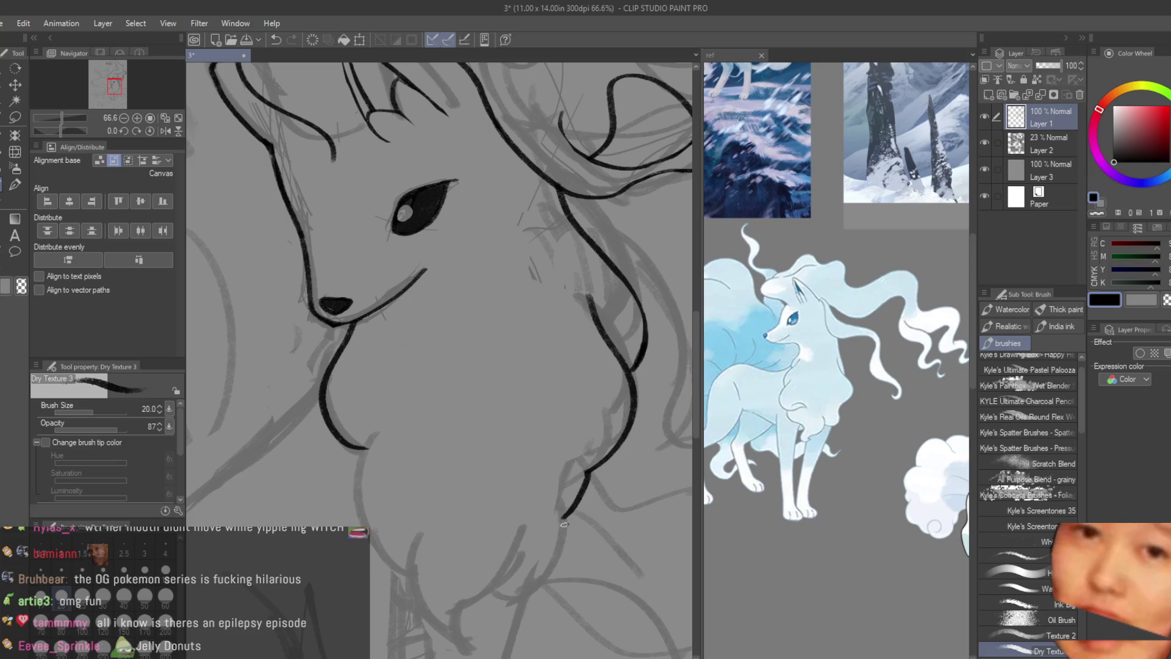
pyautogui.moveTo(366, 449); pyautogui.dragTo(357, 464)
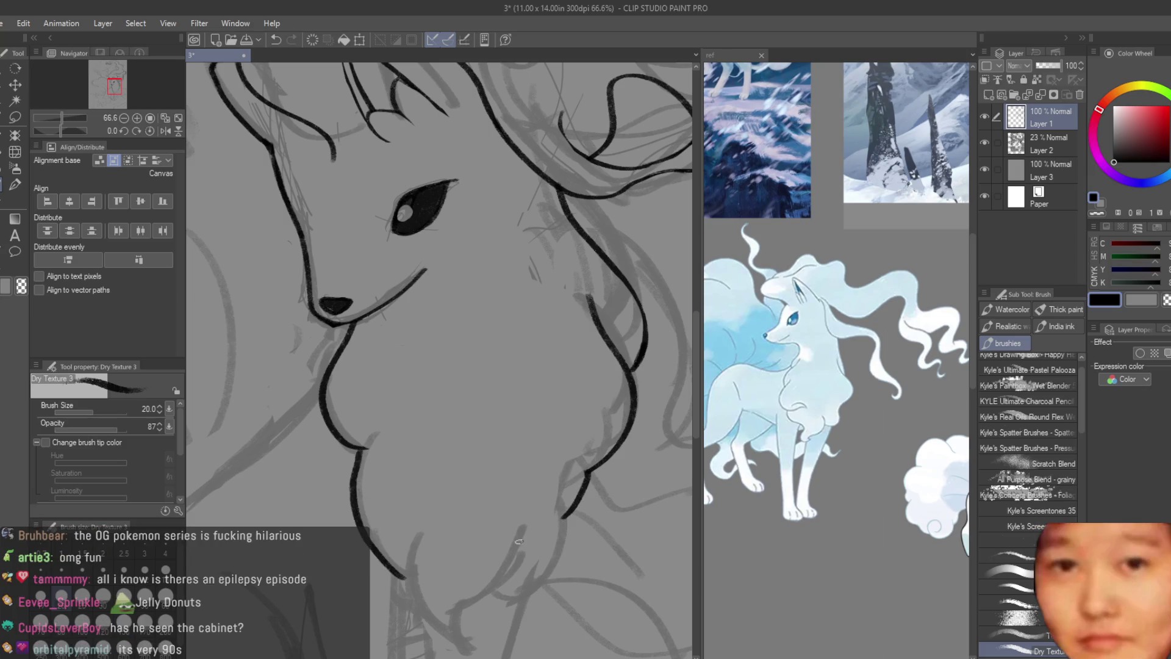
# - Redraw the curve along the bottom of the chest ruff and add another chest line
pyautogui.hotkey('ctrl', 'z')
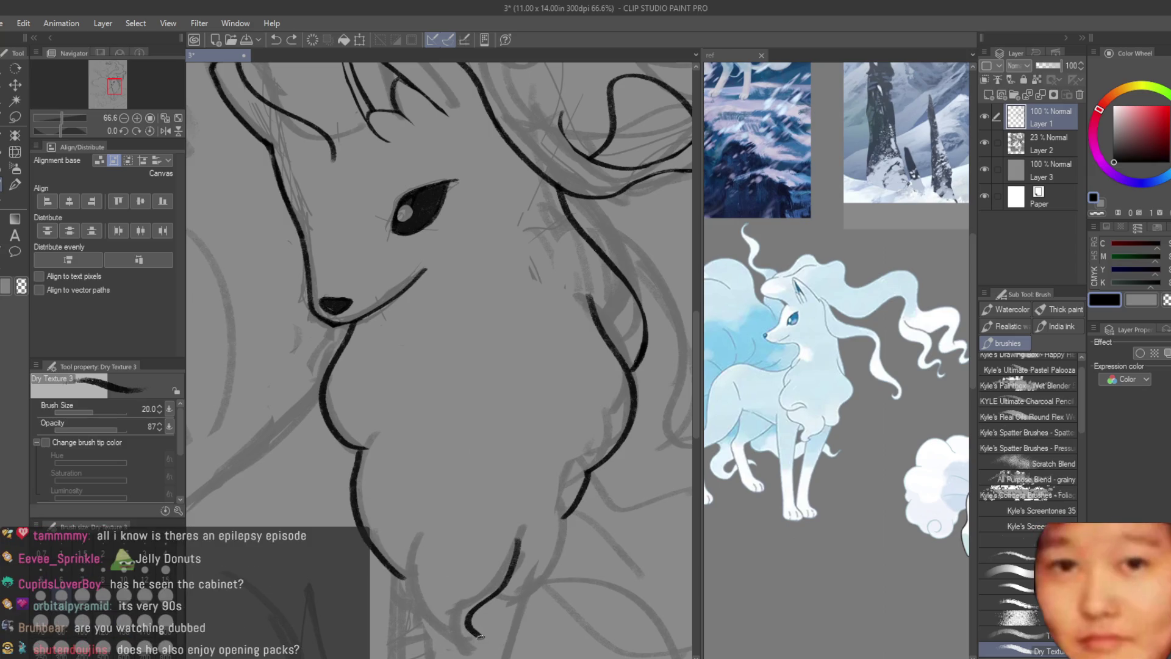
pyautogui.moveTo(475, 635); pyautogui.dragTo(409, 616)
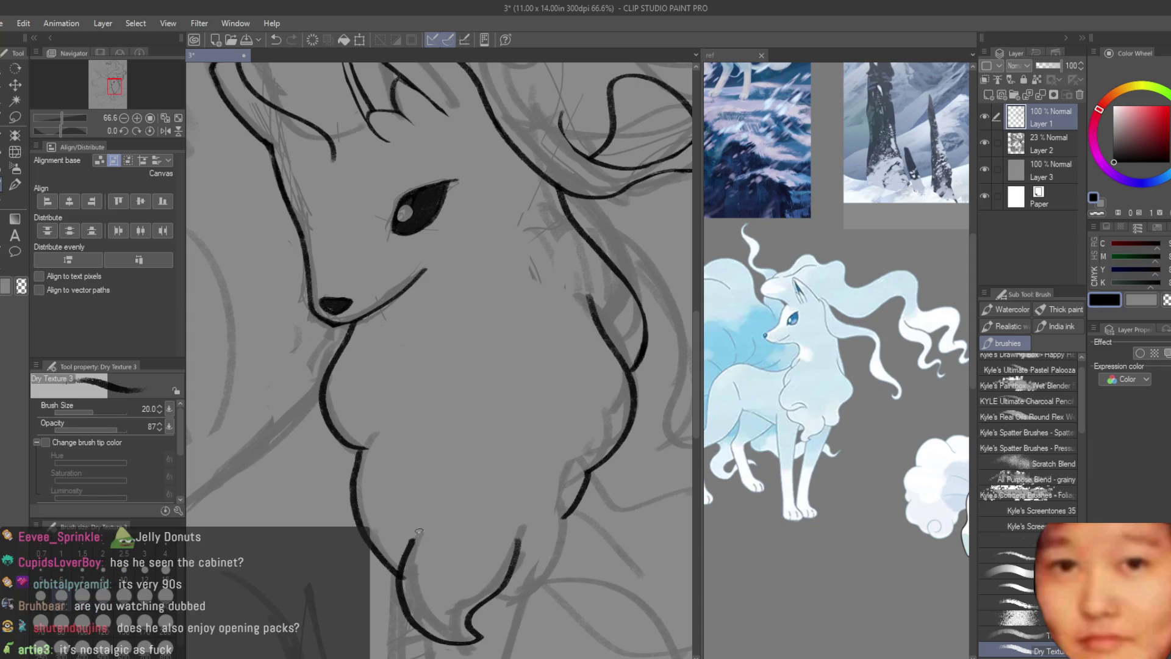
pyautogui.hotkey('ctrl', 'z')
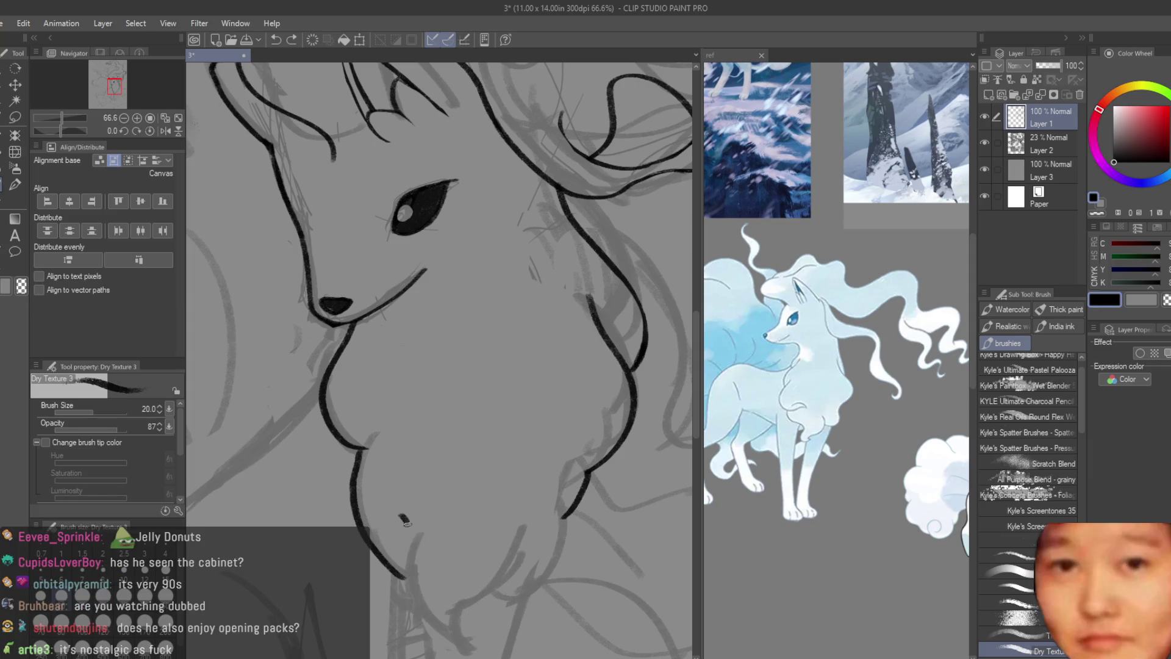
pyautogui.moveTo(513, 589); pyautogui.dragTo(570, 506)
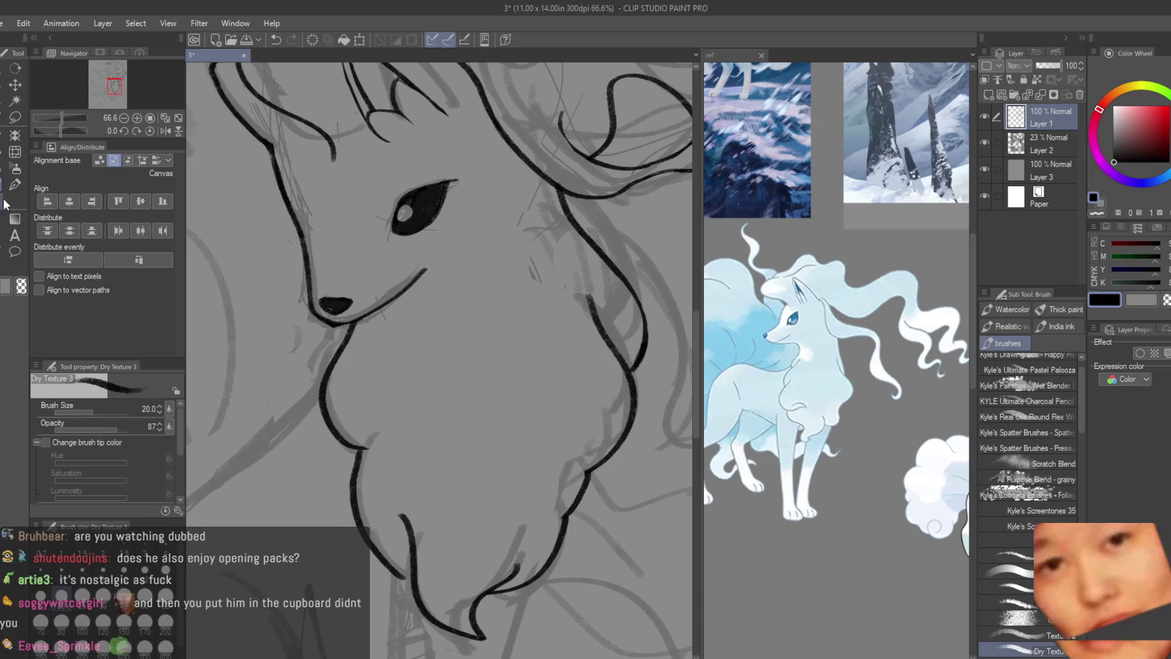
pyautogui.press('e')
pyautogui.scroll(1, 507, 561)
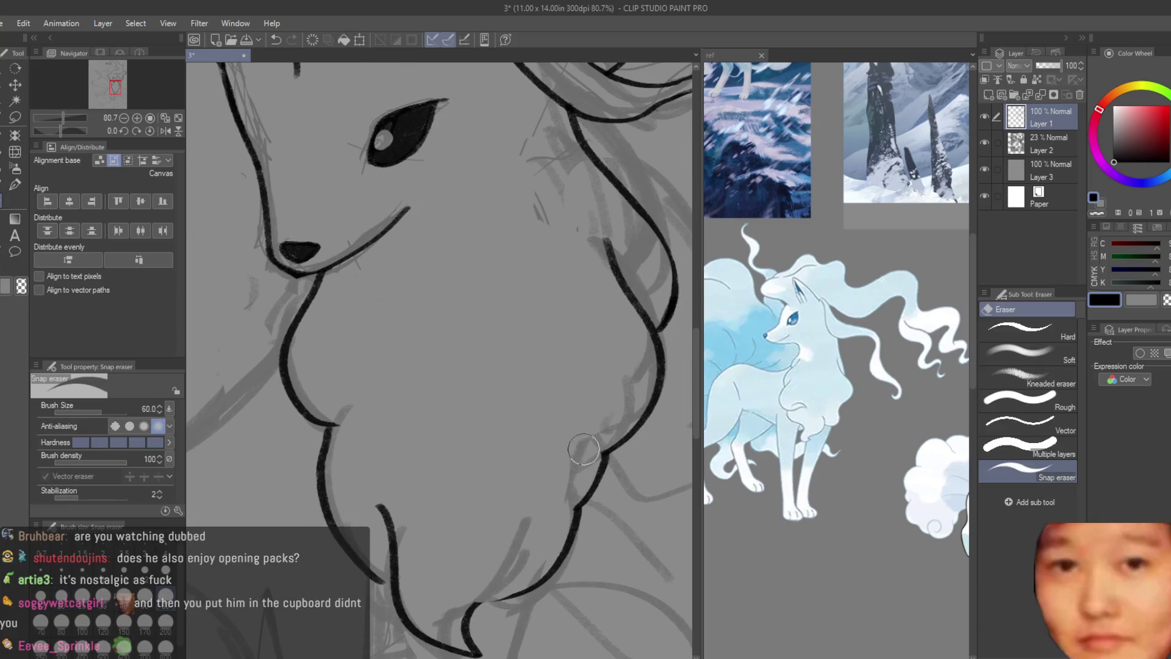
pyautogui.press('b')
pyautogui.scroll(2, 568, 431)
pyautogui.moveTo(612, 426); pyautogui.dragTo(540, 566)
pyautogui.scroll(2, 561, 441)
pyautogui.scroll(-3, 560, 440)
pyautogui.scroll(-2, 560, 440)
pyautogui.scroll(3, 554, 457)
pyautogui.scroll(2, 552, 475)
pyautogui.scroll(1, 552, 476)
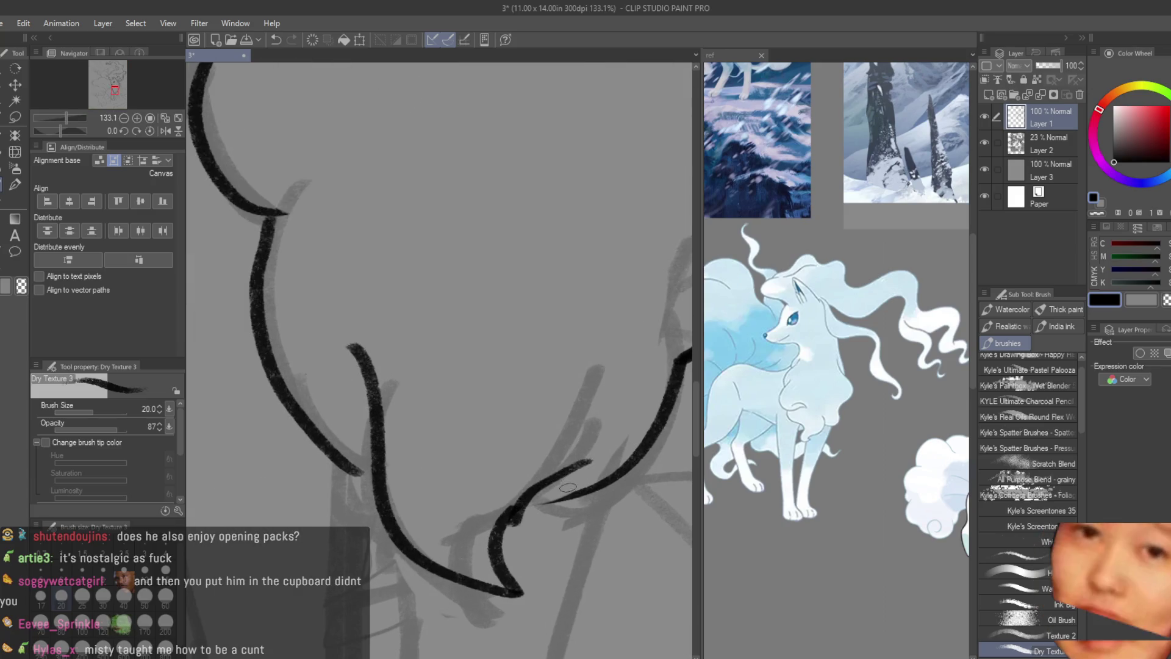
# - Rework the chest fur stroke joining the long line and ink a fur line on the chest
pyautogui.hotkey('ctrl', 'z')
pyautogui.moveTo(515, 504); pyautogui.dragTo(597, 483)
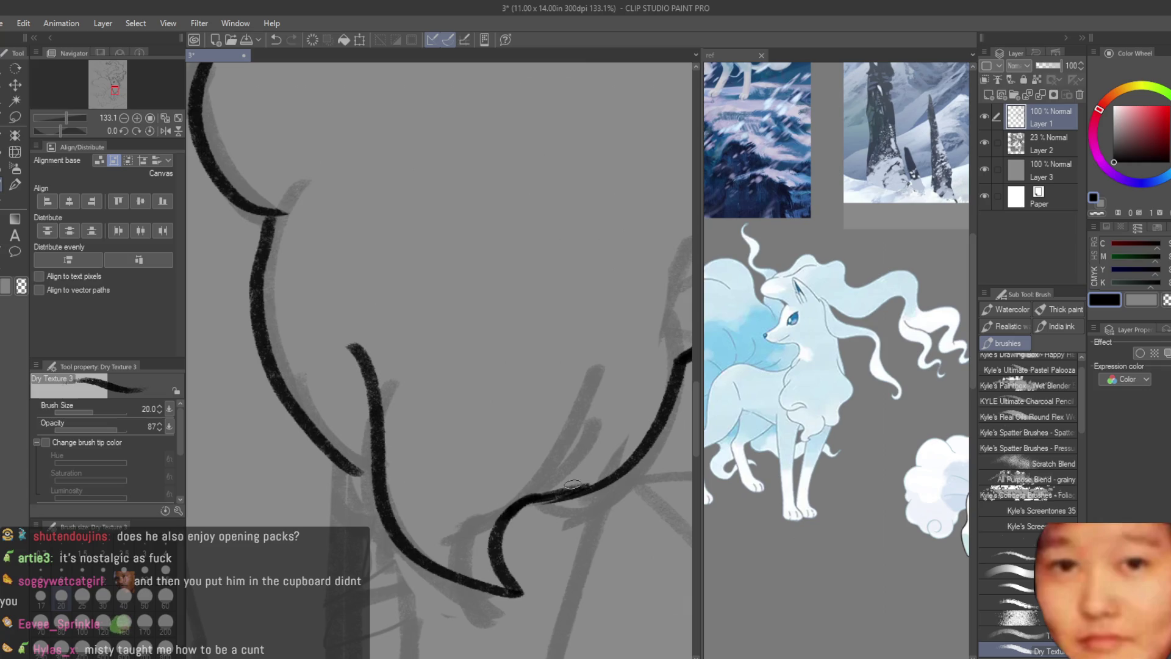
pyautogui.scroll(3, 513, 504)
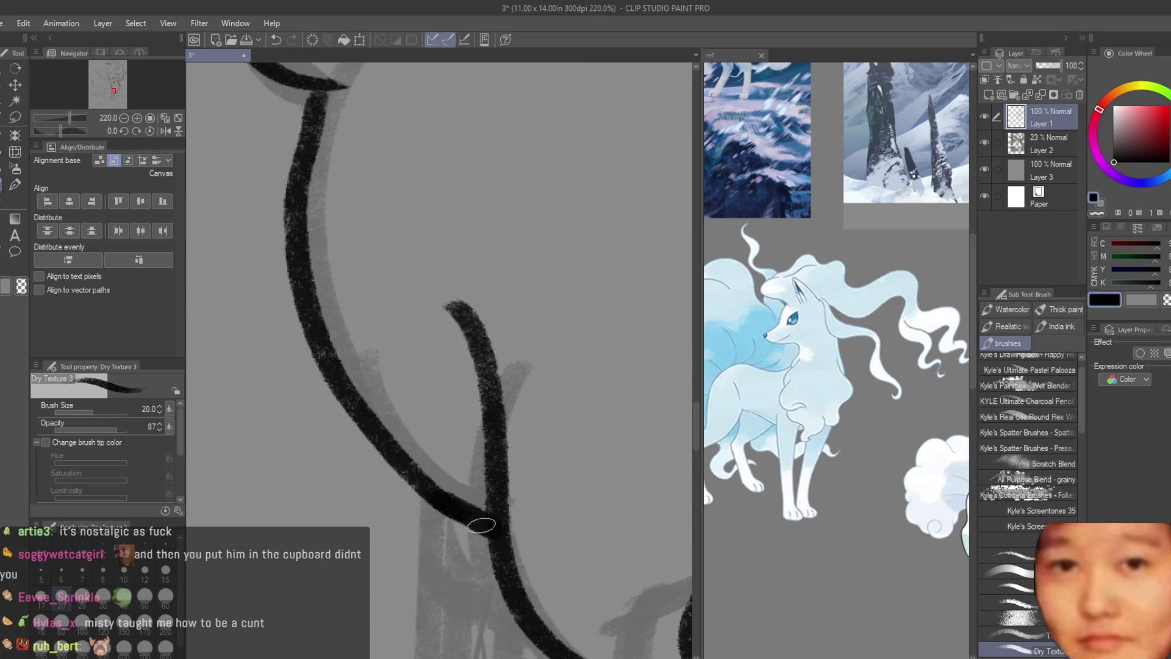
pyautogui.scroll(-5, 490, 529)
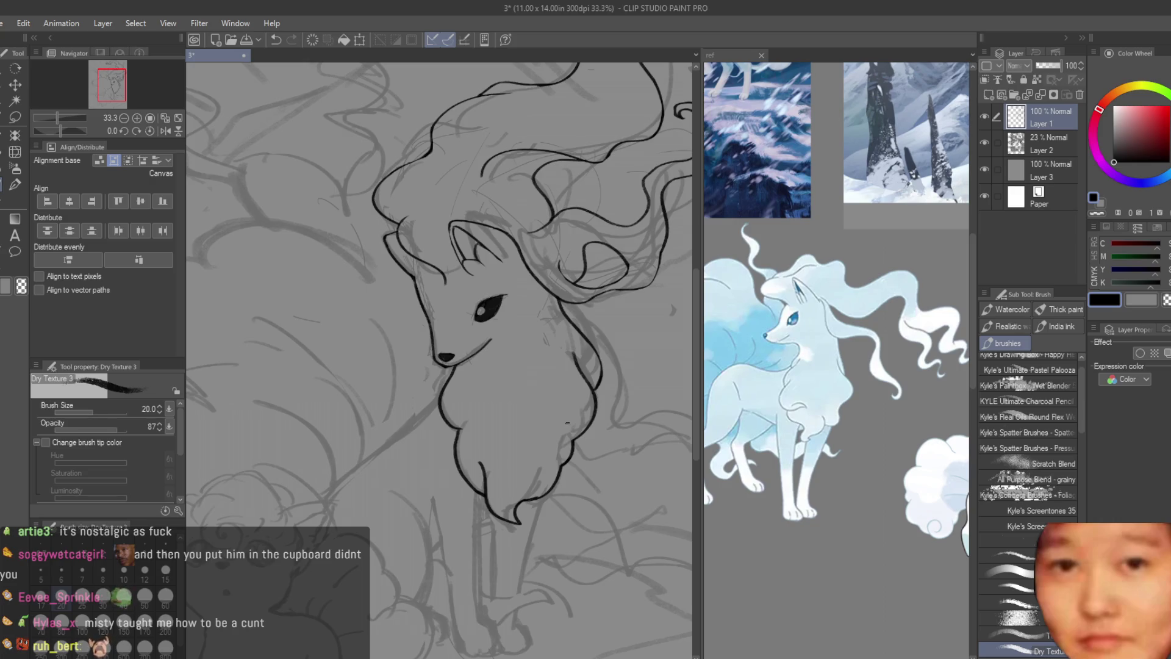
pyautogui.press('e')
pyautogui.scroll(2, 494, 508)
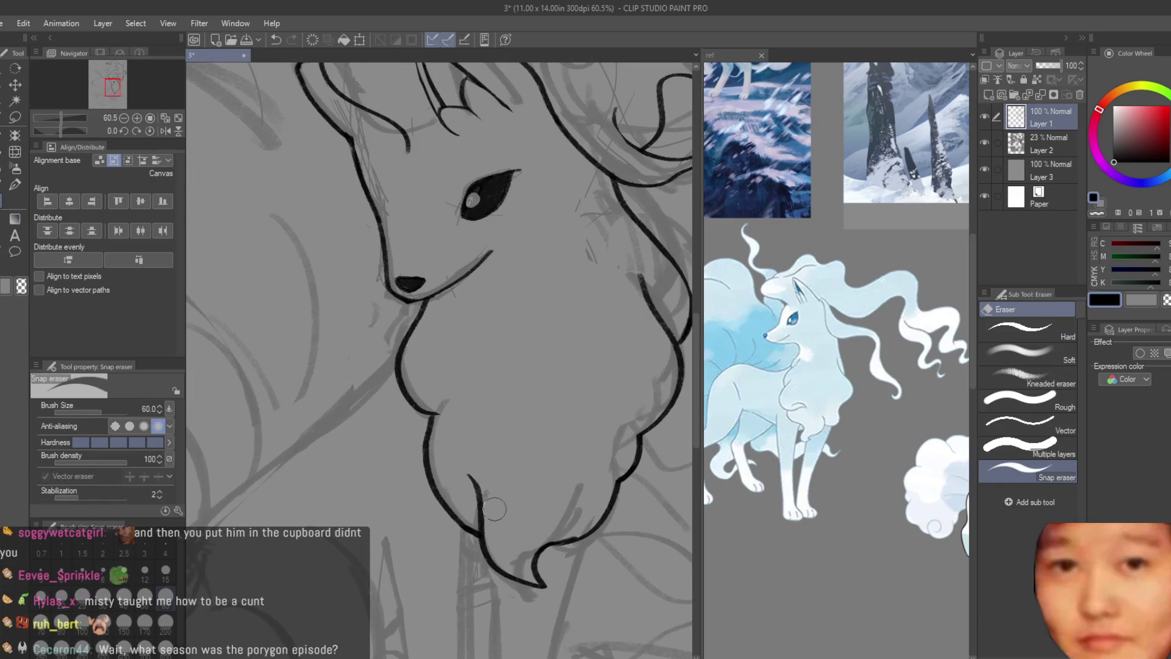
pyautogui.scroll(-3, 443, 418)
pyautogui.scroll(-2, 444, 417)
pyautogui.scroll(2, 274, 366)
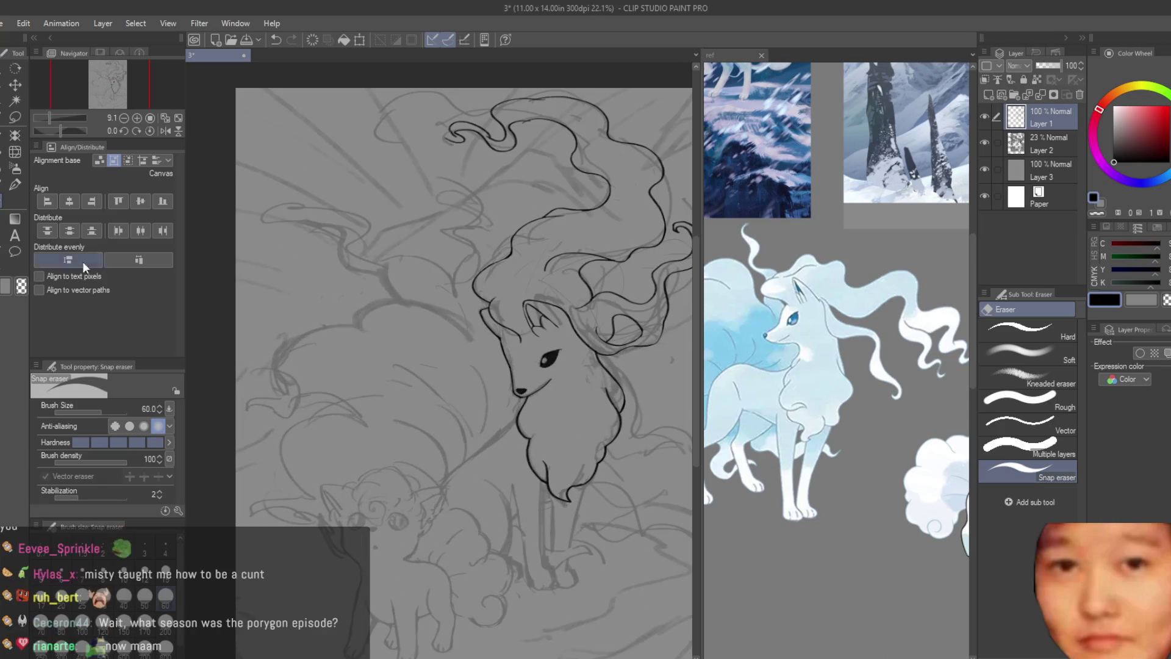
pyautogui.press('b')
pyautogui.scroll(1, 587, 438)
pyautogui.scroll(2, 587, 438)
pyautogui.scroll(1, 587, 437)
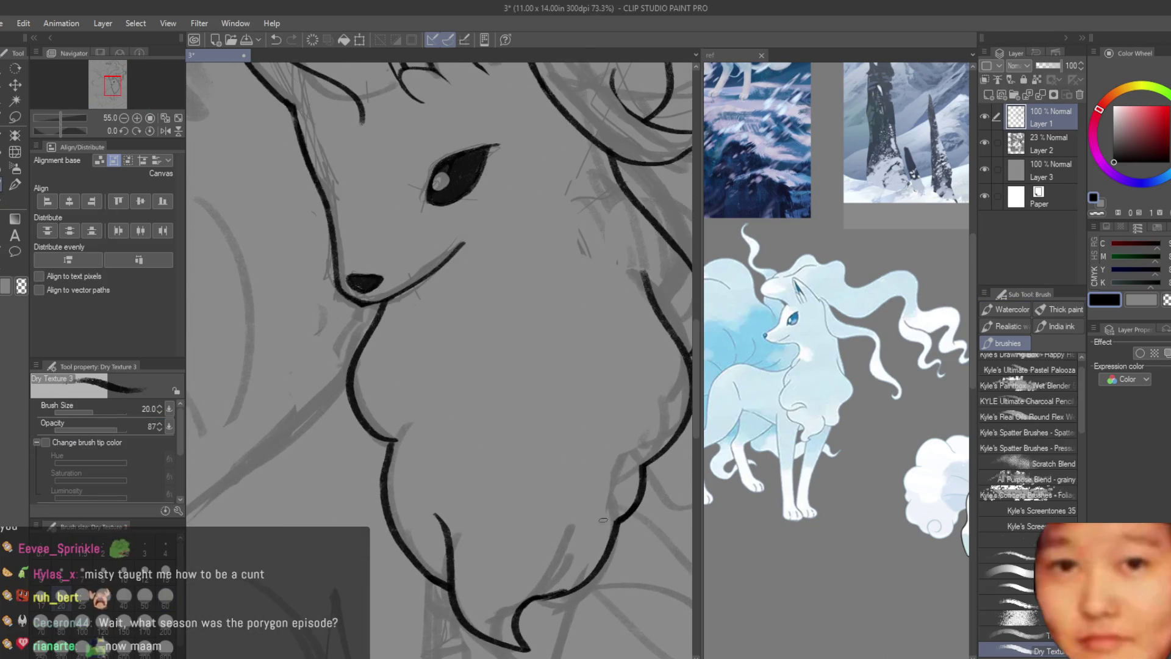
pyautogui.scroll(-1, 607, 529)
pyautogui.scroll(-3, 607, 529)
pyautogui.scroll(2, 529, 334)
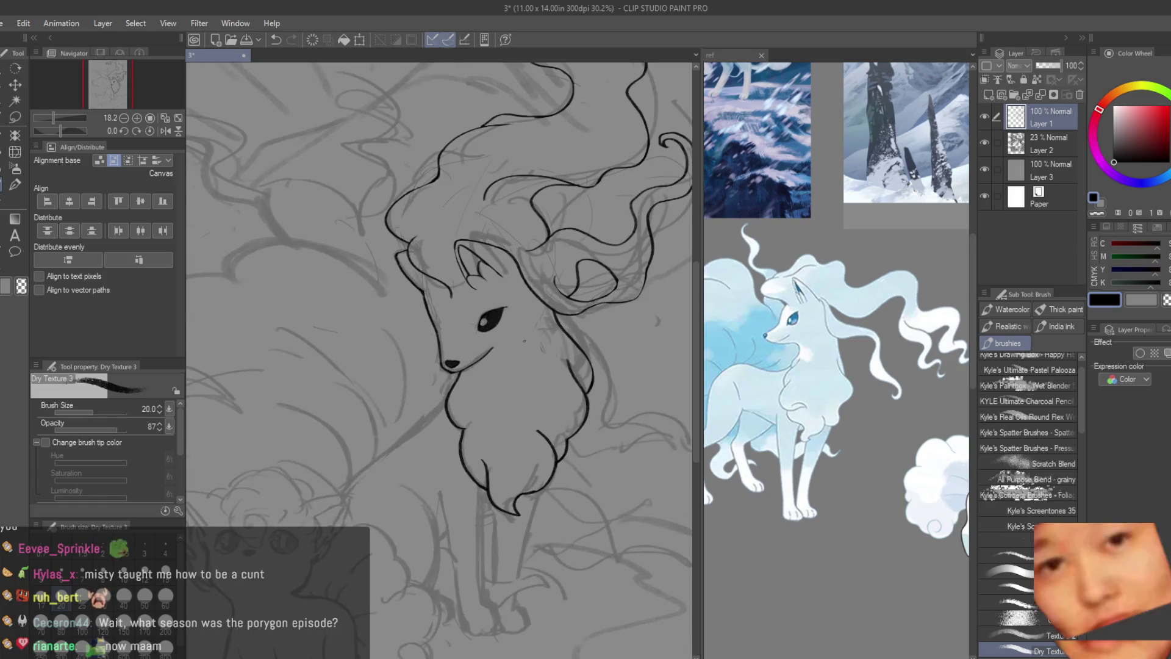
pyautogui.scroll(1, 529, 333)
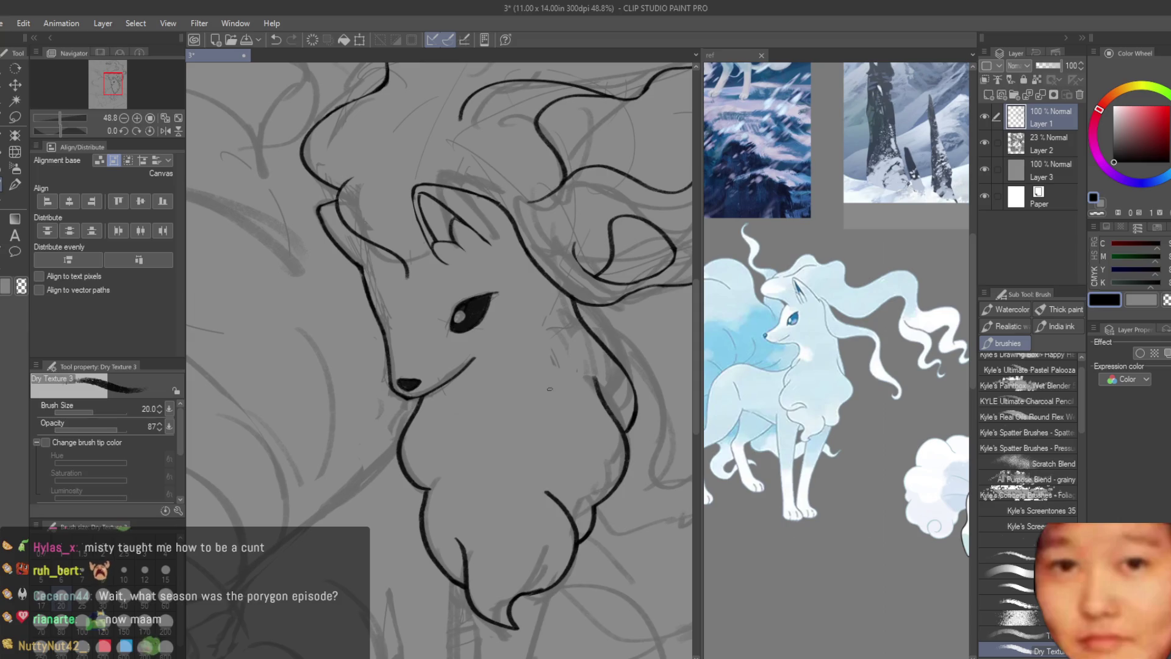
pyautogui.scroll(1, 550, 391)
pyautogui.moveTo(440, 421); pyautogui.dragTo(421, 488)
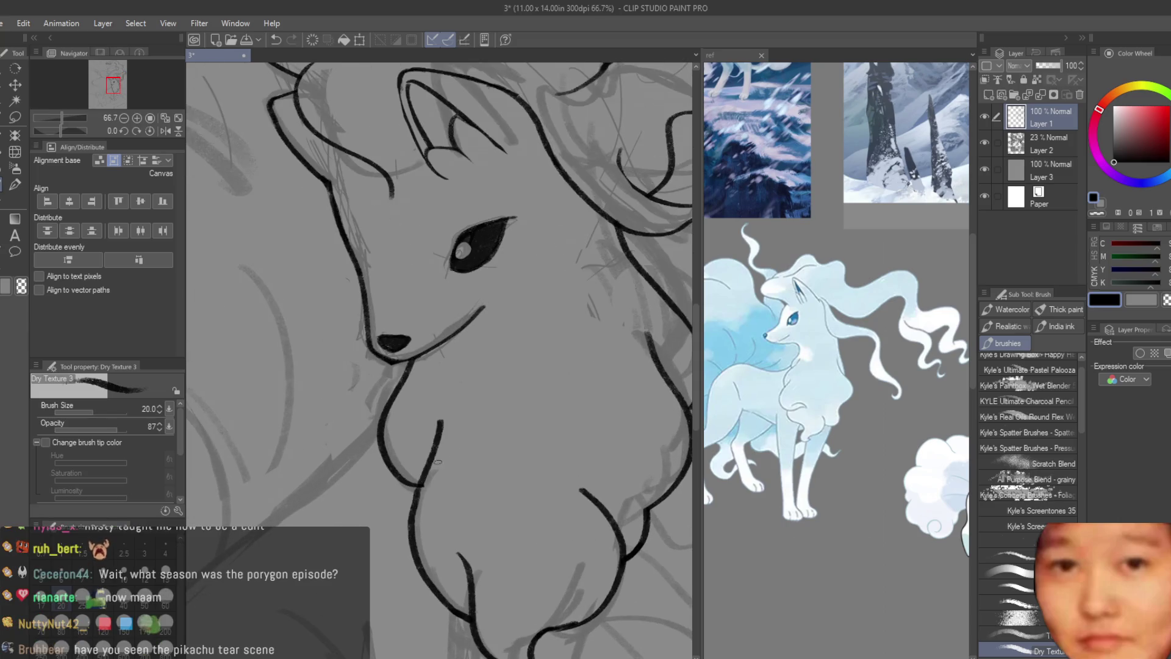
pyautogui.scroll(-5, 435, 466)
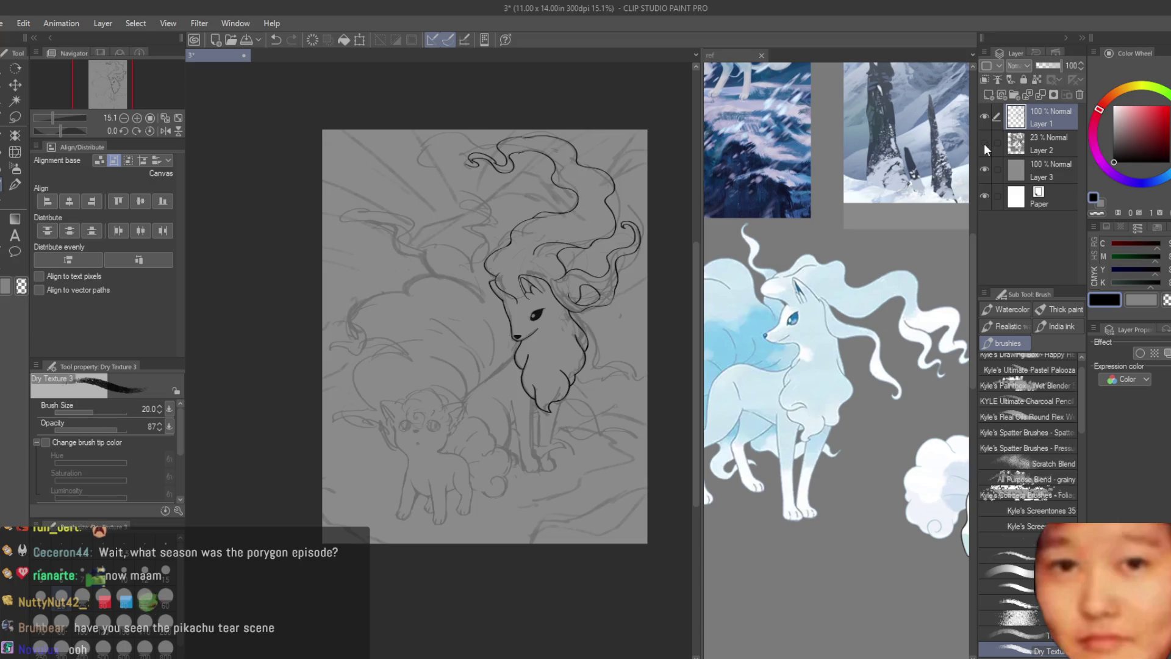
# - Check the chest lineart with the sketch hidden and the canvas mirrored, then fit the page in view
pyautogui.click(983, 143)
pyautogui.click(984, 143)
pyautogui.scroll(1, 572, 323)
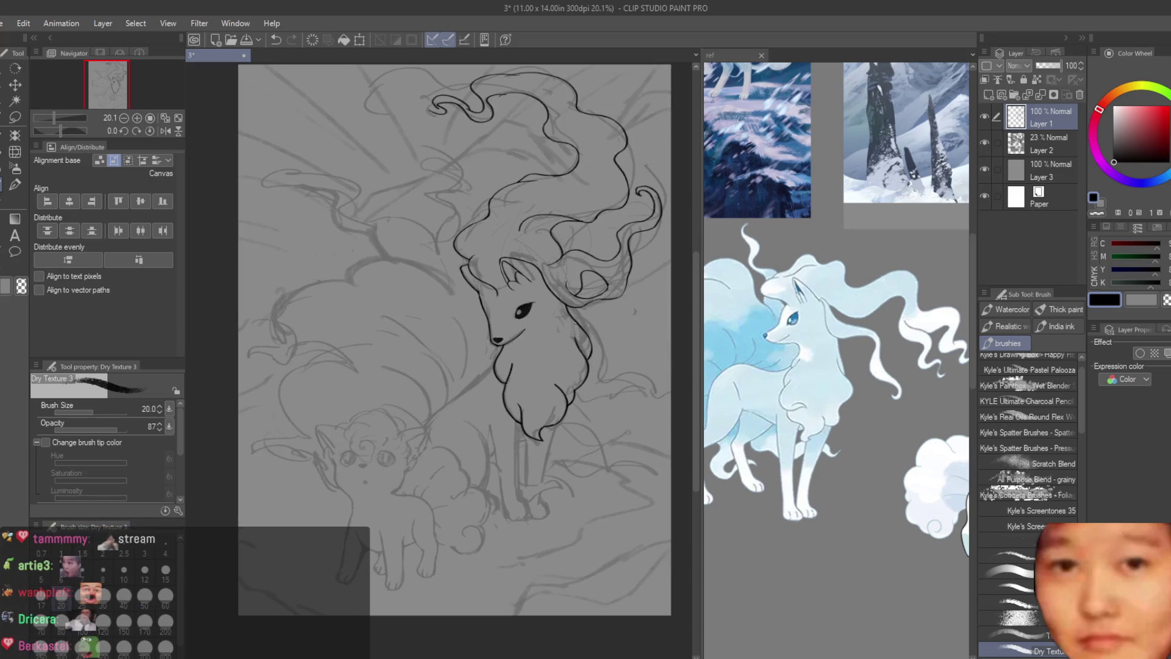
pyautogui.press('h')
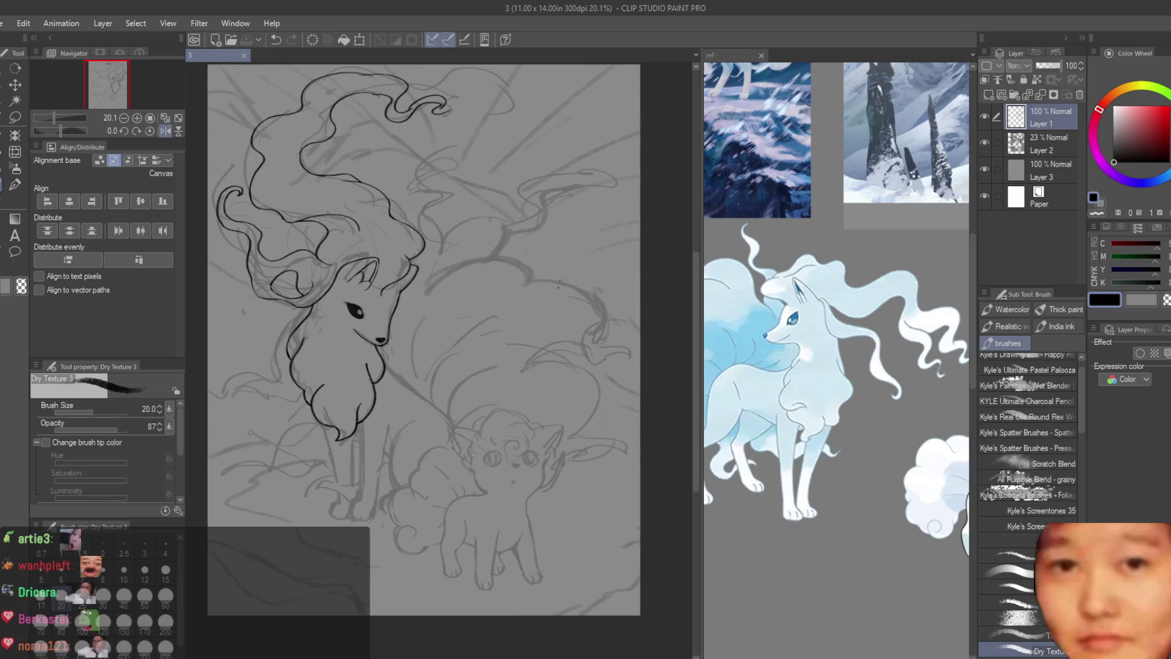
pyautogui.press('h')
pyautogui.scroll(1, 453, 357)
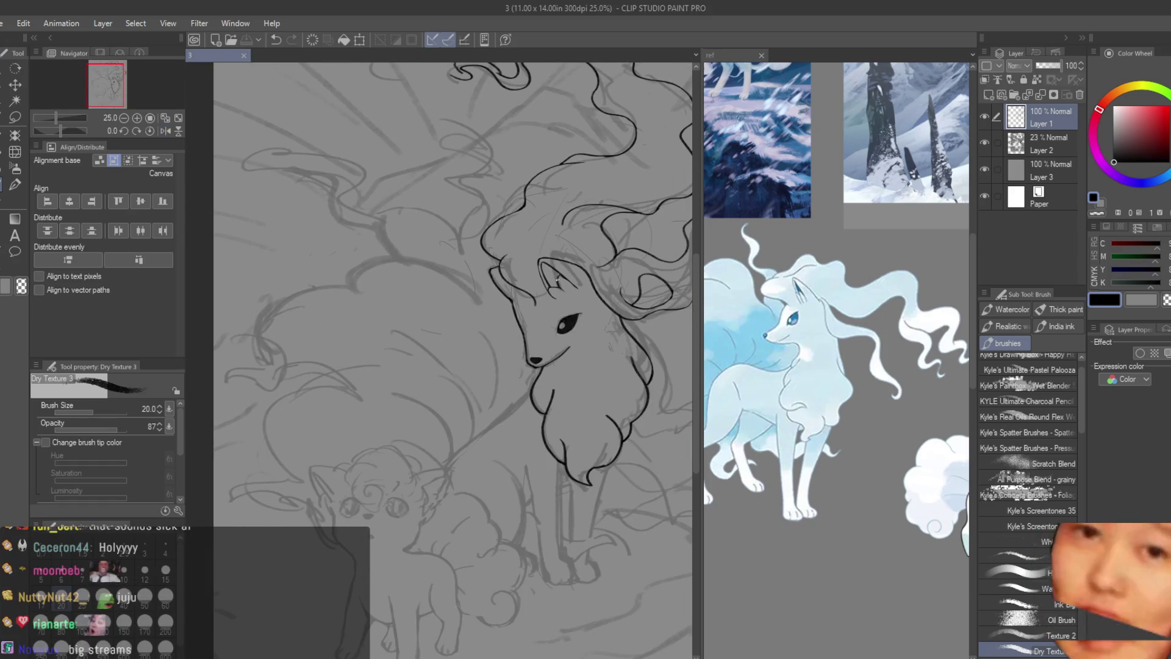
pyautogui.scroll(-2, 461, 359)
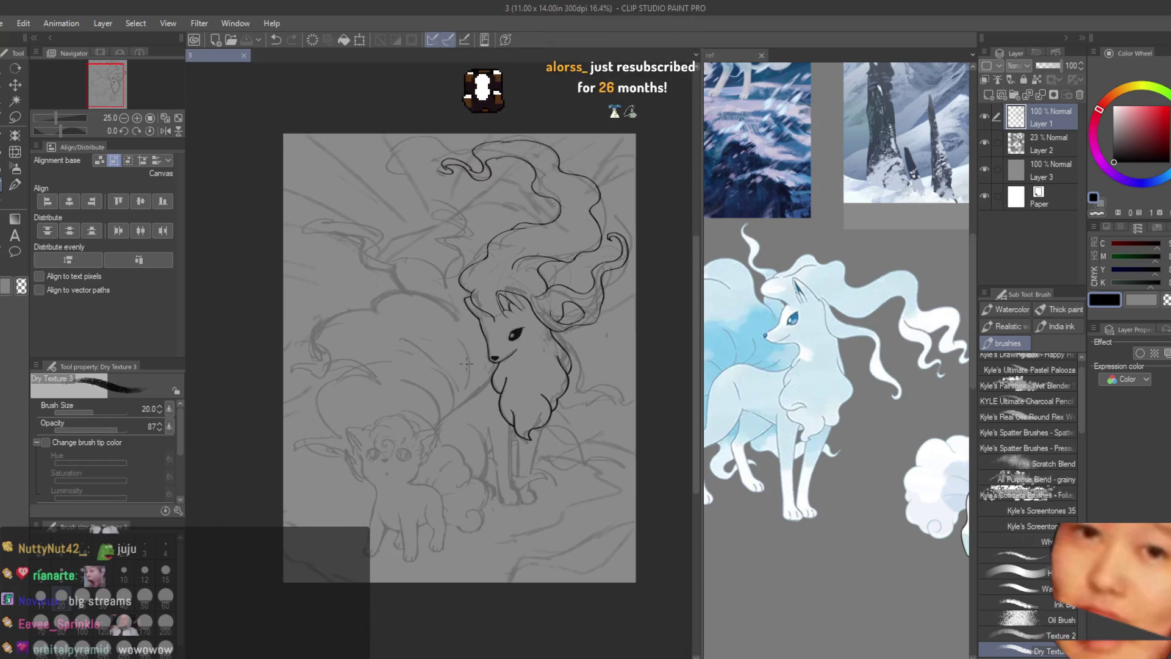
pyautogui.scroll(2, 460, 360)
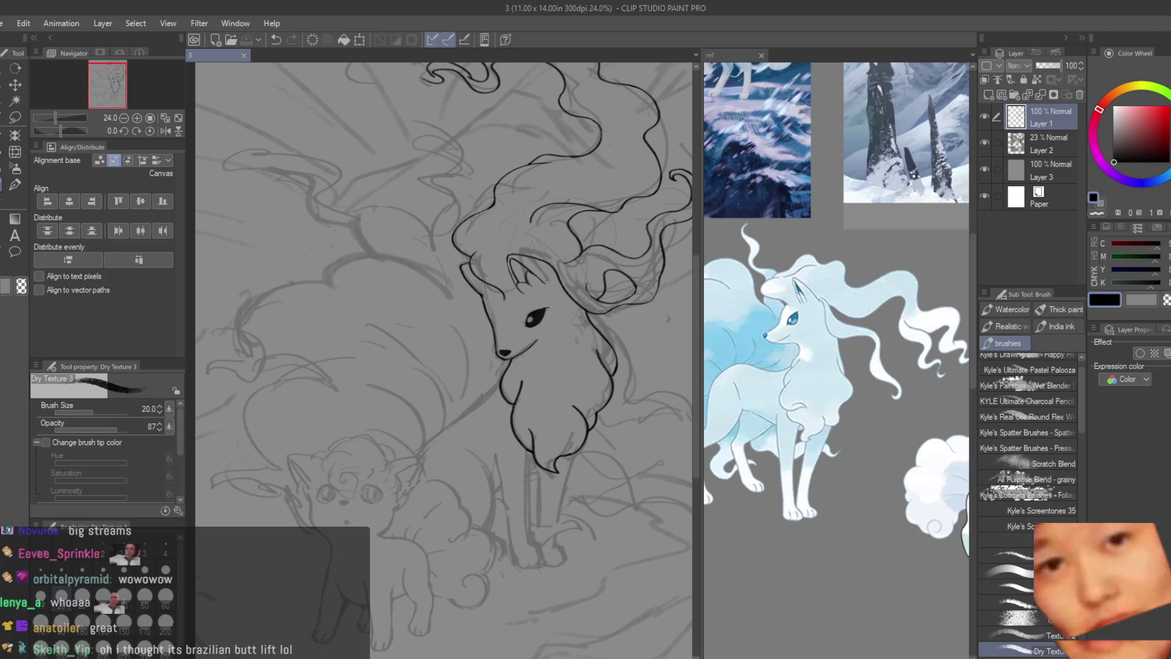
pyautogui.hotkey('ctrl', '-')
pyautogui.scroll(2, 532, 452)
pyautogui.scroll(1, 532, 453)
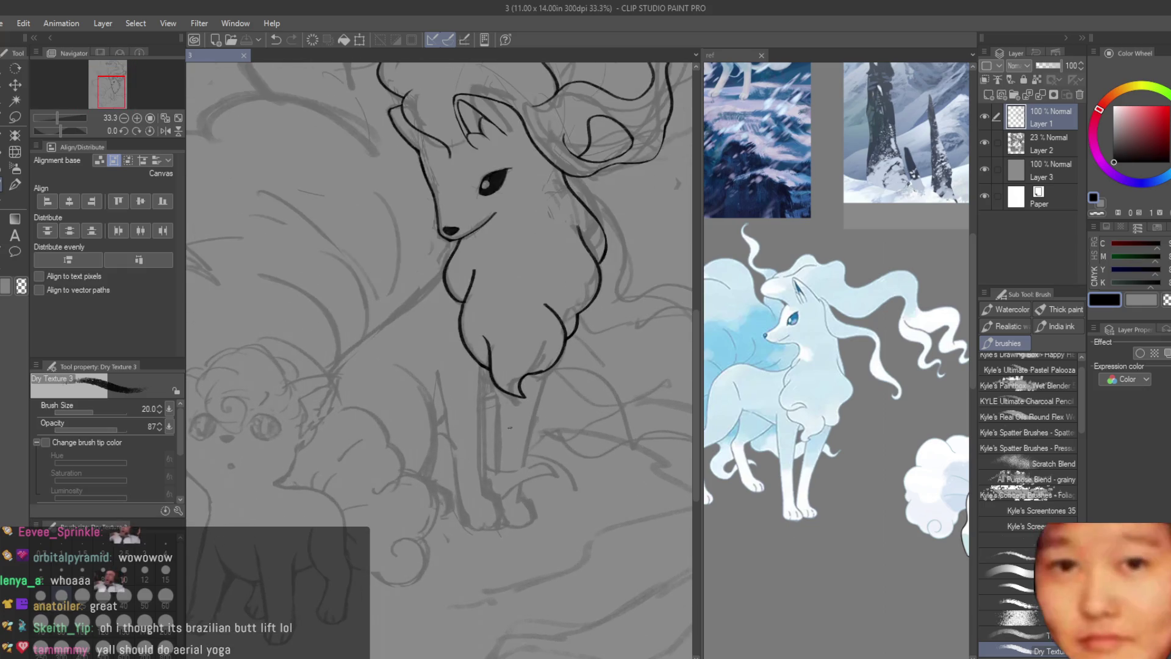
pyautogui.scroll(1, 530, 454)
# - Ink two long front leg lines down from the chest ruff and tidy them with the eraser
pyautogui.moveTo(565, 356); pyautogui.dragTo(530, 542)
pyautogui.scroll(-1, 595, 489)
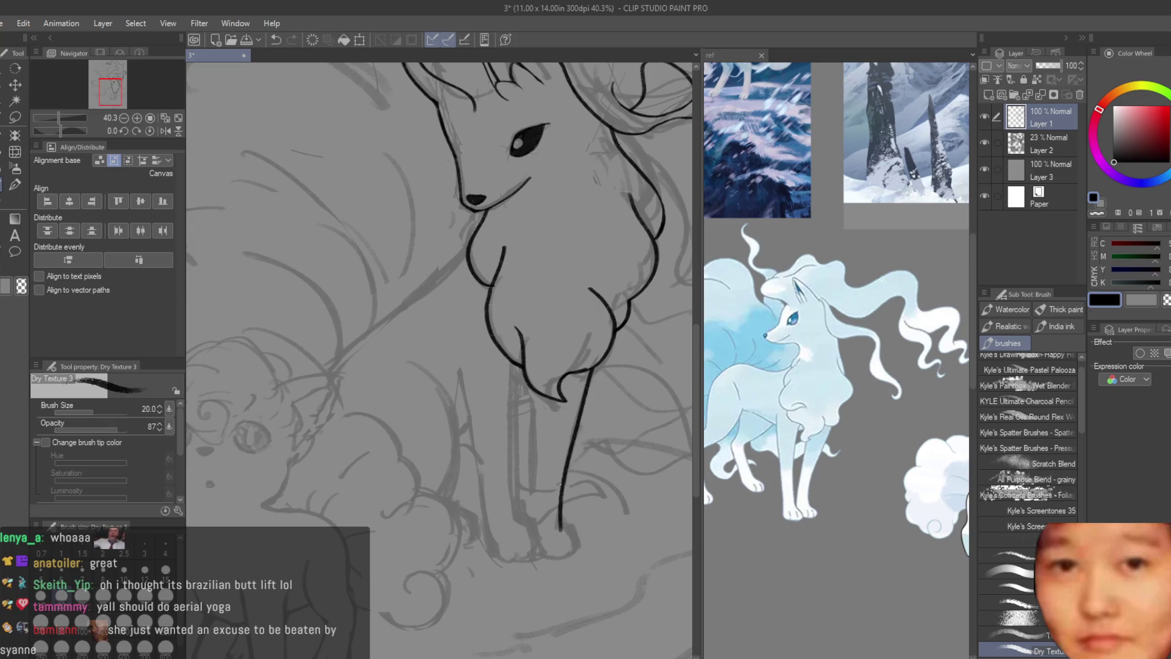
pyautogui.moveTo(528, 406); pyautogui.dragTo(530, 522)
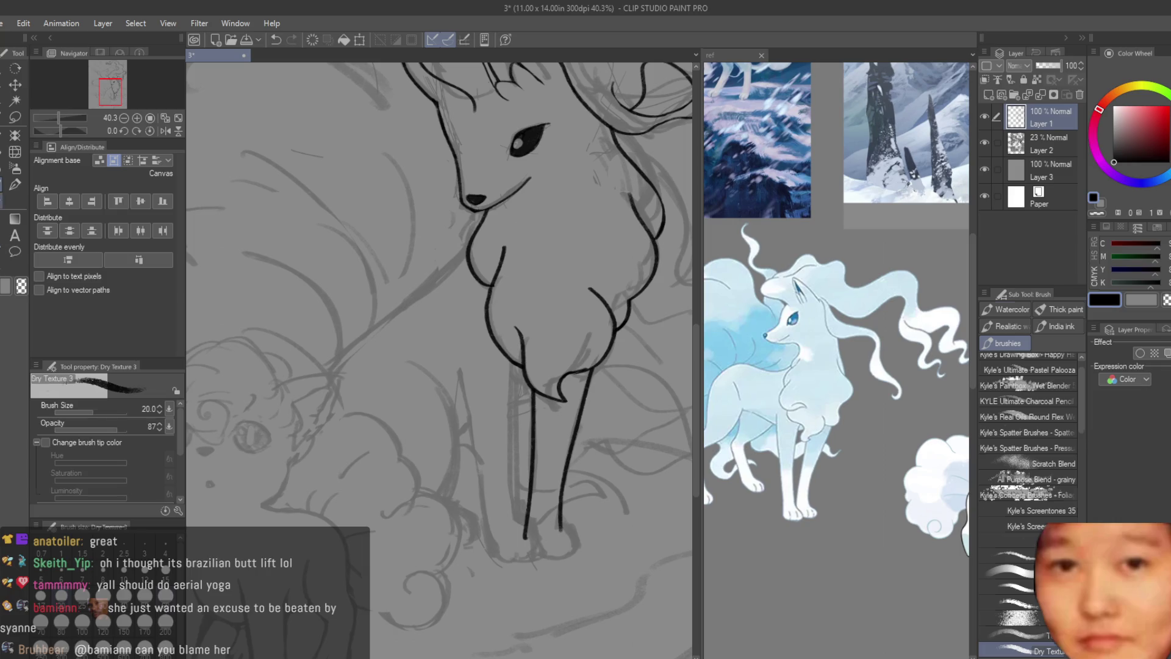
pyautogui.press('e')
pyautogui.scroll(2, 526, 549)
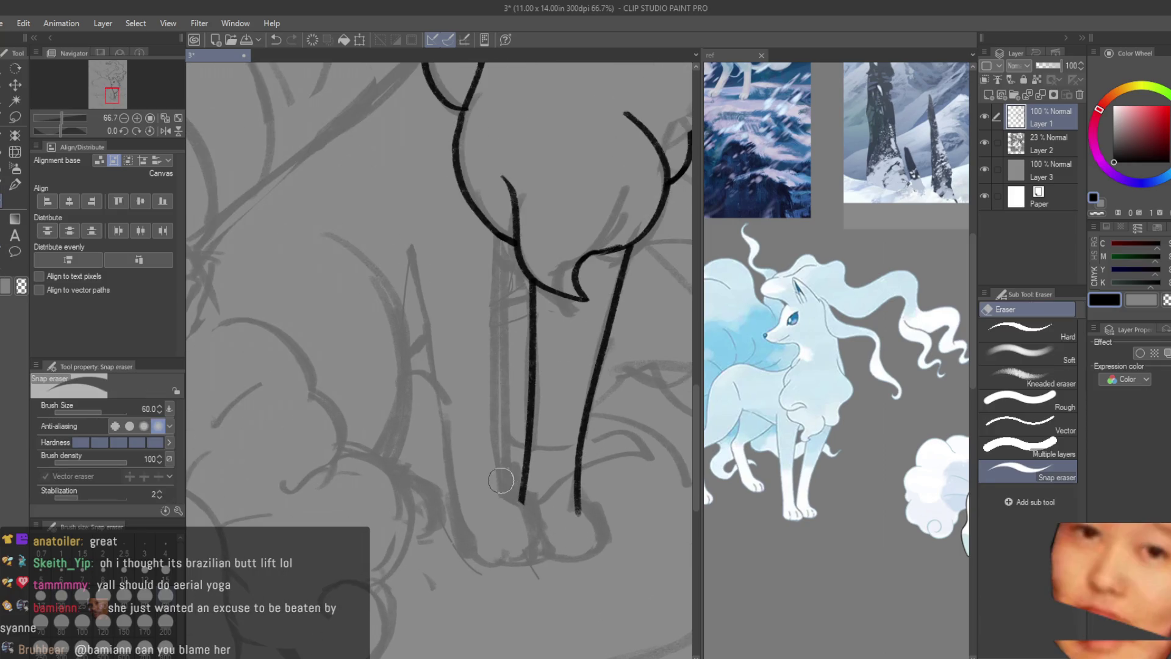
pyautogui.press('b')
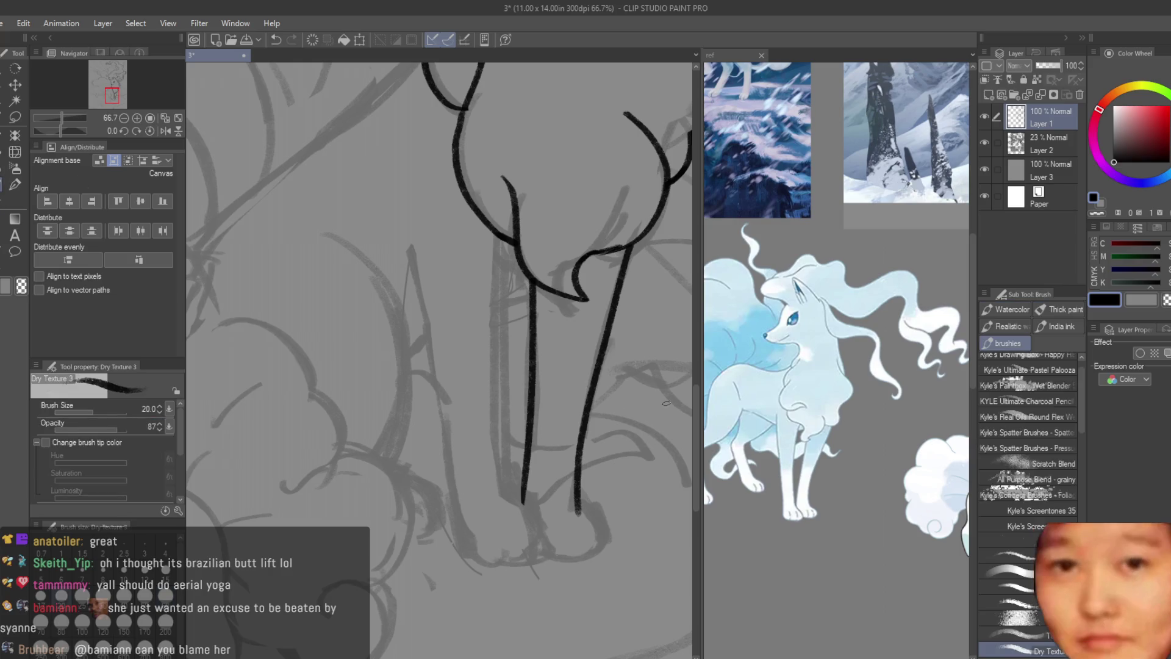
pyautogui.scroll(-2, 566, 544)
pyautogui.scroll(1, 567, 544)
pyautogui.scroll(2, 567, 543)
pyautogui.scroll(1, 567, 543)
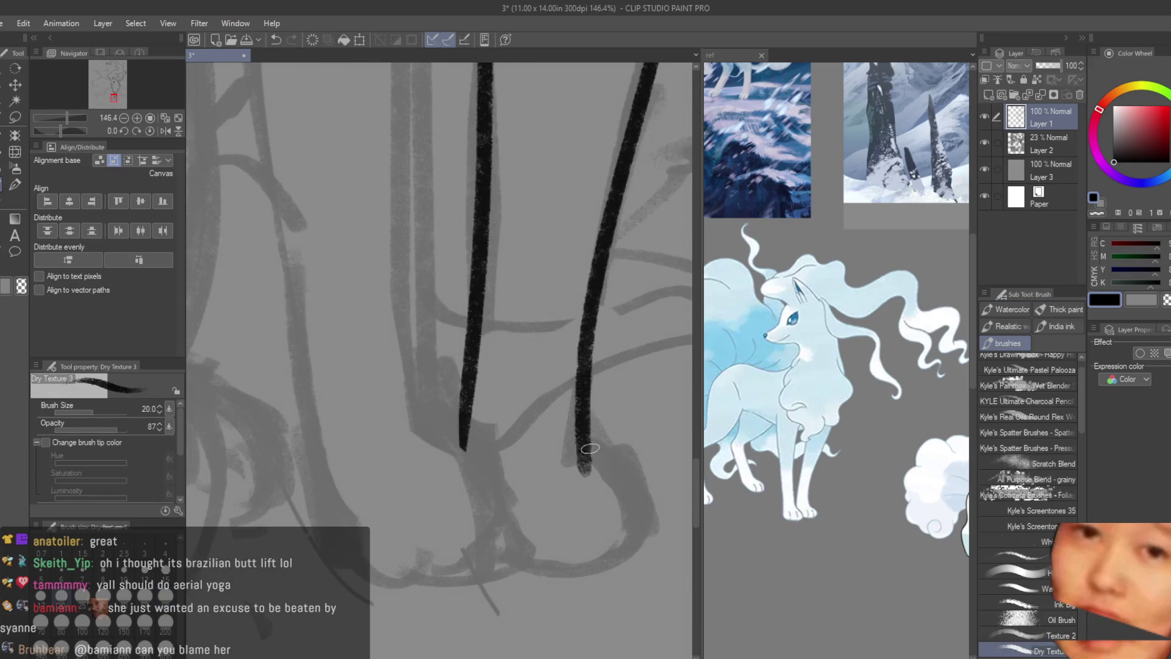
# - Ink the right leg down into the paw, redrawing the paw outline curving left
pyautogui.moveTo(578, 444); pyautogui.dragTo(641, 545)
pyautogui.hotkey('ctrl', 'z')
pyautogui.moveTo(580, 449); pyautogui.dragTo(632, 550)
pyautogui.hotkey('ctrl', 'z')
pyautogui.moveTo(587, 459)
pyautogui.mouseDown()
pyautogui.moveTo(632, 549)
pyautogui.moveTo(476, 561)
pyautogui.mouseUp()
pyautogui.hotkey('ctrl', 'z')
pyautogui.moveTo(623, 551); pyautogui.dragTo(476, 561)
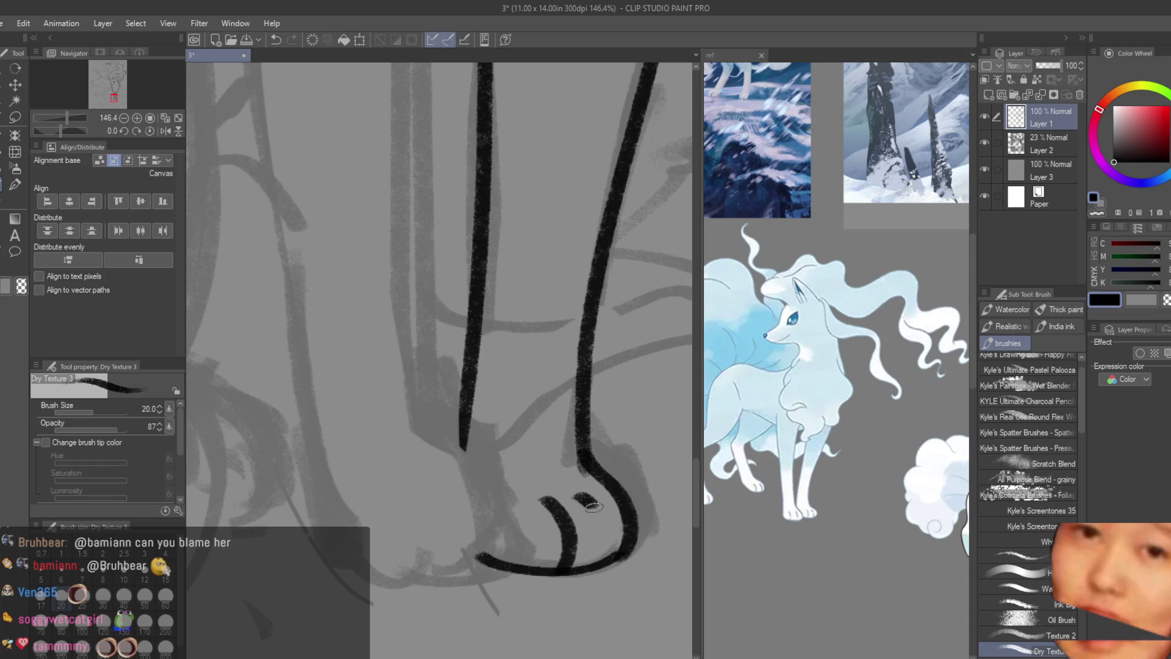
# - Draw two toe lines inside the paw, undoing the second to redo it
pyautogui.moveTo(550, 506); pyautogui.dragTo(560, 569)
pyautogui.moveTo(588, 501); pyautogui.dragTo(614, 555)
pyautogui.hotkey('ctrl', 'z')
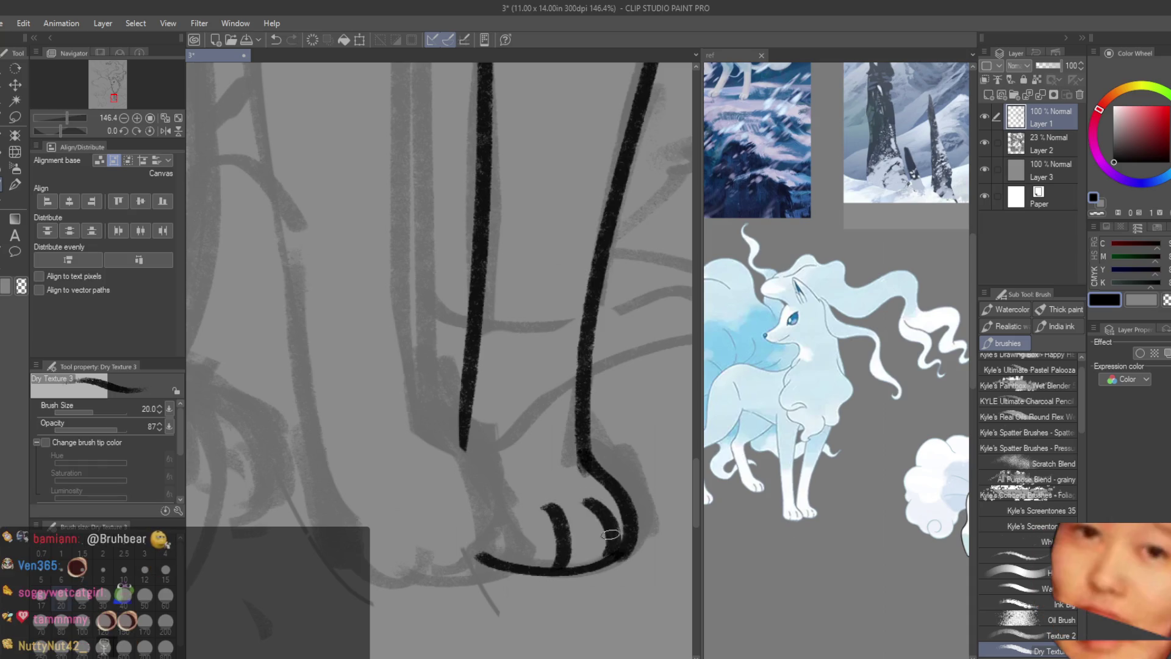
pyautogui.scroll(-4, 570, 496)
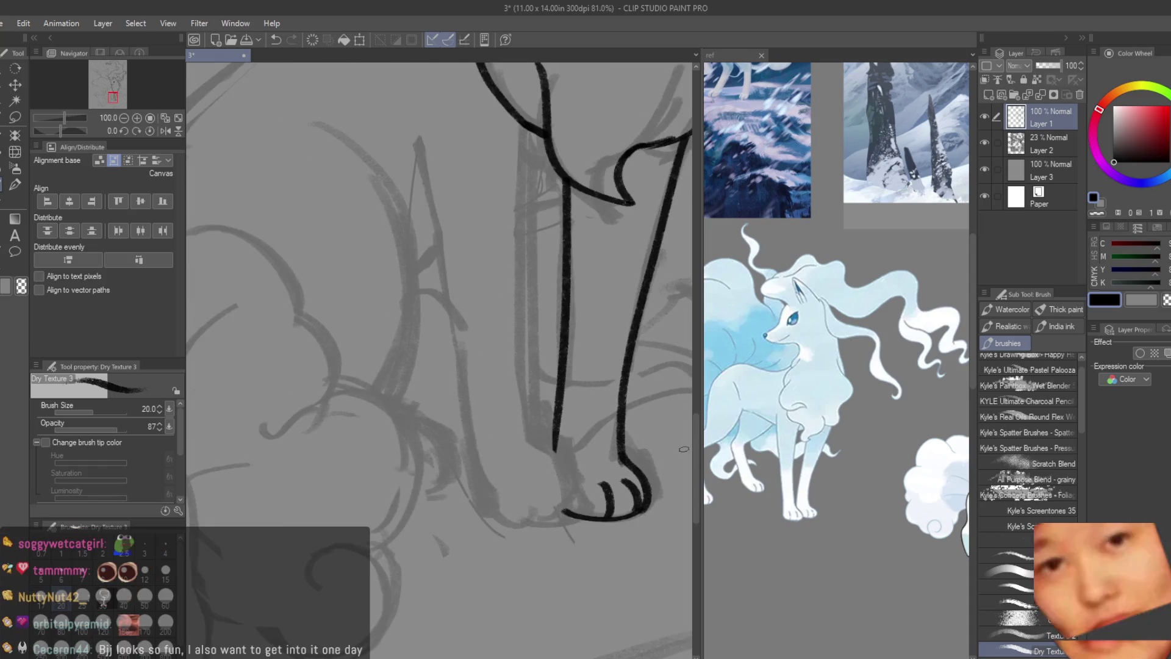
pyautogui.scroll(-2, 683, 445)
pyautogui.scroll(-3, 683, 446)
pyautogui.scroll(3, 641, 374)
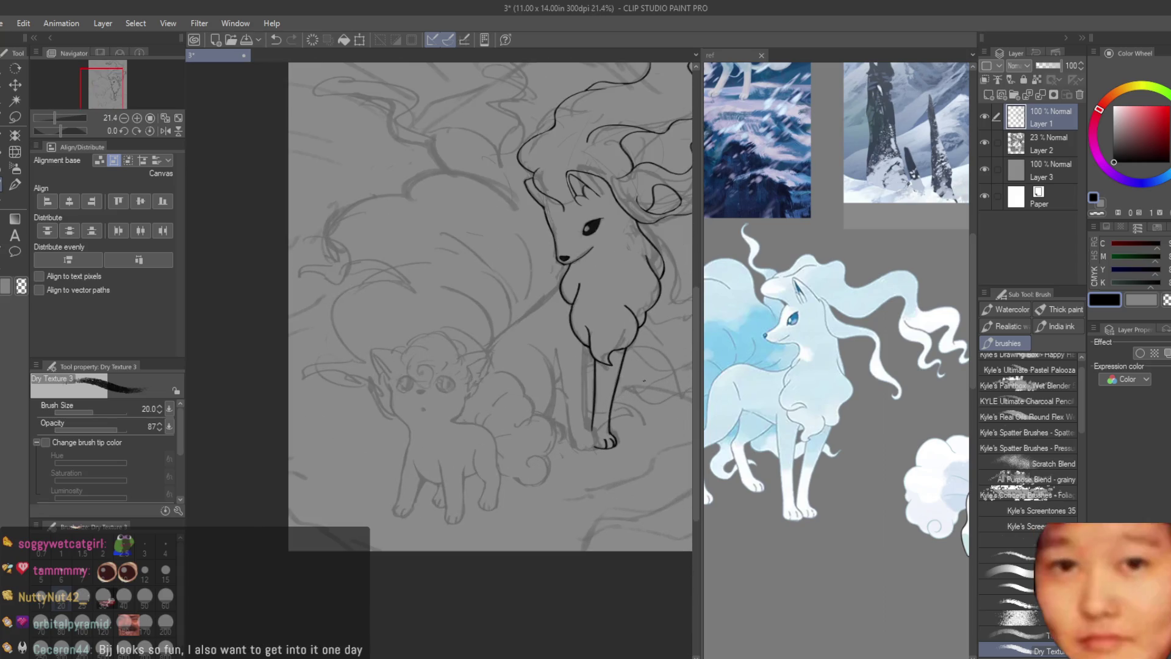
pyautogui.scroll(1, 641, 374)
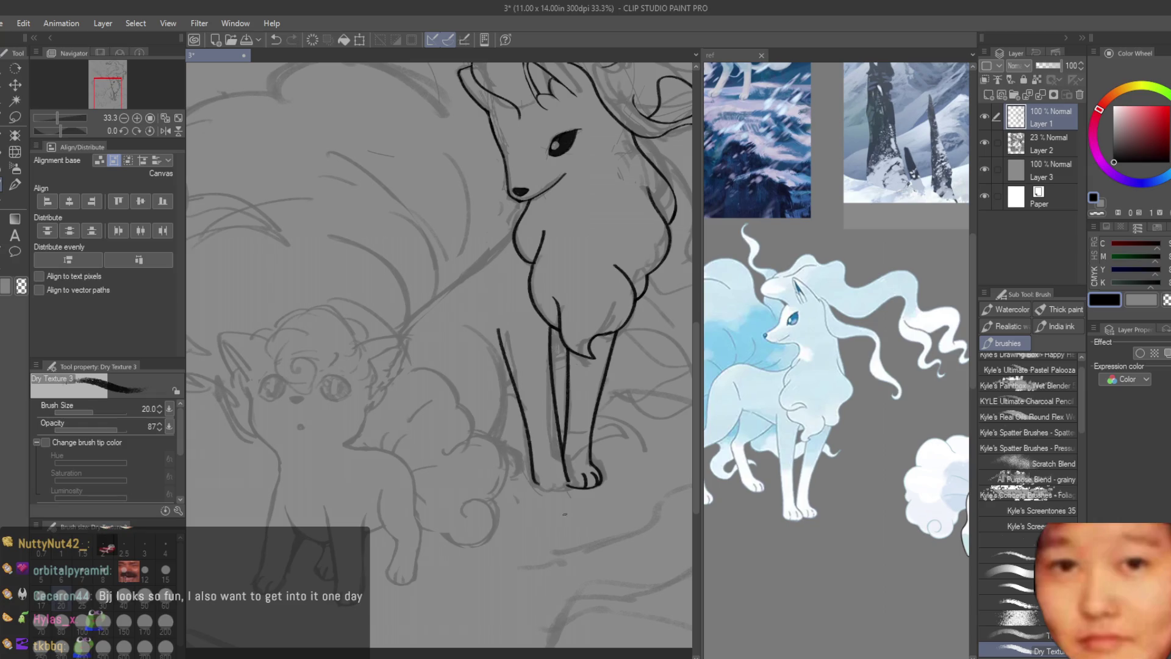
pyautogui.scroll(1, 571, 450)
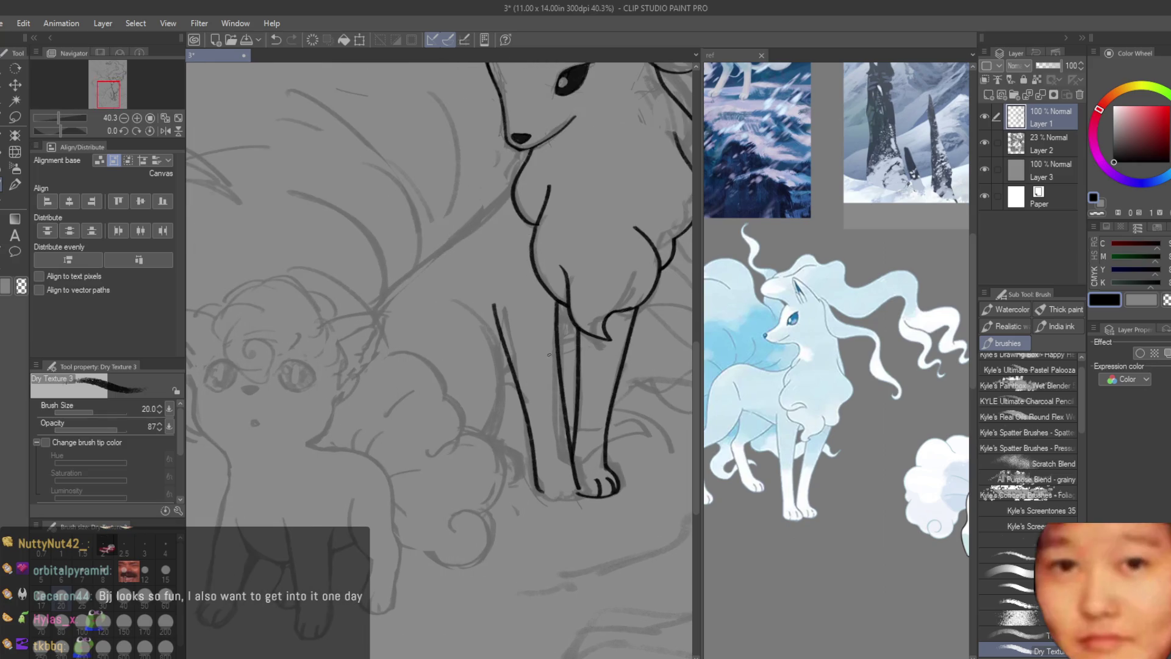
# - Redraw the left leg line in sections down to the paw, then move to erasing
pyautogui.hotkey('ctrl', 'z')
pyautogui.moveTo(495, 291); pyautogui.dragTo(541, 484)
pyautogui.hotkey('ctrl', 'z')
pyautogui.moveTo(494, 286); pyautogui.dragTo(509, 353)
pyautogui.moveTo(500, 315); pyautogui.dragTo(534, 437)
pyautogui.hotkey('ctrl', 'z')
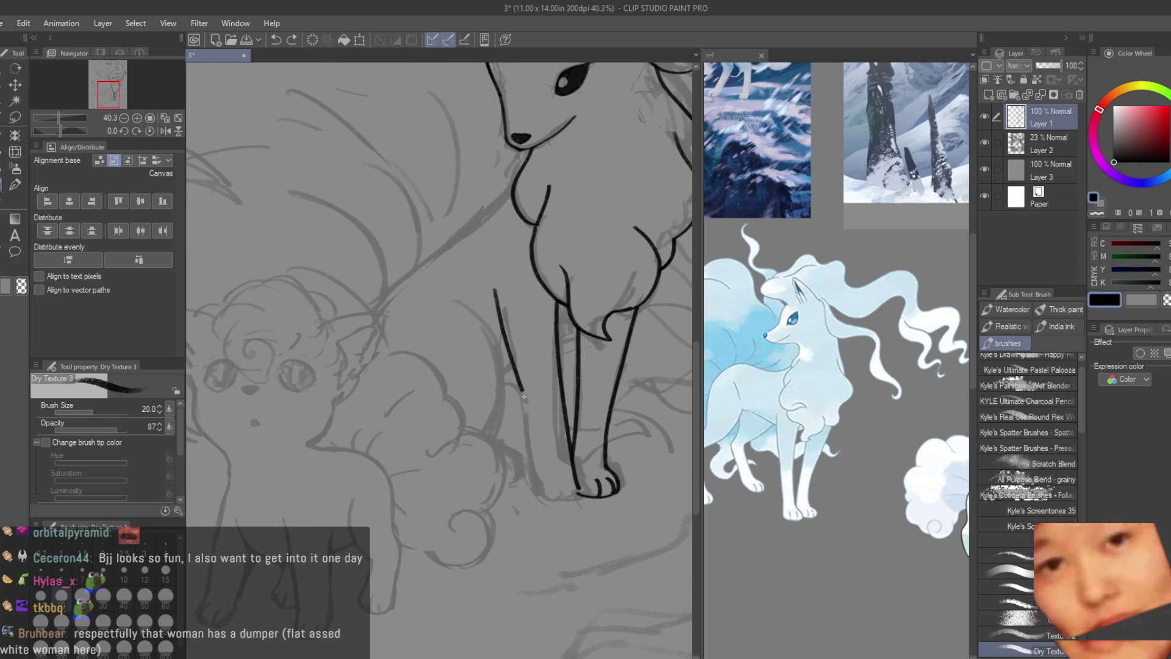
pyautogui.moveTo(509, 364); pyautogui.dragTo(542, 490)
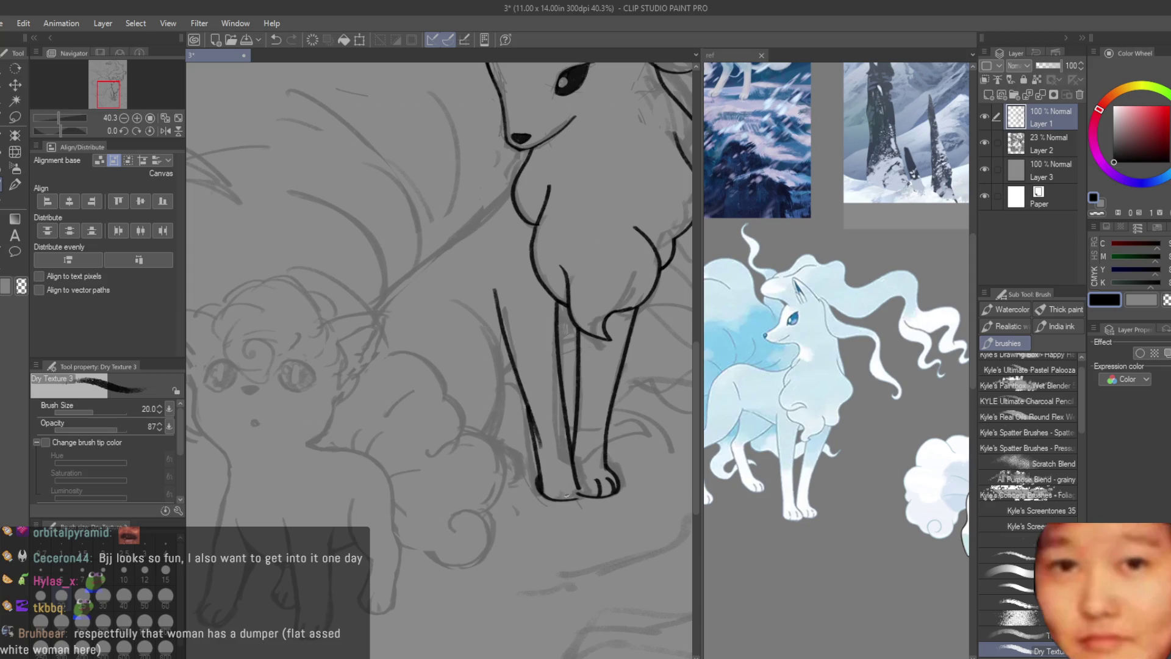
pyautogui.click(13, 253)
pyautogui.scroll(2, 538, 382)
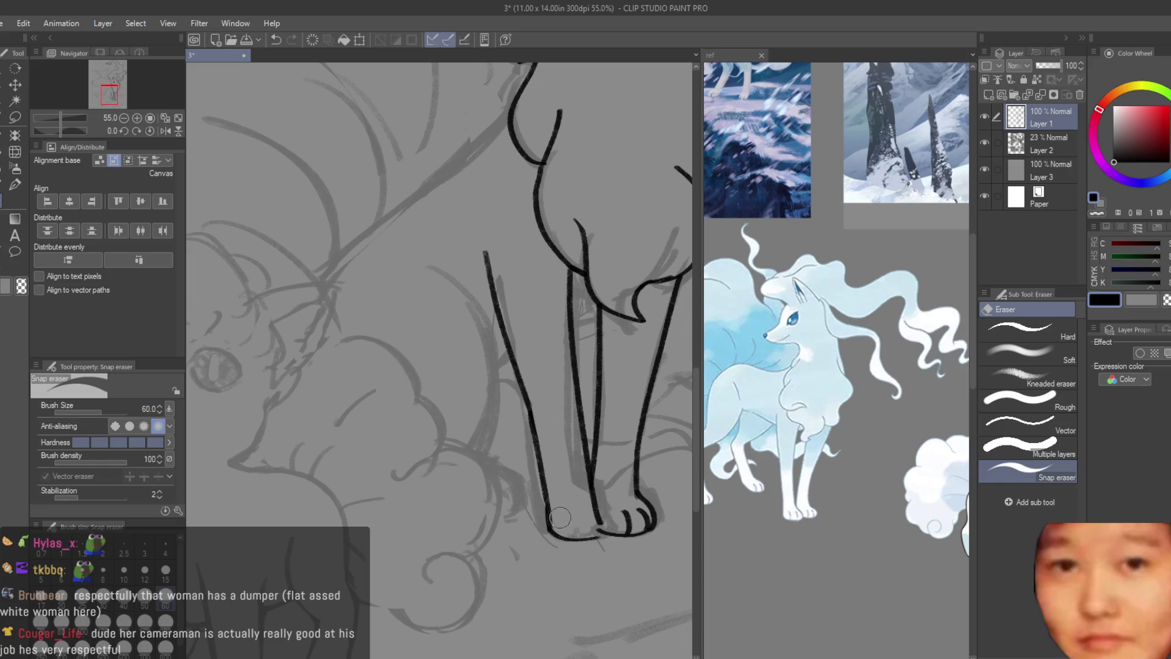
pyautogui.scroll(-3, 567, 515)
pyautogui.scroll(3, 563, 503)
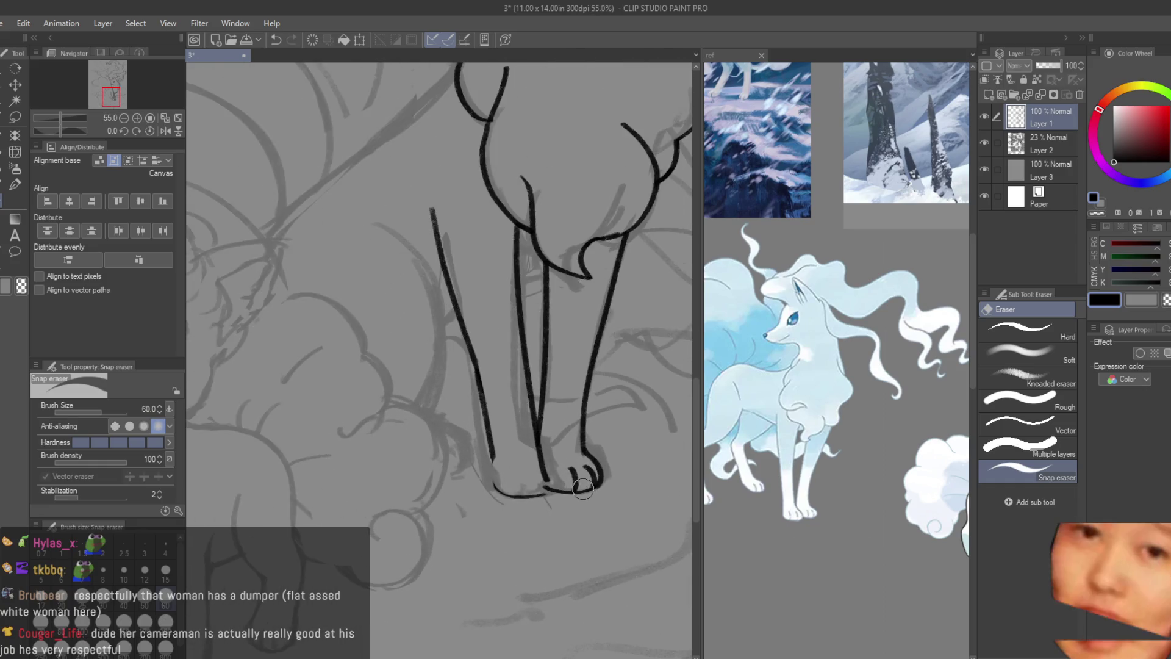
pyautogui.scroll(2, 532, 496)
pyautogui.scroll(2, 518, 474)
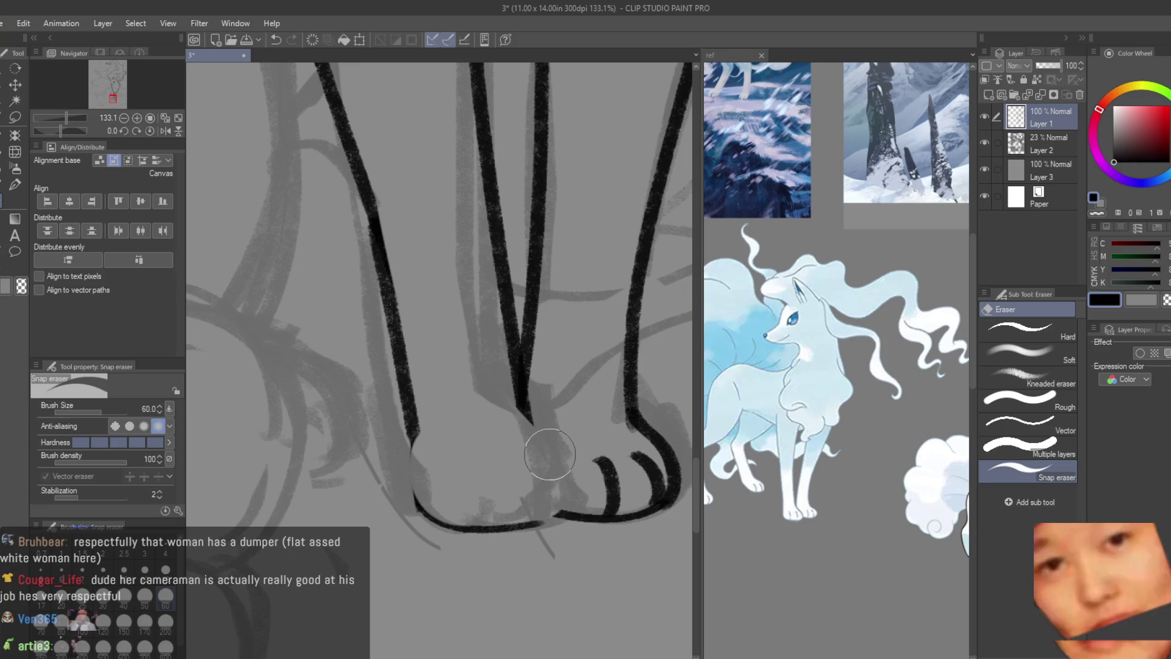
# - Retry the curve joining the foot line to its base, then extend the middle leg line into the toe
pyautogui.press('b')
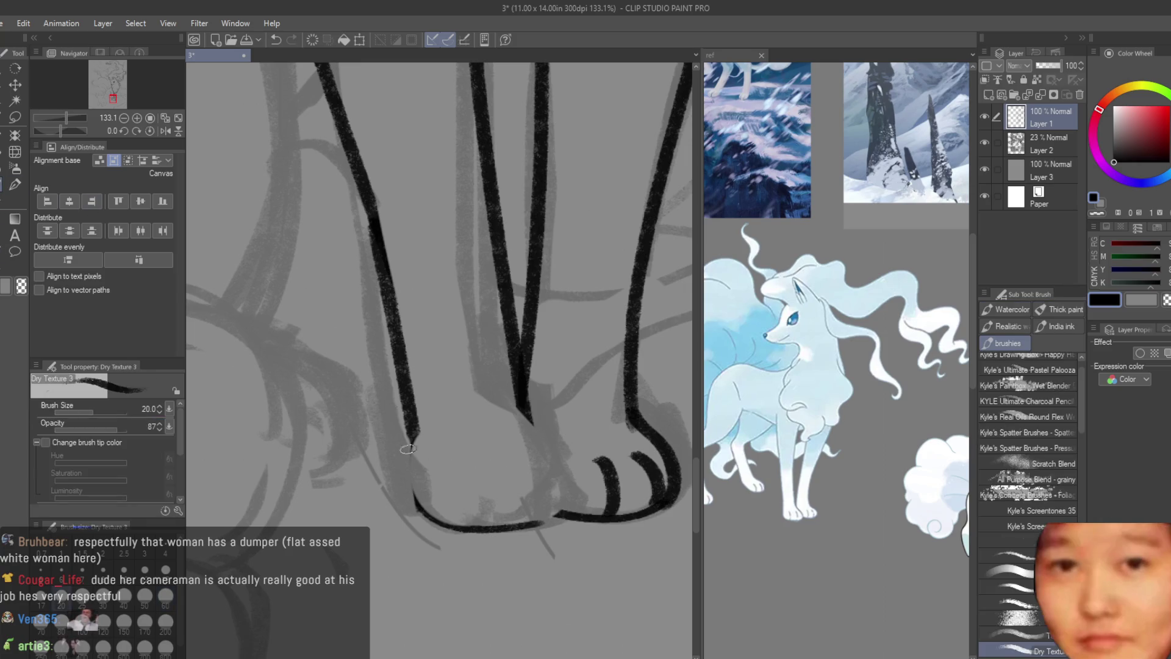
pyautogui.moveTo(407, 424); pyautogui.dragTo(448, 529)
pyautogui.hotkey('ctrl', 'z')
pyautogui.moveTo(403, 412)
pyautogui.mouseDown()
pyautogui.moveTo(428, 509)
pyautogui.moveTo(450, 526)
pyautogui.mouseUp()
pyautogui.hotkey('ctrl', 'z')
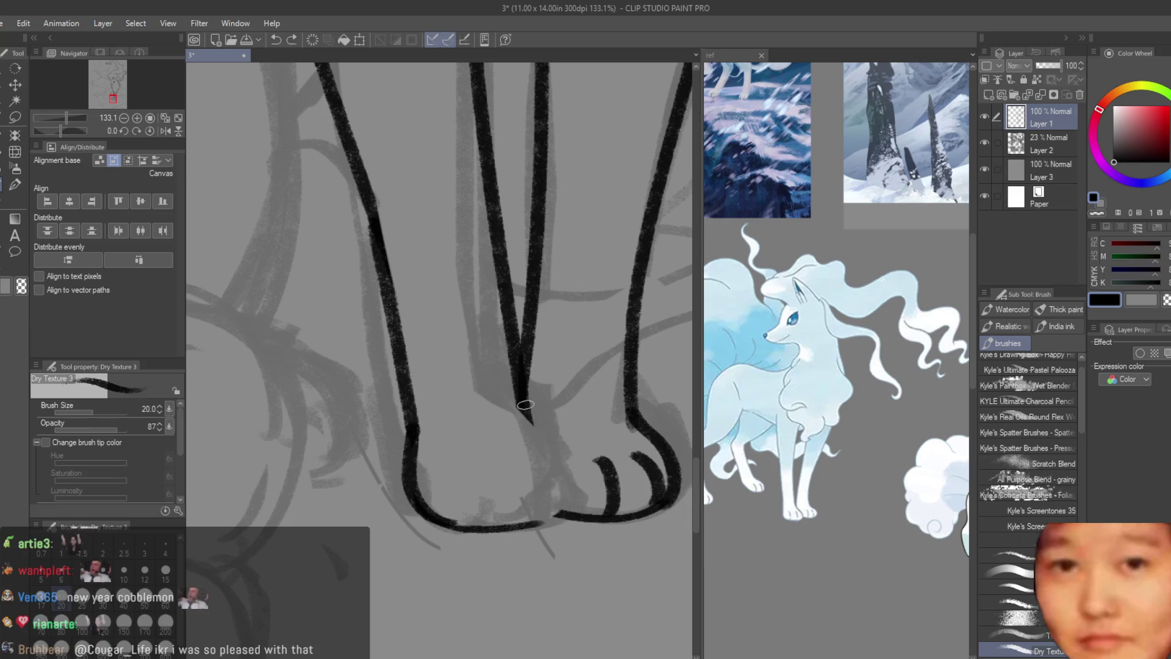
pyautogui.moveTo(536, 427)
pyautogui.mouseDown()
pyautogui.moveTo(572, 502)
pyautogui.moveTo(525, 524)
pyautogui.mouseUp()
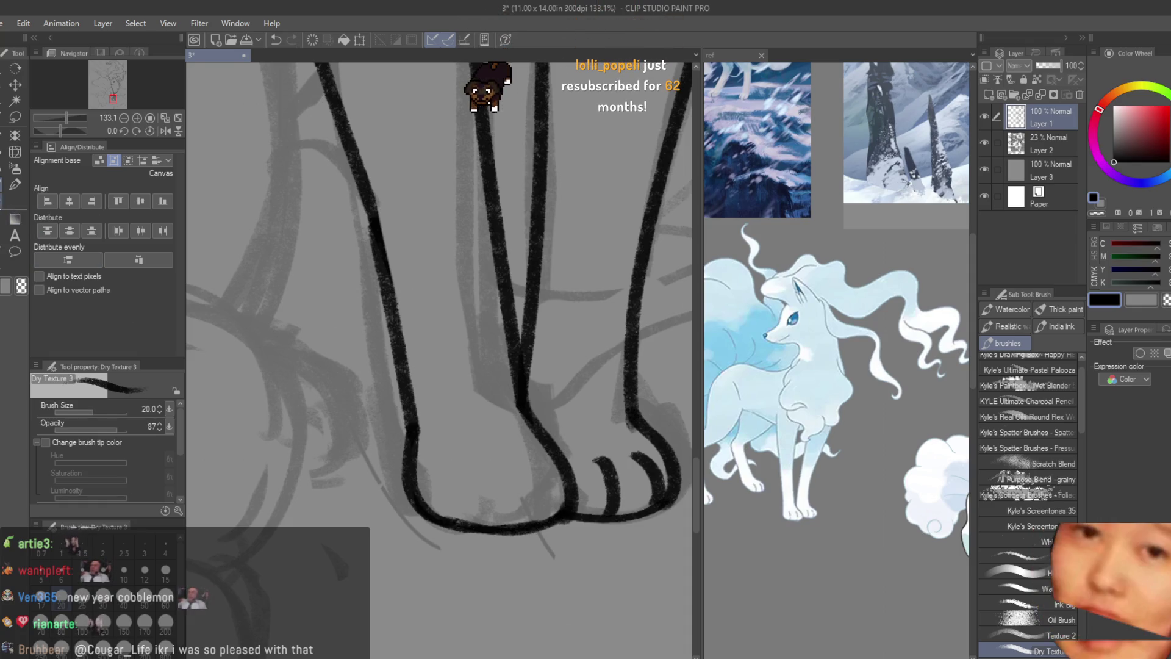
# - Trim a bit of the right toe line with a smaller eraser, then revert the erasure
pyautogui.press('e')
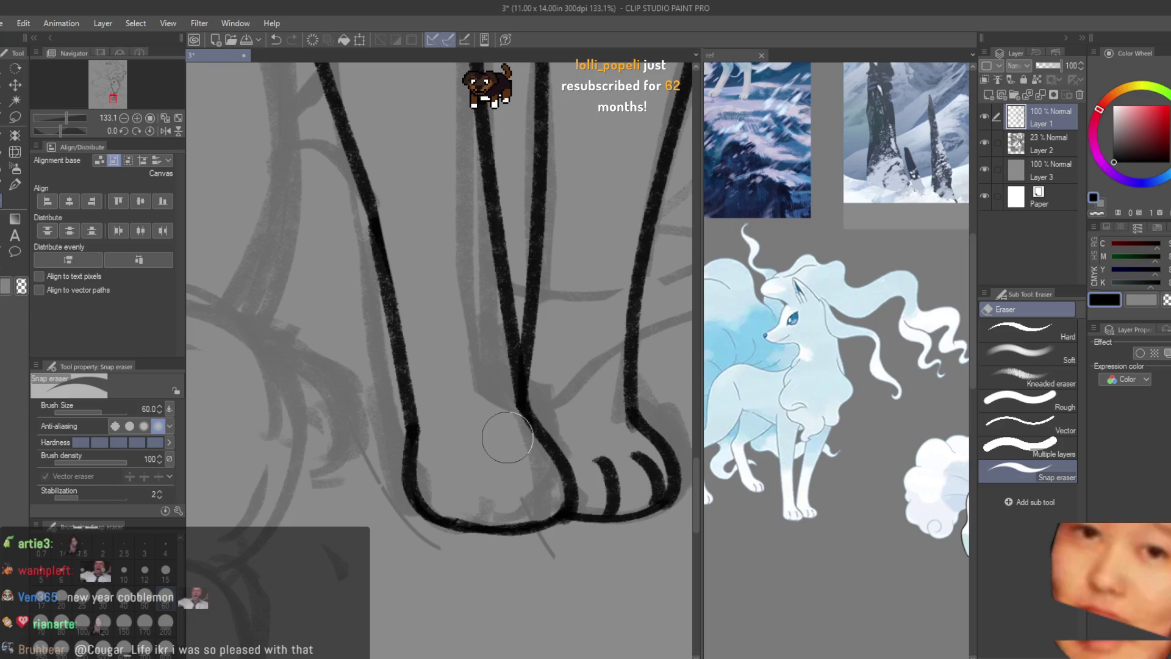
pyautogui.press('[')
pyautogui.press('[')
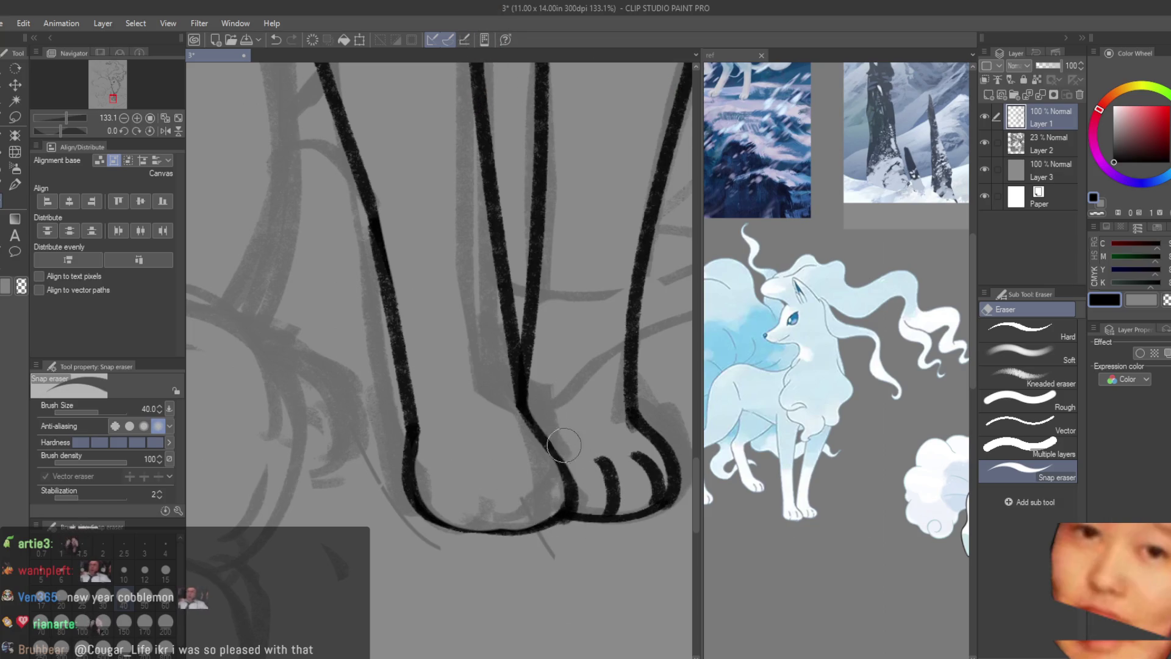
pyautogui.moveTo(644, 476); pyautogui.dragTo(628, 467)
pyautogui.hotkey('ctrl', 'z')
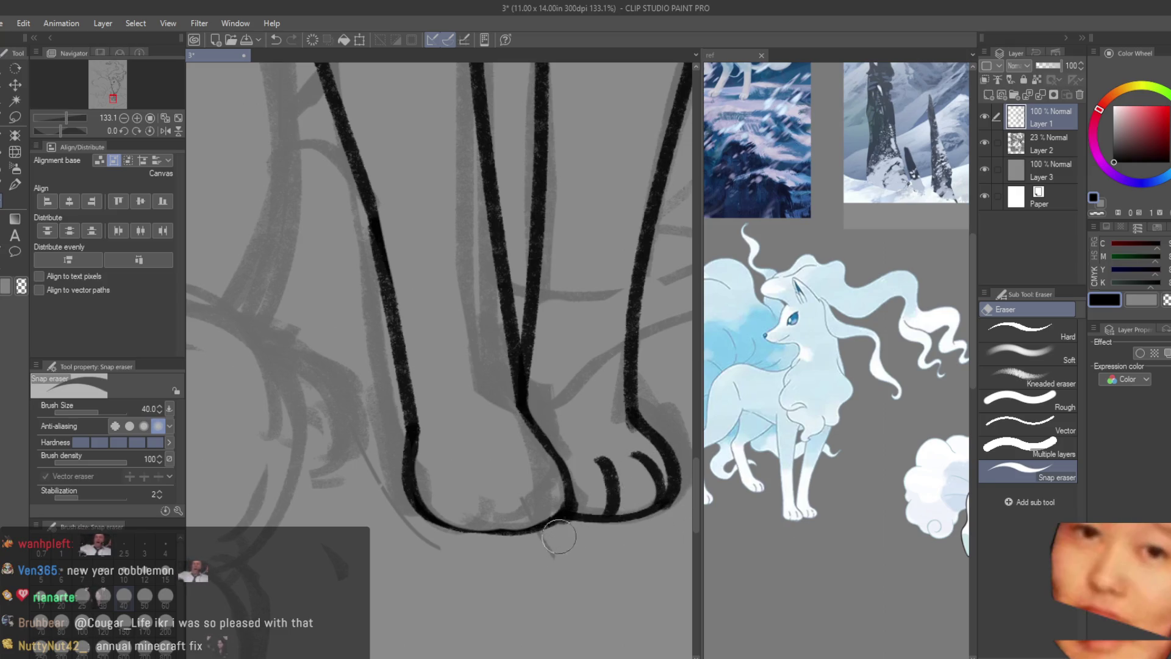
# - Redraw the paw's bottom-left curve smoother and ink two toe lines inside the left paw
pyautogui.press('b')
pyautogui.hotkey('ctrl', 'z')
pyautogui.moveTo(422, 507); pyautogui.dragTo(522, 529)
pyautogui.moveTo(467, 468); pyautogui.dragTo(478, 515)
pyautogui.moveTo(517, 466); pyautogui.dragTo(538, 514)
pyautogui.hotkey('ctrl', 'z')
pyautogui.hotkey('ctrl', 'z')
pyautogui.moveTo(517, 465); pyautogui.dragTo(539, 514)
pyautogui.moveTo(467, 469); pyautogui.dragTo(476, 509)
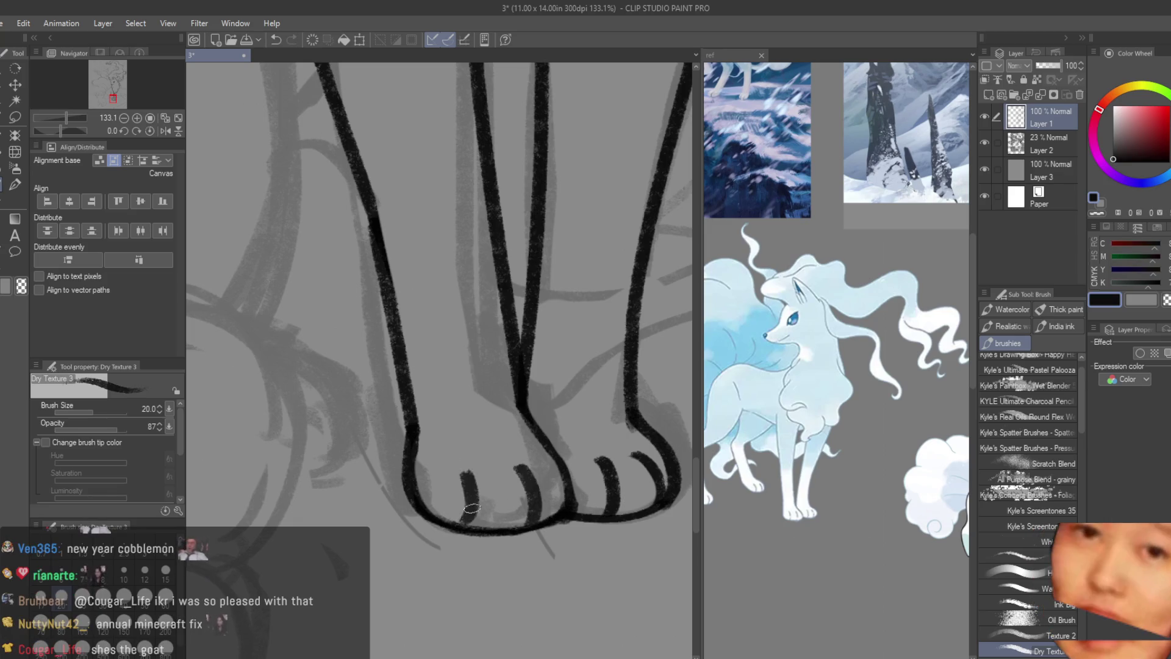
pyautogui.scroll(-2, 512, 504)
pyautogui.scroll(-3, 641, 490)
pyautogui.scroll(-2, 678, 483)
pyautogui.scroll(2, 678, 484)
pyautogui.scroll(1, 678, 484)
# - Thicken the central leg line above the paws and erase the faint marks beside it
pyautogui.moveTo(678, 484); pyautogui.dragTo(596, 465)
pyautogui.scroll(2, 499, 485)
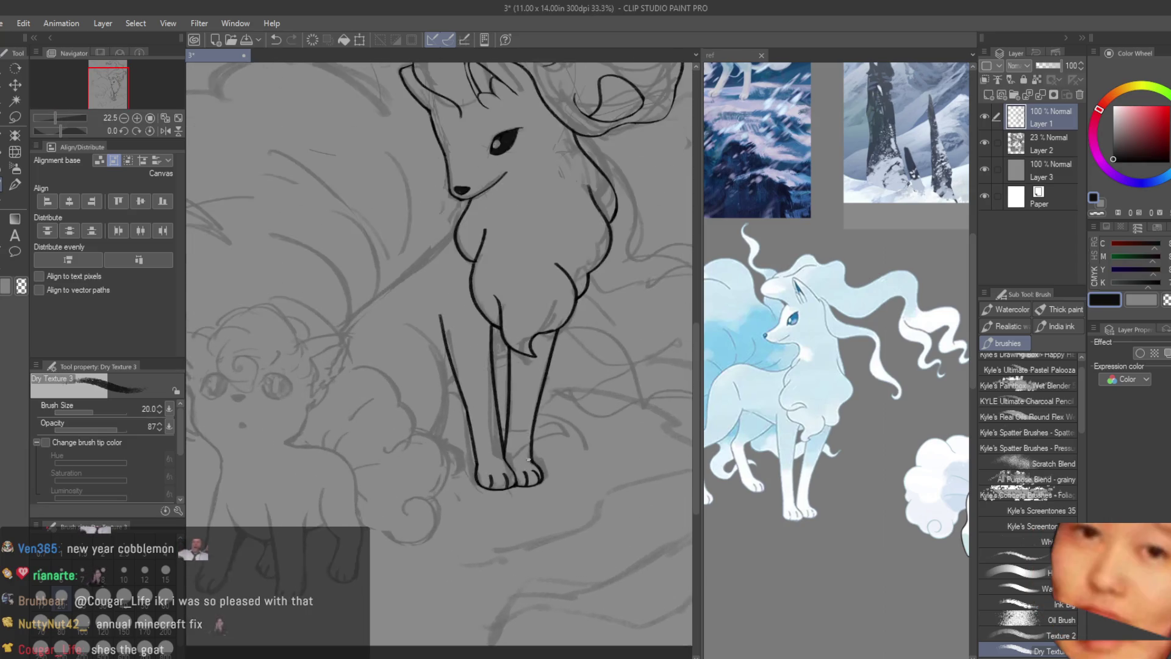
pyautogui.scroll(2, 499, 485)
pyautogui.scroll(2, 499, 485)
pyautogui.moveTo(498, 485); pyautogui.dragTo(536, 535)
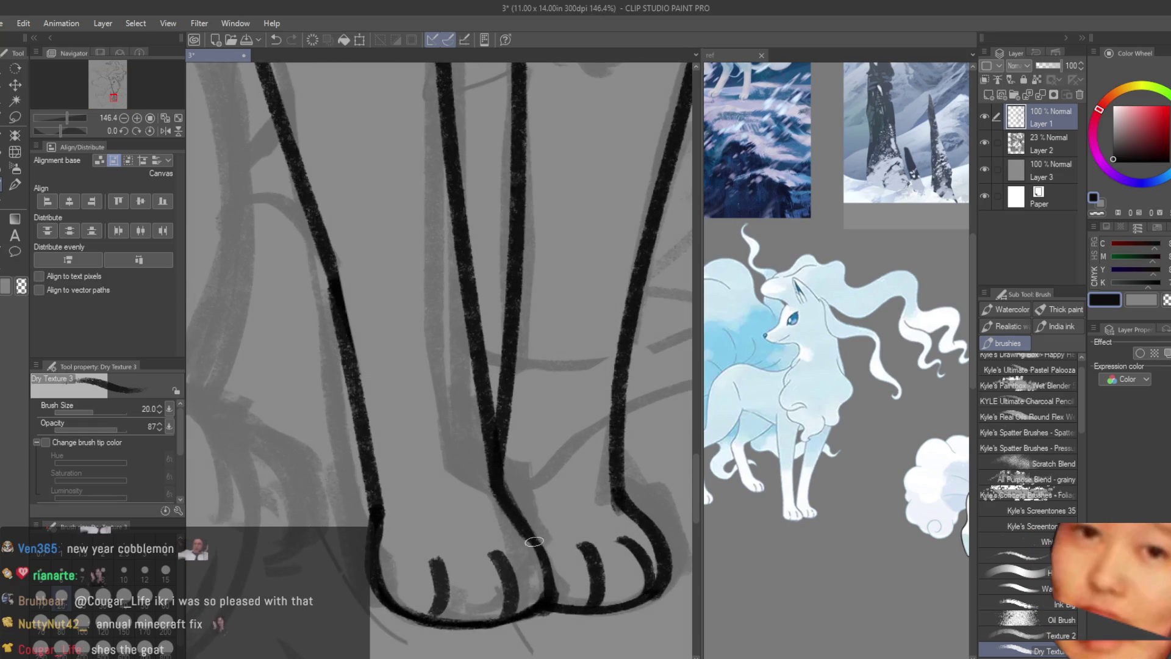
pyautogui.press('e')
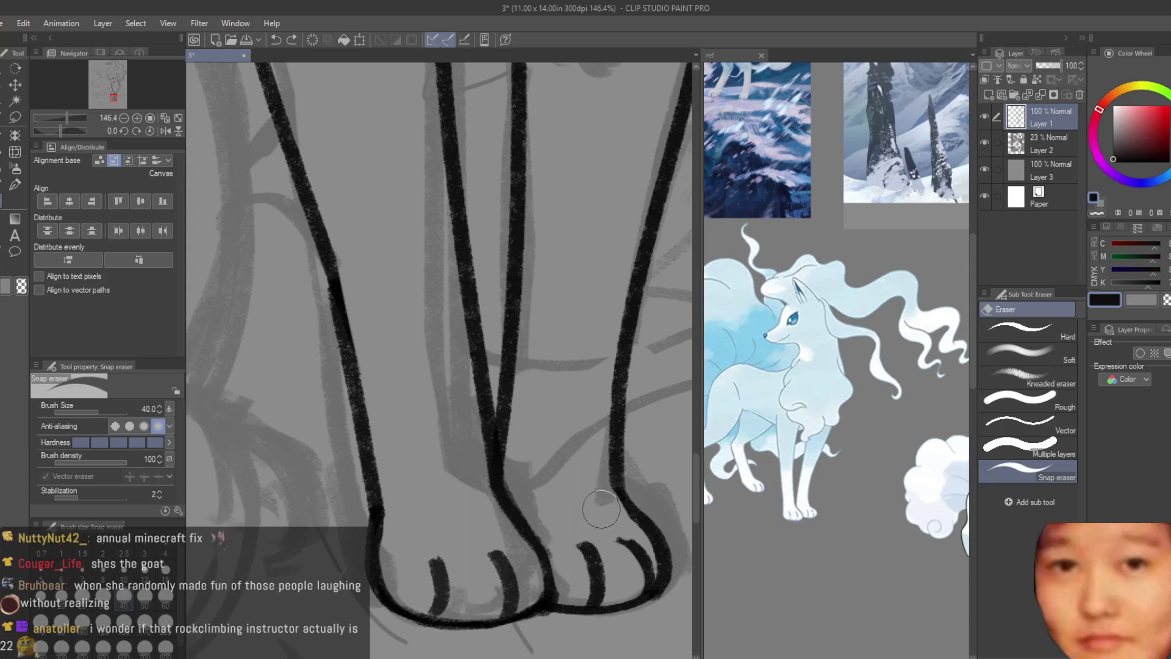
pyautogui.moveTo(607, 497); pyautogui.dragTo(522, 547)
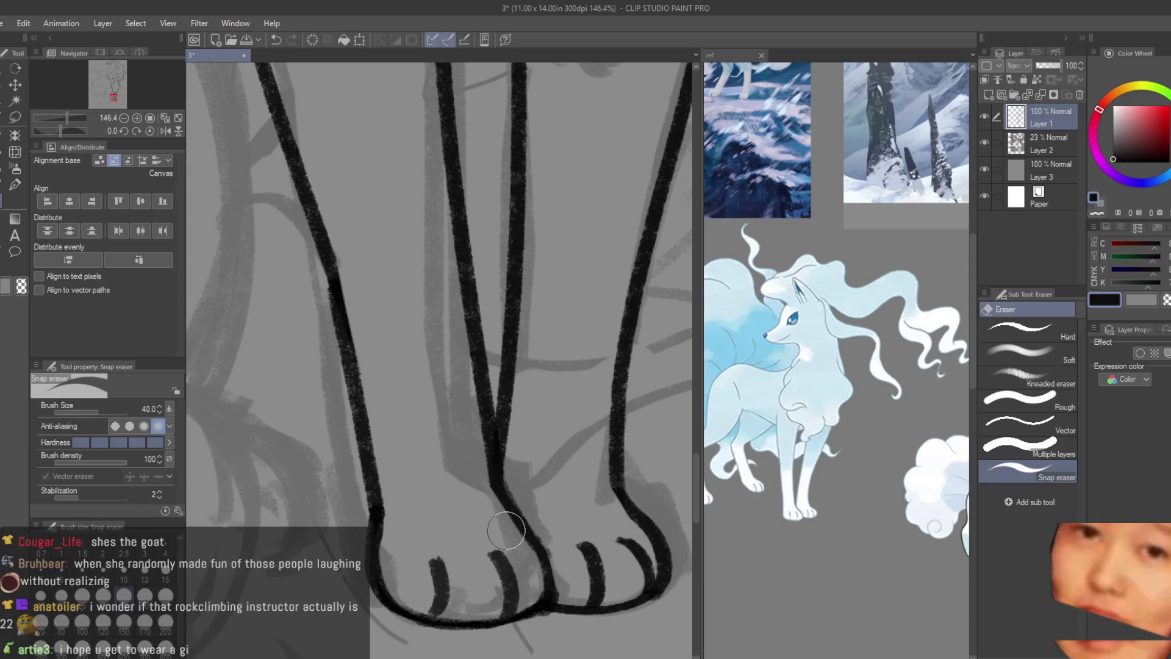
pyautogui.press('j')
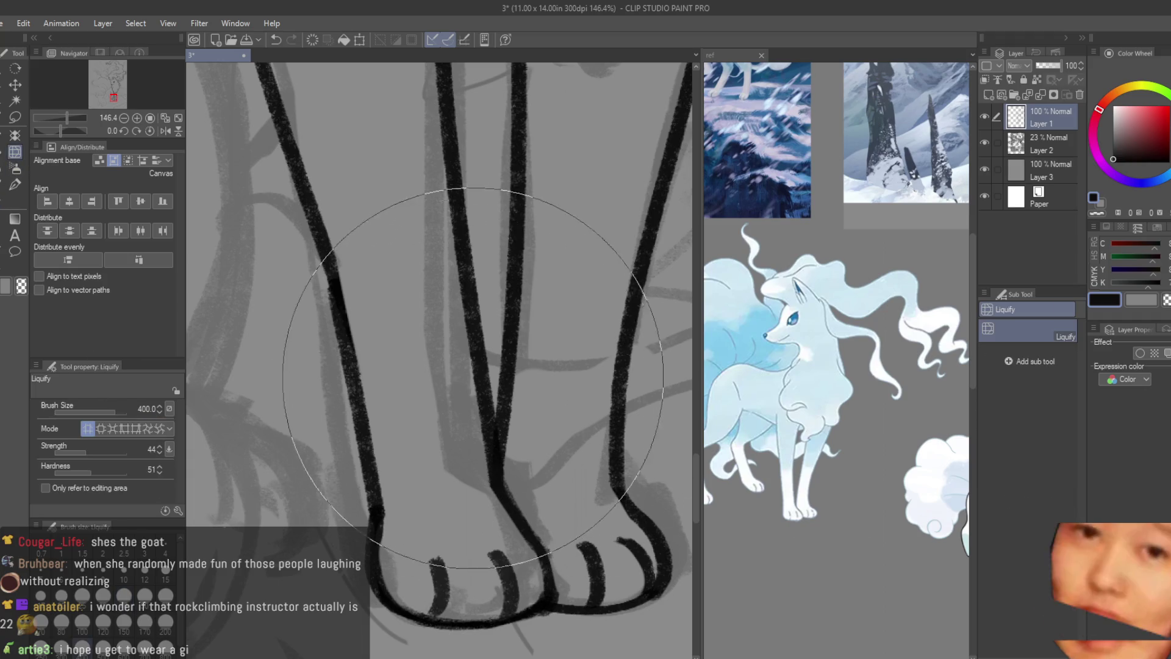
pyautogui.scroll(-3, 528, 536)
# - With a smaller Liquify brush, push the right toe outline outward and reshape the paw's toes
pyautogui.press('[')
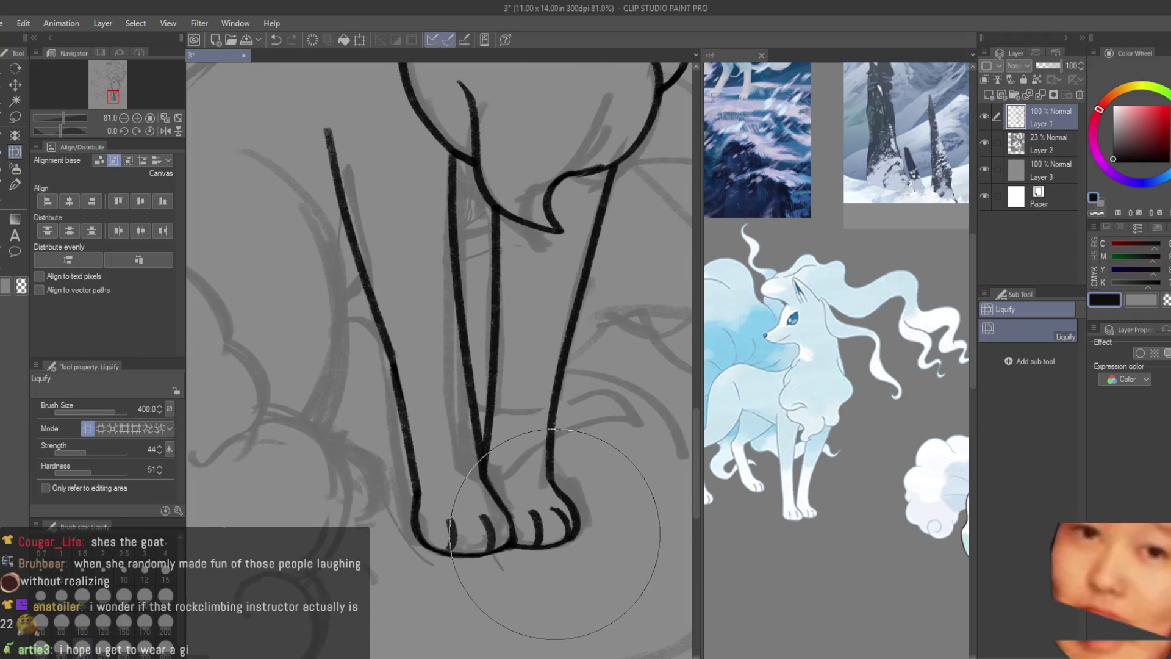
pyautogui.press('[')
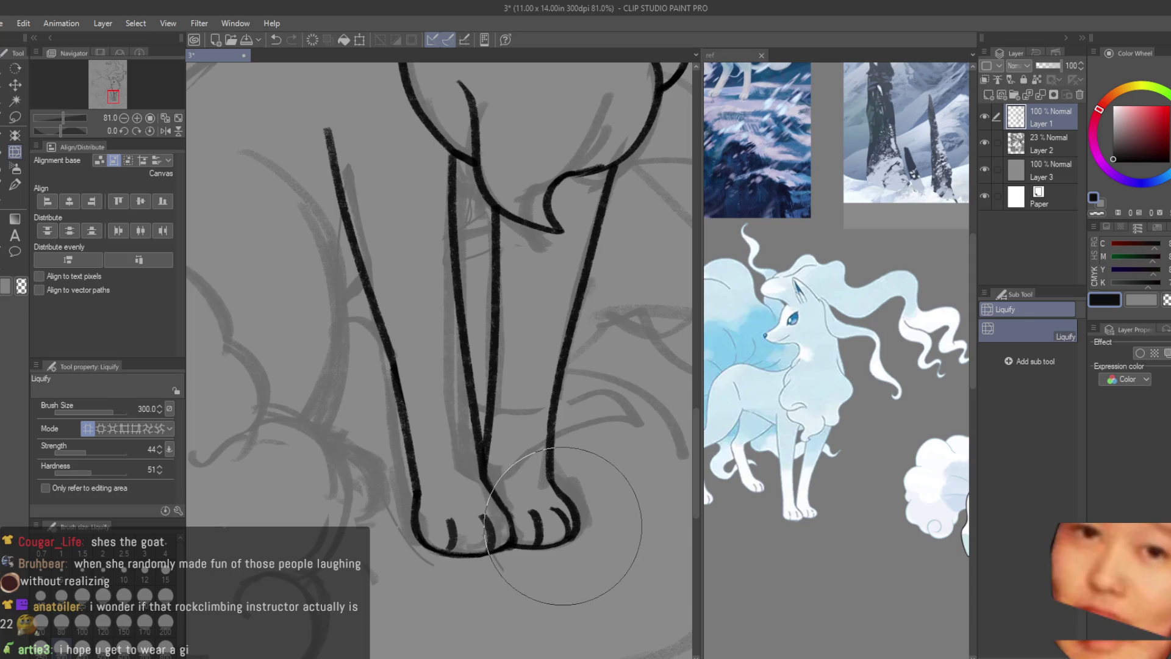
pyautogui.press('[')
pyautogui.press('[')
pyautogui.moveTo(578, 512)
pyautogui.mouseDown()
pyautogui.moveTo(609, 522)
pyautogui.moveTo(558, 529)
pyautogui.mouseUp()
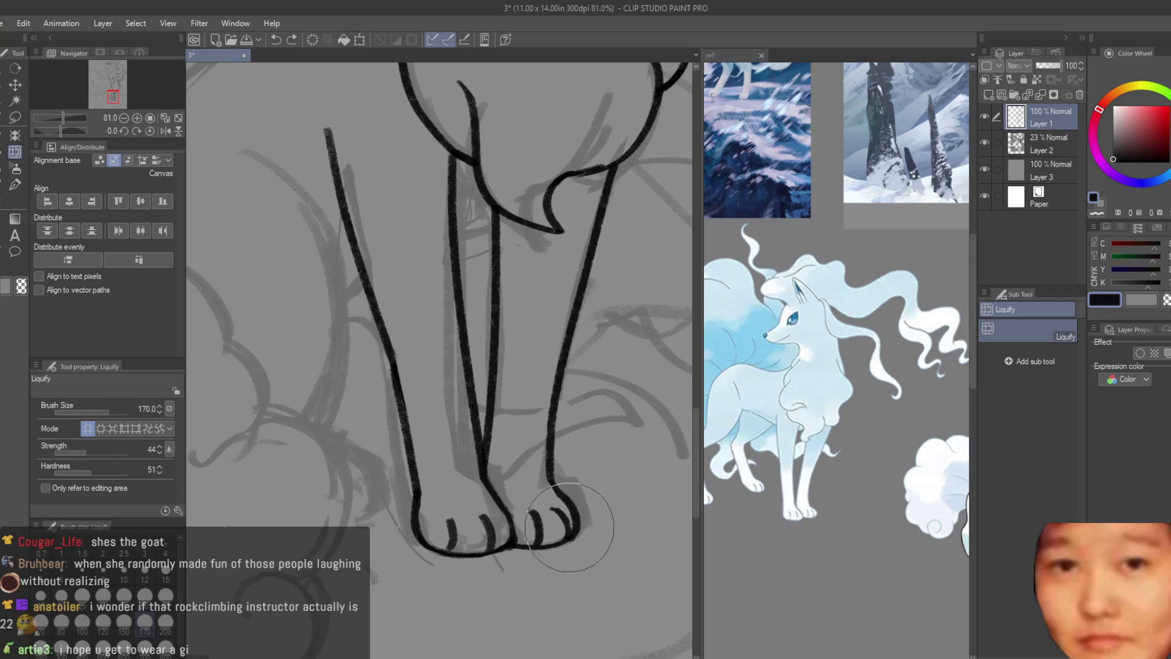
pyautogui.moveTo(476, 538); pyautogui.dragTo(539, 539)
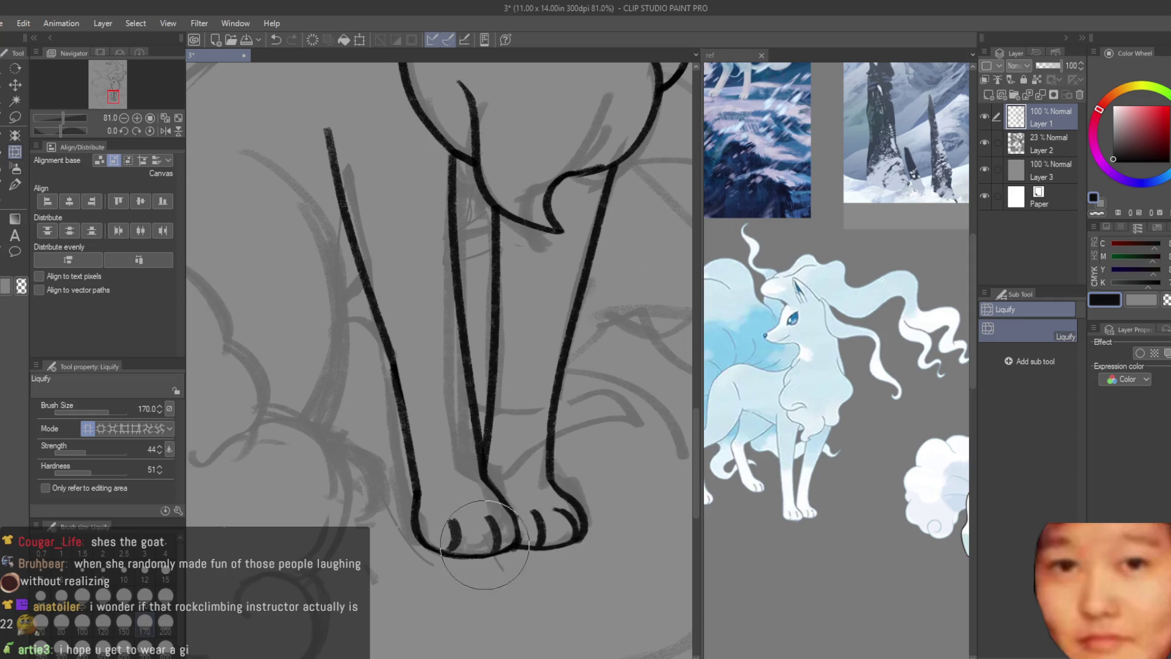
# - Refine the right paw's toe outlines and push the middle toes into rounder shapes
pyautogui.press('[')
pyautogui.press('[')
pyautogui.press('[')
pyautogui.moveTo(563, 523); pyautogui.dragTo(553, 511)
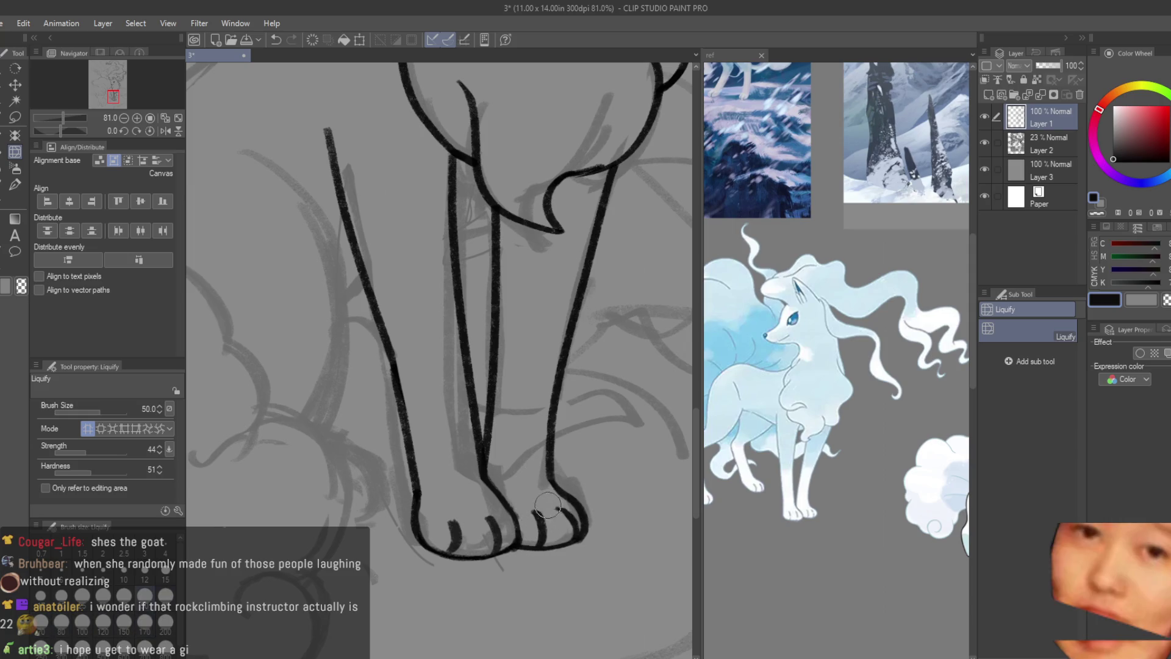
pyautogui.press(']')
pyautogui.press(']')
pyautogui.press(']')
pyautogui.moveTo(549, 506); pyautogui.dragTo(574, 535)
pyautogui.press(']')
pyautogui.press(']')
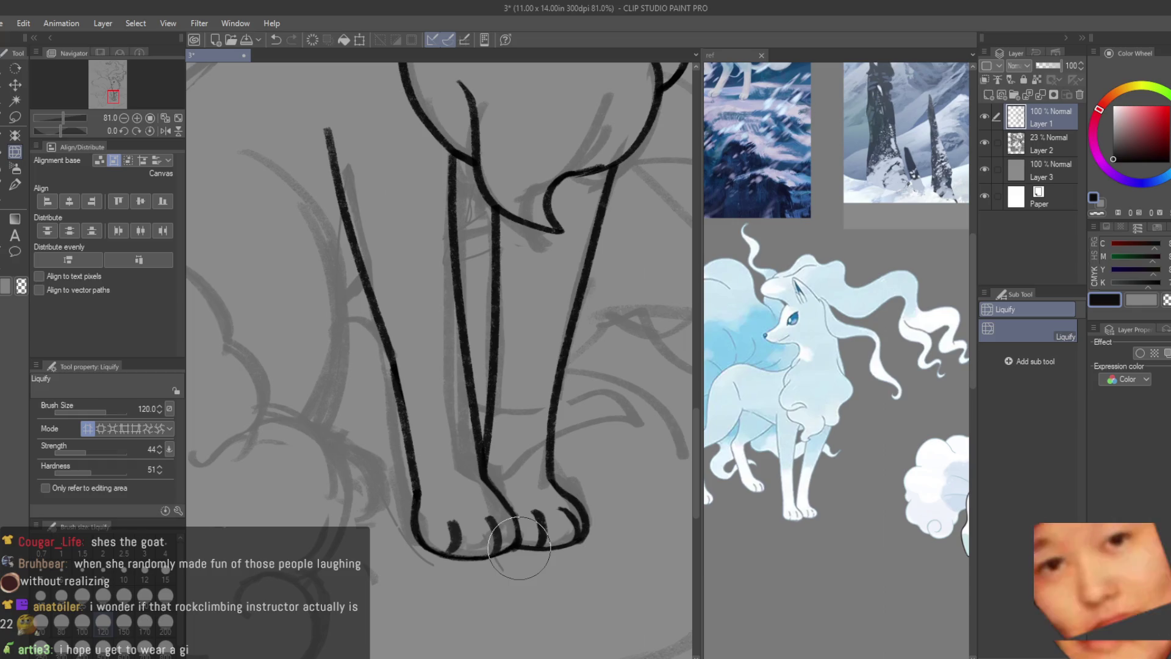
pyautogui.moveTo(519, 546)
pyautogui.mouseDown()
pyautogui.moveTo(533, 490)
pyautogui.moveTo(491, 490)
pyautogui.mouseUp()
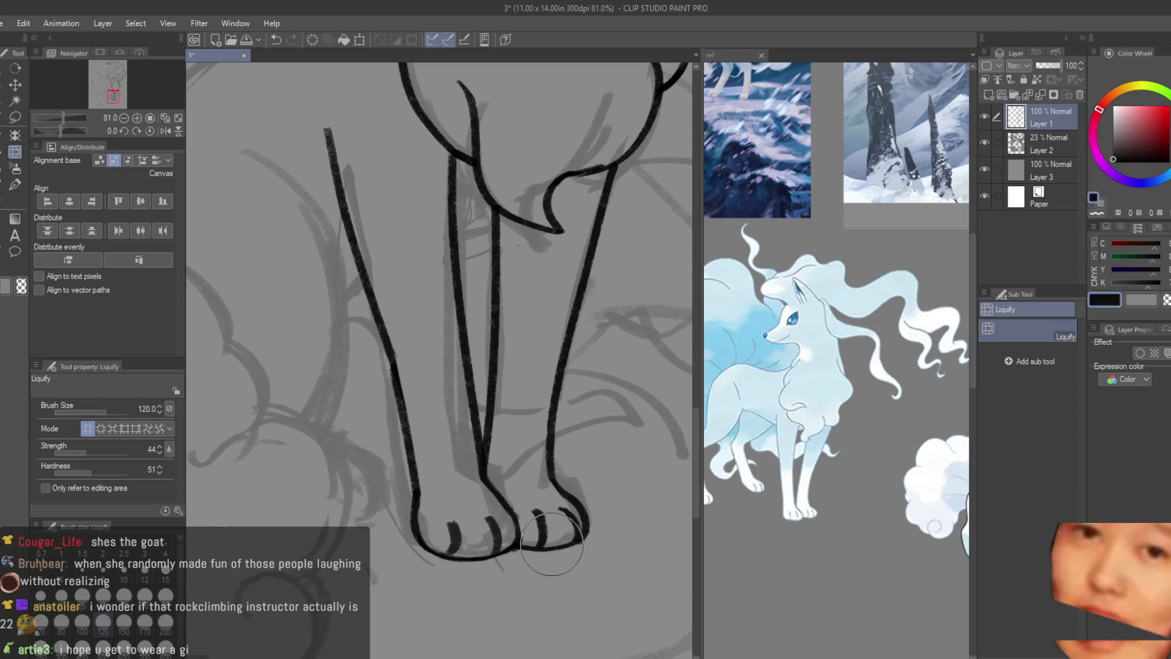
pyautogui.scroll(-2, 638, 400)
pyautogui.scroll(-3, 638, 400)
pyautogui.scroll(1, 638, 399)
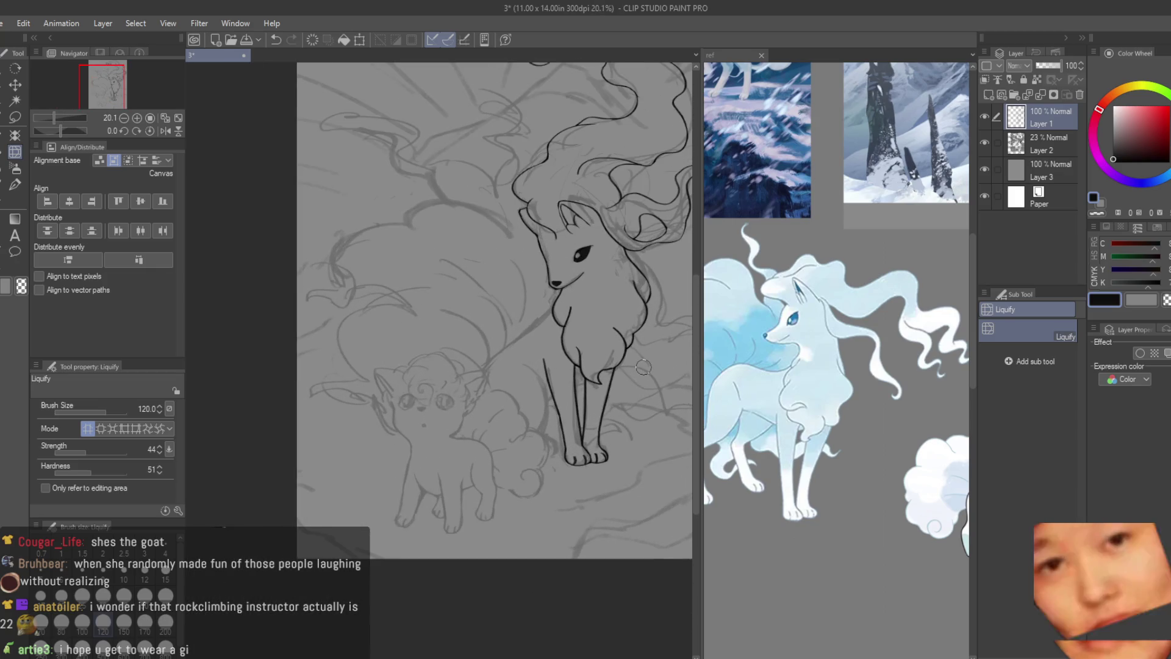
pyautogui.scroll(1, 638, 399)
pyautogui.scroll(1, 638, 399)
pyautogui.click(15, 183)
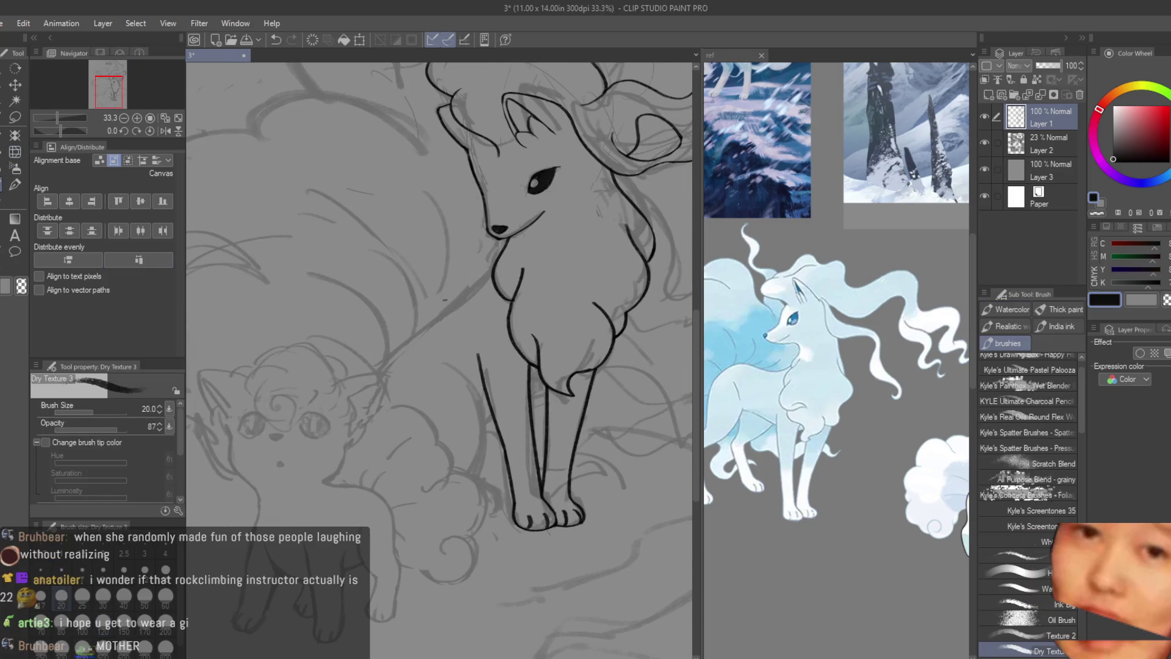
# - Erase the overlapping ink at the chest line junction with a smaller Snap eraser, returning to the Dry Texture brush
pyautogui.hotkey('ctrl', '-')
pyautogui.scroll(1, 442, 360)
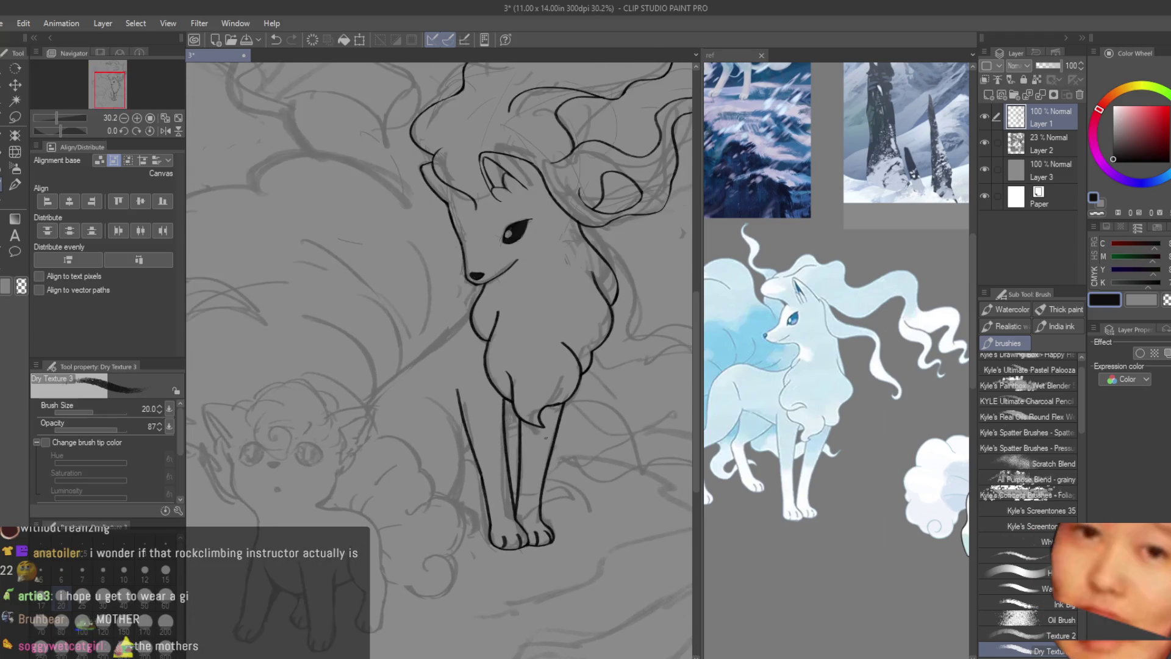
pyautogui.scroll(-1, 442, 361)
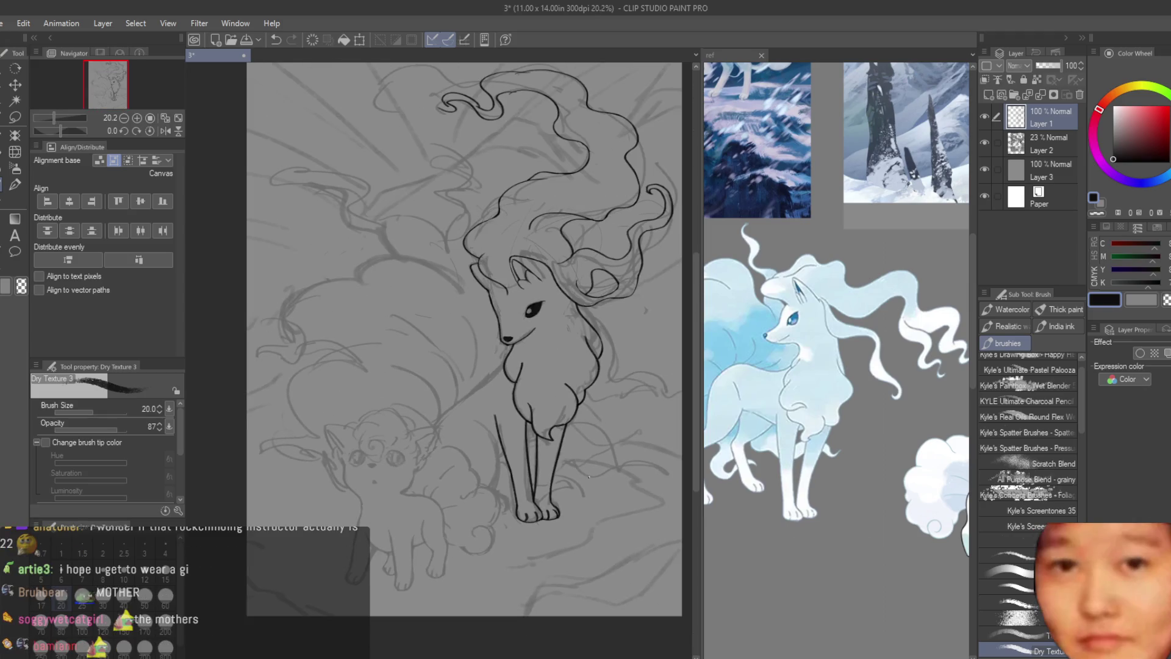
pyautogui.scroll(1, 549, 513)
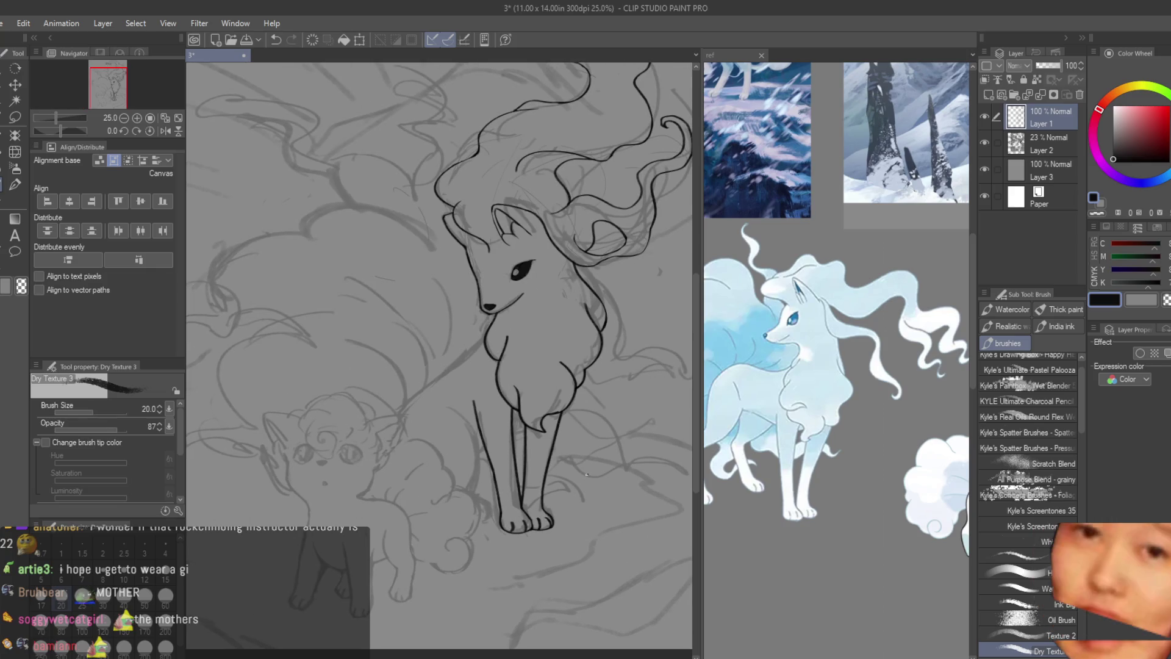
pyautogui.scroll(1, 549, 513)
pyautogui.scroll(1, 549, 512)
pyautogui.press('e')
pyautogui.scroll(1, 538, 410)
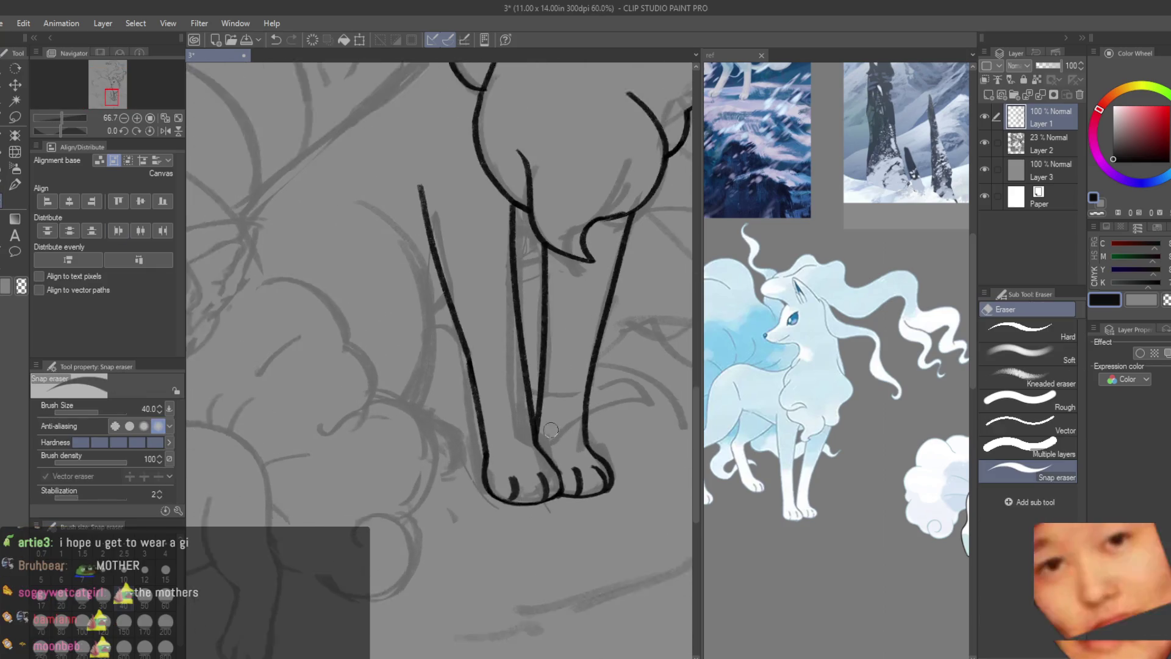
pyautogui.scroll(1, 539, 410)
pyautogui.scroll(1, 539, 410)
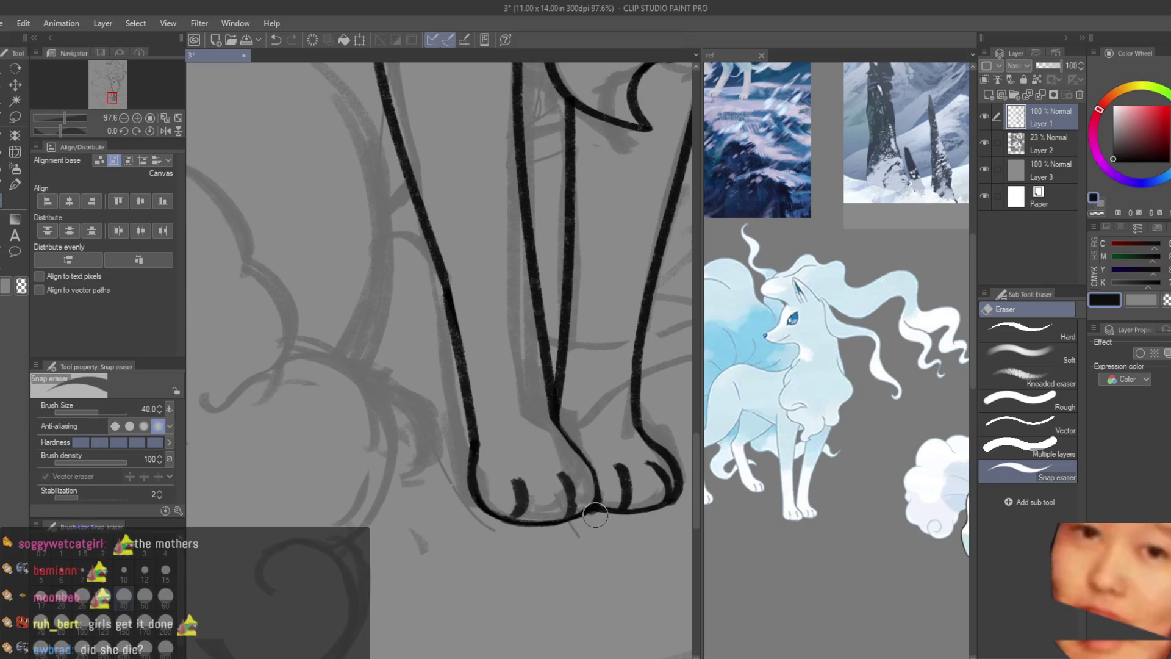
pyautogui.scroll(-1, 579, 523)
pyautogui.scroll(-2, 579, 522)
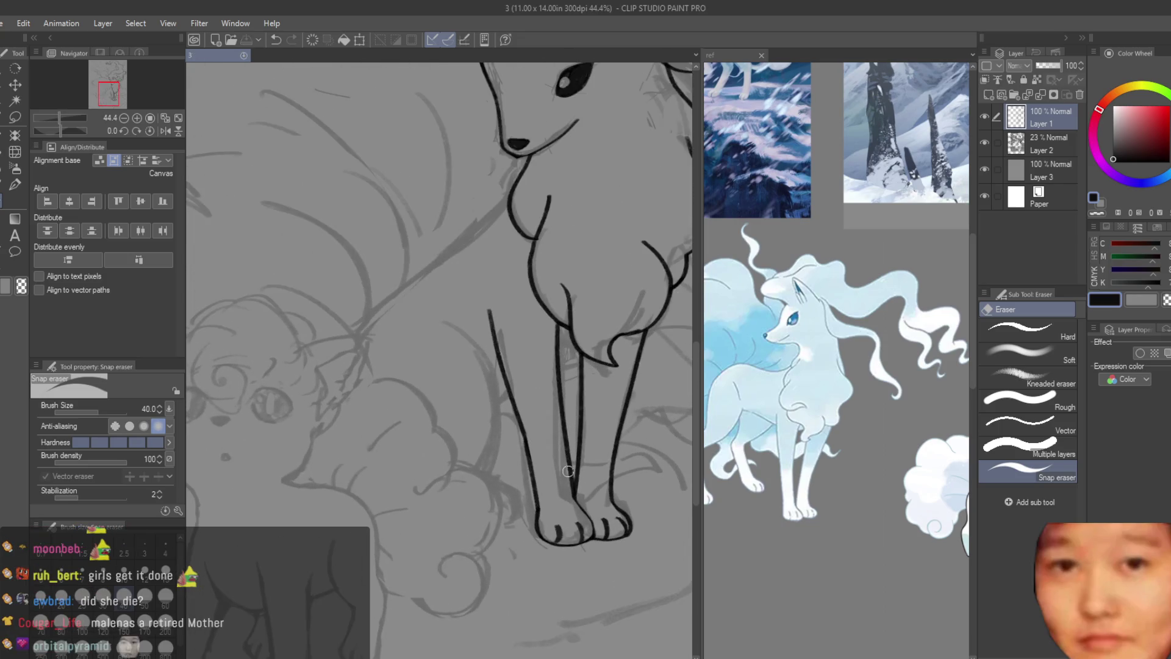
pyautogui.press('b')
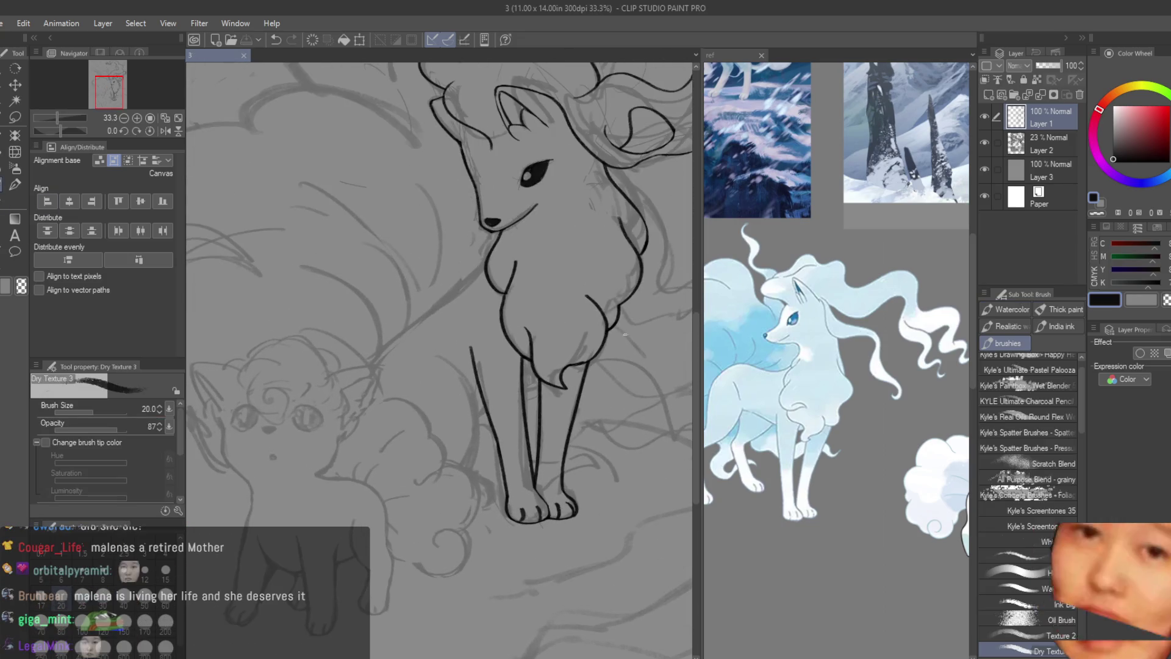
pyautogui.scroll(-1, 346, 165)
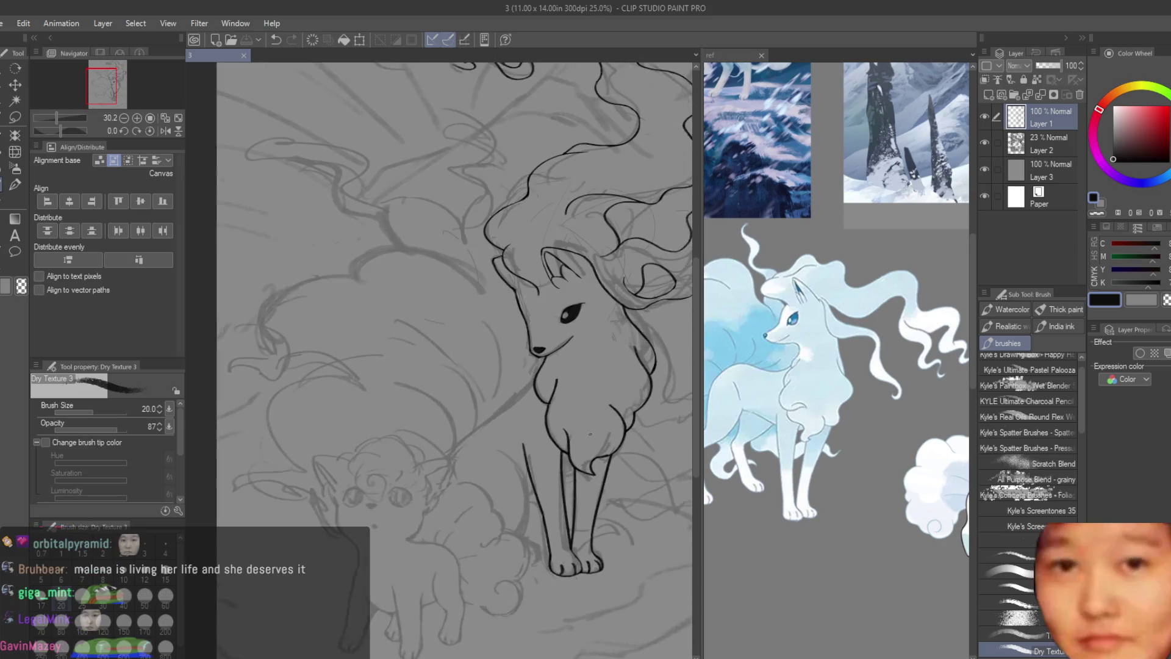
pyautogui.scroll(1, 386, 288)
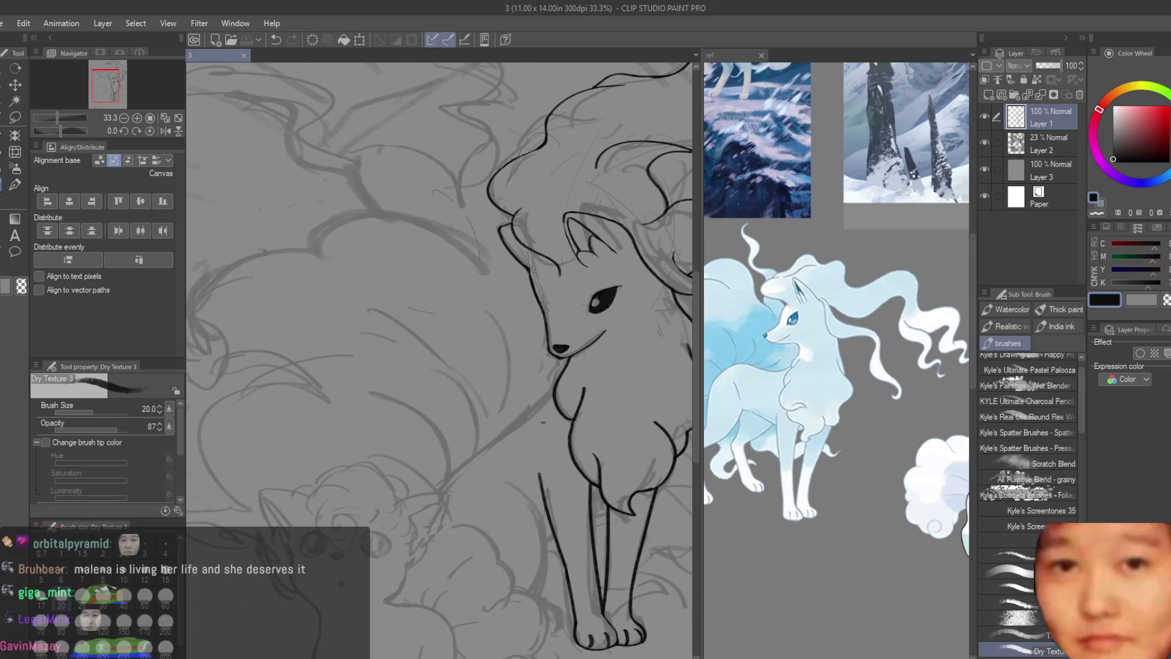
pyautogui.scroll(2, 560, 404)
pyautogui.scroll(2, 560, 405)
pyautogui.scroll(1, 560, 405)
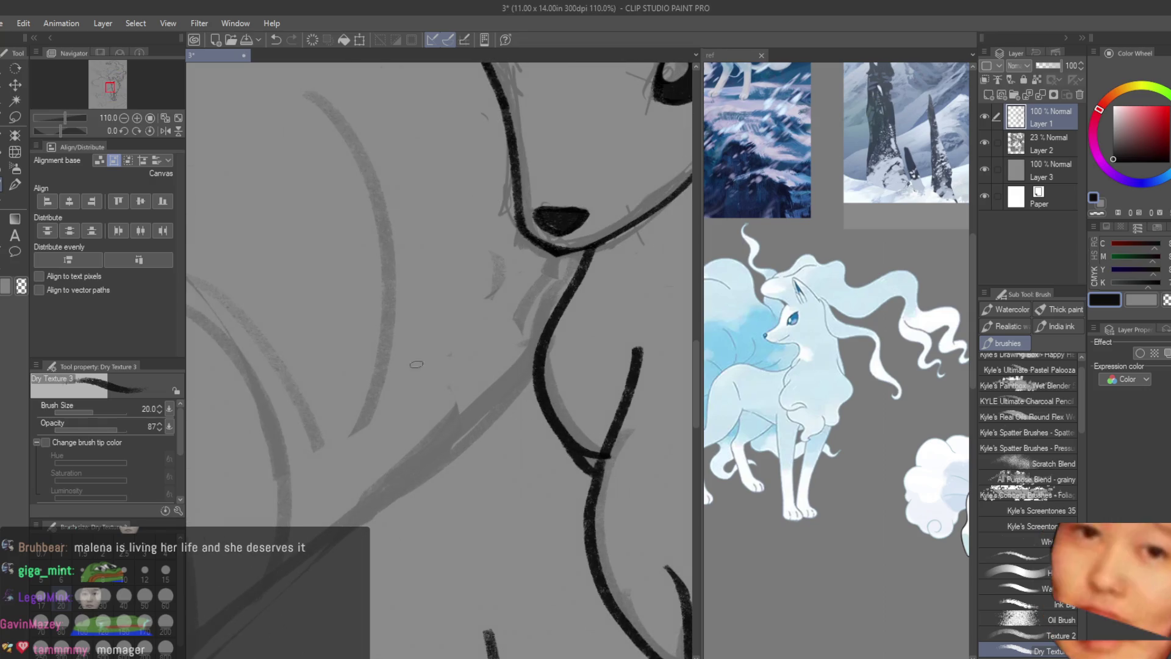
pyautogui.press('e')
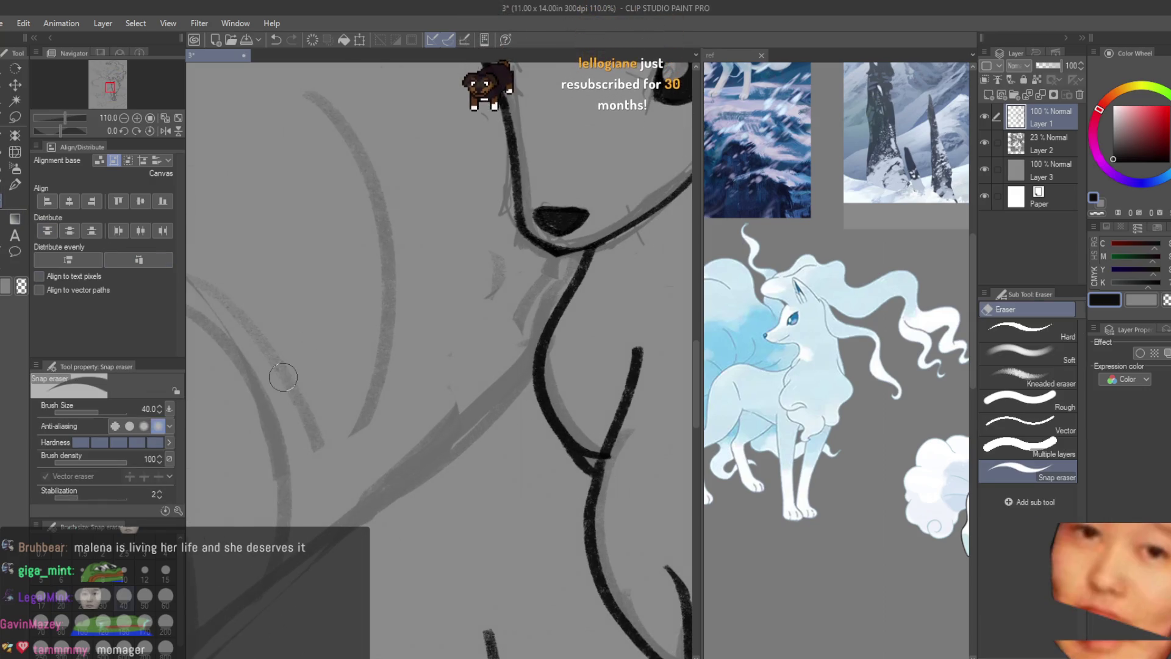
pyautogui.press('[')
pyautogui.press('[')
pyautogui.moveTo(591, 458); pyautogui.dragTo(581, 441)
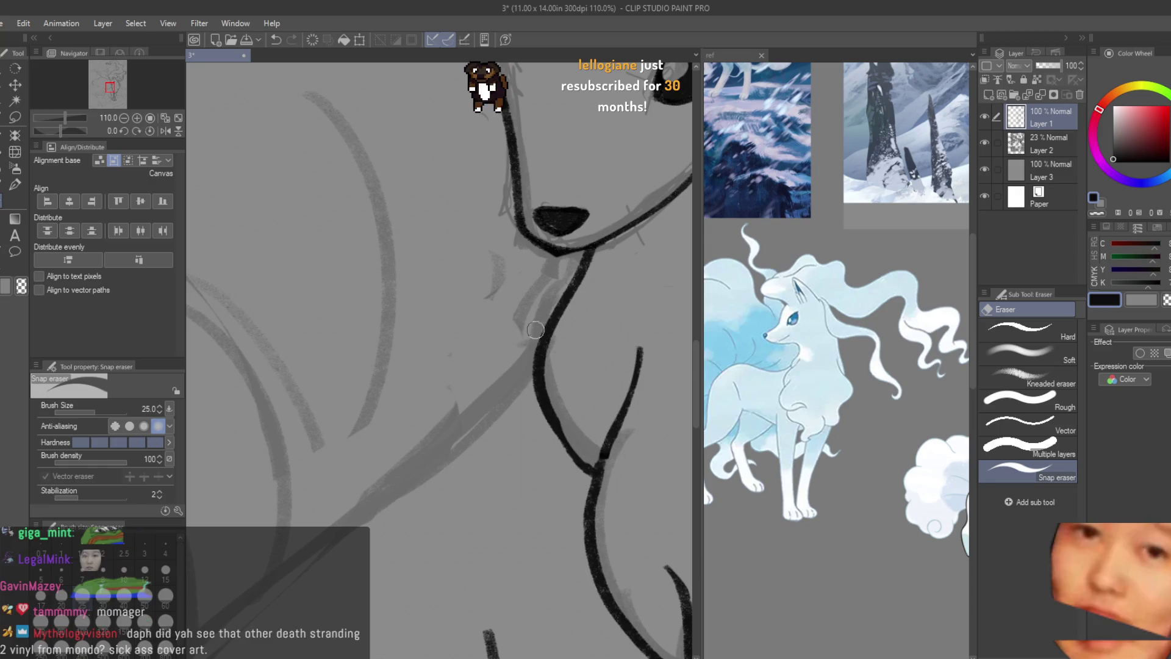
pyautogui.scroll(-2, 477, 348)
pyautogui.scroll(-2, 478, 344)
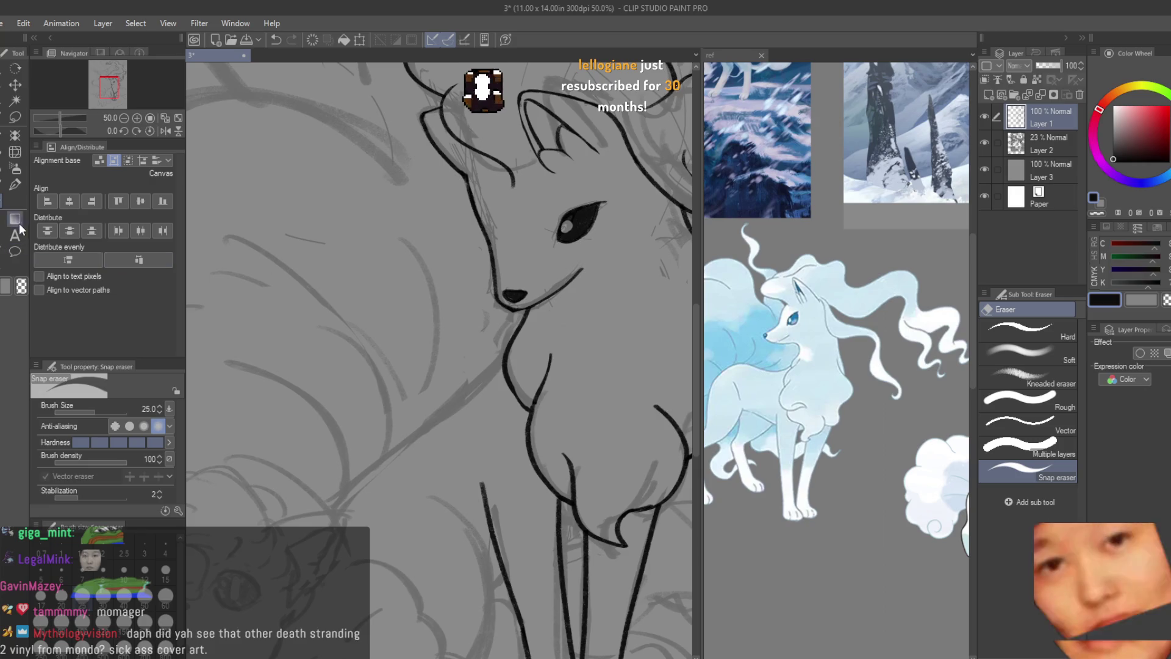
pyautogui.press('b')
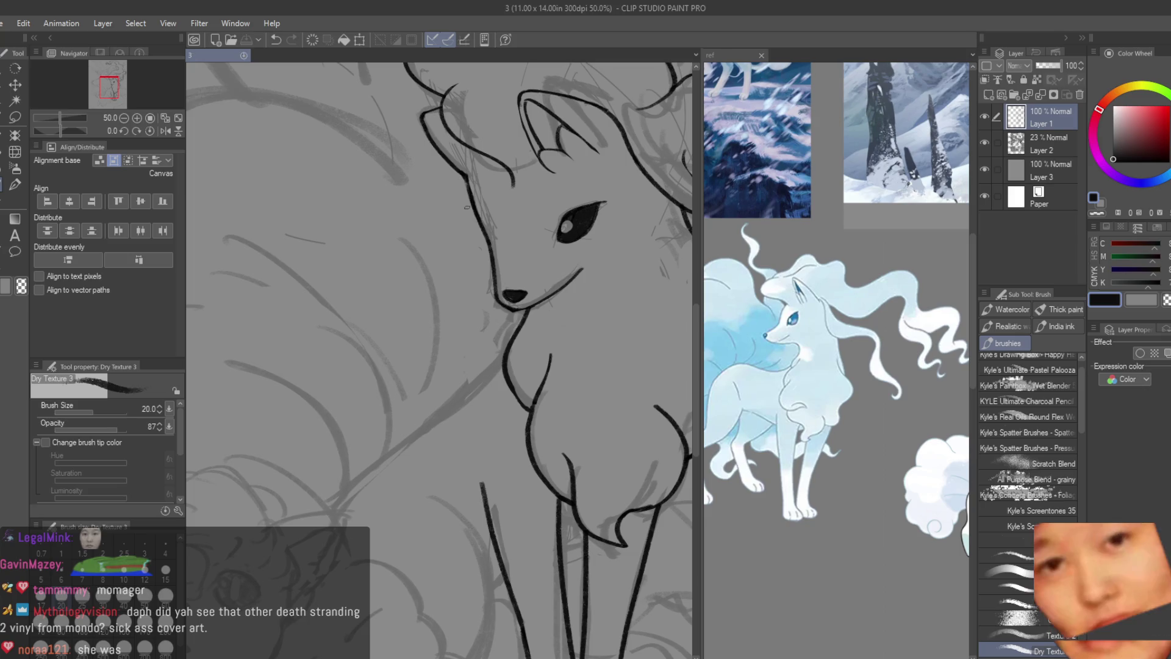
pyautogui.scroll(-3, 440, 358)
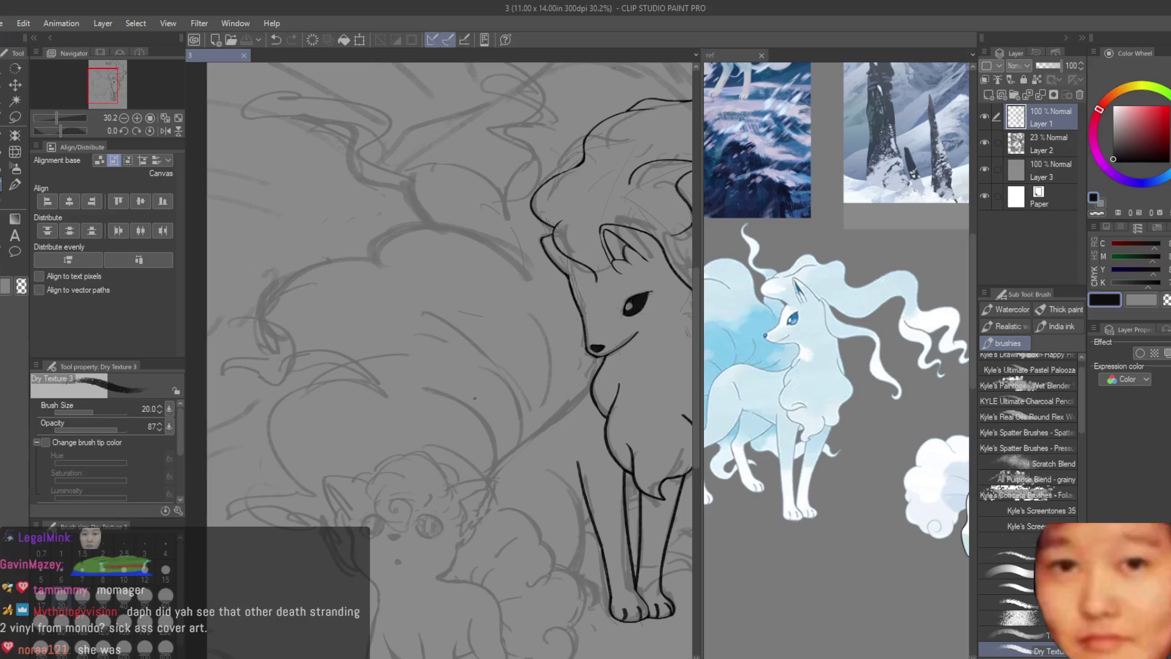
# - Ink the tail line sweeping down-left from the fox's chest toward the Vulpix, retrying its lower end
pyautogui.moveTo(593, 385); pyautogui.dragTo(522, 445)
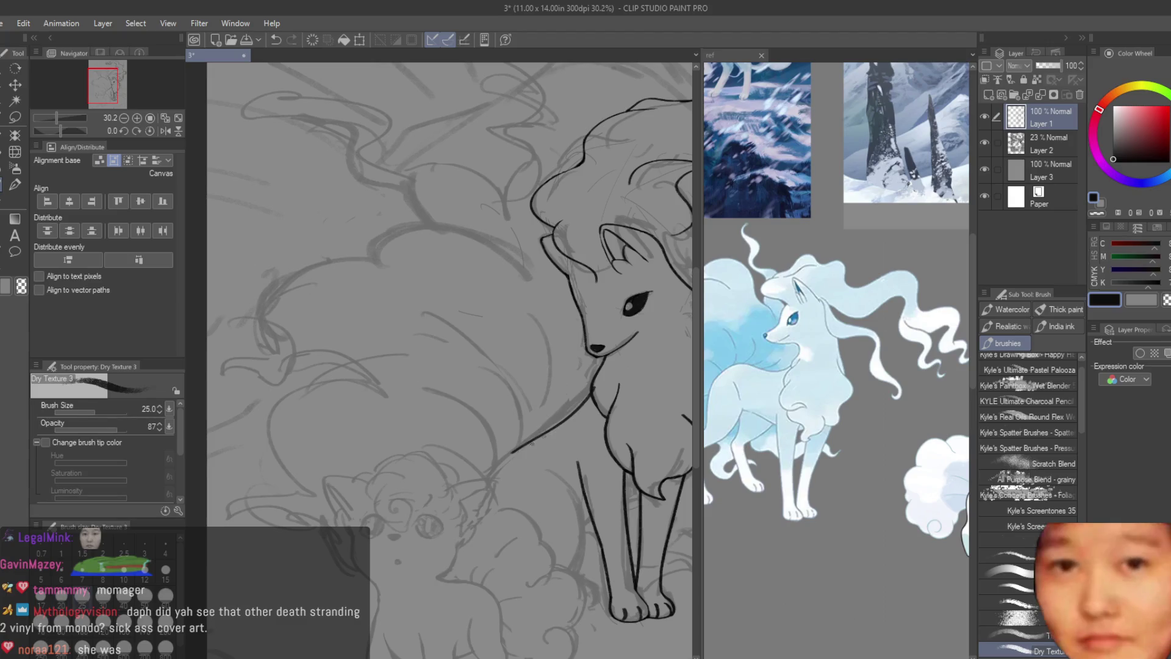
pyautogui.hotkey('ctrl', 'z')
pyautogui.moveTo(593, 385); pyautogui.dragTo(487, 487)
pyautogui.hotkey('ctrl', 'z')
pyautogui.moveTo(519, 444); pyautogui.dragTo(484, 481)
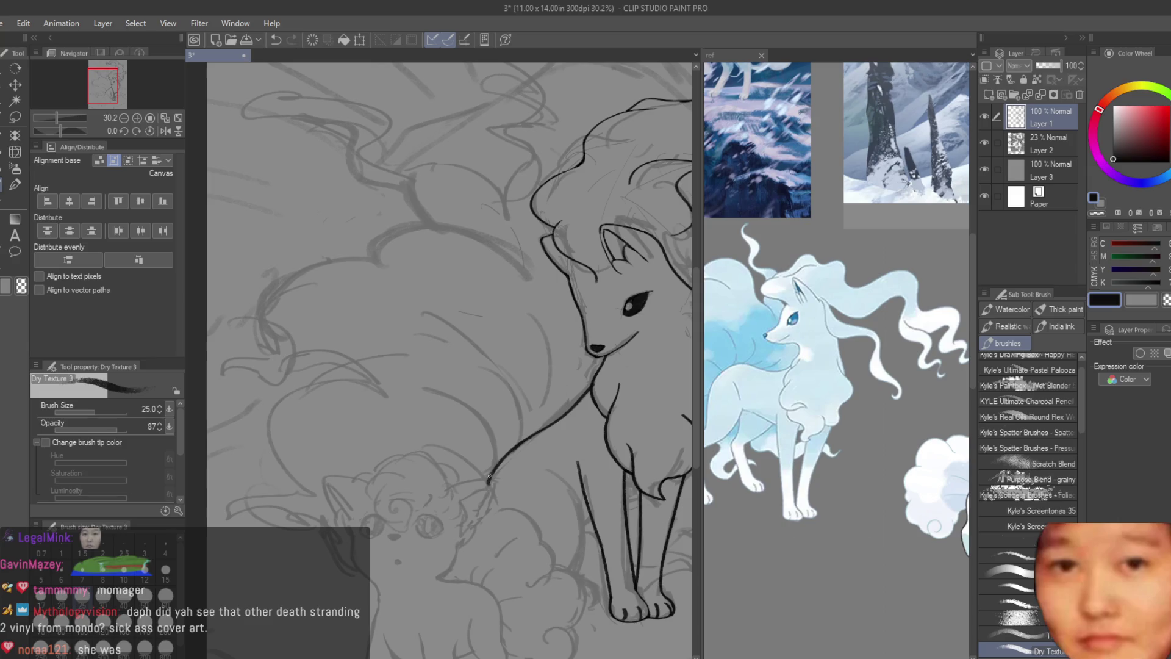
pyautogui.hotkey('ctrl', 'z')
pyautogui.hotkey('ctrl', 'z')
pyautogui.moveTo(522, 445); pyautogui.dragTo(490, 474)
# - Ink the tail line beside the fox's leg and attempt a tail line across the sketch, retrying strokes
pyautogui.hotkey('ctrl', '-')
pyautogui.hotkey('ctrl', '+')
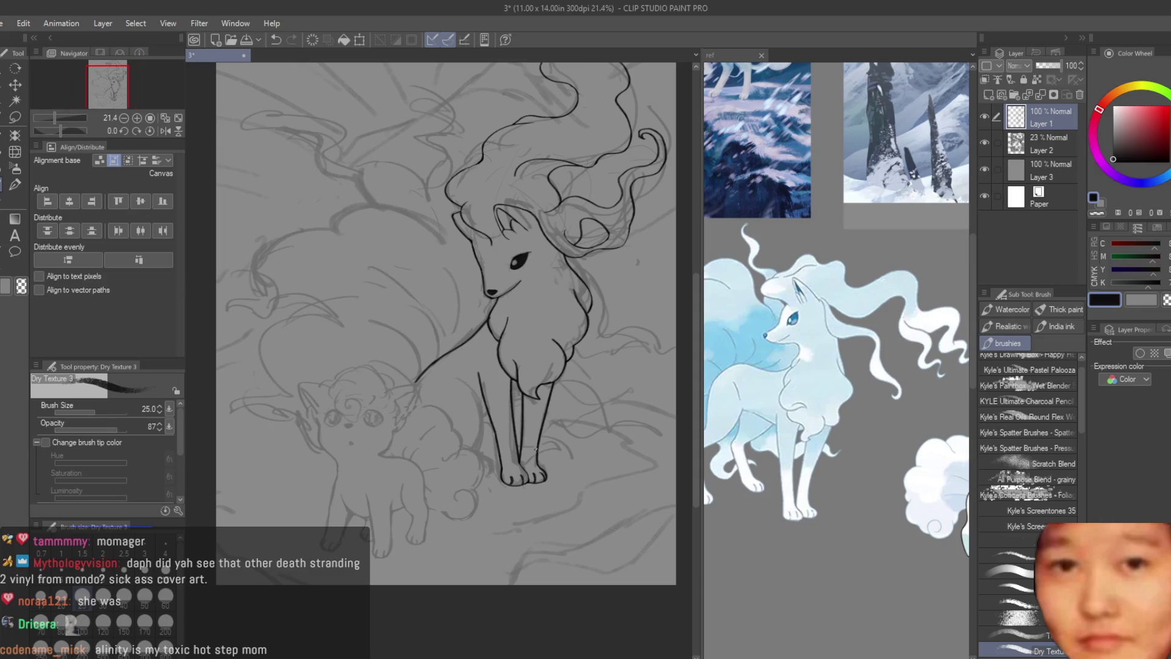
pyautogui.scroll(3, 446, 324)
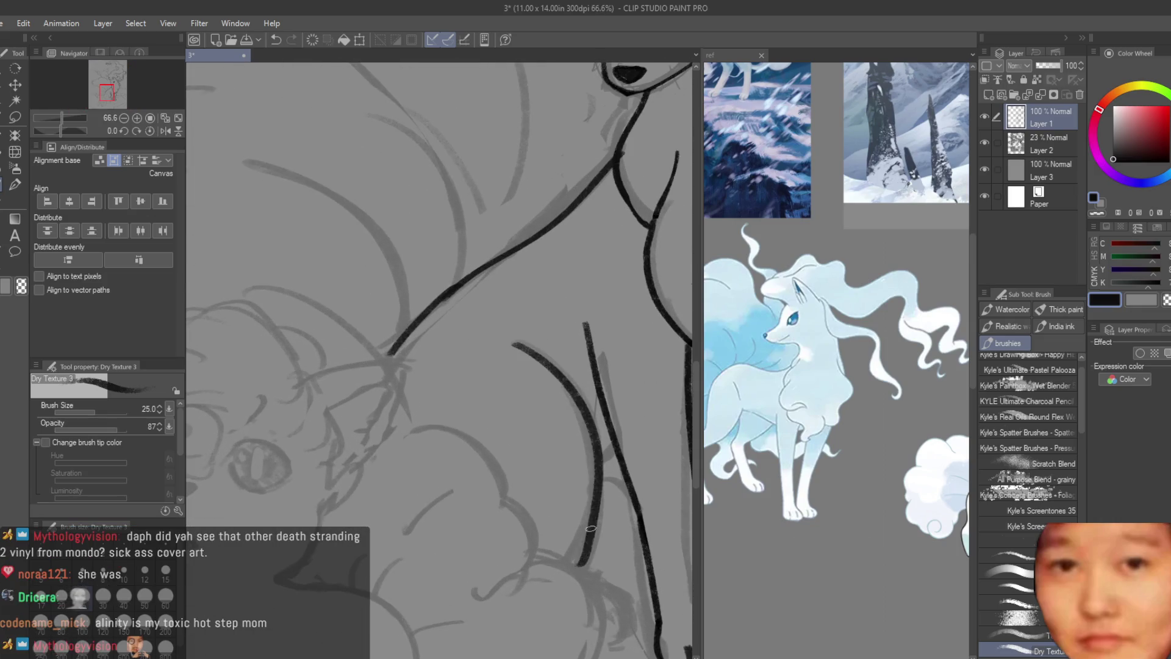
pyautogui.scroll(-2, 446, 324)
pyautogui.scroll(2, 476, 431)
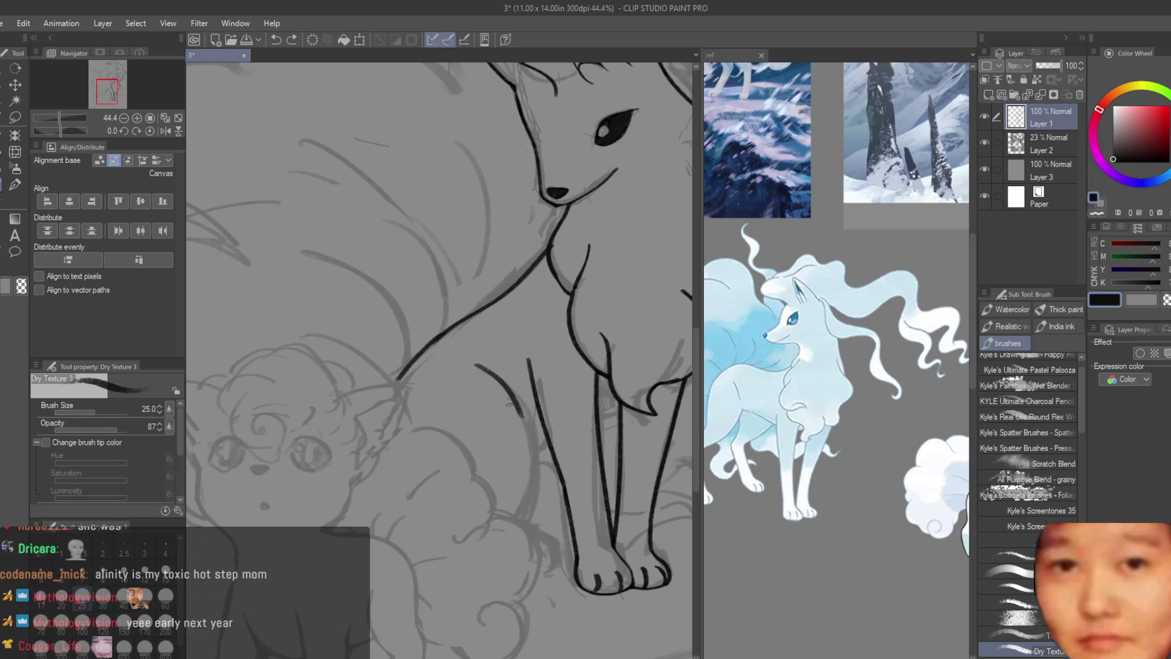
pyautogui.moveTo(474, 366); pyautogui.dragTo(531, 425)
pyautogui.moveTo(529, 469)
pyautogui.mouseDown()
pyautogui.moveTo(540, 514)
pyautogui.moveTo(530, 526)
pyautogui.mouseUp()
pyautogui.hotkey('ctrl', 'z')
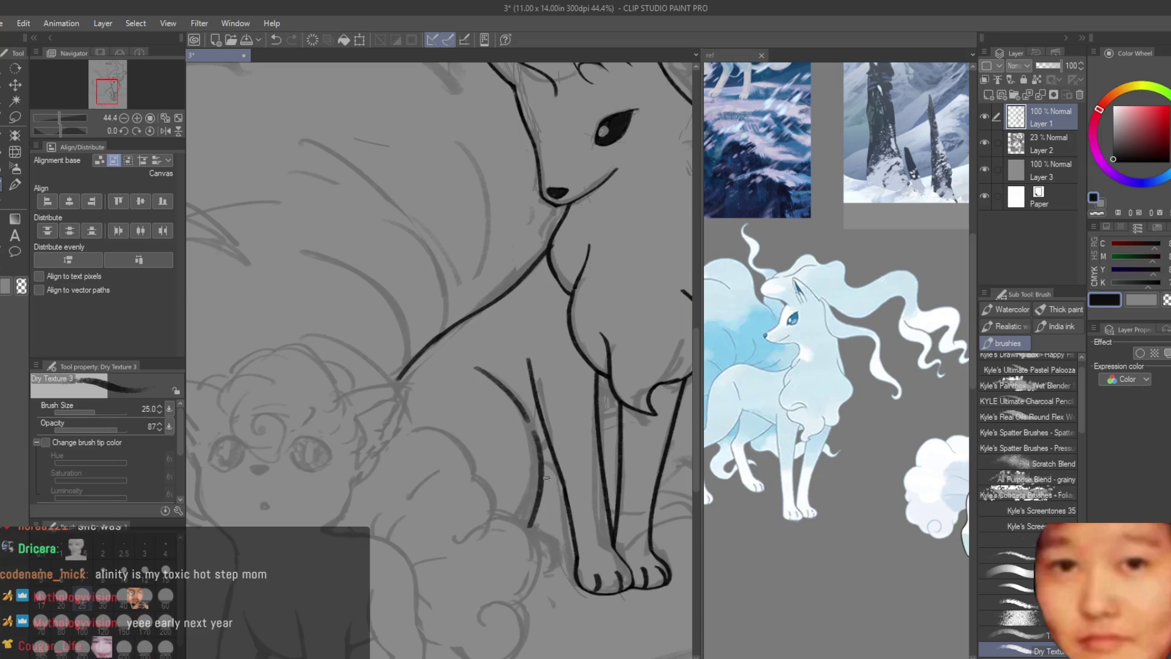
pyautogui.scroll(-2, 490, 439)
pyautogui.scroll(-2, 490, 439)
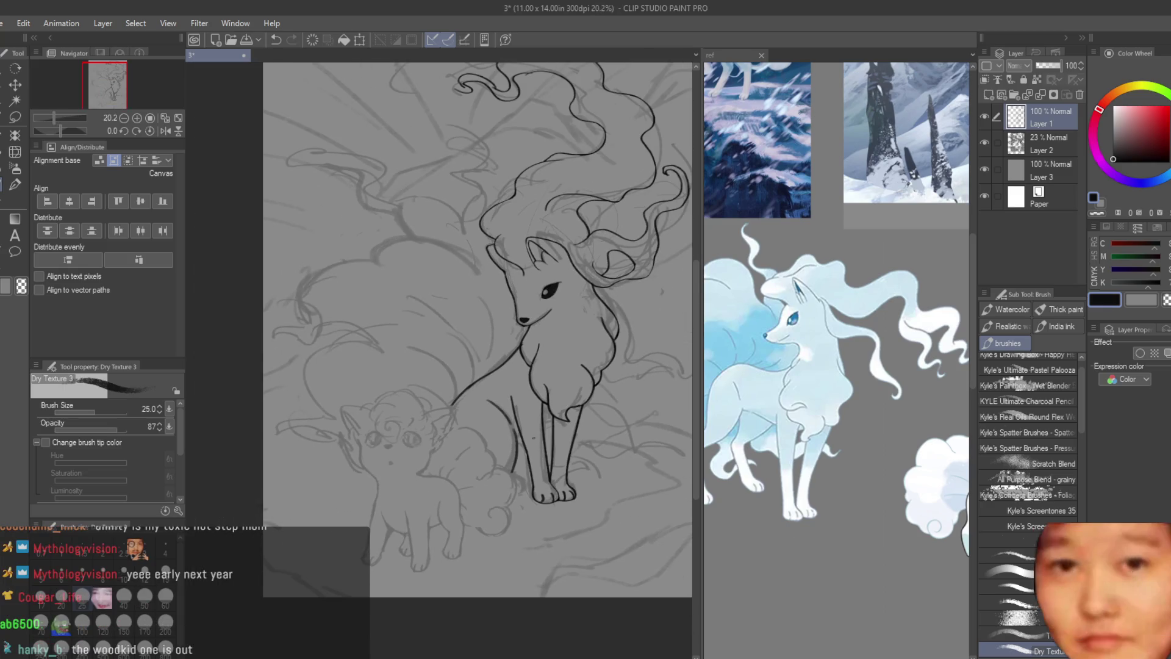
pyautogui.scroll(1, 490, 439)
pyautogui.scroll(-2, 489, 439)
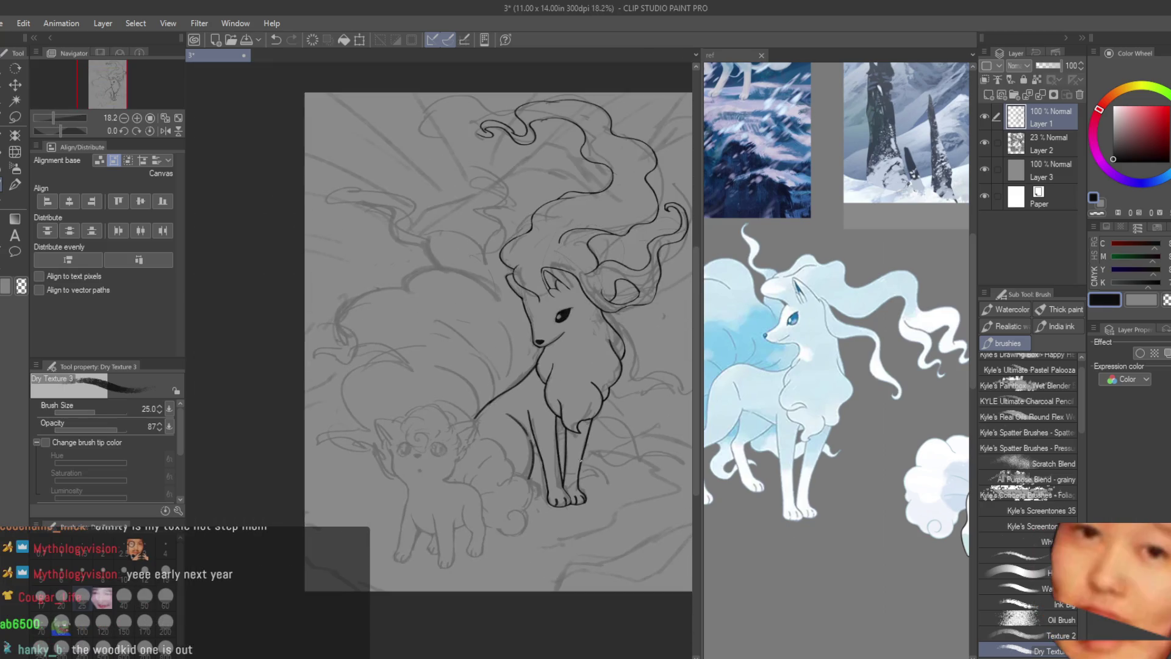
pyautogui.scroll(2, 490, 440)
pyautogui.scroll(2, 489, 440)
pyautogui.scroll(1, 490, 439)
pyautogui.scroll(-2, 490, 440)
pyautogui.scroll(-1, 490, 440)
pyautogui.scroll(2, 385, 382)
pyautogui.scroll(-2, 385, 382)
pyautogui.scroll(-1, 384, 383)
pyautogui.scroll(4, 385, 383)
pyautogui.moveTo(400, 355)
pyautogui.mouseDown()
pyautogui.moveTo(515, 456)
pyautogui.moveTo(525, 358)
pyautogui.mouseUp()
pyautogui.hotkey('ctrl', 'z')
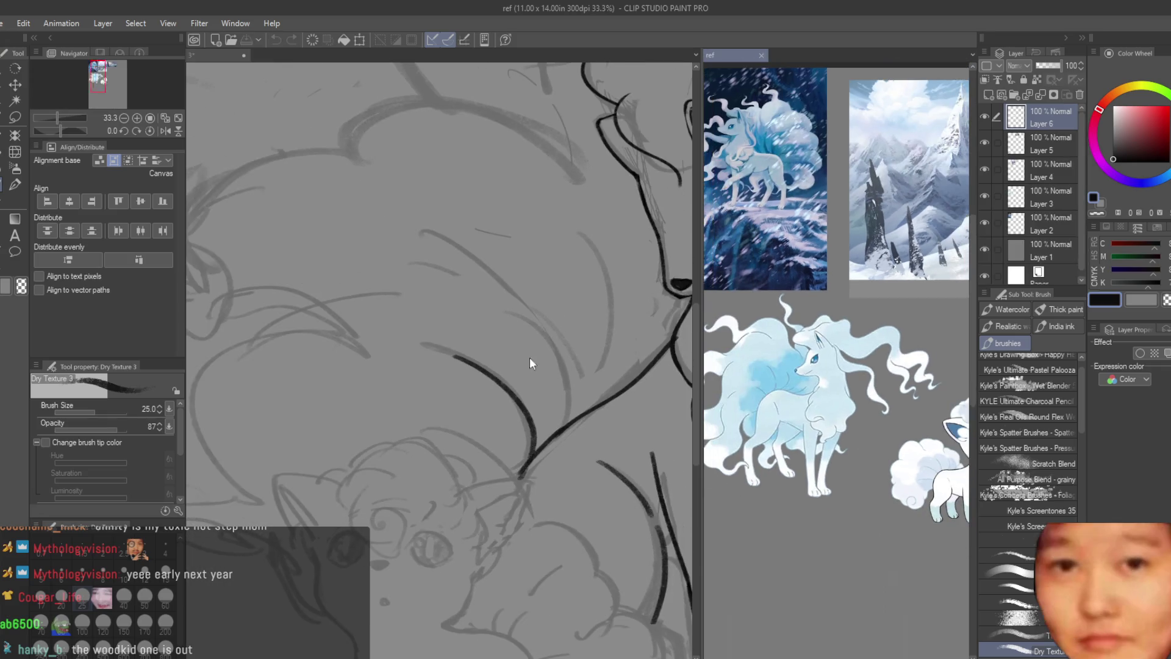
pyautogui.click(530, 363)
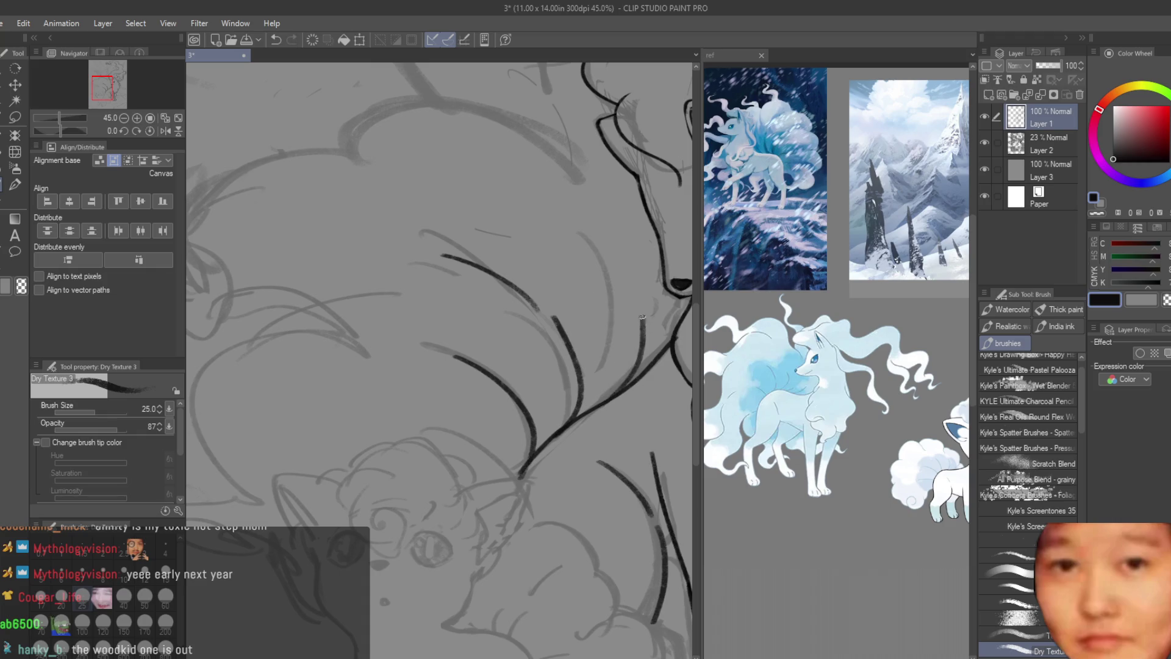
# - Undo the small stray stroke left of the Ninetales
pyautogui.hotkey('ctrl', 'z')
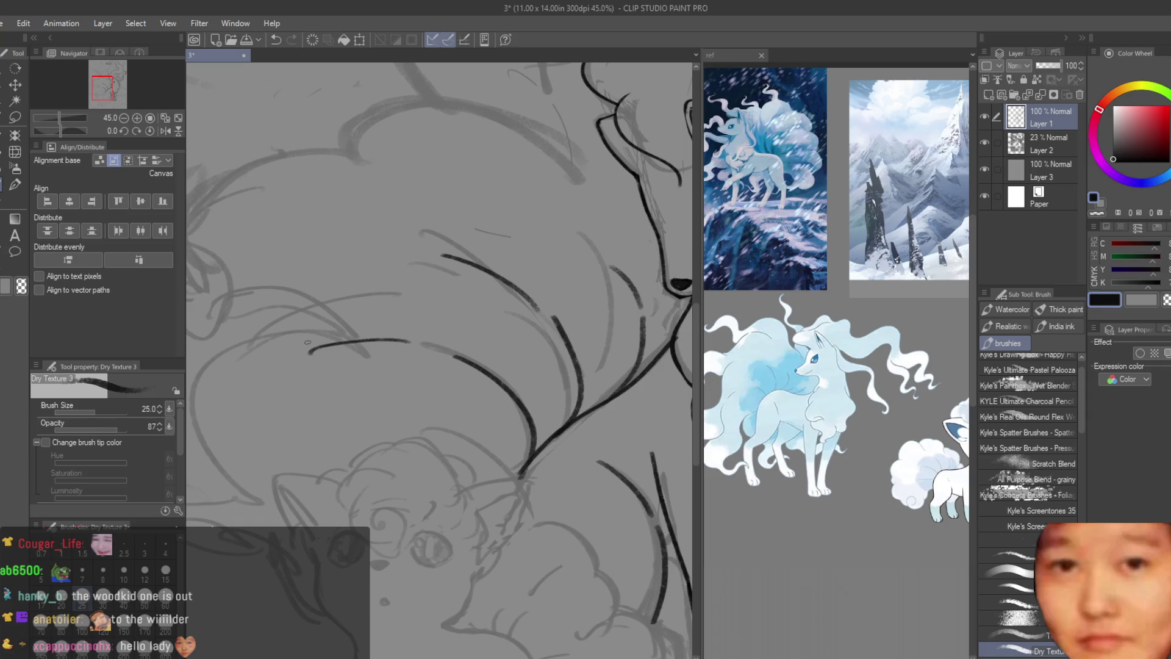
pyautogui.scroll(-2, 308, 343)
pyautogui.scroll(-3, 311, 366)
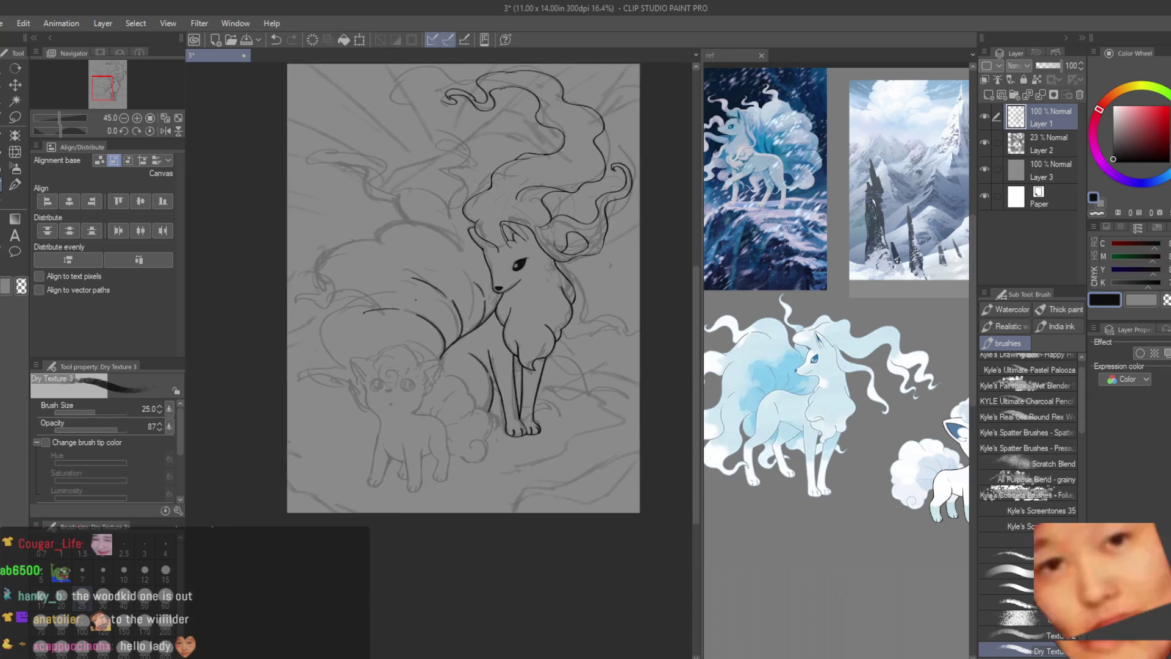
pyautogui.scroll(3, 333, 397)
pyautogui.scroll(-1, 509, 441)
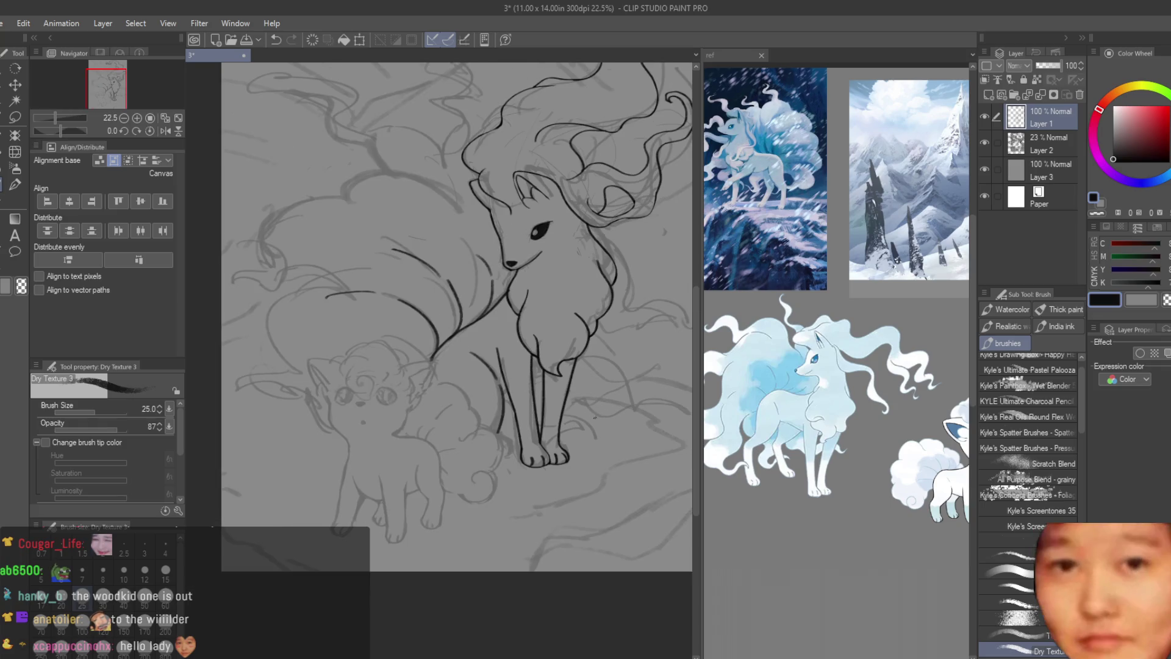
pyautogui.scroll(3, 509, 442)
pyautogui.scroll(1, 508, 441)
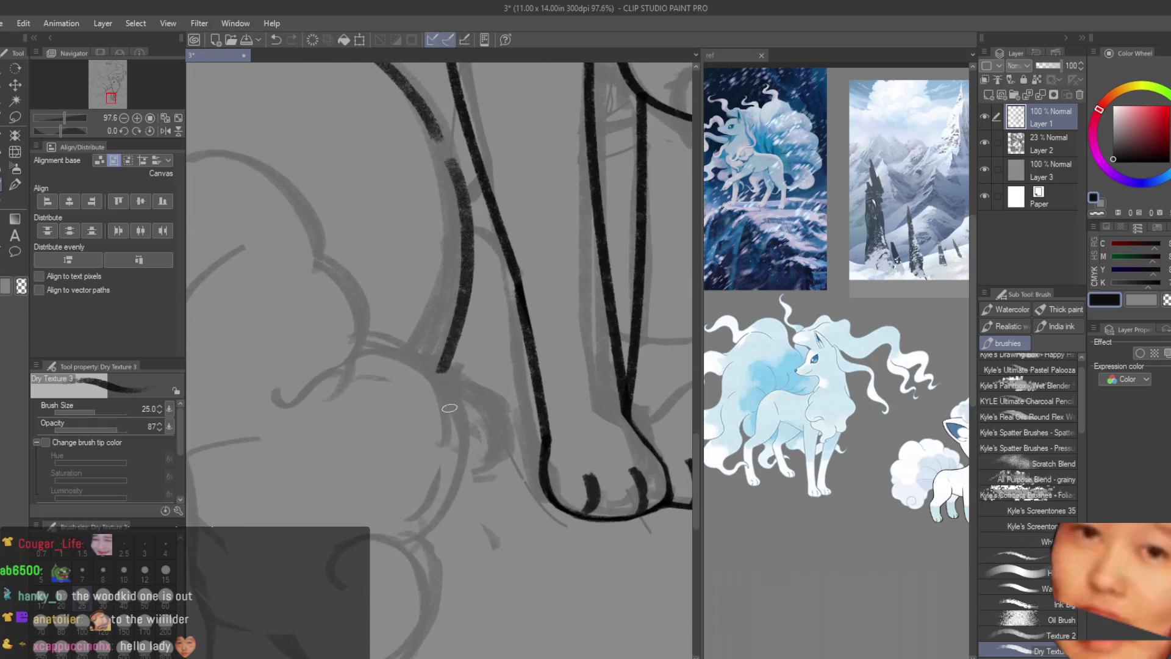
pyautogui.scroll(2, 449, 373)
# - Ink the front leg and paw outlines, retrying the lower paw stroke
pyautogui.moveTo(485, 412); pyautogui.dragTo(554, 455)
pyautogui.moveTo(520, 515)
pyautogui.mouseDown()
pyautogui.moveTo(589, 591)
pyautogui.moveTo(460, 591)
pyautogui.mouseUp()
pyautogui.scroll(-2, 584, 540)
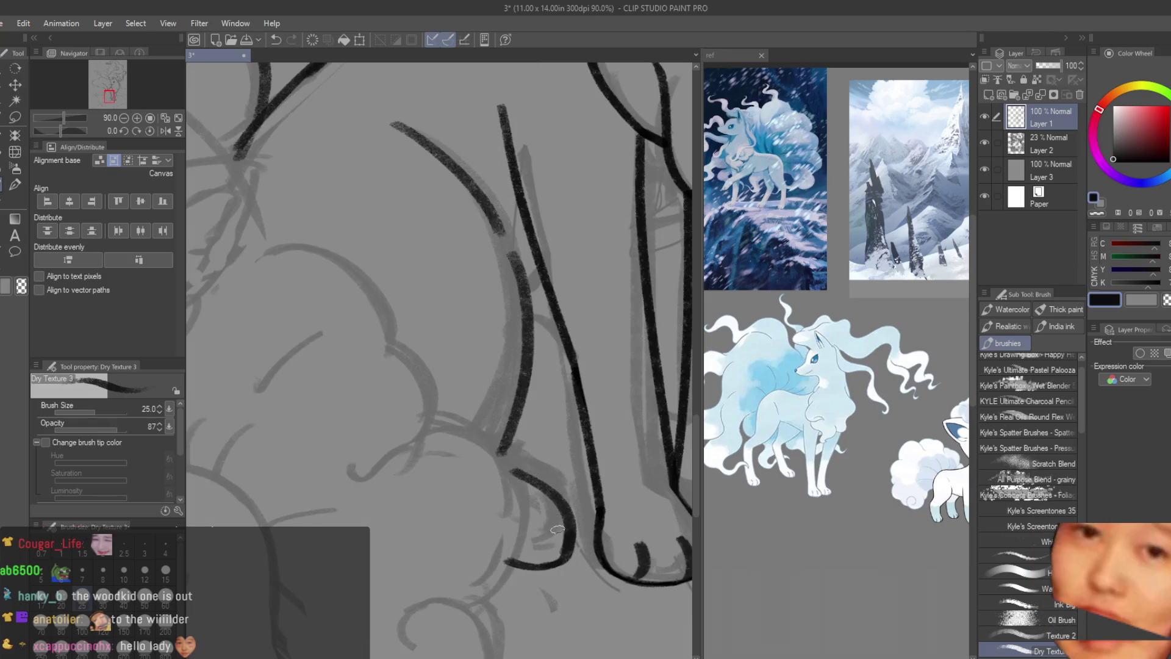
pyautogui.hotkey('ctrl', 'z')
pyautogui.moveTo(557, 553); pyautogui.dragTo(502, 560)
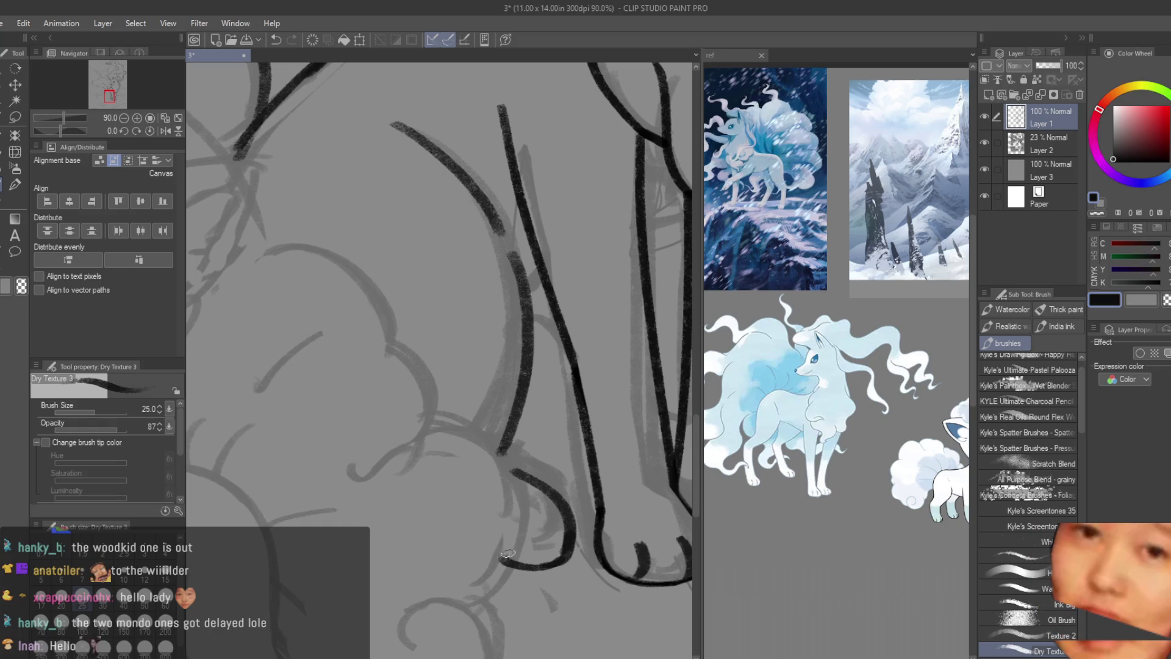
pyautogui.hotkey('ctrl', 'z')
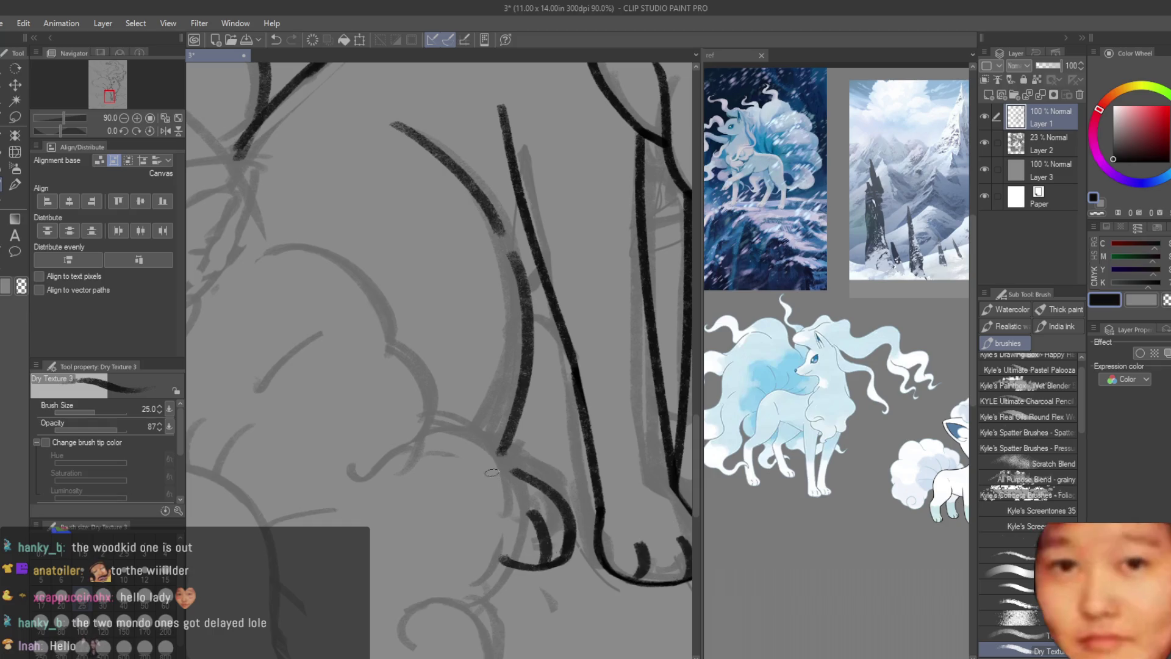
pyautogui.scroll(-2, 491, 473)
pyautogui.scroll(-2, 491, 474)
pyautogui.scroll(1, 565, 419)
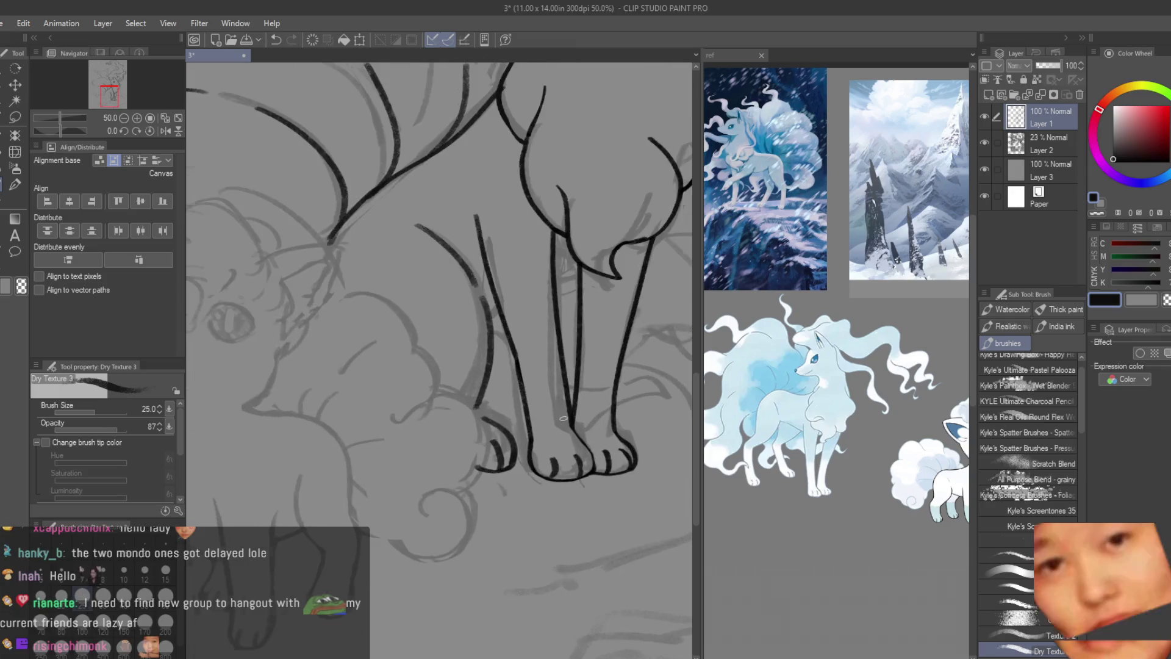
pyautogui.scroll(-1, 565, 419)
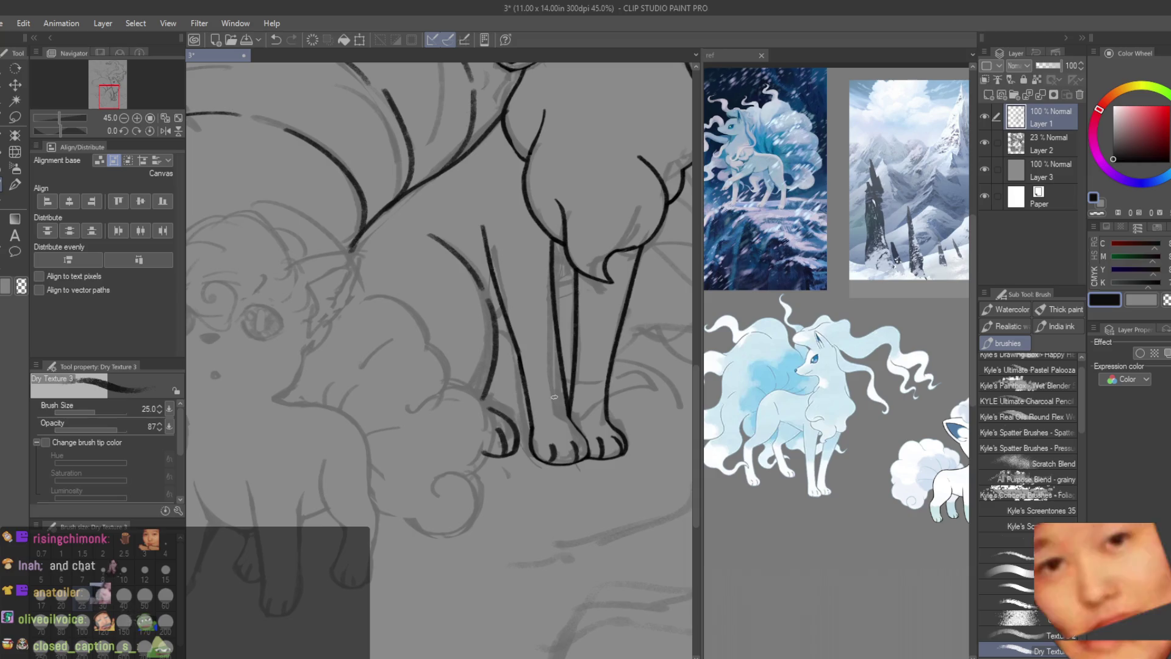
# - Redraw the curve beside the front paw so it joins the lower line
pyautogui.press('e')
pyautogui.scroll(2, 545, 454)
pyautogui.scroll(2, 544, 454)
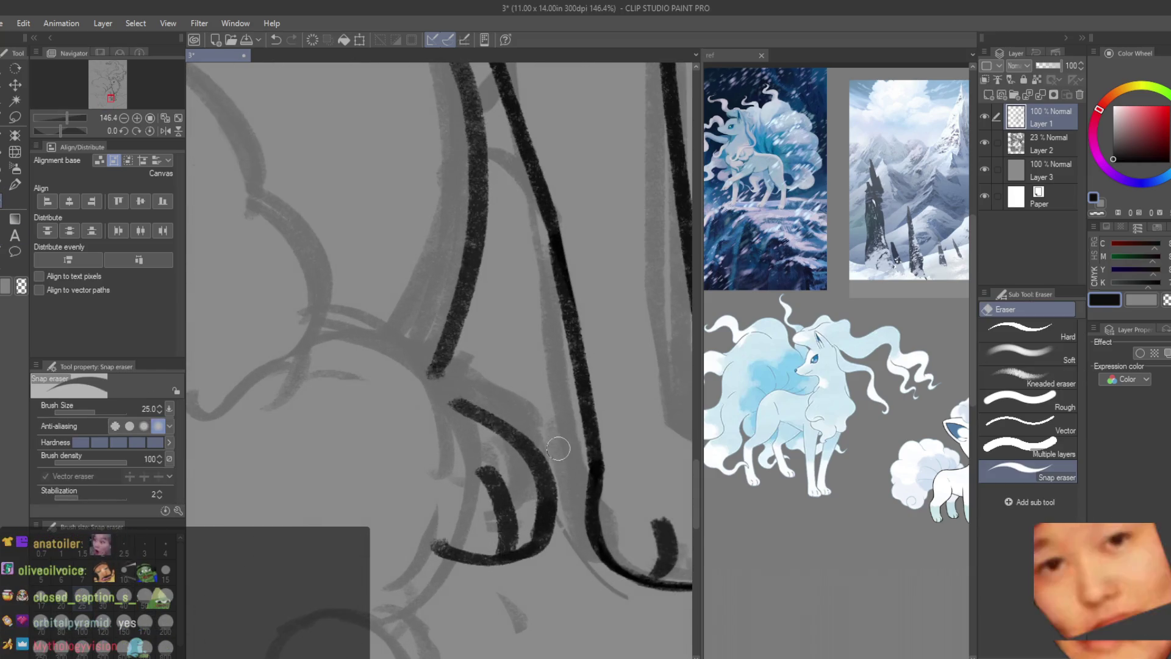
pyautogui.scroll(2, 544, 453)
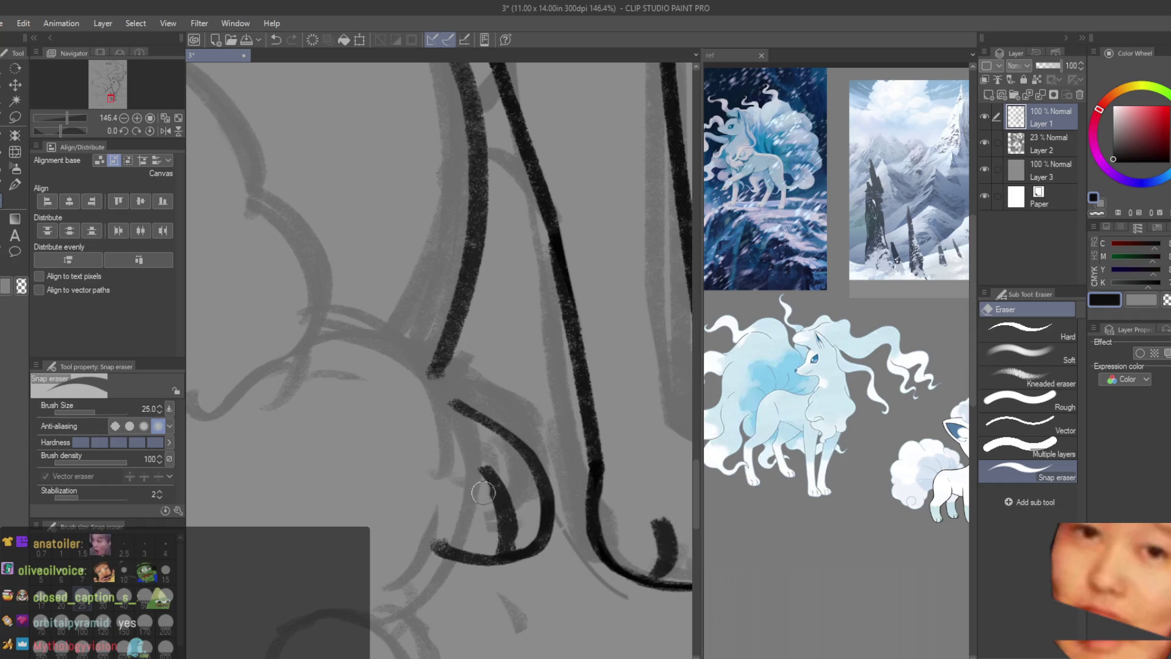
pyautogui.scroll(-4, 468, 514)
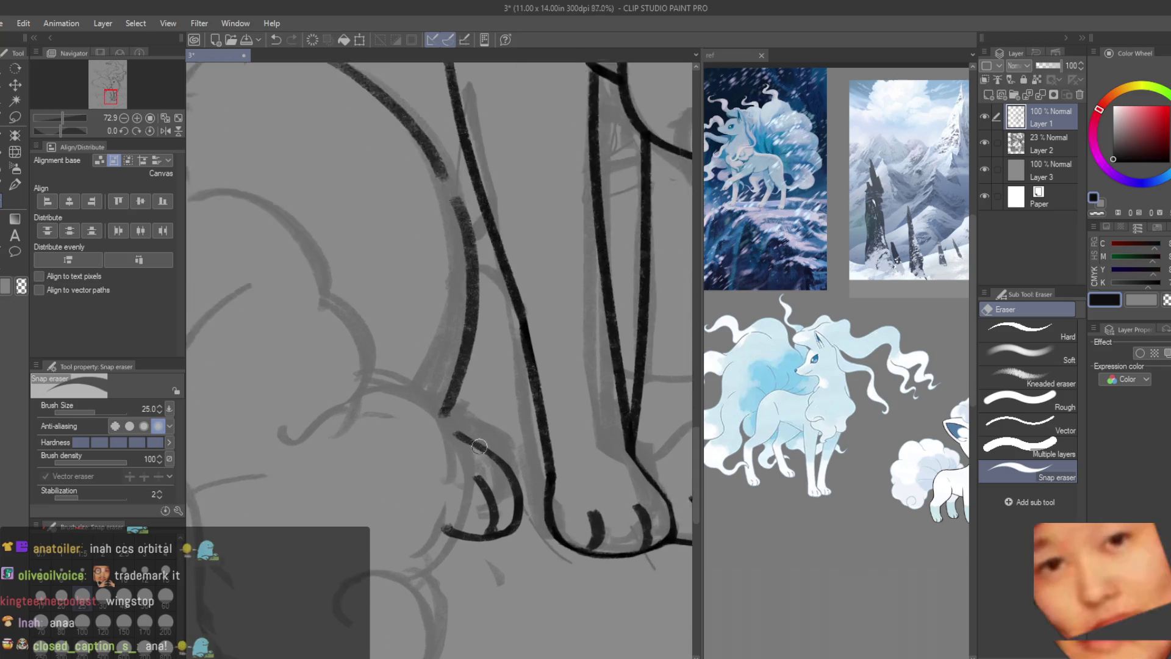
pyautogui.scroll(2, 447, 408)
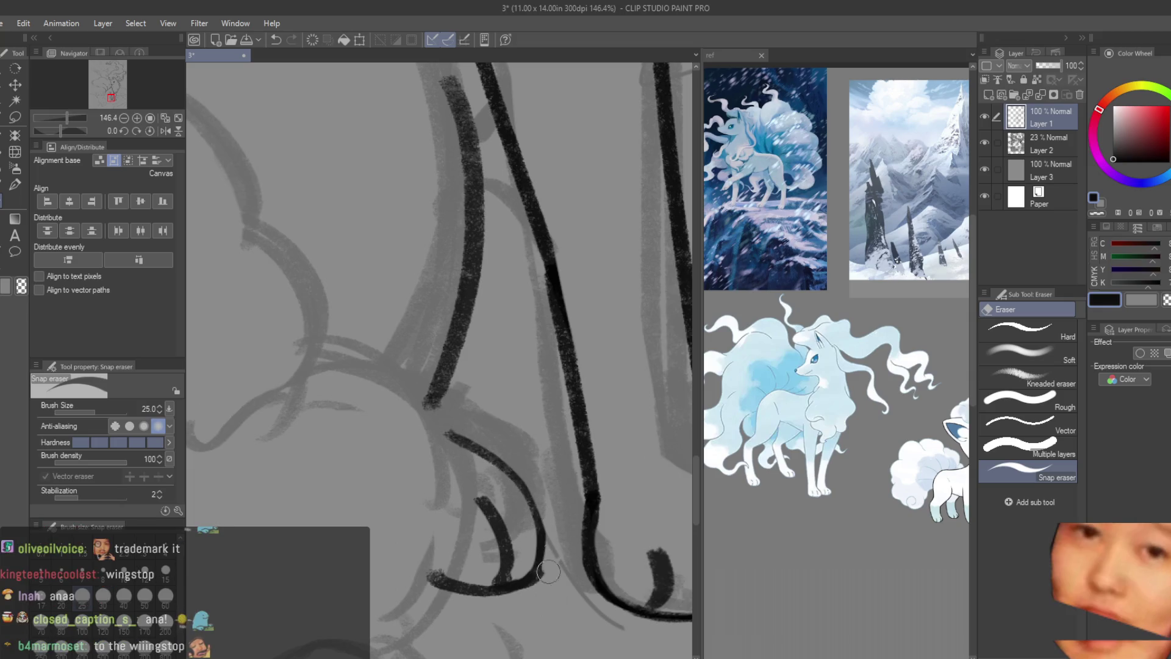
pyautogui.press('b')
pyautogui.scroll(1, 485, 439)
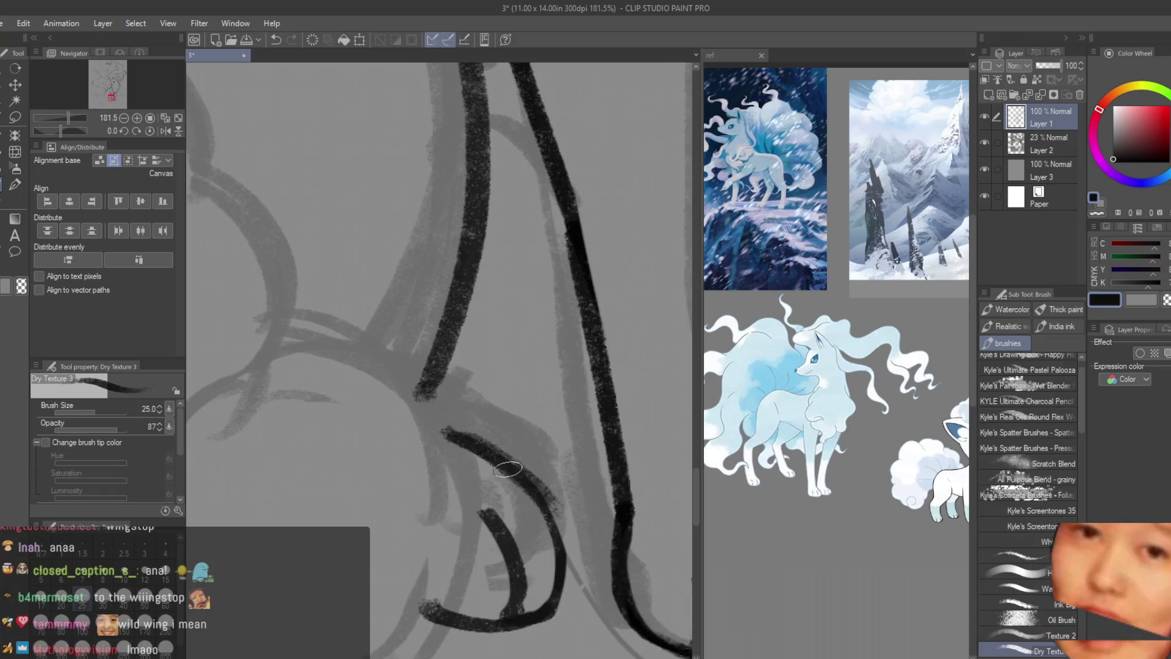
pyautogui.hotkey('ctrl', 'z')
pyautogui.moveTo(444, 430); pyautogui.dragTo(563, 549)
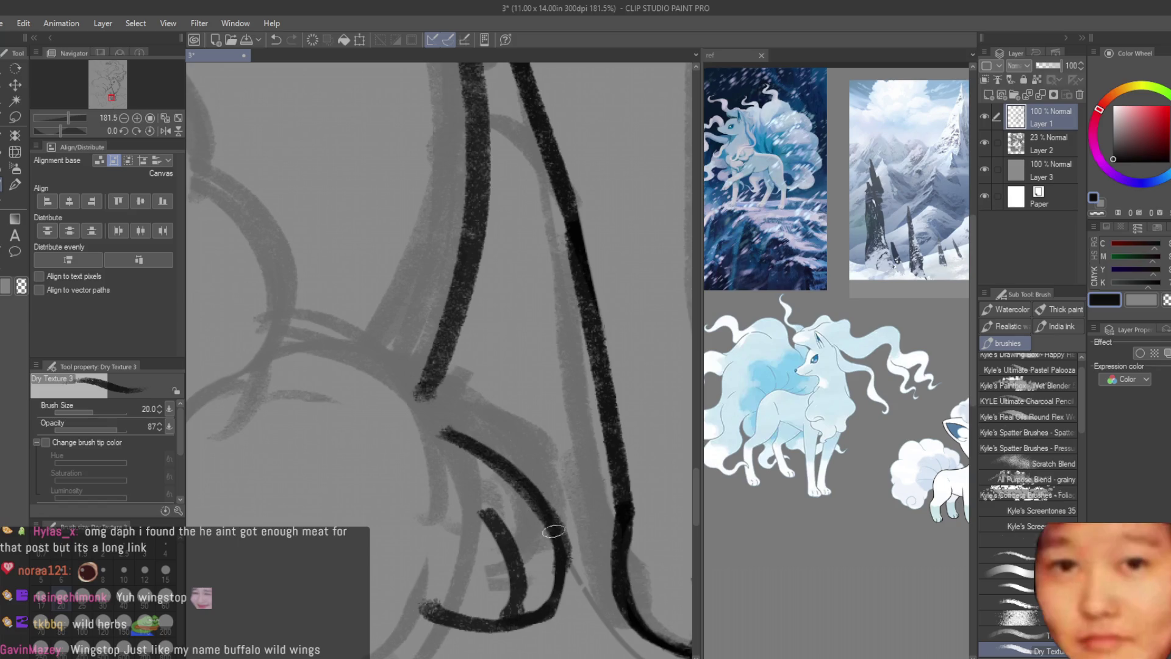
pyautogui.scroll(-8, 560, 527)
pyautogui.scroll(2, 506, 460)
pyautogui.scroll(3, 504, 460)
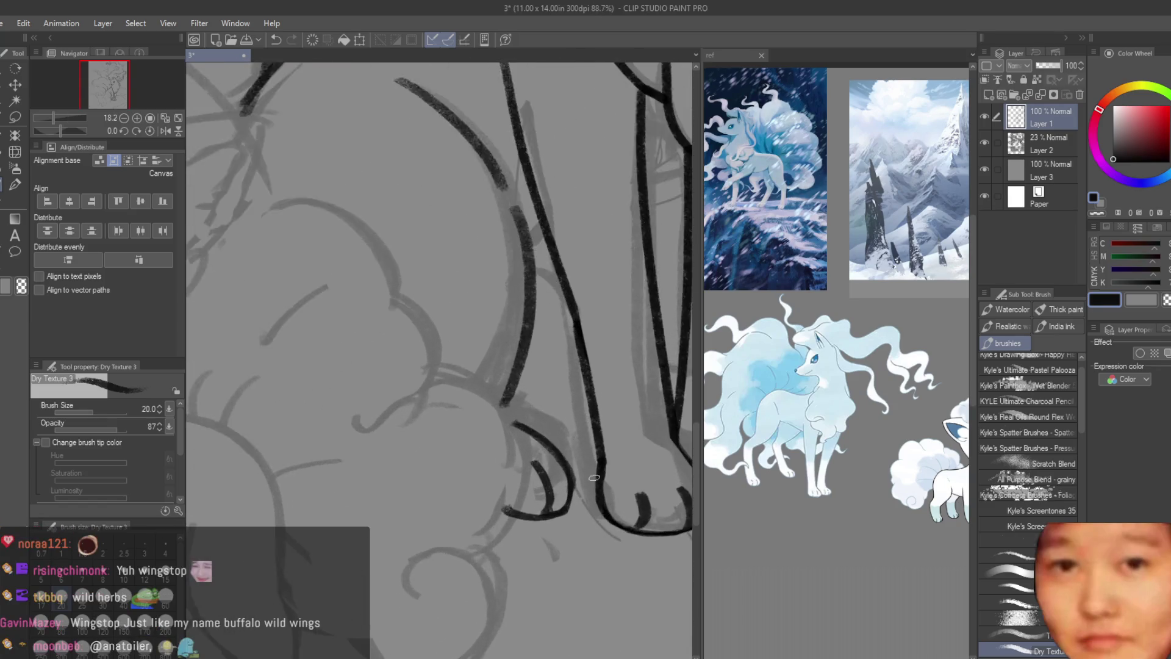
pyautogui.scroll(2, 549, 513)
pyautogui.scroll(-3, 562, 537)
pyautogui.scroll(-2, 529, 502)
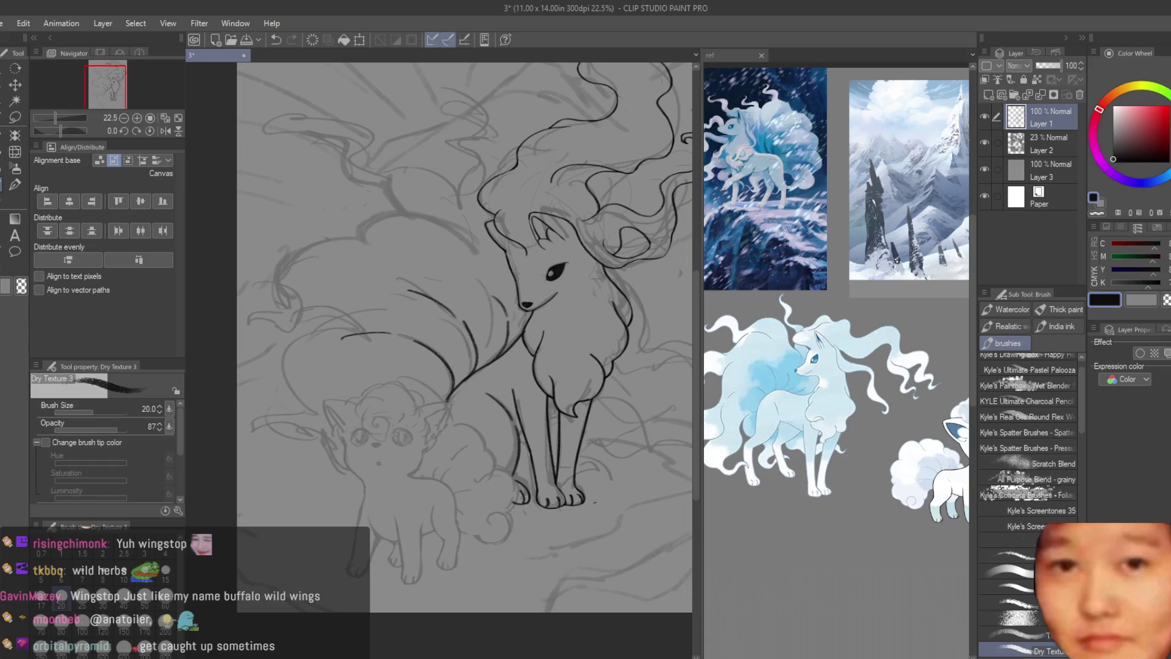
pyautogui.scroll(2, 515, 399)
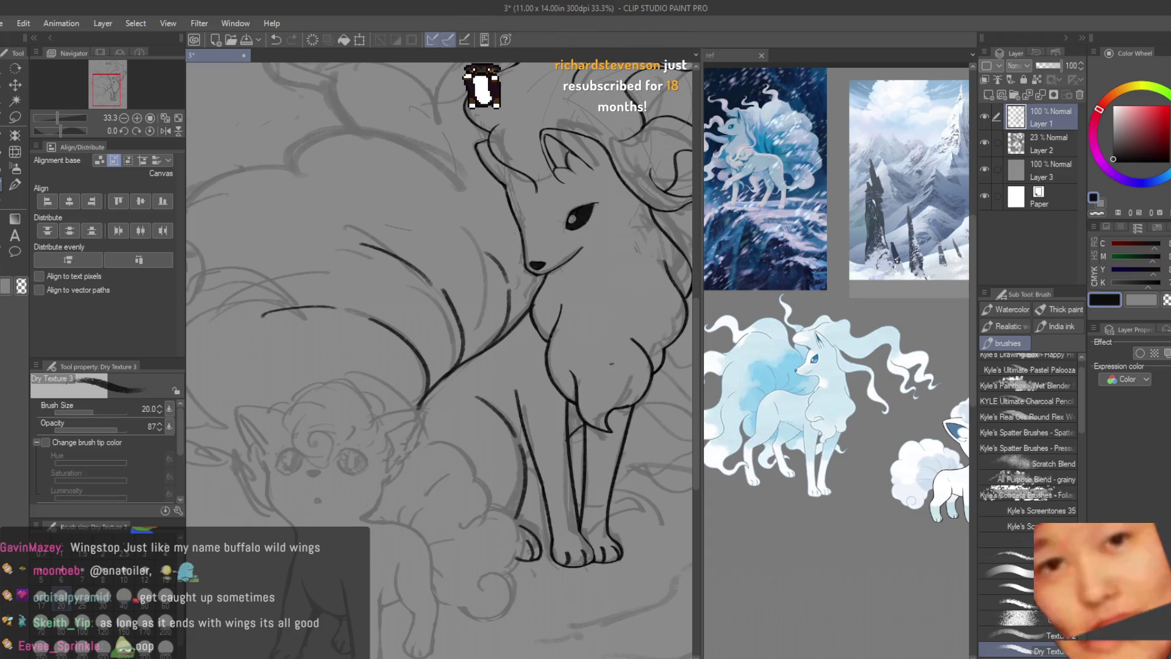
pyautogui.scroll(-1, 549, 424)
pyautogui.scroll(-2, 549, 424)
pyautogui.scroll(-1, 550, 424)
pyautogui.scroll(-1, 549, 422)
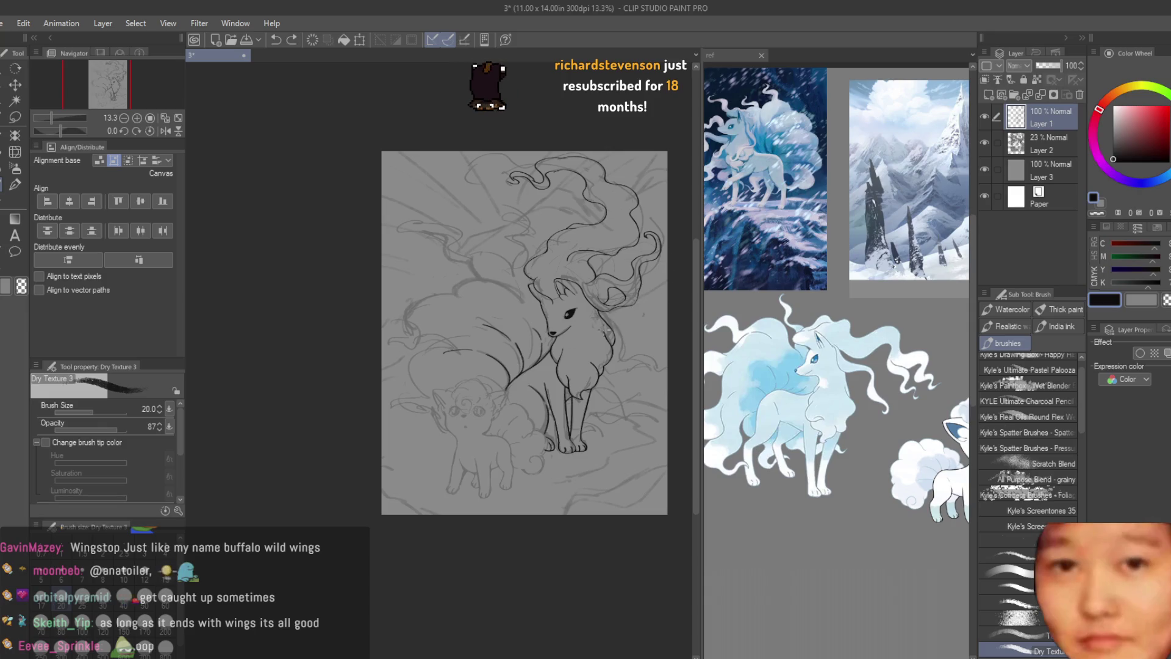
pyautogui.scroll(-1, 656, 388)
pyautogui.scroll(1, 656, 388)
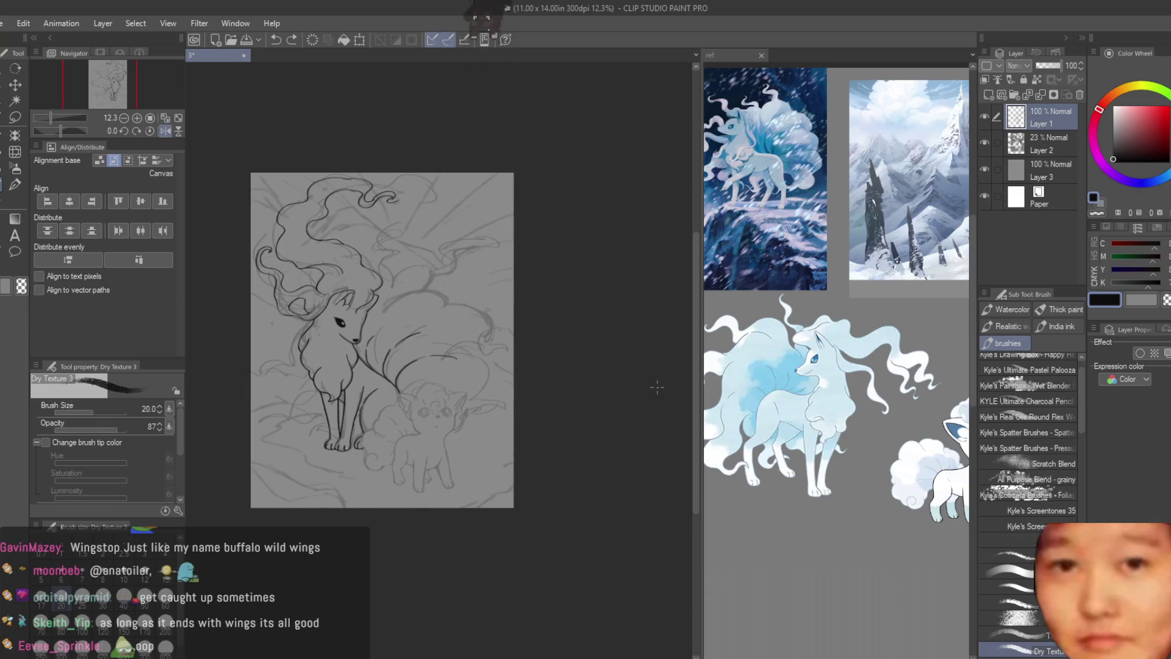
pyautogui.scroll(2, 527, 385)
pyautogui.scroll(2, 523, 383)
pyautogui.scroll(1, 524, 389)
pyautogui.scroll(2, 524, 398)
pyautogui.scroll(1, 523, 410)
pyautogui.scroll(-2, 507, 466)
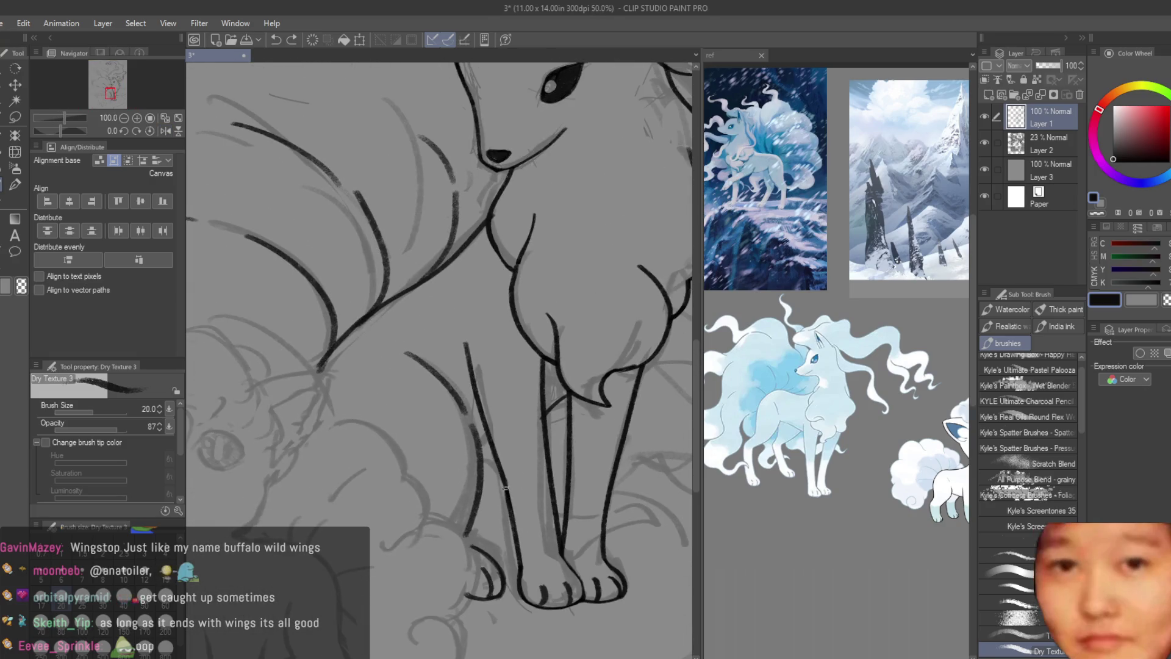
pyautogui.scroll(1, 496, 485)
pyautogui.scroll(-1, 411, 402)
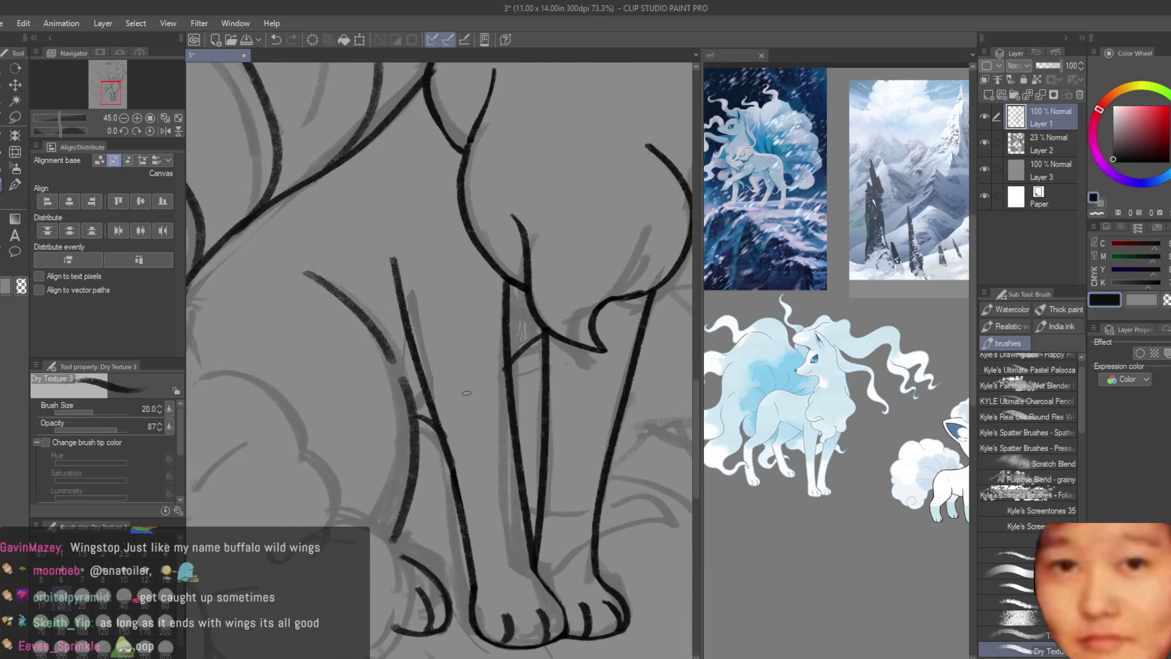
# - Ink a tail curve across the front leg and erase the leg line it covers
pyautogui.moveTo(518, 463)
pyautogui.mouseDown()
pyautogui.moveTo(638, 475)
pyautogui.moveTo(526, 534)
pyautogui.mouseUp()
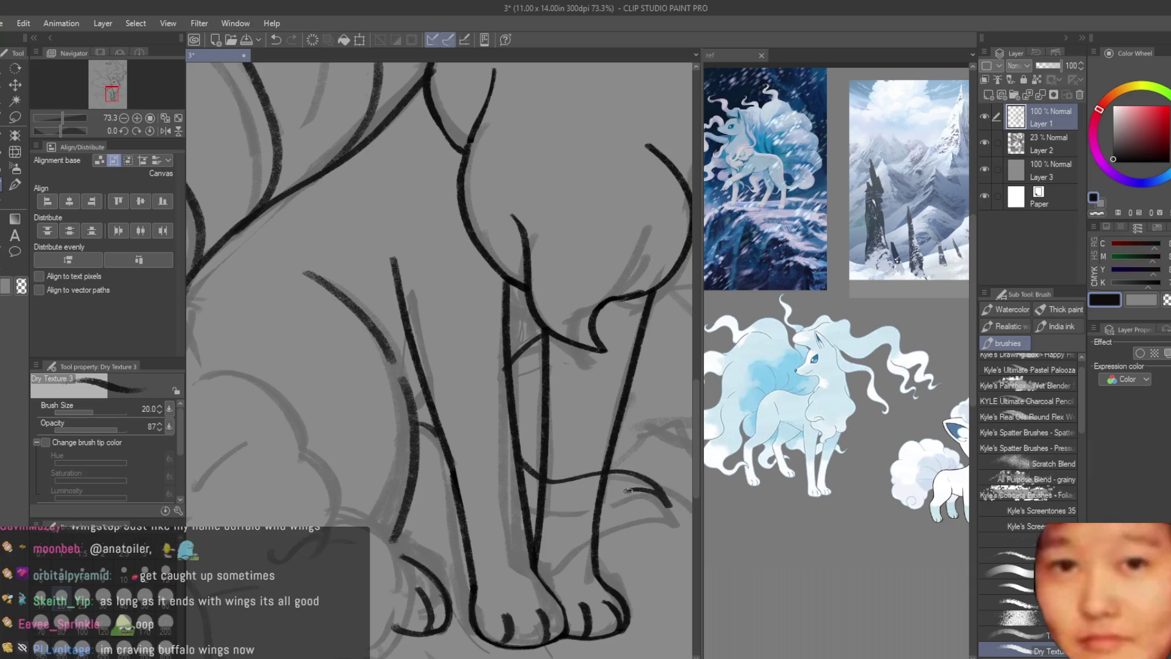
pyautogui.click(14, 219)
pyautogui.moveTo(646, 479); pyautogui.dragTo(614, 429)
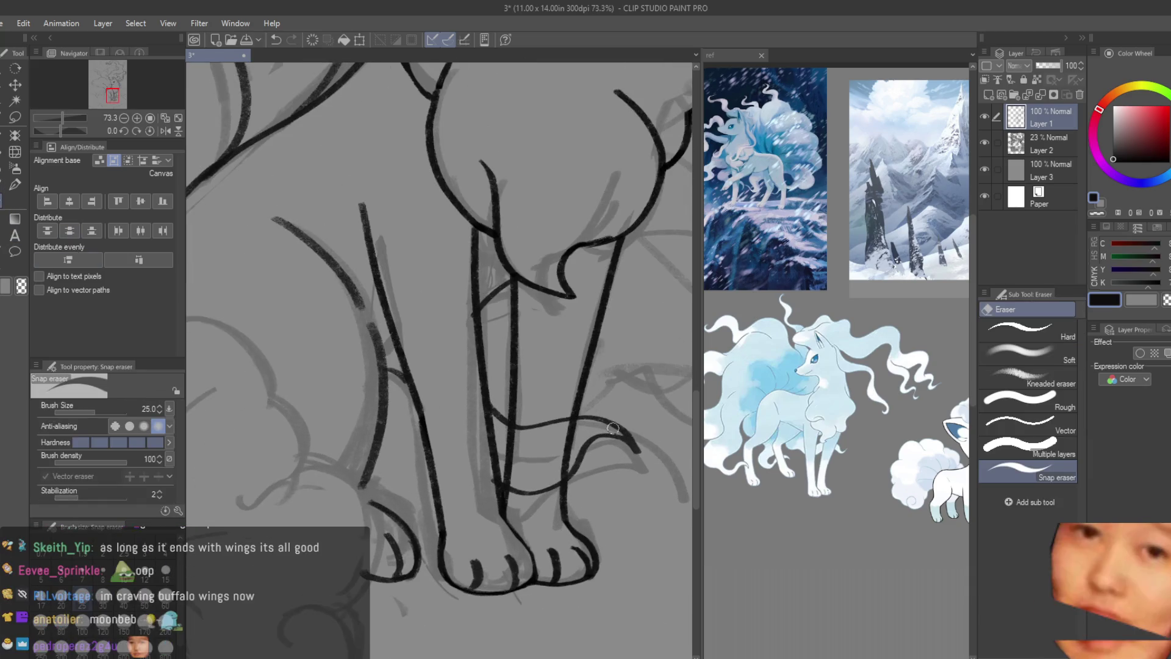
pyautogui.scroll(2, 543, 430)
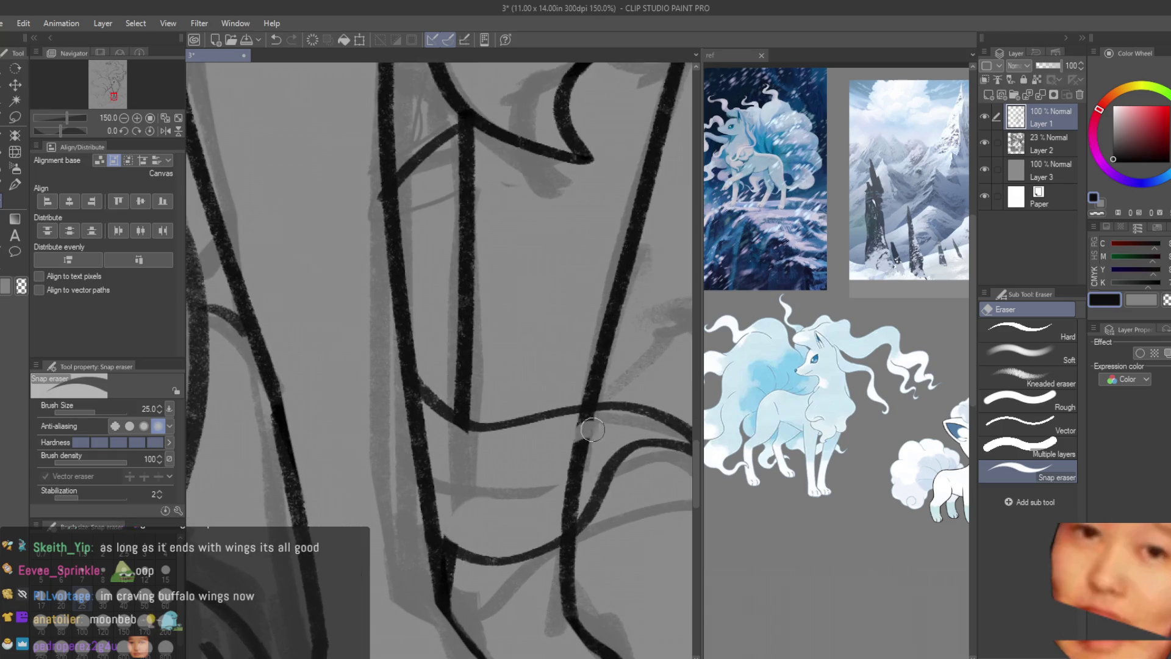
pyautogui.moveTo(566, 434); pyautogui.dragTo(567, 531)
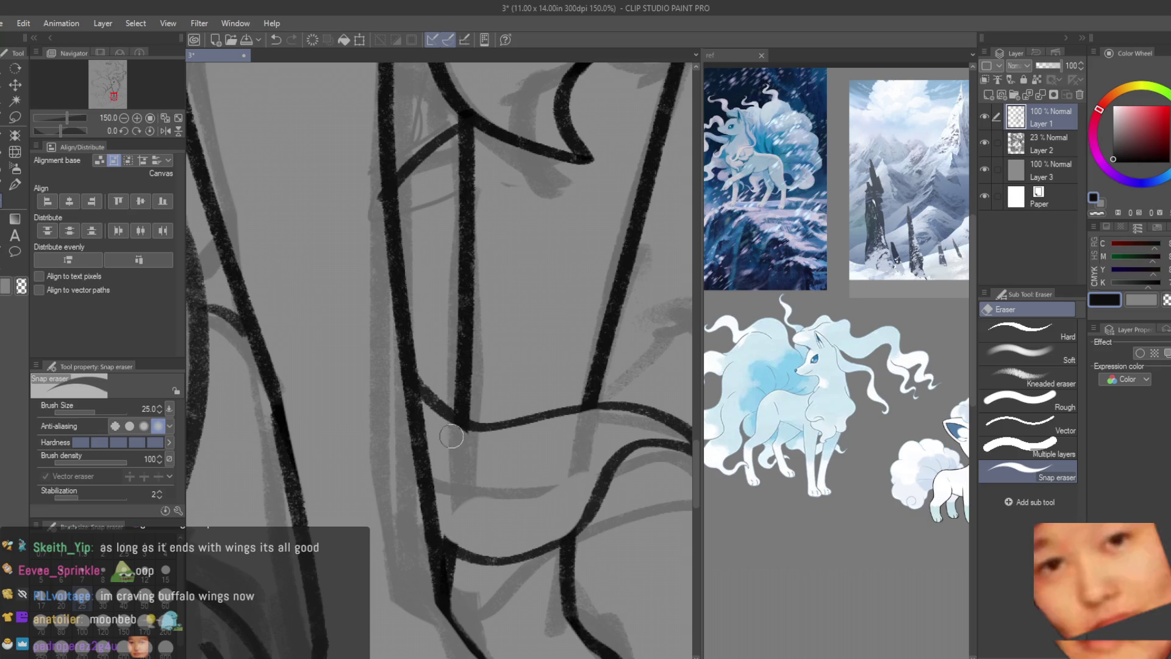
pyautogui.scroll(-4, 535, 441)
pyautogui.scroll(1, 533, 449)
pyautogui.scroll(2, 530, 457)
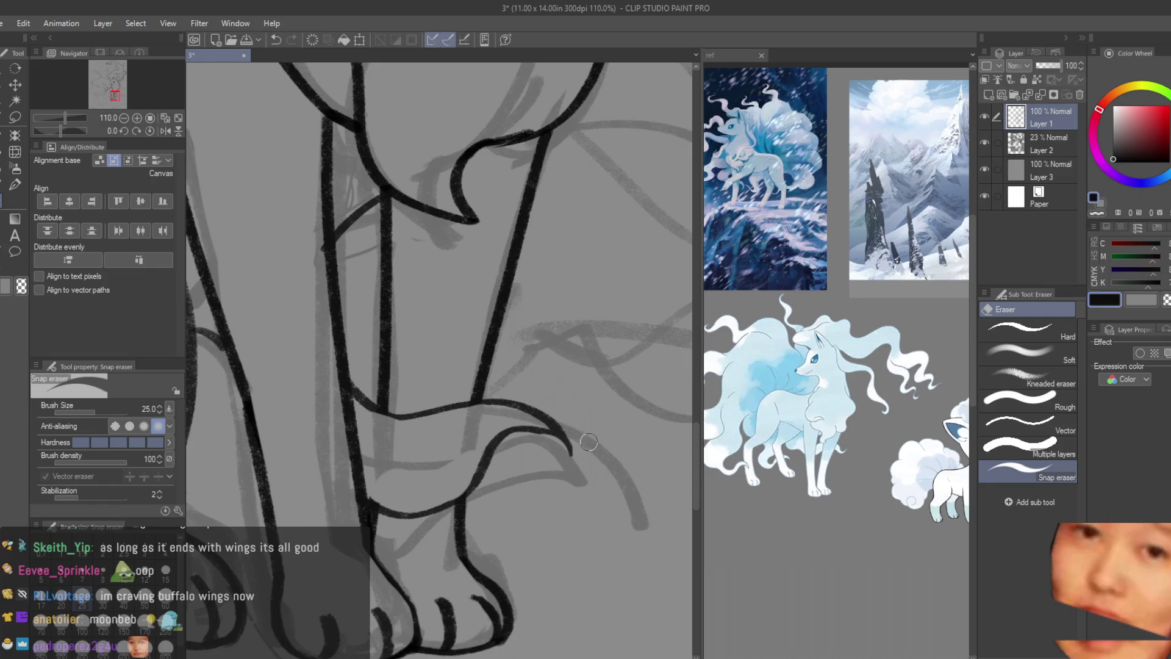
pyautogui.scroll(-3, 615, 488)
pyautogui.scroll(-2, 618, 489)
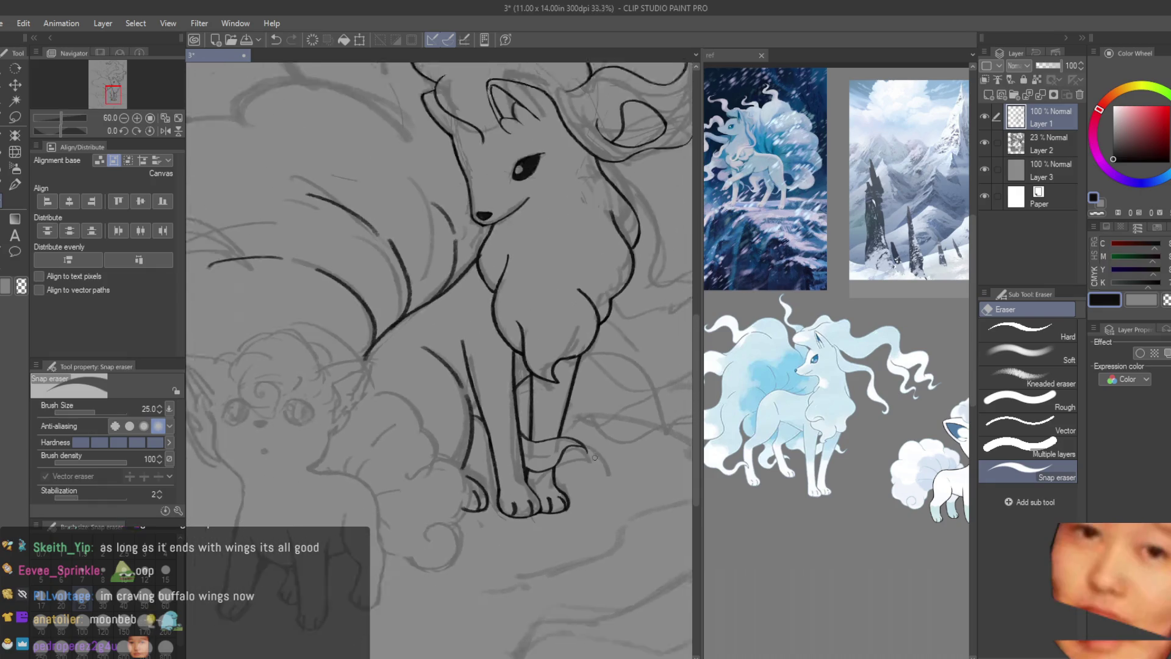
pyautogui.scroll(-3, 625, 489)
pyautogui.scroll(2, 625, 488)
pyautogui.scroll(1, 626, 489)
# - Extend and darken the tail curve over the leg, then undo several stray strokes near the paw
pyautogui.press('b')
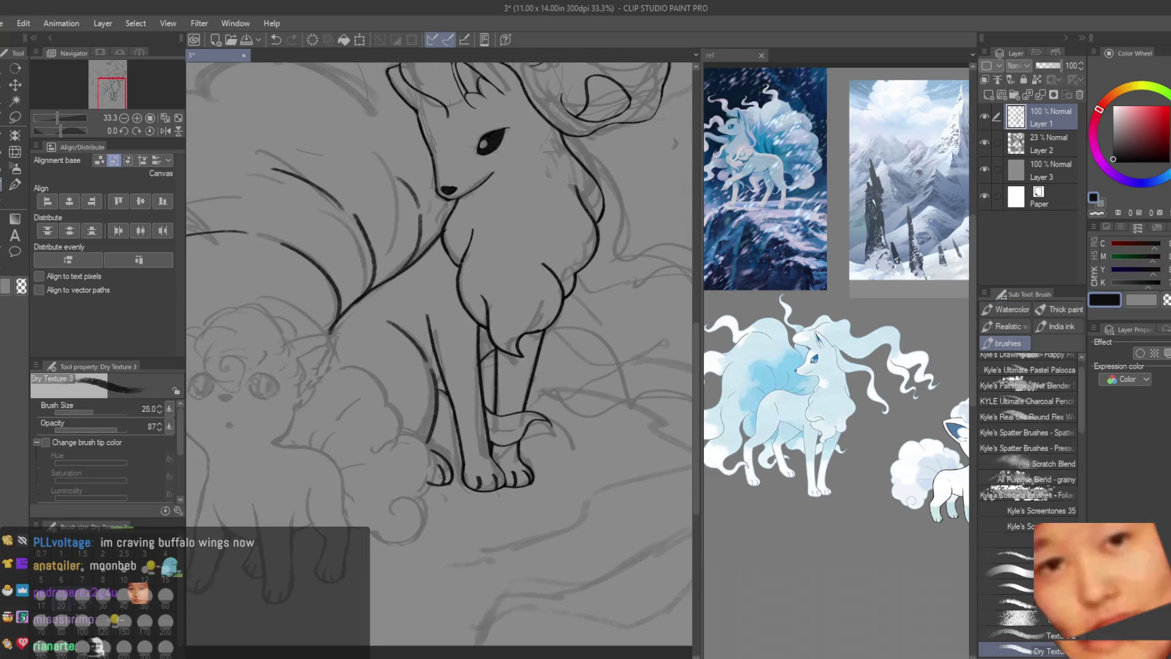
pyautogui.scroll(1, 517, 441)
pyautogui.scroll(2, 518, 440)
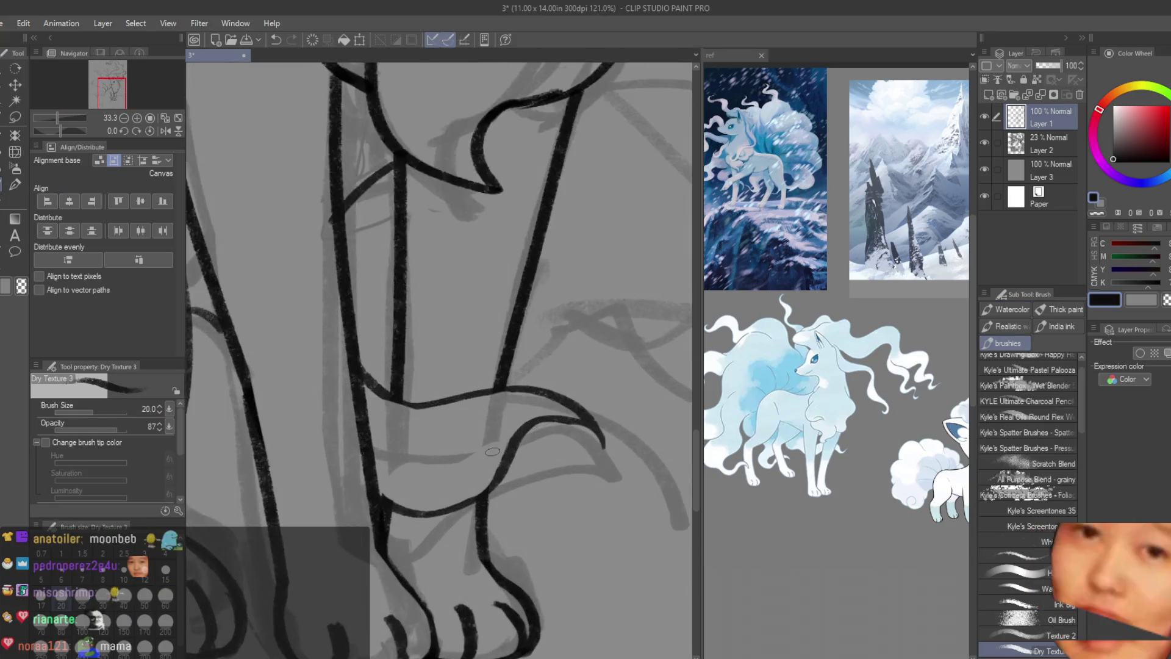
pyautogui.scroll(2, 517, 440)
pyautogui.moveTo(518, 440)
pyautogui.mouseDown()
pyautogui.moveTo(480, 510)
pyautogui.moveTo(444, 535)
pyautogui.mouseUp()
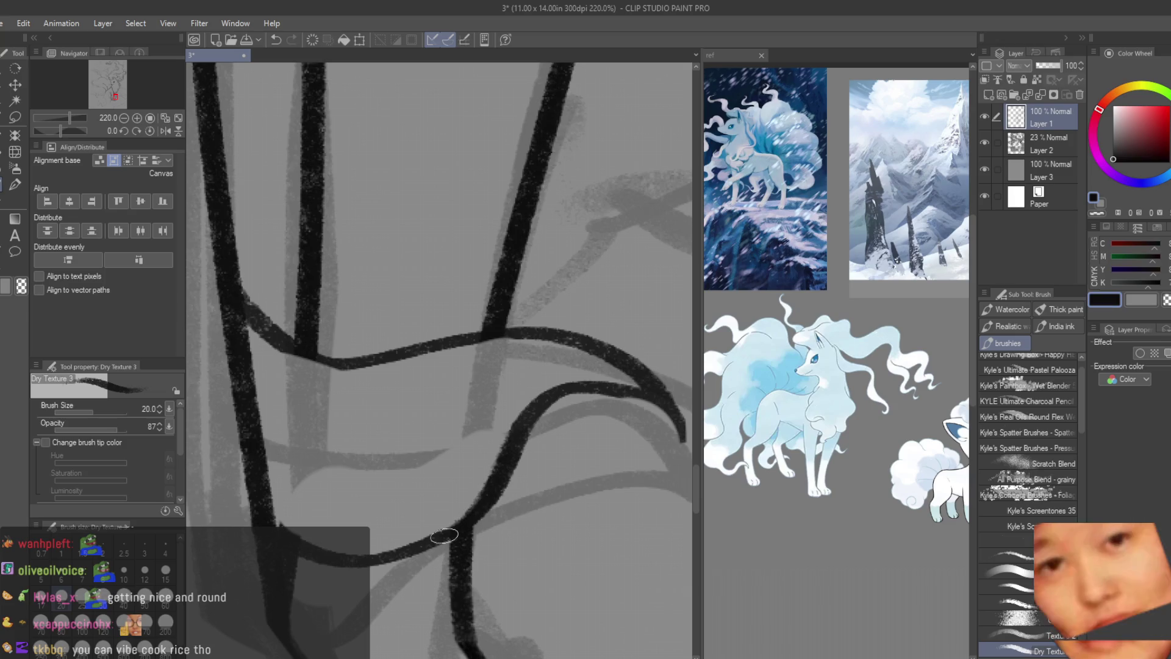
pyautogui.scroll(-3, 529, 419)
pyautogui.scroll(-3, 530, 419)
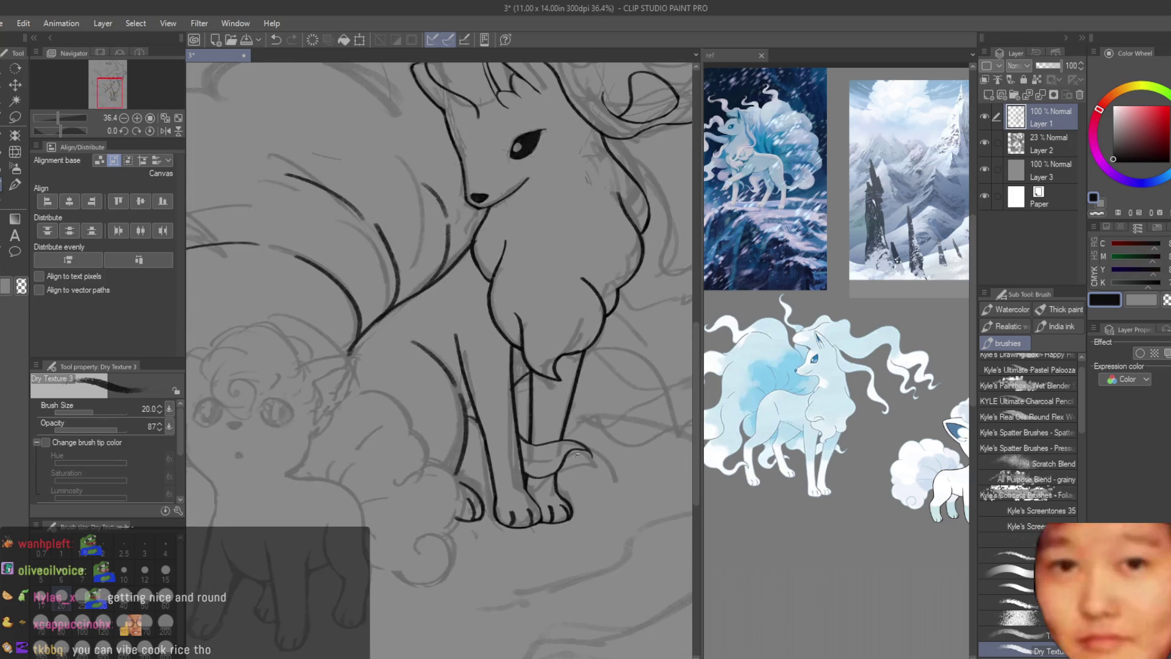
pyautogui.scroll(-3, 529, 418)
pyautogui.scroll(2, 609, 474)
pyautogui.scroll(2, 609, 475)
pyautogui.scroll(2, 568, 453)
pyautogui.scroll(2, 519, 430)
pyautogui.scroll(-2, 525, 444)
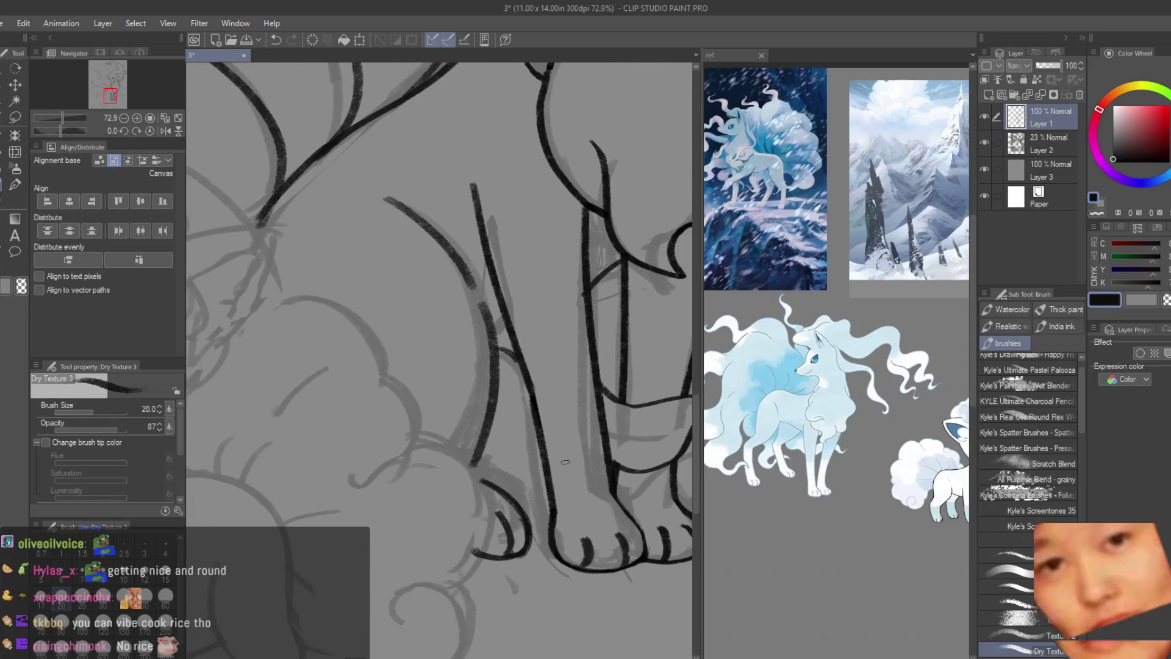
pyautogui.scroll(-2, 535, 437)
pyautogui.scroll(2, 532, 506)
pyautogui.scroll(1, 532, 506)
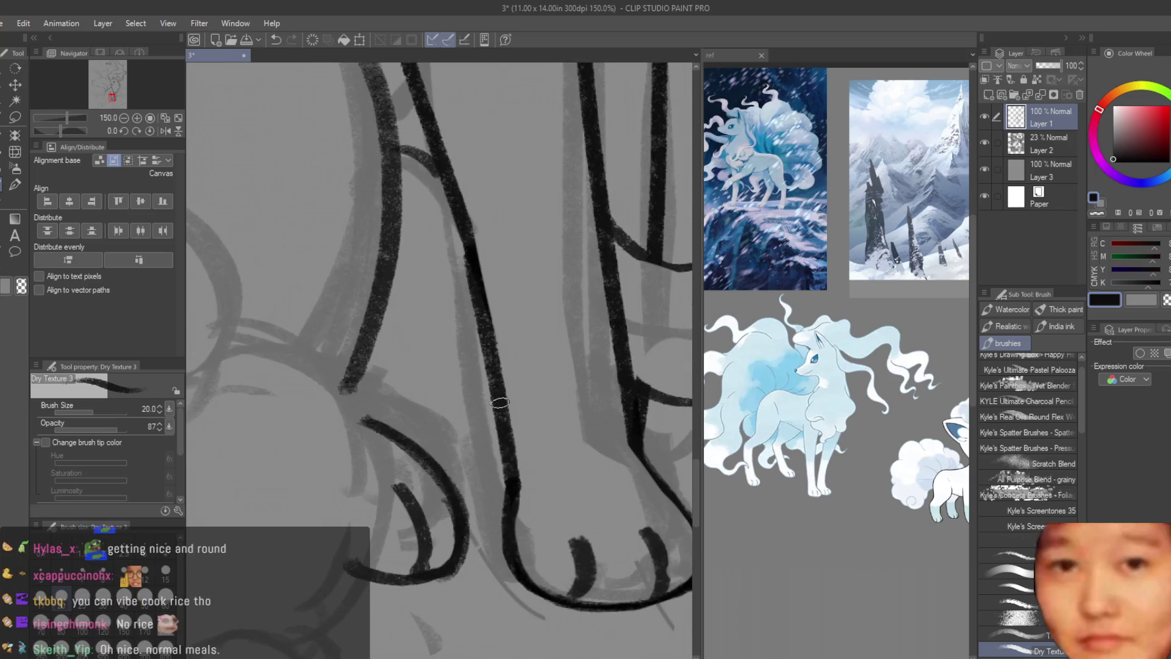
pyautogui.scroll(-3, 533, 506)
pyautogui.scroll(-2, 533, 504)
pyautogui.scroll(3, 506, 464)
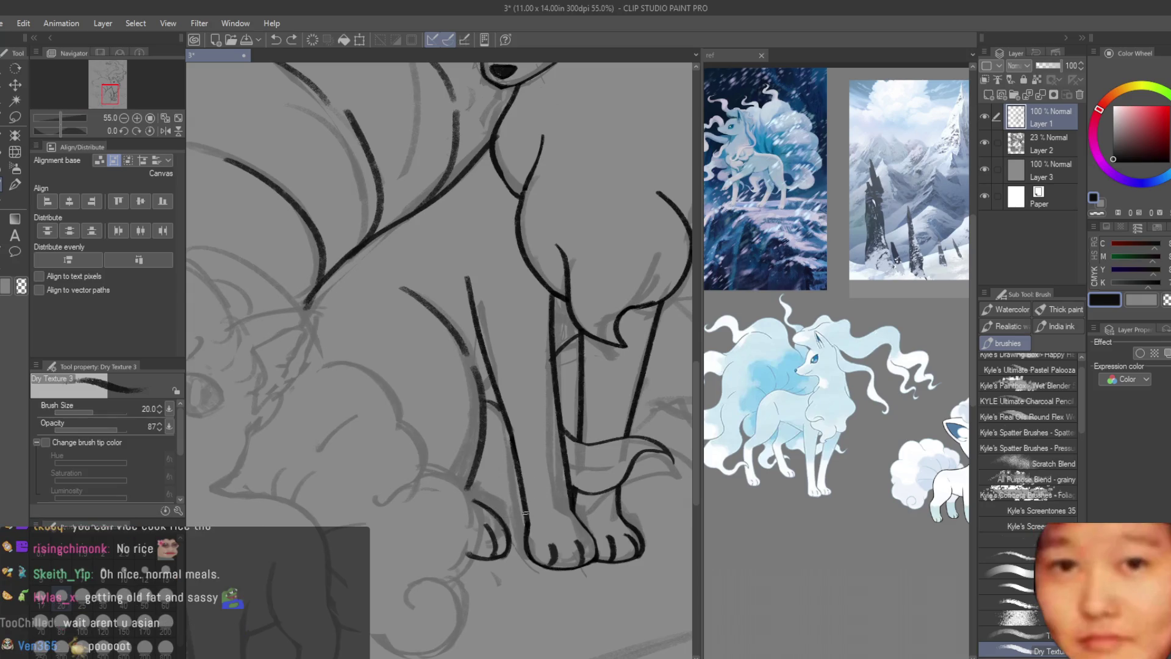
pyautogui.hotkey('ctrl', 'z')
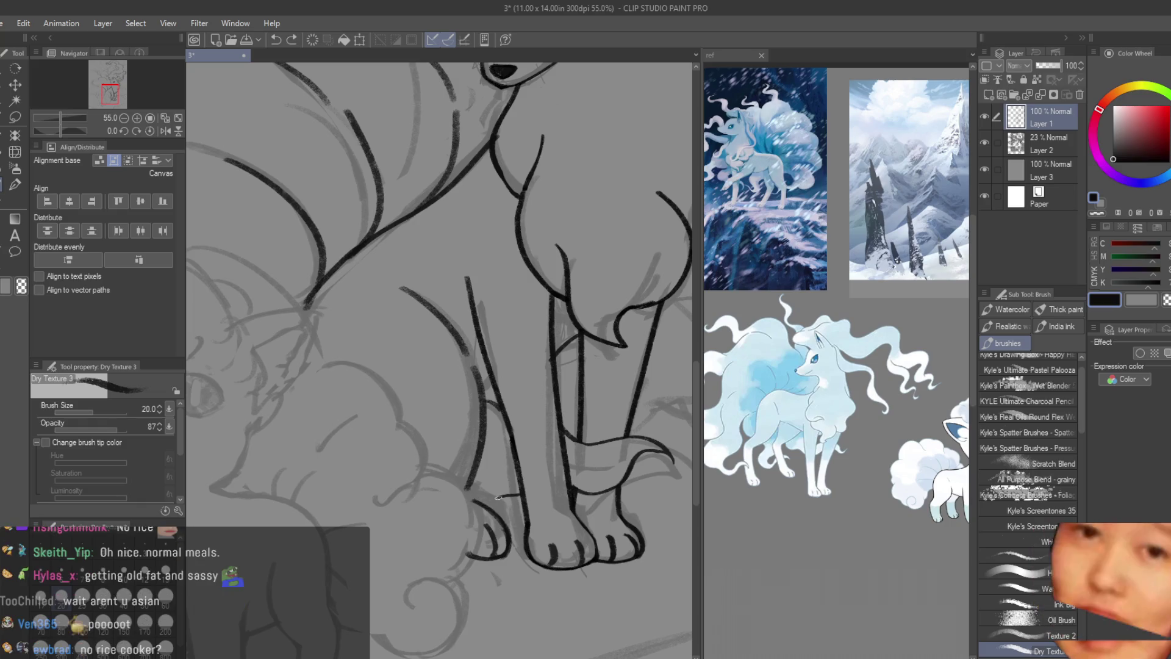
pyautogui.hotkey('ctrl', 'z')
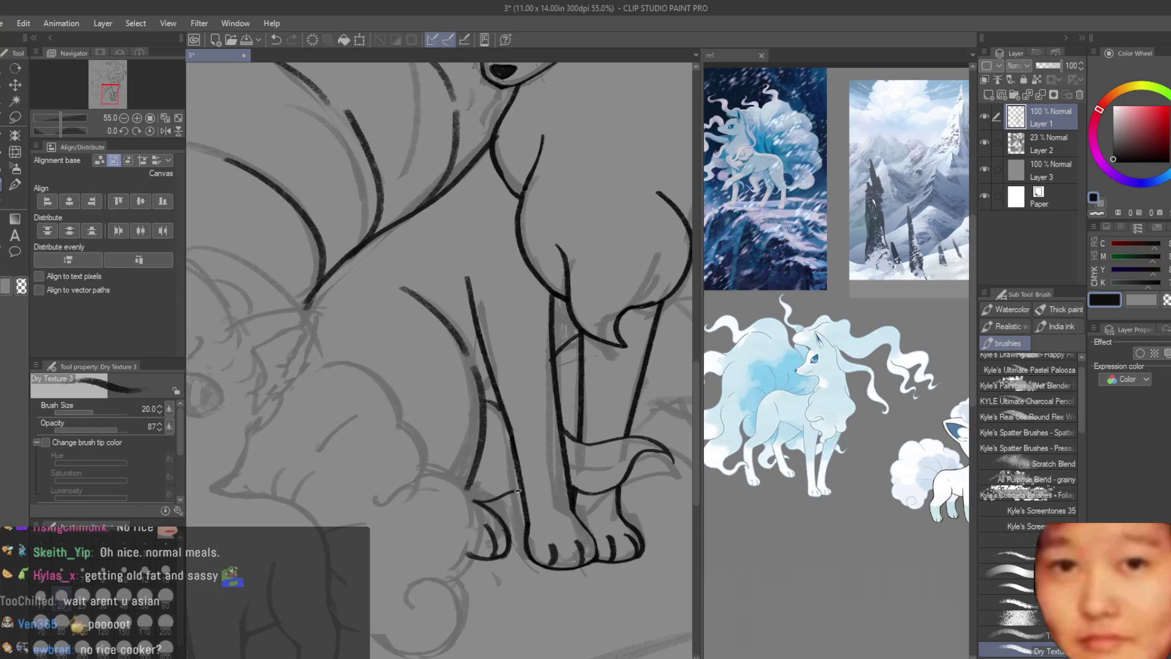
pyautogui.hotkey('ctrl', 'z')
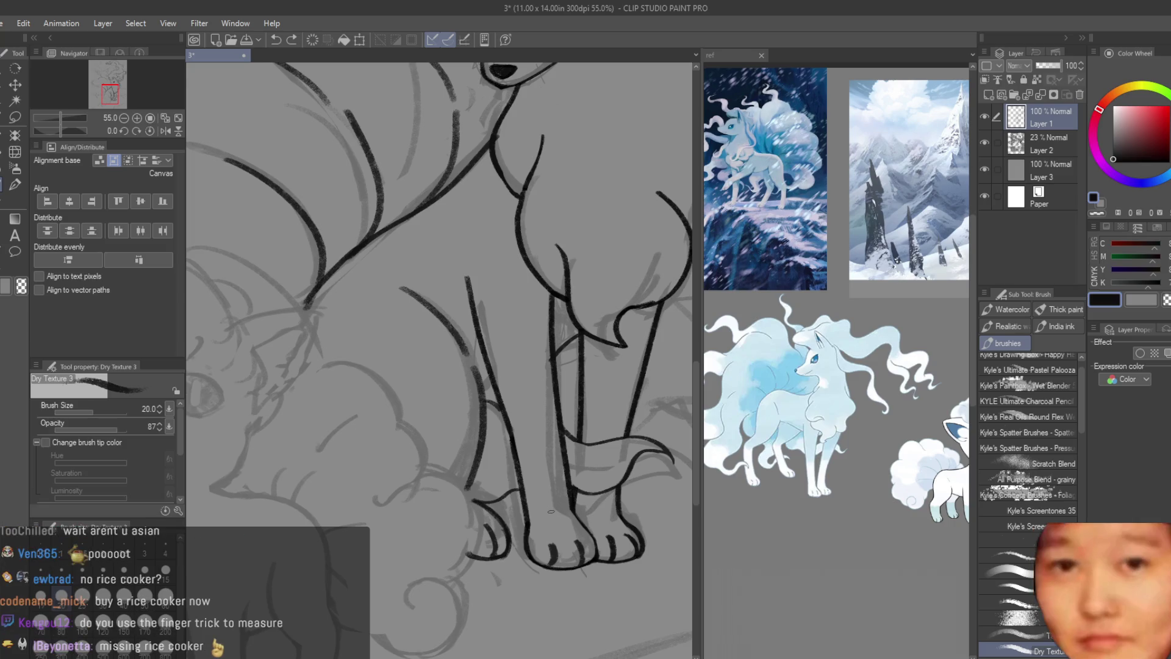
pyautogui.scroll(-2, 550, 511)
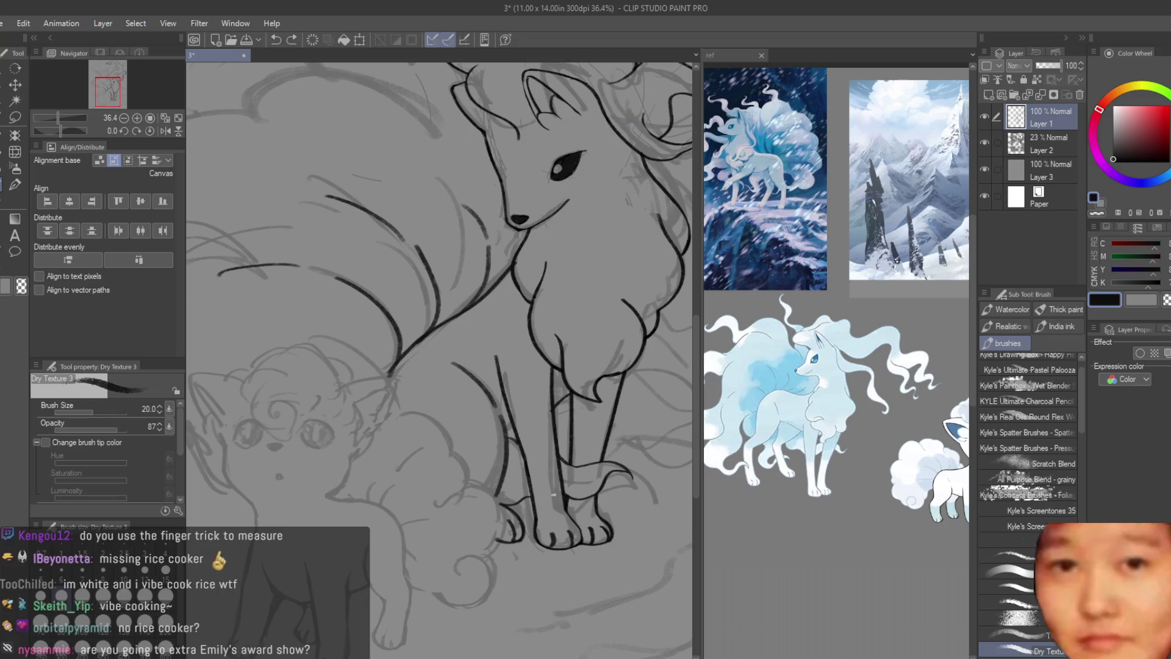
pyautogui.scroll(-3, 554, 495)
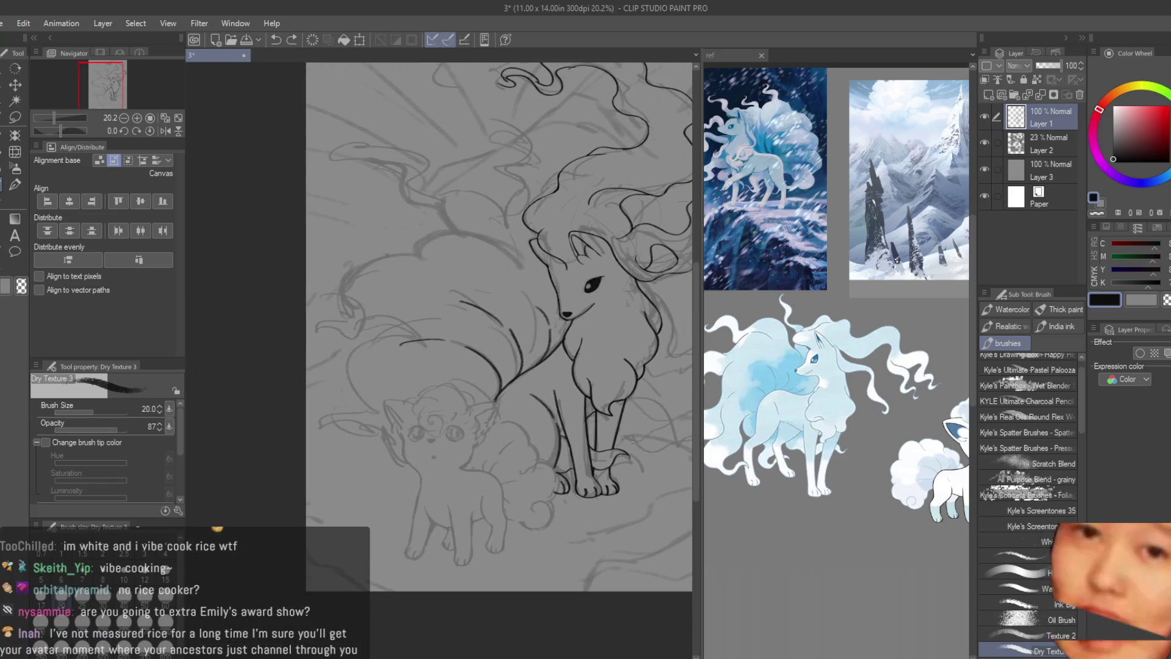
pyautogui.scroll(2, 554, 496)
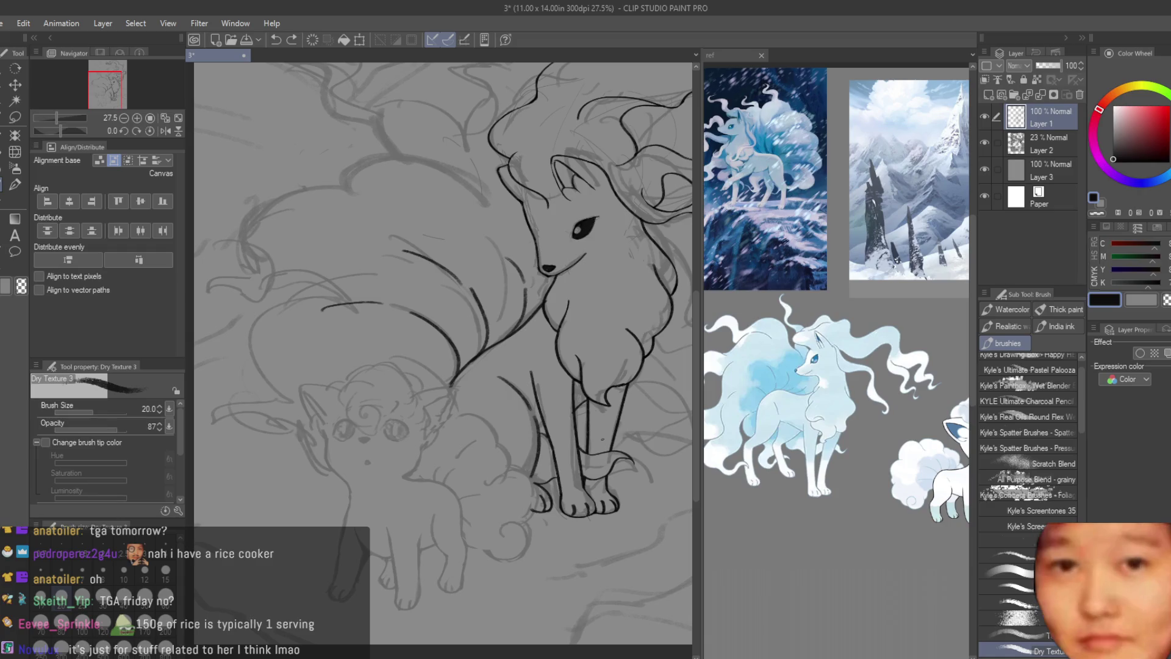
pyautogui.scroll(3, 538, 359)
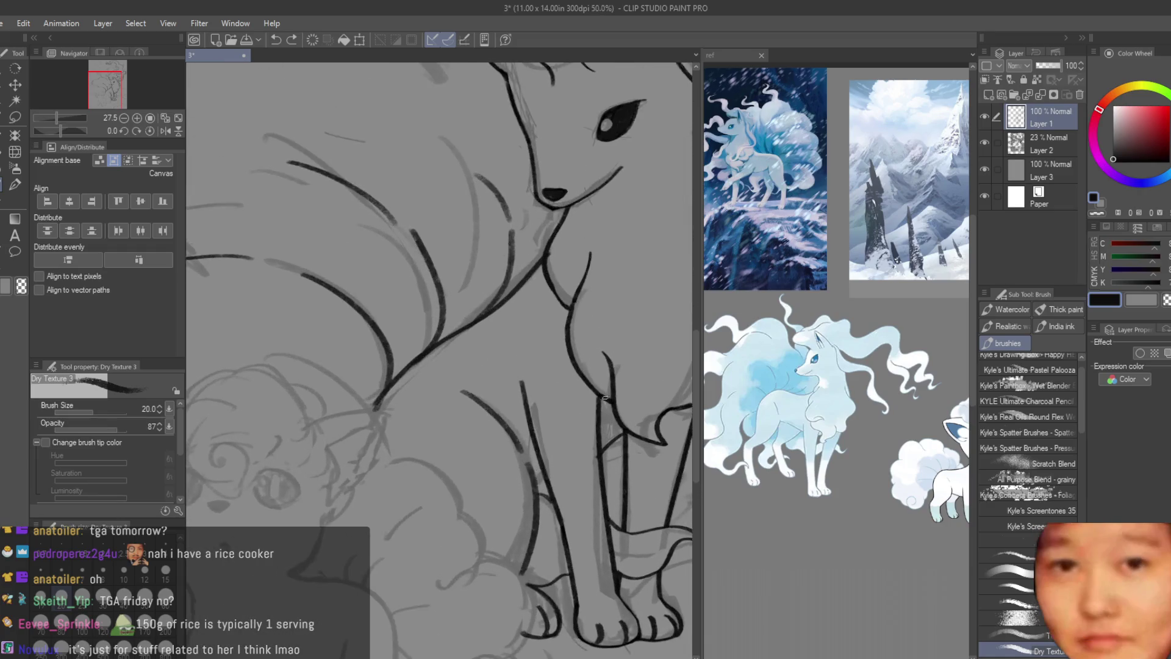
pyautogui.scroll(2, 567, 366)
pyautogui.scroll(2, 567, 367)
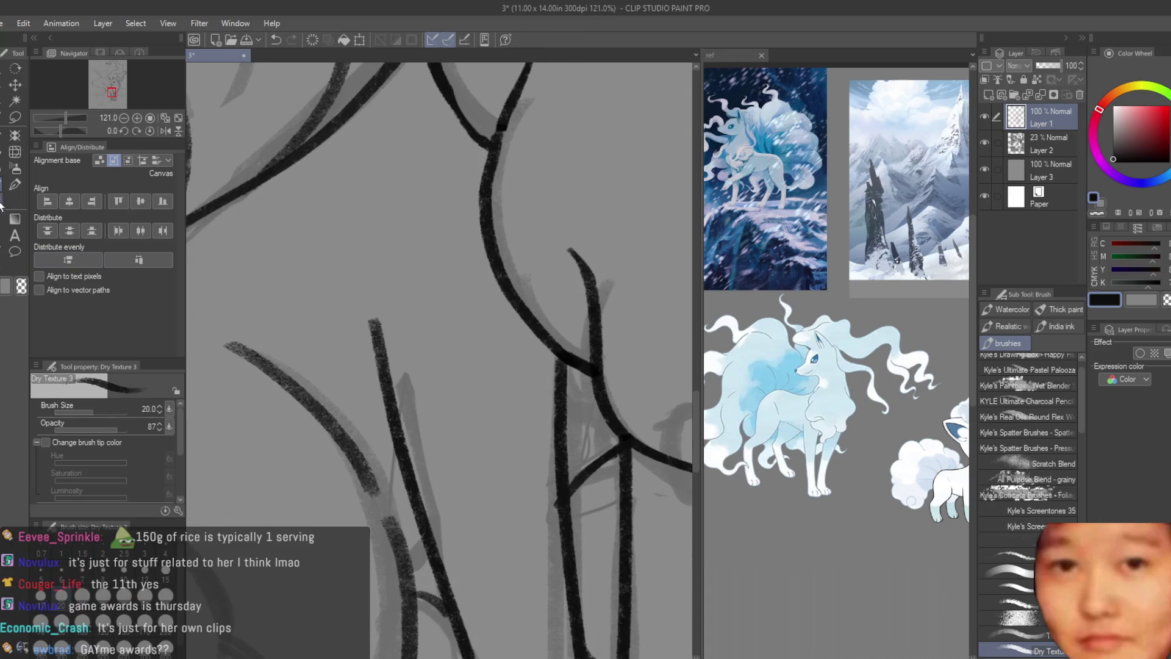
# - Erase the stray thin vertical line between the front legs with the Snap eraser
pyautogui.press('e')
pyautogui.scroll(-1, 559, 408)
pyautogui.scroll(-1, 559, 408)
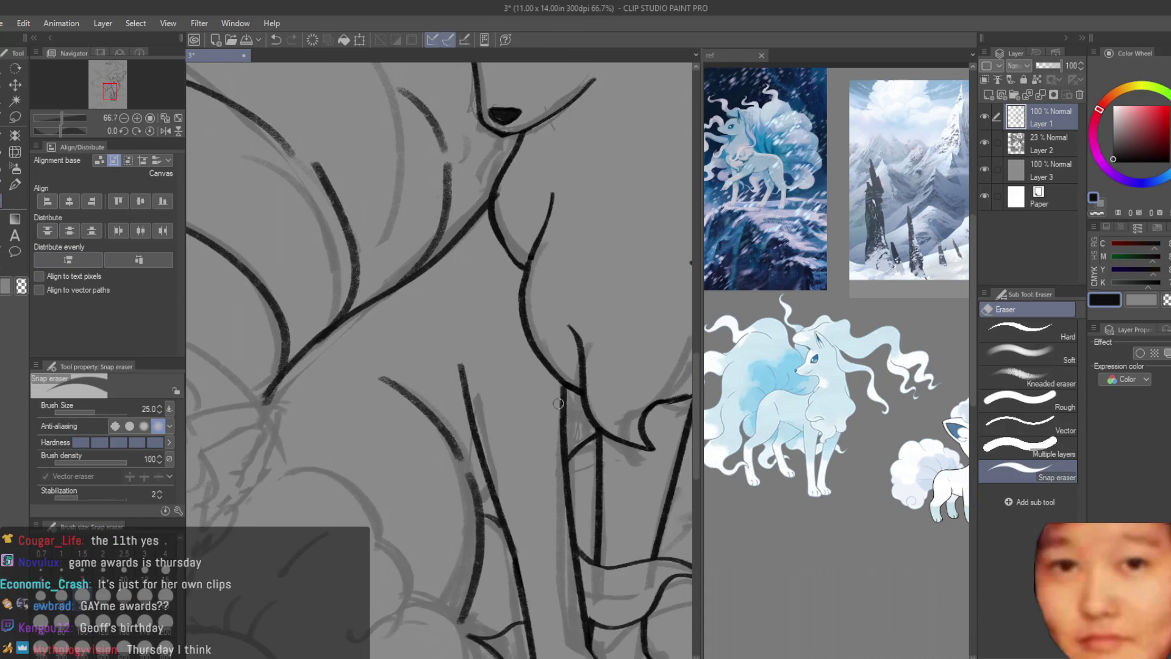
pyautogui.moveTo(556, 394); pyautogui.dragTo(563, 535)
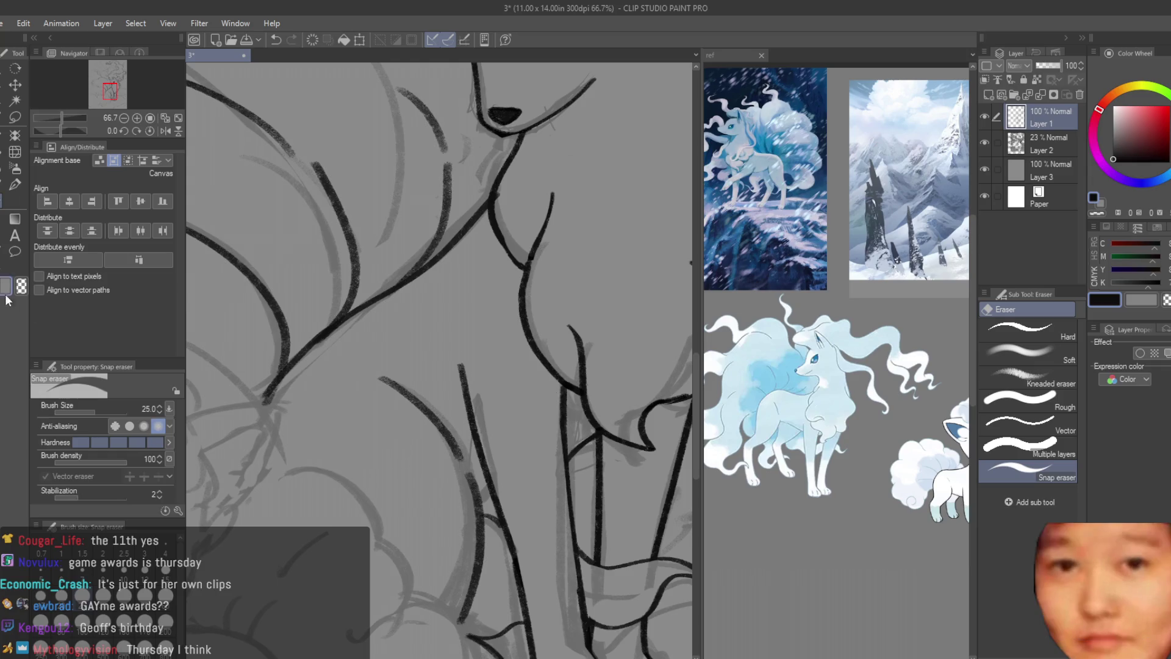
pyautogui.press('b')
pyautogui.scroll(-2, 616, 473)
pyautogui.scroll(-2, 616, 473)
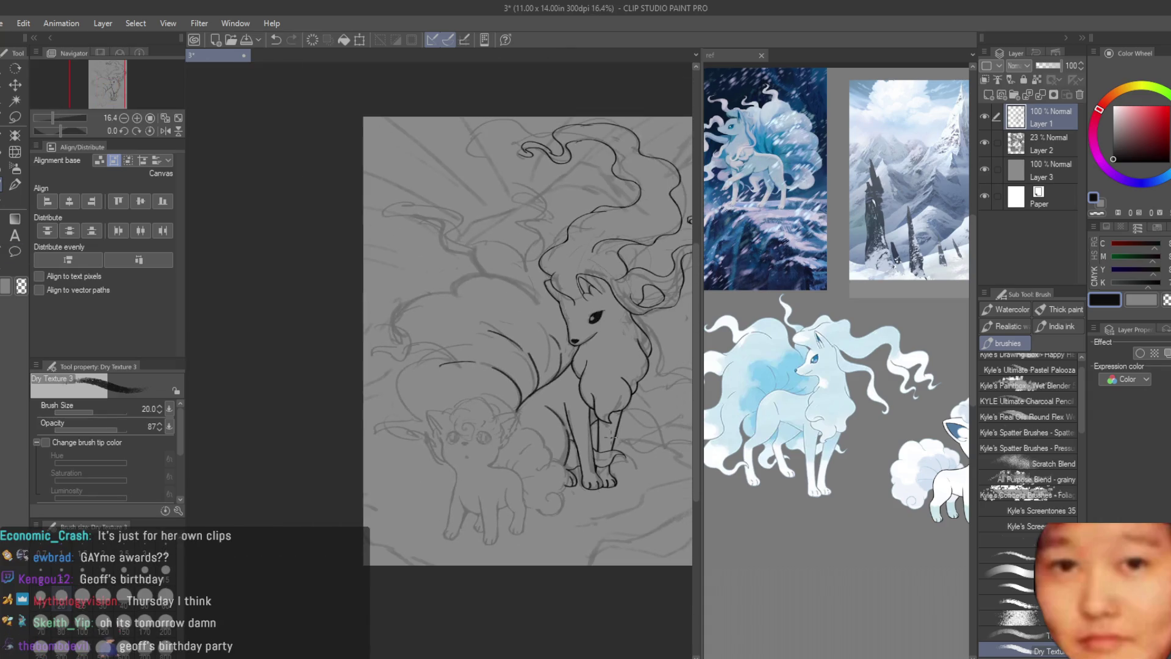
pyautogui.scroll(2, 616, 473)
# - Thin a dark tail stroke near the body with the Snap eraser, then return to the brush
pyautogui.click(9, 202)
pyautogui.scroll(3, 440, 385)
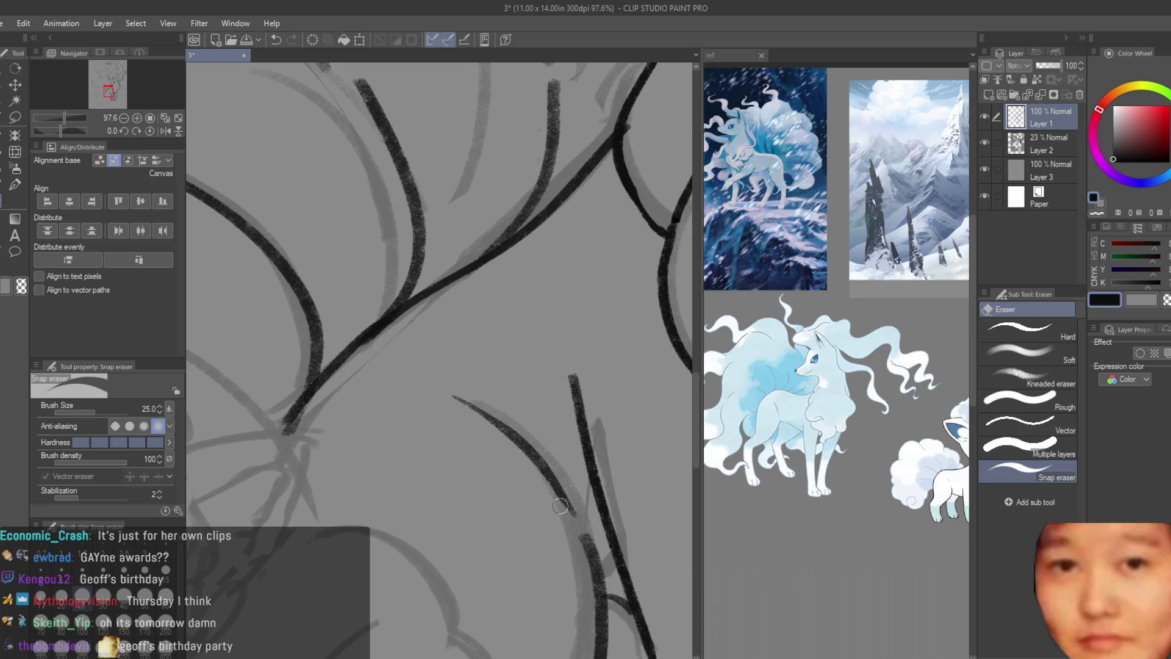
pyautogui.moveTo(575, 374); pyautogui.dragTo(572, 443)
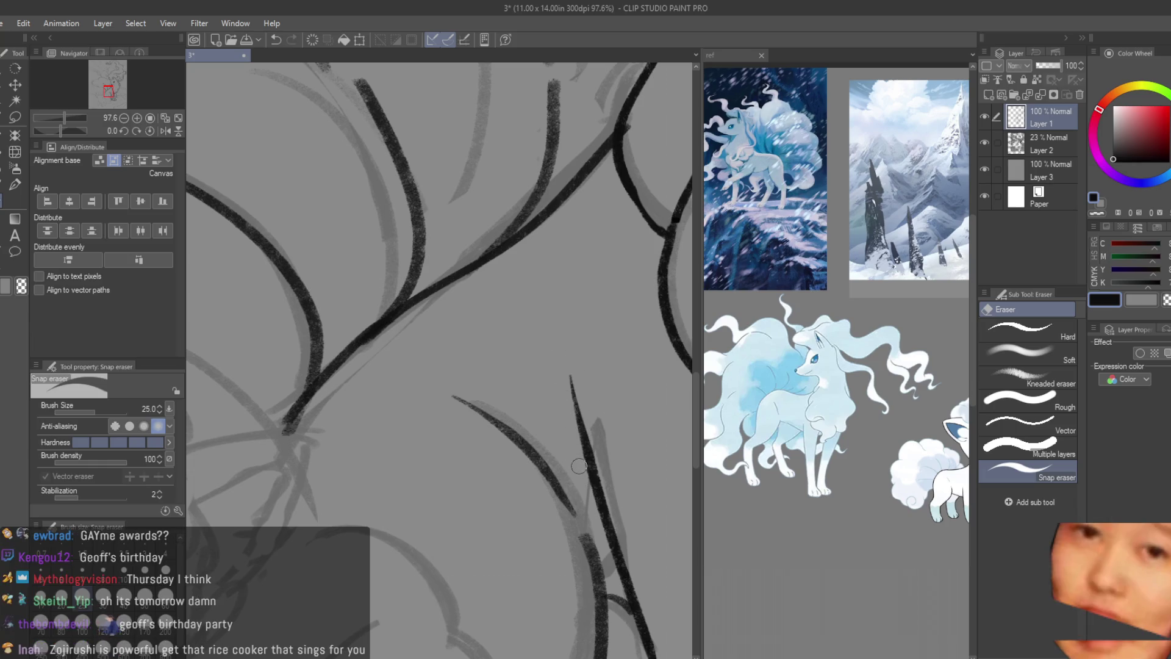
pyautogui.click(15, 184)
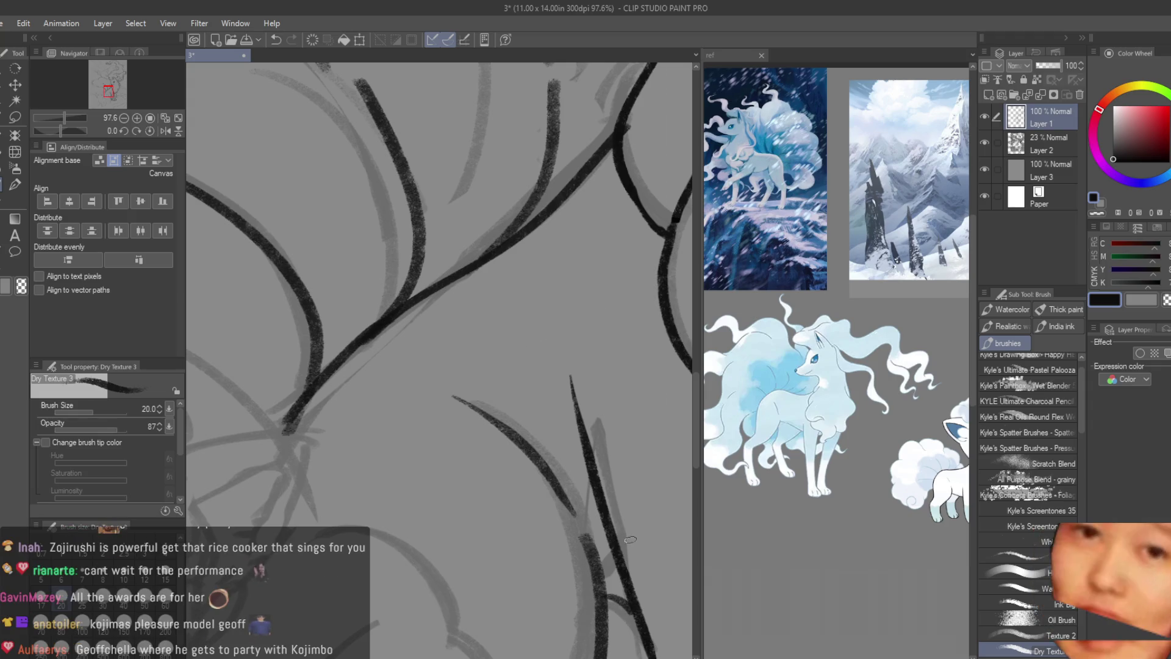
pyautogui.scroll(-2, 594, 482)
pyautogui.scroll(-2, 594, 482)
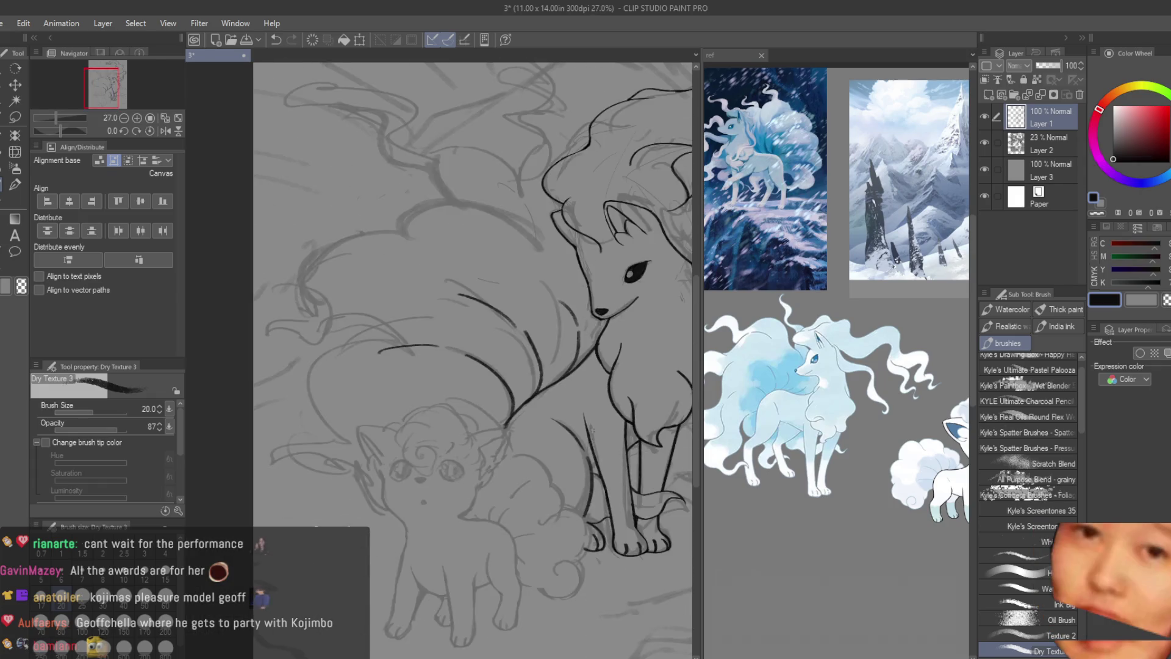
pyautogui.scroll(-2, 593, 482)
pyautogui.scroll(1, 593, 482)
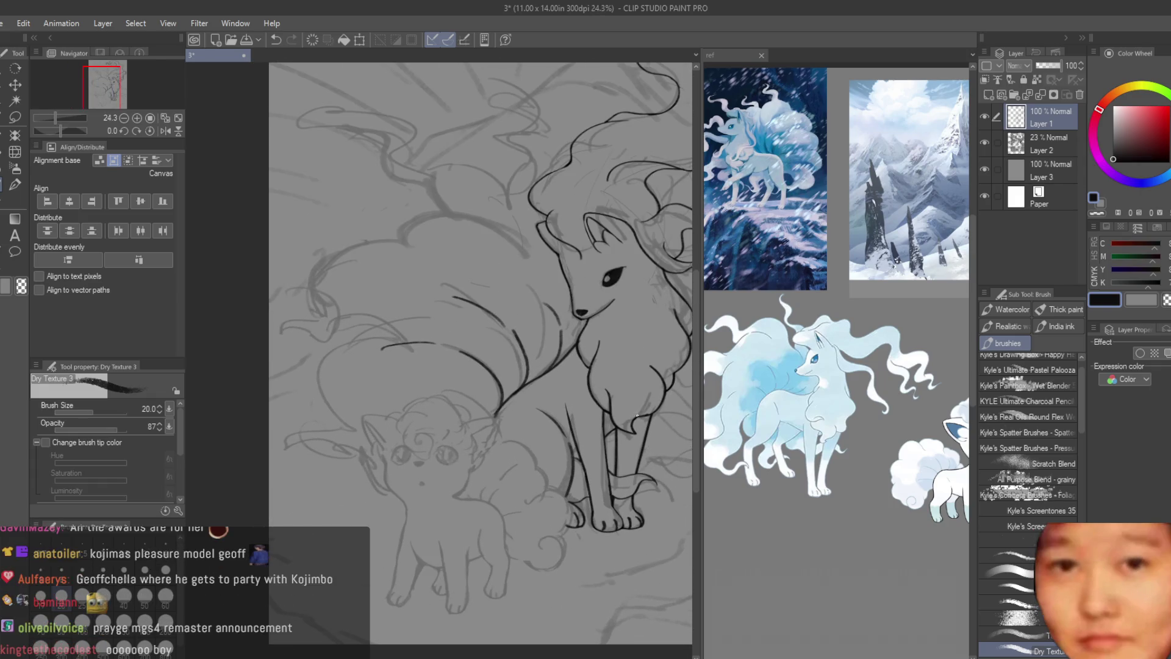
pyautogui.scroll(-1, 481, 357)
pyautogui.scroll(-1, 481, 358)
pyautogui.scroll(2, 480, 358)
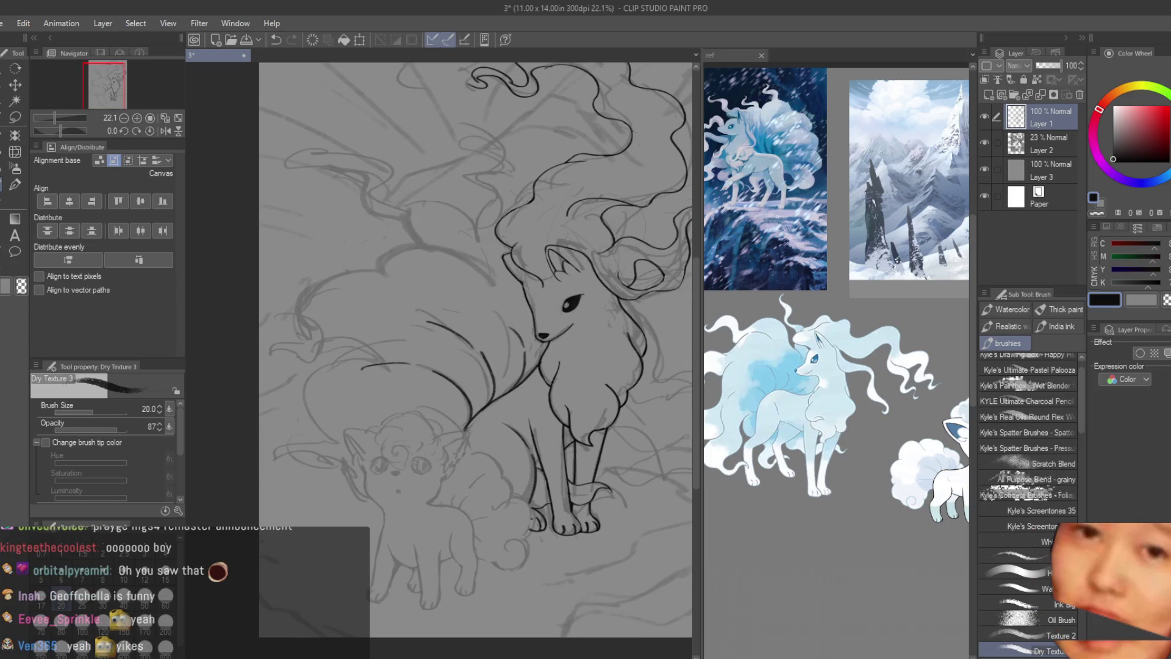
pyautogui.scroll(-2, 530, 512)
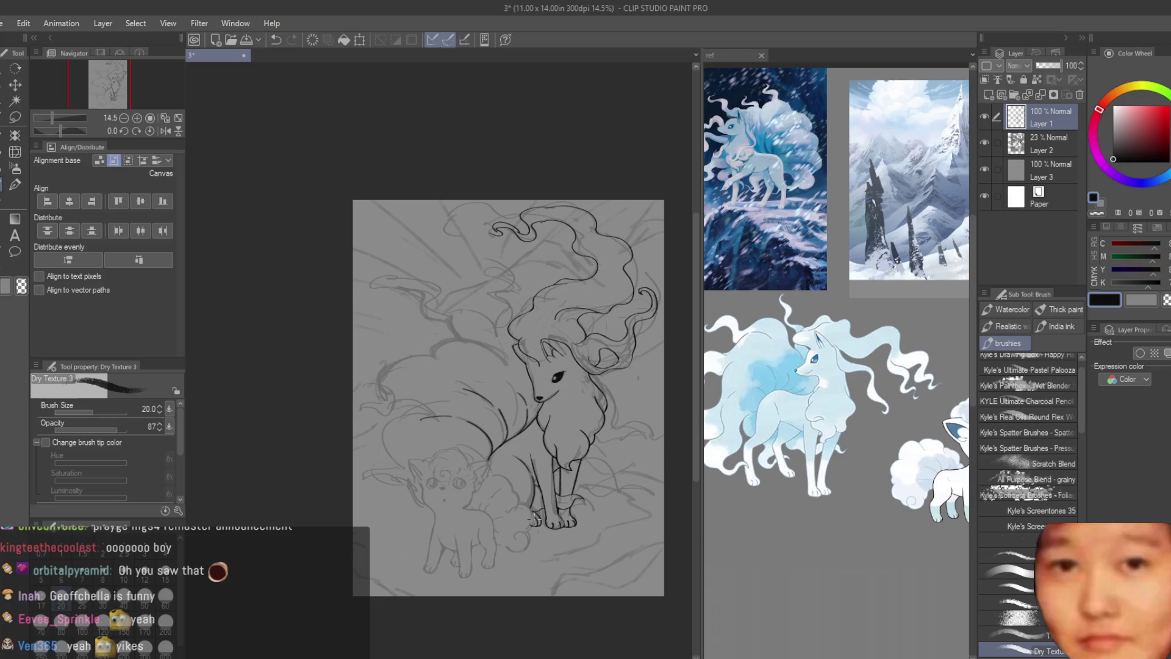
# - Draw a curling mane strand above the head with the Dry Texture brush, undoing and redrawing its bend
pyautogui.press('e')
pyautogui.scroll(1, 634, 334)
pyautogui.scroll(3, 635, 334)
pyautogui.scroll(1, 634, 334)
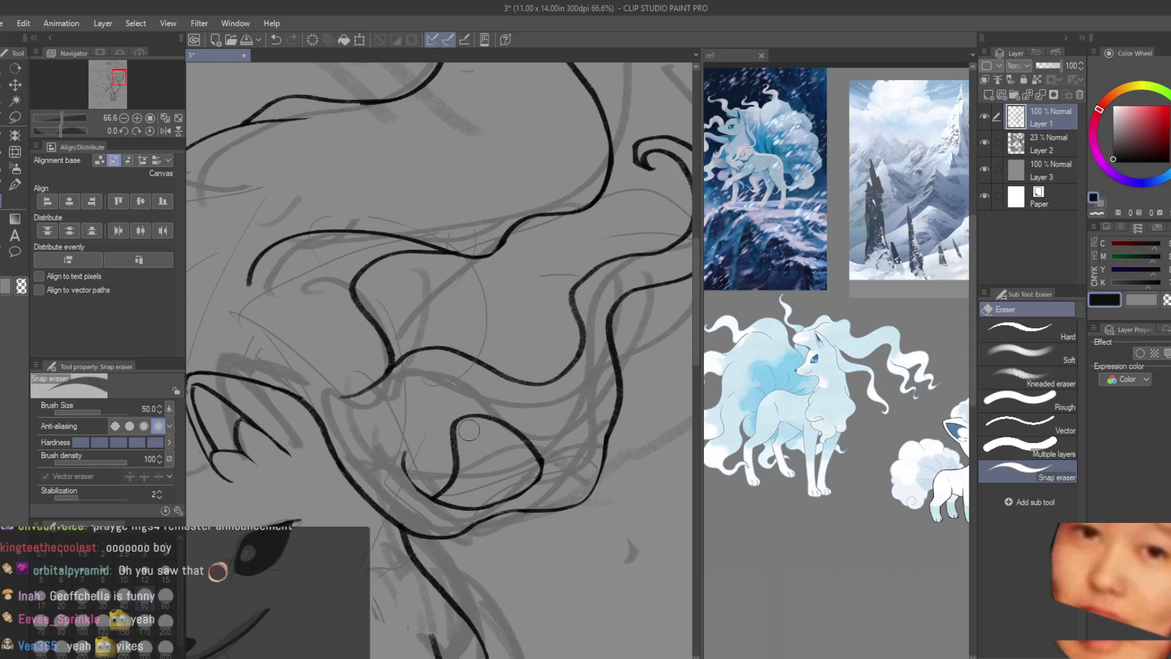
pyautogui.scroll(1, 476, 432)
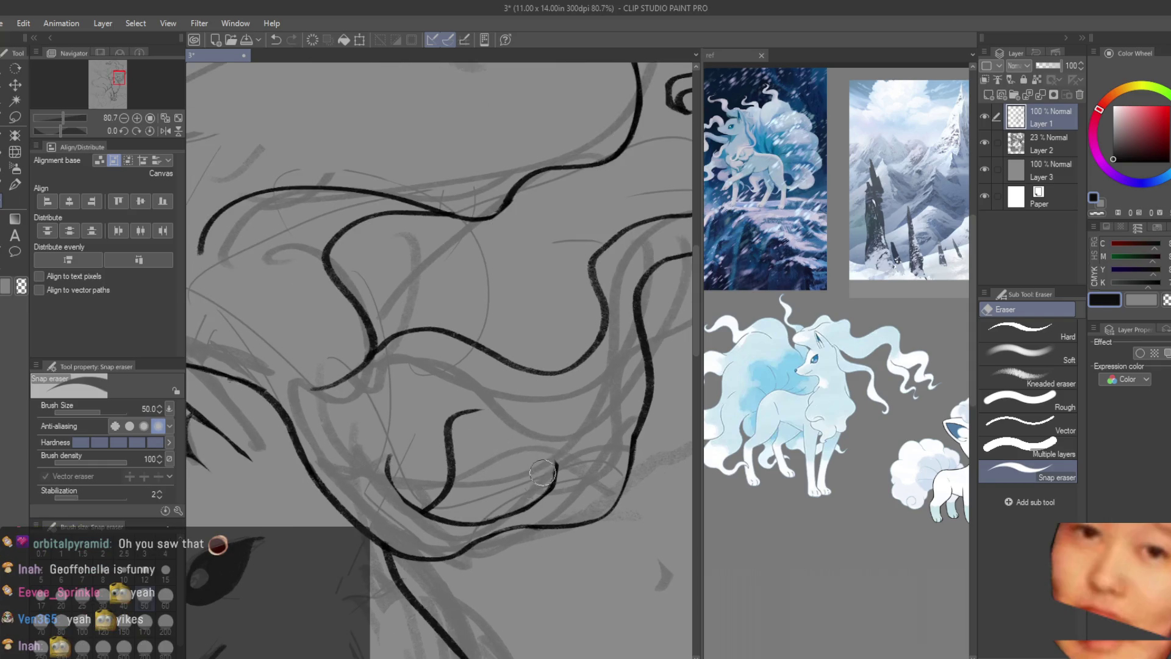
pyautogui.press('b')
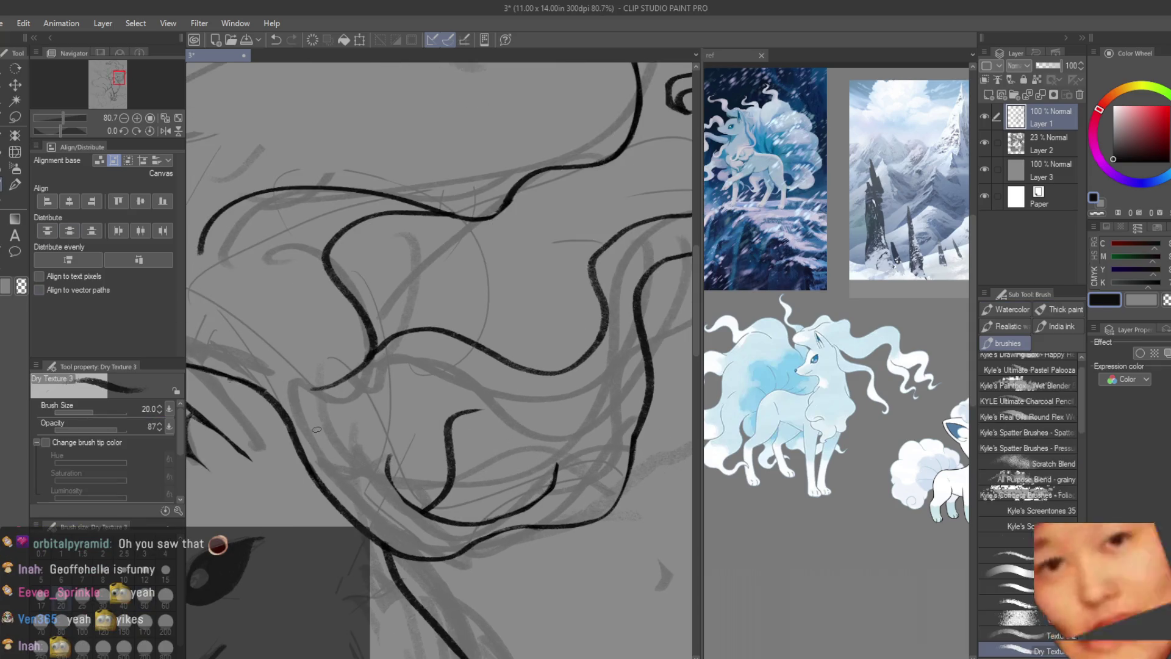
pyautogui.scroll(2, 518, 432)
pyautogui.scroll(1, 516, 433)
pyautogui.moveTo(430, 391); pyautogui.dragTo(650, 419)
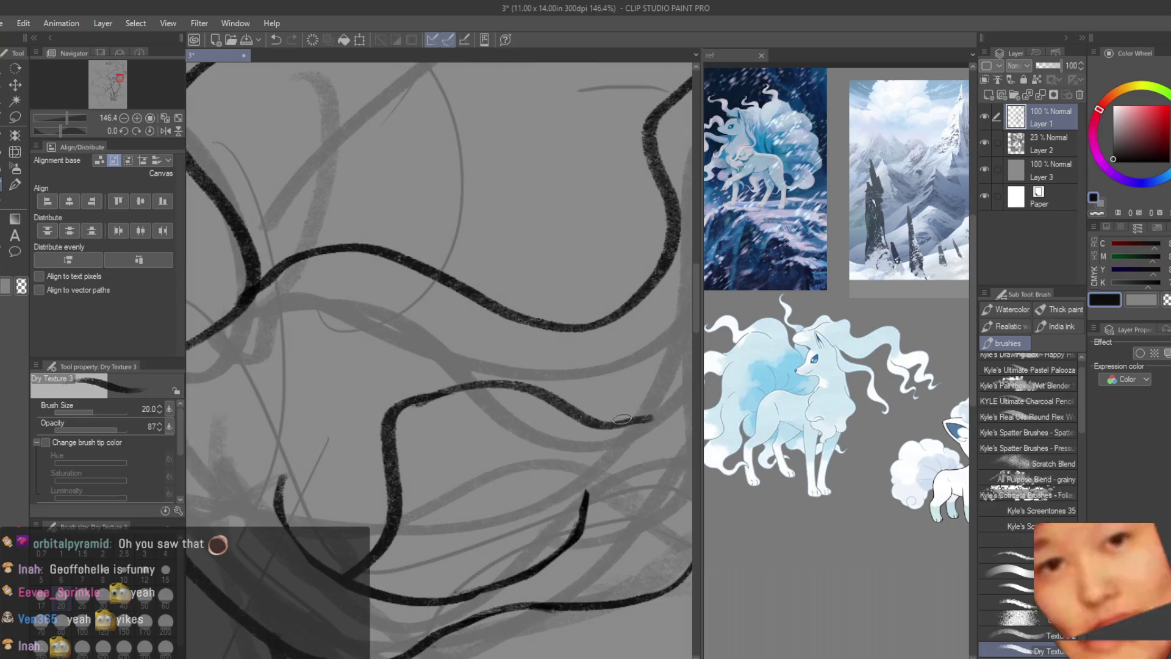
pyautogui.hotkey('ctrl', 'z')
pyautogui.moveTo(418, 404); pyautogui.dragTo(586, 495)
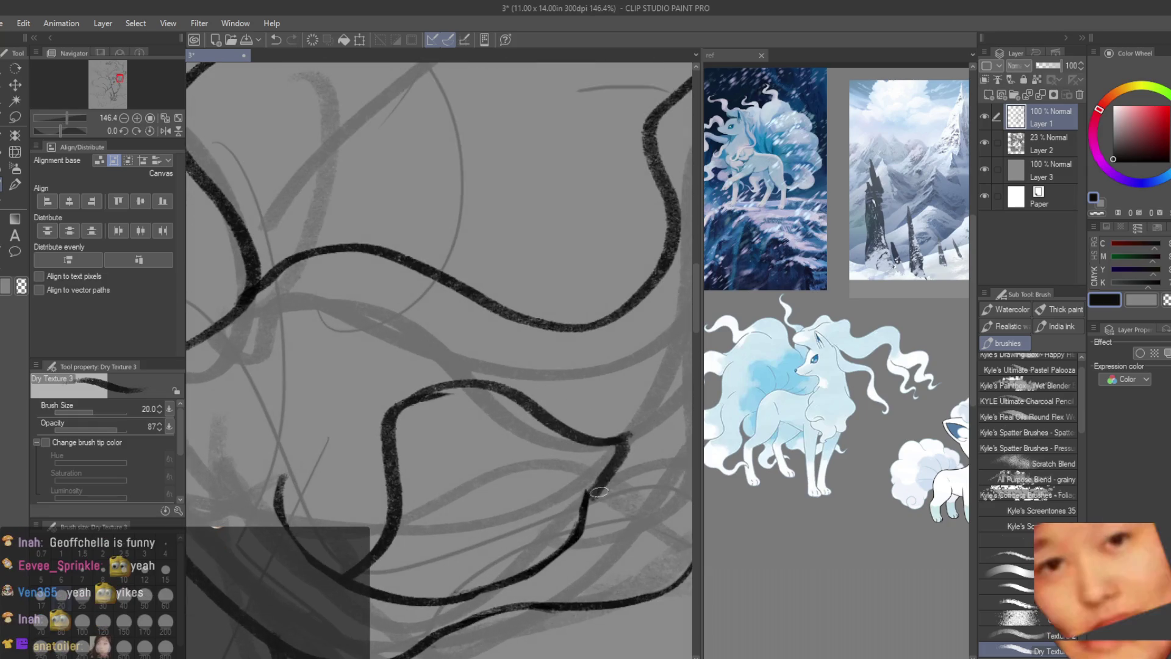
pyautogui.press('e')
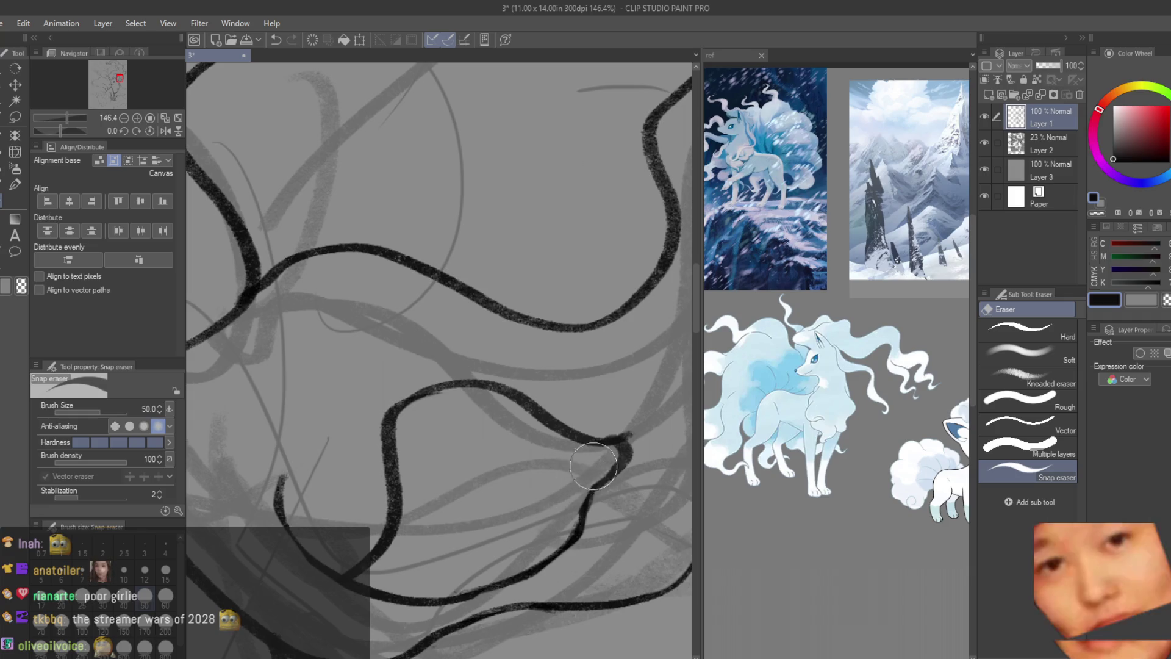
pyautogui.scroll(-3, 641, 348)
pyautogui.scroll(-3, 659, 320)
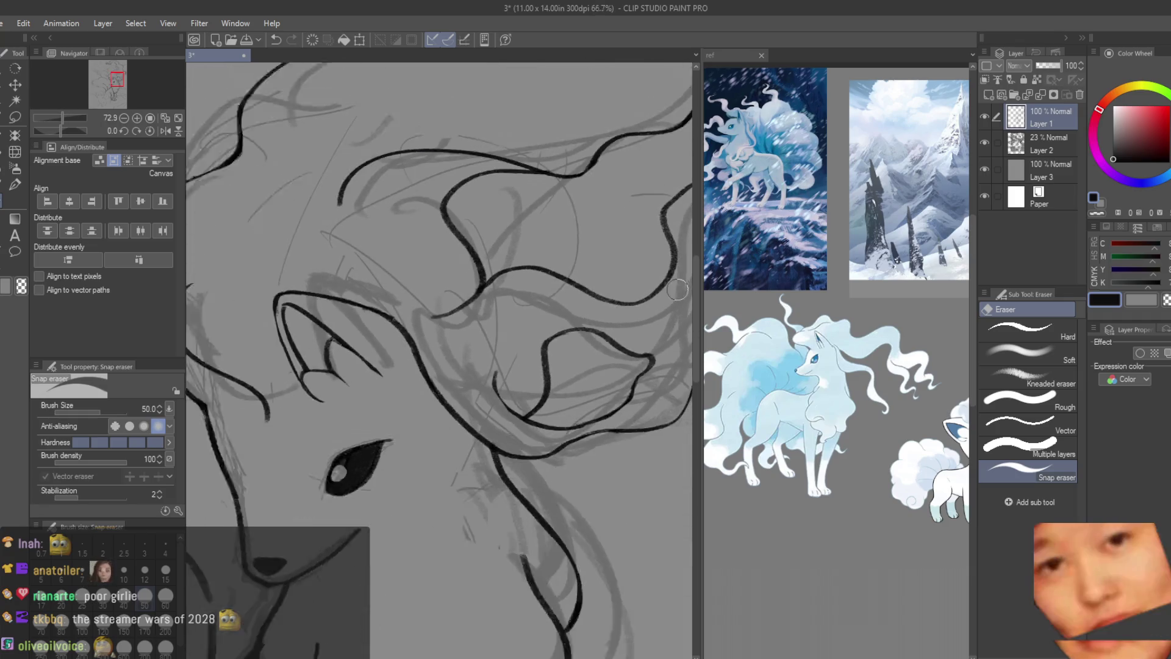
pyautogui.scroll(-3, 678, 295)
pyautogui.scroll(-2, 678, 295)
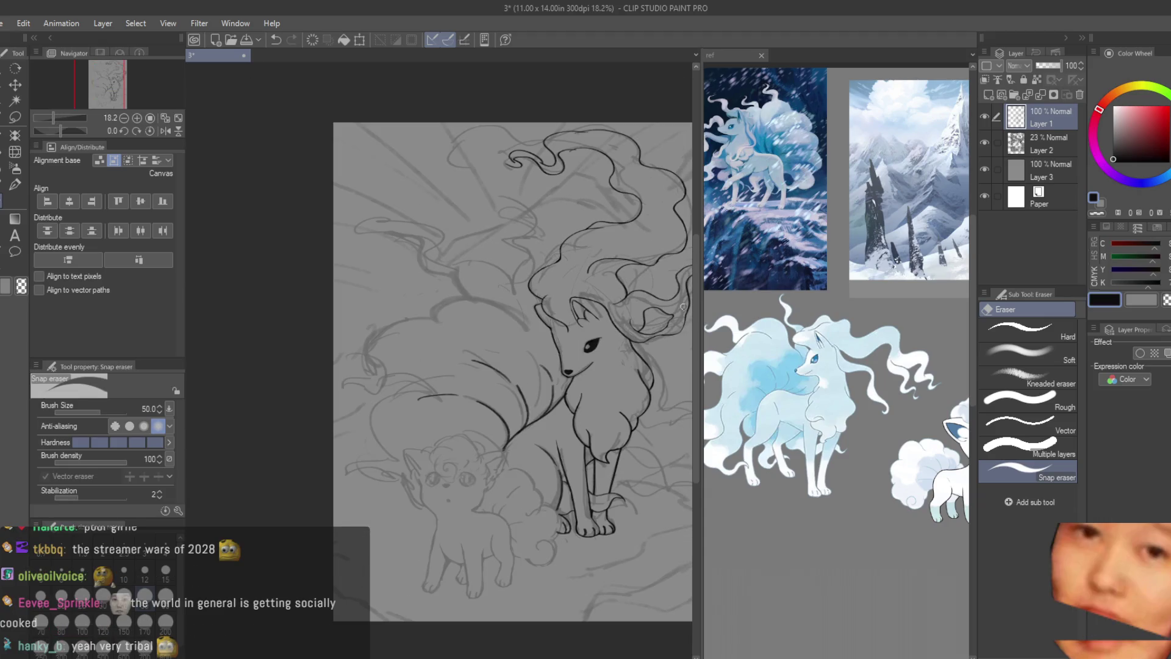
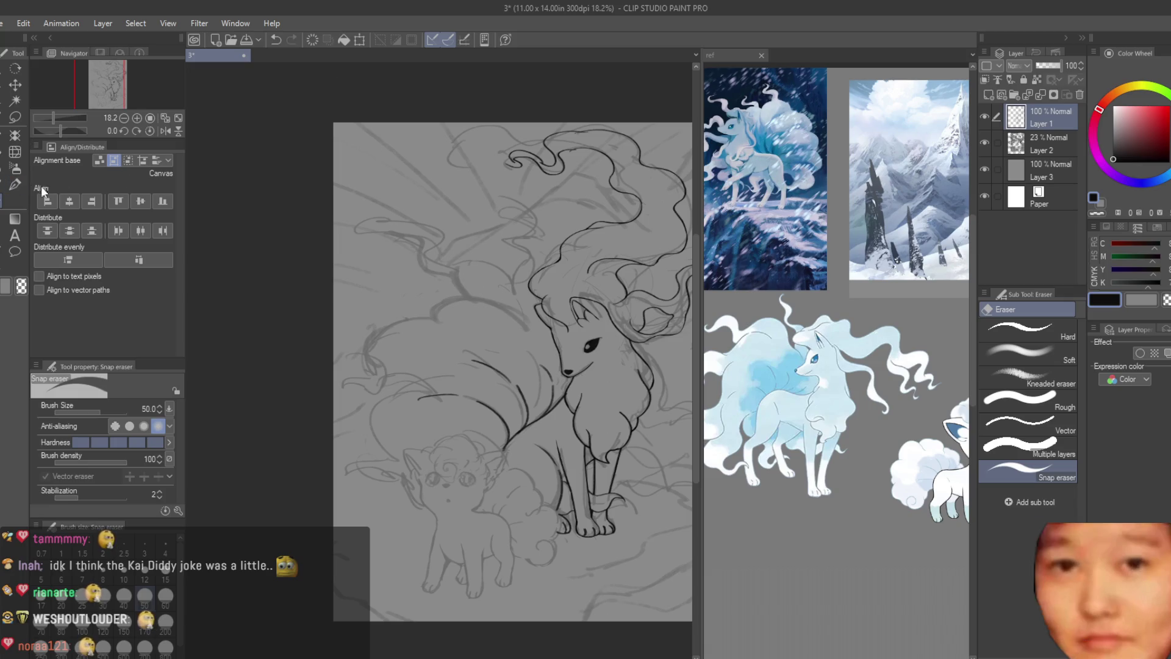
pyautogui.scroll(2, 595, 285)
pyautogui.scroll(2, 596, 284)
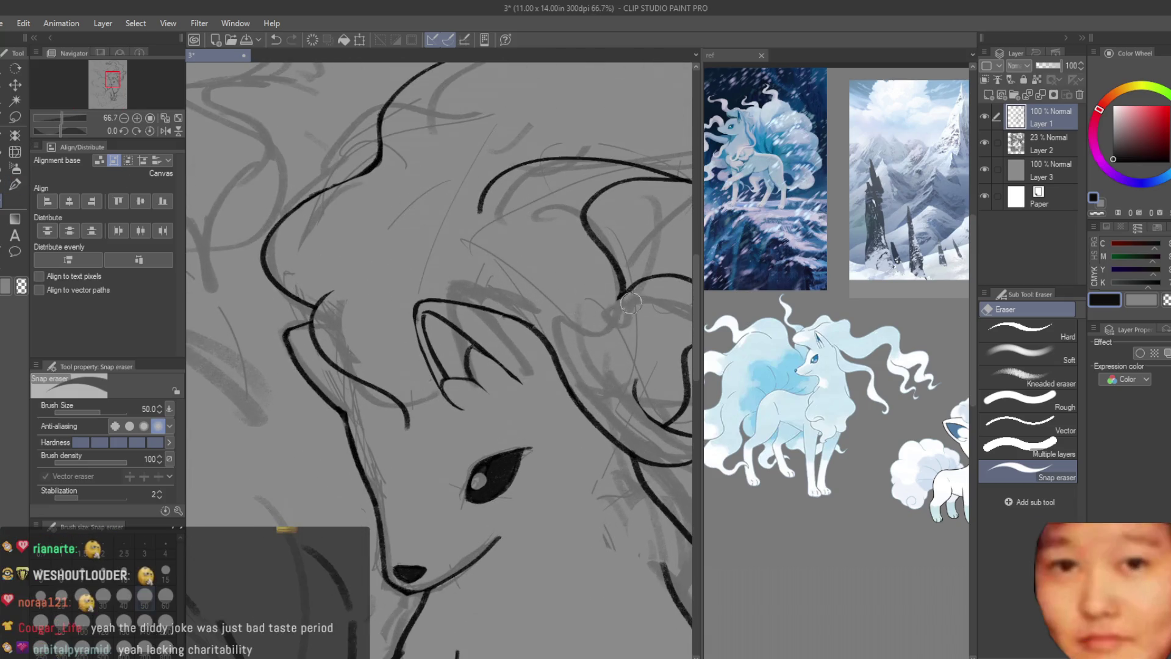
# - Check the head up close with the inking brush active, then save the drawing
pyautogui.press('b')
pyautogui.scroll(-2, 439, 356)
pyautogui.scroll(-2, 439, 357)
pyautogui.scroll(1, 439, 358)
pyautogui.scroll(1, 440, 358)
pyautogui.scroll(-1, 453, 357)
pyautogui.hotkey('ctrl', 's')
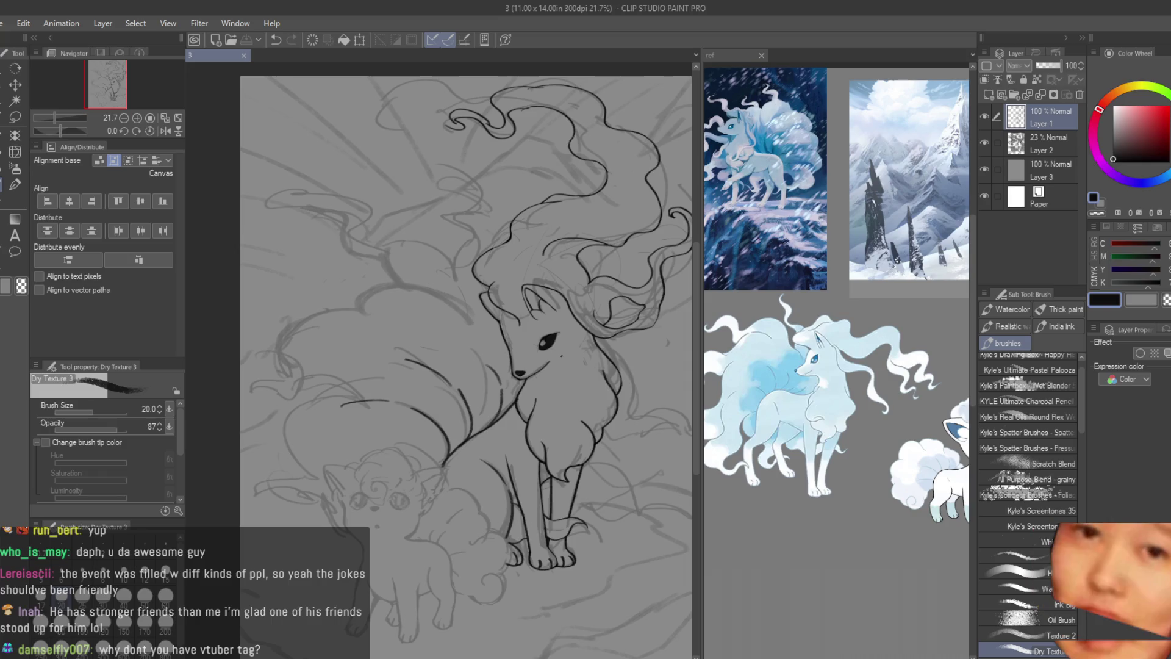
# - Erase the old stray bit at the tip of the mane lock beside the head
pyautogui.press('e')
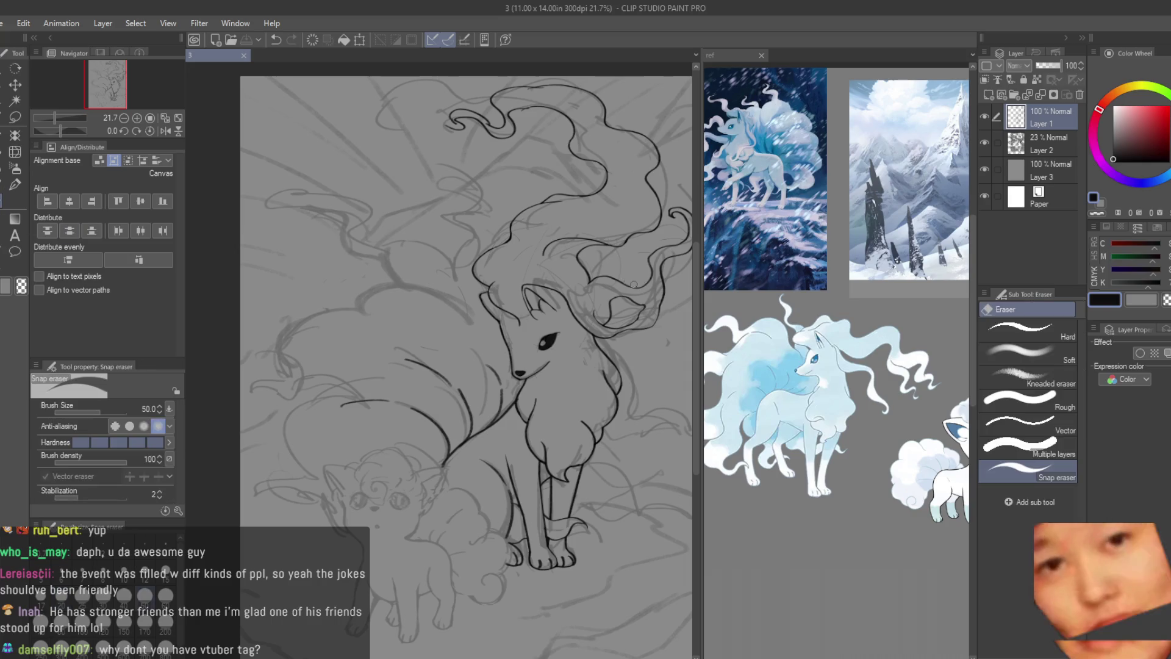
pyautogui.scroll(2, 596, 303)
pyautogui.scroll(1, 595, 302)
pyautogui.scroll(1, 595, 302)
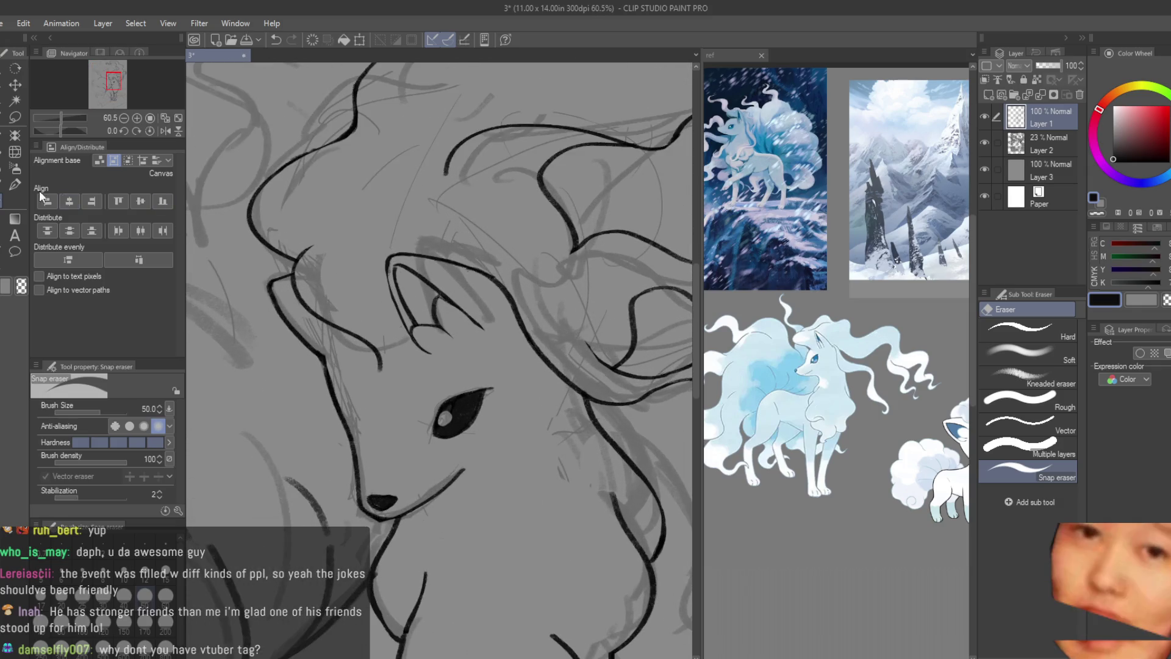
pyautogui.press('b')
pyautogui.hotkey('ctrl', '-')
pyautogui.hotkey('ctrl', '-')
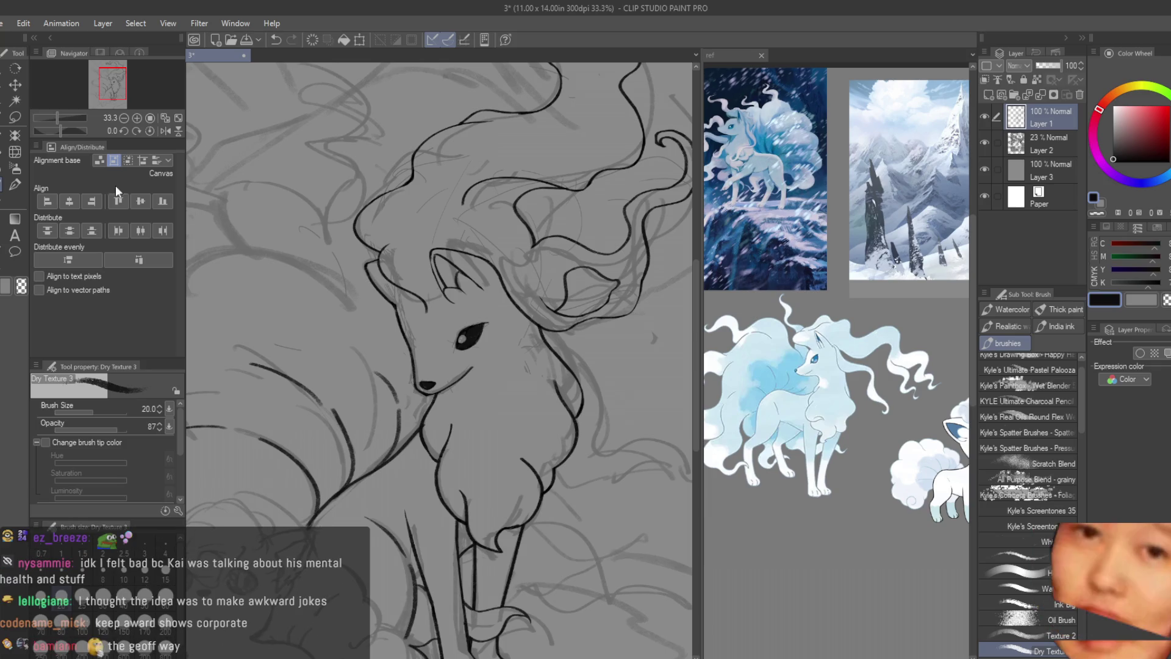
pyautogui.click(8, 202)
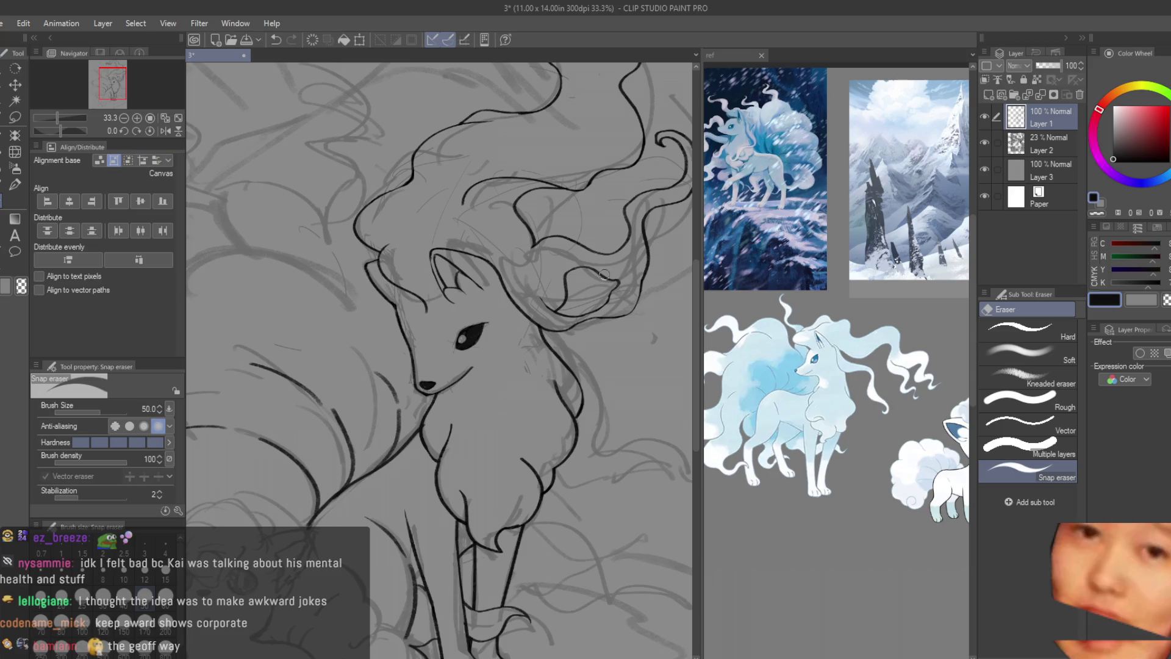
pyautogui.scroll(4, 645, 275)
pyautogui.click(617, 316)
# - Redraw the hooked tip of the mane lock in fresh ink
pyautogui.press('b')
pyautogui.scroll(2, 640, 293)
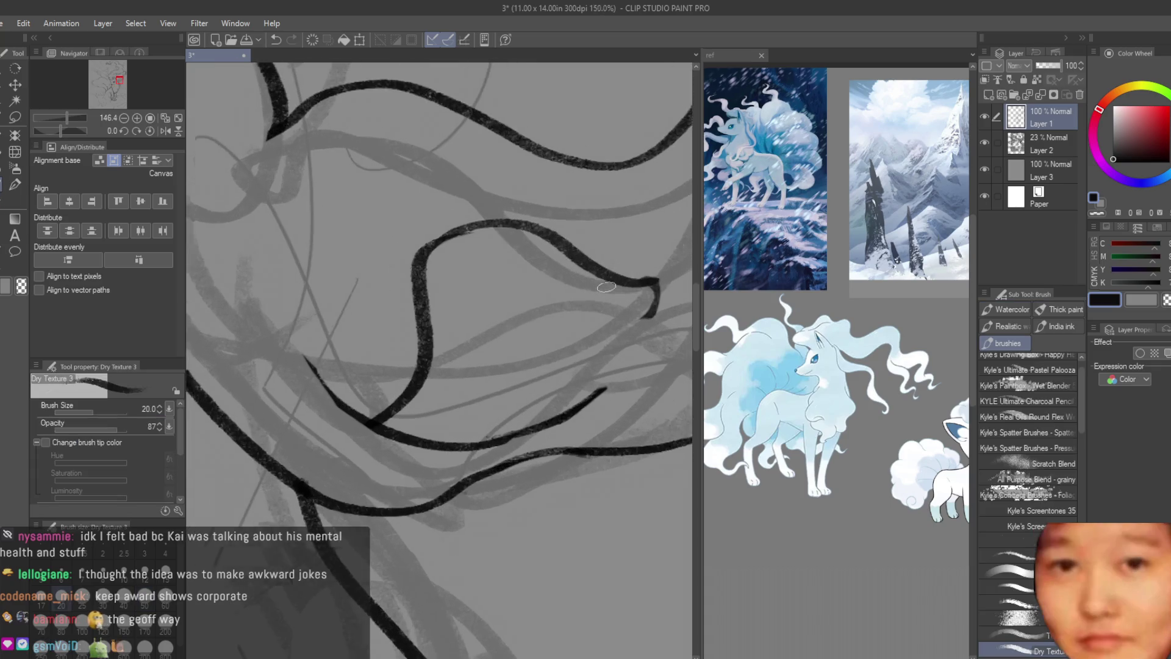
pyautogui.scroll(2, 641, 293)
pyautogui.moveTo(667, 285); pyautogui.dragTo(548, 432)
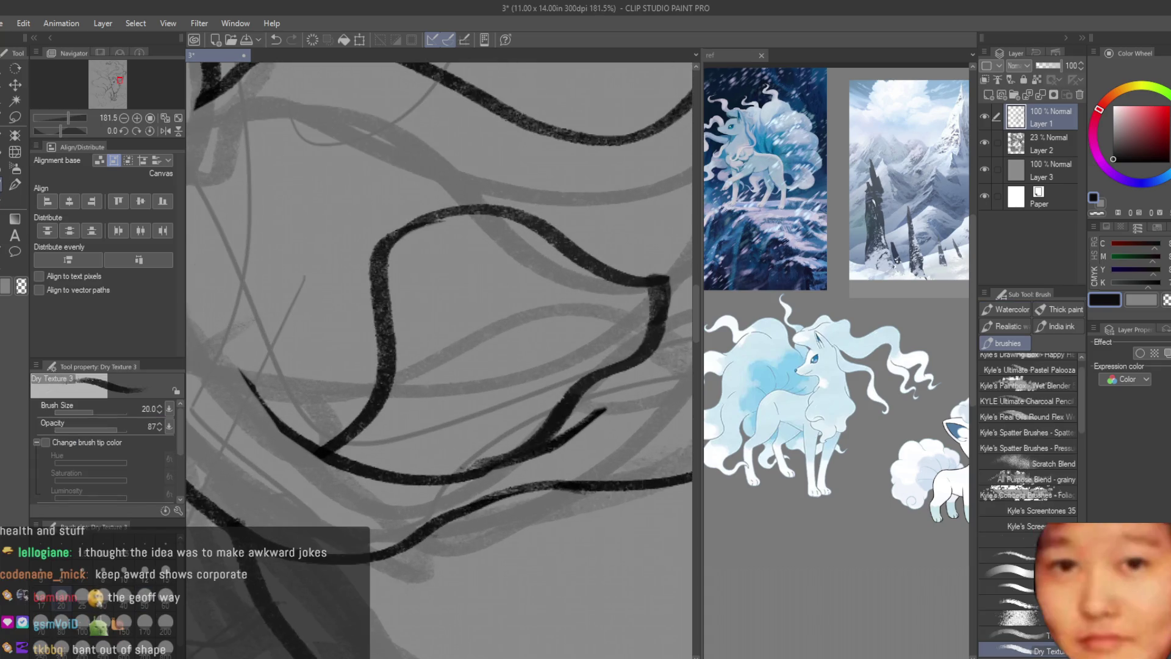
pyautogui.press('e')
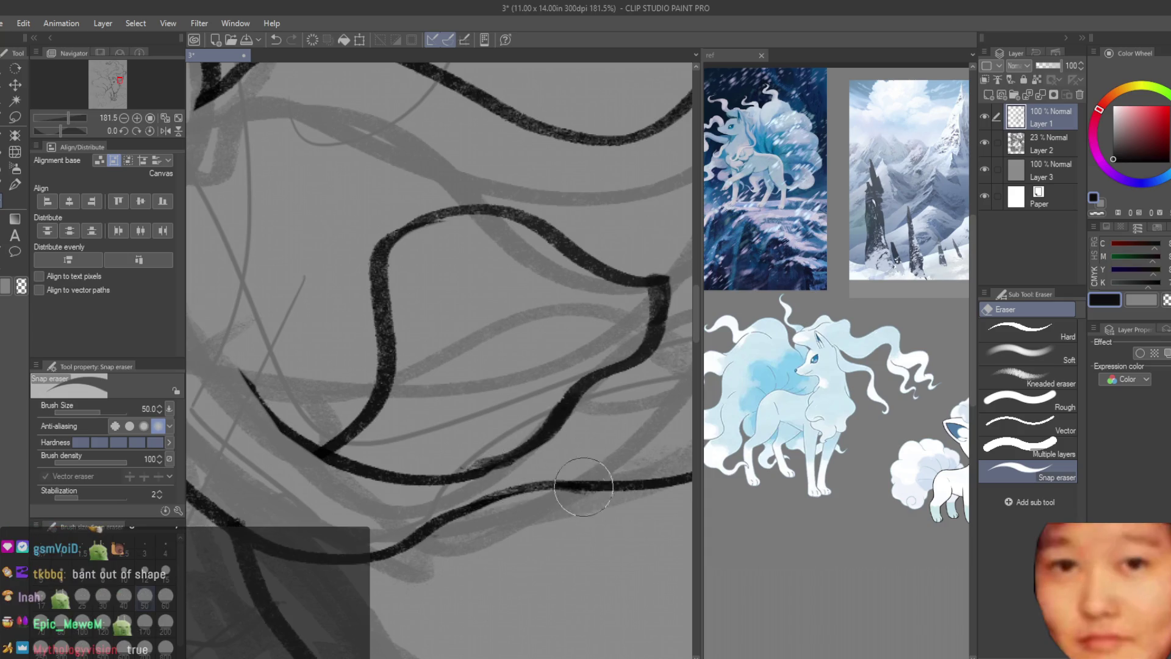
pyautogui.scroll(-5, 580, 489)
pyautogui.scroll(-5, 580, 489)
pyautogui.scroll(1, 492, 242)
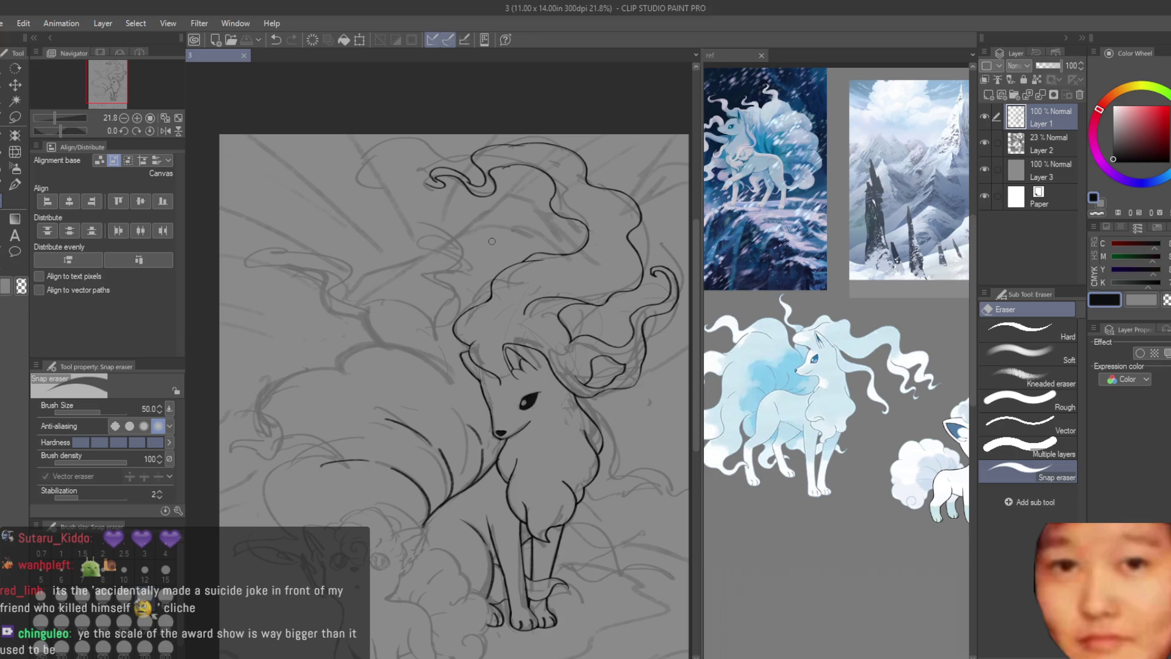
# - Ink a short mane line above the eye and erase an unwanted stroke nearby
pyautogui.press('b')
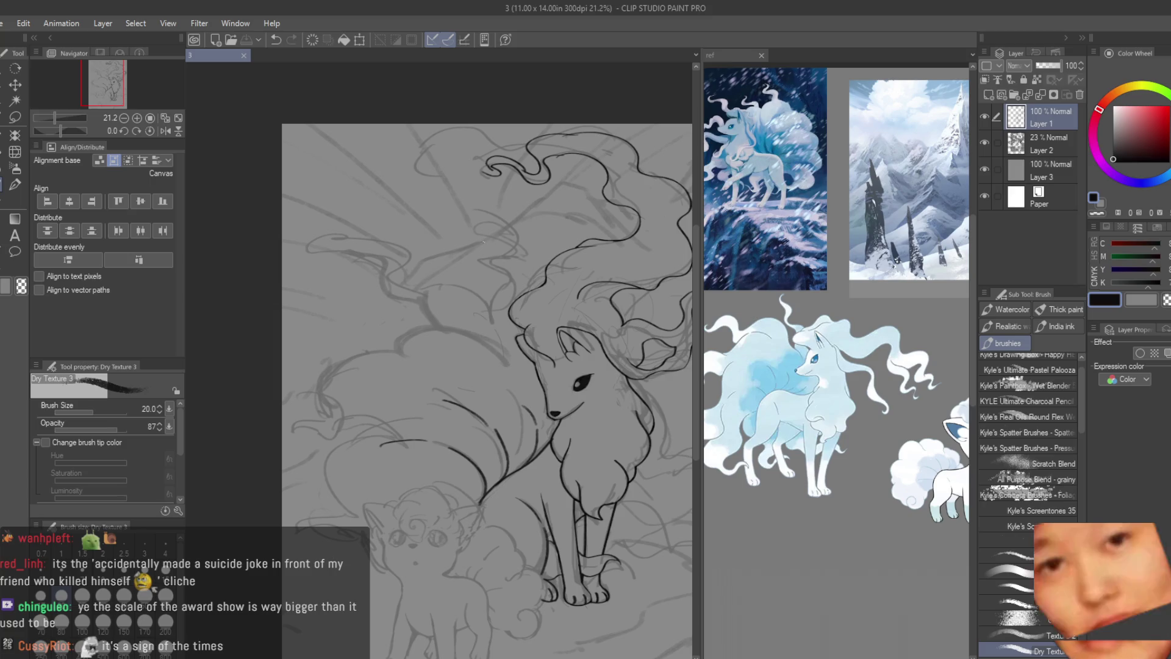
pyautogui.scroll(2, 453, 334)
pyautogui.scroll(3, 433, 257)
pyautogui.scroll(2, 434, 258)
pyautogui.scroll(1, 434, 258)
pyautogui.moveTo(652, 359); pyautogui.dragTo(624, 378)
pyautogui.press('e')
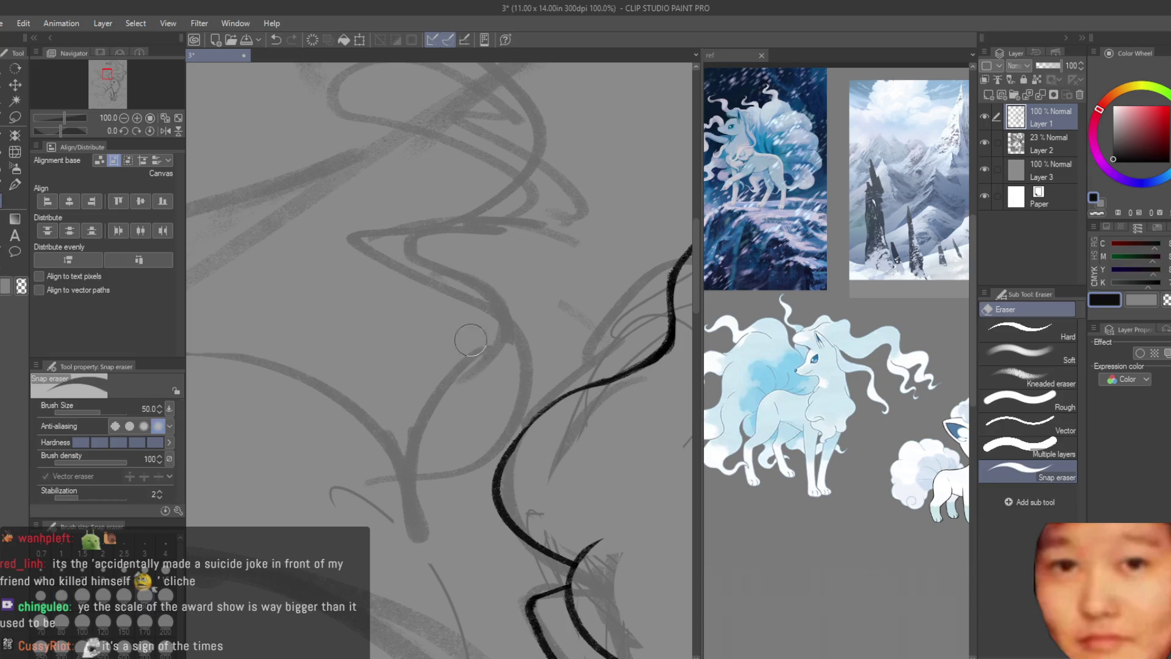
pyautogui.scroll(-3, 488, 359)
pyautogui.scroll(-2, 549, 393)
pyautogui.scroll(1, 607, 435)
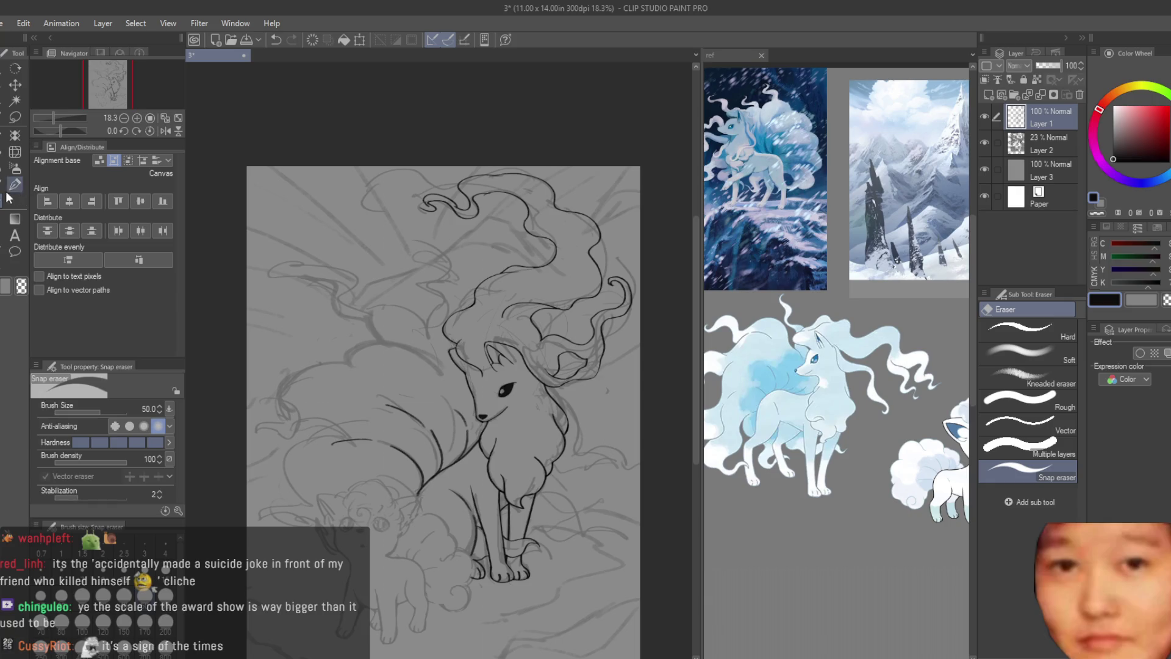
pyautogui.hotkey('ctrl', '+')
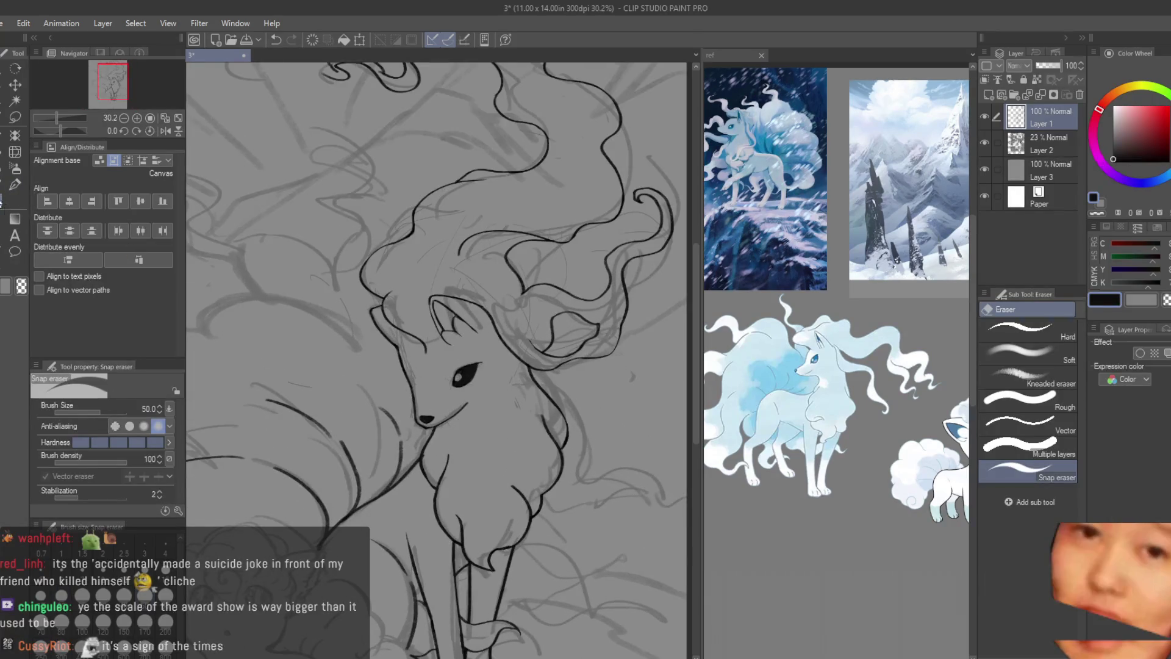
pyautogui.scroll(2, 589, 324)
pyautogui.scroll(2, 589, 325)
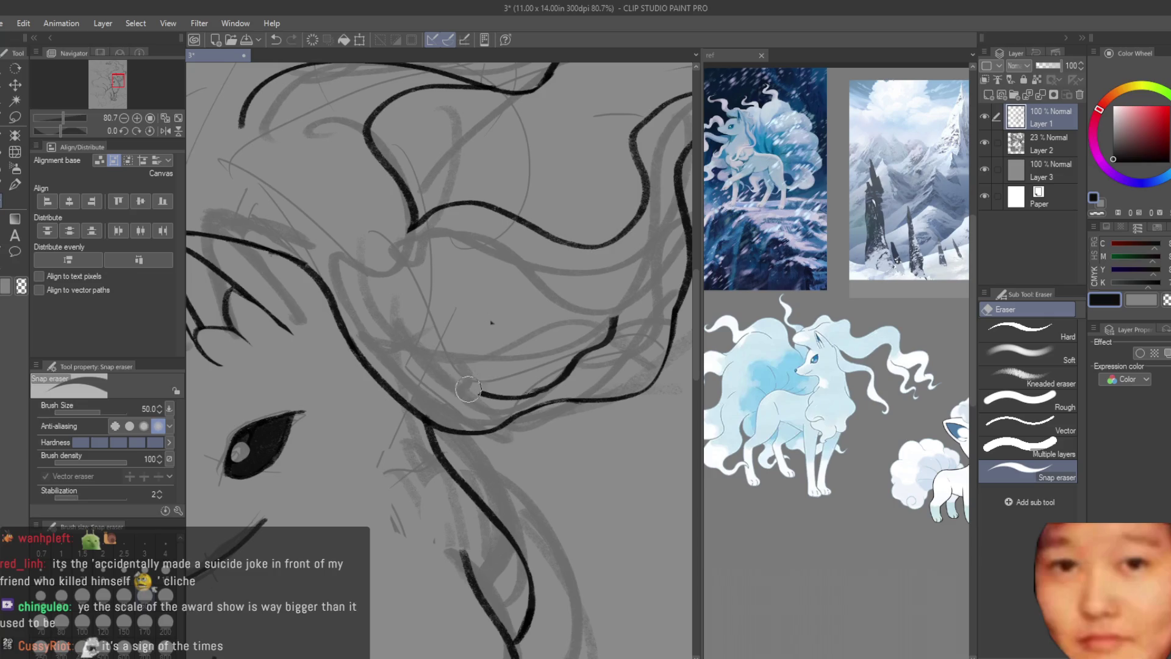
pyautogui.moveTo(452, 381); pyautogui.dragTo(531, 373)
# - Ink a new mane strand, retrying its sweep several times with undo
pyautogui.click(14, 184)
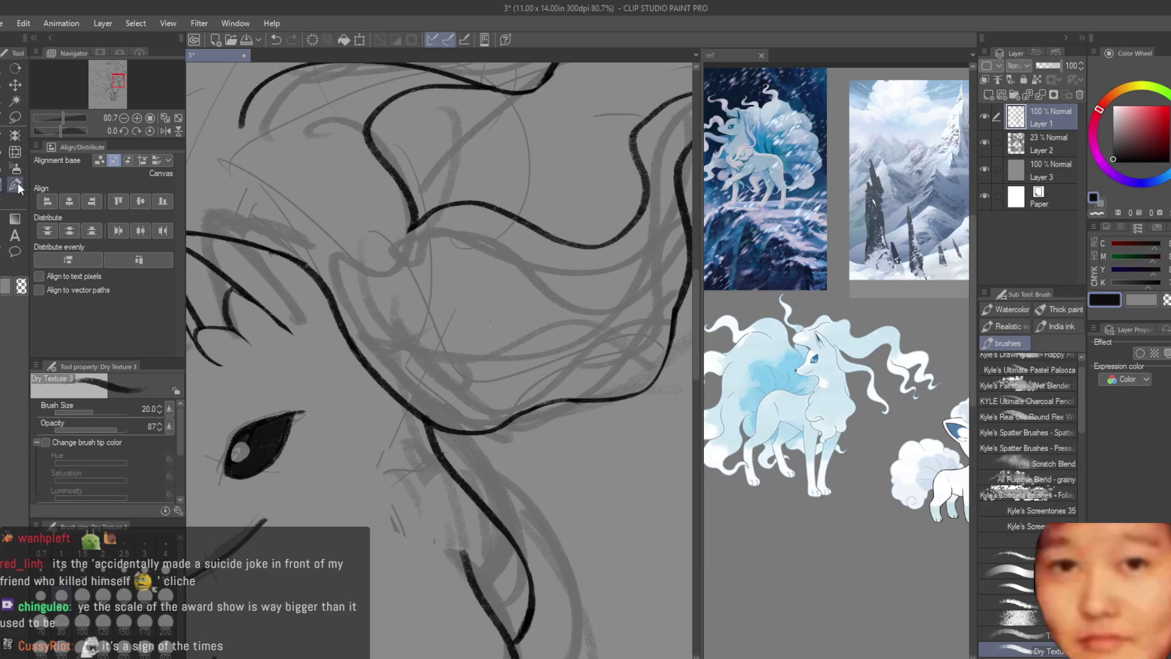
pyautogui.moveTo(643, 290); pyautogui.dragTo(459, 324)
pyautogui.moveTo(417, 394); pyautogui.dragTo(641, 325)
pyautogui.scroll(-2, 632, 312)
pyautogui.scroll(-3, 615, 438)
pyautogui.scroll(3, 615, 439)
pyautogui.scroll(2, 616, 438)
pyautogui.moveTo(643, 325)
pyautogui.mouseDown()
pyautogui.moveTo(540, 370)
pyautogui.moveTo(385, 333)
pyautogui.mouseUp()
pyautogui.hotkey('ctrl', 'z')
pyautogui.moveTo(632, 317); pyautogui.dragTo(453, 336)
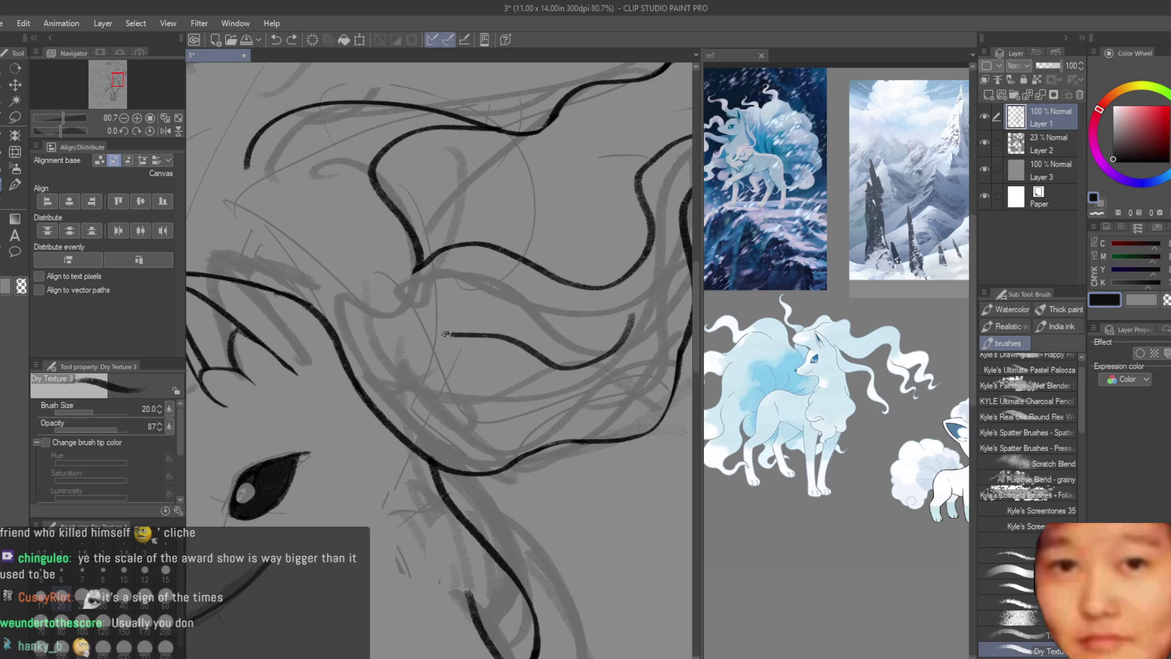
pyautogui.hotkey('ctrl', 'z')
pyautogui.moveTo(316, 270); pyautogui.dragTo(547, 336)
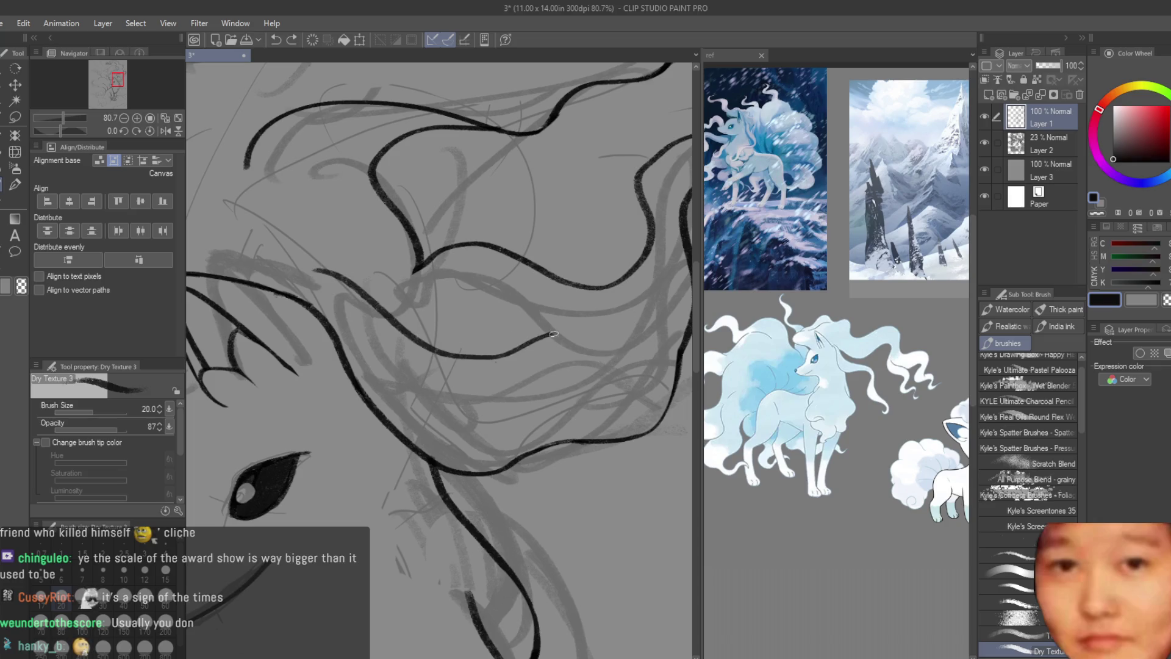
pyautogui.hotkey('ctrl', 'z')
pyautogui.hotkey('ctrl', 'z')
pyautogui.moveTo(638, 313)
pyautogui.mouseDown()
pyautogui.moveTo(568, 415)
pyautogui.moveTo(320, 265)
pyautogui.moveTo(576, 413)
pyautogui.mouseUp()
pyautogui.hotkey('ctrl', 'z')
pyautogui.moveTo(322, 264)
pyautogui.mouseDown()
pyautogui.moveTo(412, 374)
pyautogui.moveTo(640, 316)
pyautogui.mouseUp()
pyautogui.hotkey('ctrl', 'z')
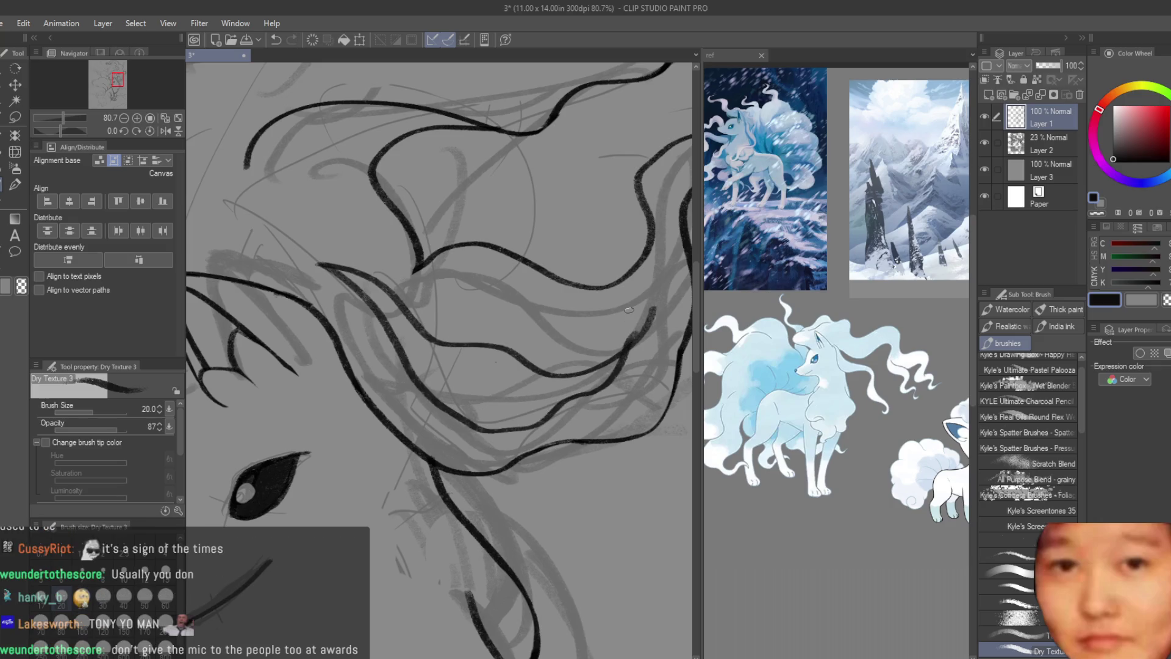
# - Clean up the strand with the eraser and redraw it as one long line across the mane
pyautogui.press('e')
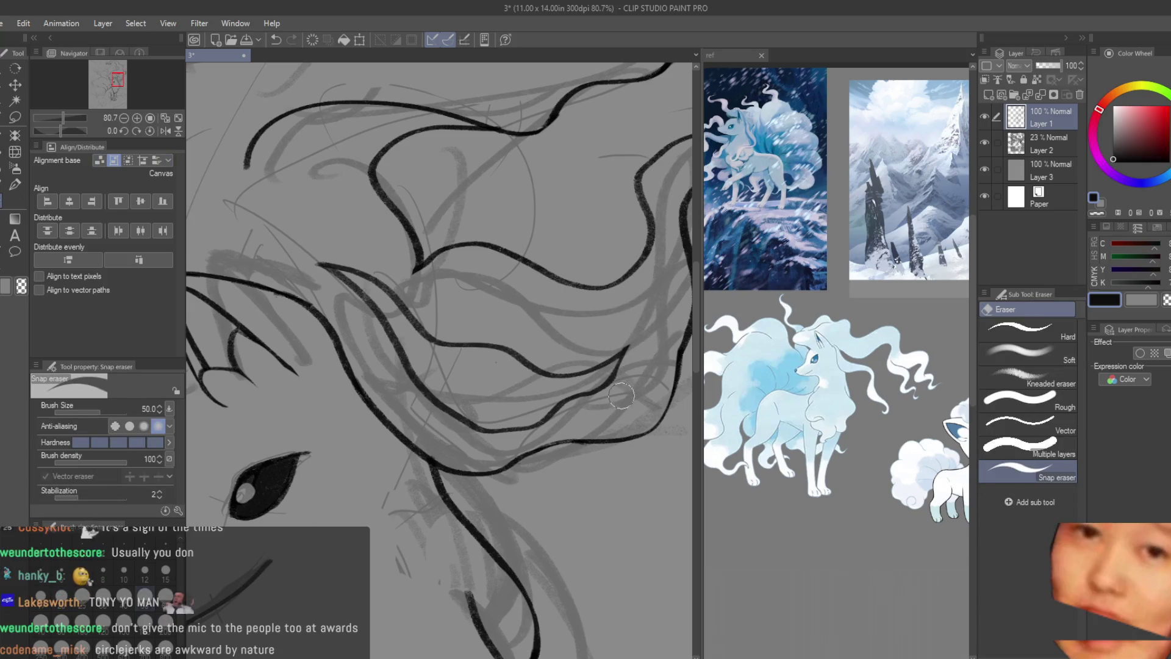
pyautogui.press('b')
pyautogui.scroll(2, 330, 274)
pyautogui.press('e')
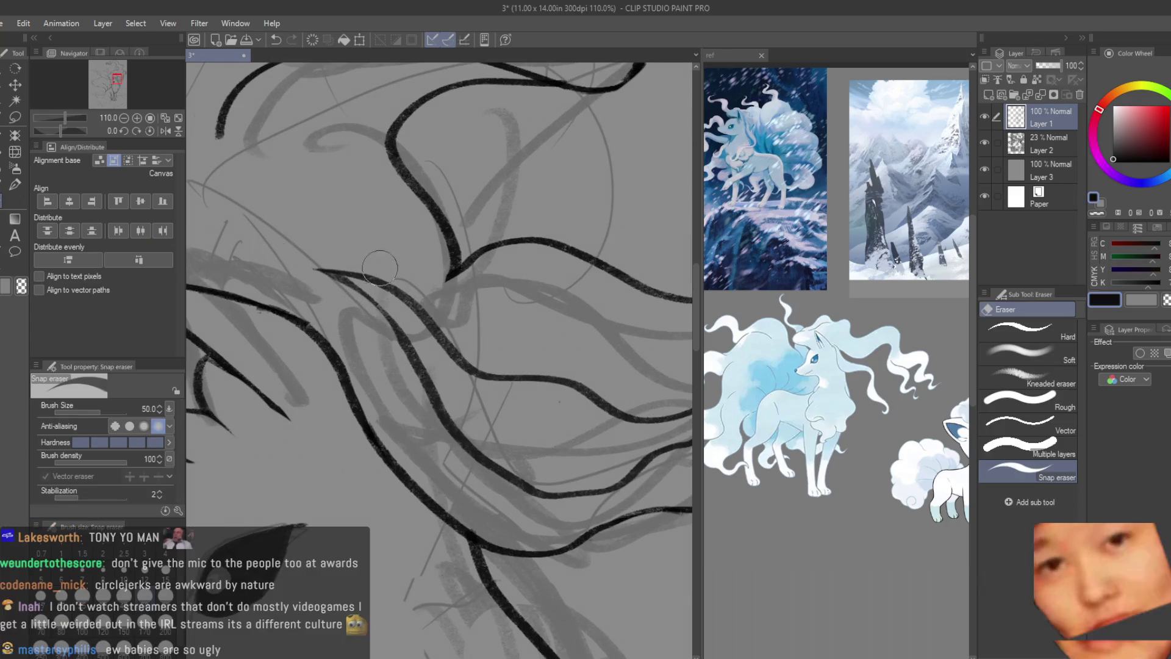
pyautogui.press('b')
pyautogui.scroll(2, 348, 270)
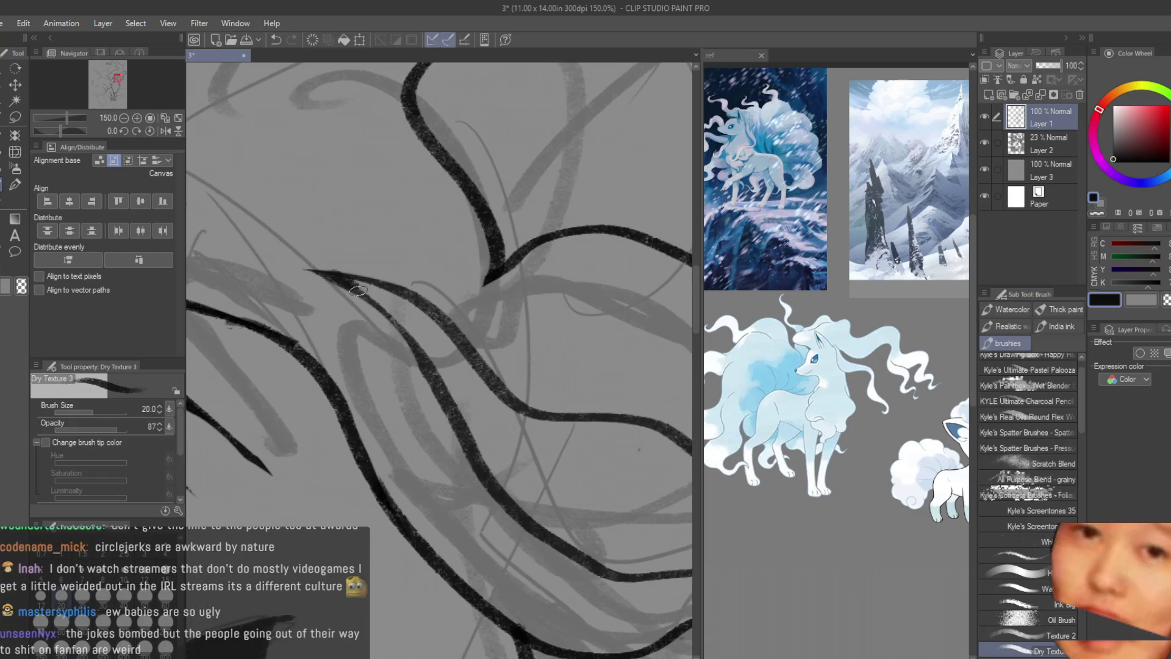
pyautogui.scroll(-5, 535, 335)
pyautogui.scroll(4, 415, 369)
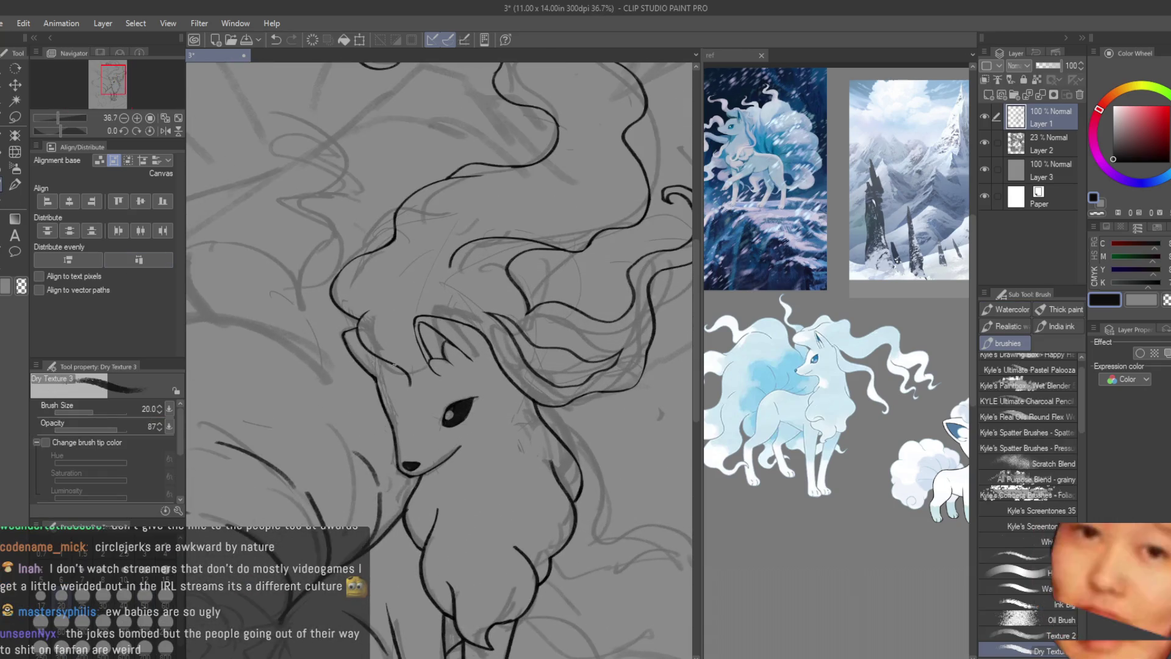
pyautogui.press('e')
pyautogui.scroll(3, 222, 256)
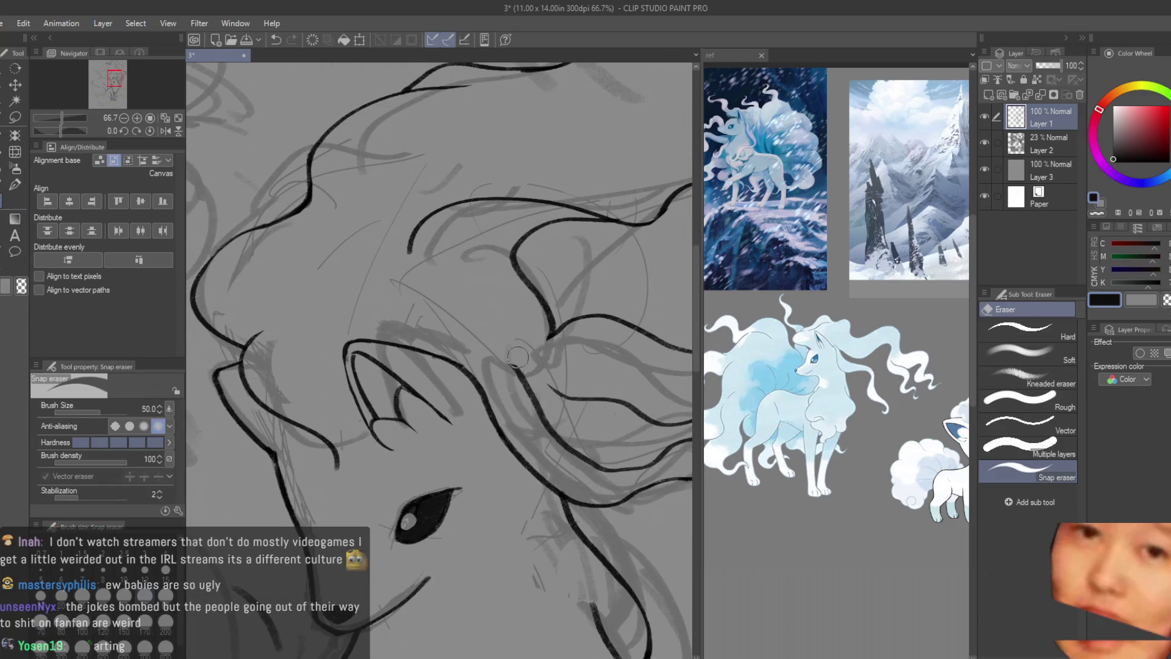
pyautogui.press('b')
pyautogui.scroll(4, 407, 319)
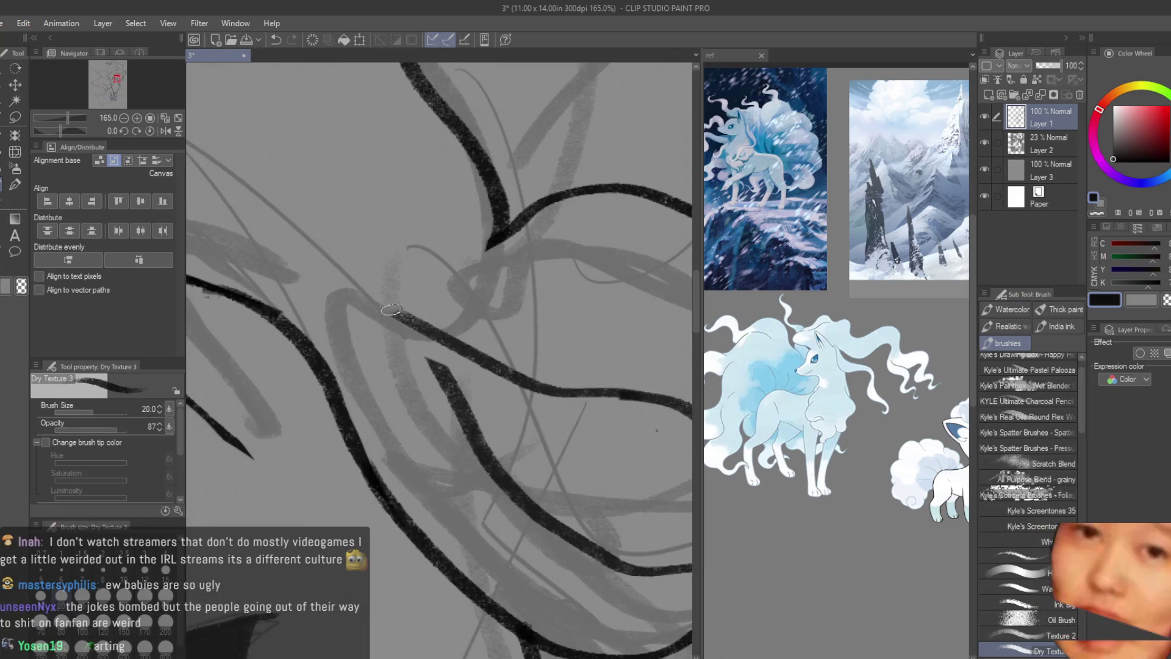
pyautogui.hotkey('ctrl', 'z')
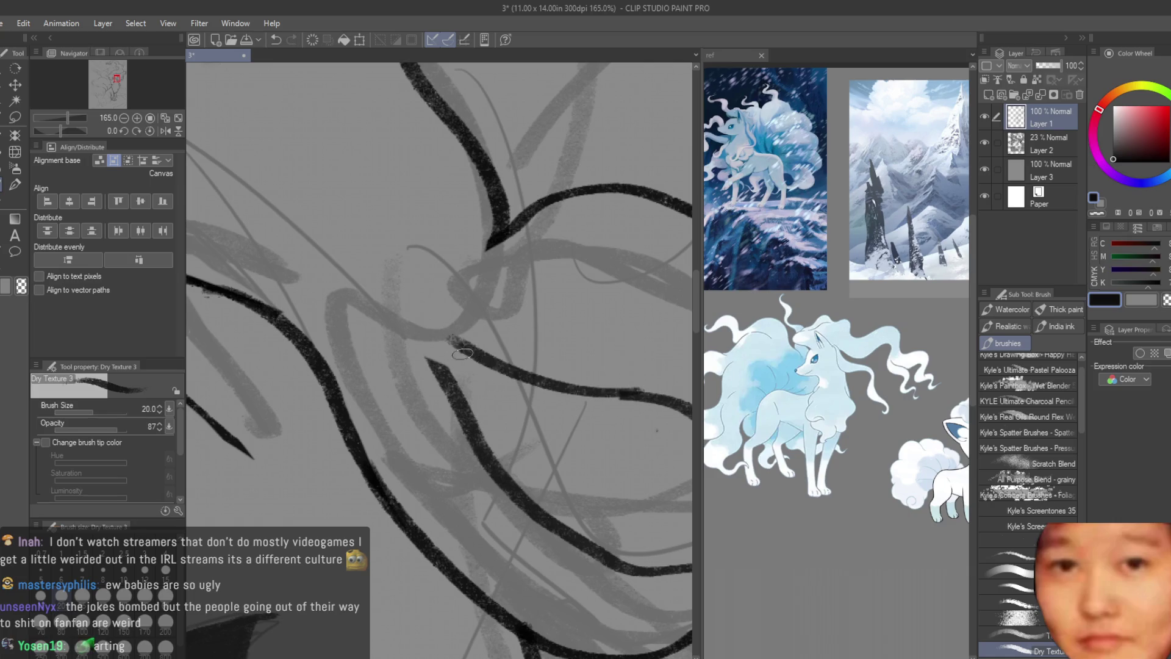
pyautogui.moveTo(638, 395); pyautogui.dragTo(403, 335)
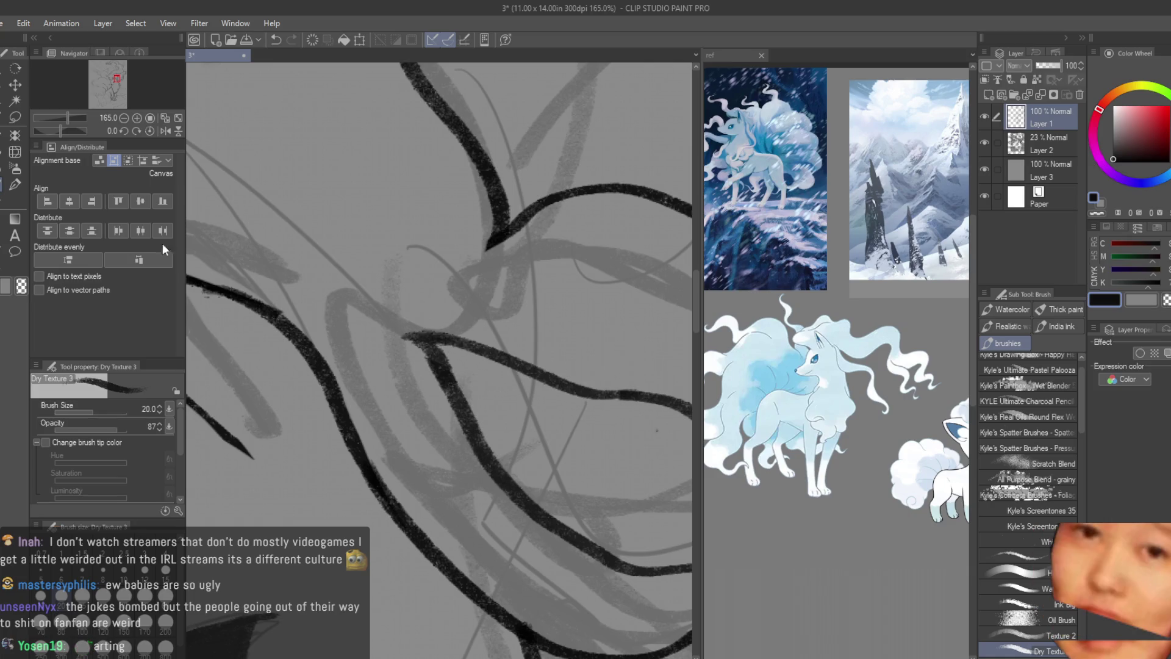
pyautogui.click(23, 211)
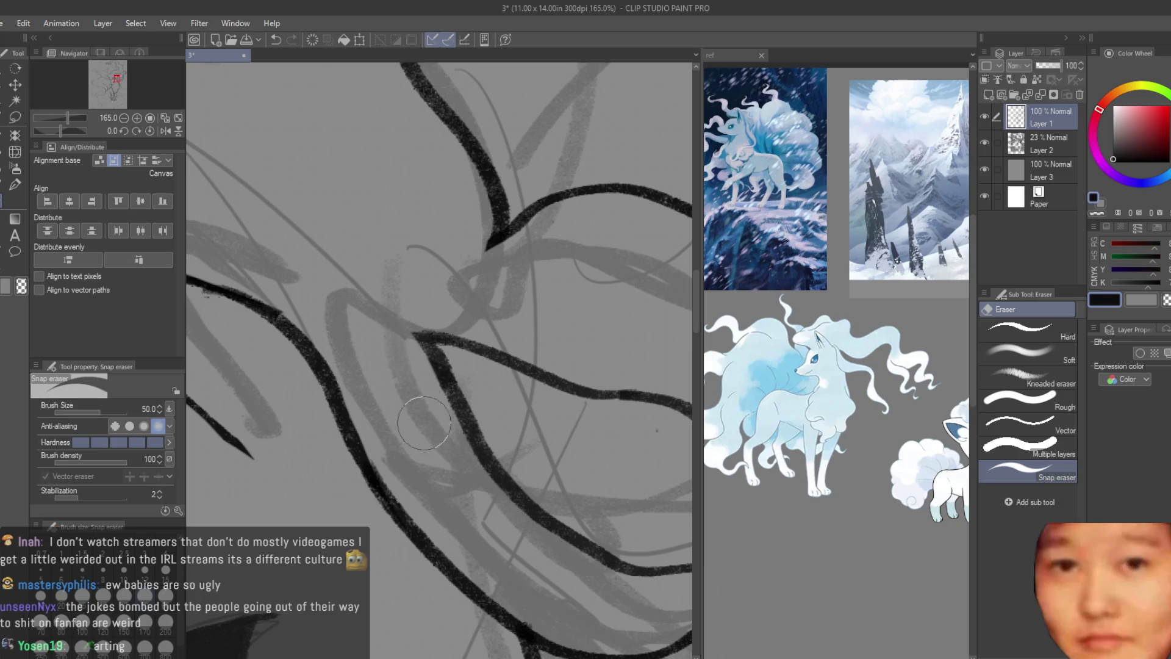
pyautogui.scroll(-3, 479, 443)
pyautogui.scroll(-2, 480, 443)
pyautogui.scroll(-2, 480, 444)
pyautogui.scroll(-2, 480, 443)
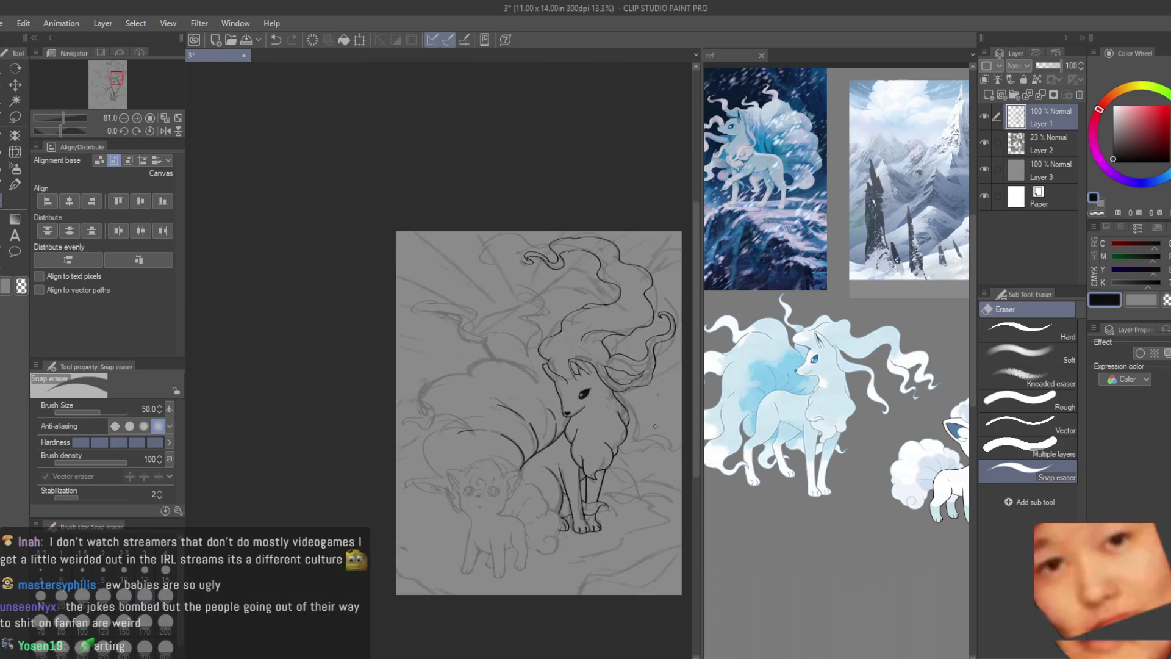
pyautogui.scroll(1, 654, 425)
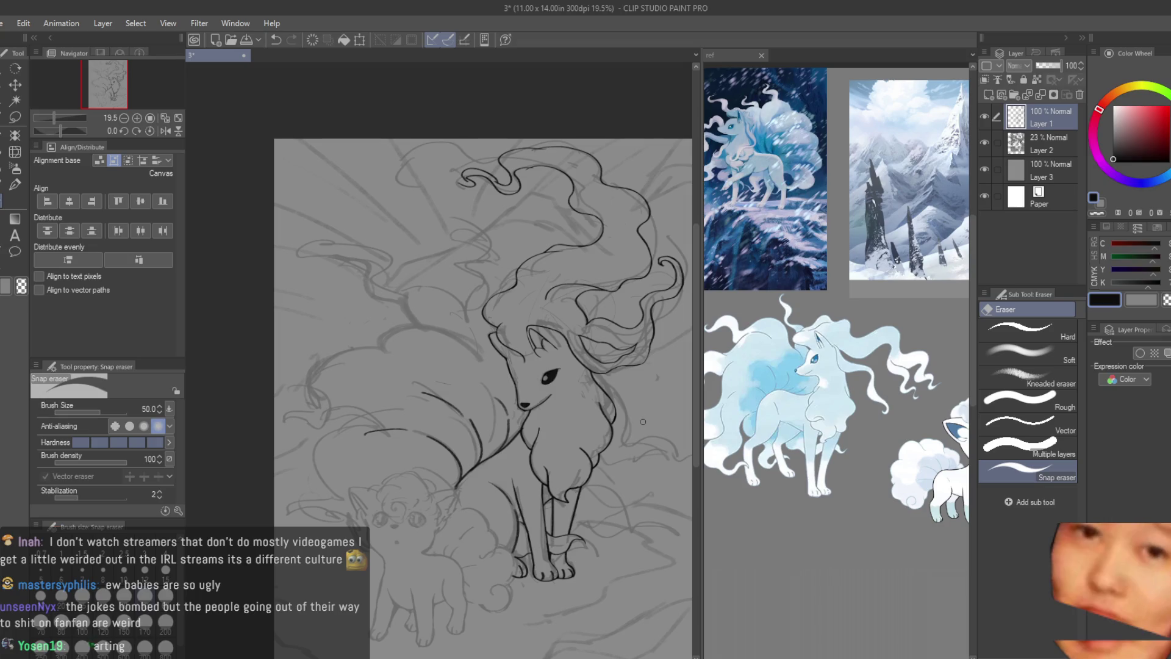
pyautogui.scroll(2, 643, 422)
pyautogui.scroll(2, 580, 301)
# - Switch from brush and eraser to the freehand lasso selection tool over the head
pyautogui.press('b')
pyautogui.scroll(3, 556, 295)
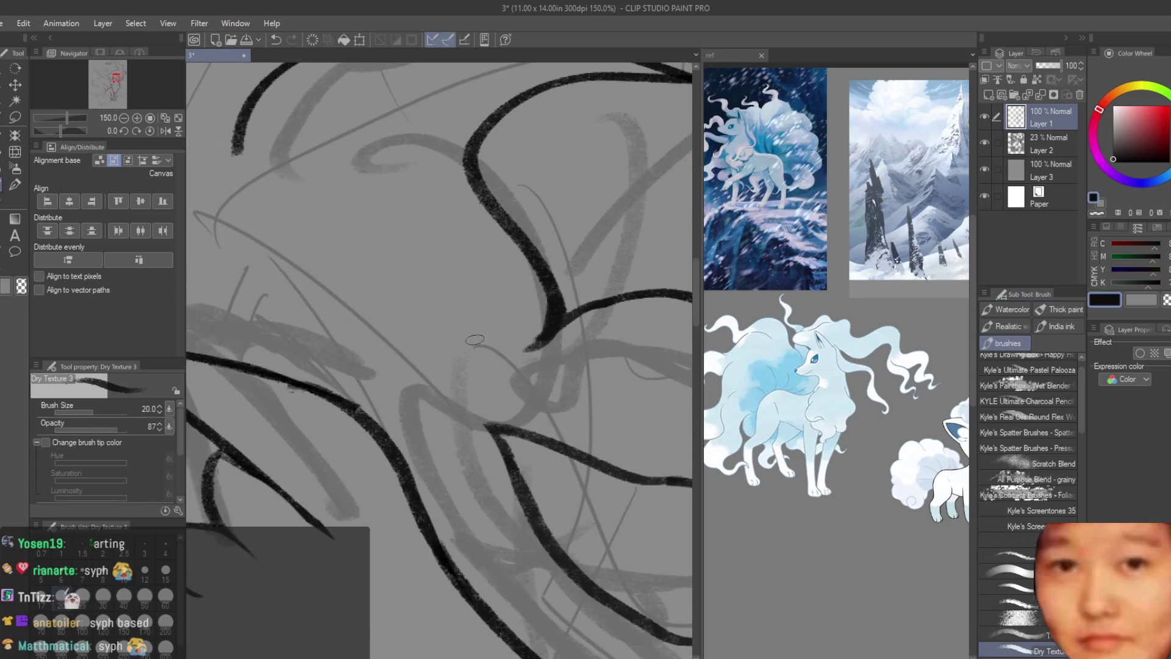
pyautogui.press('e')
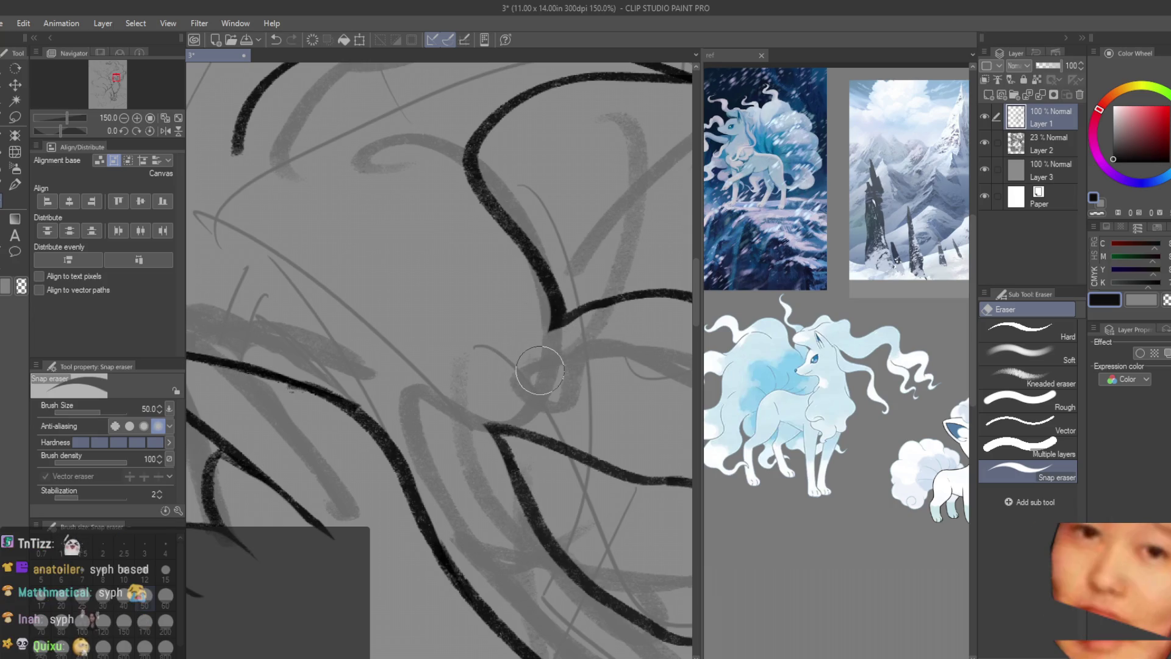
pyautogui.scroll(-1, 539, 368)
pyautogui.scroll(-1, 527, 357)
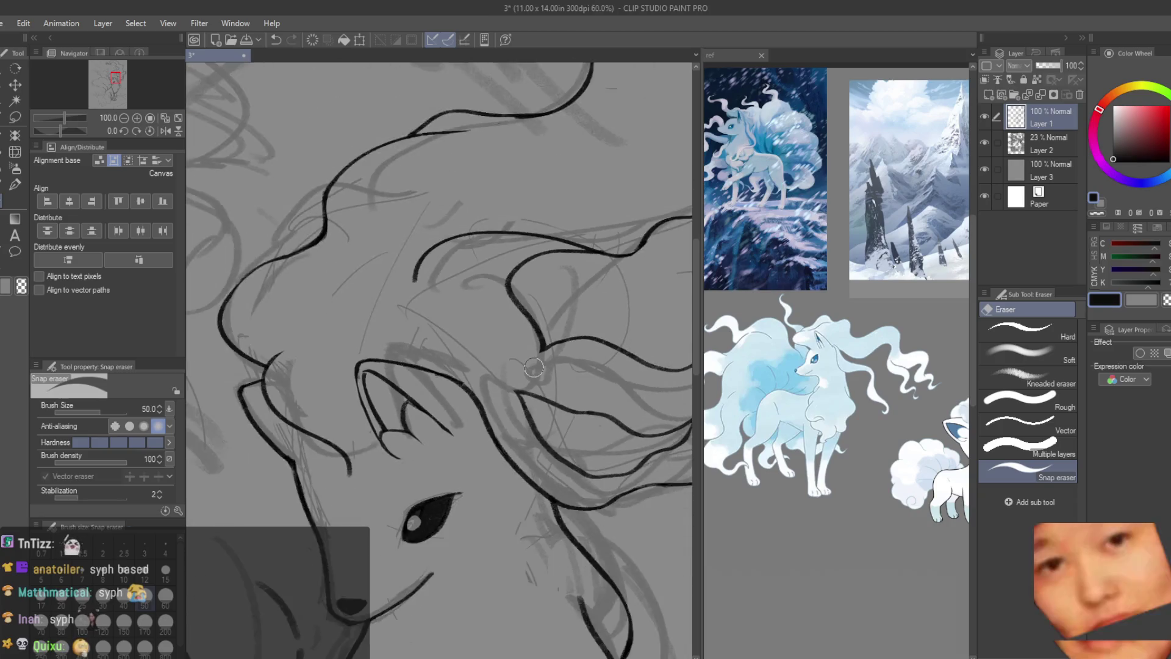
pyautogui.scroll(-1, 513, 343)
pyautogui.scroll(-1, 493, 323)
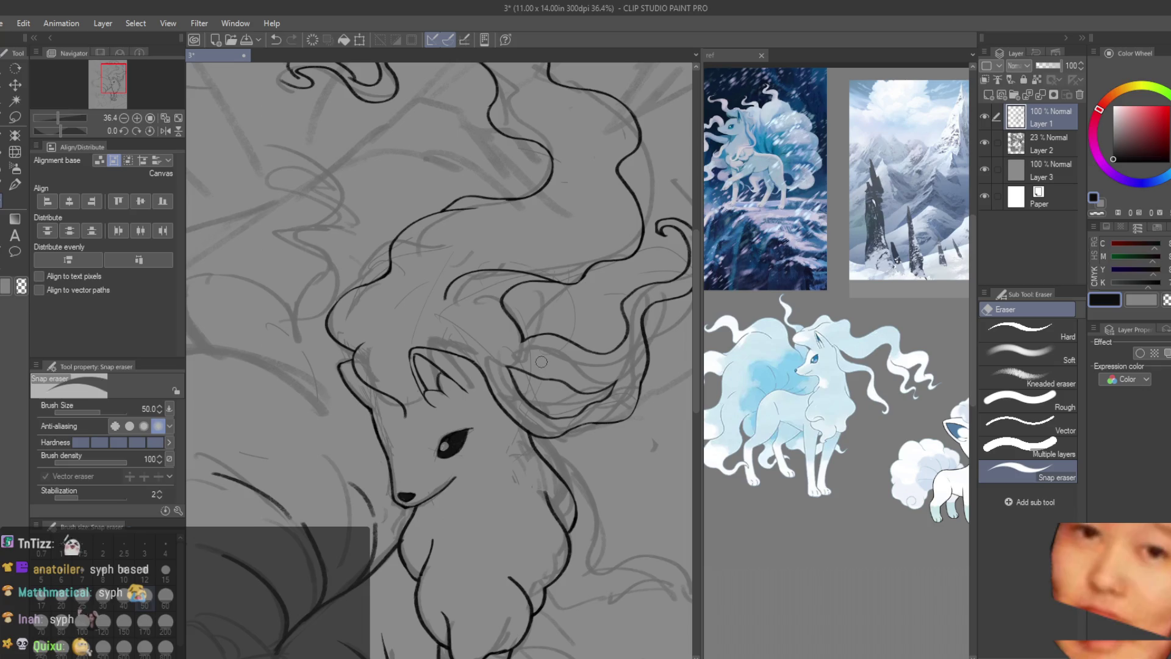
pyautogui.press('m')
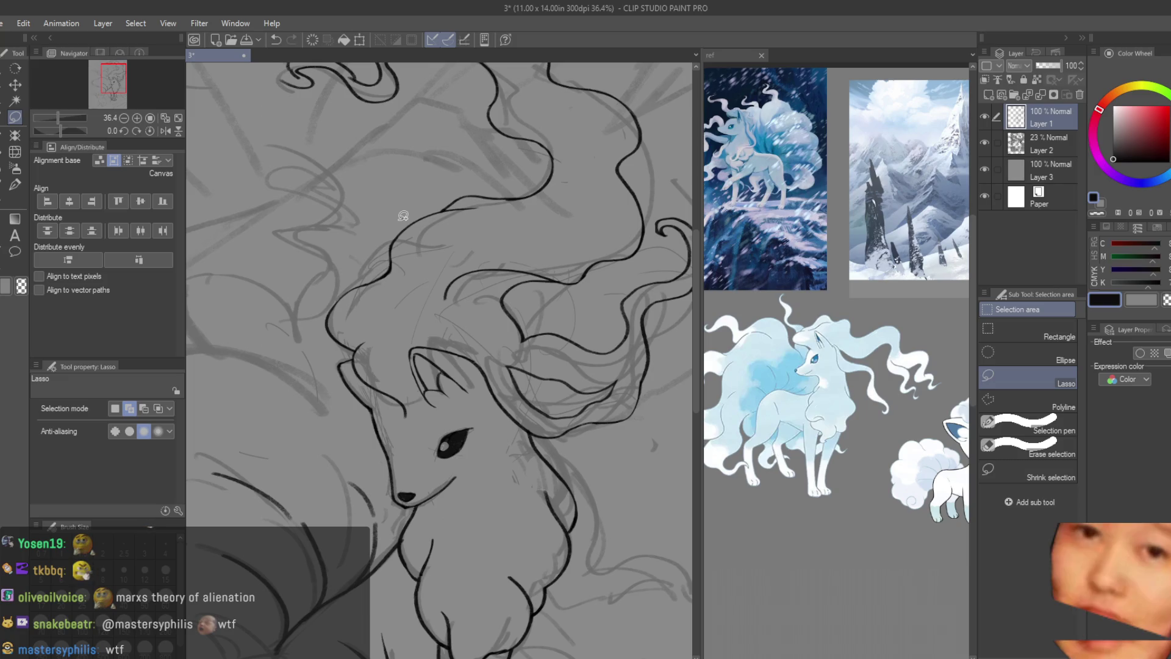
pyautogui.scroll(2, 596, 401)
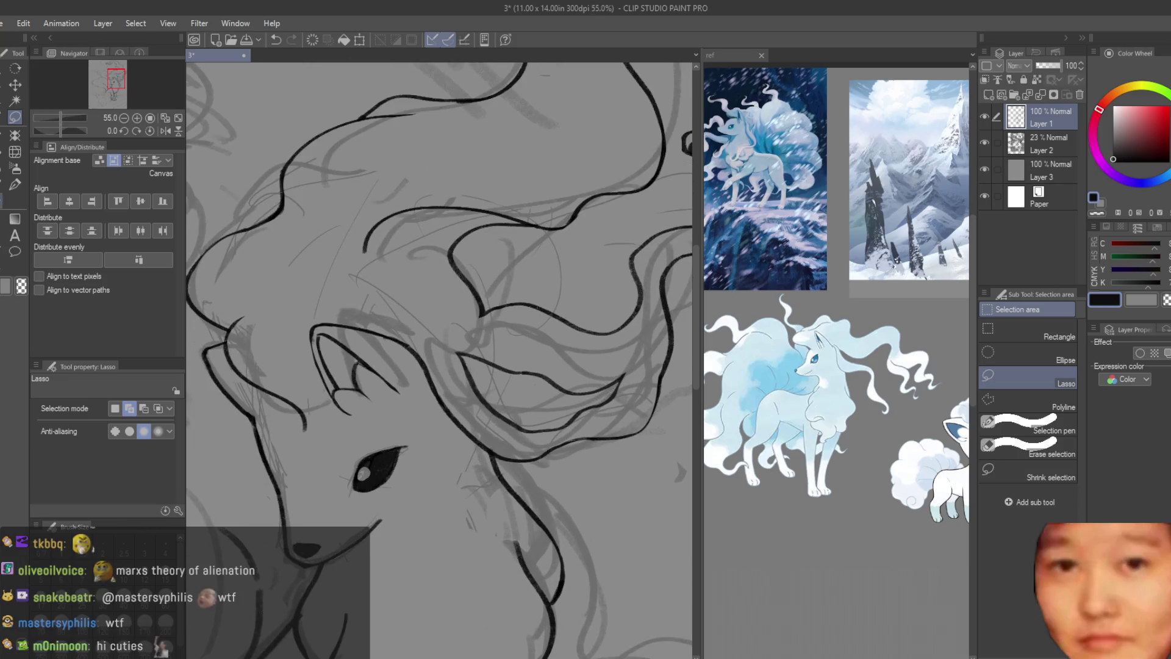
# - Briefly hide the sketch layer to check the lineart with the brush ready
pyautogui.press('b')
pyautogui.scroll(-1, 638, 244)
pyautogui.scroll(-1, 637, 244)
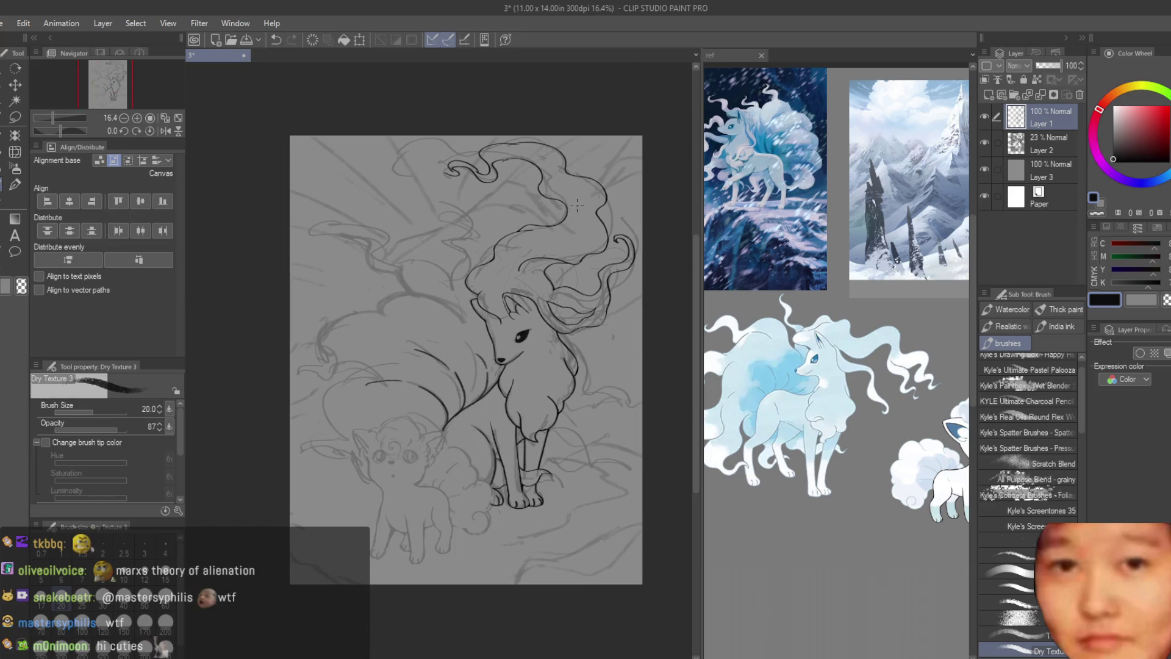
pyautogui.scroll(-1, 637, 244)
pyautogui.scroll(1, 638, 244)
pyautogui.press('e')
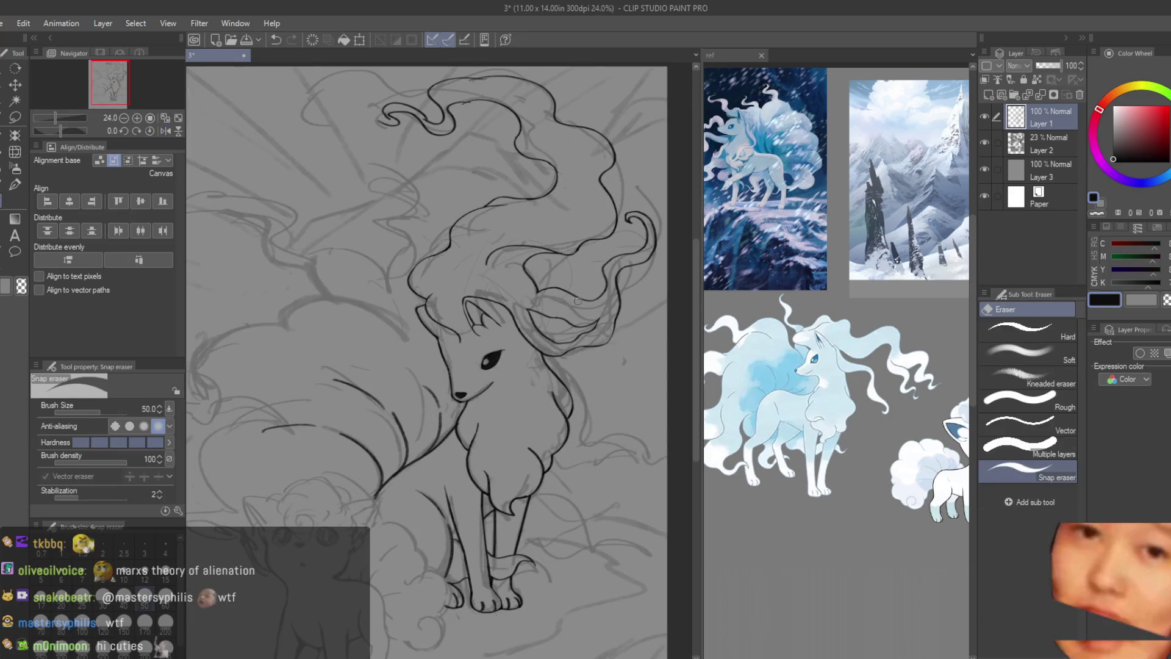
pyautogui.scroll(3, 607, 362)
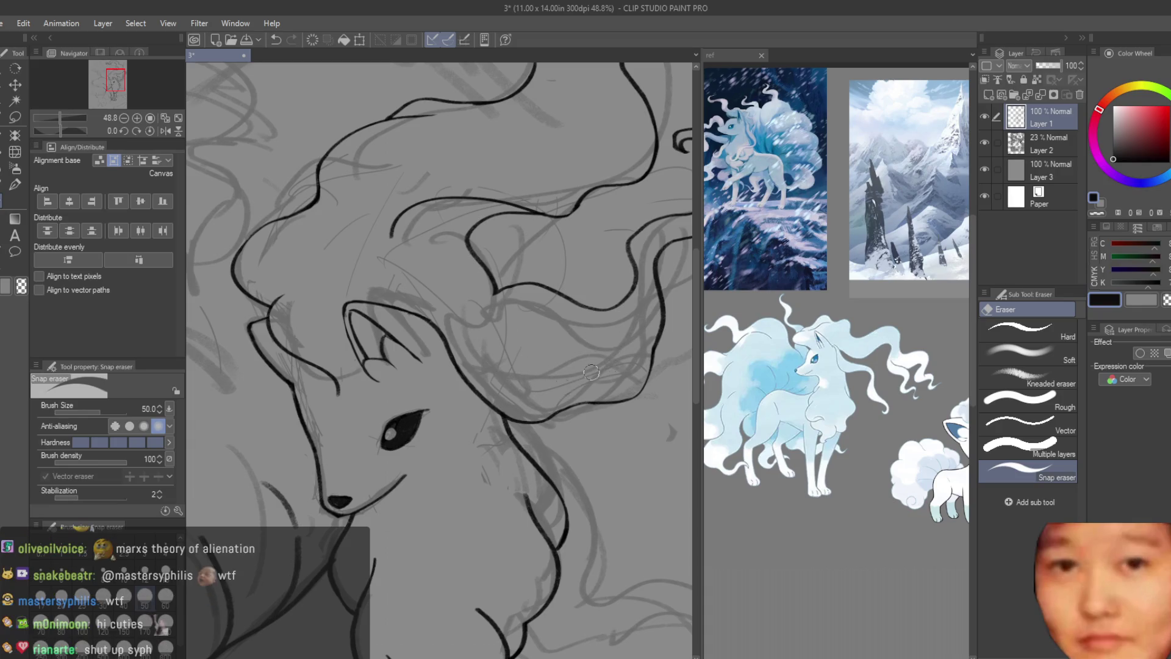
pyautogui.scroll(-2, 628, 348)
pyautogui.scroll(-2, 628, 347)
pyautogui.scroll(3, 613, 335)
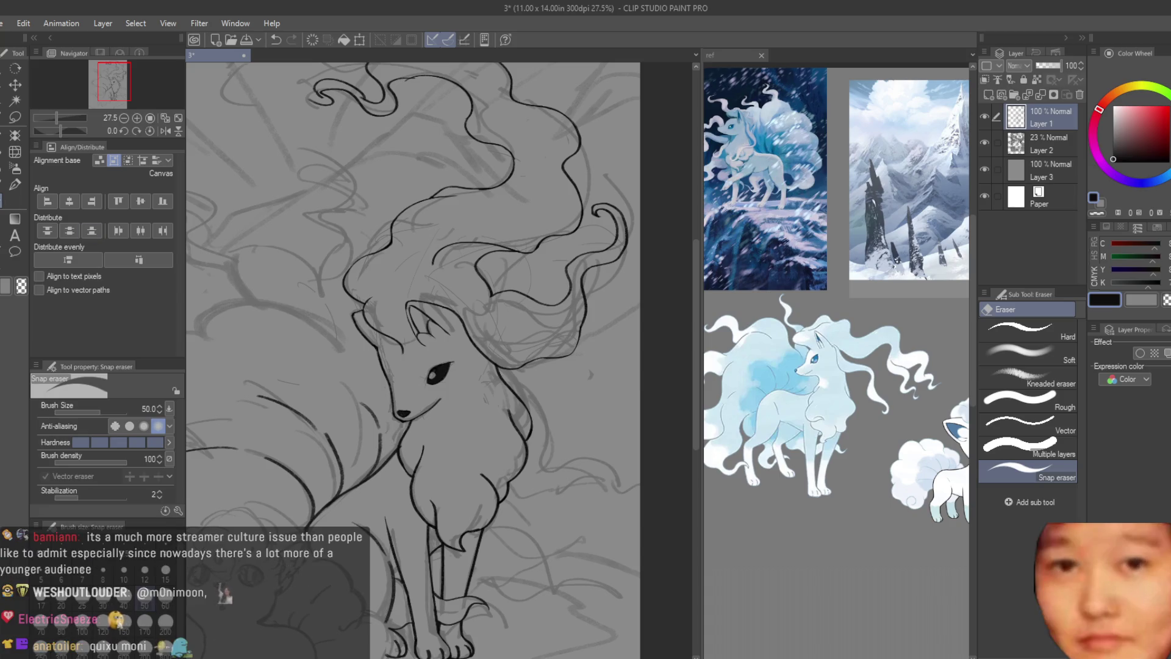
pyautogui.press('b')
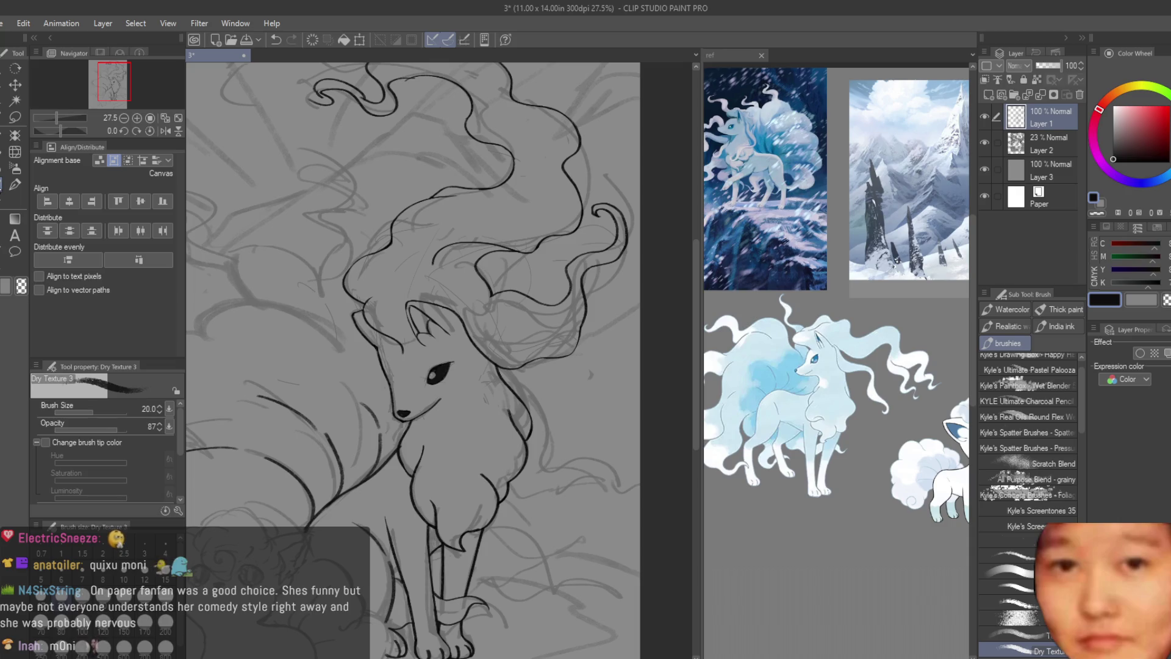
pyautogui.click(986, 141)
pyautogui.scroll(2, 369, 316)
pyautogui.scroll(2, 369, 315)
pyautogui.scroll(2, 368, 316)
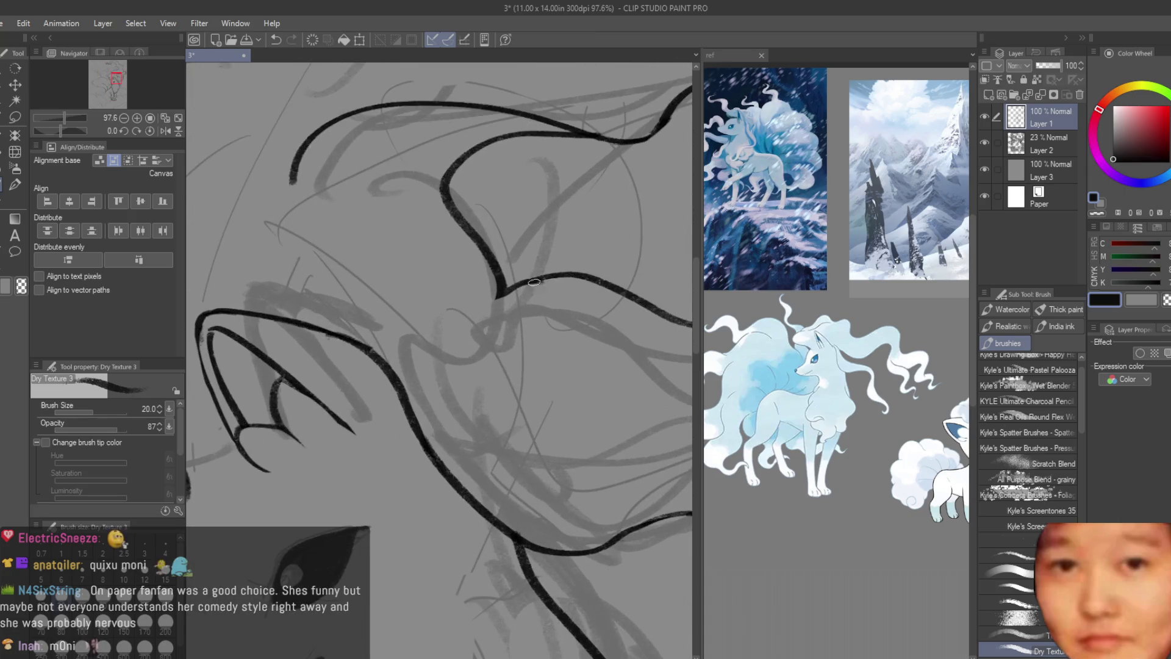
pyautogui.scroll(-3, 366, 315)
pyautogui.scroll(-2, 622, 404)
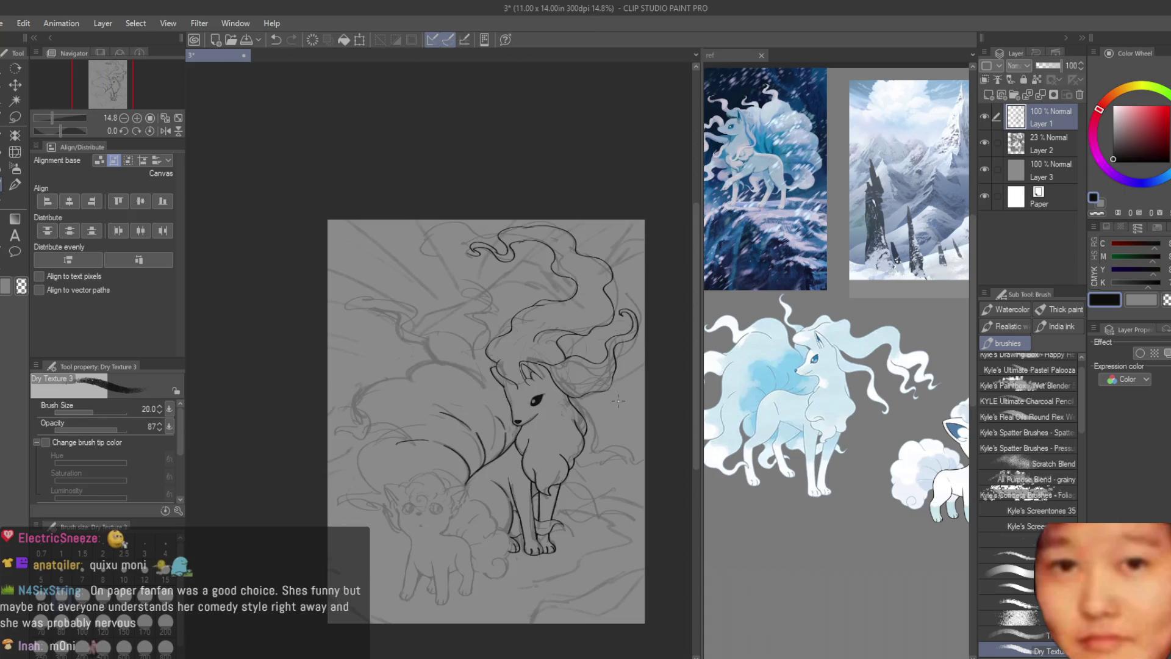
pyautogui.scroll(3, 618, 401)
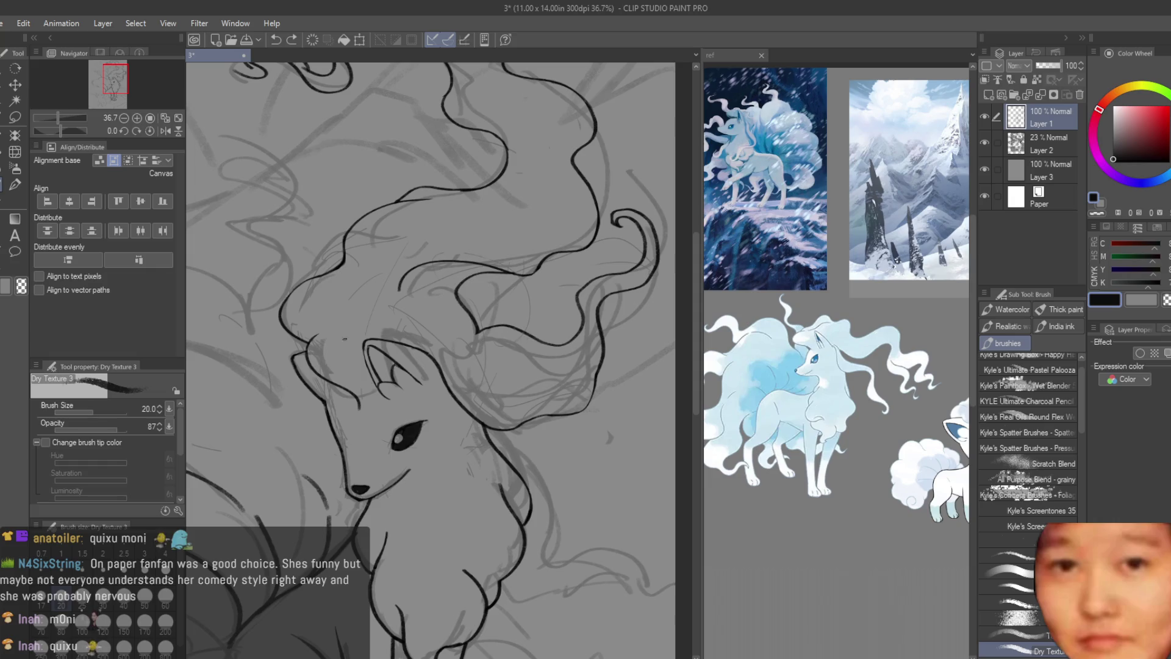
pyautogui.scroll(2, 345, 339)
pyautogui.scroll(2, 346, 346)
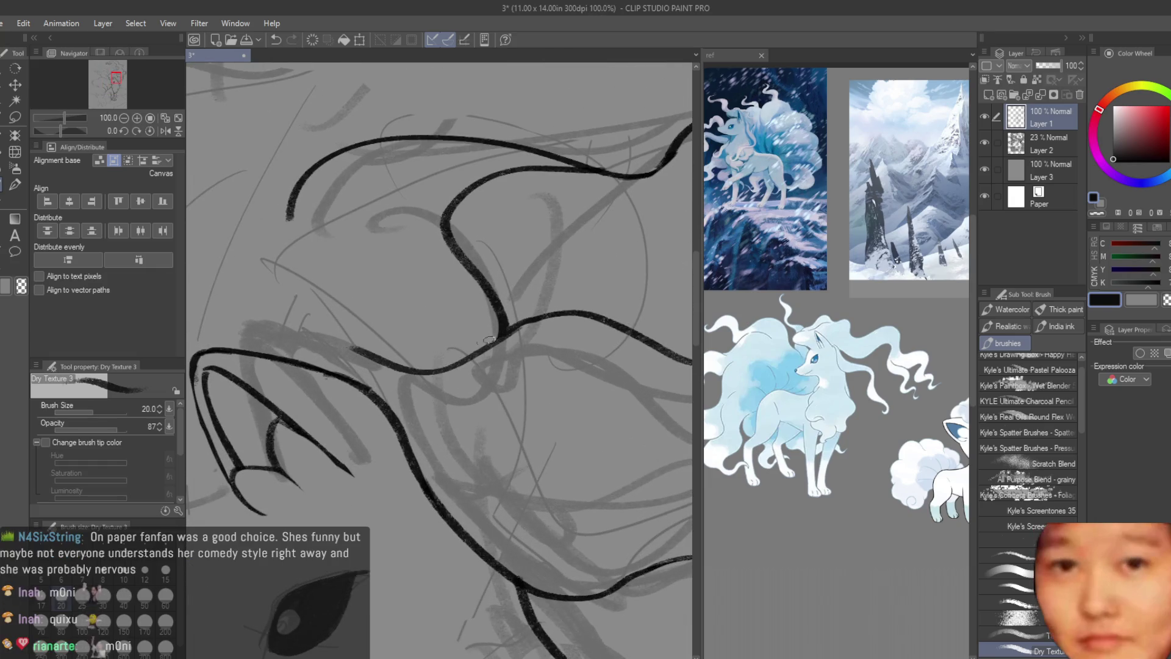
# - Draw the curved mane line beside the ear, undoing and redrawing it
pyautogui.hotkey('ctrl', 'z')
pyautogui.moveTo(509, 323); pyautogui.dragTo(284, 357)
pyautogui.hotkey('ctrl', 'z')
pyautogui.moveTo(535, 321); pyautogui.dragTo(316, 342)
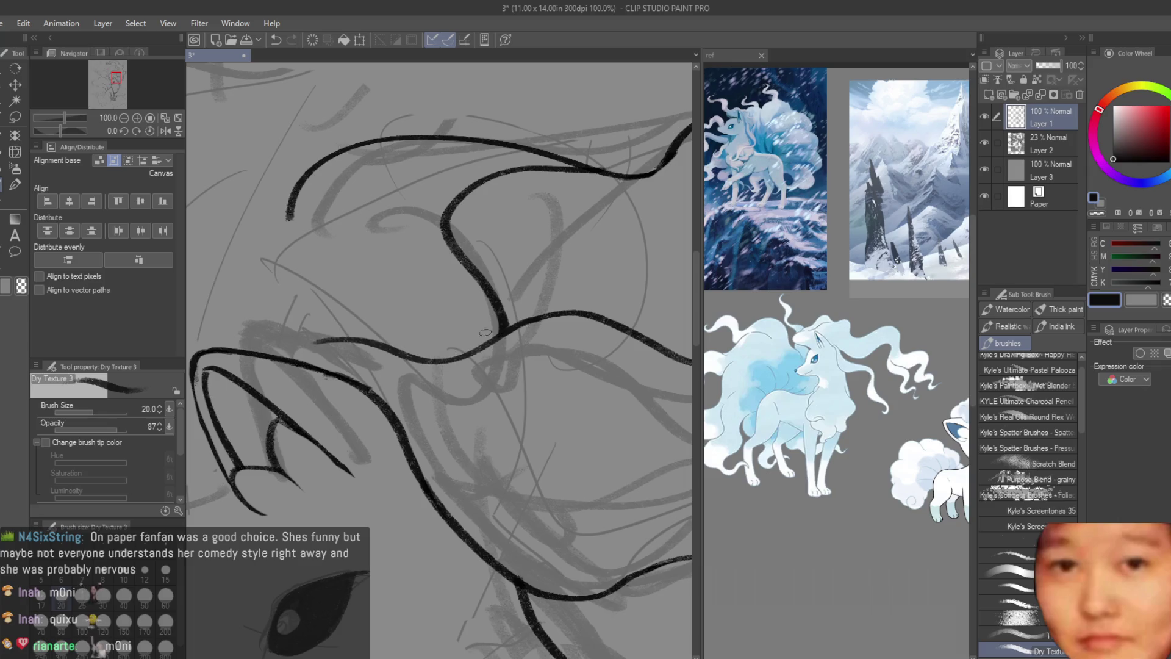
pyautogui.scroll(-3, 401, 297)
pyautogui.scroll(-4, 401, 297)
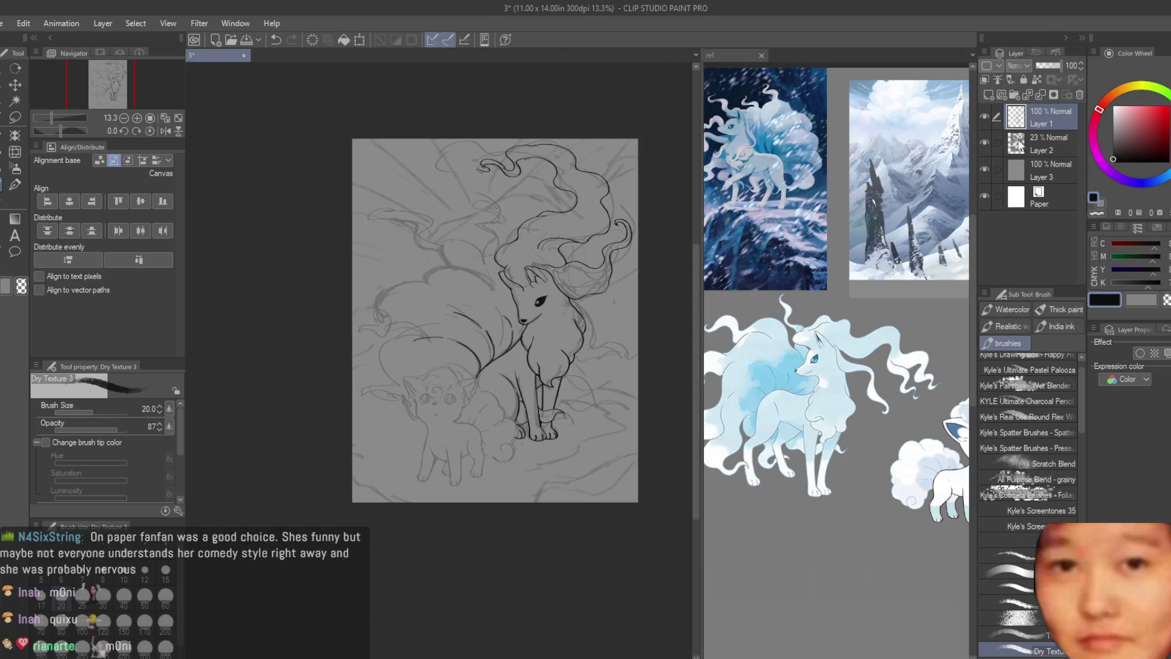
pyautogui.click(984, 143)
pyautogui.press('h')
pyautogui.press('h')
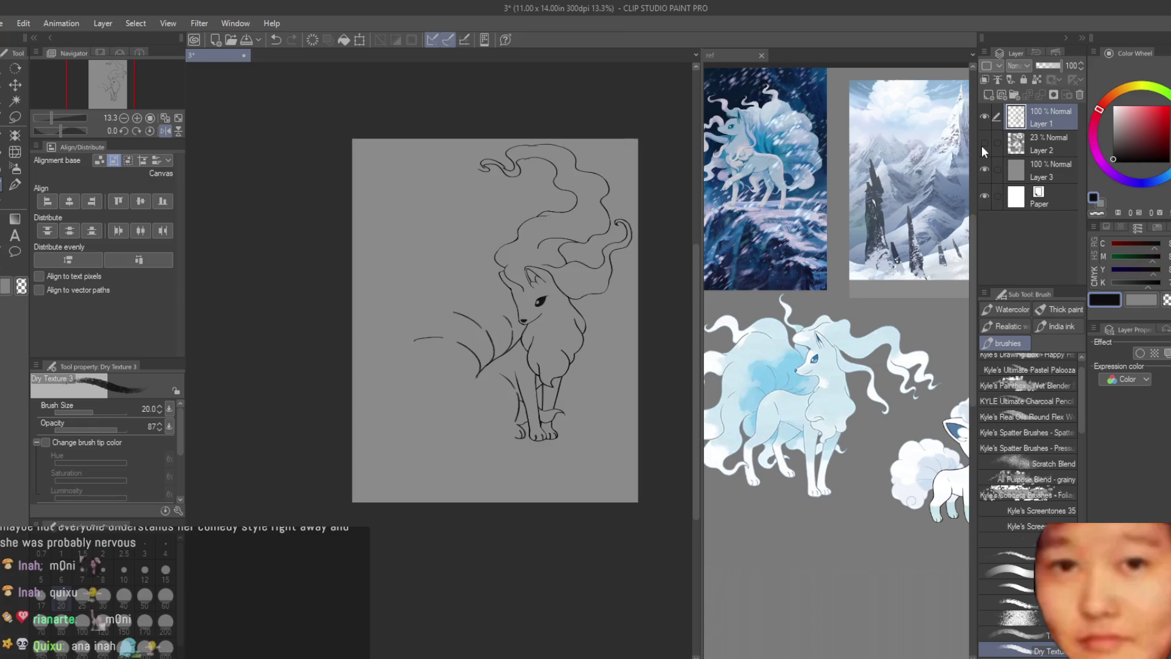
pyautogui.click(984, 144)
pyautogui.scroll(2, 444, 327)
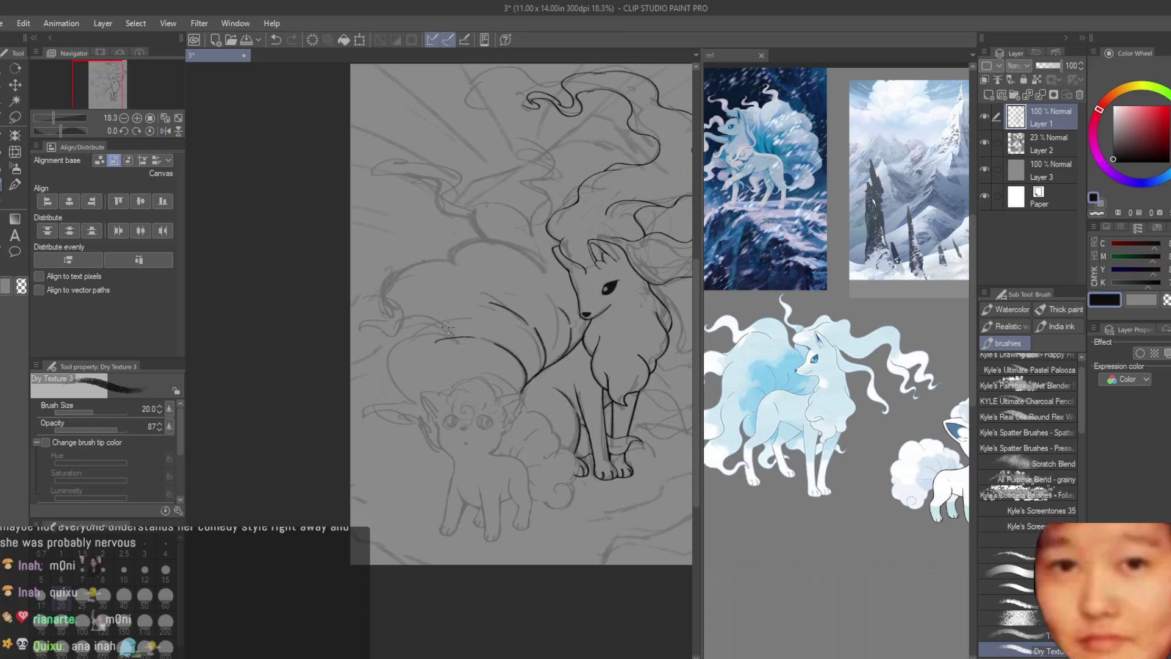
pyautogui.scroll(2, 498, 227)
pyautogui.scroll(-1, 838, 366)
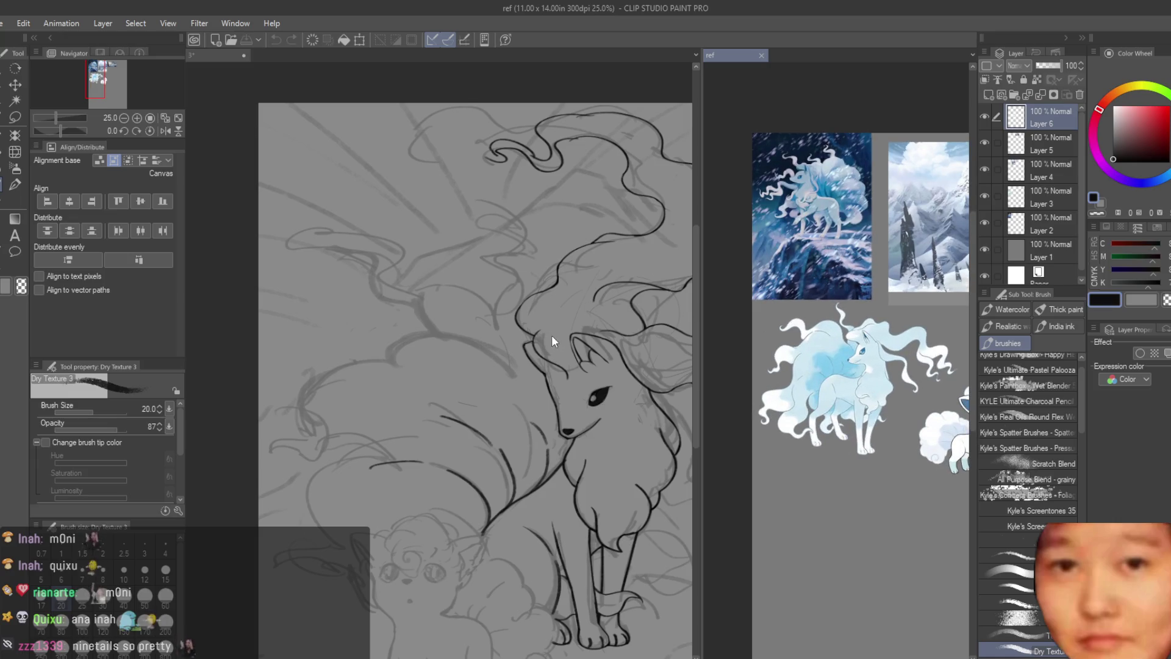
pyautogui.scroll(1, 441, 283)
pyautogui.scroll(1, 433, 295)
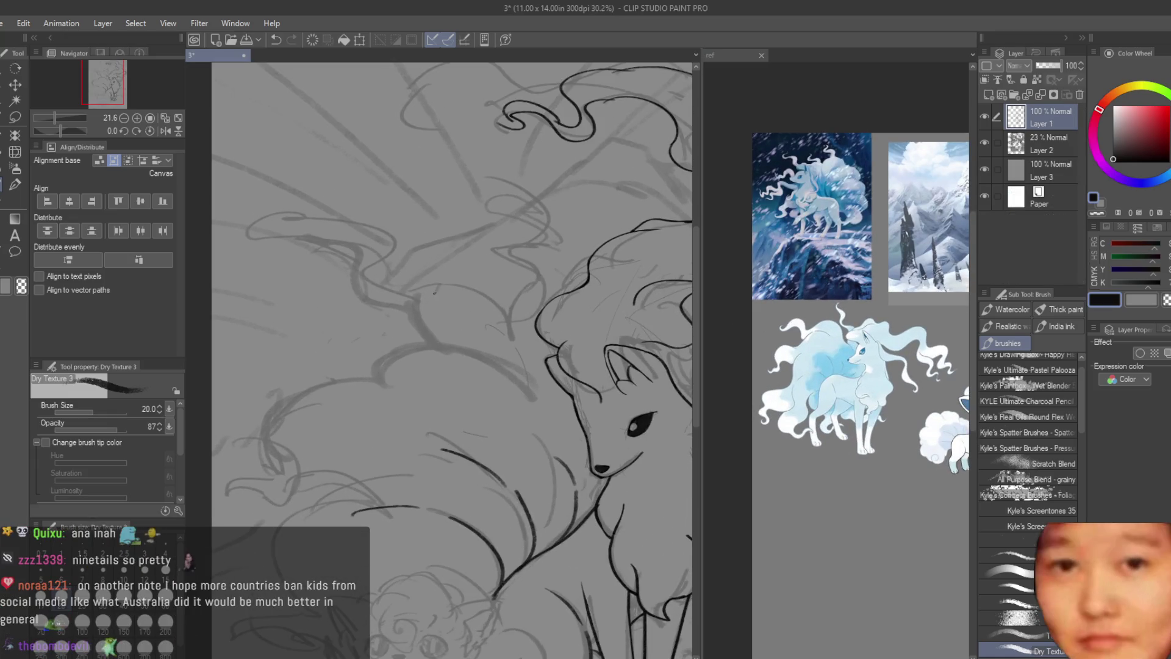
pyautogui.scroll(1, 571, 369)
pyautogui.scroll(1, 519, 372)
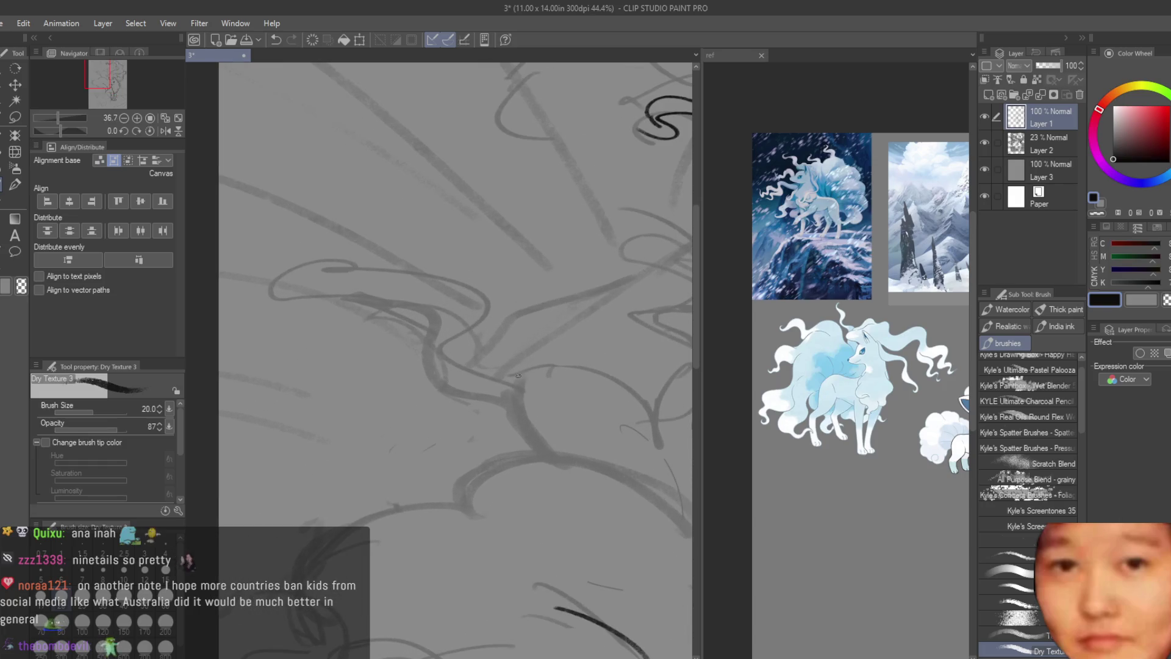
# - Ink a long curved tail outline and redraw its continuation down-right from the hook
pyautogui.moveTo(464, 355); pyautogui.dragTo(329, 339)
pyautogui.scroll(1, 329, 339)
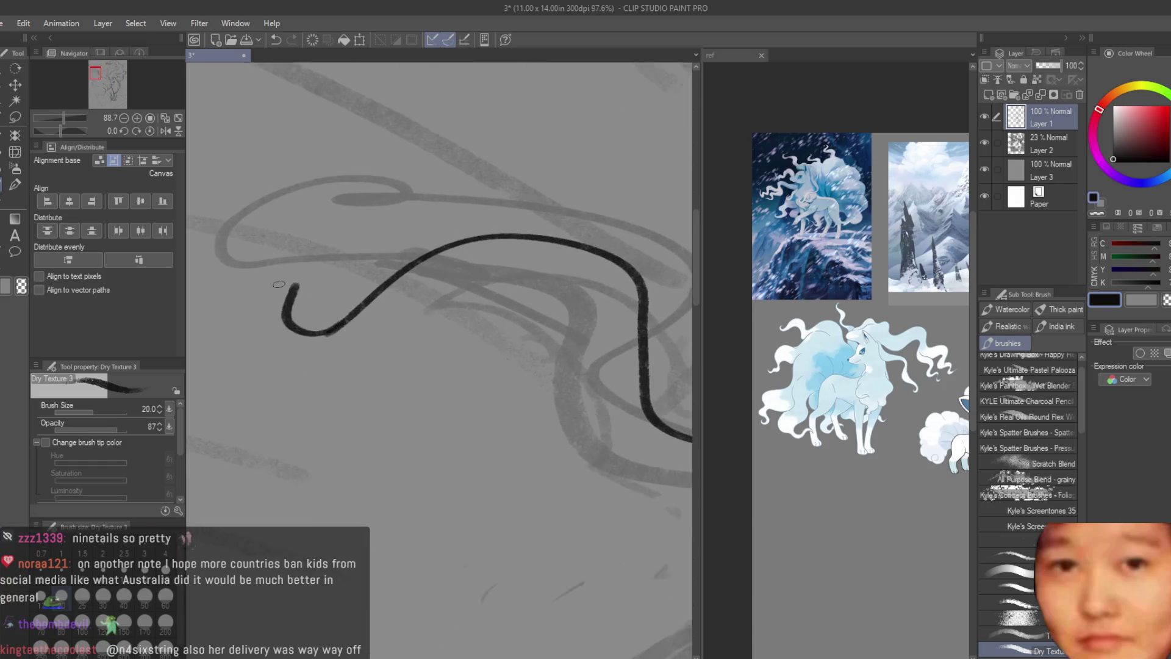
pyautogui.scroll(1, 292, 296)
pyautogui.scroll(-1, 297, 280)
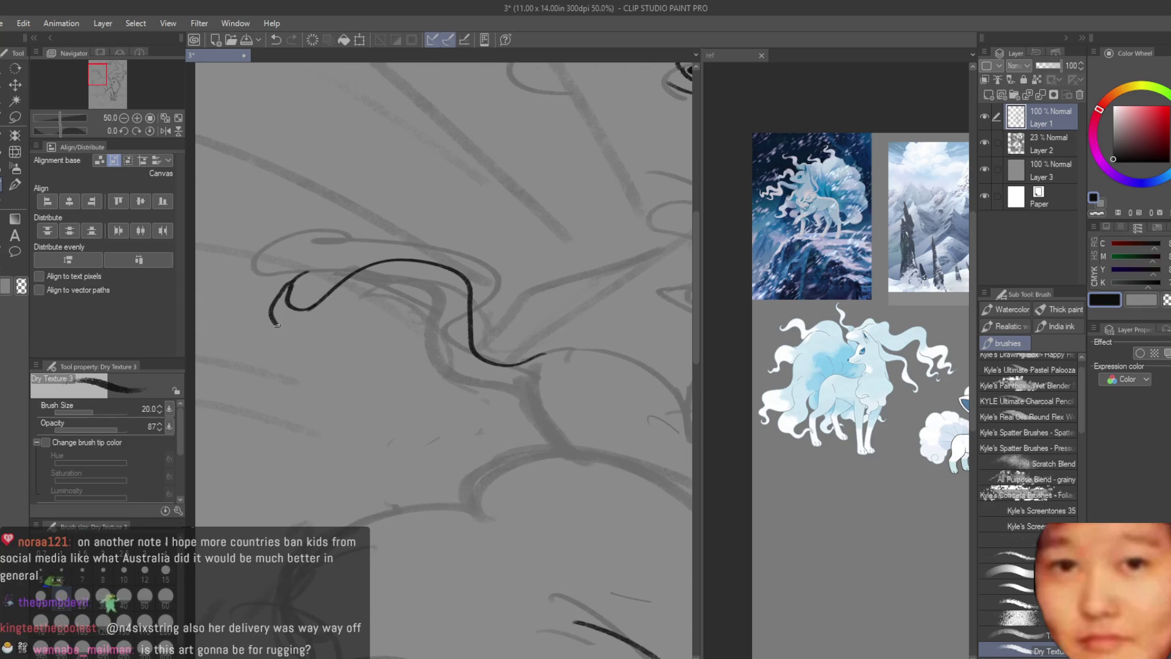
pyautogui.moveTo(275, 323); pyautogui.dragTo(553, 465)
pyautogui.scroll(-1, 501, 412)
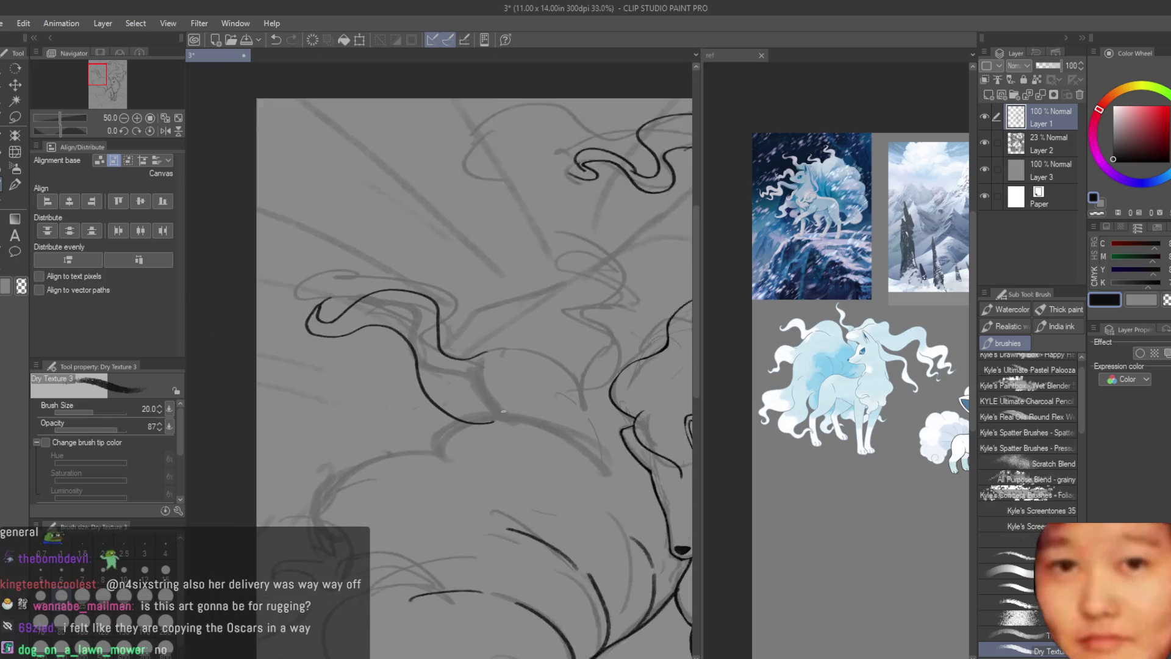
pyautogui.scroll(1, 501, 411)
pyautogui.hotkey('ctrl', 'z')
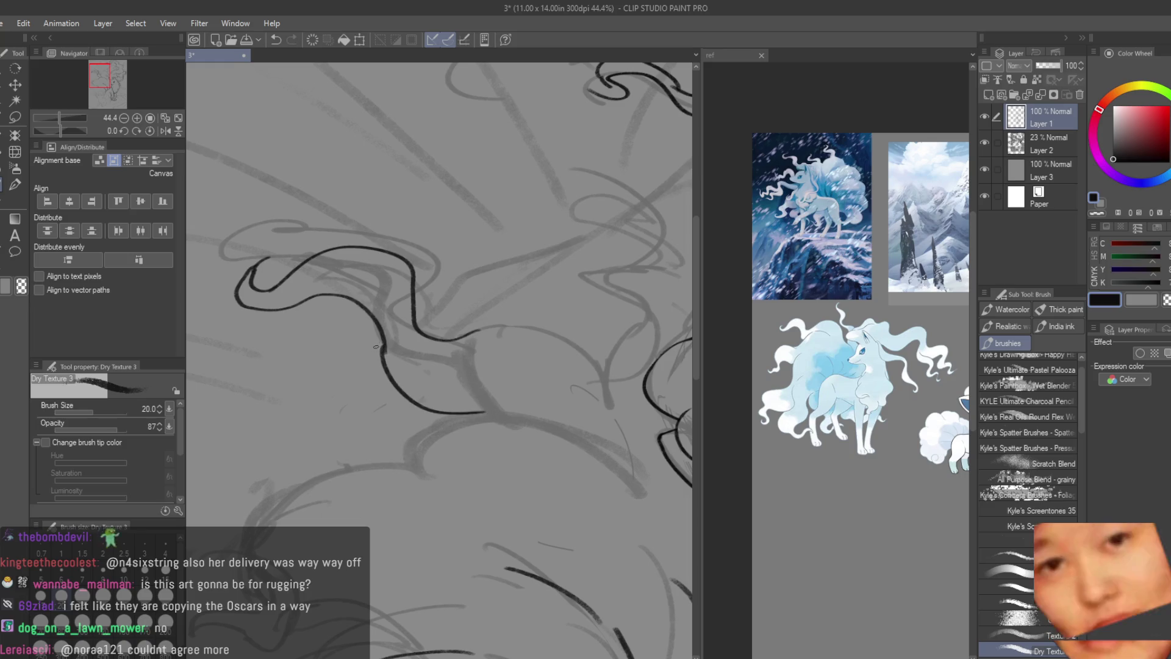
pyautogui.moveTo(384, 348); pyautogui.dragTo(476, 411)
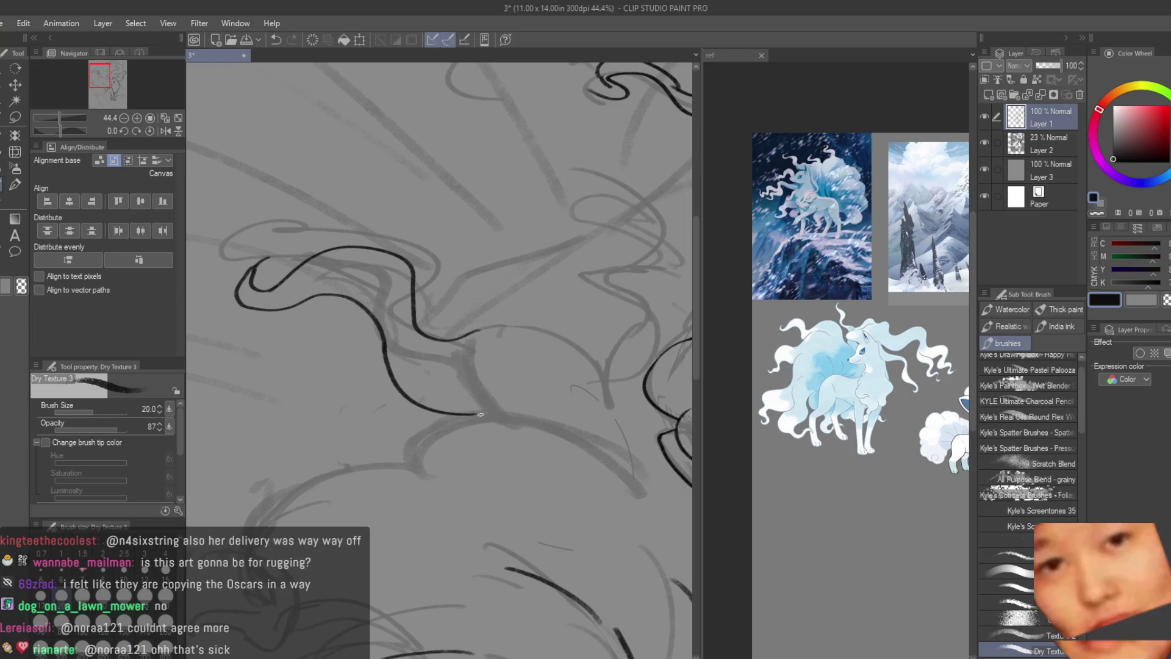
# - Thicken the looped tail stroke, tidying it with the eraser
pyautogui.press('e')
pyautogui.scroll(3, 364, 313)
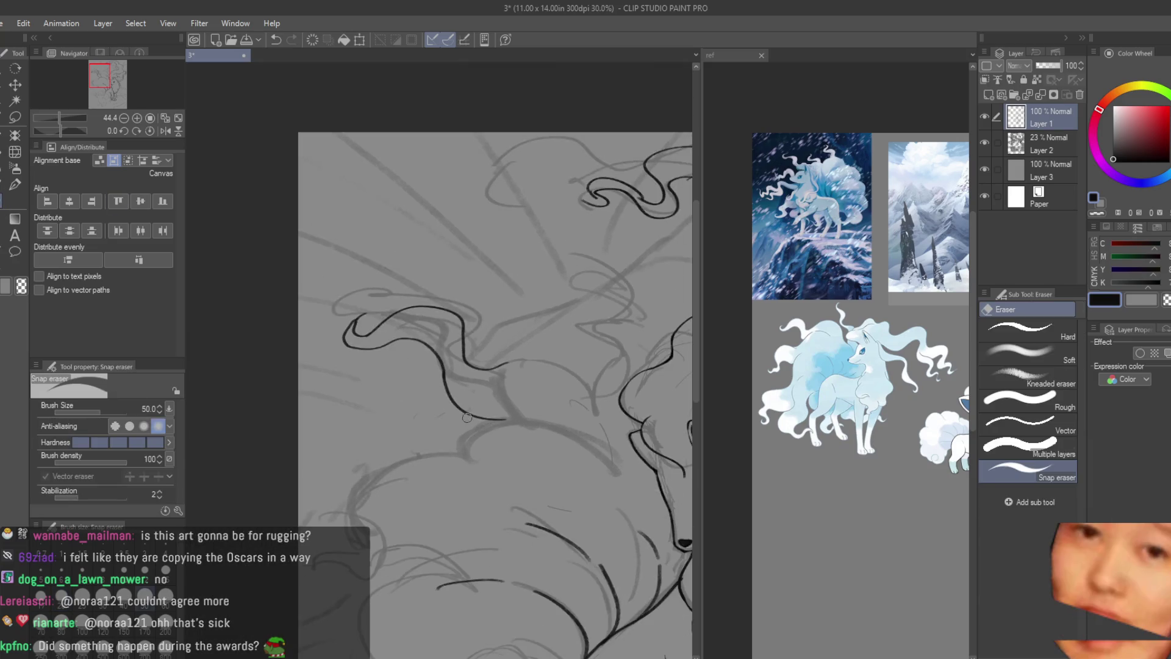
pyautogui.scroll(2, 364, 312)
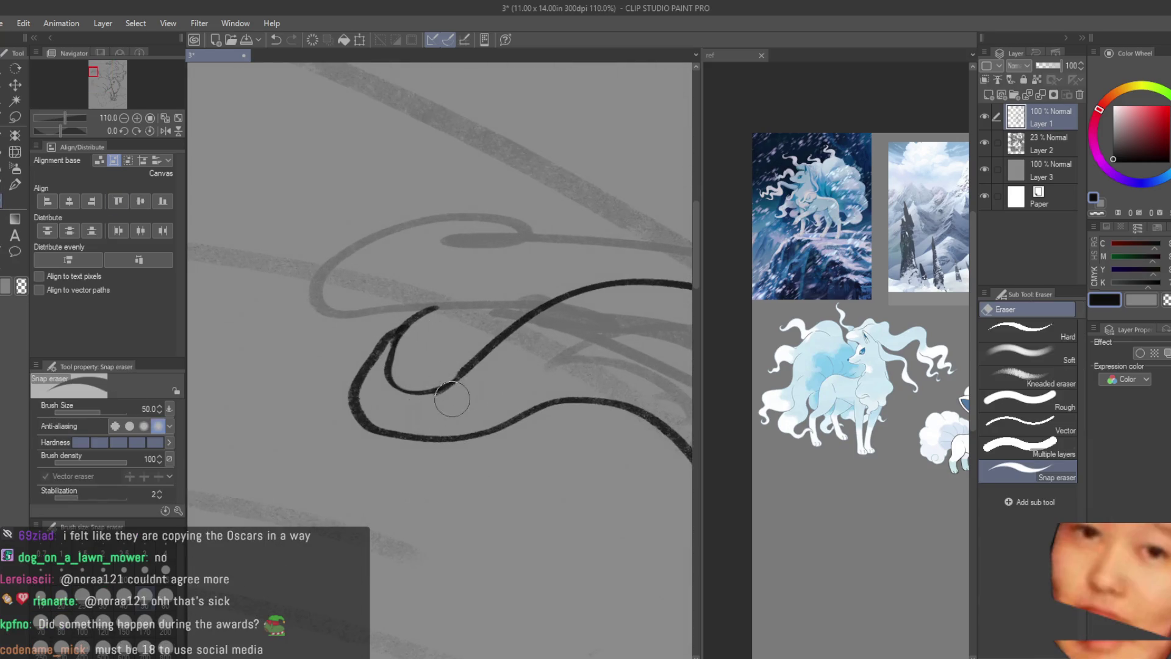
pyautogui.press('b')
pyautogui.scroll(2, 385, 348)
pyautogui.moveTo(500, 408)
pyautogui.mouseDown()
pyautogui.moveTo(417, 384)
pyautogui.moveTo(385, 312)
pyautogui.moveTo(408, 368)
pyautogui.mouseUp()
pyautogui.press('e')
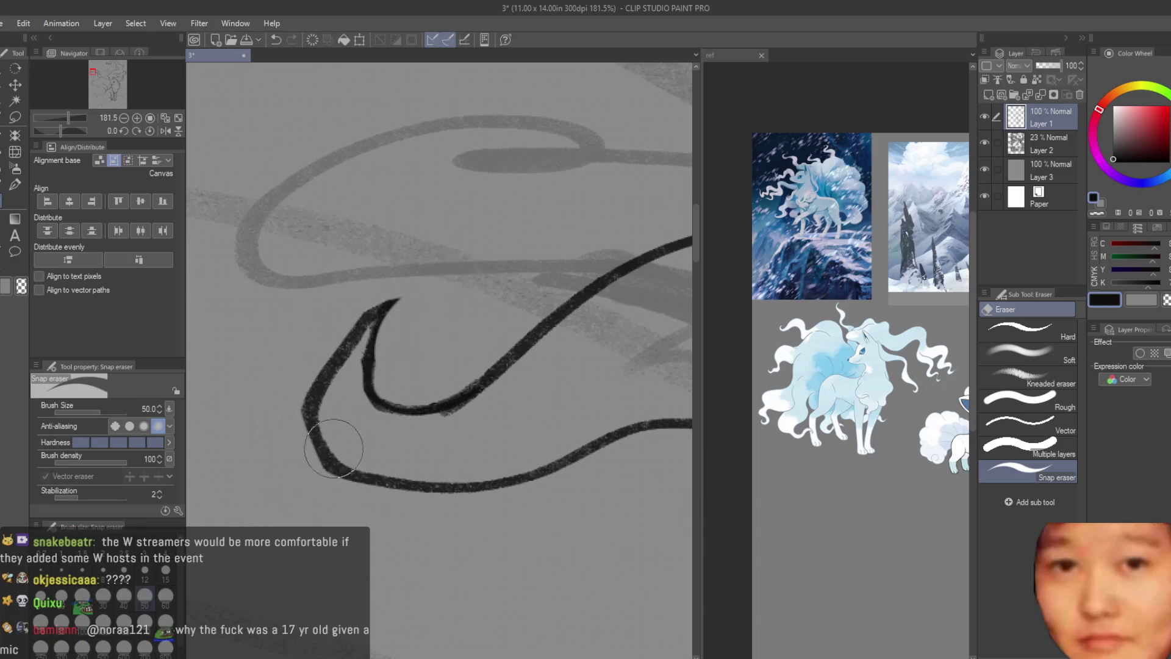
pyautogui.press('b')
pyautogui.scroll(-3, 477, 415)
pyautogui.scroll(-3, 477, 414)
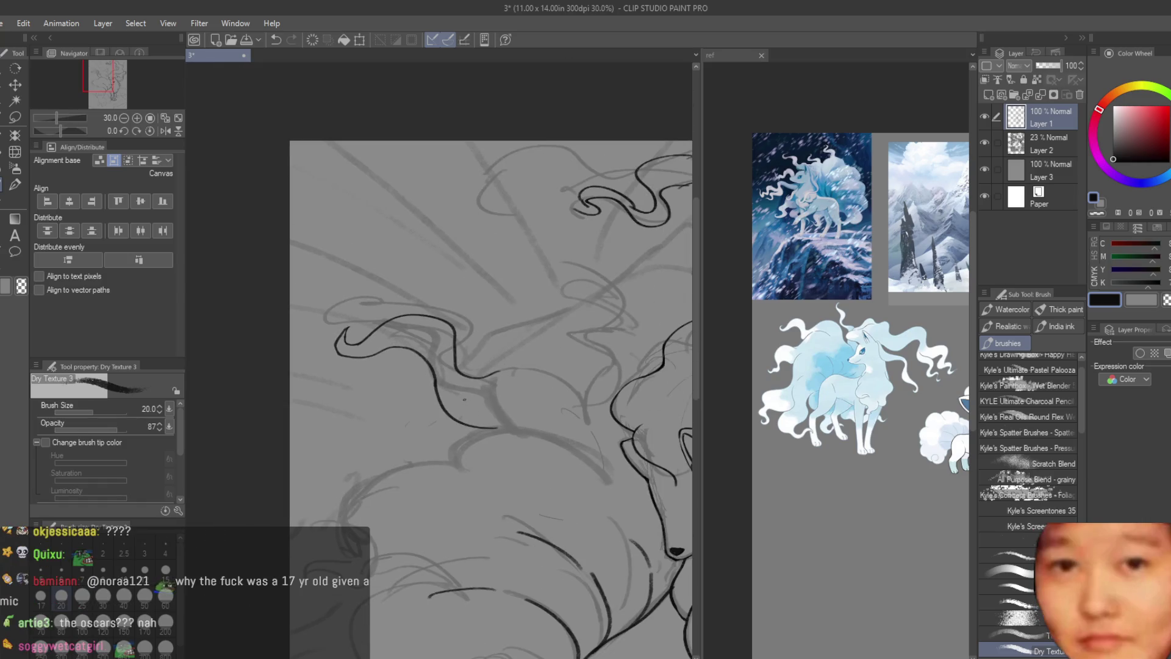
pyautogui.scroll(-1, 477, 415)
pyautogui.scroll(2, 480, 417)
pyautogui.scroll(1, 480, 418)
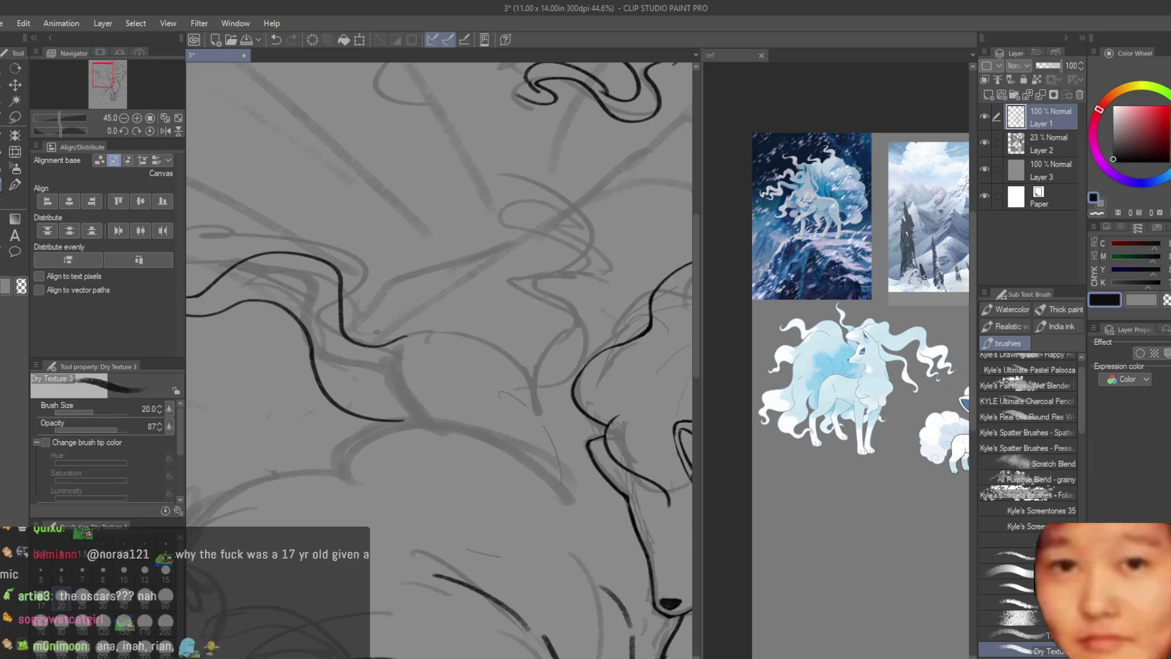
# - Ink the flowing mane curve over the sketch, undoing and redrawing it shorter
pyautogui.moveTo(404, 320); pyautogui.dragTo(506, 346)
pyautogui.hotkey('ctrl', 'z')
pyautogui.hotkey('ctrl', 'z')
pyautogui.moveTo(384, 343)
pyautogui.mouseDown()
pyautogui.moveTo(549, 447)
pyautogui.moveTo(510, 358)
pyautogui.mouseUp()
pyautogui.hotkey('ctrl', 'z')
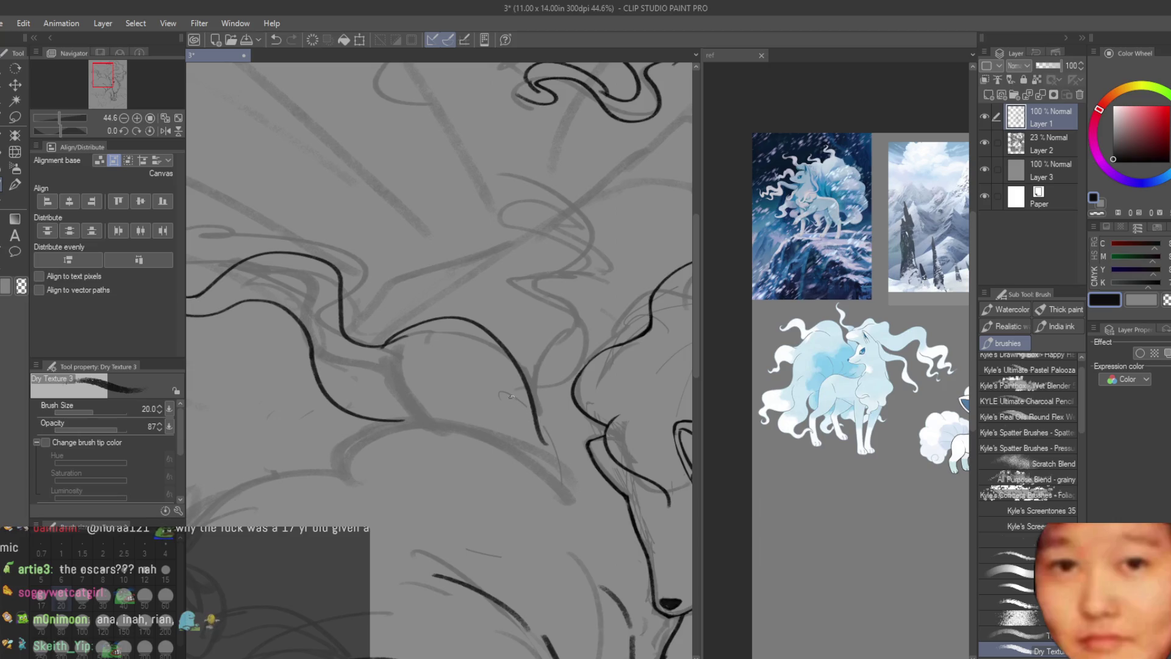
pyautogui.scroll(-1, 489, 295)
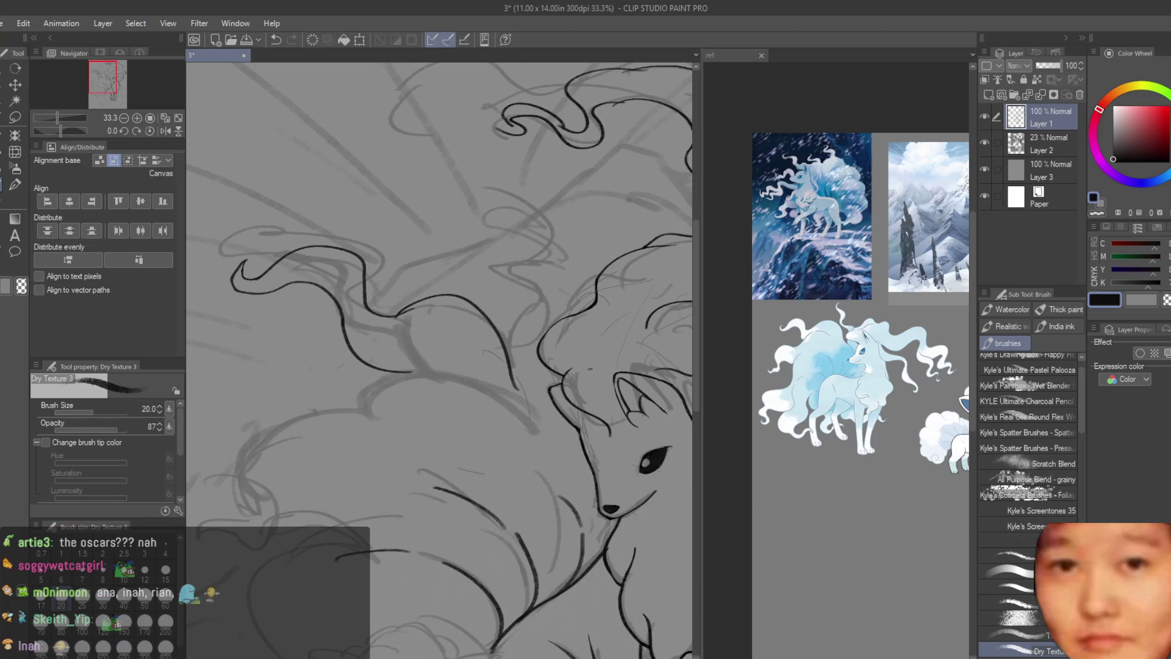
pyautogui.scroll(2, 413, 293)
pyautogui.scroll(2, 411, 293)
# - Ink a downward tail line, erase the extra mane branch and thicken the left part of the line
pyautogui.moveTo(412, 293); pyautogui.dragTo(575, 573)
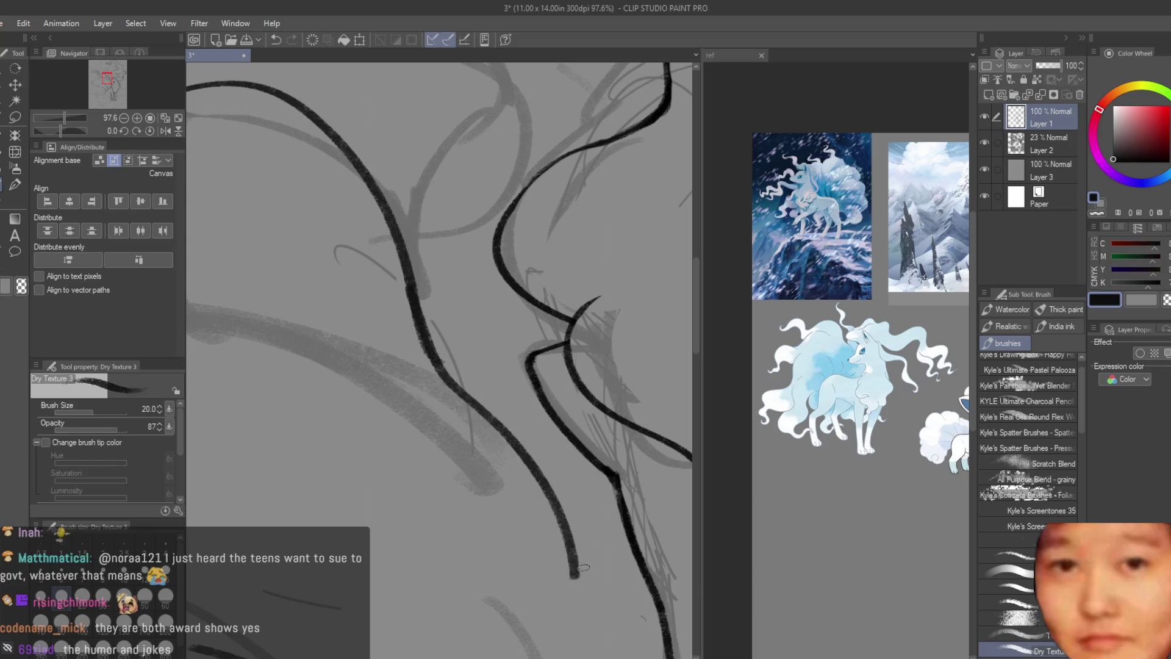
pyautogui.scroll(-3, 574, 573)
pyautogui.scroll(-2, 575, 574)
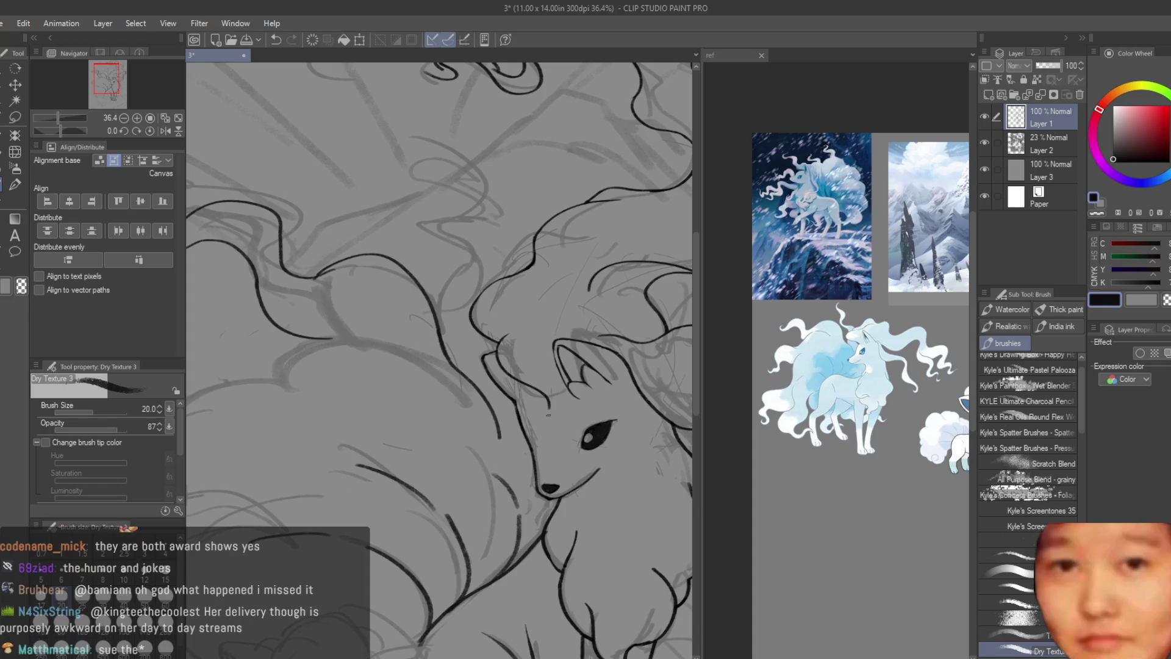
pyautogui.press('e')
pyautogui.scroll(1, 289, 349)
pyautogui.scroll(3, 290, 349)
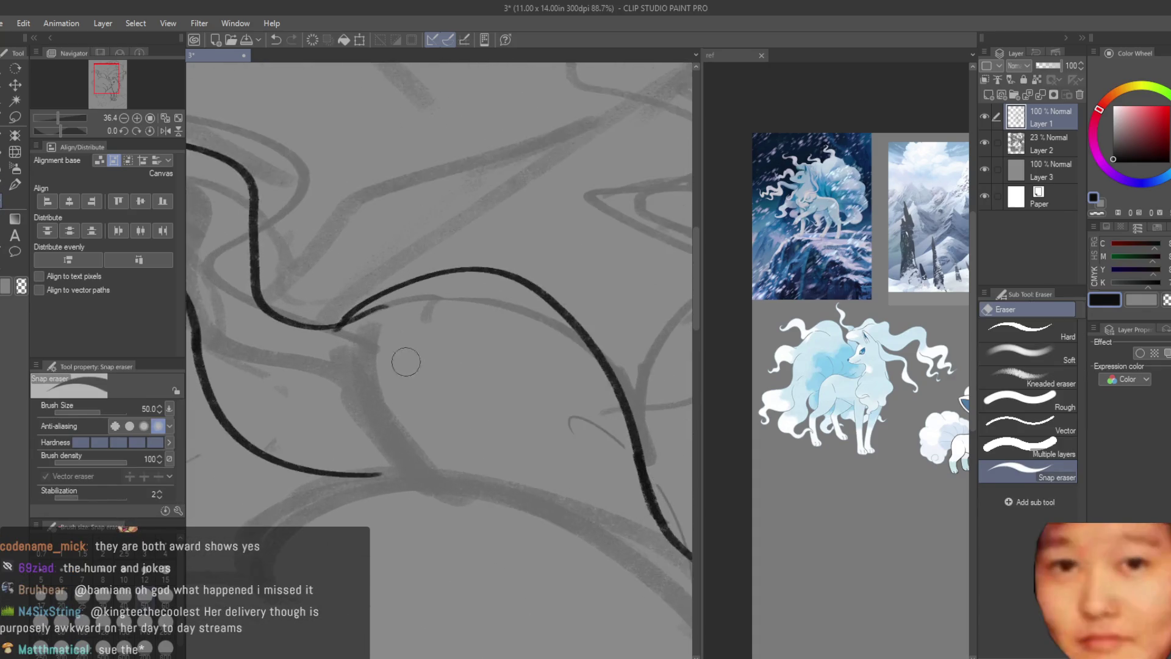
pyautogui.scroll(2, 289, 348)
pyautogui.moveTo(289, 349); pyautogui.dragTo(391, 288)
pyautogui.press('b')
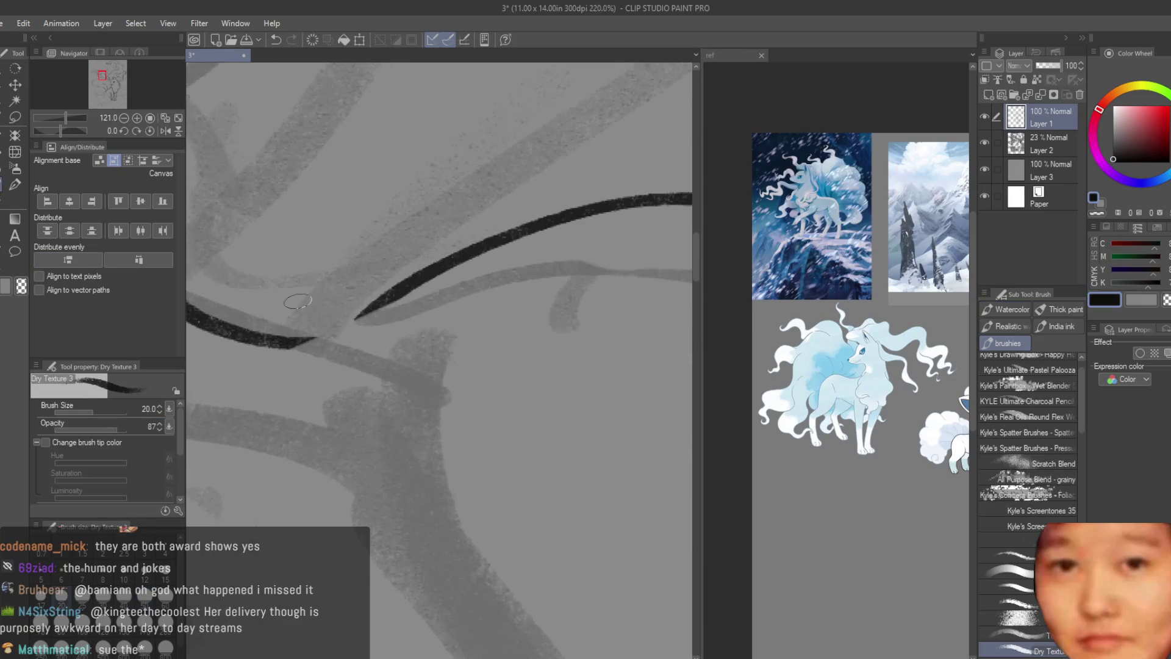
pyautogui.scroll(3, 395, 294)
pyautogui.moveTo(394, 293); pyautogui.dragTo(214, 325)
pyautogui.scroll(-3, 395, 288)
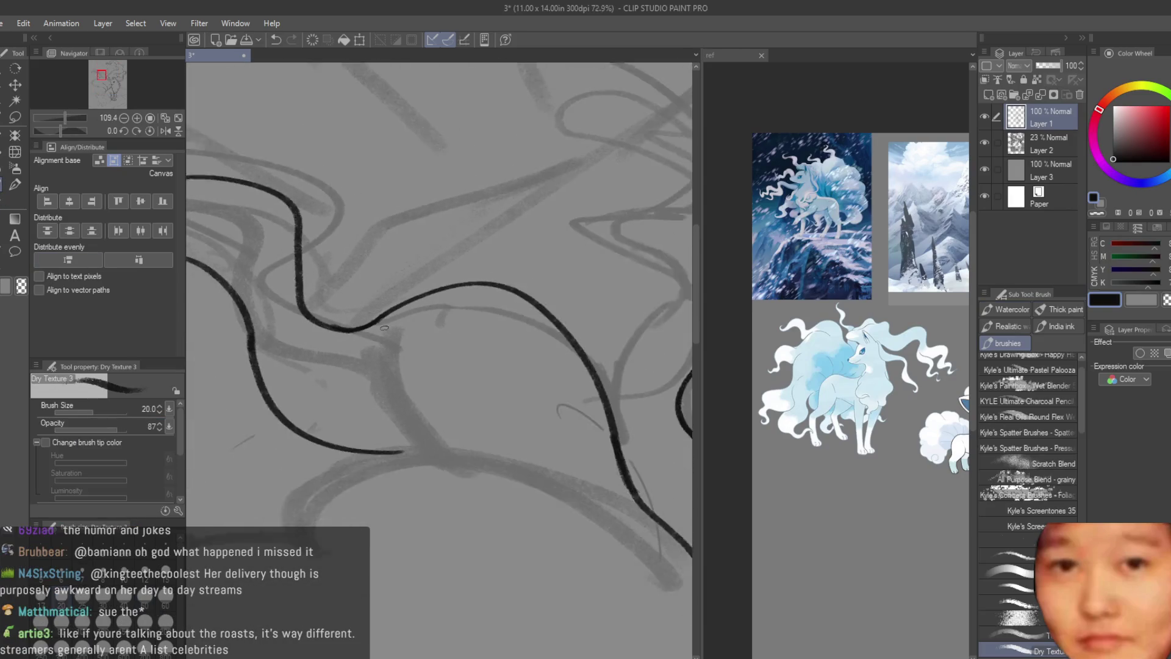
pyautogui.scroll(-2, 394, 302)
pyautogui.scroll(1, 396, 329)
pyautogui.scroll(-2, 396, 328)
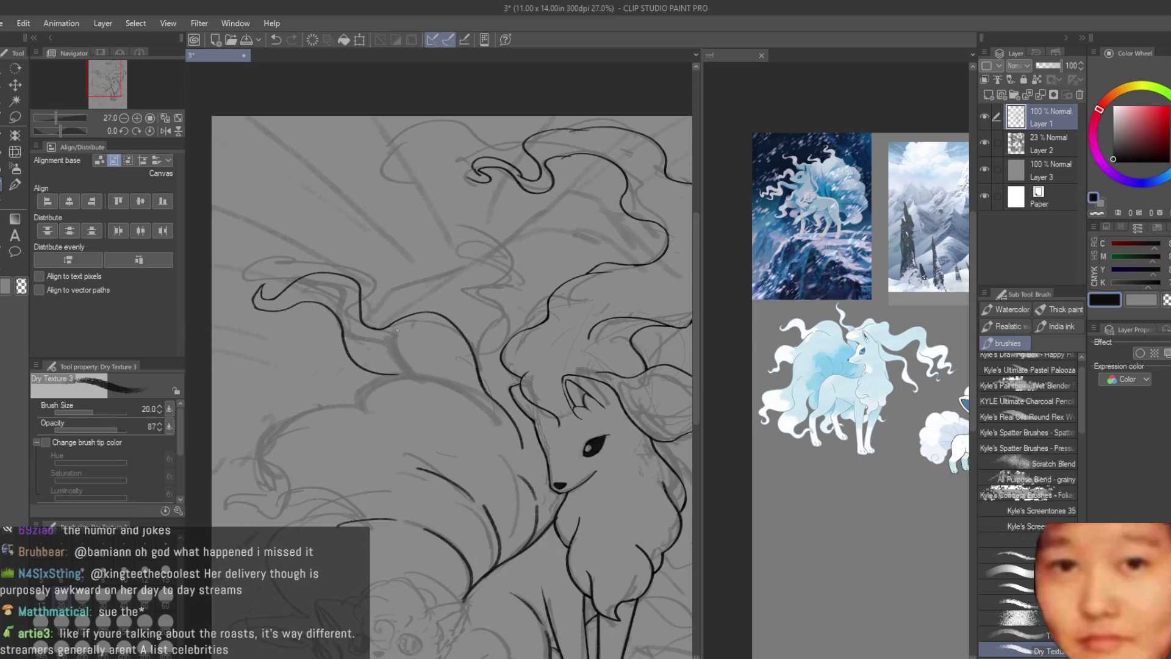
pyautogui.scroll(-1, 399, 329)
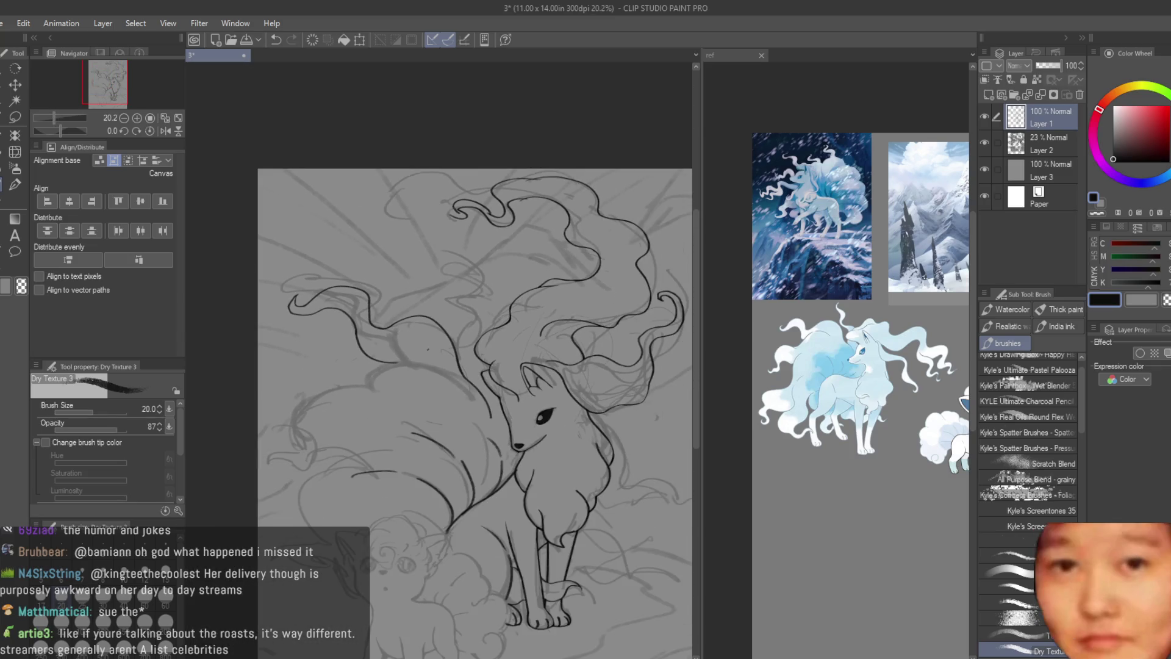
pyautogui.scroll(2, 428, 349)
pyautogui.scroll(1, 523, 482)
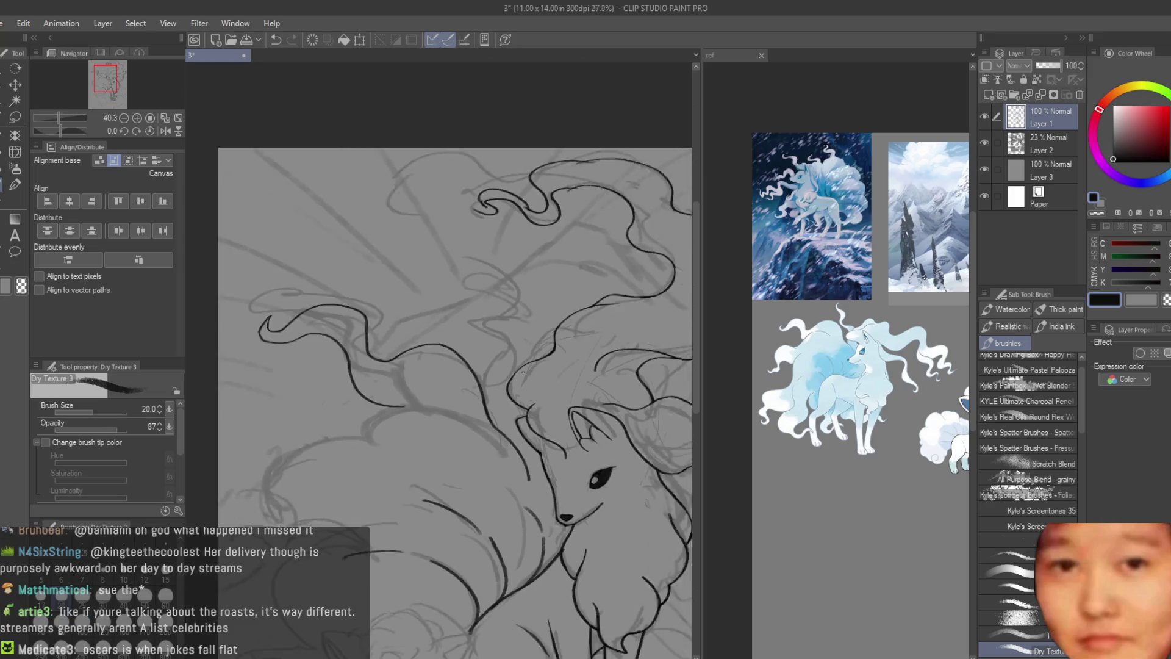
pyautogui.scroll(1, 508, 440)
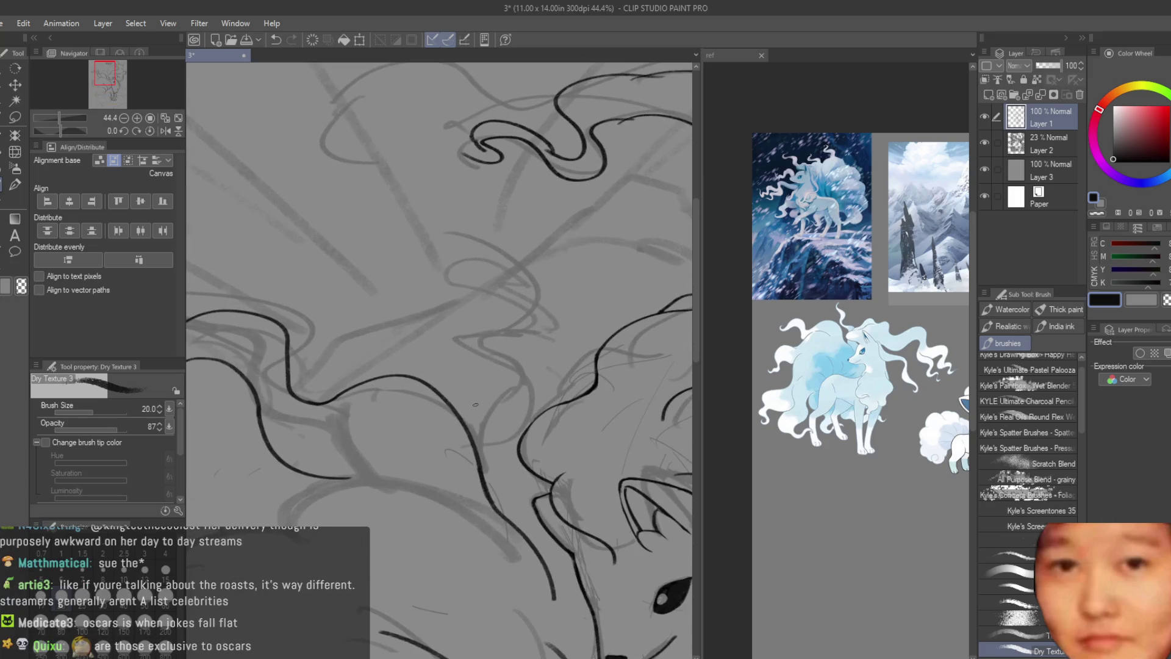
pyautogui.scroll(1, 476, 403)
# - Ink a new curved mane line near the centre and erase its upper curl
pyautogui.moveTo(463, 436); pyautogui.dragTo(467, 293)
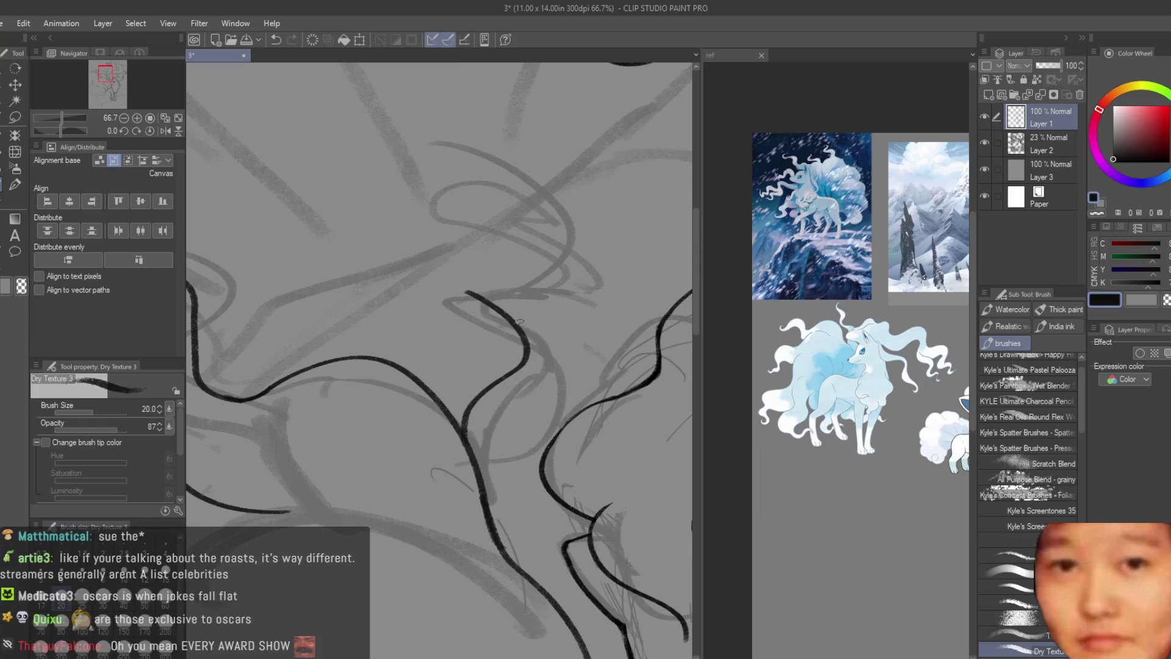
pyautogui.press('e')
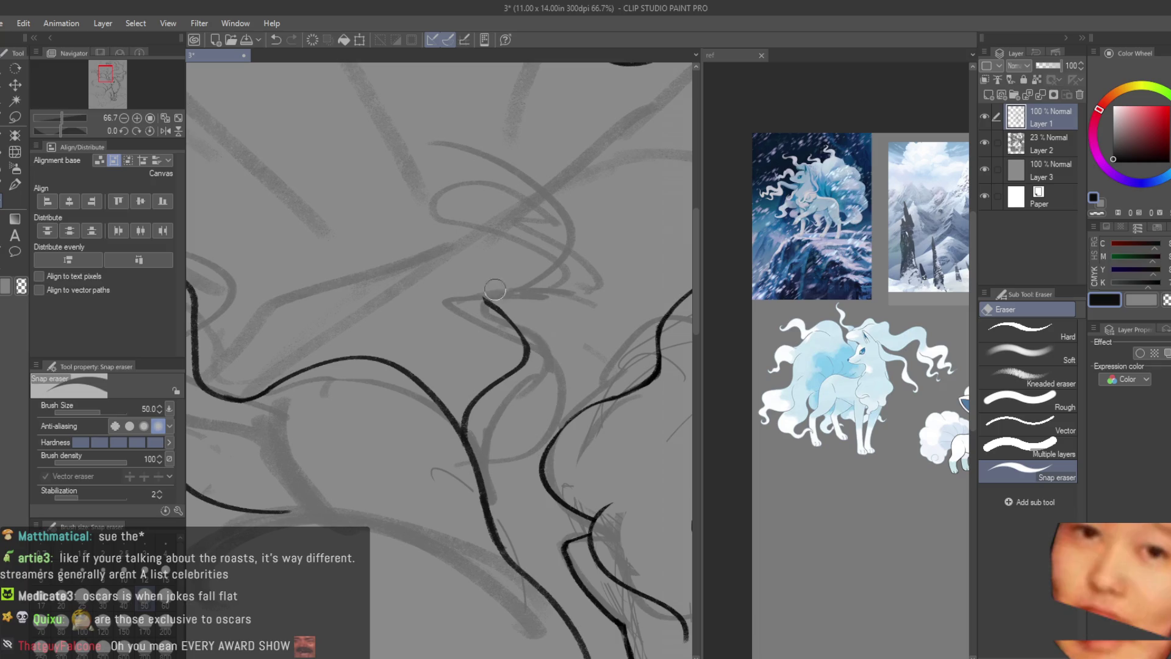
pyautogui.moveTo(490, 295); pyautogui.dragTo(530, 362)
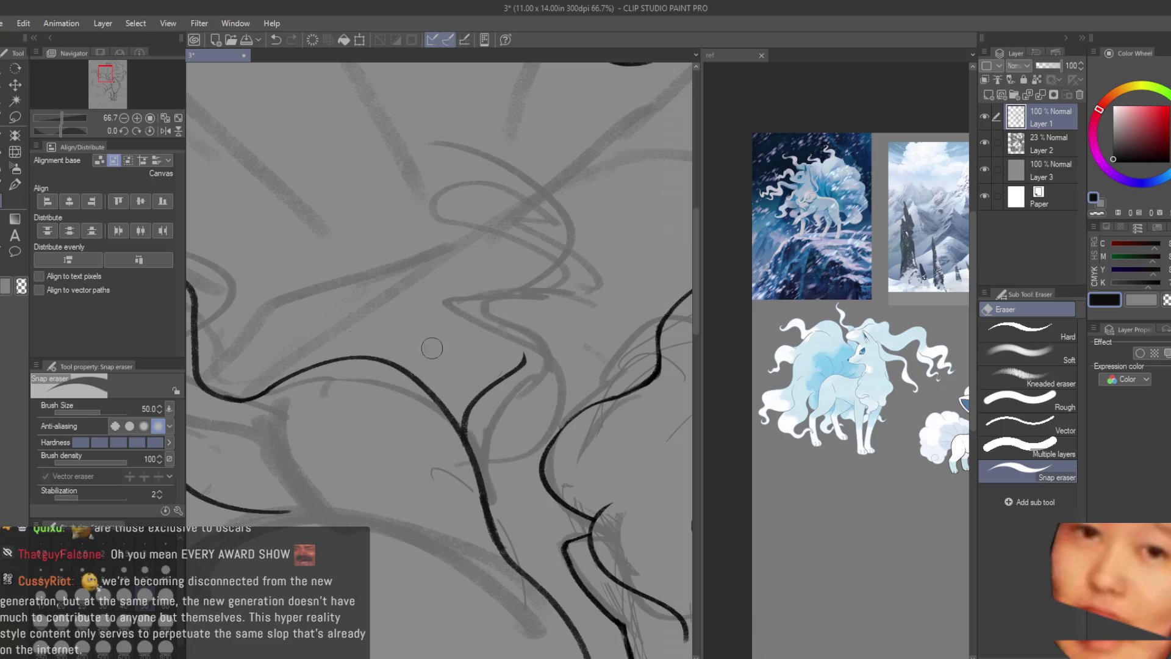
pyautogui.press('b')
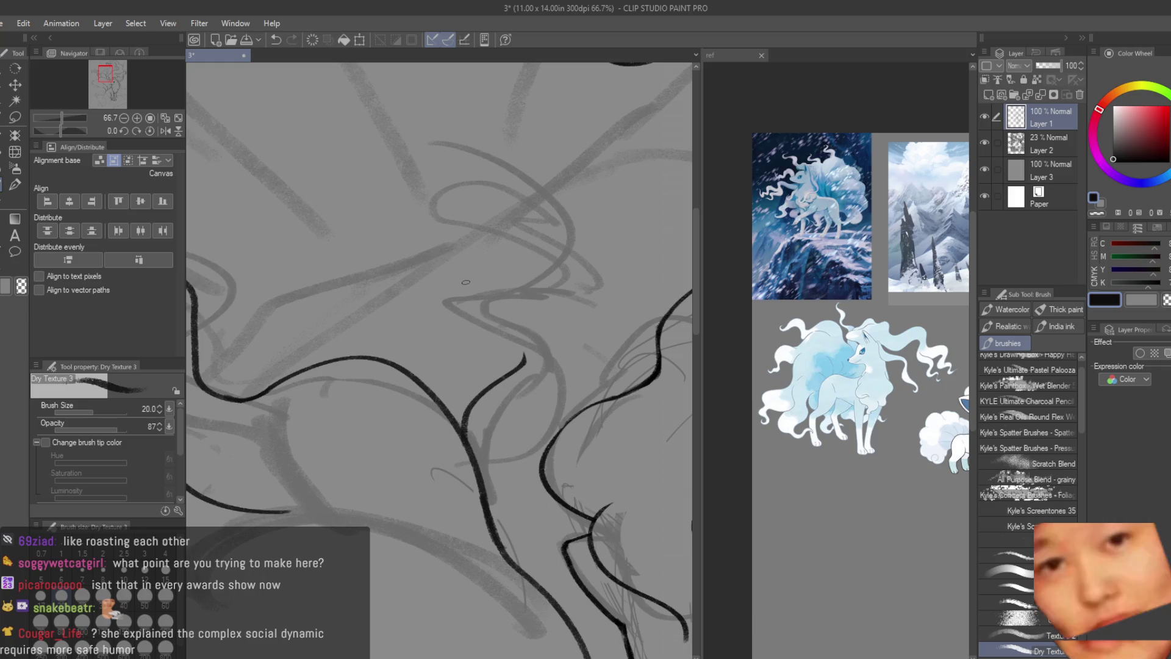
pyautogui.scroll(2, 503, 306)
pyautogui.scroll(1, 502, 306)
# - Ink the long S-shaped mane strand, redrawing it until its top ends in a curl
pyautogui.moveTo(508, 458); pyautogui.dragTo(492, 310)
pyautogui.scroll(-1, 490, 294)
pyautogui.hotkey('ctrl', 'z')
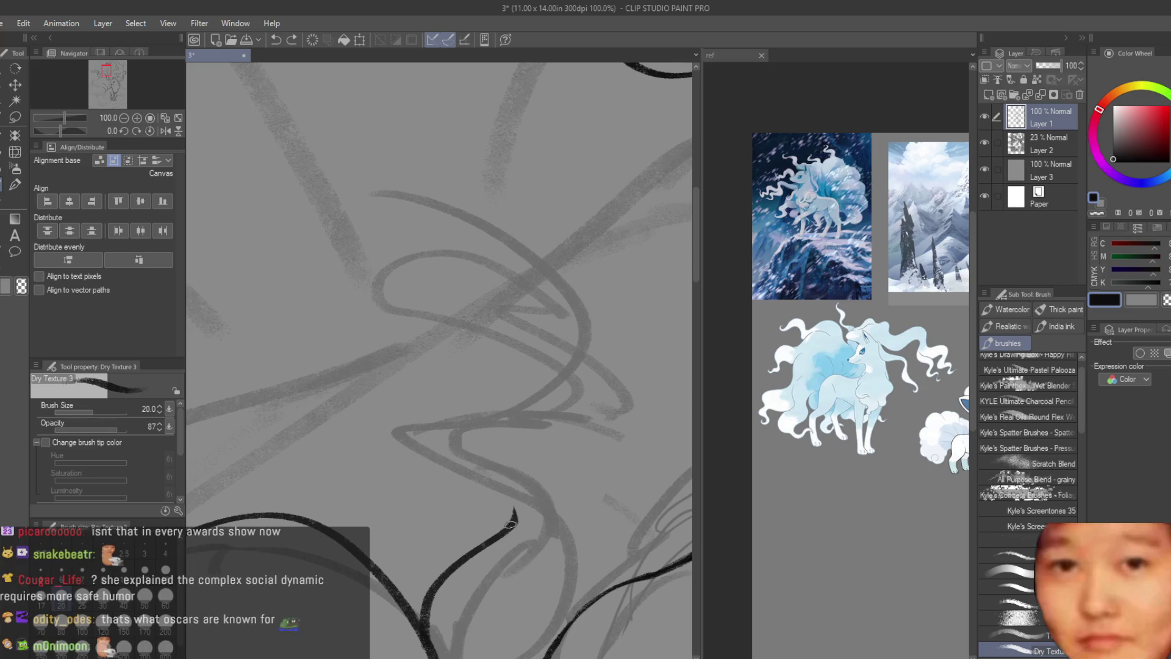
pyautogui.moveTo(522, 529); pyautogui.dragTo(476, 371)
pyautogui.hotkey('ctrl', 'z')
pyautogui.moveTo(529, 535); pyautogui.dragTo(549, 376)
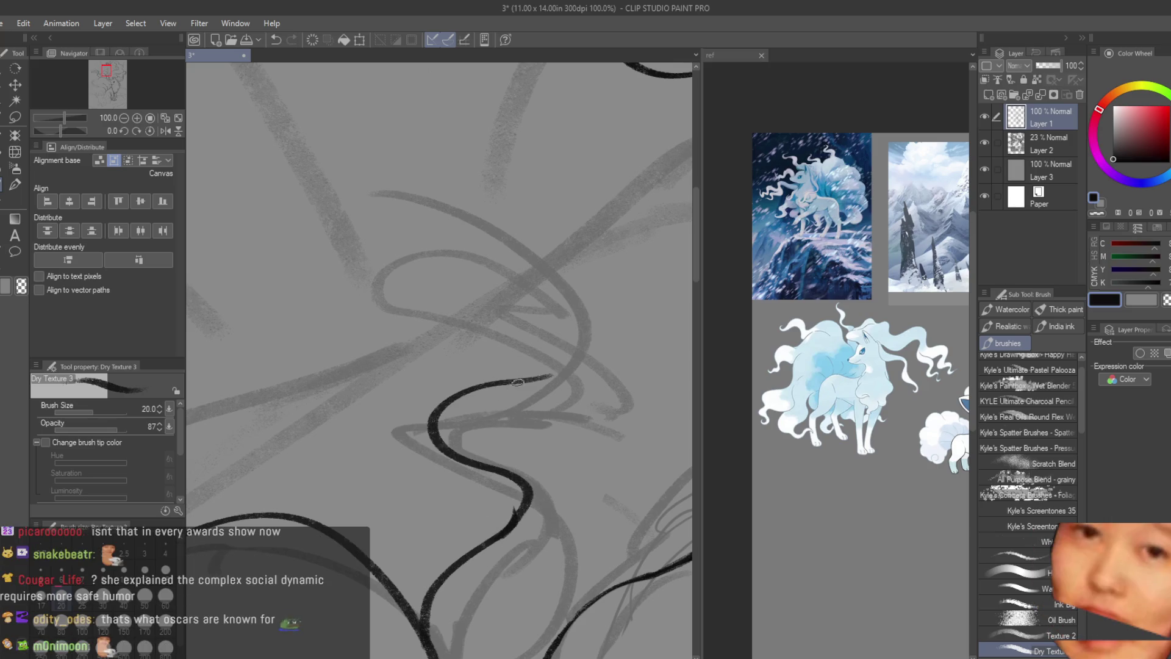
pyautogui.hotkey('ctrl', 'z')
pyautogui.moveTo(530, 513)
pyautogui.mouseDown()
pyautogui.moveTo(524, 337)
pyautogui.moveTo(357, 136)
pyautogui.mouseUp()
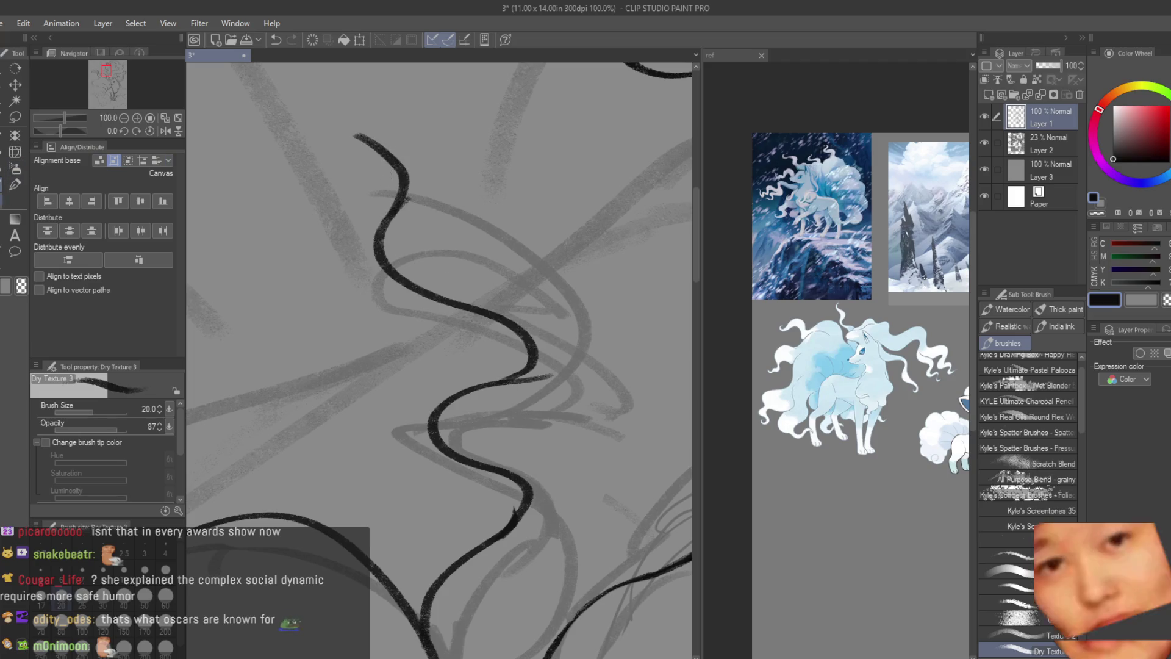
# - Erase the short dangling tail of the strand with the snapping eraser
pyautogui.press('e')
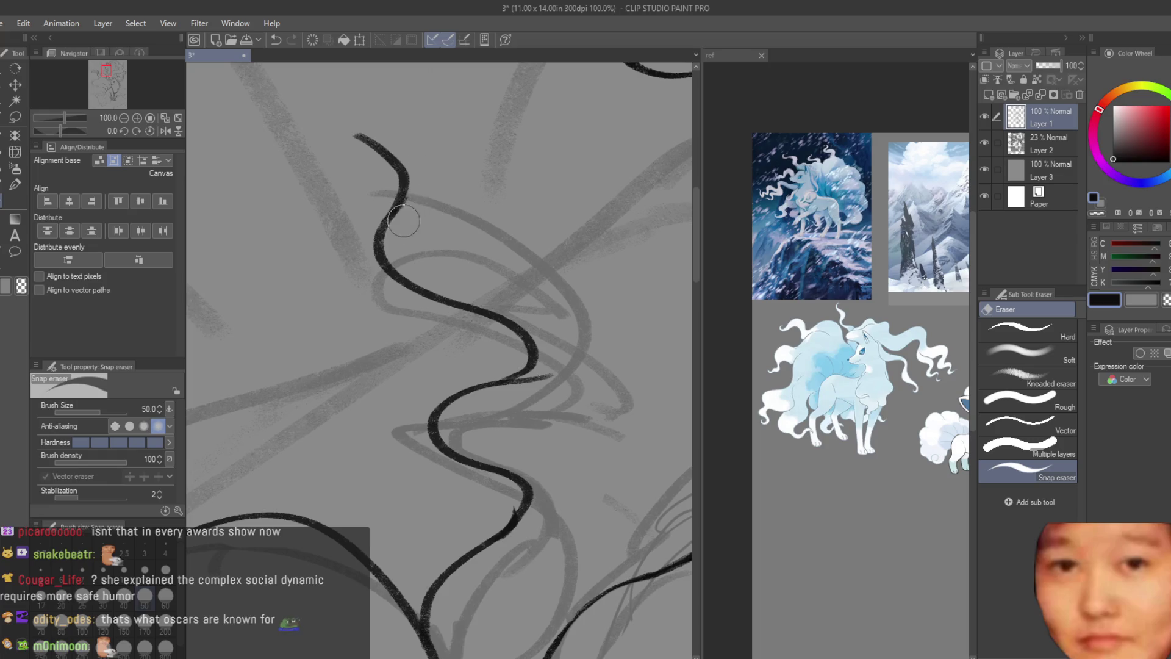
pyautogui.click(551, 371)
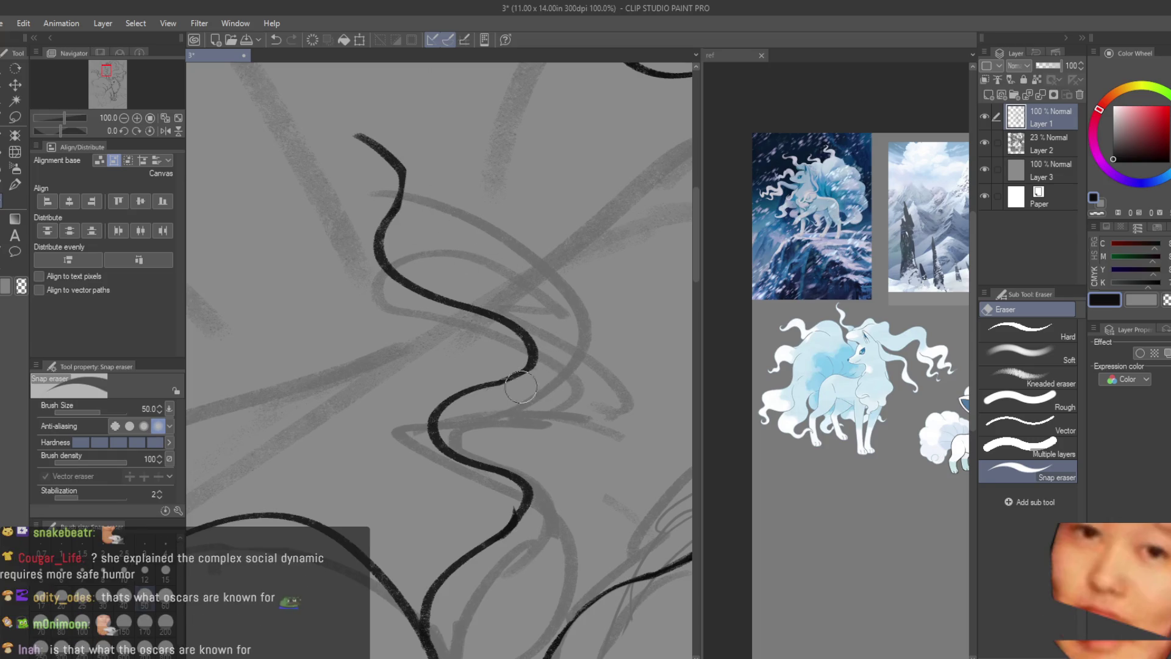
pyautogui.click(13, 186)
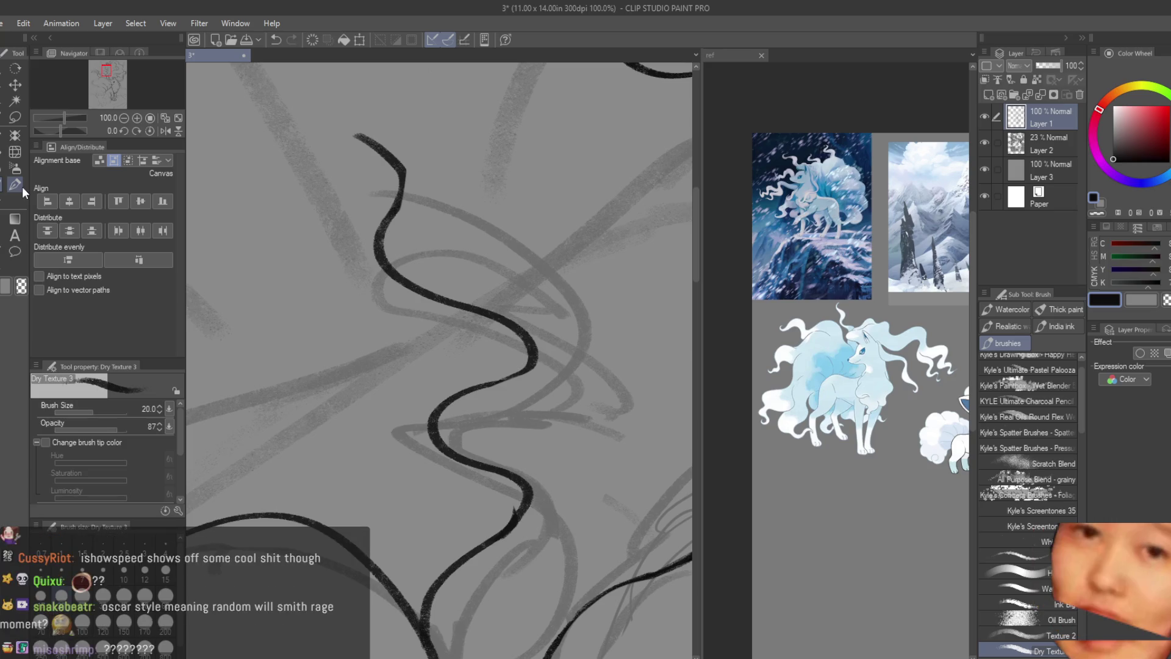
pyautogui.click(2, 205)
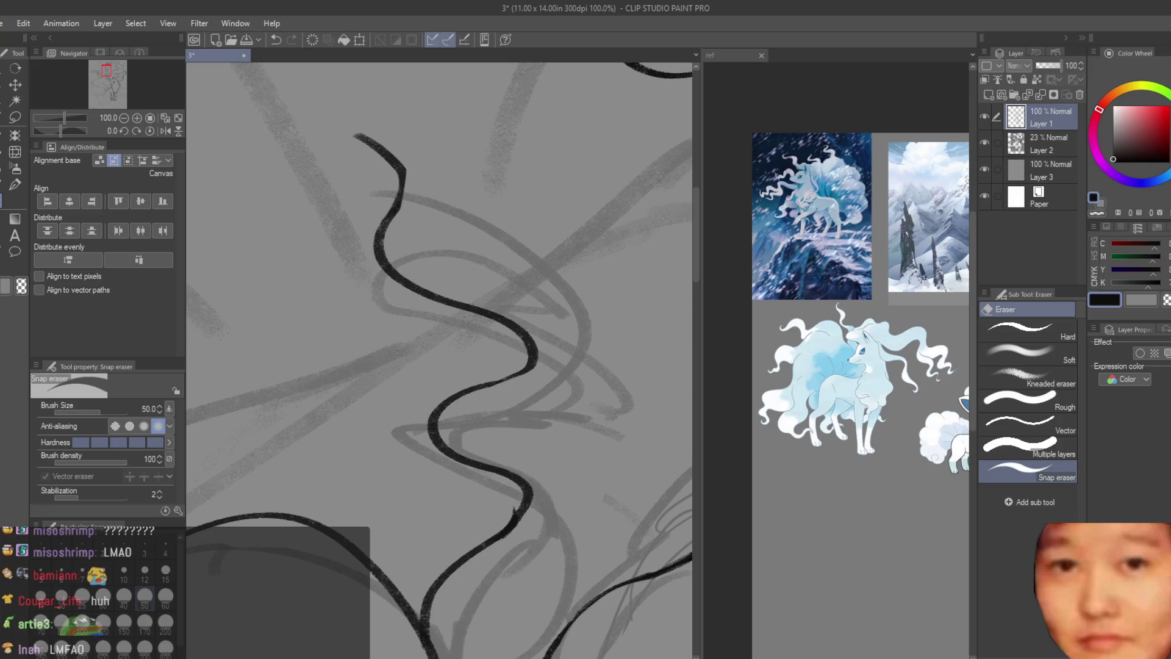
pyautogui.scroll(2, 465, 445)
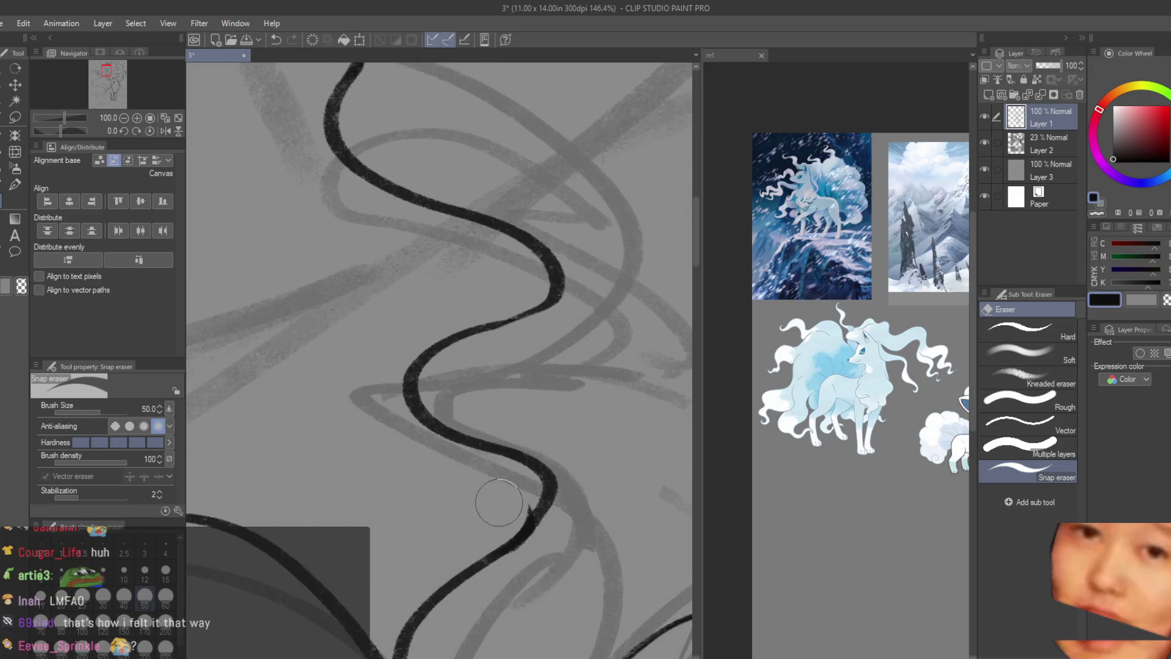
pyautogui.press('b')
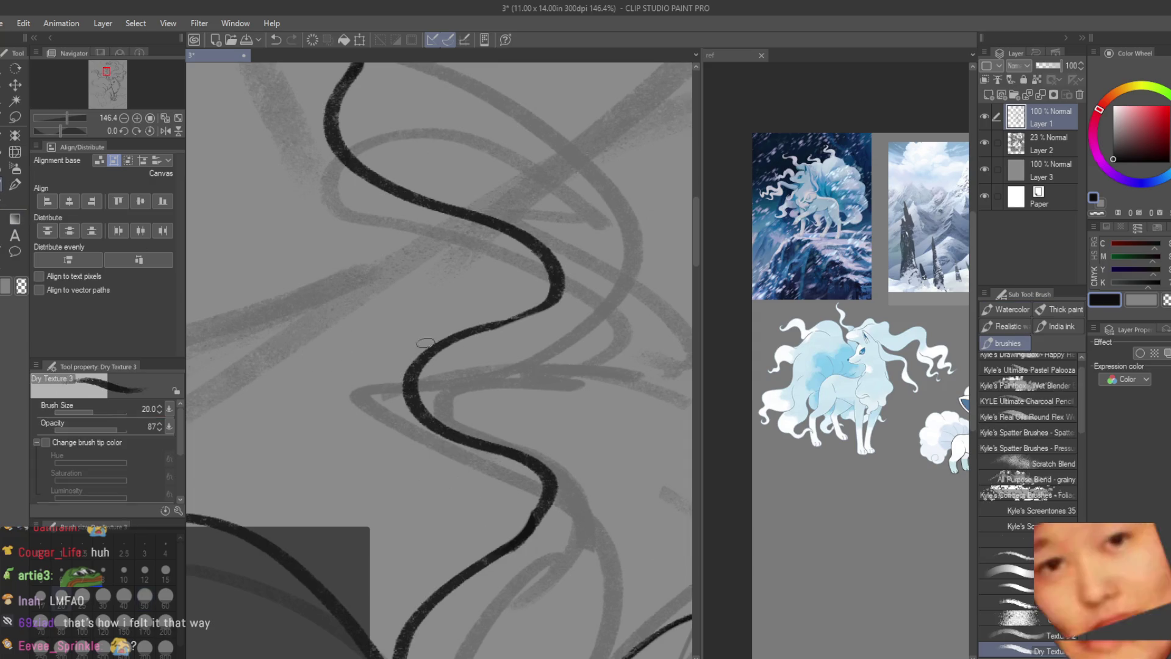
pyautogui.scroll(-2, 464, 331)
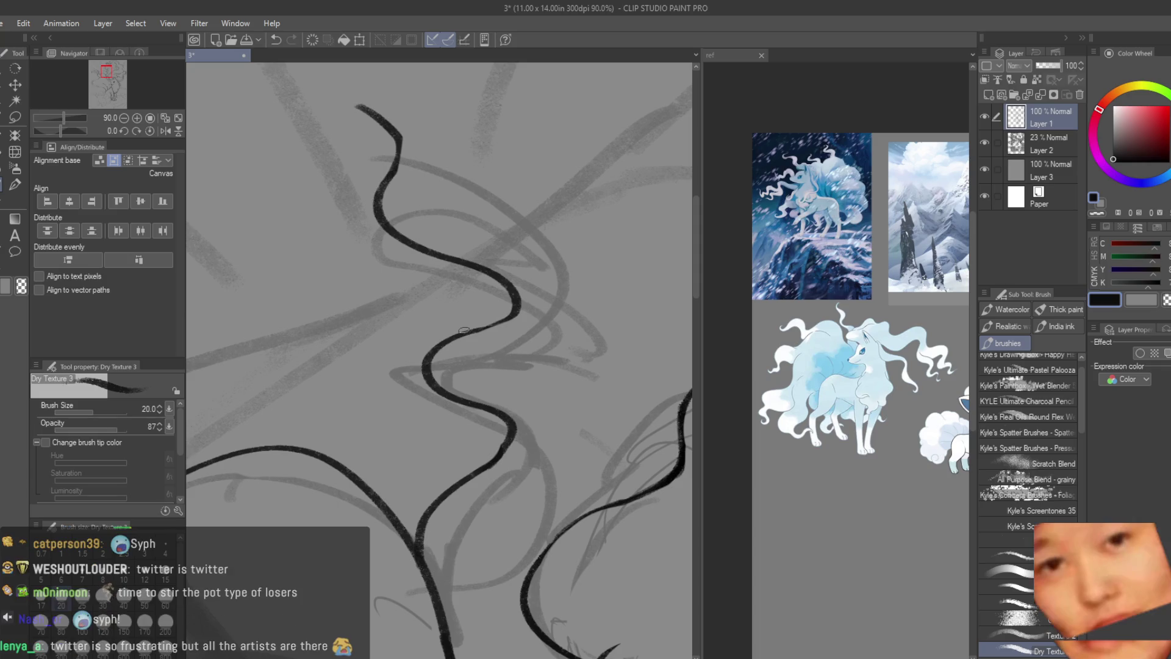
# - Redraw the curl at the top of the tail curve through several undone attempts
pyautogui.moveTo(464, 329); pyautogui.dragTo(488, 217)
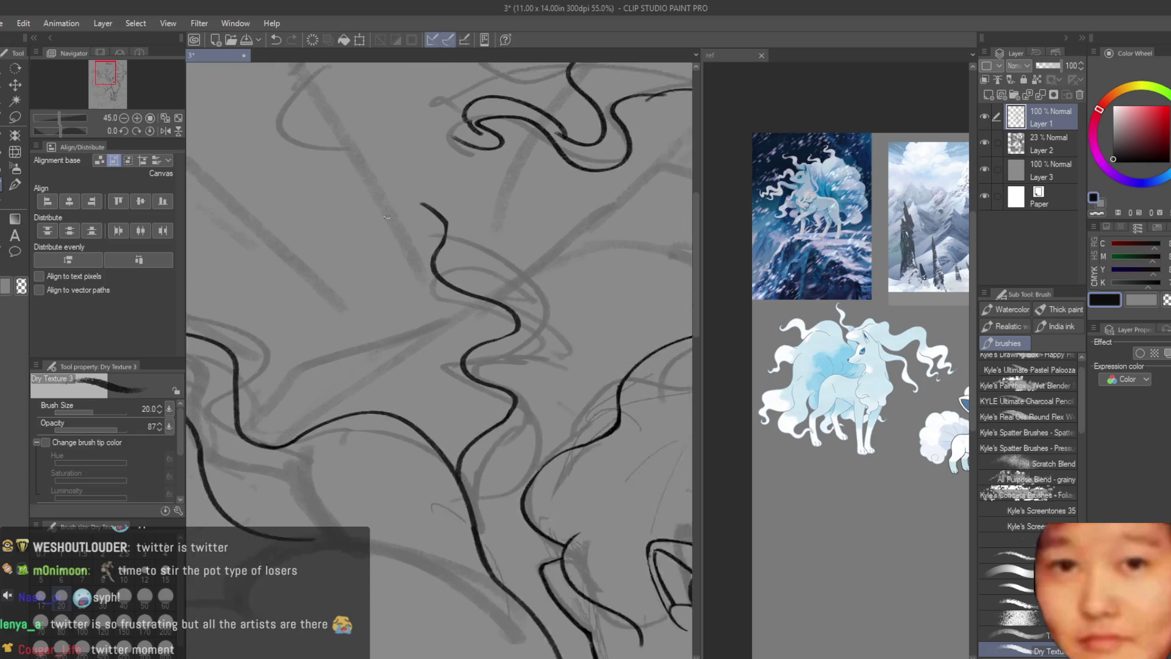
pyautogui.scroll(-1, 488, 218)
pyautogui.moveTo(419, 189); pyautogui.dragTo(483, 279)
pyautogui.scroll(-1, 448, 220)
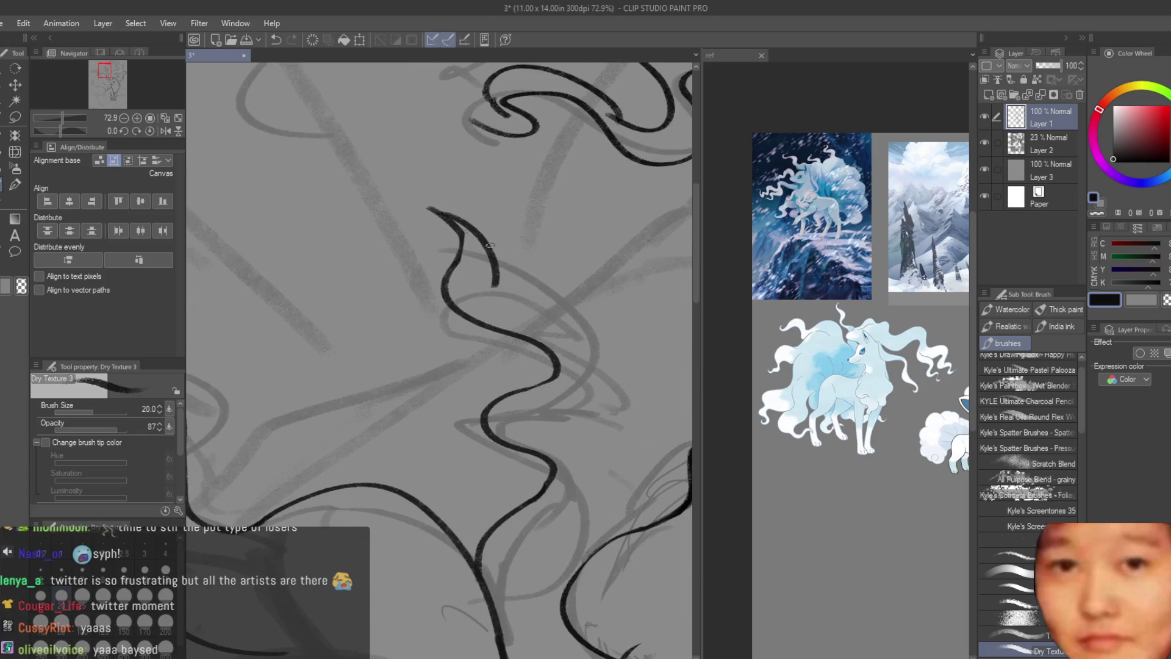
pyautogui.scroll(-1, 449, 219)
pyautogui.hotkey('ctrl', 'z')
pyautogui.moveTo(431, 208)
pyautogui.mouseDown()
pyautogui.moveTo(474, 266)
pyautogui.moveTo(577, 322)
pyautogui.mouseUp()
pyautogui.hotkey('ctrl', 'z')
pyautogui.hotkey('ctrl', 'z')
pyautogui.moveTo(472, 262); pyautogui.dragTo(528, 304)
pyautogui.hotkey('ctrl', 'z')
# - Extend a long line down-right from the curl, redraw its end and trim stray line ends
pyautogui.moveTo(475, 272); pyautogui.dragTo(606, 423)
pyautogui.hotkey('ctrl', 'z')
pyautogui.moveTo(476, 271); pyautogui.dragTo(597, 455)
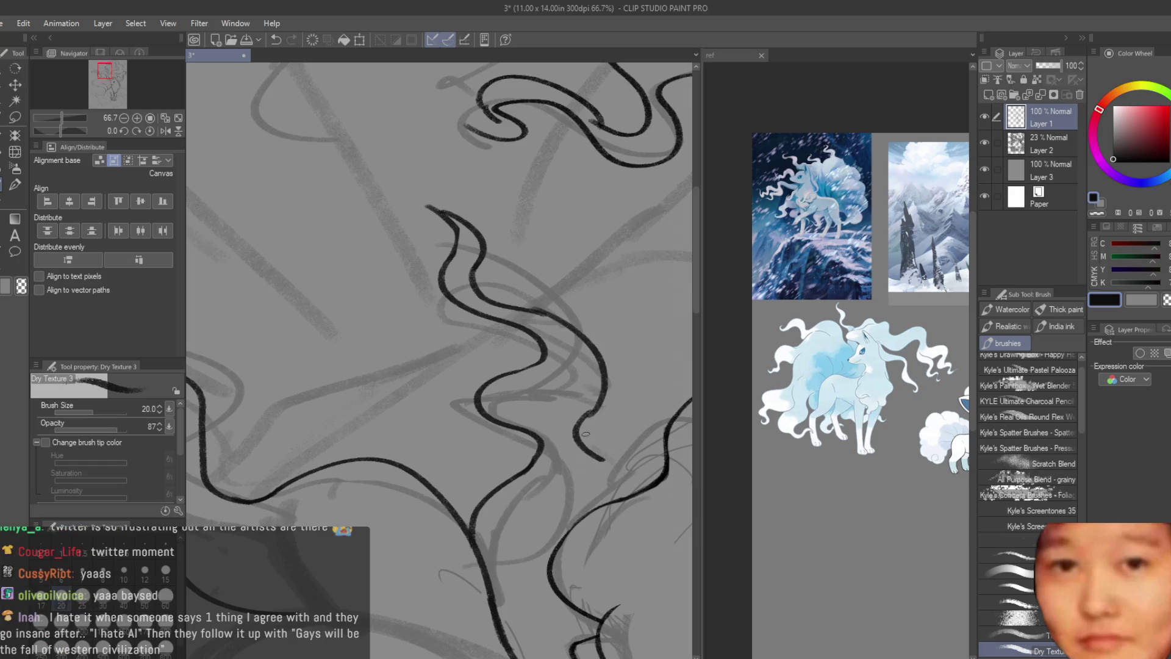
pyautogui.hotkey('ctrl', 'z')
pyautogui.moveTo(582, 405); pyautogui.dragTo(631, 483)
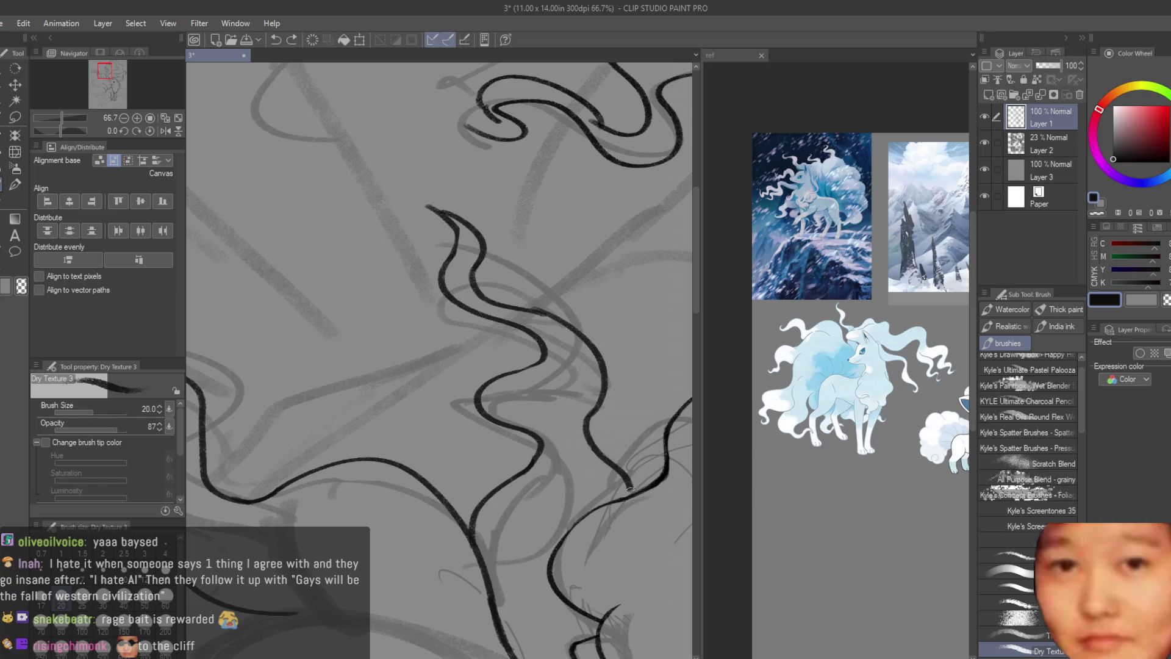
pyautogui.scroll(-5, 474, 307)
pyautogui.scroll(-3, 621, 428)
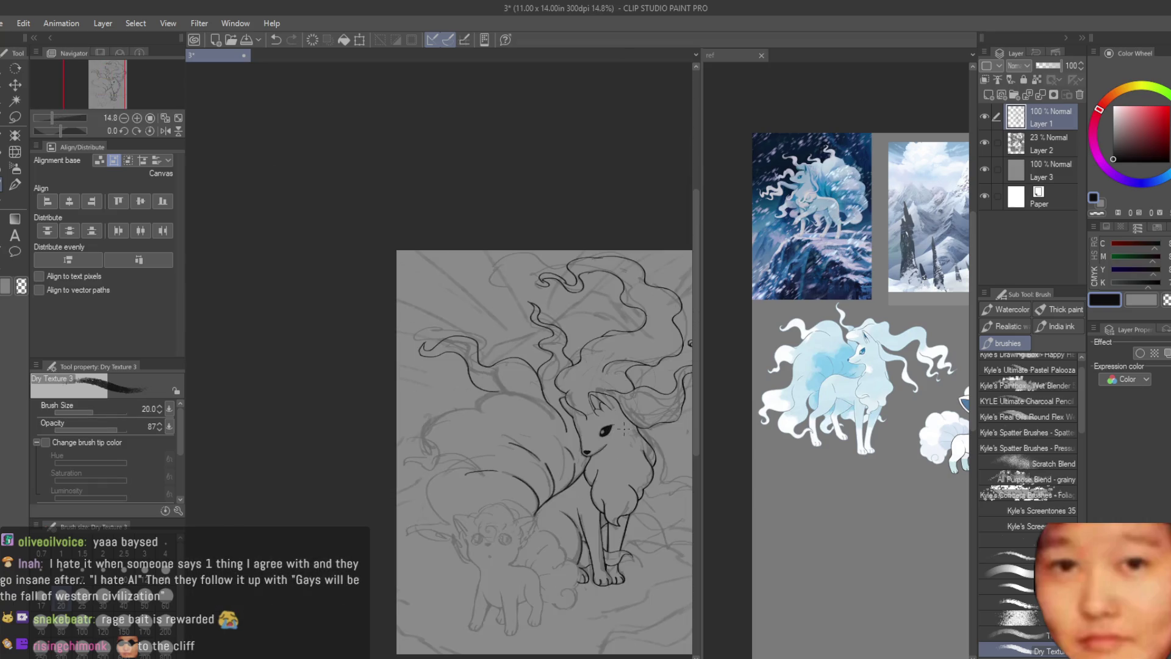
pyautogui.scroll(2, 505, 313)
pyautogui.press('e')
pyautogui.scroll(3, 505, 313)
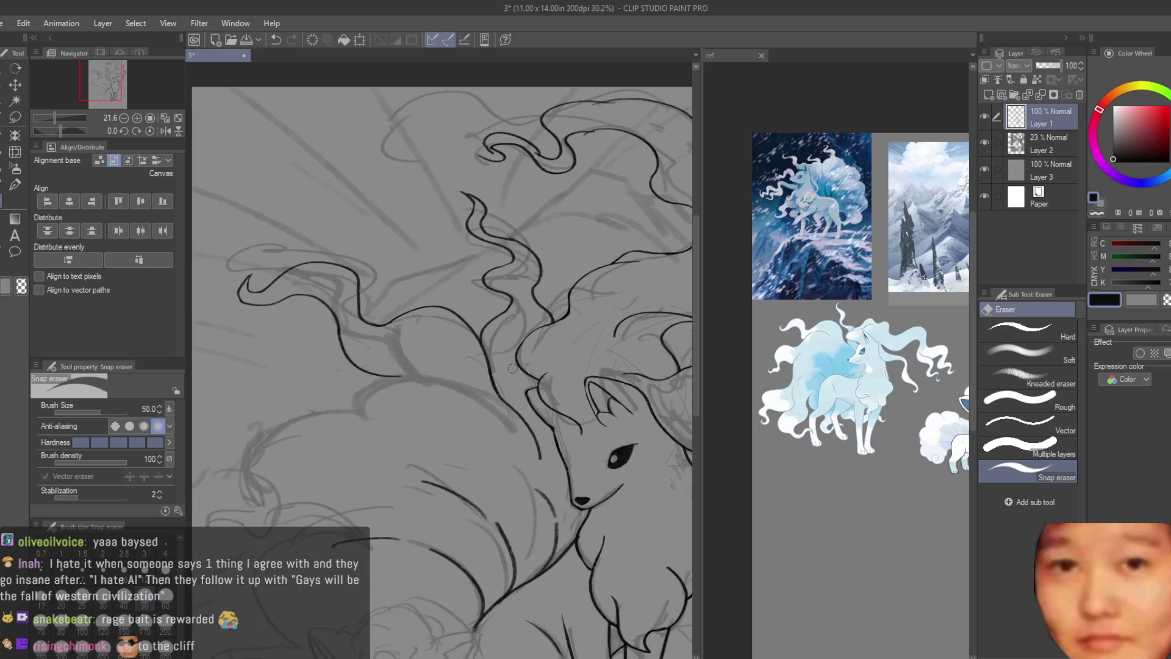
pyautogui.scroll(3, 506, 314)
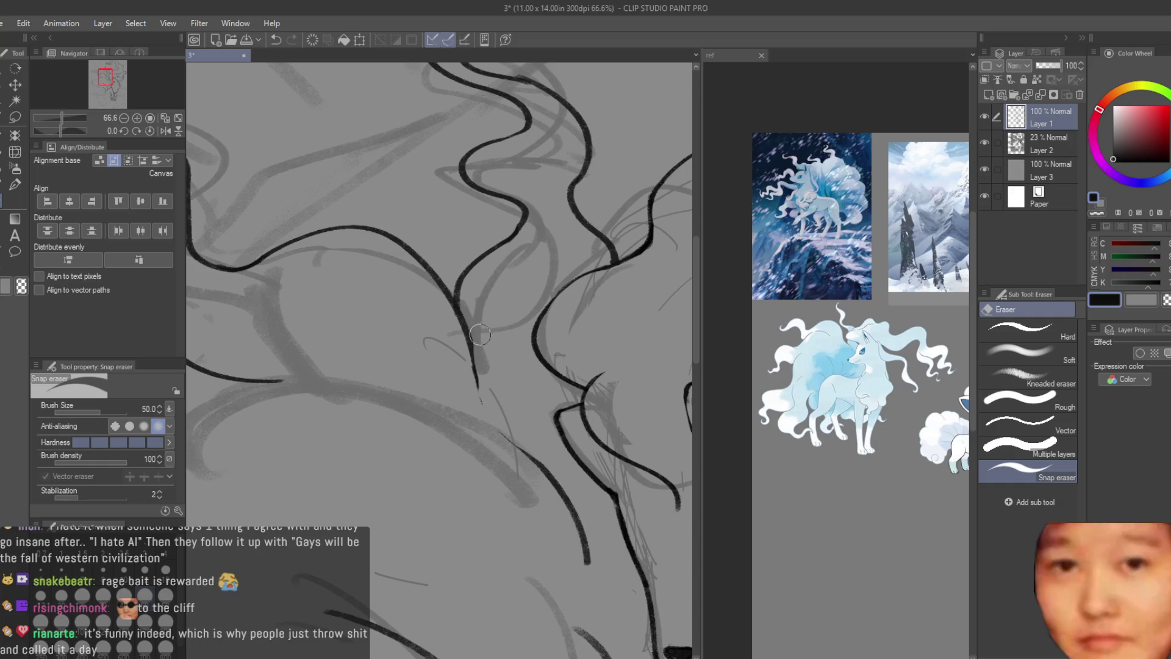
pyautogui.press('b')
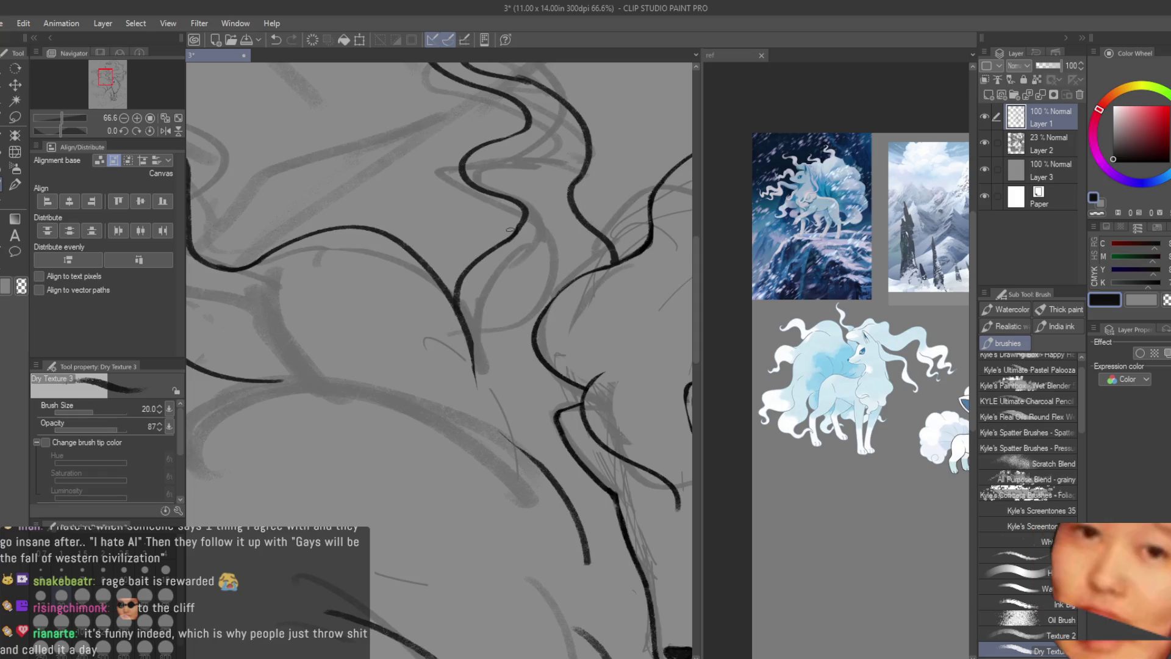
pyautogui.scroll(-5, 480, 367)
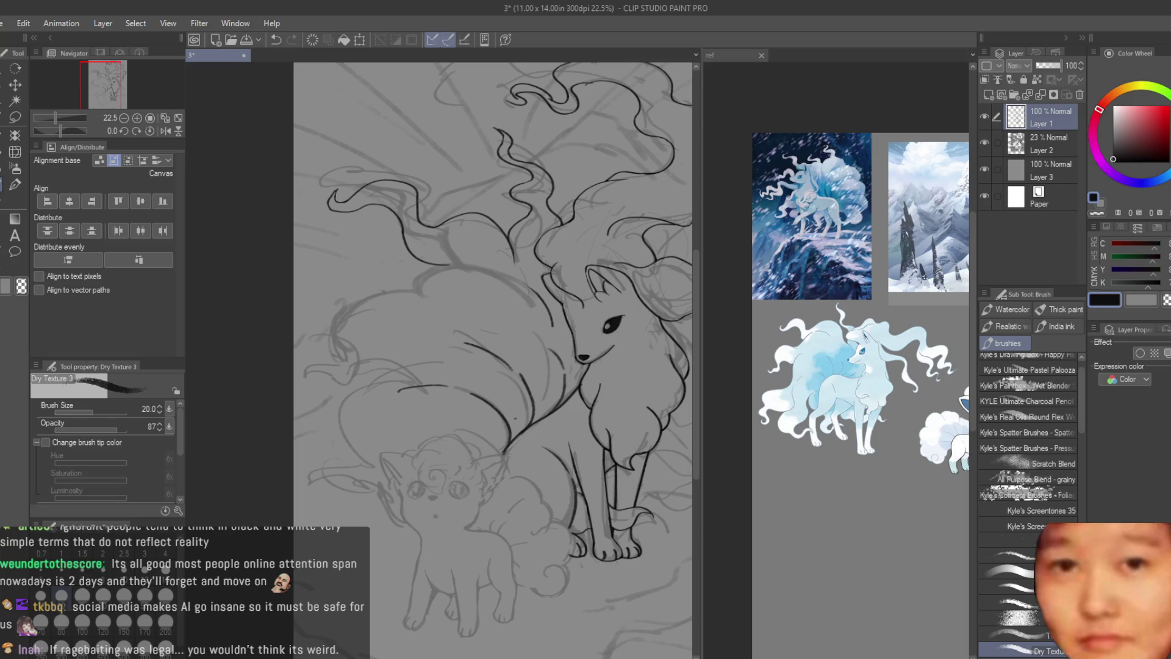
pyautogui.scroll(-1, 494, 357)
pyautogui.scroll(3, 301, 208)
# - Draw the new curved tail line on the left, retrying its shape with undo
pyautogui.moveTo(628, 304); pyautogui.dragTo(505, 367)
pyautogui.hotkey('ctrl', 'z')
pyautogui.hotkey('ctrl', 'z')
pyautogui.moveTo(604, 302); pyautogui.dragTo(508, 364)
pyautogui.hotkey('ctrl', 'z')
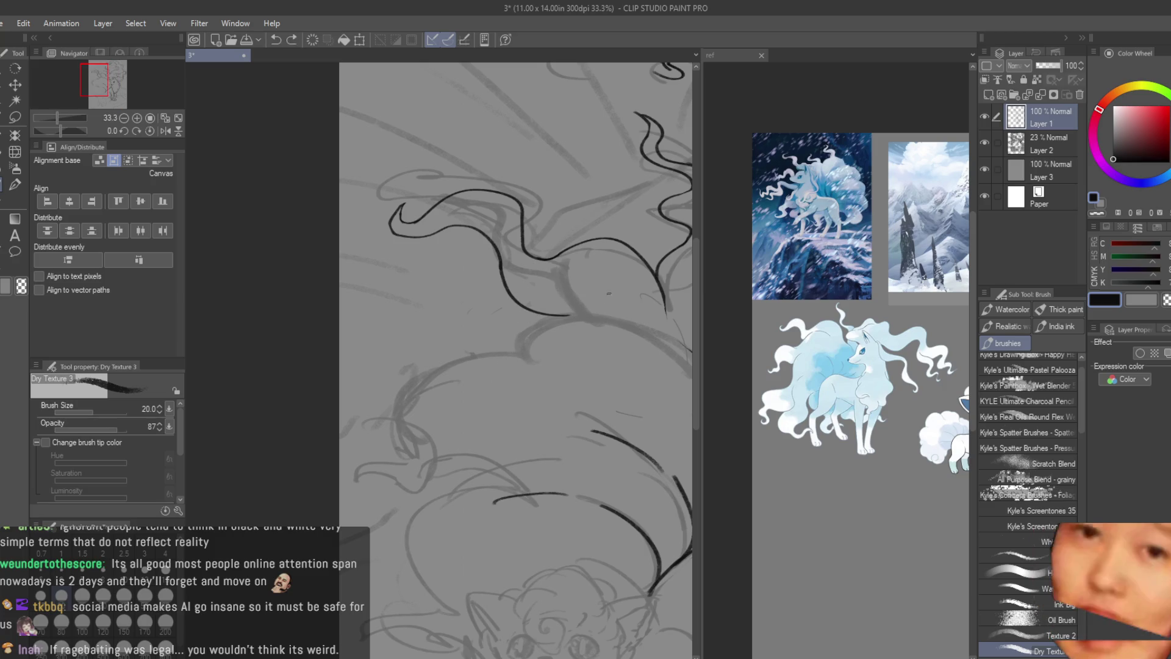
pyautogui.moveTo(613, 300); pyautogui.dragTo(526, 316)
pyautogui.hotkey('ctrl', 'z')
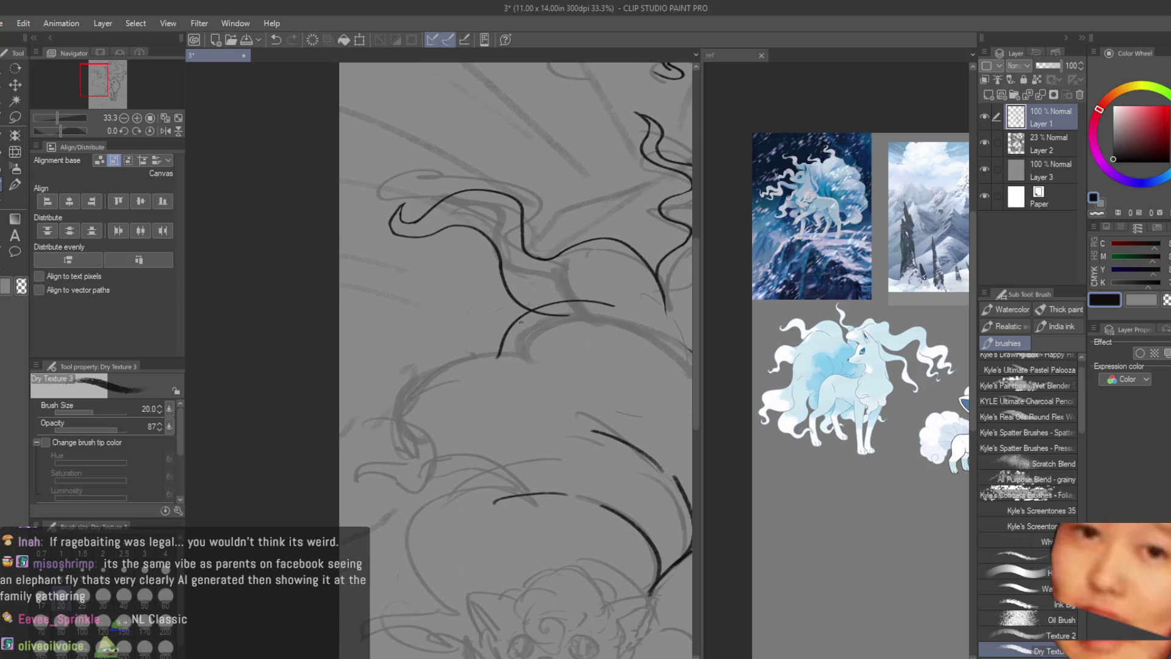
pyautogui.hotkey('ctrl', 'z')
pyautogui.scroll(1, 418, 353)
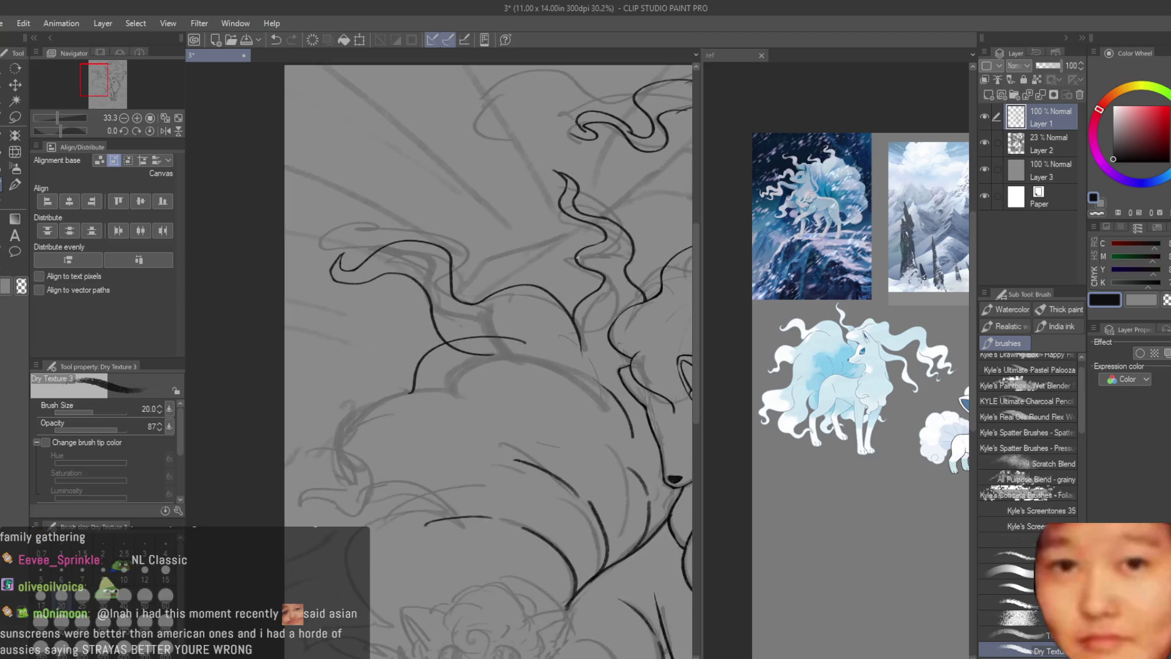
# - Erase the curve's ends overshooting past the crossing lines
pyautogui.press('e')
pyautogui.scroll(2, 449, 443)
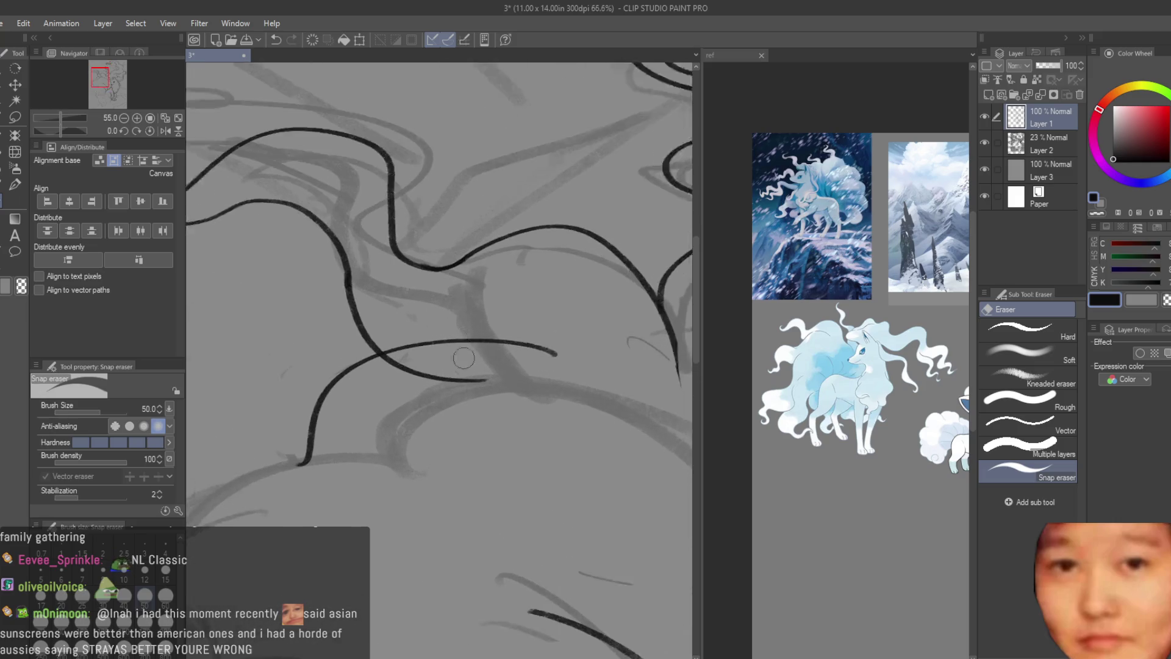
pyautogui.scroll(2, 449, 443)
pyautogui.scroll(1, 449, 443)
pyautogui.click(479, 357)
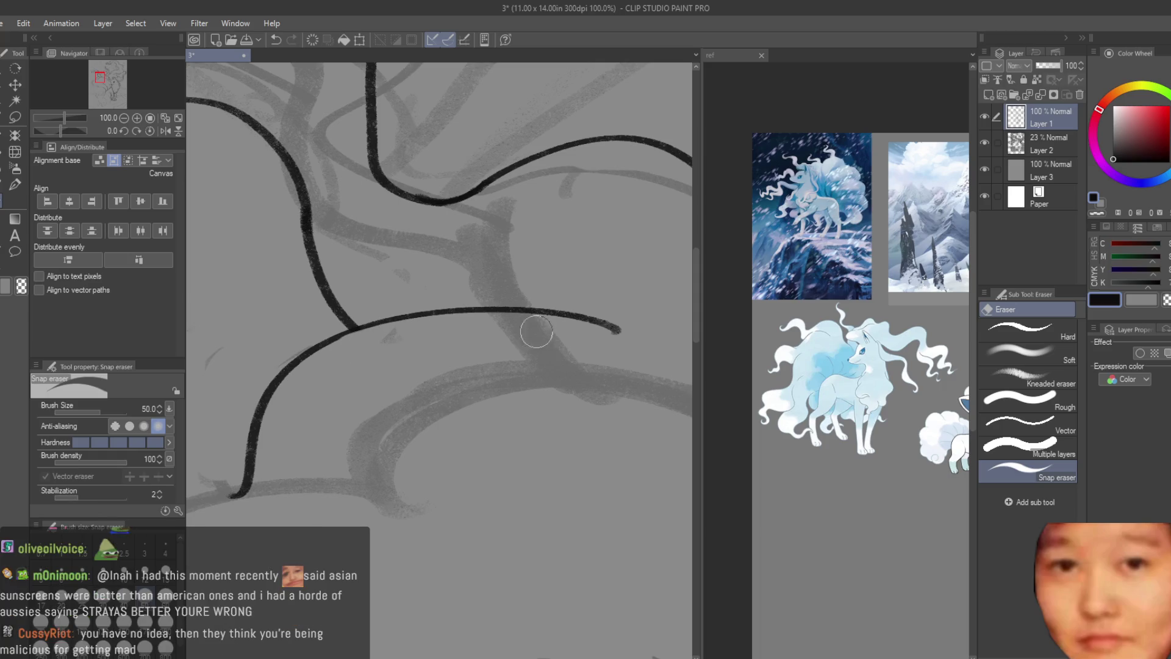
pyautogui.click(591, 323)
pyautogui.scroll(-5, 594, 315)
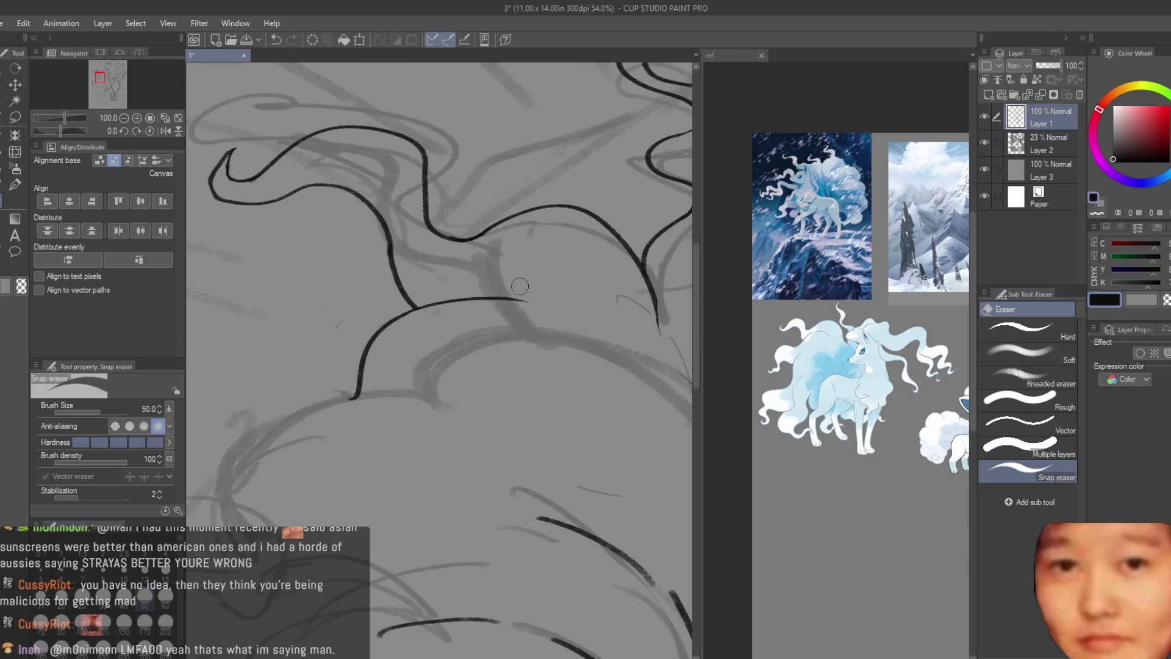
pyautogui.scroll(-3, 549, 315)
pyautogui.scroll(2, 504, 313)
pyautogui.scroll(-3, 458, 312)
pyautogui.scroll(-2, 458, 312)
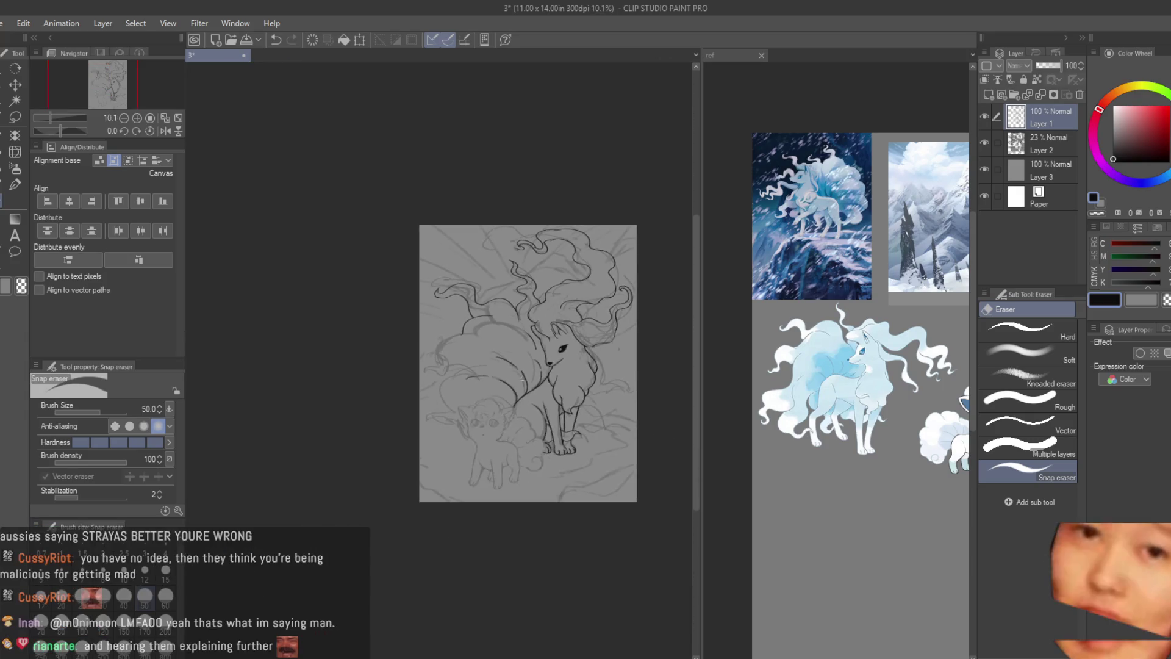
pyautogui.scroll(1, 458, 312)
pyautogui.click(985, 137)
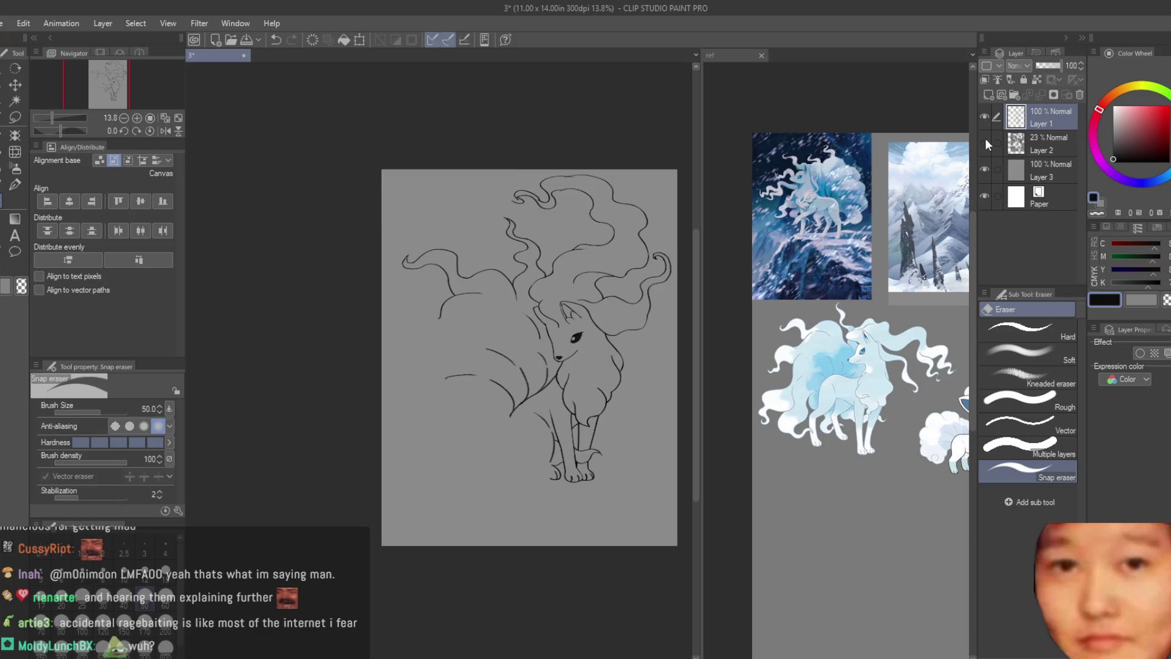
pyautogui.click(985, 138)
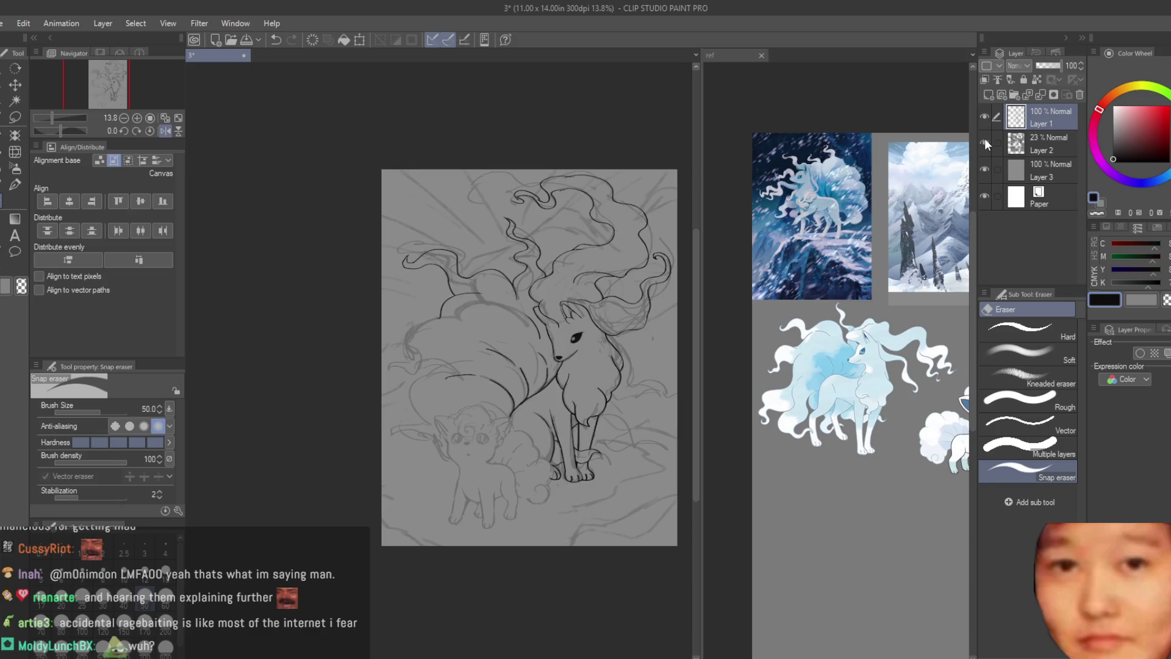
pyautogui.scroll(1, 381, 295)
pyautogui.press('b')
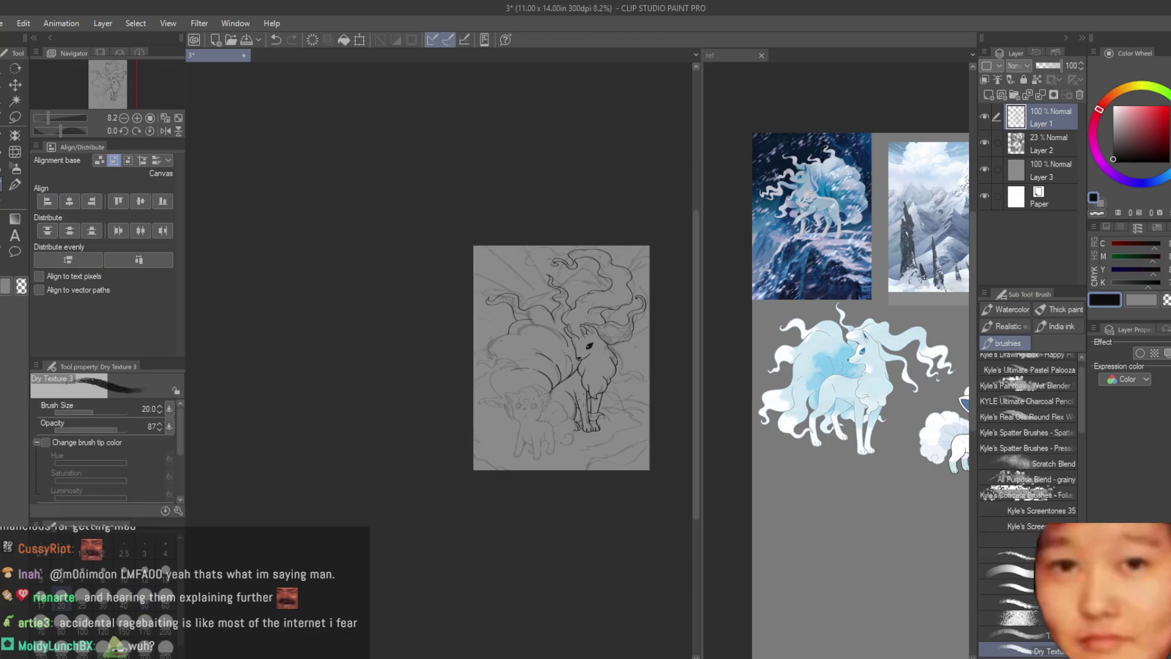
pyautogui.scroll(1, 594, 310)
pyautogui.scroll(1, 593, 310)
pyautogui.scroll(1, 594, 311)
pyautogui.scroll(1, 593, 310)
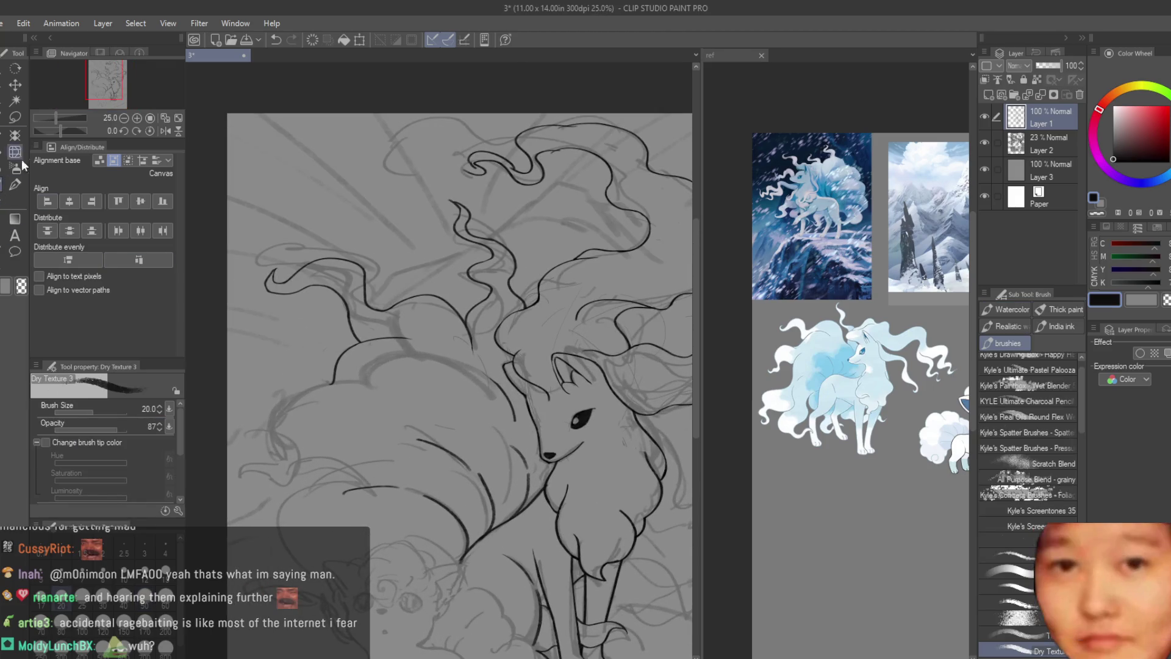
# - Lasso the wavy tail wisp and skew it into a better shape with Ctrl+T
pyautogui.click(15, 118)
pyautogui.scroll(3, 451, 319)
pyautogui.moveTo(448, 322)
pyautogui.mouseDown()
pyautogui.moveTo(599, 350)
pyautogui.moveTo(508, 160)
pyautogui.mouseUp()
pyautogui.scroll(-2, 507, 159)
pyautogui.scroll(2, 509, 161)
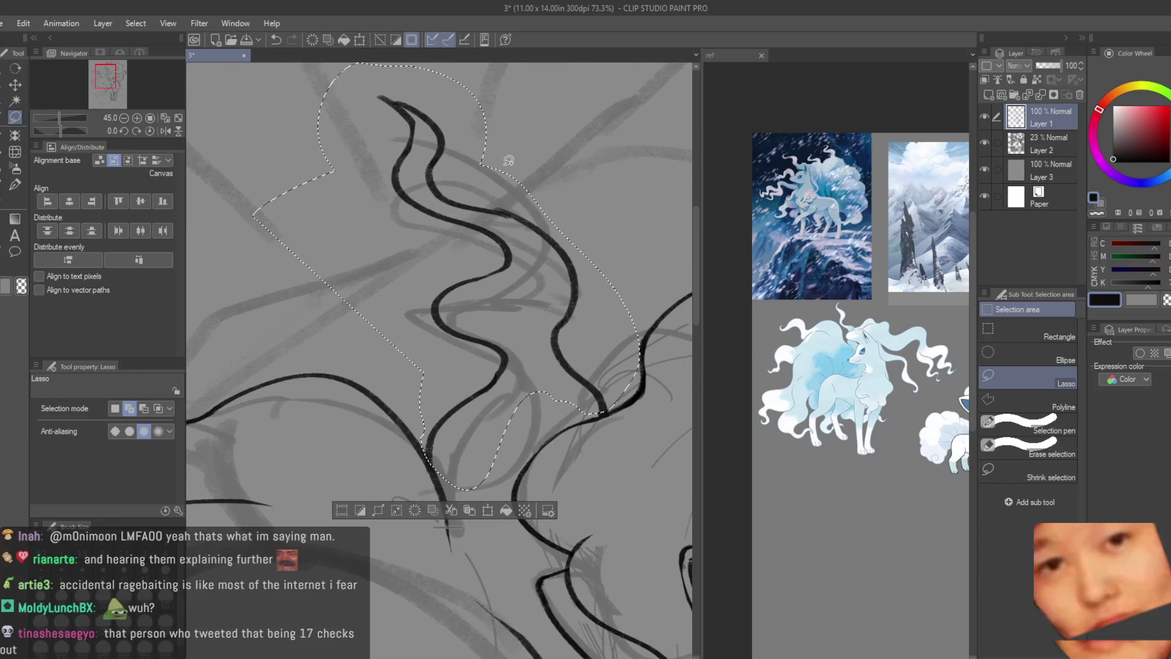
pyautogui.scroll(-1, 619, 249)
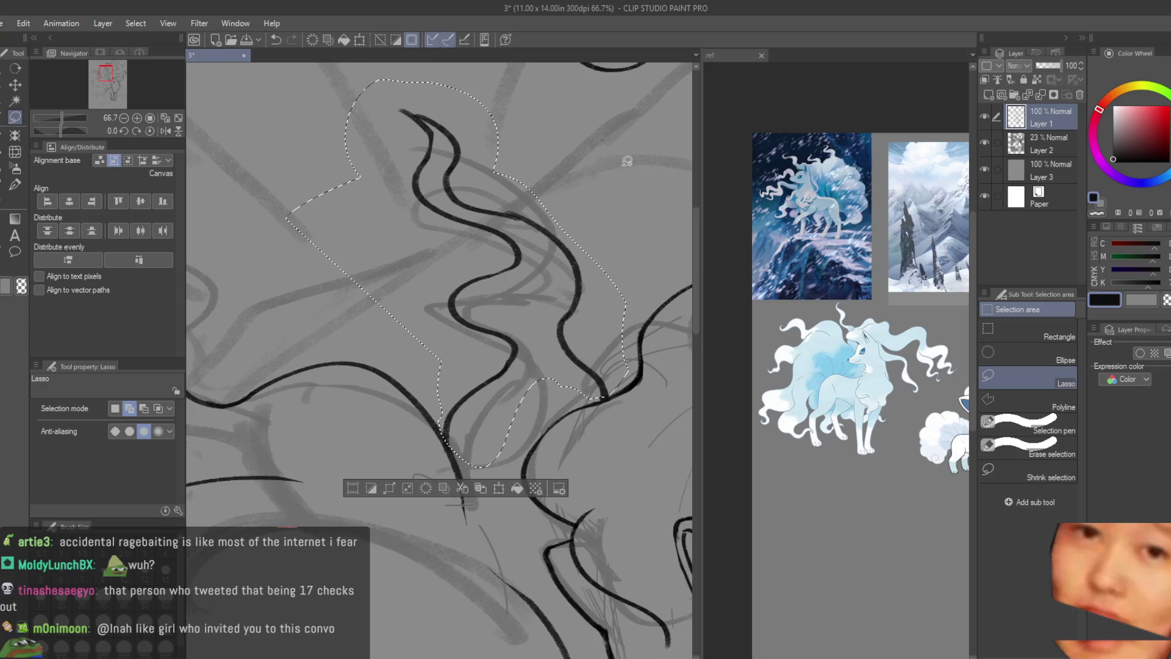
pyautogui.hotkey('ctrl', 't')
pyautogui.moveTo(419, 86)
pyautogui.mouseDown()
pyautogui.moveTo(389, 173)
pyautogui.moveTo(509, 237)
pyautogui.mouseUp()
pyautogui.press('Return')
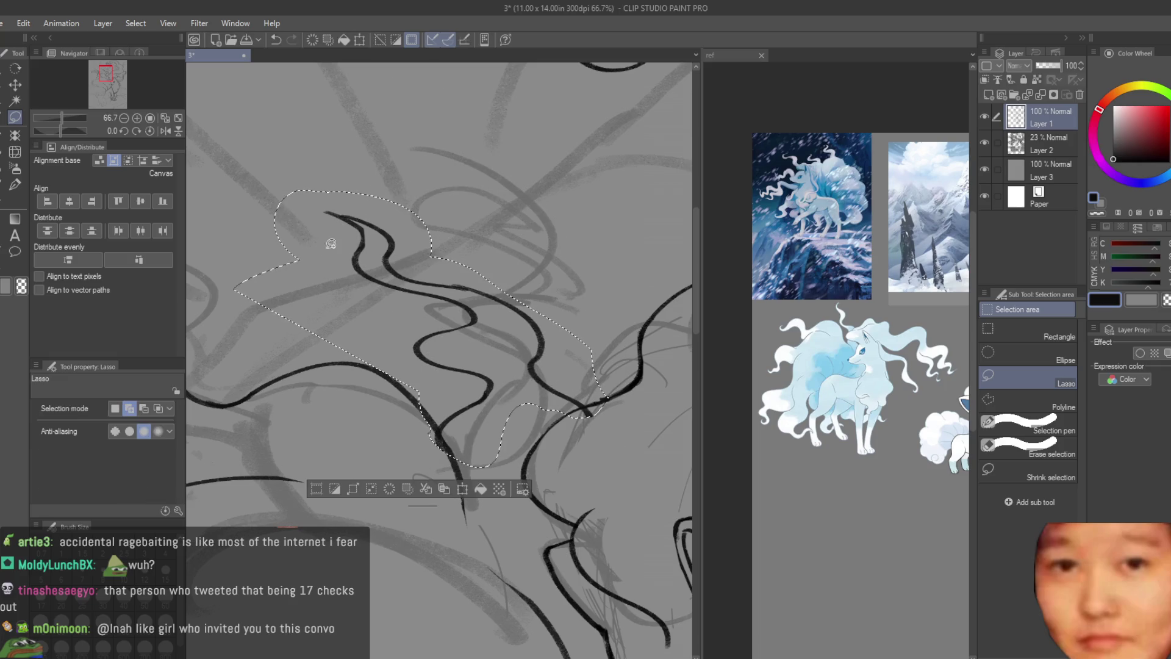
pyautogui.hotkey('ctrl', 'd')
# - Erase the short dangling stroke end beneath the reshaped wisp
pyautogui.press('e')
pyautogui.scroll(1, 425, 458)
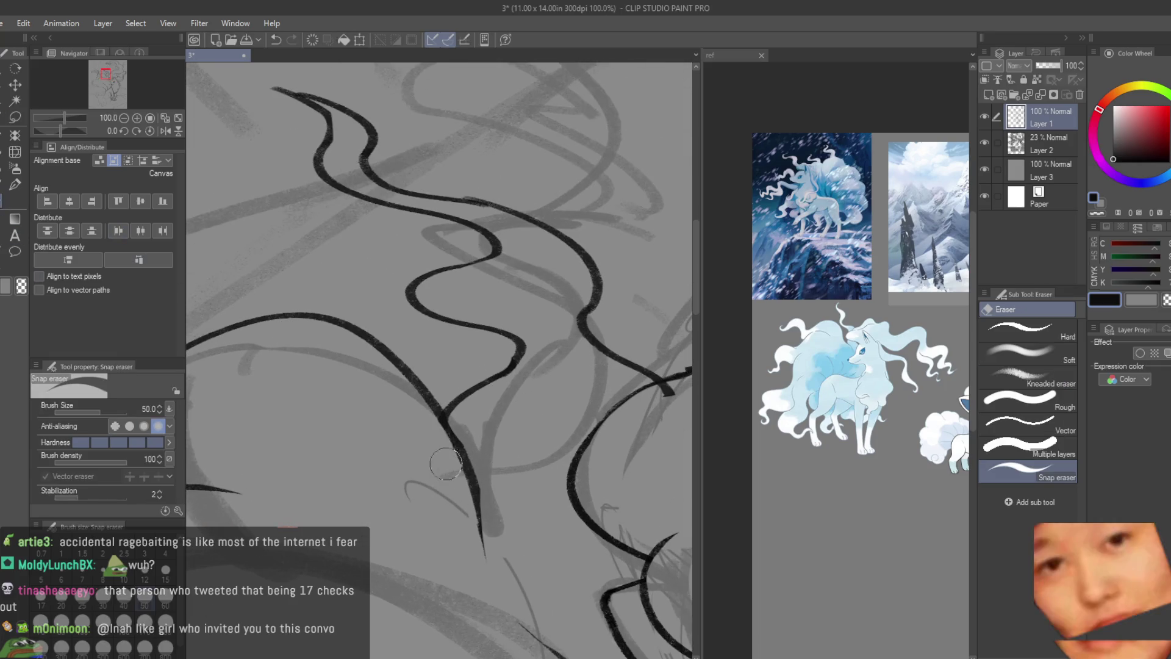
pyautogui.scroll(-2, 497, 545)
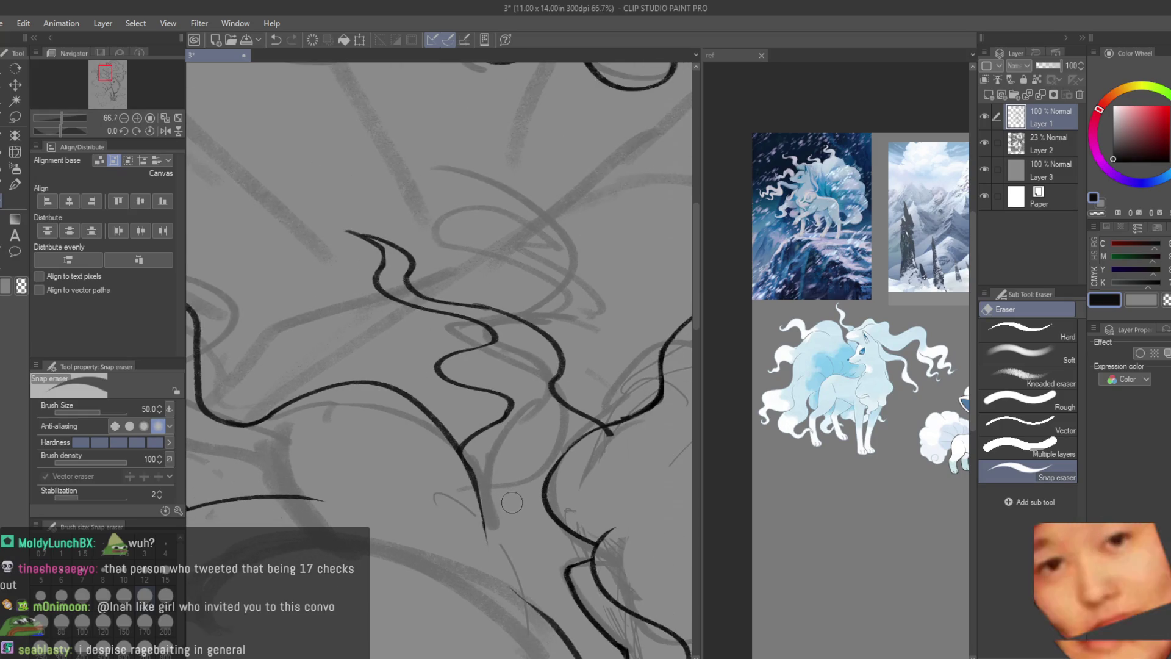
pyautogui.scroll(2, 567, 485)
pyautogui.scroll(2, 642, 424)
pyautogui.moveTo(642, 424); pyautogui.dragTo(643, 389)
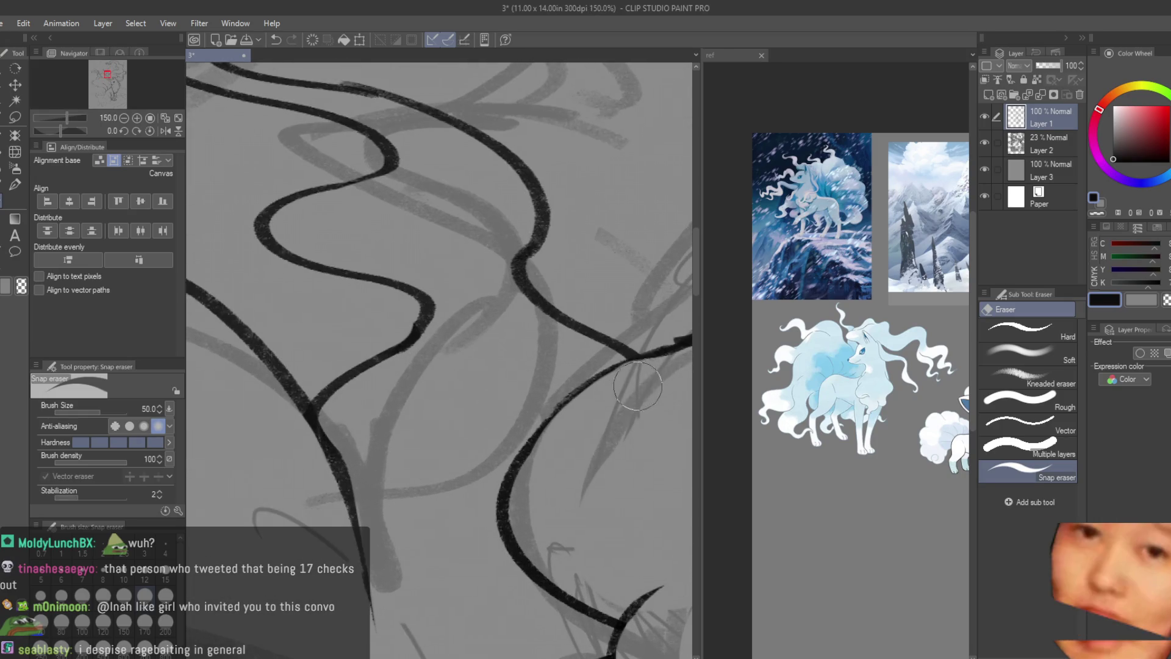
pyautogui.scroll(-2, 633, 389)
pyautogui.scroll(-3, 633, 388)
pyautogui.press('b')
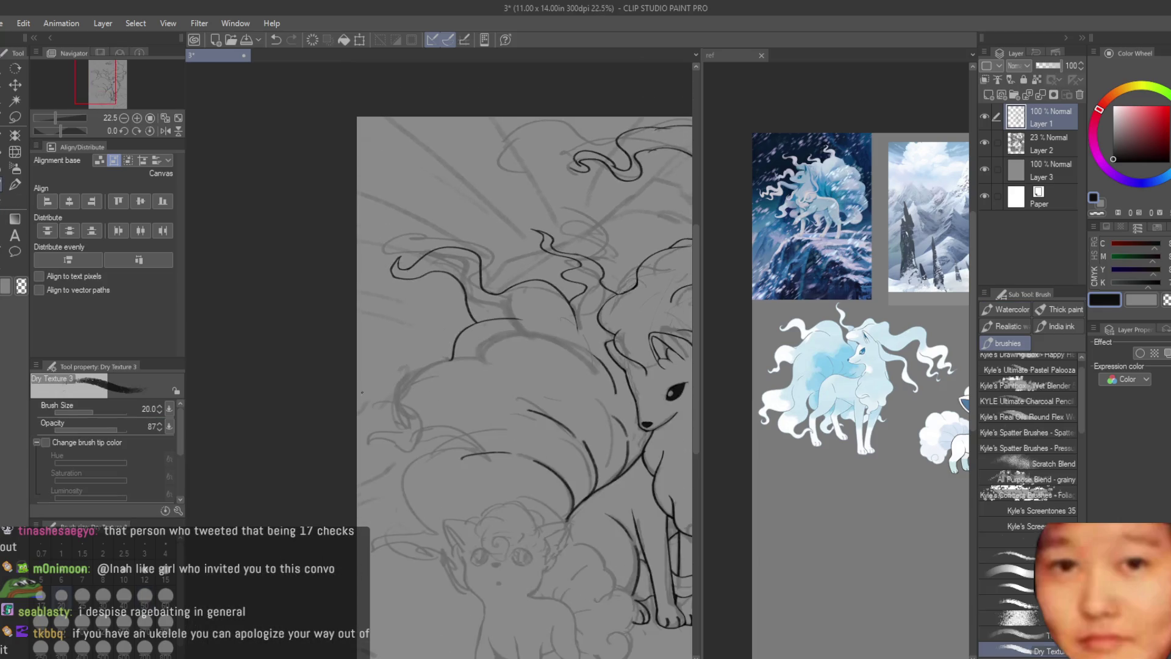
pyautogui.scroll(1, 381, 388)
pyautogui.scroll(1, 442, 398)
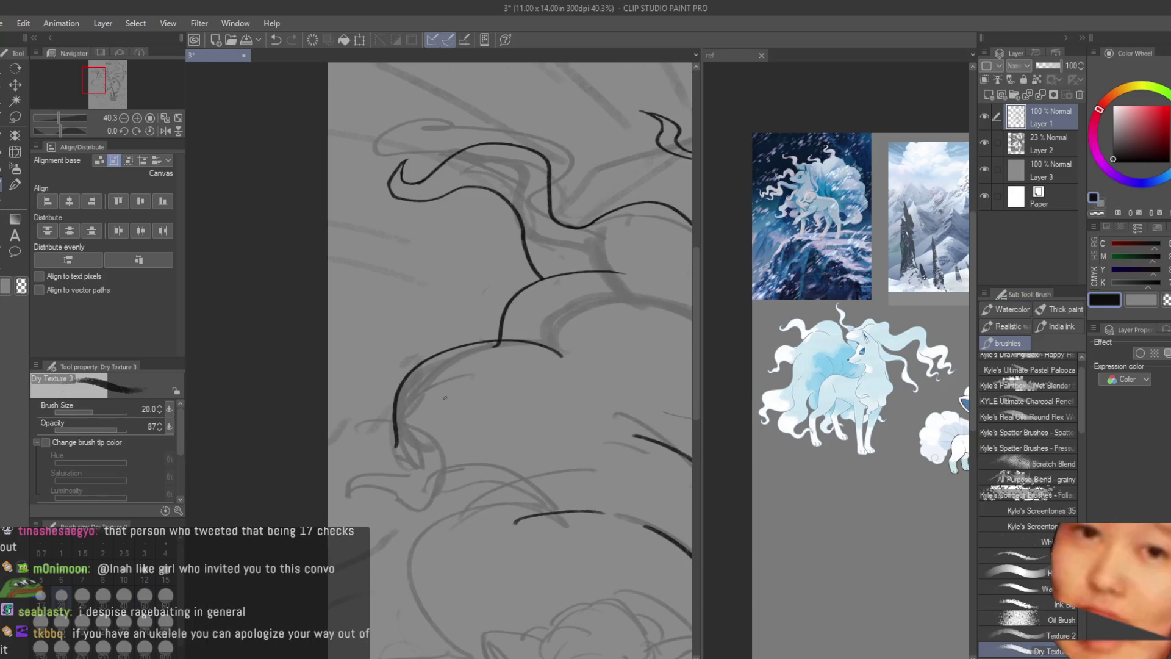
# - Redraw the lower curved tail stroke sweeping down-left and erase the hook at its end
pyautogui.hotkey('ctrl', 'z')
pyautogui.moveTo(560, 353); pyautogui.dragTo(398, 430)
pyautogui.hotkey('ctrl', 'z')
pyautogui.hotkey('ctrl', 'z')
pyautogui.moveTo(545, 353); pyautogui.dragTo(346, 452)
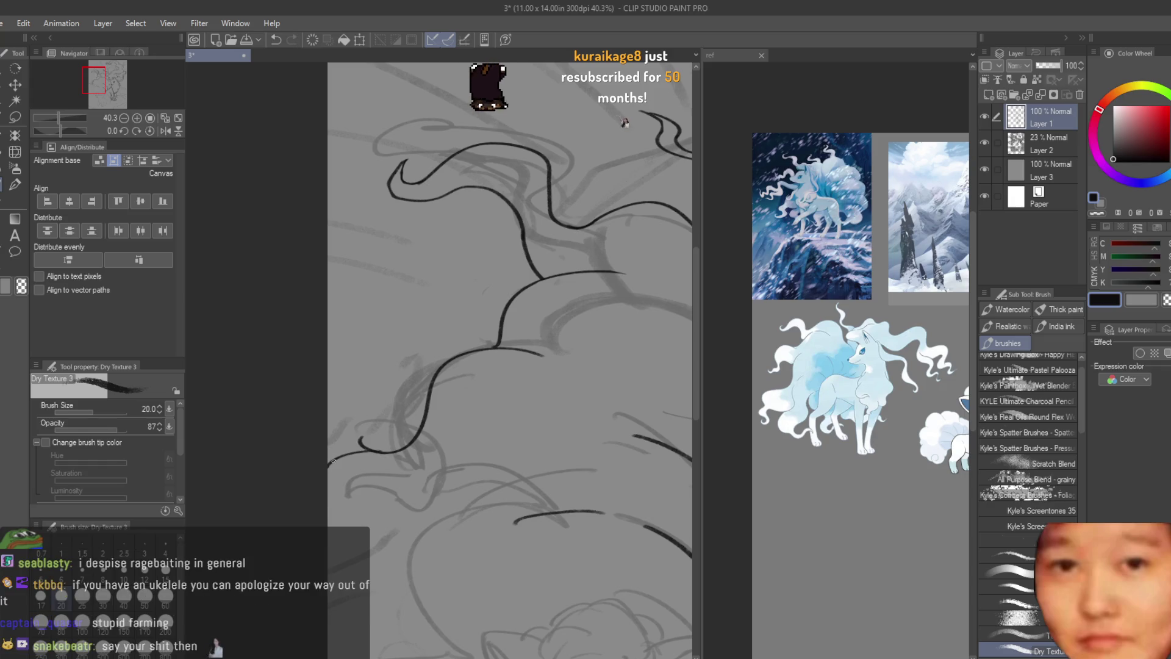
pyautogui.press('e')
pyautogui.moveTo(371, 441); pyautogui.dragTo(353, 451)
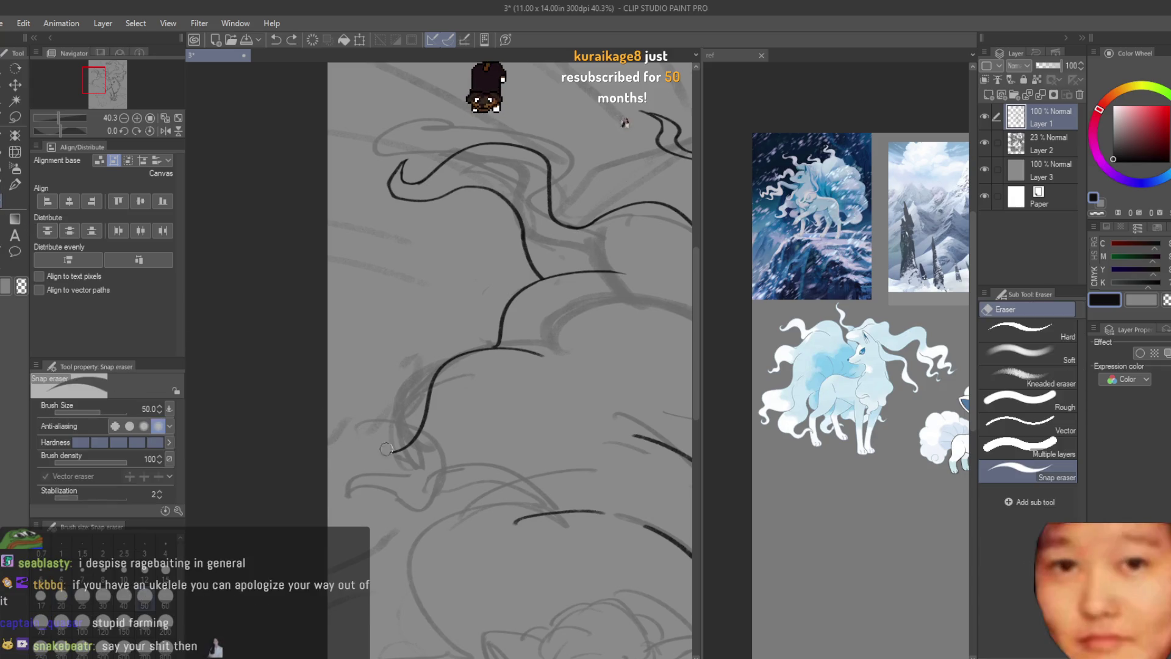
pyautogui.press('b')
pyautogui.scroll(5, 512, 366)
# - Extend the tail curve further down-left with a short new stroke and tidy its ends
pyautogui.moveTo(431, 439); pyautogui.dragTo(248, 510)
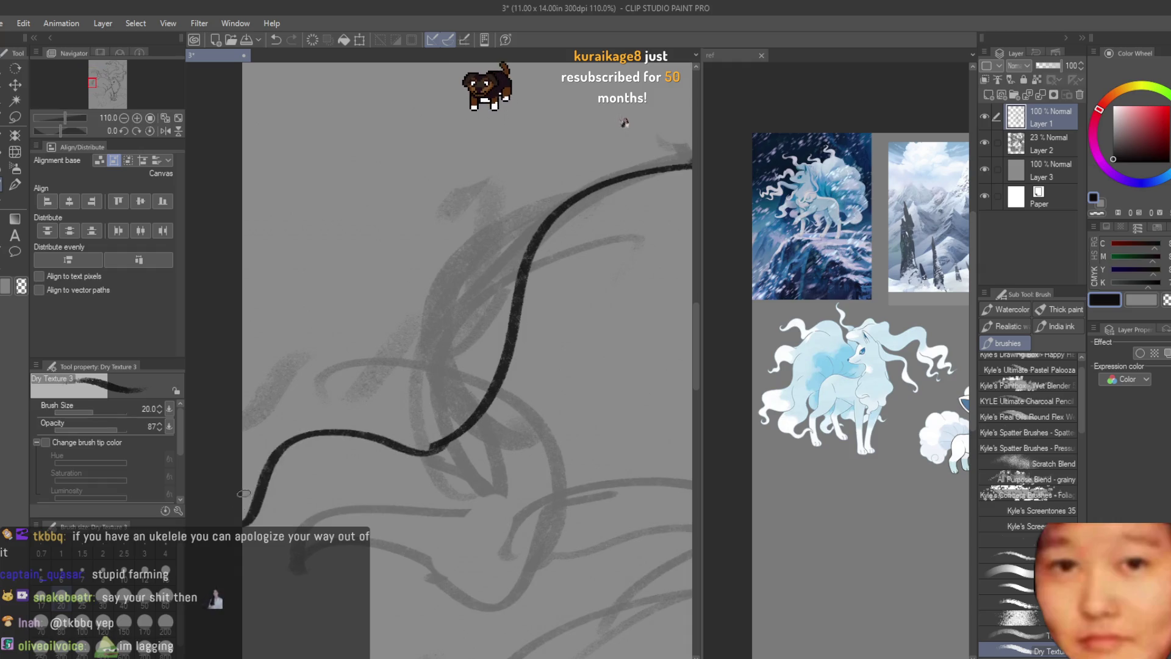
pyautogui.scroll(-2, 338, 476)
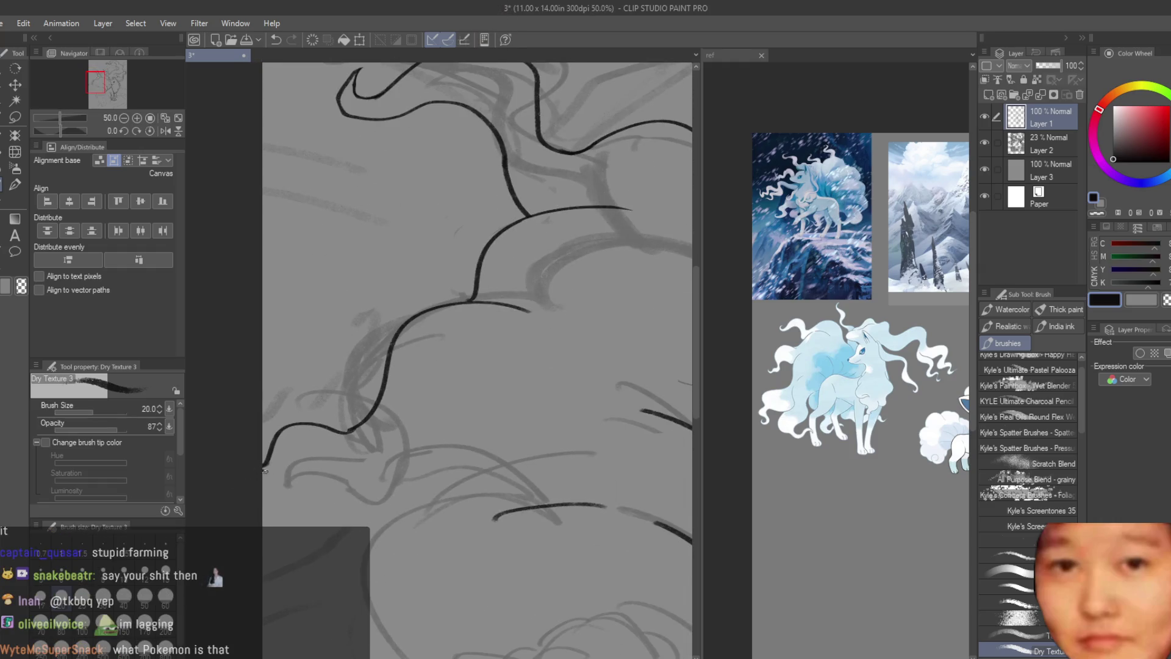
pyautogui.hotkey('ctrl', 'z')
pyautogui.moveTo(263, 485); pyautogui.dragTo(410, 506)
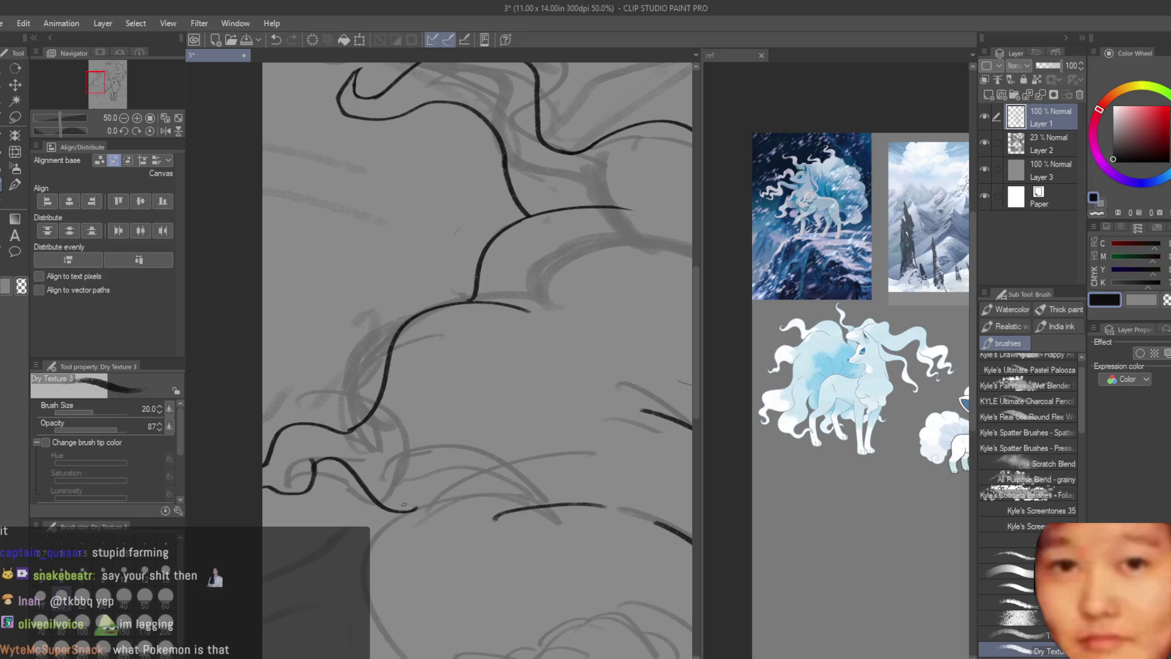
pyautogui.press('e')
pyautogui.scroll(2, 320, 467)
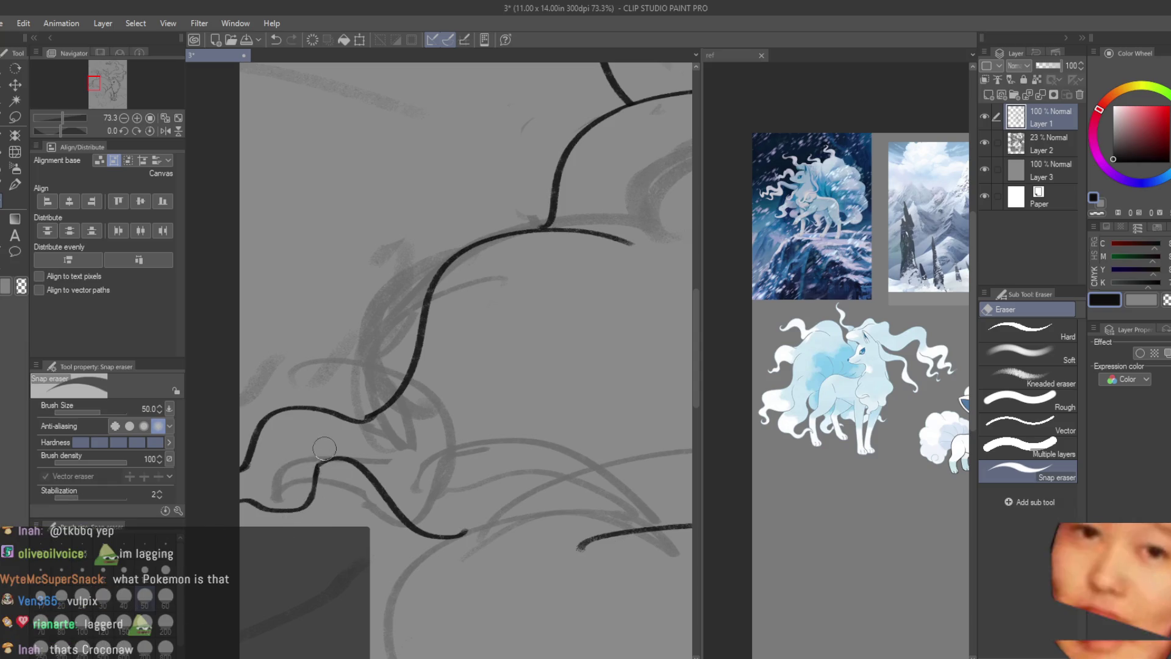
pyautogui.press('b')
pyautogui.scroll(-3, 467, 366)
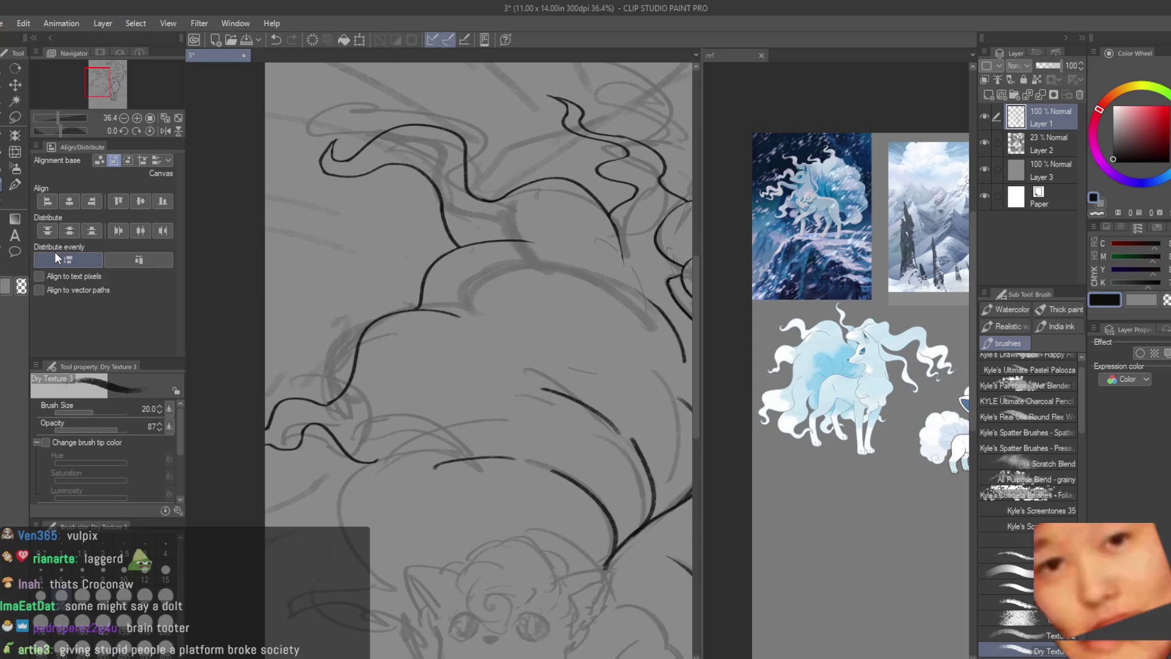
pyautogui.scroll(5, 341, 398)
pyautogui.scroll(4, 340, 397)
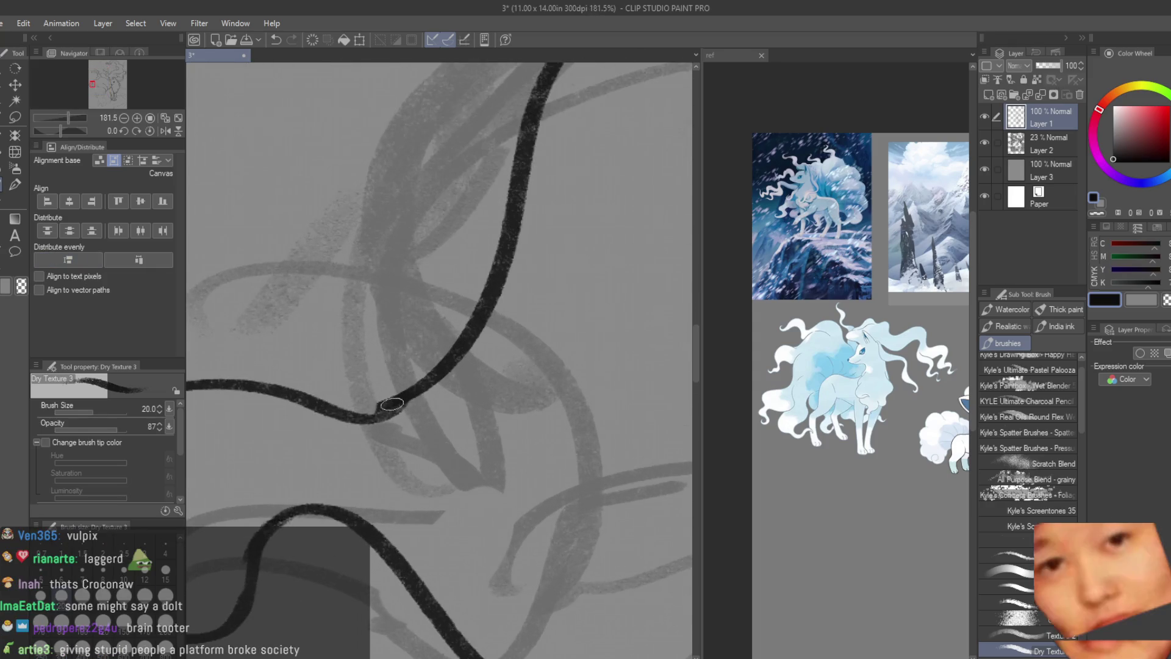
pyautogui.press('e')
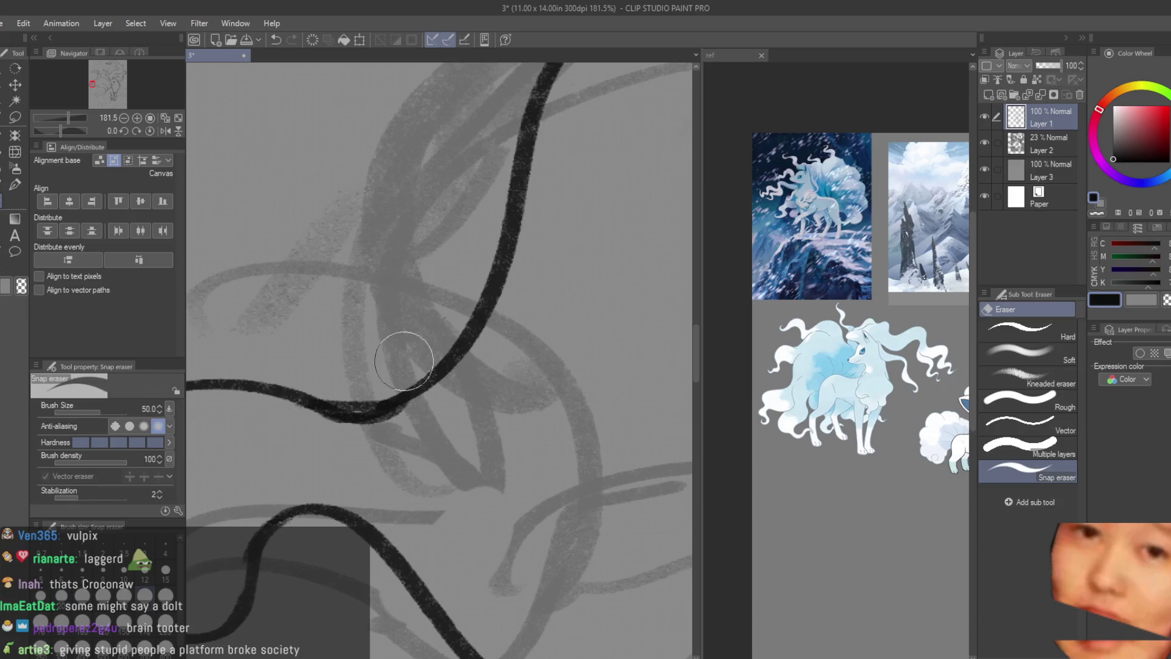
pyautogui.press('b')
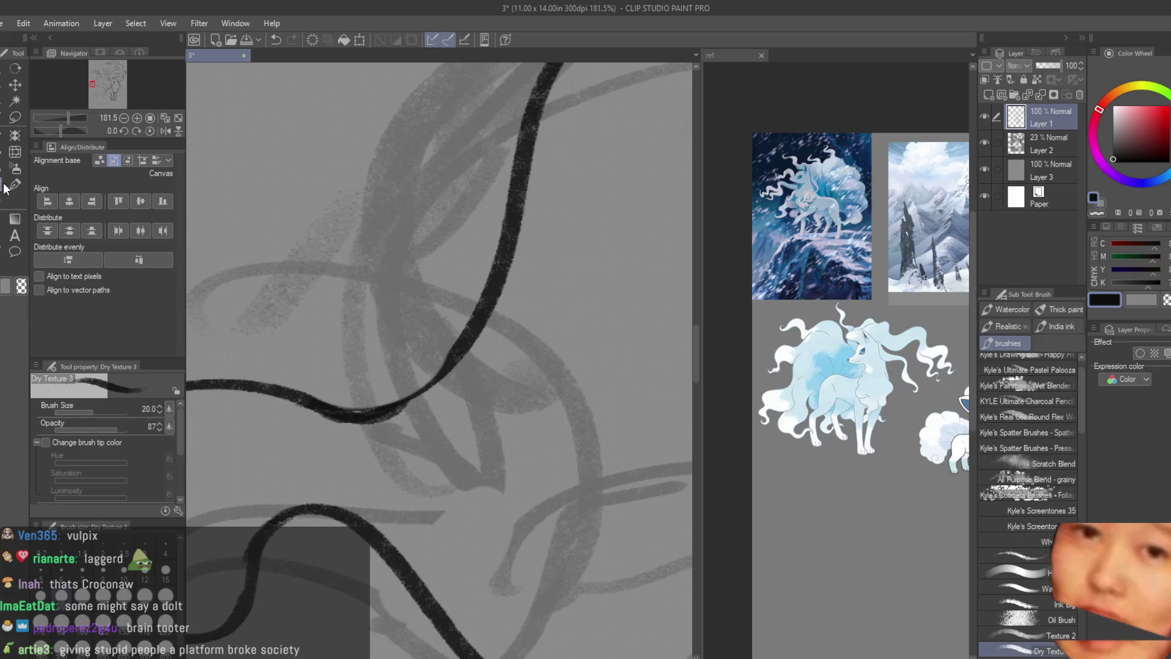
pyautogui.scroll(-4, 275, 374)
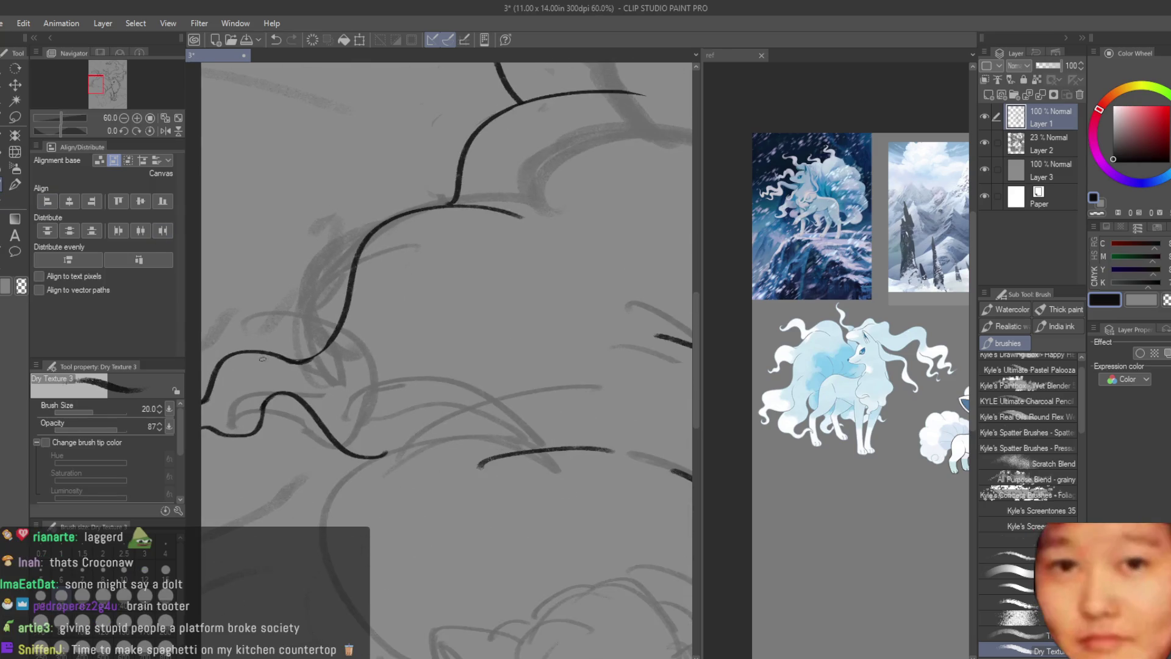
pyautogui.scroll(-1, 266, 370)
pyautogui.scroll(-1, 372, 326)
pyautogui.scroll(-1, 372, 328)
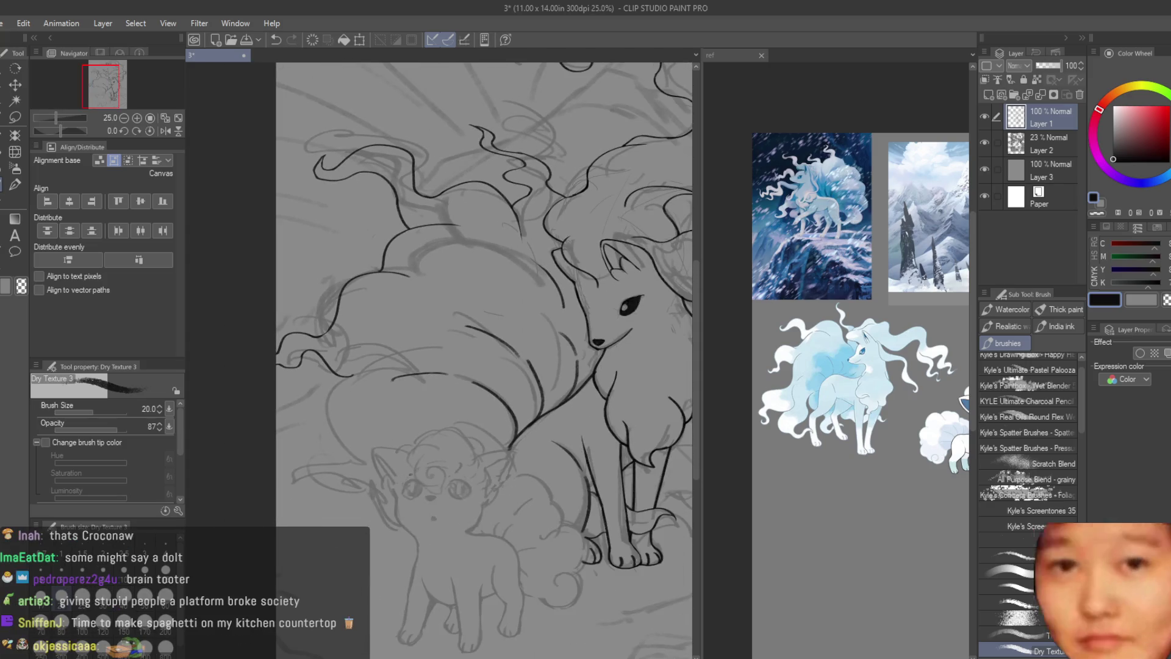
# - Trim the thin stray stroke ends behind the larger fox's tails
pyautogui.press('e')
pyautogui.scroll(1, 380, 407)
pyautogui.scroll(2, 379, 407)
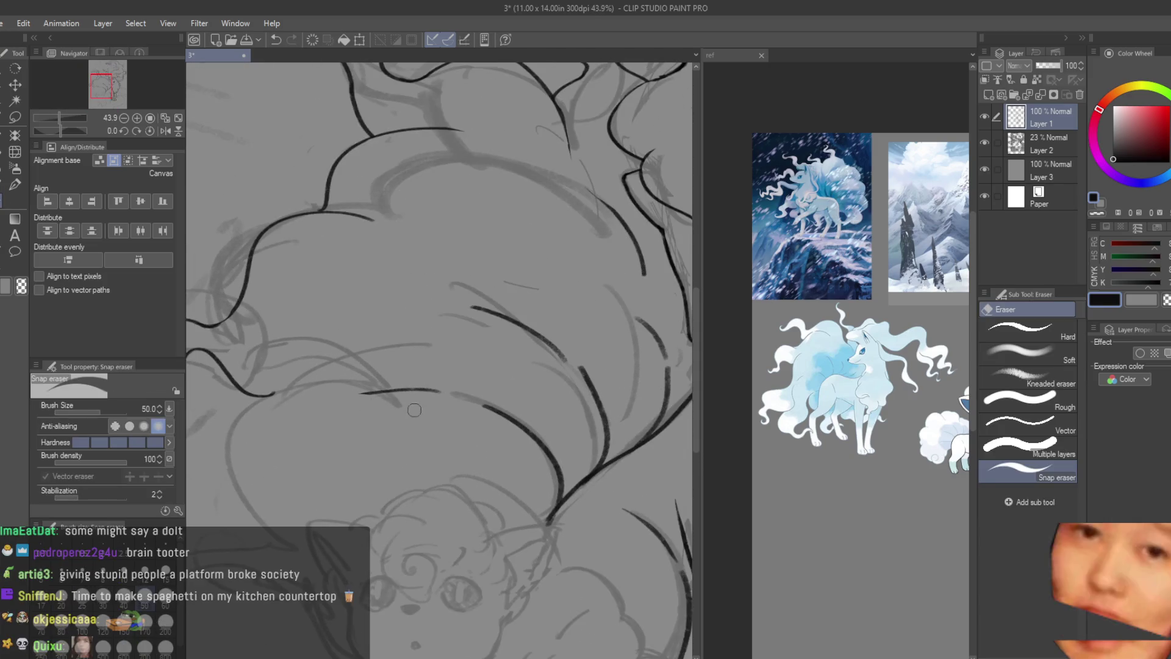
pyautogui.scroll(1, 429, 372)
pyautogui.scroll(-1, 370, 375)
pyautogui.scroll(1, 513, 366)
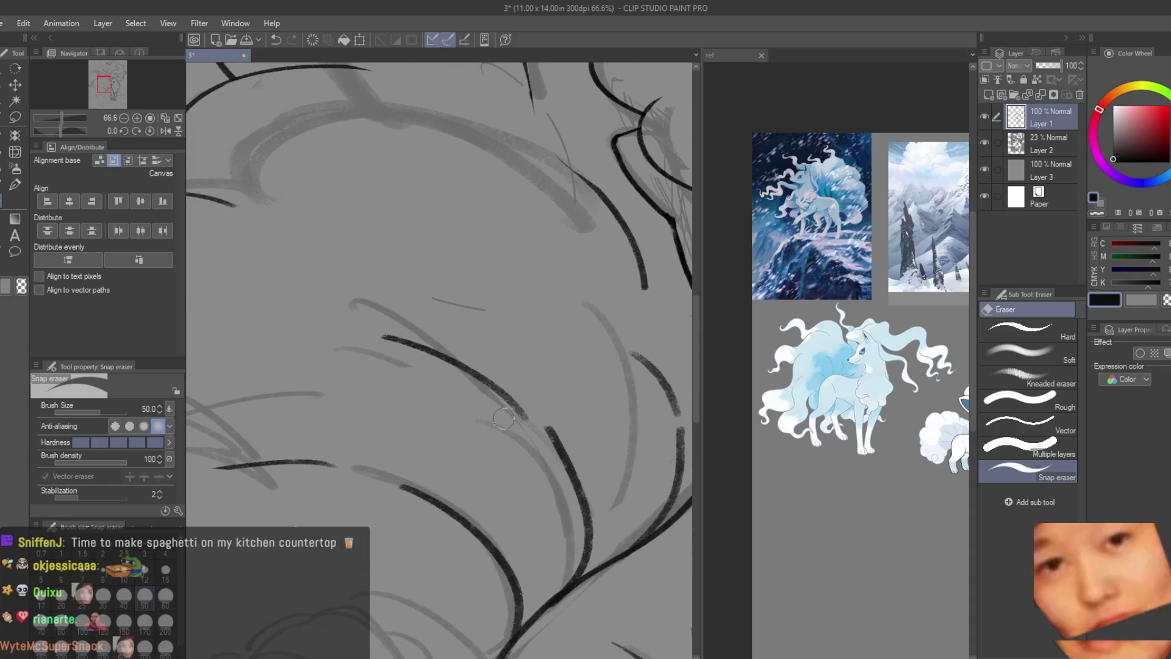
pyautogui.scroll(-1, 537, 403)
pyautogui.scroll(2, 558, 412)
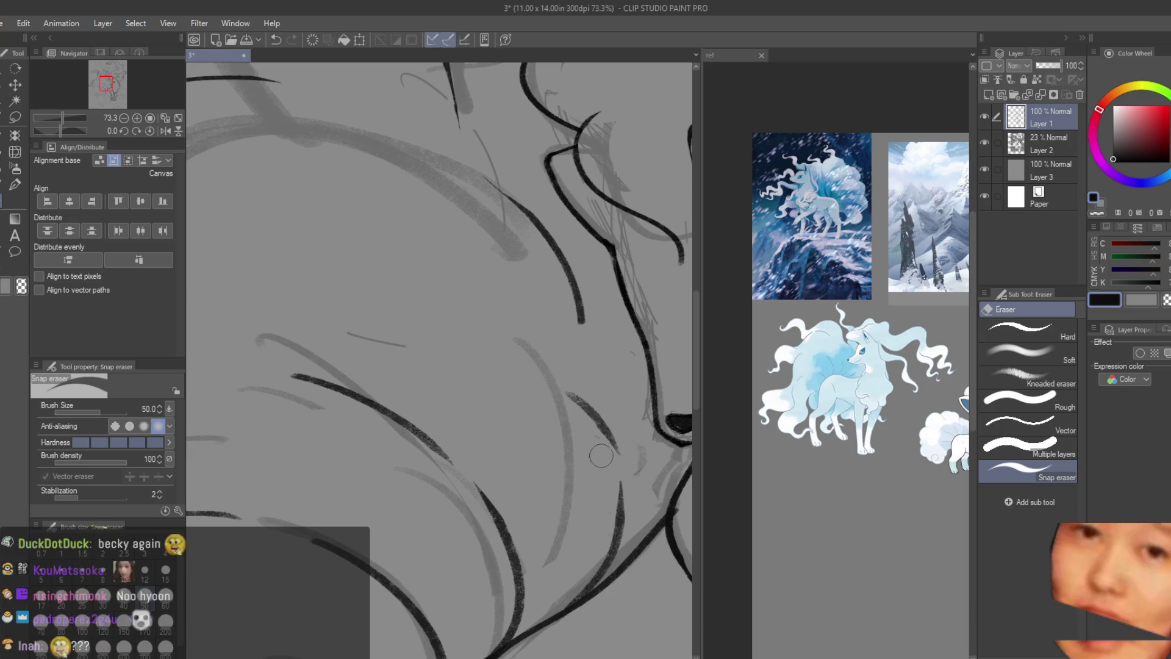
pyautogui.scroll(-1, 608, 430)
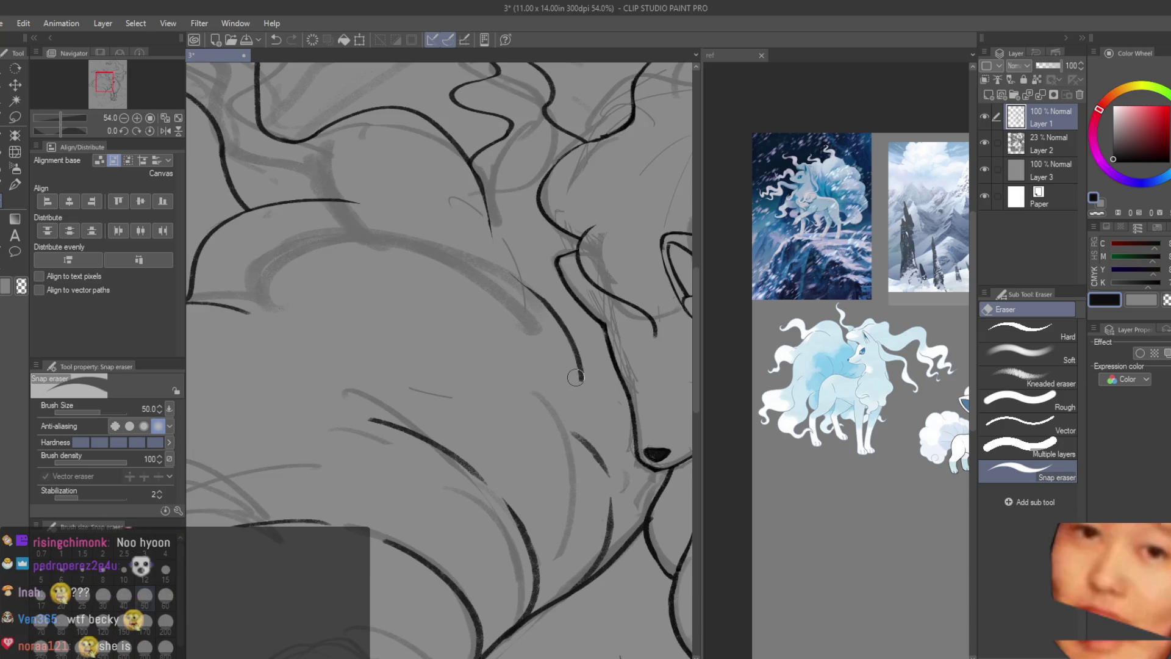
pyautogui.scroll(2, 574, 384)
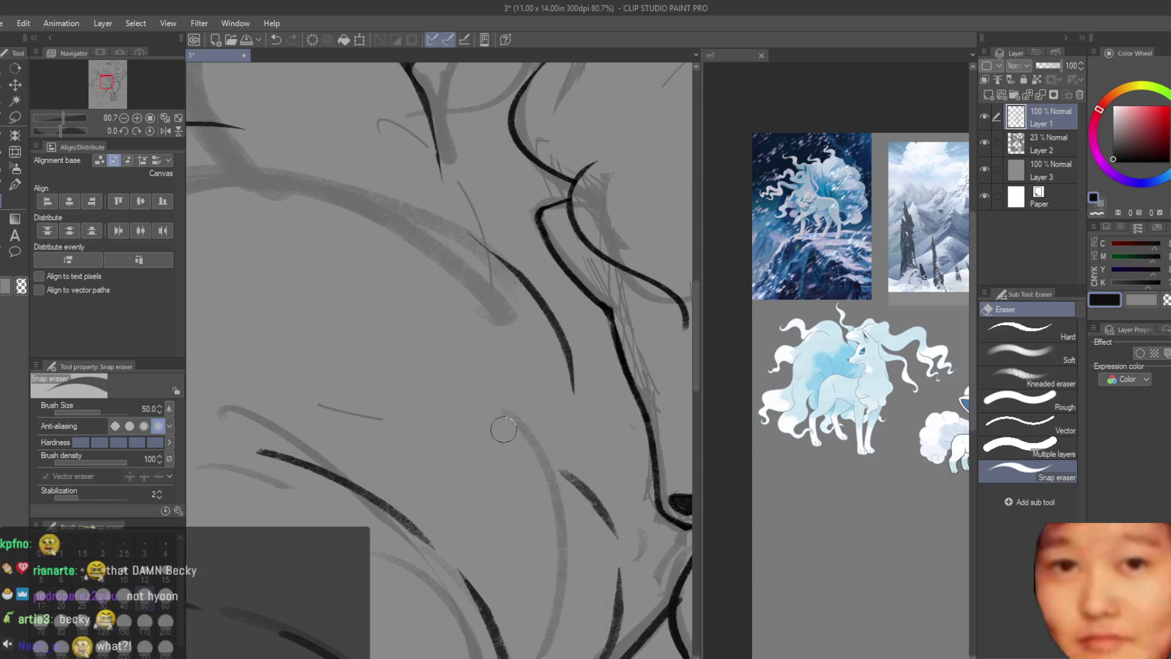
pyautogui.press('b')
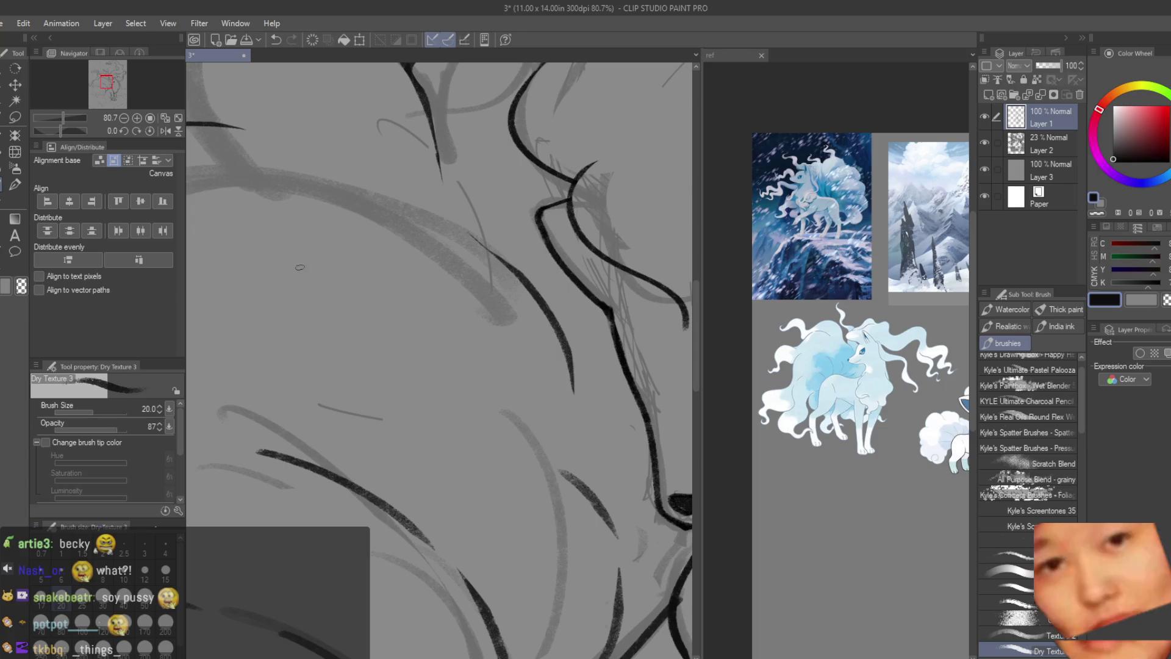
pyautogui.press('e')
pyautogui.scroll(-3, 485, 335)
pyautogui.moveTo(502, 357); pyautogui.dragTo(523, 383)
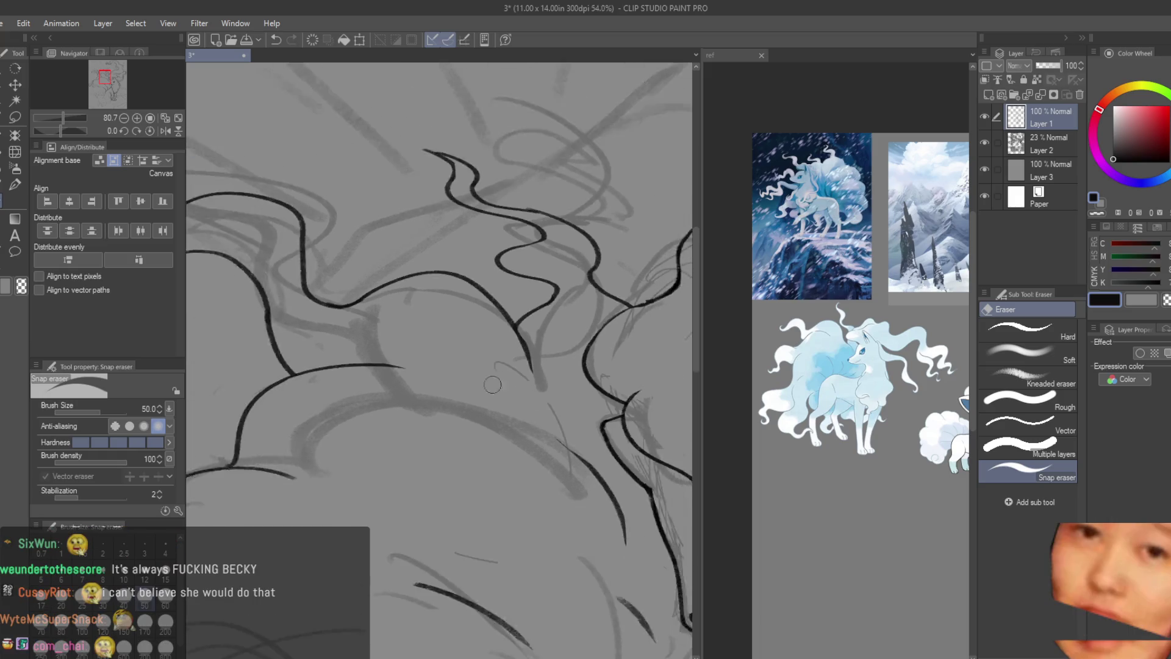
pyautogui.moveTo(506, 438); pyautogui.dragTo(597, 462)
pyautogui.press('b')
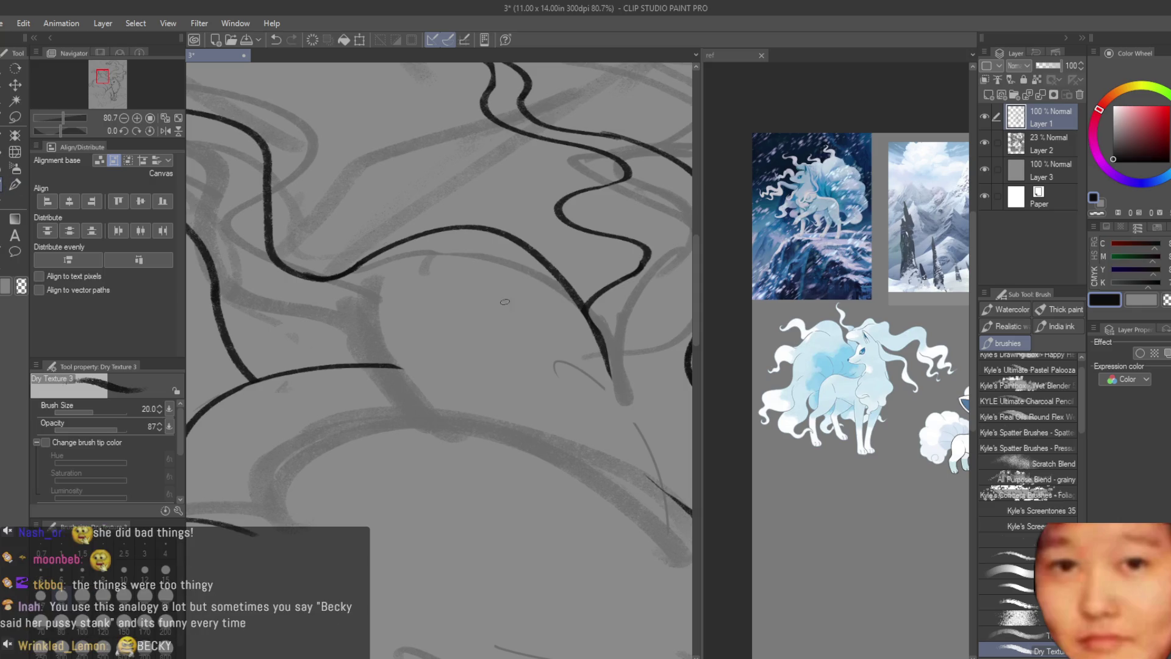
pyautogui.scroll(-2, 501, 303)
pyautogui.scroll(-2, 503, 302)
pyautogui.scroll(-3, 501, 302)
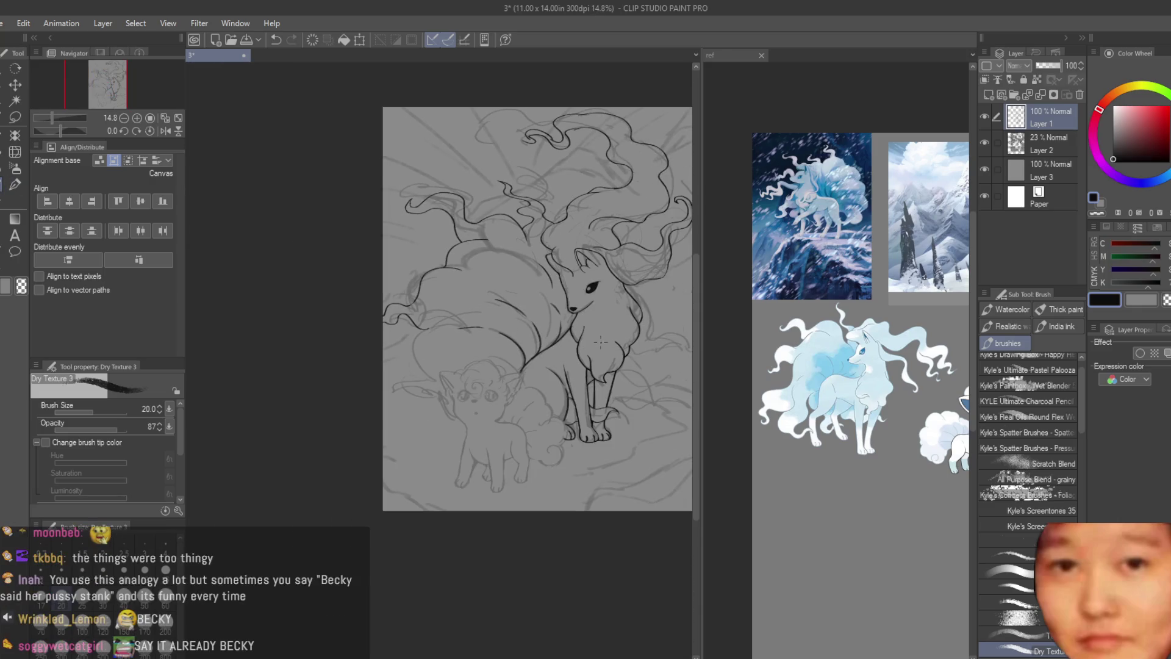
pyautogui.scroll(2, 601, 342)
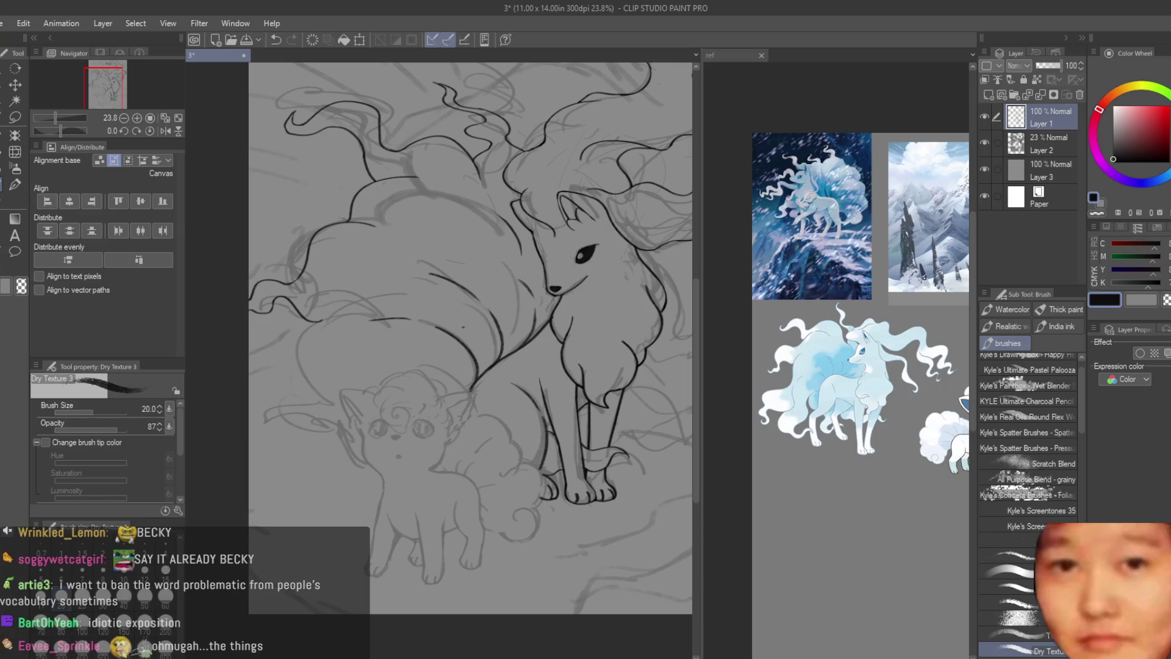
# - Hide the gray sketch layer to review the Ninetales lineart alone
pyautogui.moveTo(462, 324); pyautogui.dragTo(518, 309)
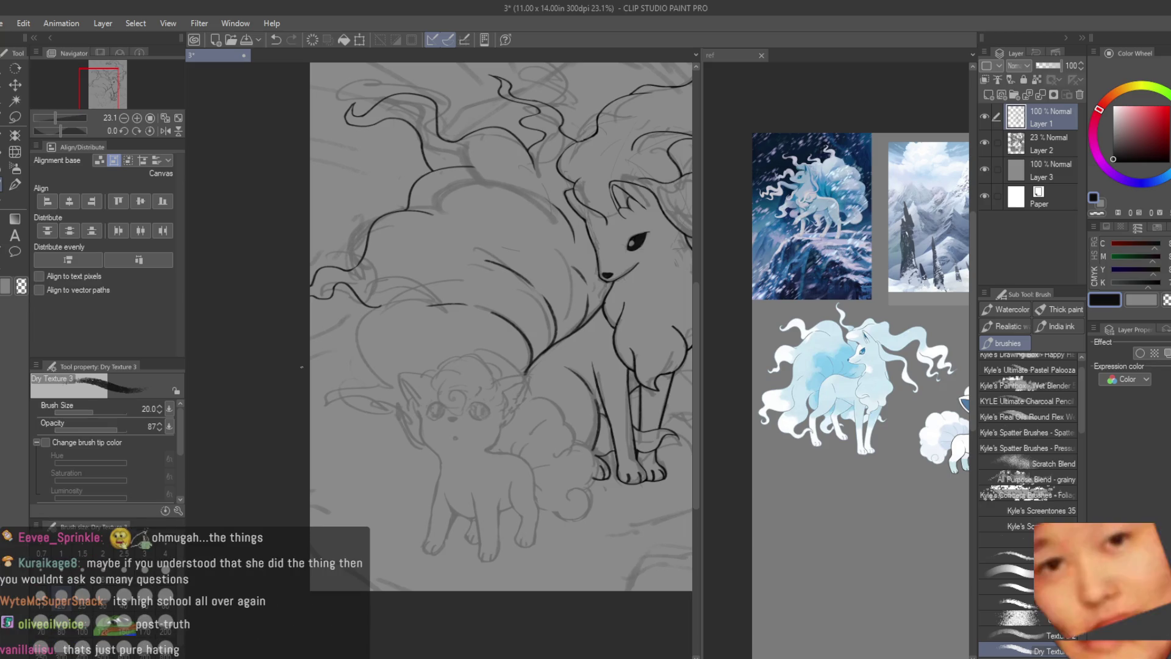
pyautogui.press('e')
pyautogui.scroll(-1, 483, 373)
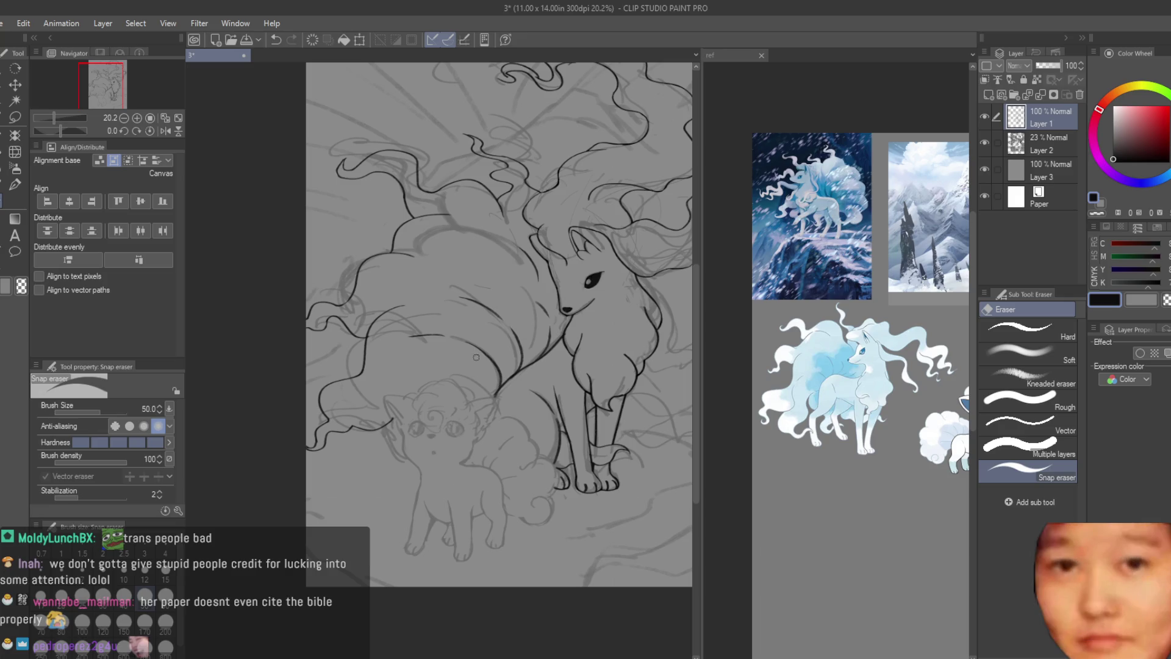
pyautogui.scroll(-2, 503, 380)
pyautogui.scroll(2, 440, 387)
pyautogui.scroll(2, 436, 374)
pyautogui.scroll(3, 437, 374)
pyautogui.scroll(-3, 437, 392)
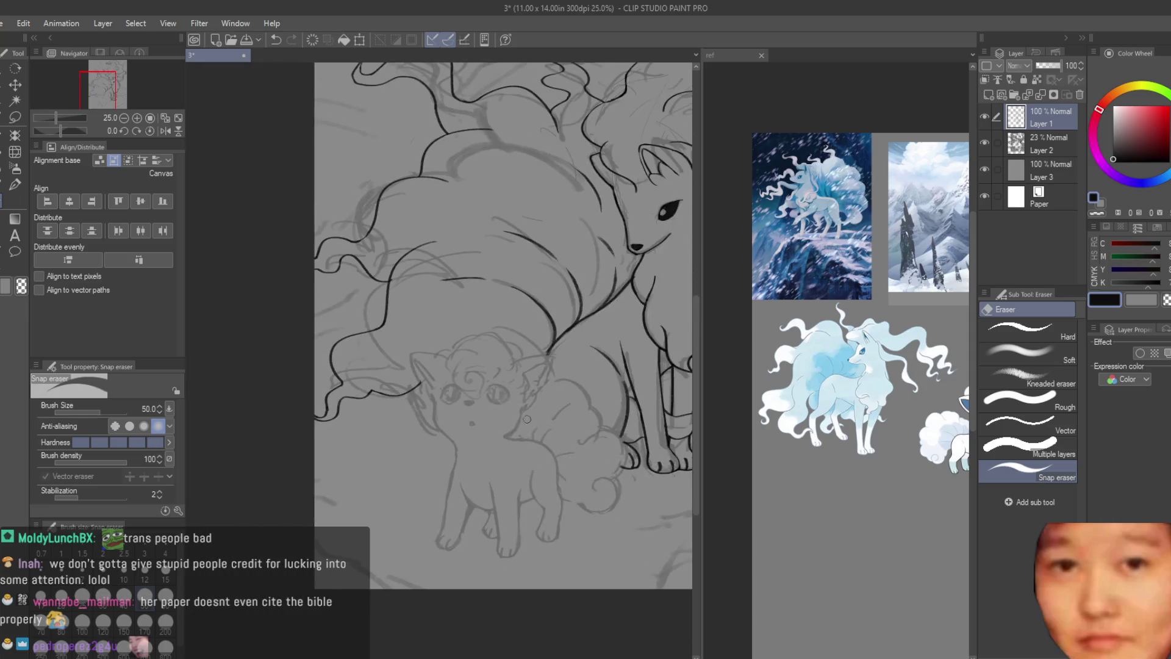
pyautogui.scroll(-2, 594, 489)
pyautogui.click(985, 142)
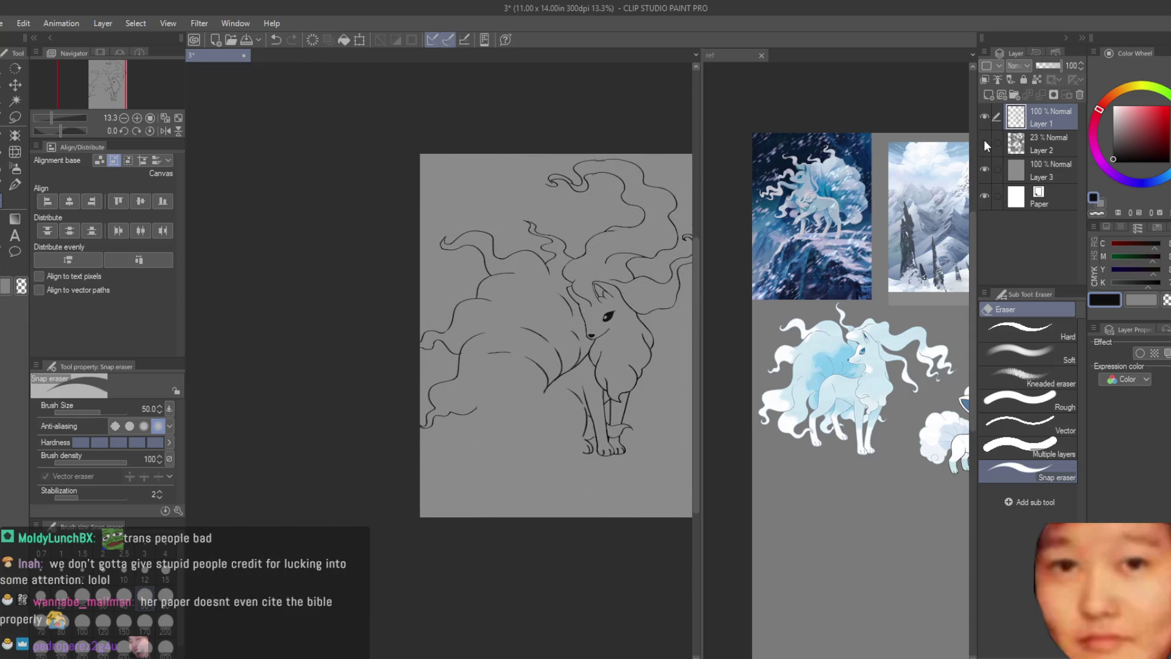
# - Reshow the sketch layer and ink a wavy tail strand curving beside the front legs
pyautogui.press('h')
pyautogui.press('h')
pyautogui.click(983, 140)
pyautogui.scroll(-1, 549, 329)
pyautogui.scroll(2, 504, 311)
pyautogui.scroll(1, 457, 311)
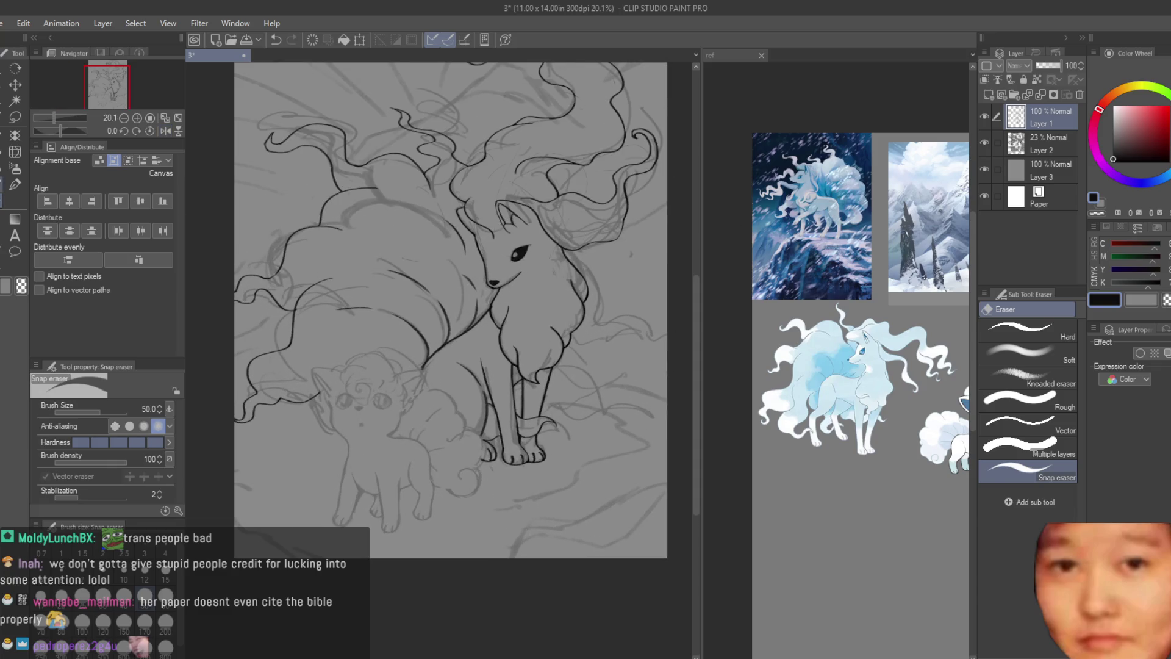
pyautogui.press('b')
pyautogui.scroll(2, 578, 338)
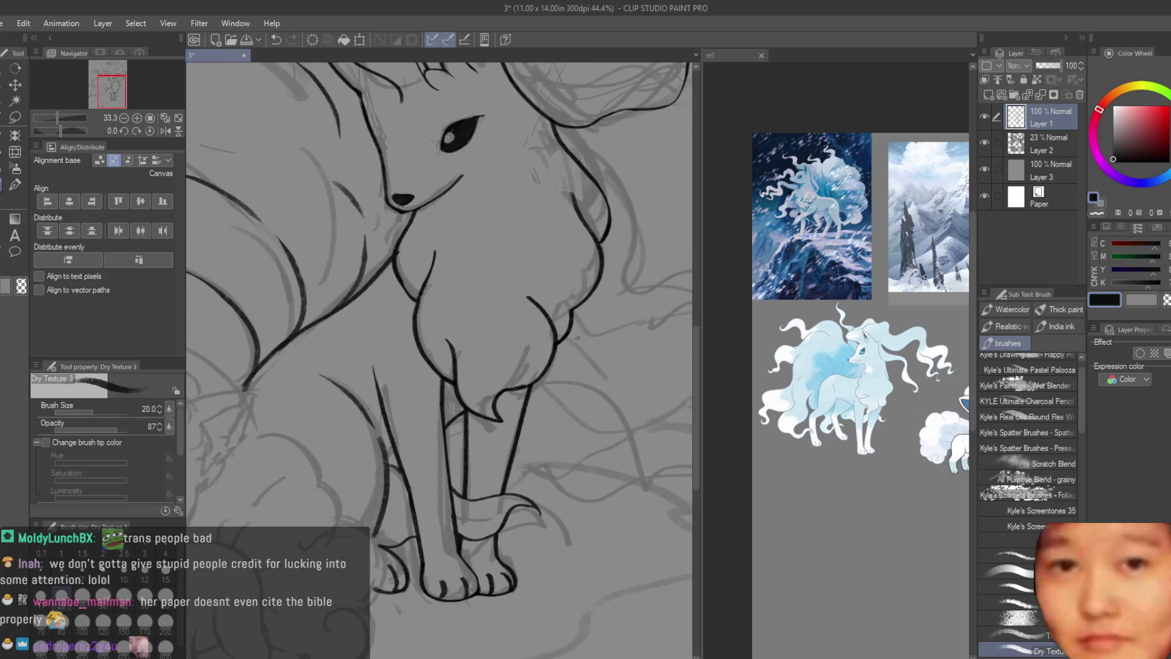
pyautogui.moveTo(571, 322); pyautogui.dragTo(650, 467)
pyautogui.scroll(1, 580, 454)
pyautogui.scroll(1, 579, 455)
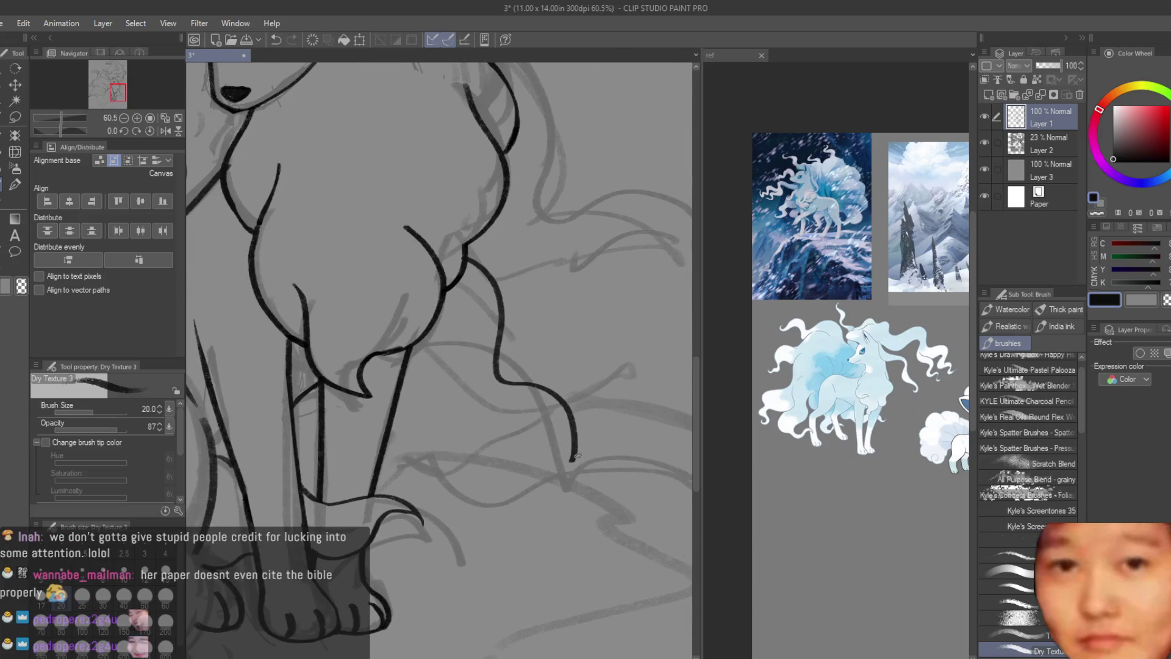
pyautogui.scroll(2, 650, 465)
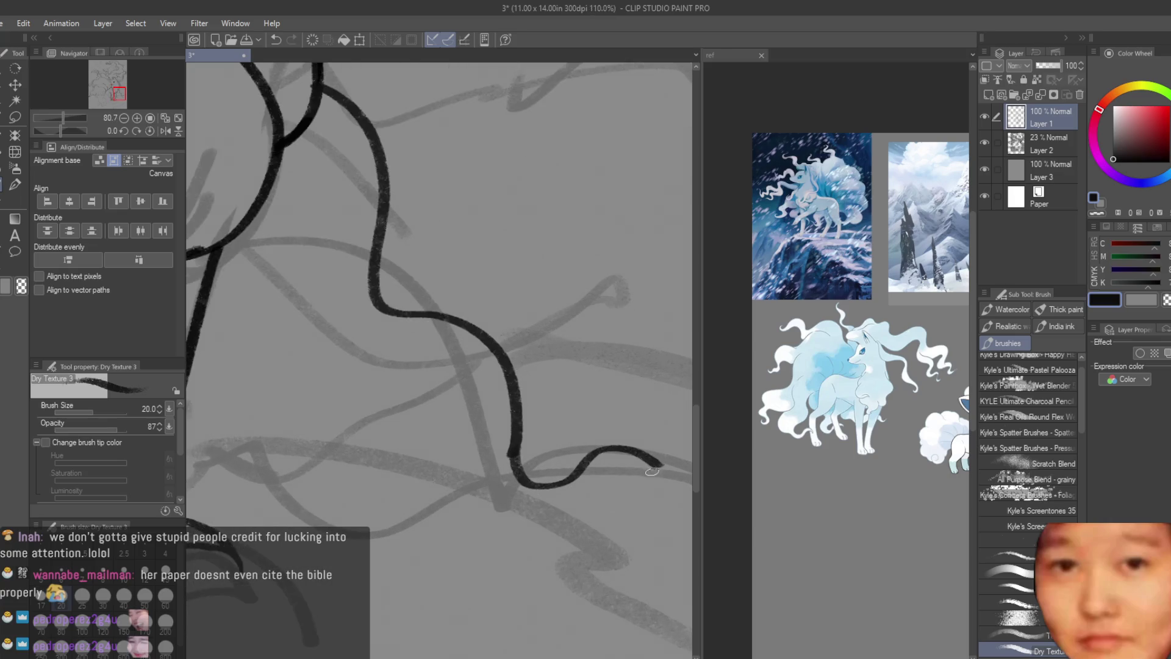
pyautogui.scroll(1, 655, 469)
pyautogui.scroll(-1, 654, 467)
pyautogui.scroll(-1, 645, 476)
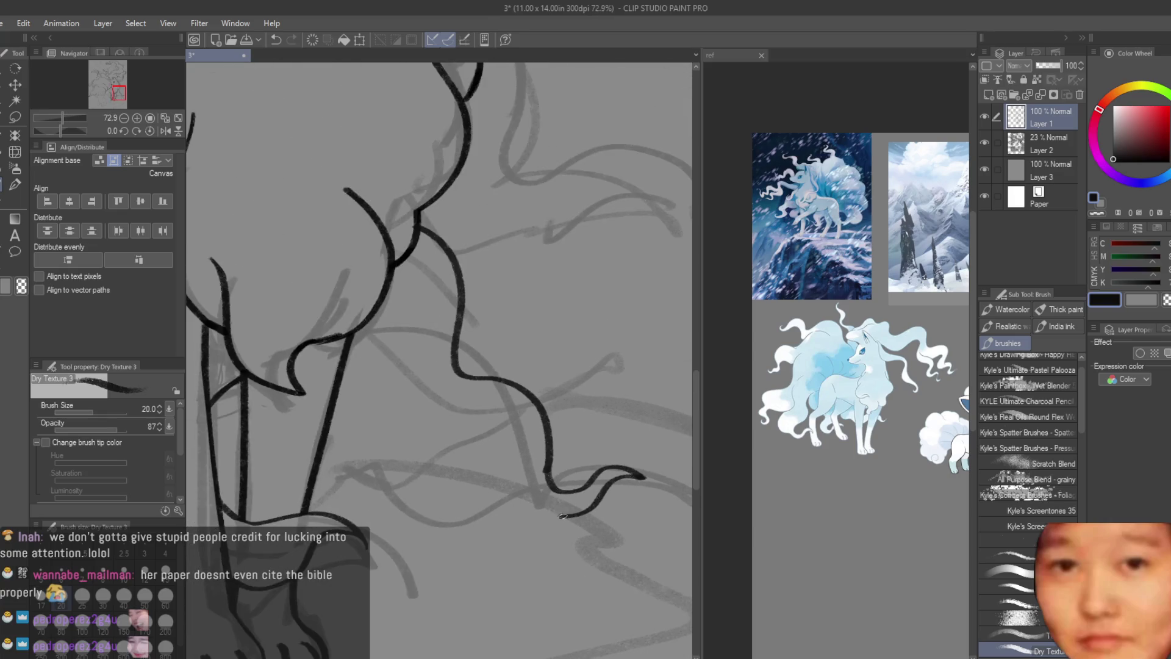
pyautogui.moveTo(513, 495); pyautogui.dragTo(364, 447)
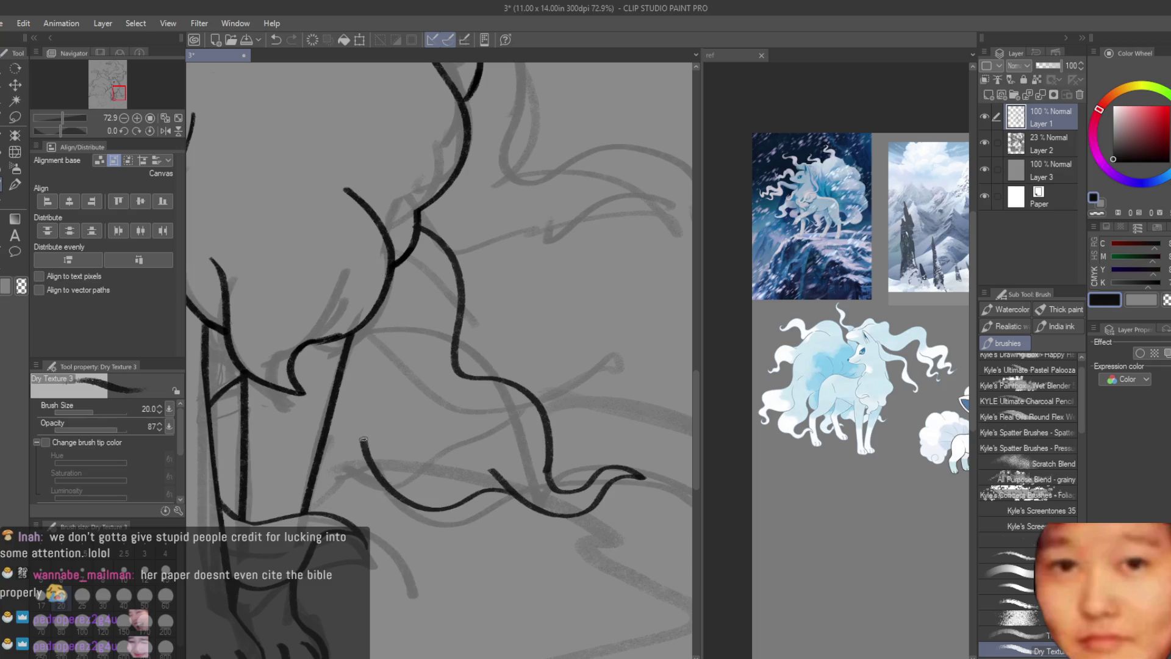
pyautogui.press('e')
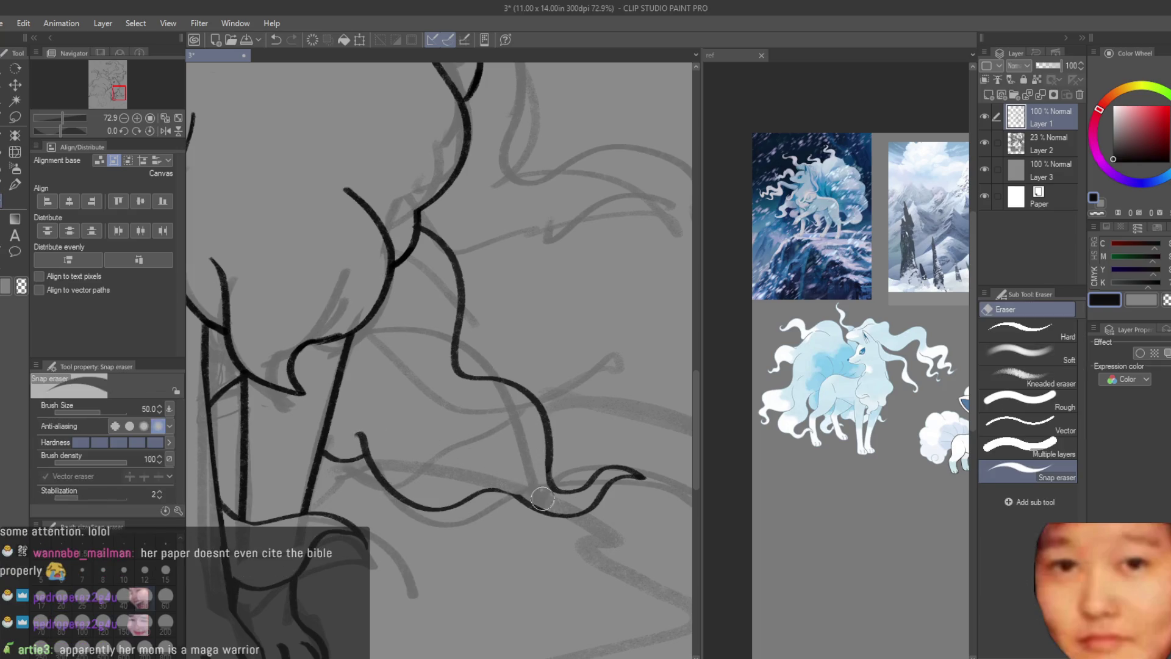
pyautogui.scroll(-5, 542, 341)
pyautogui.scroll(1, 595, 394)
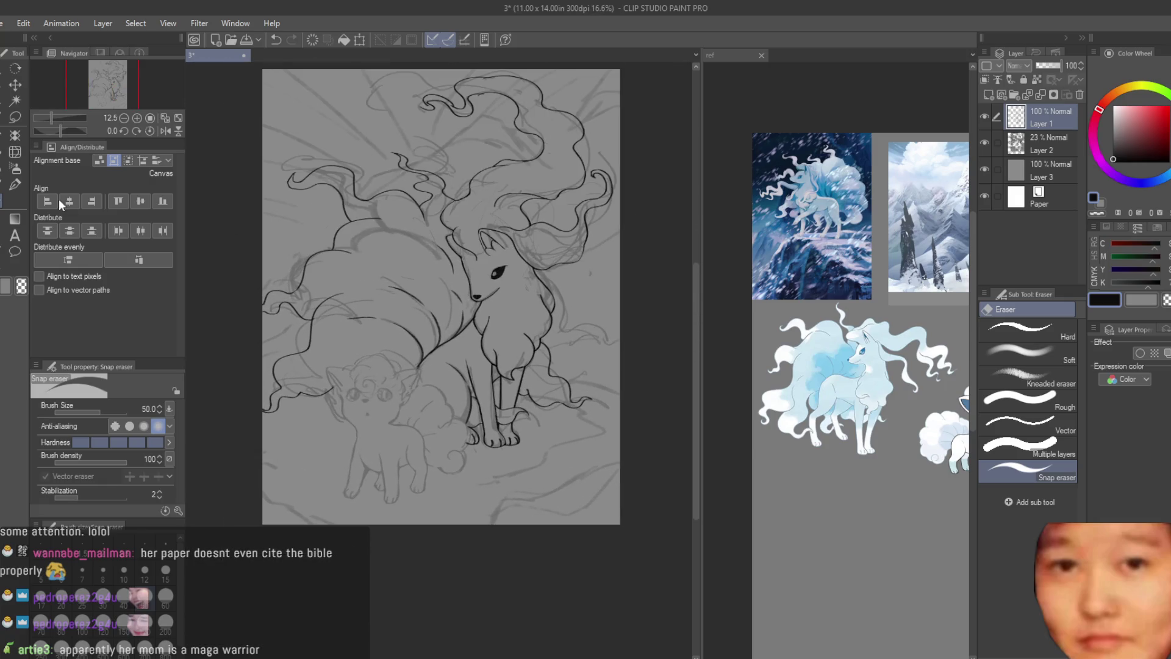
# - Save the drawing and erase a small bit of the mane line near the head
pyautogui.click(15, 184)
pyautogui.press('b')
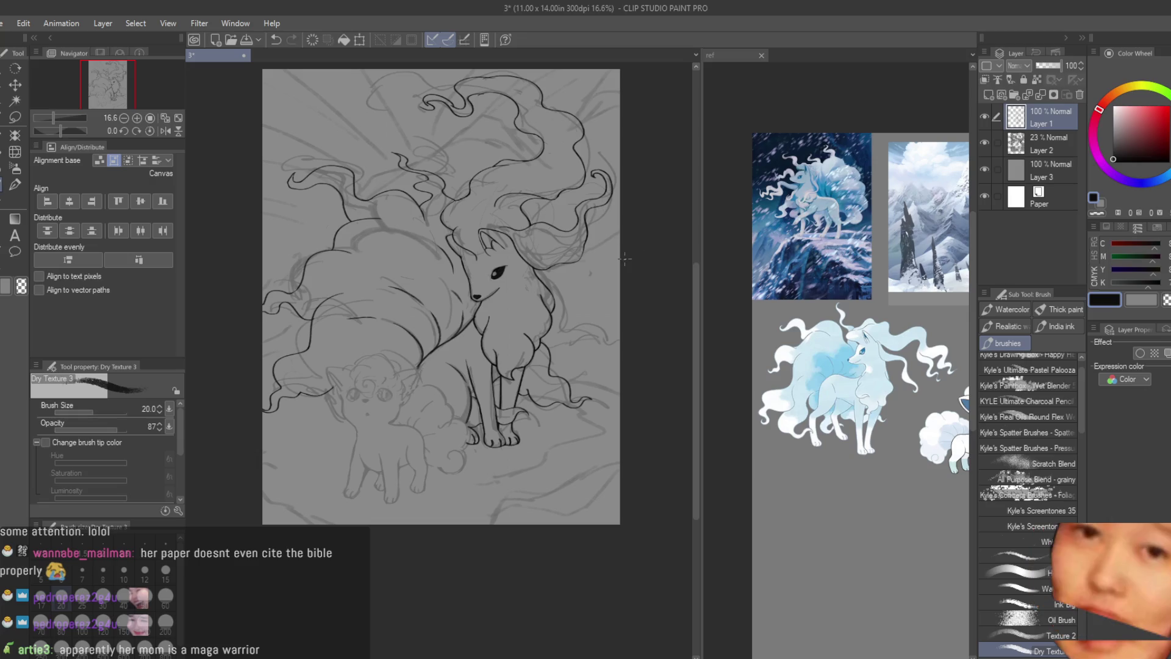
pyautogui.hotkey('ctrl', 's')
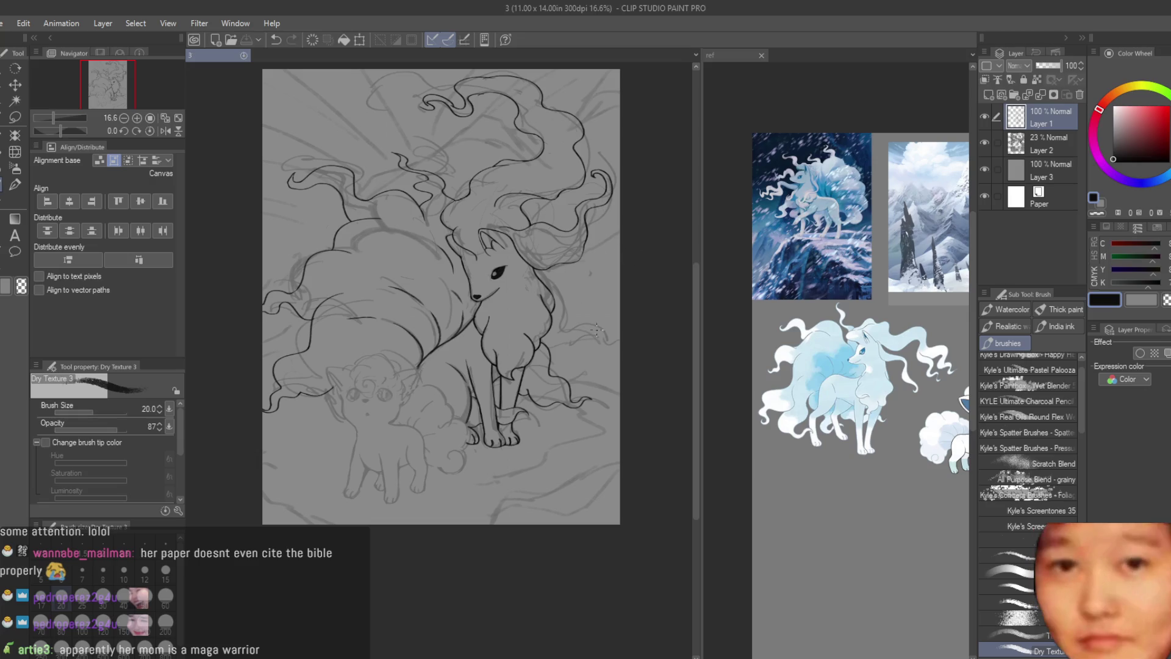
pyautogui.scroll(-1, 594, 332)
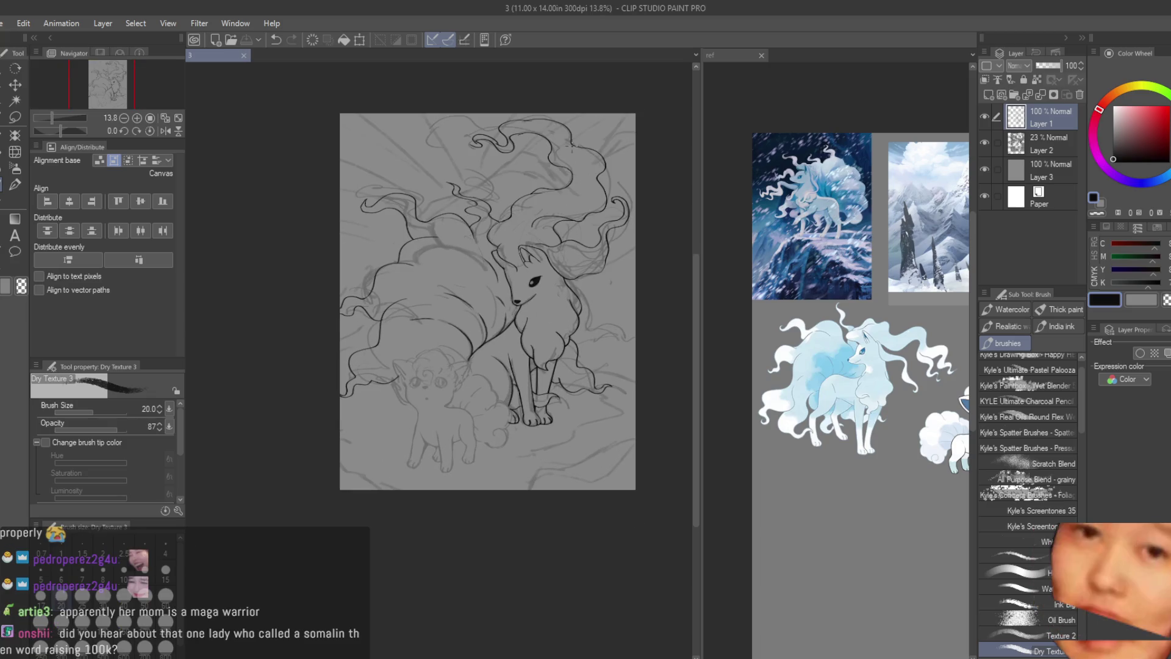
pyautogui.scroll(3, 566, 138)
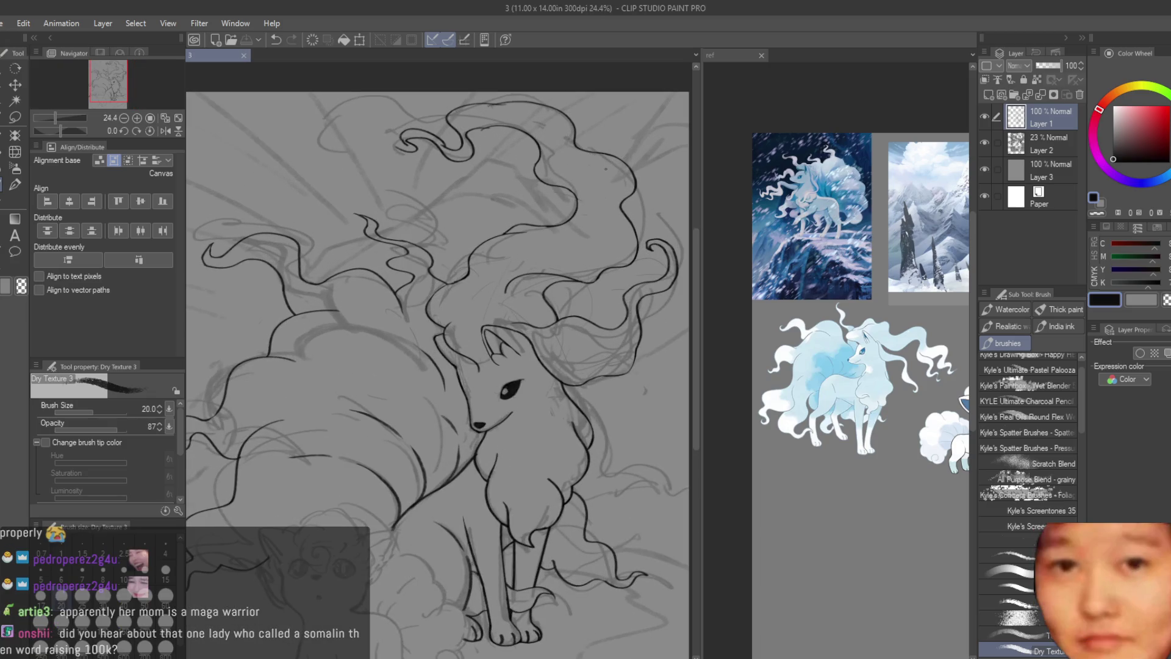
pyautogui.scroll(5, 440, 380)
pyautogui.moveTo(535, 330); pyautogui.dragTo(440, 379)
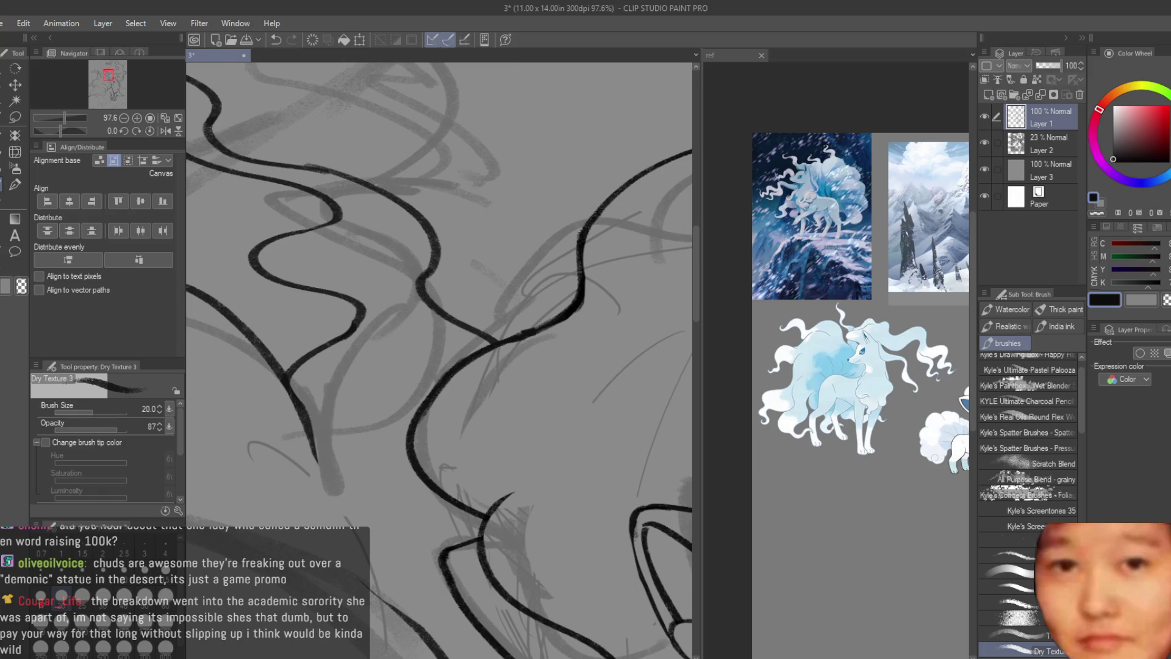
pyautogui.press('e')
pyautogui.hotkey('ctrl', 'z')
pyautogui.scroll(-2, 549, 361)
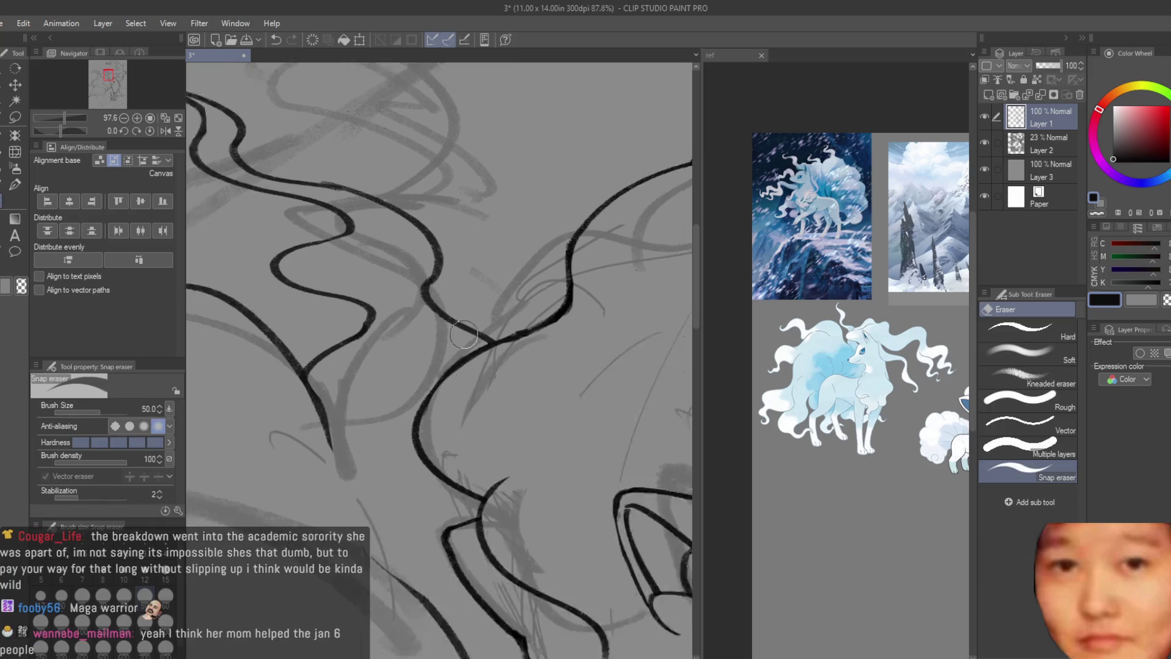
pyautogui.scroll(-3, 540, 371)
pyautogui.scroll(-2, 531, 379)
pyautogui.scroll(-2, 531, 380)
pyautogui.scroll(1, 540, 418)
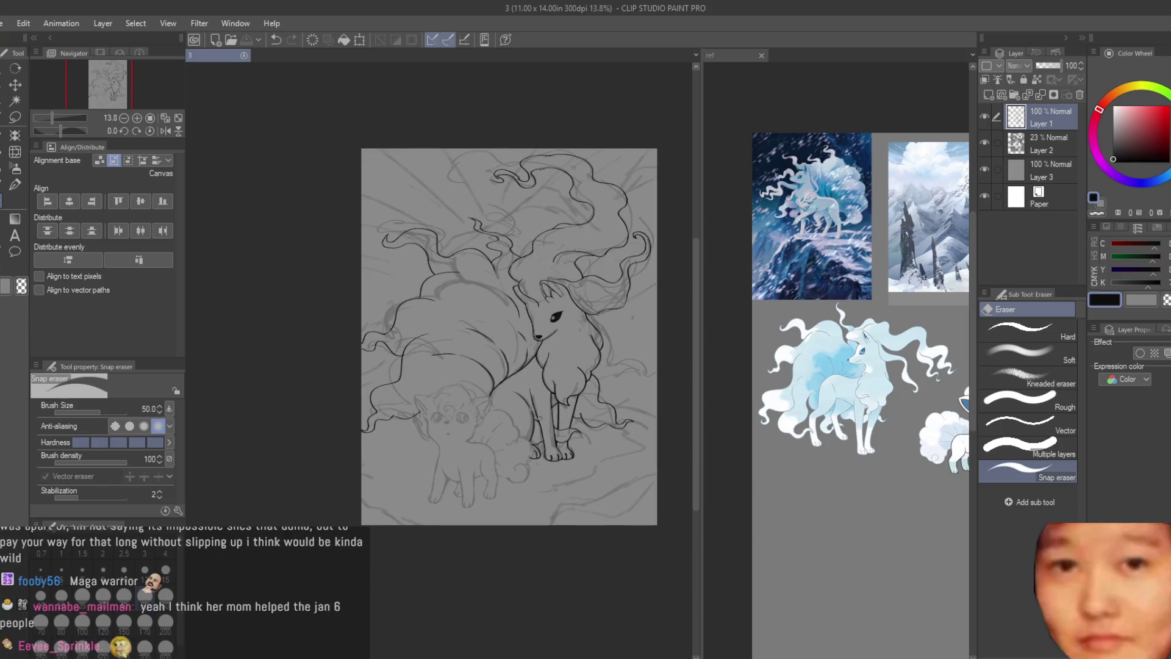
pyautogui.scroll(3, 640, 322)
pyautogui.scroll(2, 571, 335)
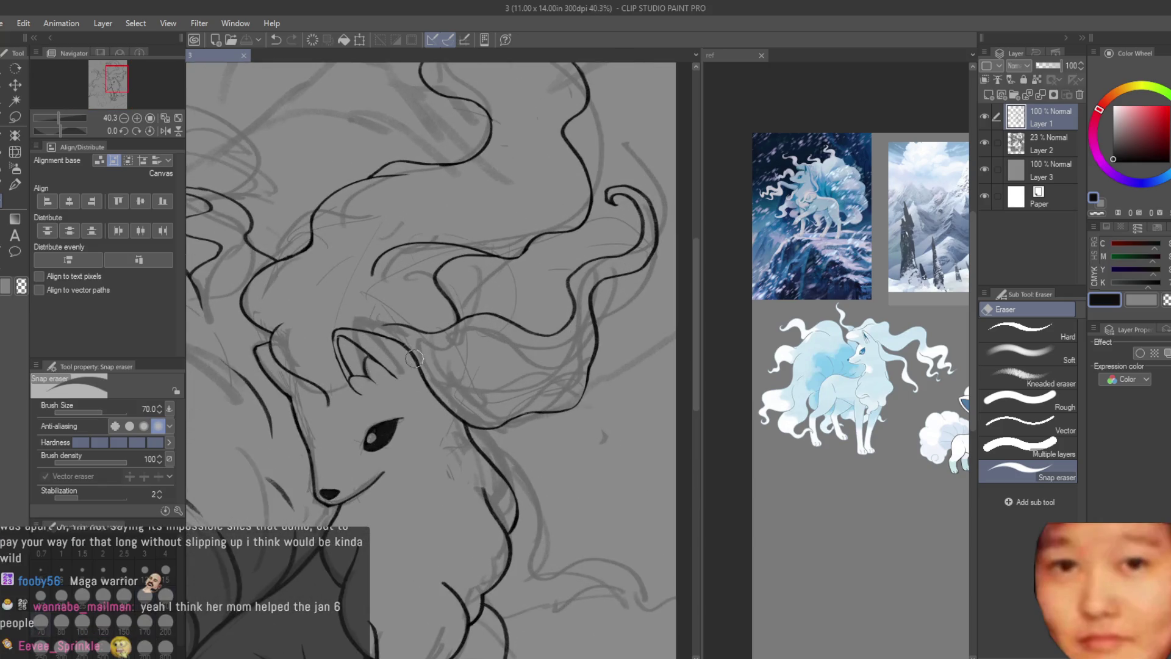
pyautogui.click(572, 382)
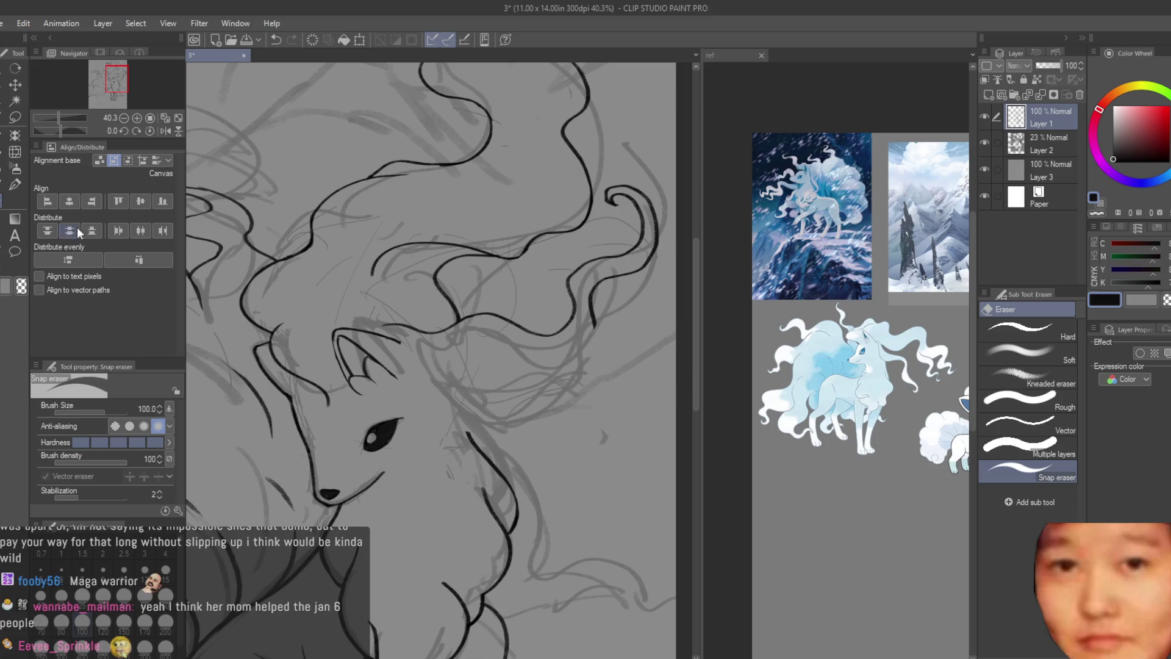
pyautogui.press('b')
pyautogui.scroll(2, 449, 401)
# - Redraw the curving hair strands of the mane beside the head until they flow well
pyautogui.moveTo(480, 458); pyautogui.dragTo(425, 345)
pyautogui.scroll(-2, 443, 360)
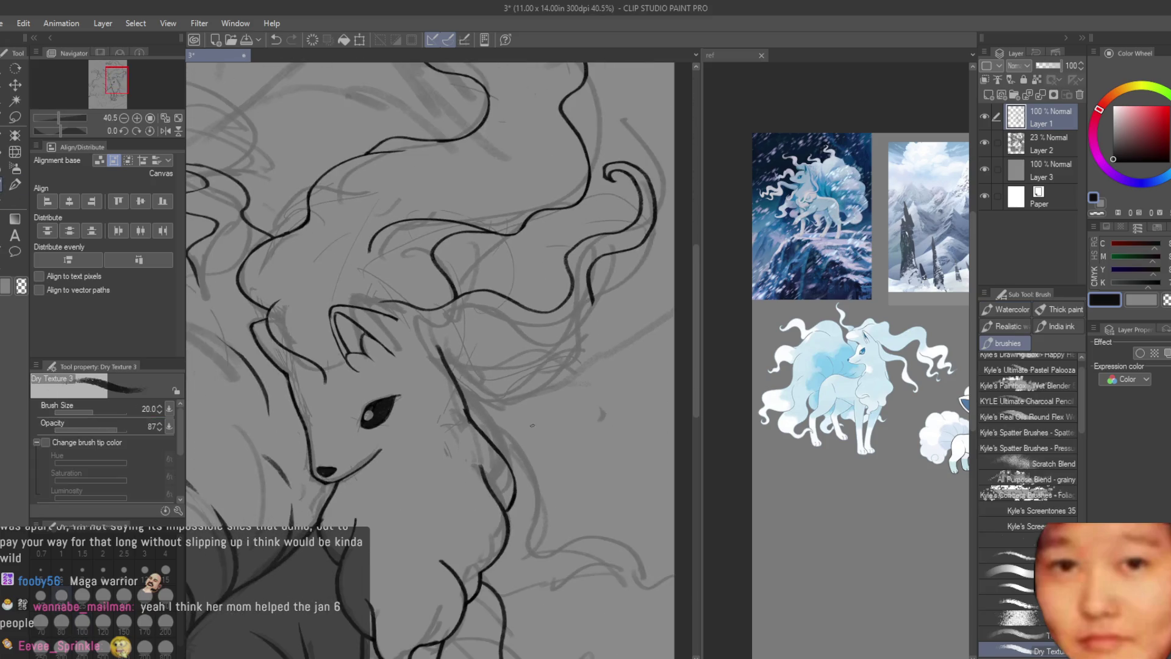
pyautogui.hotkey('ctrl', 'z')
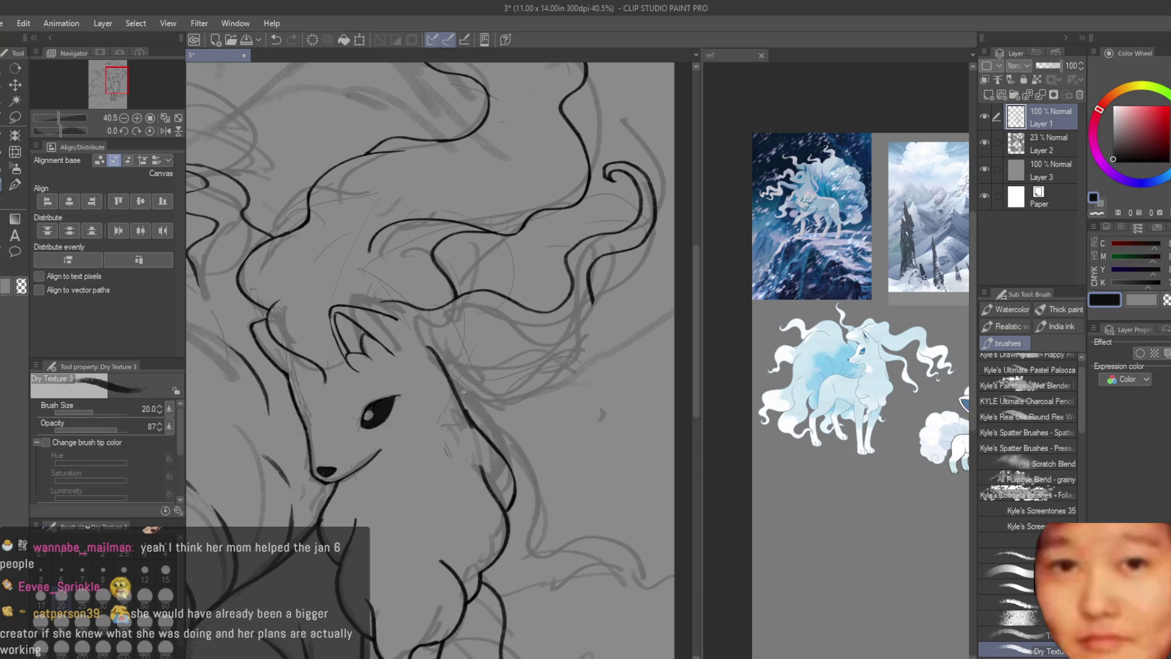
pyautogui.scroll(2, 504, 428)
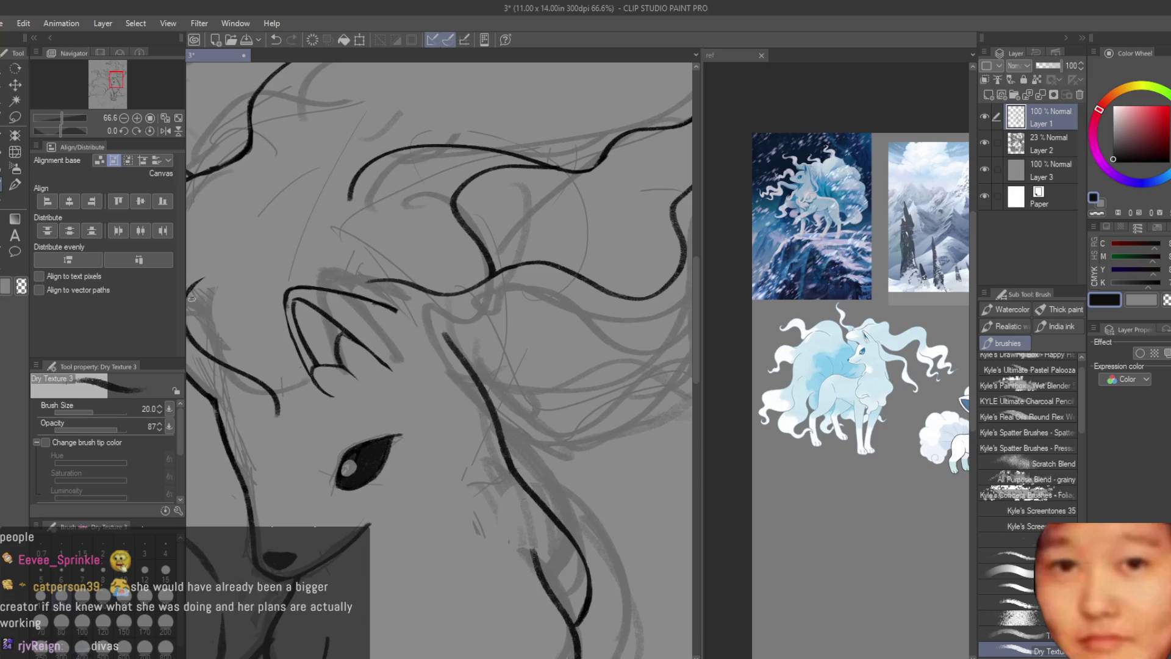
pyautogui.press('e')
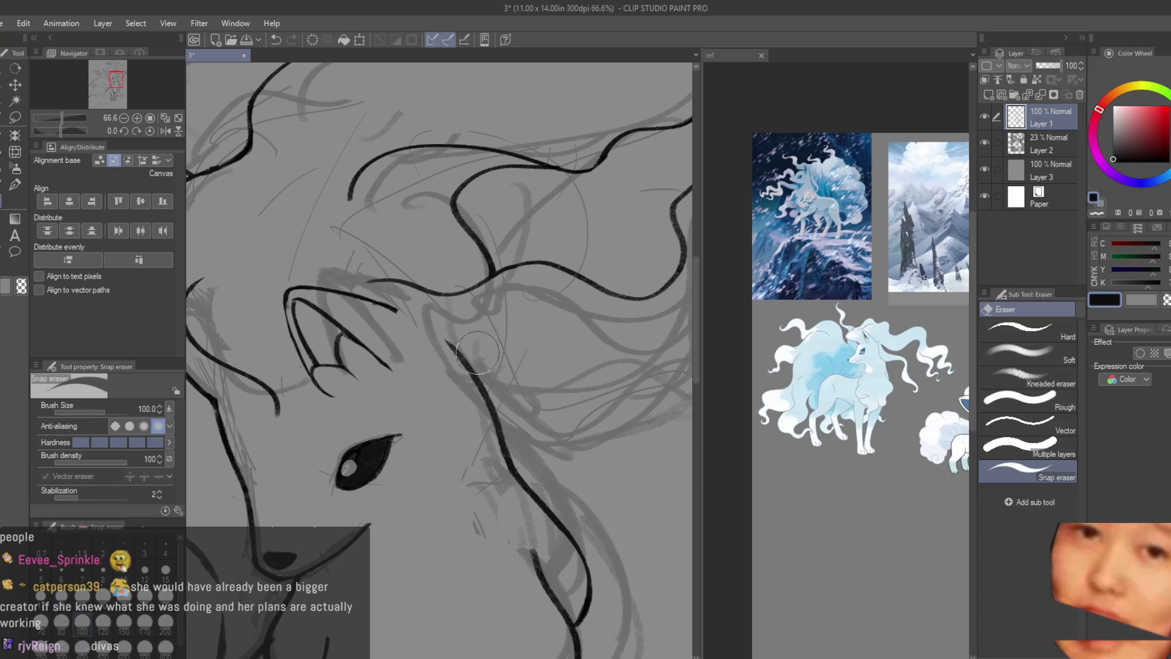
pyautogui.scroll(-2, 436, 321)
pyautogui.scroll(-1, 436, 320)
pyautogui.scroll(-1, 437, 321)
pyautogui.press('b')
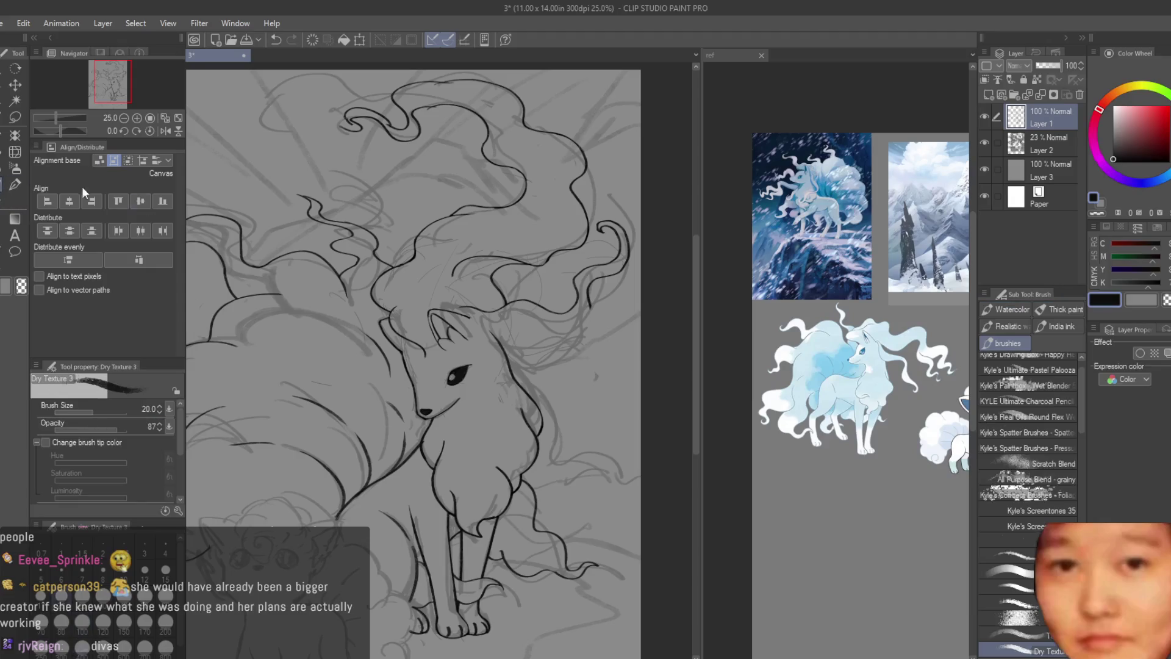
pyautogui.scroll(3, 585, 310)
pyautogui.scroll(1, 587, 309)
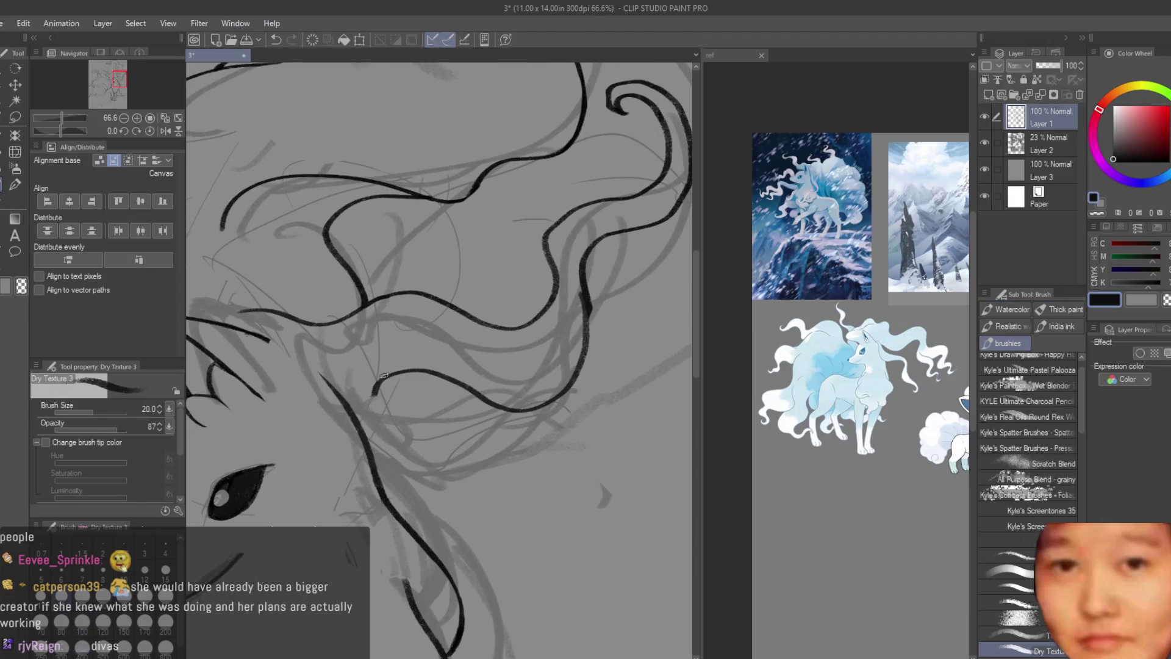
pyautogui.hotkey('ctrl', 'z')
pyautogui.moveTo(529, 405)
pyautogui.mouseDown()
pyautogui.moveTo(395, 325)
pyautogui.moveTo(333, 387)
pyautogui.mouseUp()
pyautogui.hotkey('ctrl', 'z')
pyautogui.hotkey('ctrl', 'z')
pyautogui.moveTo(399, 346); pyautogui.dragTo(316, 390)
pyautogui.press('e')
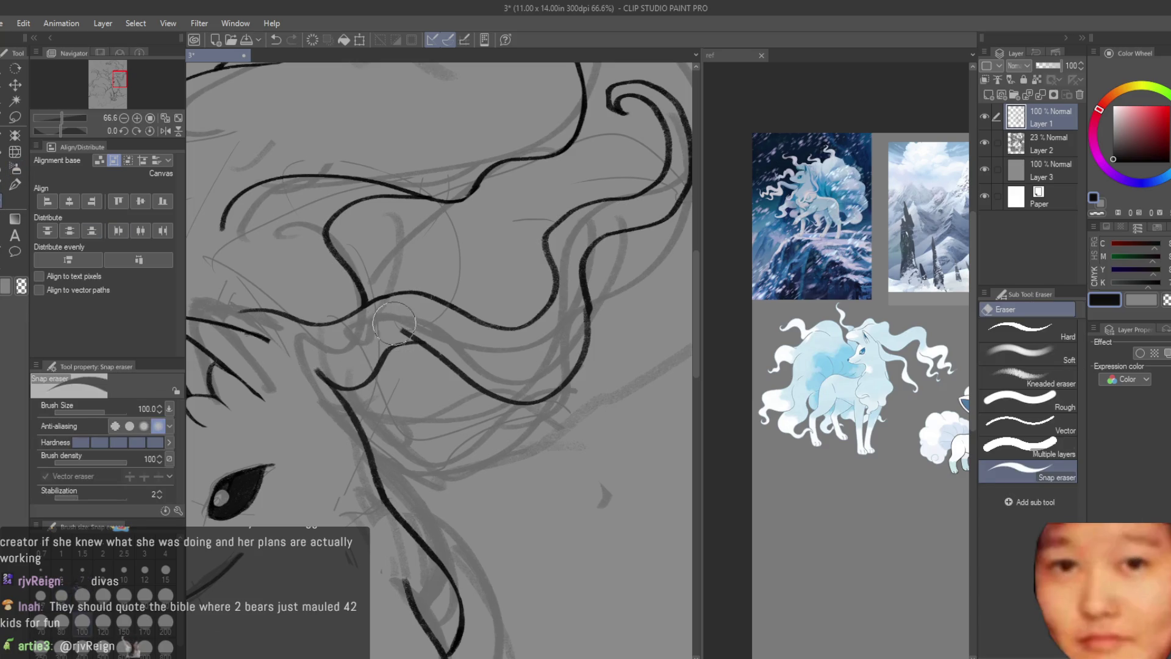
pyautogui.hotkey('ctrl', '0')
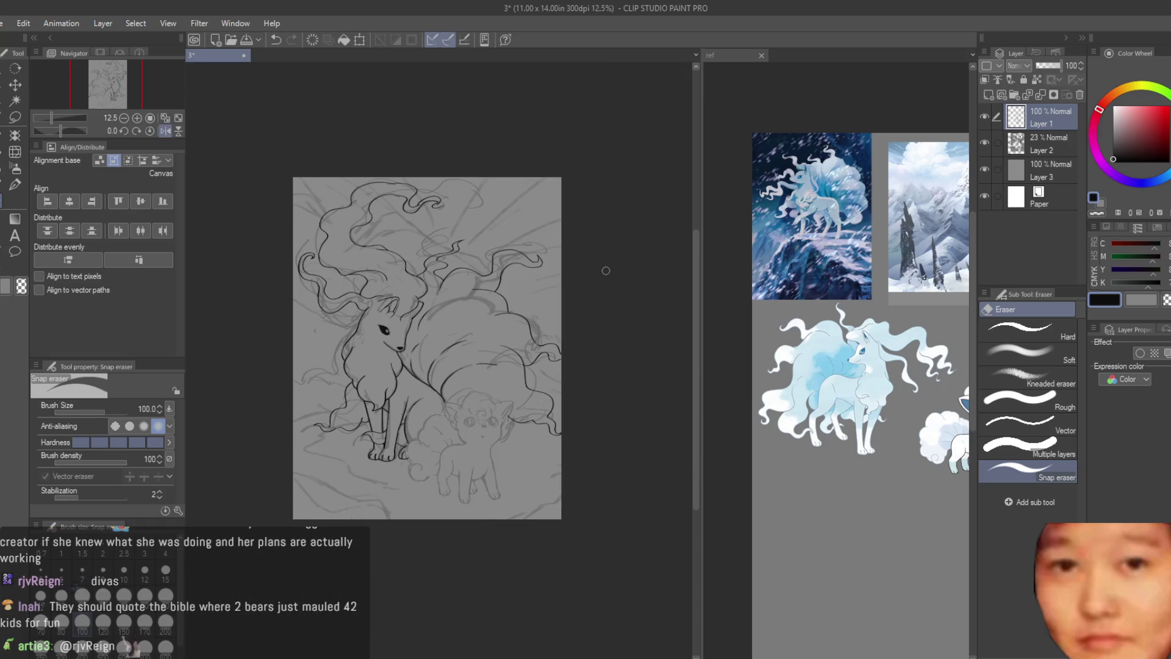
pyautogui.scroll(3, 606, 271)
# - Toggle the gray sketch layer off and on to check the lines
pyautogui.press('b')
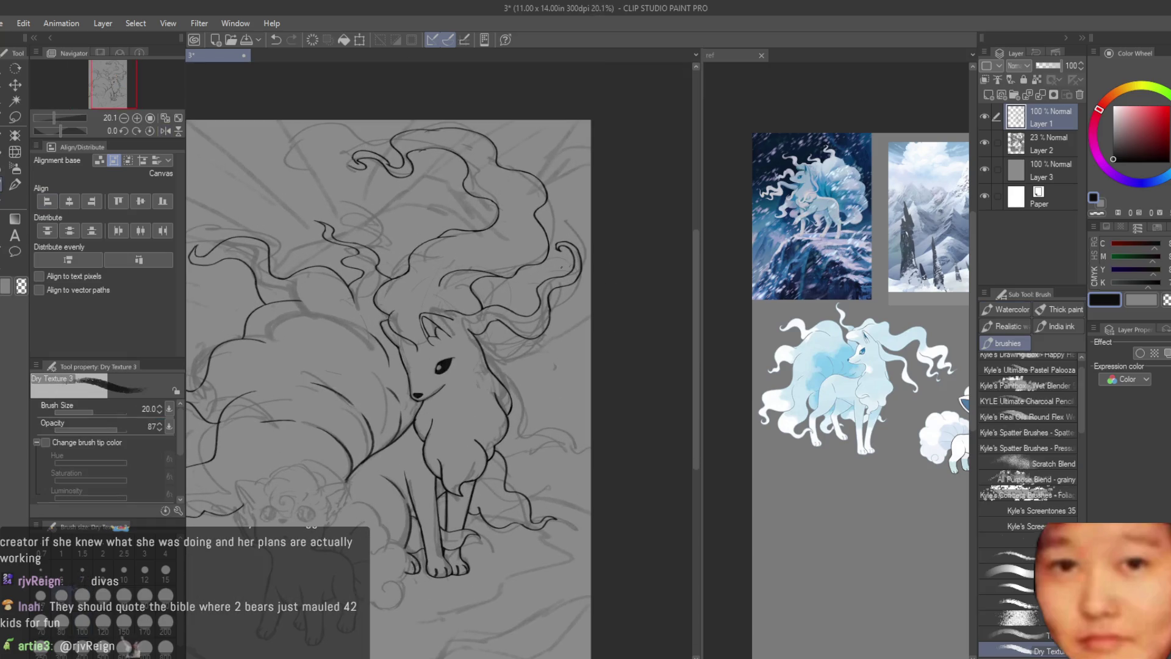
pyautogui.scroll(-3, 590, 268)
pyautogui.click(986, 143)
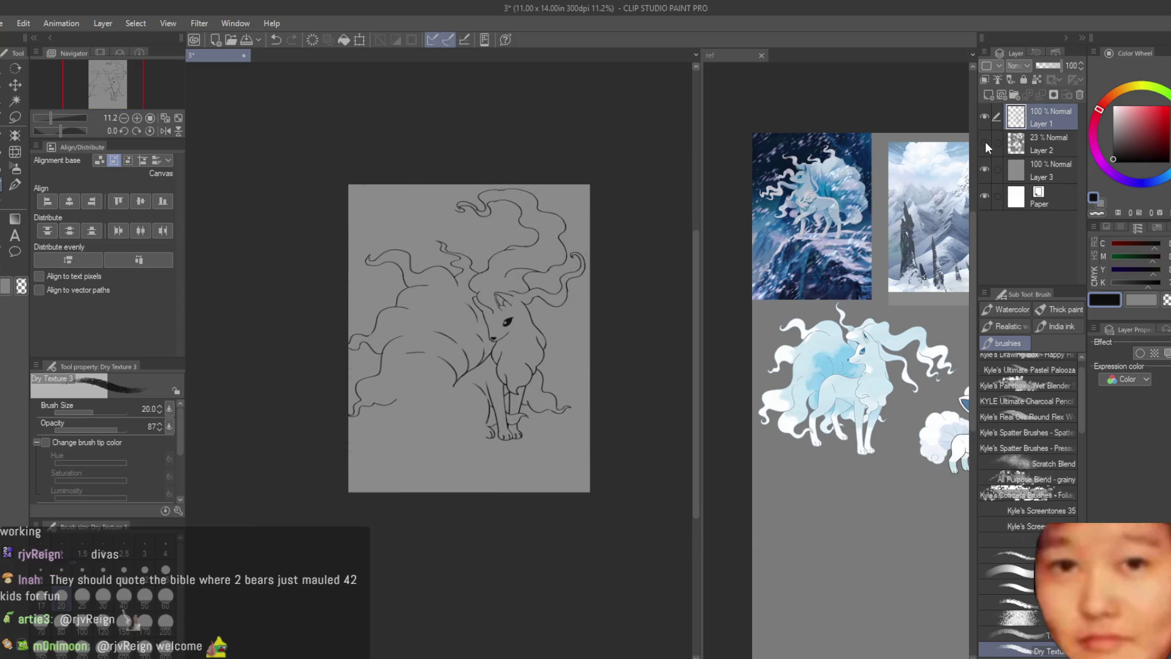
pyautogui.scroll(3, 631, 366)
pyautogui.scroll(-2, 618, 324)
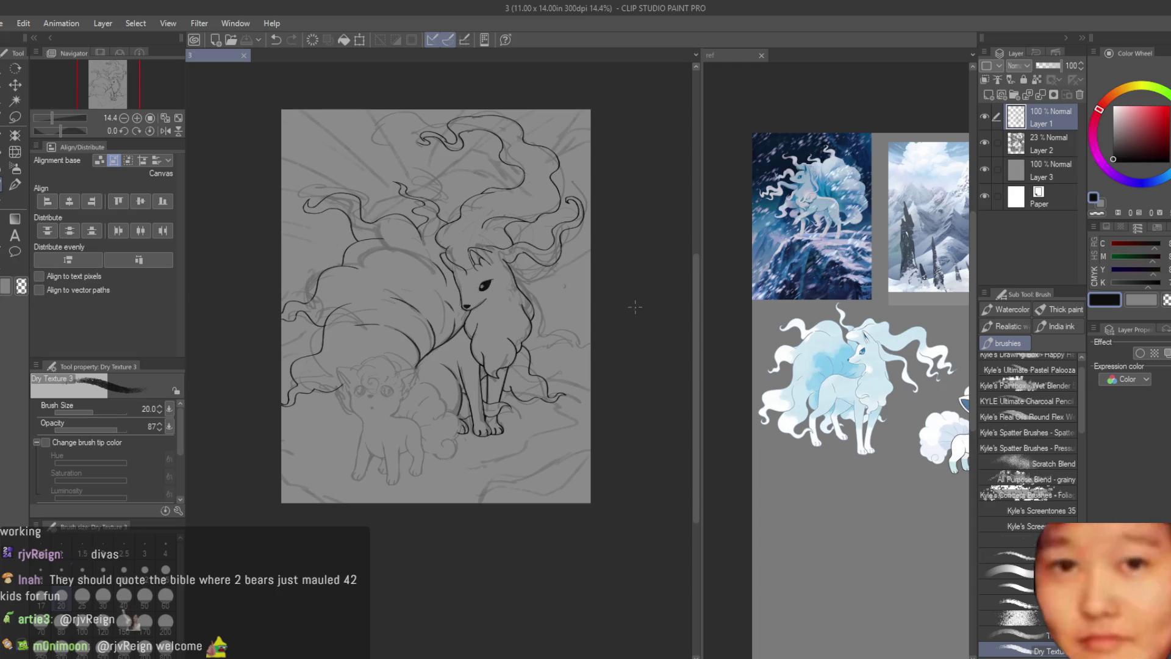
pyautogui.scroll(3, 453, 415)
pyautogui.scroll(3, 476, 394)
pyautogui.scroll(2, 499, 372)
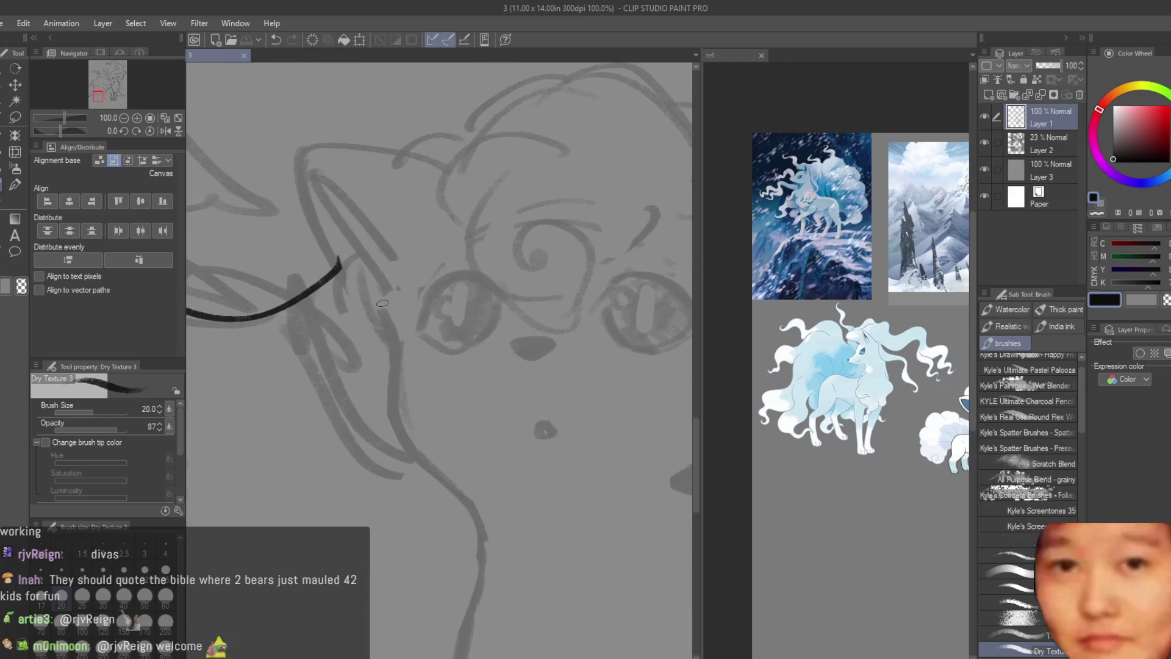
pyautogui.scroll(-1, 499, 373)
pyautogui.scroll(3, 824, 385)
pyautogui.scroll(2, 824, 385)
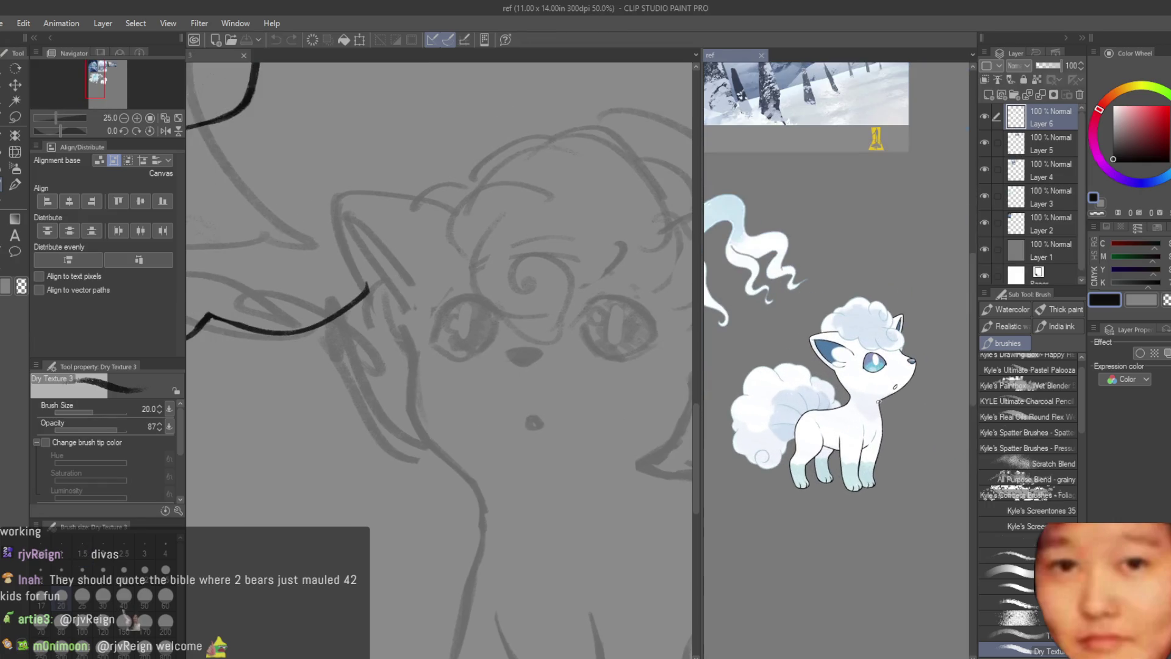
# - Ink the top edge of the Vulpix's ear and its outline down past the cheek, trimming stray ends
pyautogui.press('e')
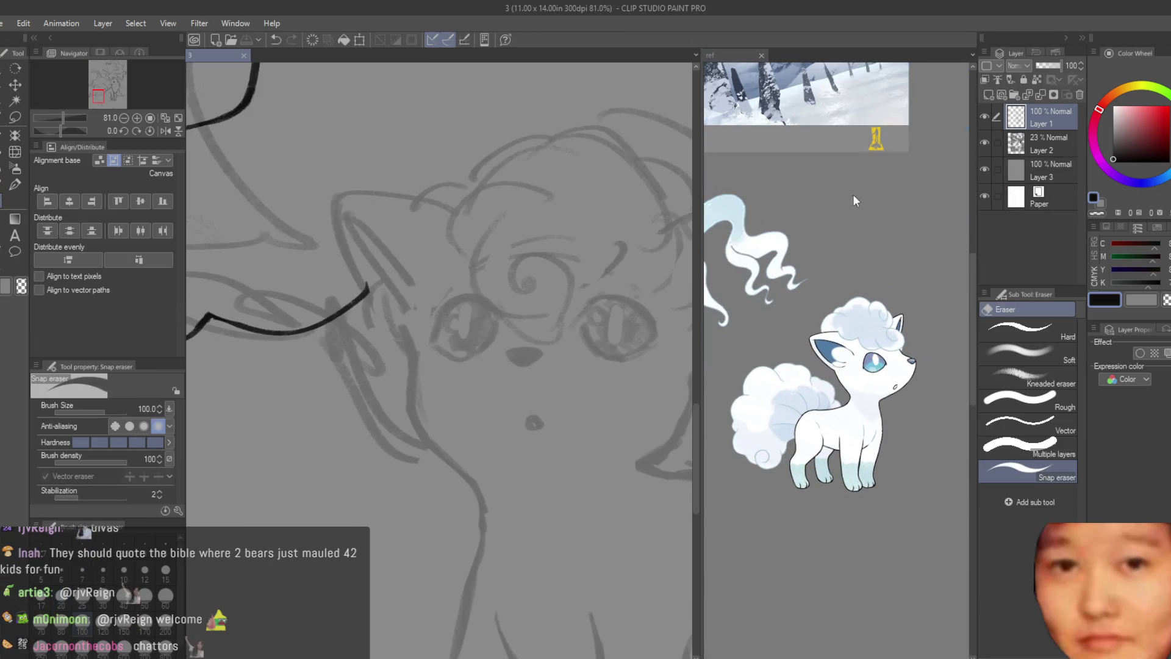
pyautogui.press('b')
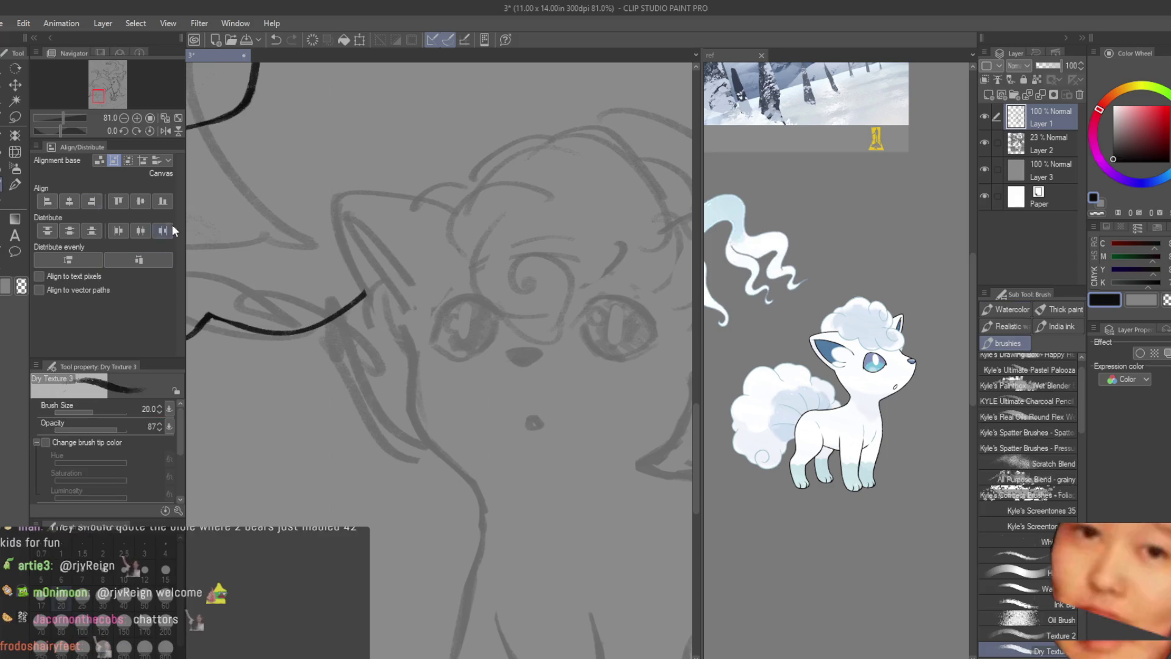
pyautogui.scroll(4, 333, 188)
pyautogui.moveTo(333, 188); pyautogui.dragTo(378, 188)
pyautogui.scroll(-2, 377, 187)
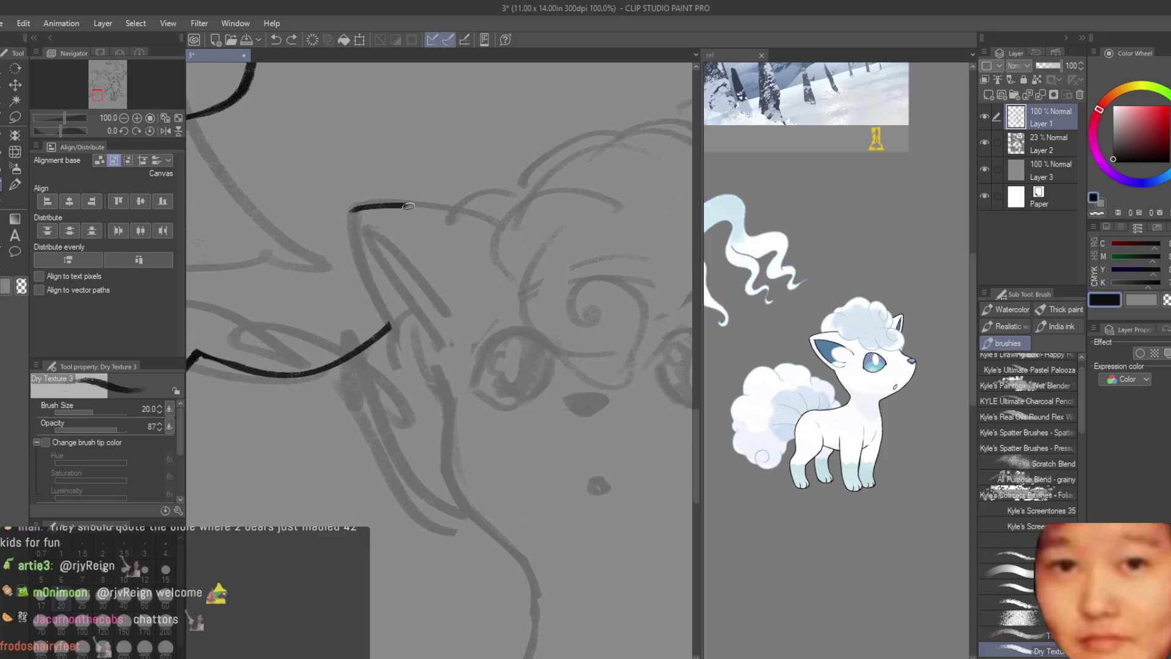
pyautogui.moveTo(373, 208)
pyautogui.mouseDown()
pyautogui.moveTo(458, 387)
pyautogui.moveTo(393, 317)
pyautogui.moveTo(437, 392)
pyautogui.moveTo(367, 222)
pyautogui.moveTo(441, 416)
pyautogui.mouseUp()
pyautogui.hotkey('ctrl', 'z')
pyautogui.hotkey('ctrl', 'z')
pyautogui.hotkey('ctrl', 'z')
pyautogui.hotkey('ctrl', 'z')
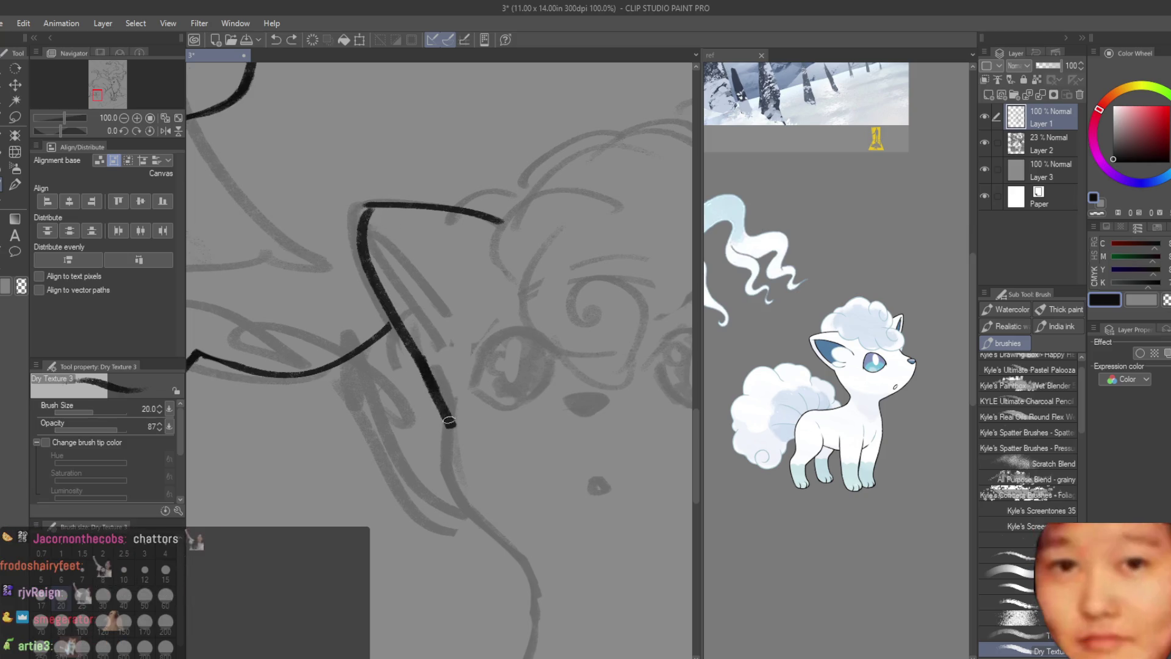
pyautogui.moveTo(426, 371)
pyautogui.mouseDown()
pyautogui.moveTo(451, 423)
pyautogui.moveTo(442, 488)
pyautogui.moveTo(520, 563)
pyautogui.mouseUp()
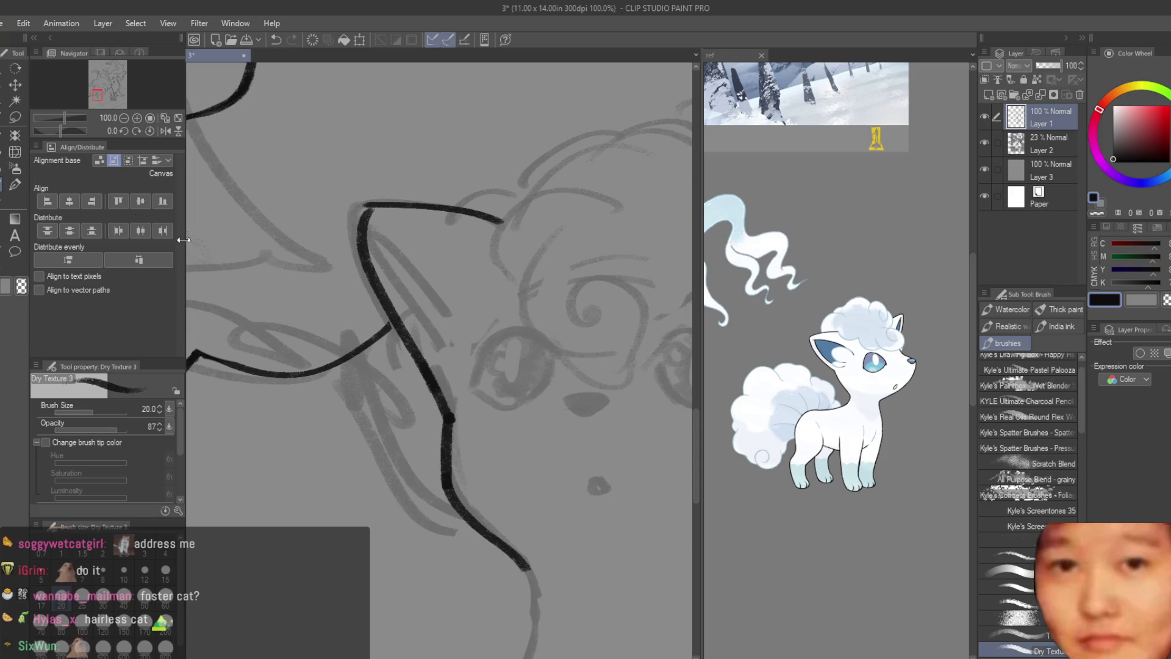
pyautogui.press('e')
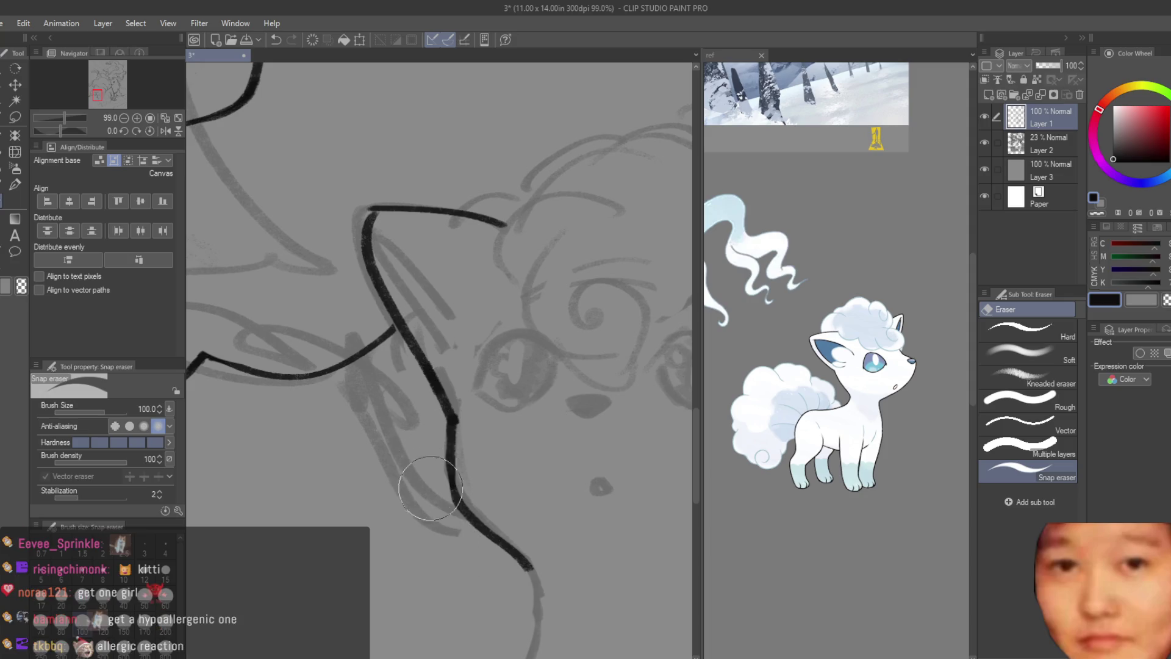
pyautogui.scroll(-5, 480, 573)
pyautogui.scroll(1, 196, 258)
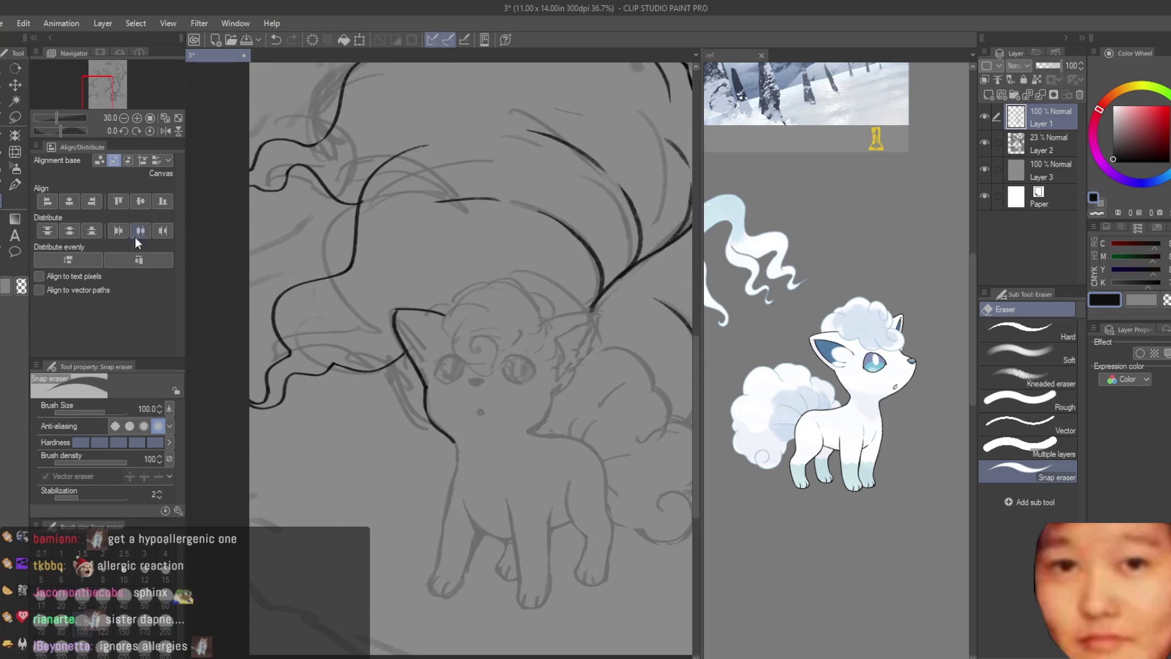
pyautogui.press('b')
pyautogui.scroll(2, 389, 414)
pyautogui.scroll(2, 388, 414)
pyautogui.scroll(1, 440, 420)
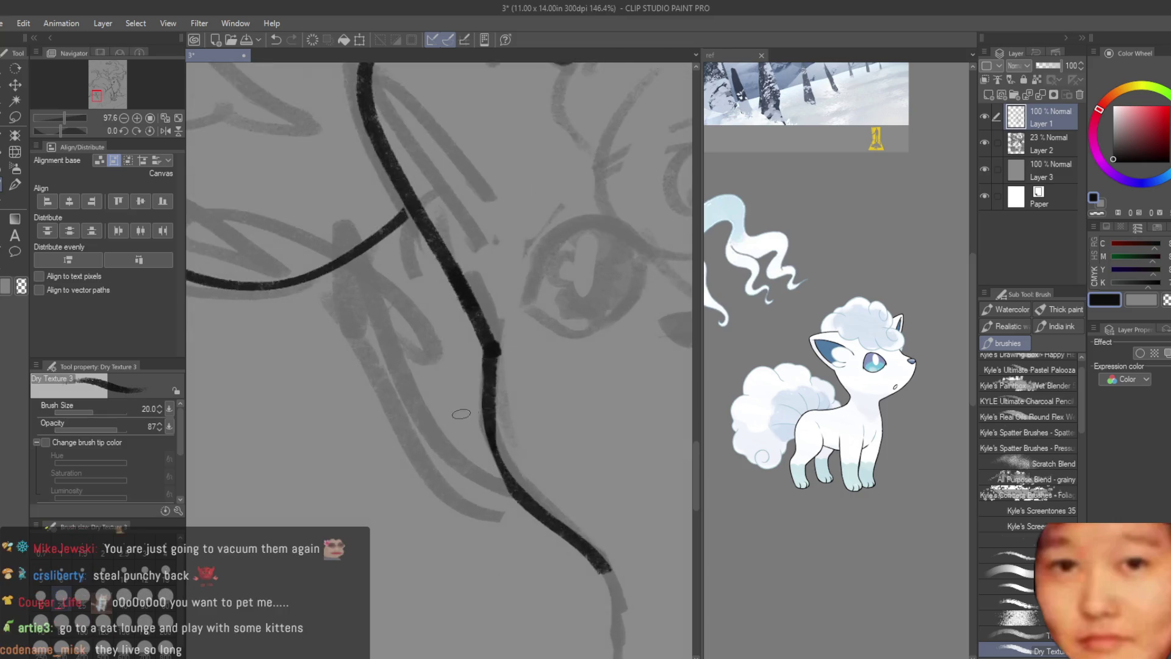
pyautogui.scroll(1, 458, 426)
pyautogui.scroll(-3, 554, 546)
pyautogui.scroll(-2, 522, 448)
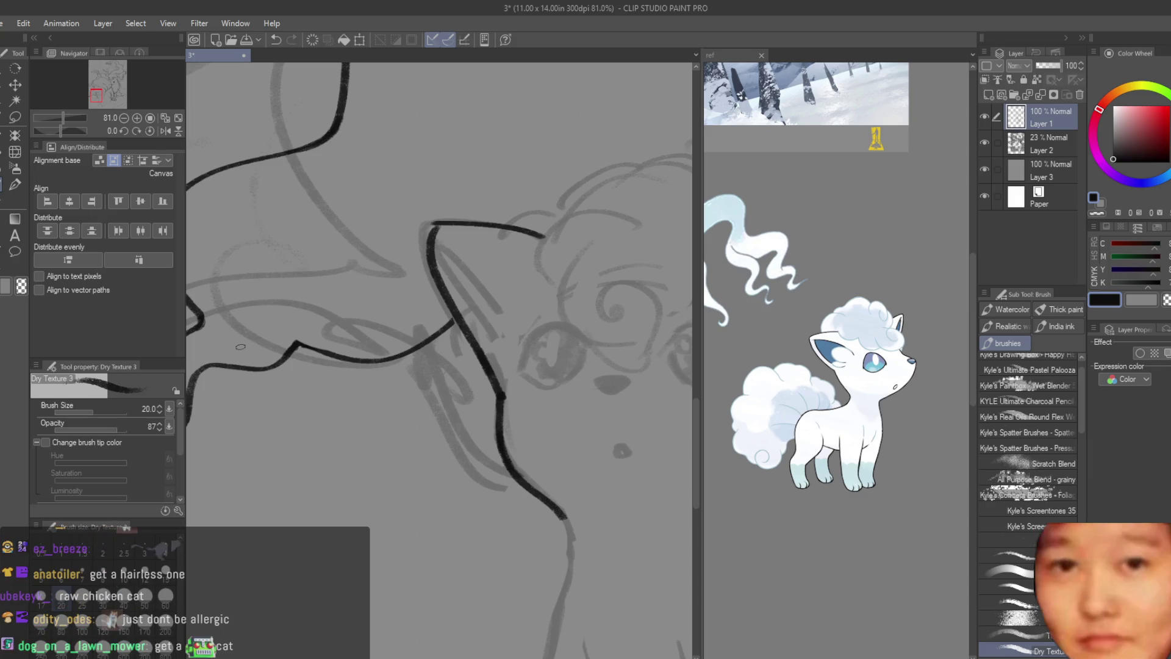
pyautogui.press('e')
pyautogui.scroll(1, 535, 417)
pyautogui.scroll(1, 536, 417)
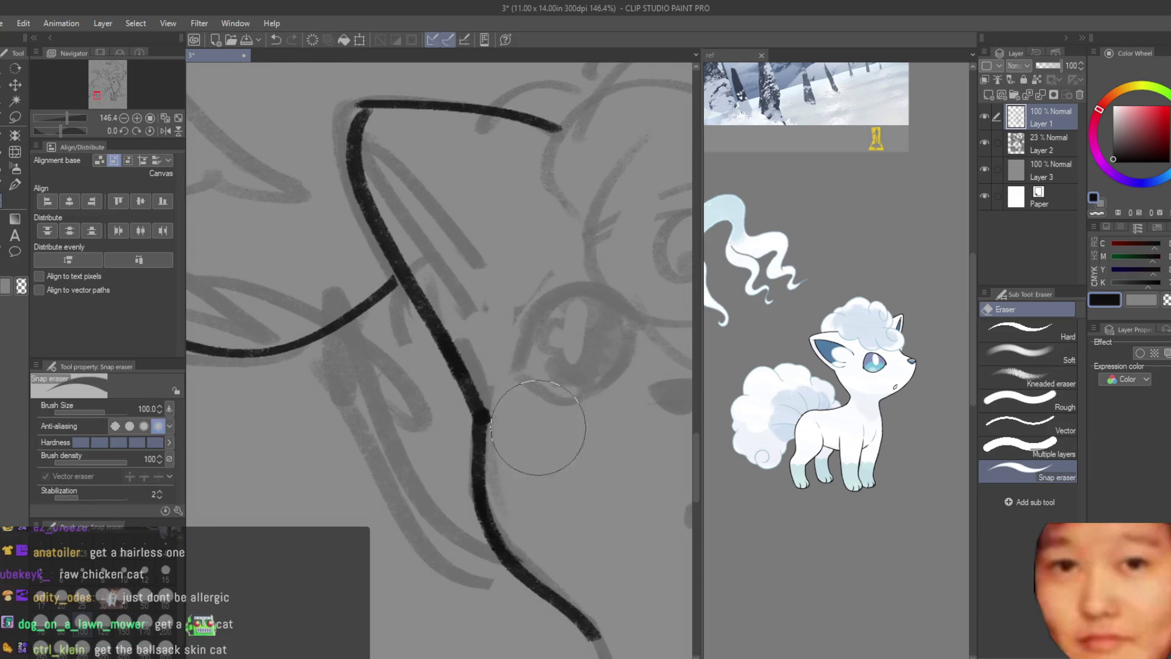
pyautogui.scroll(-2, 531, 443)
pyautogui.scroll(-2, 458, 366)
pyautogui.scroll(2, 387, 269)
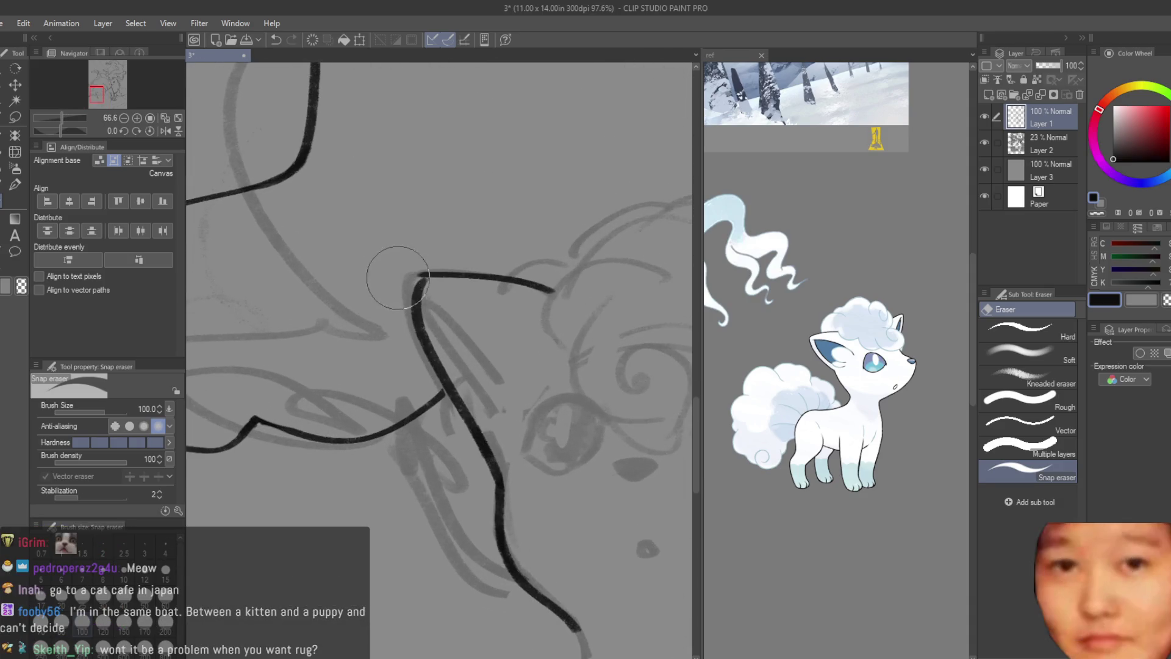
pyautogui.press('b')
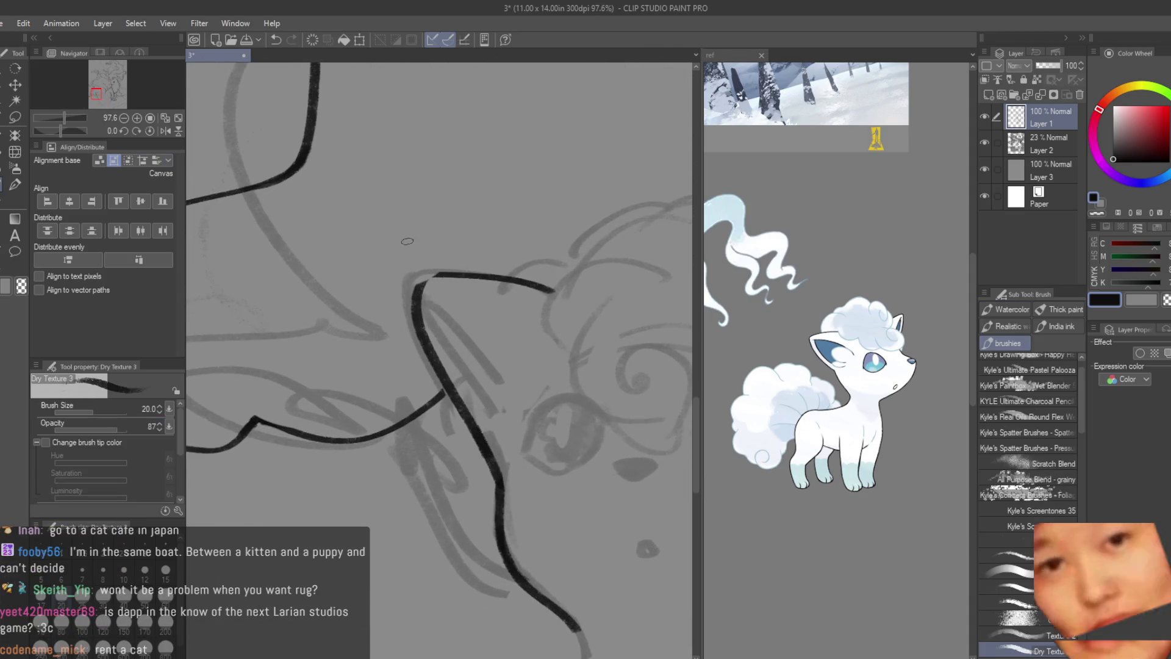
pyautogui.scroll(1, 462, 224)
pyautogui.scroll(2, 462, 225)
pyautogui.scroll(2, 380, 325)
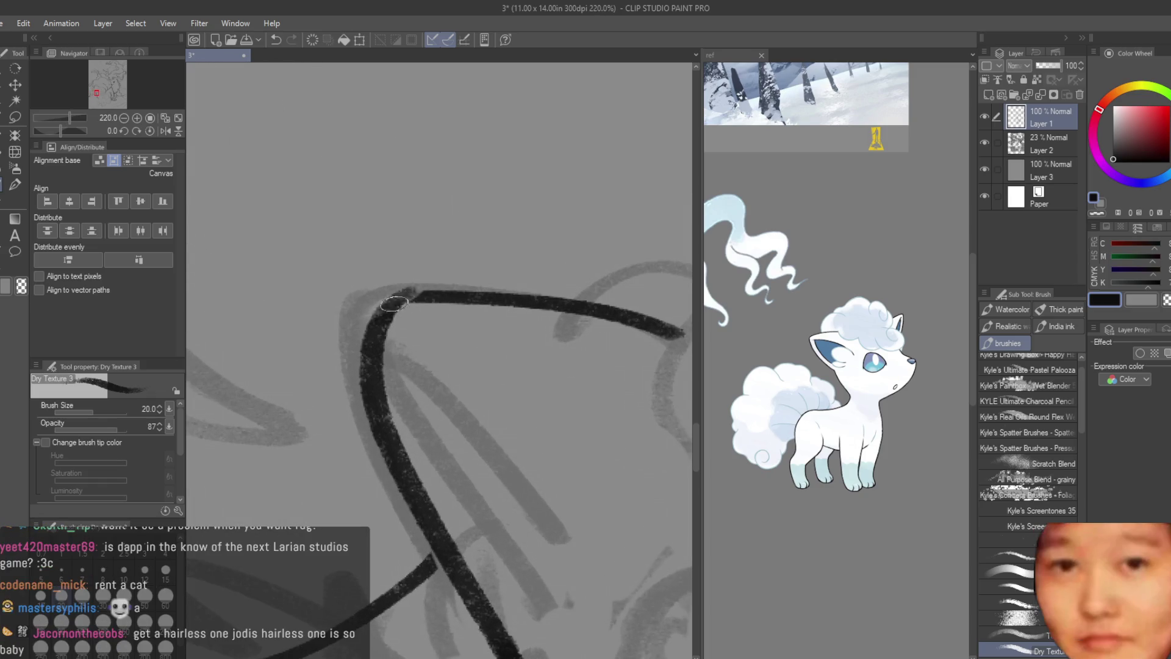
pyautogui.scroll(-3, 389, 318)
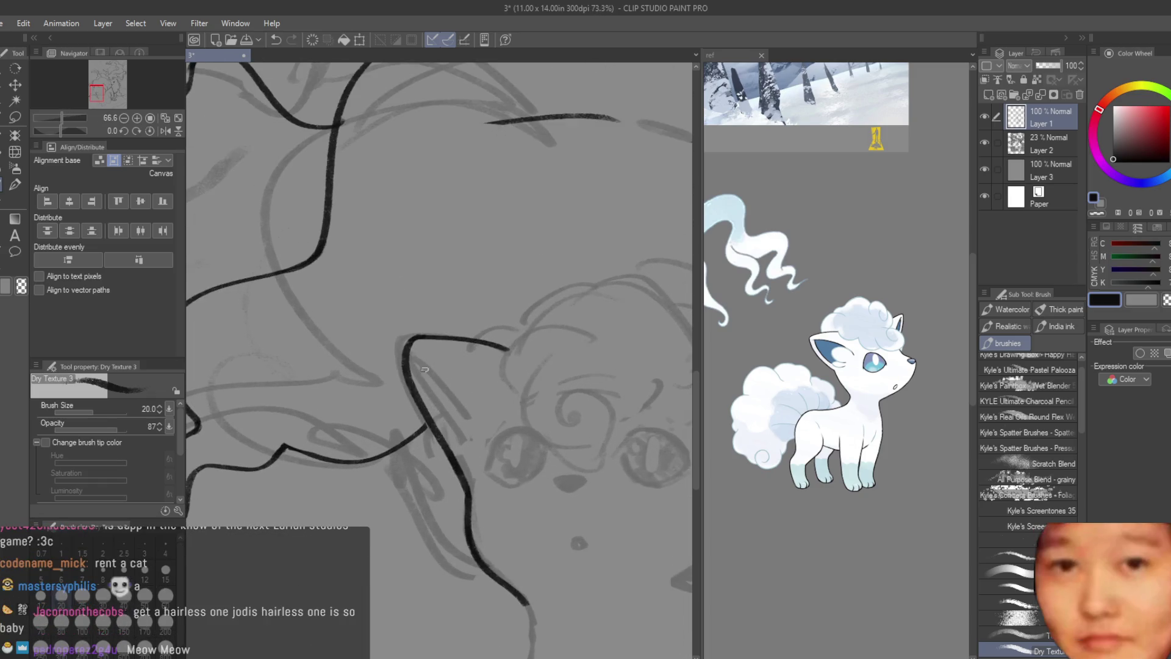
pyautogui.scroll(-1, 423, 358)
pyautogui.scroll(1, 424, 359)
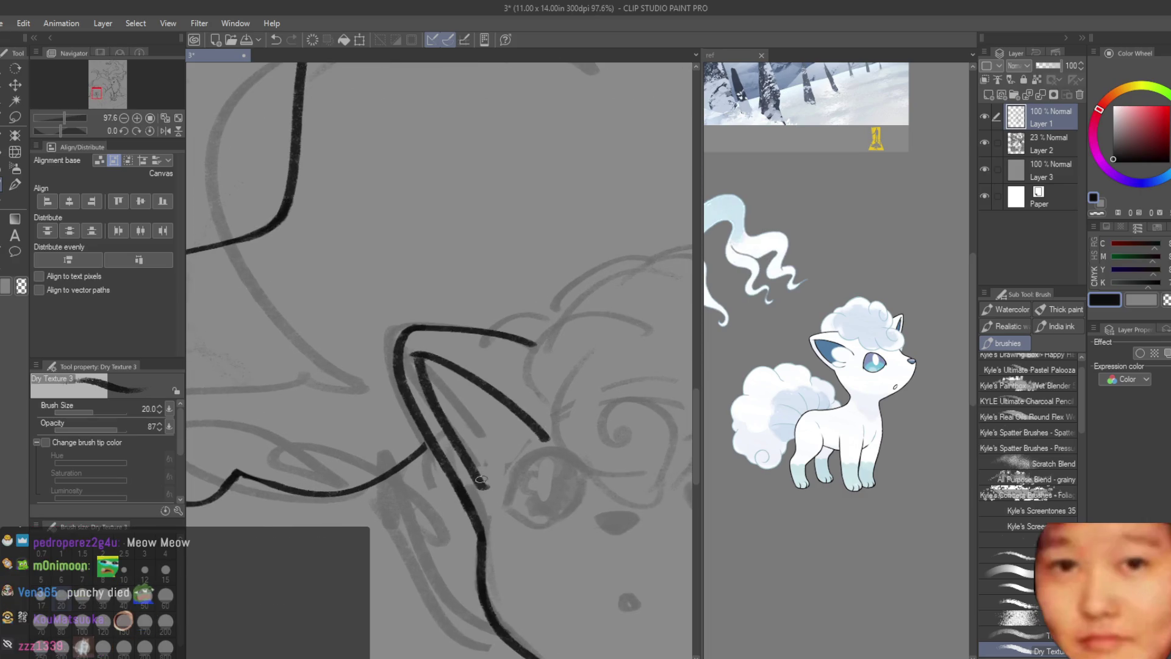
pyautogui.scroll(-5, 483, 480)
pyautogui.scroll(-3, 466, 384)
pyautogui.scroll(3, 466, 383)
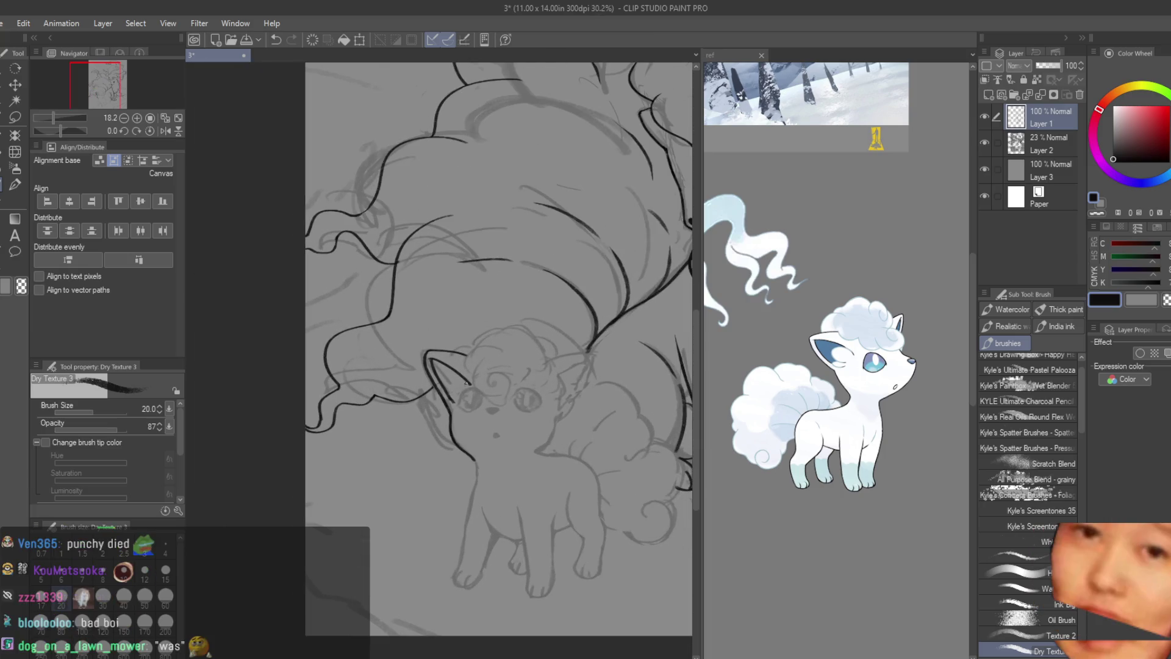
pyautogui.scroll(1, 466, 384)
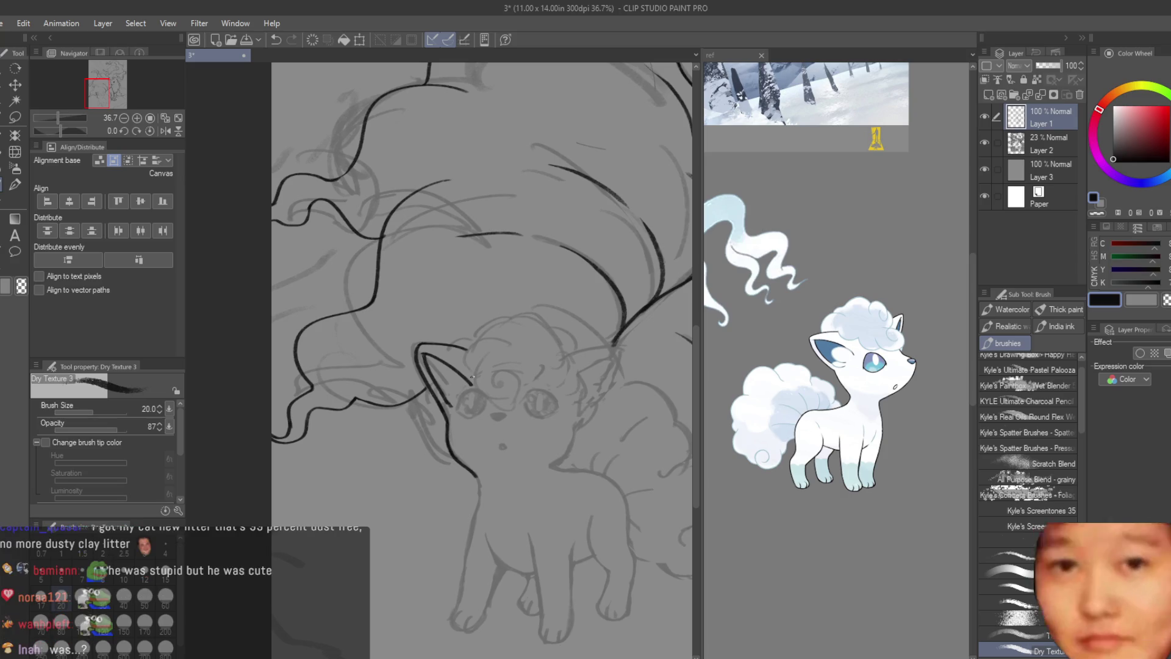
pyautogui.scroll(-1, 466, 383)
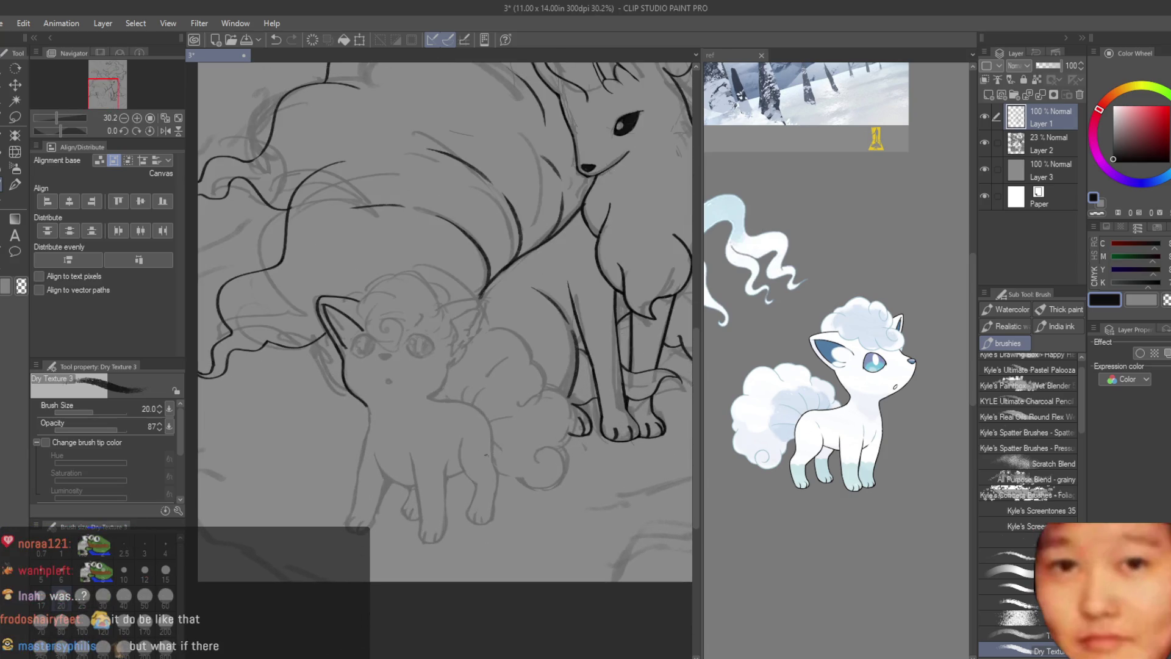
pyautogui.scroll(3, 392, 267)
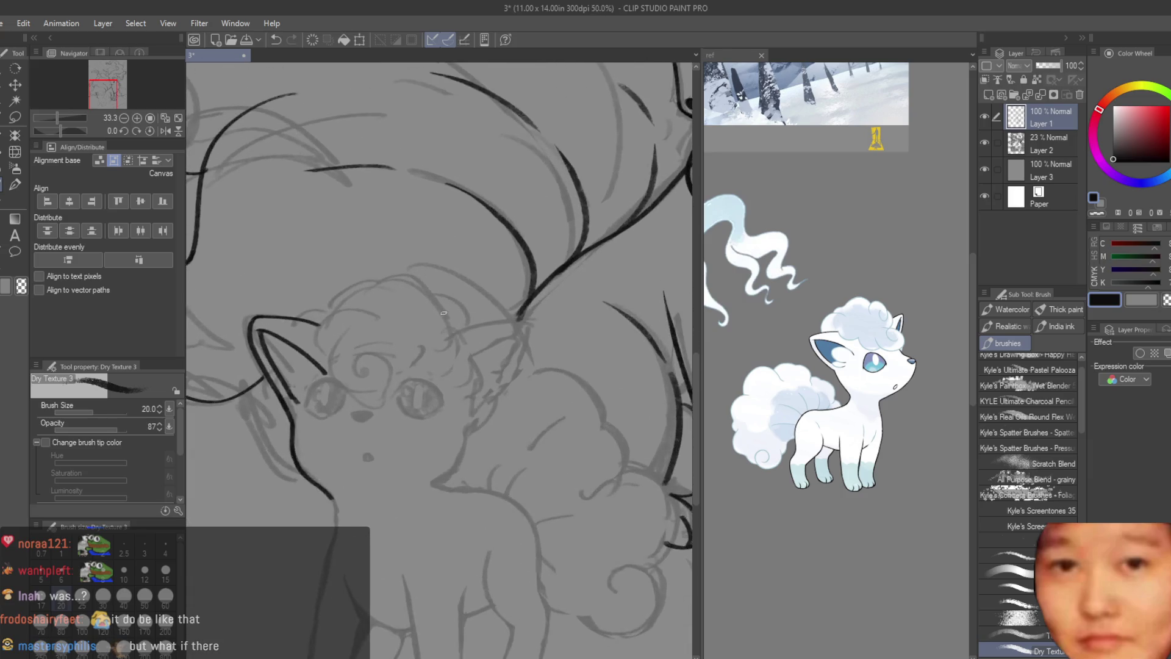
pyautogui.scroll(2, 393, 268)
# - Redraw the curved top line of the right ear and trim its overshooting left end
pyautogui.moveTo(431, 347); pyautogui.dragTo(586, 324)
pyautogui.hotkey('ctrl', 'z')
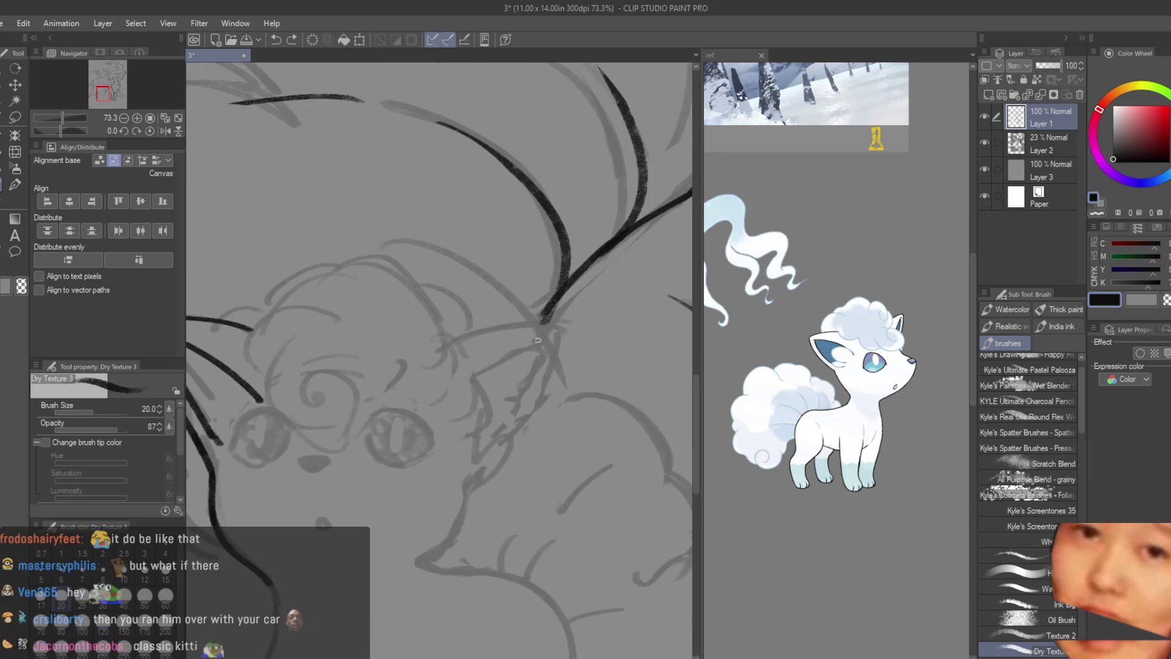
pyautogui.moveTo(431, 345); pyautogui.dragTo(560, 321)
pyautogui.hotkey('ctrl', 'z')
pyautogui.moveTo(431, 346); pyautogui.dragTo(560, 320)
pyautogui.hotkey('ctrl', 'z')
pyautogui.moveTo(435, 352); pyautogui.dragTo(560, 323)
pyautogui.hotkey('ctrl', 'z')
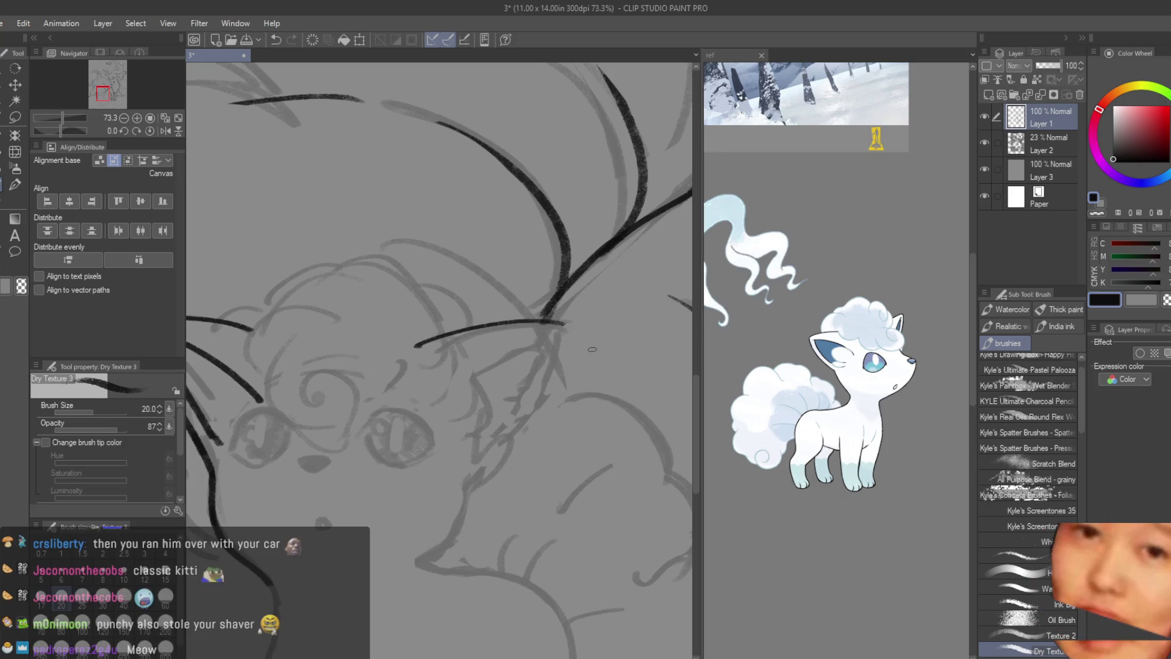
pyautogui.press('e')
pyautogui.scroll(3, 493, 349)
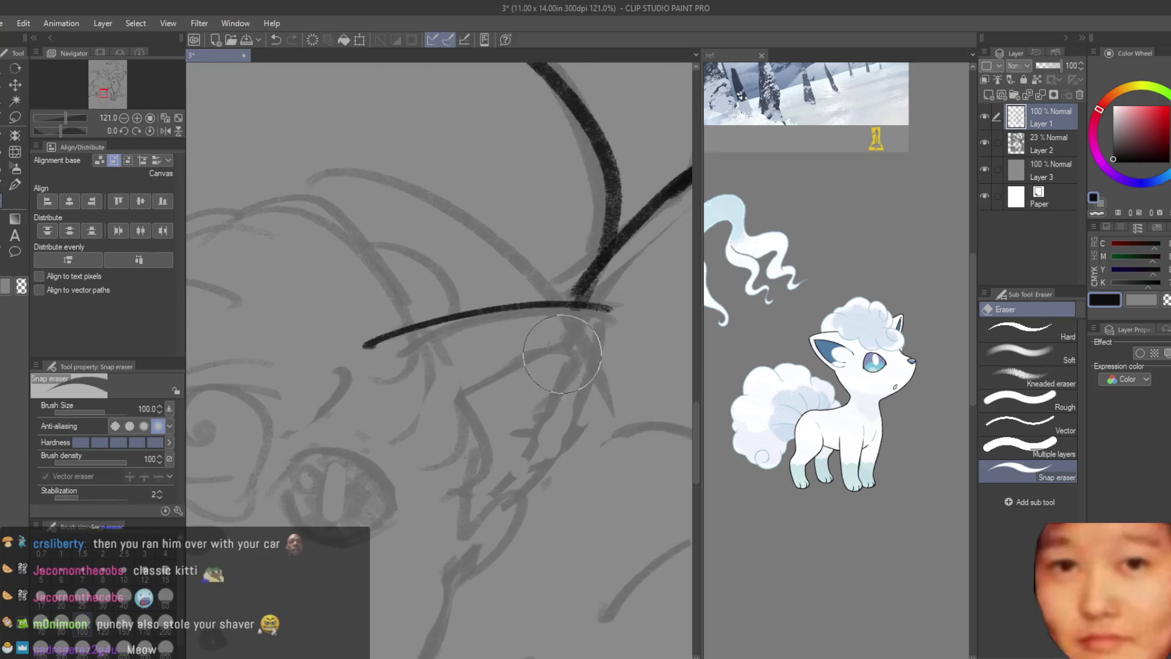
pyautogui.moveTo(340, 328); pyautogui.dragTo(384, 358)
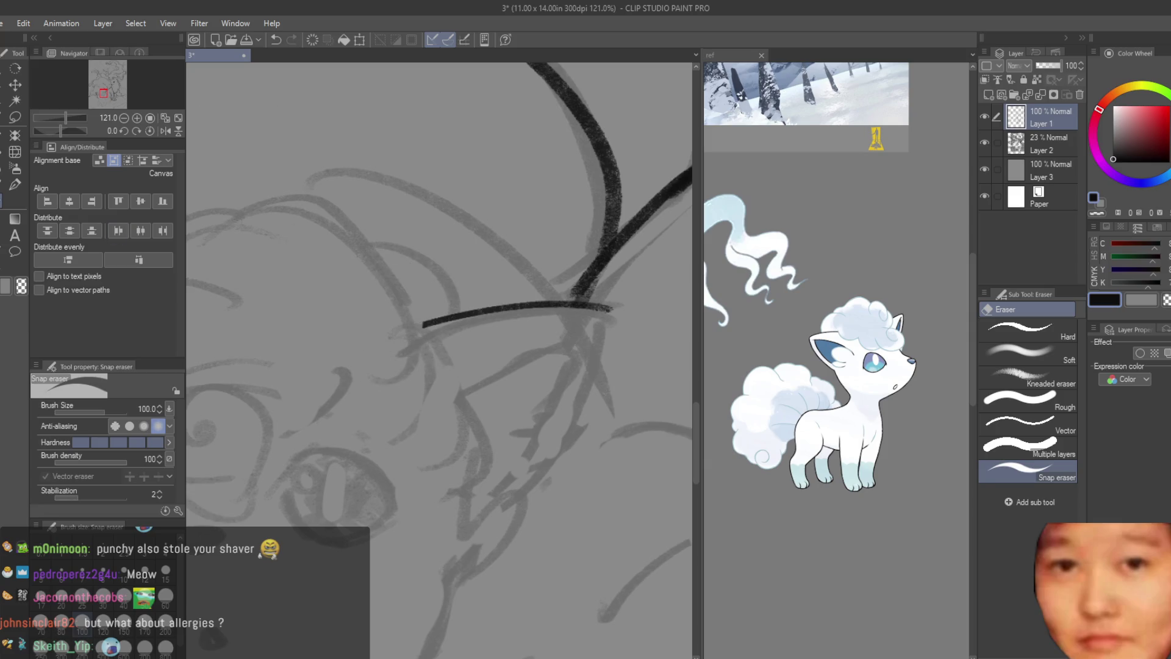
pyautogui.press('b')
pyautogui.scroll(-3, 631, 415)
# - Ink the ear's outer edge and the cheek line running down toward the chin
pyautogui.moveTo(604, 357)
pyautogui.mouseDown()
pyautogui.moveTo(557, 477)
pyautogui.moveTo(522, 505)
pyautogui.mouseUp()
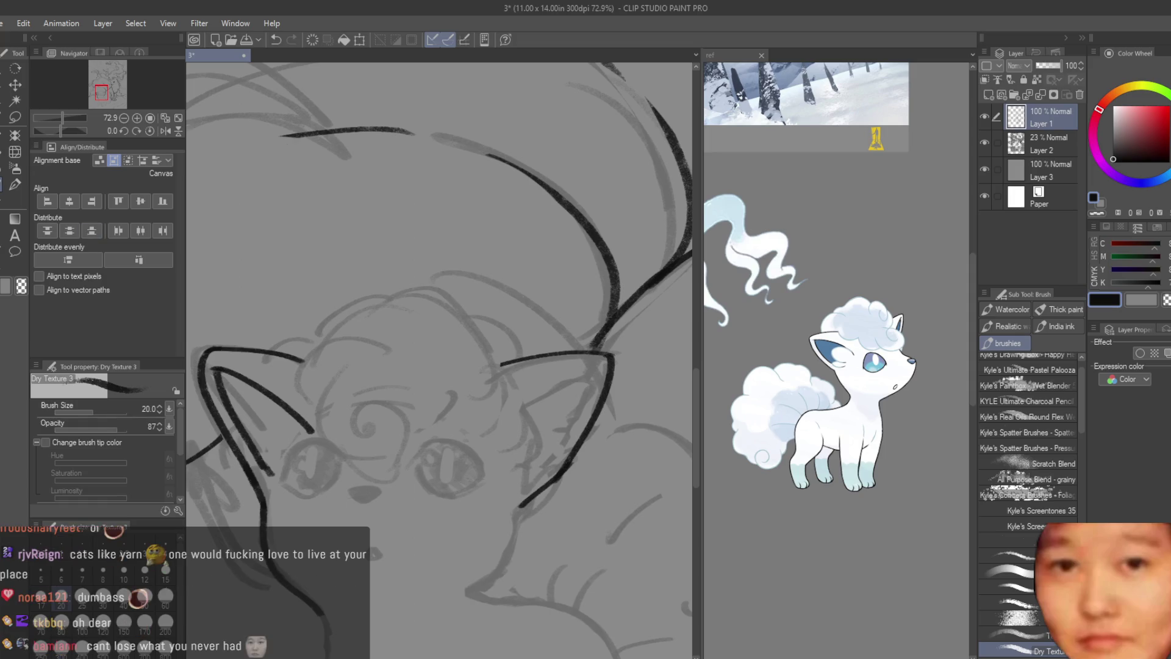
pyautogui.press('e')
pyautogui.scroll(2, 554, 499)
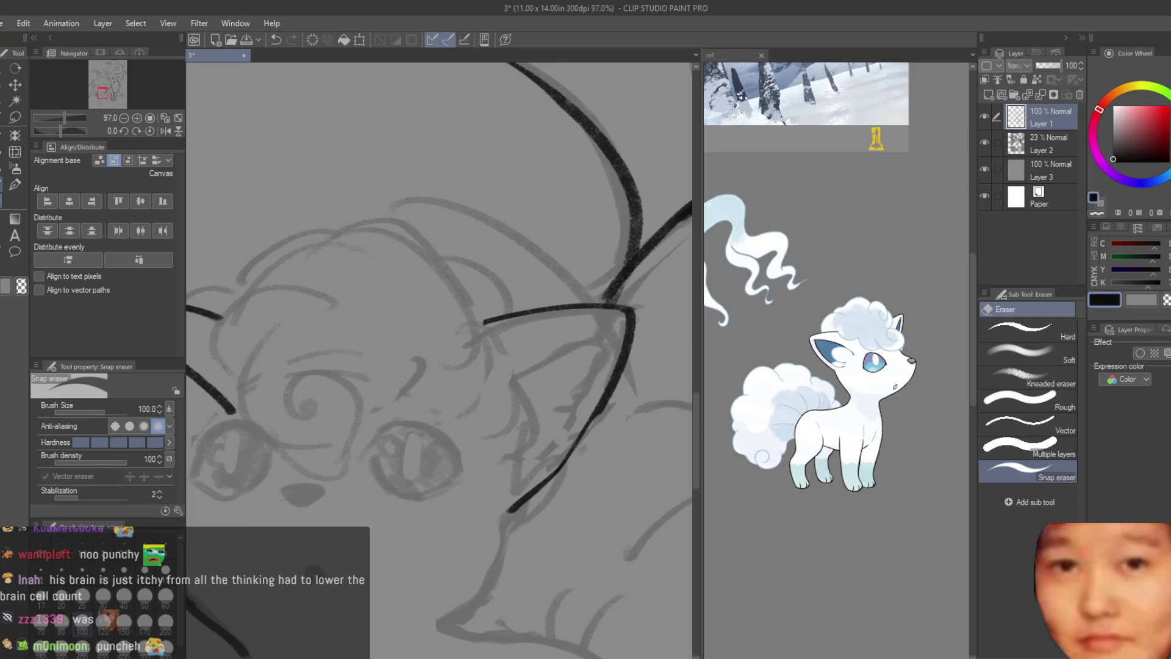
pyautogui.press('b')
pyautogui.scroll(2, 622, 357)
pyautogui.scroll(1, 623, 355)
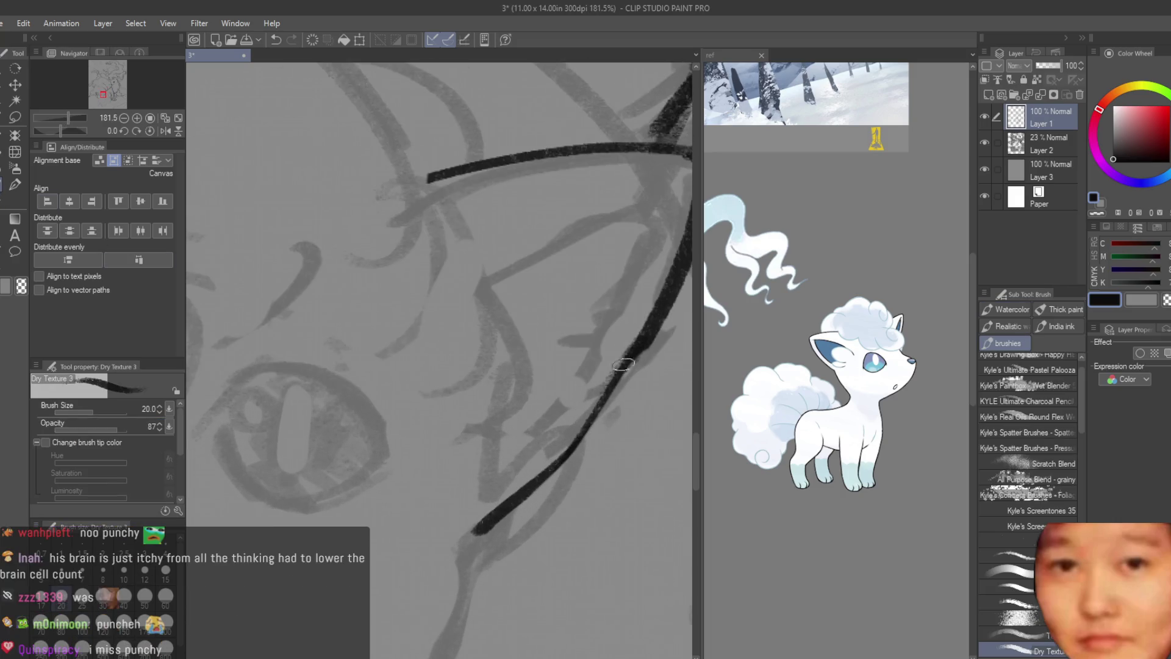
pyautogui.moveTo(633, 352); pyautogui.dragTo(541, 468)
pyautogui.hotkey('ctrl', 'z')
pyautogui.moveTo(649, 325); pyautogui.dragTo(585, 438)
pyautogui.hotkey('ctrl', 'z')
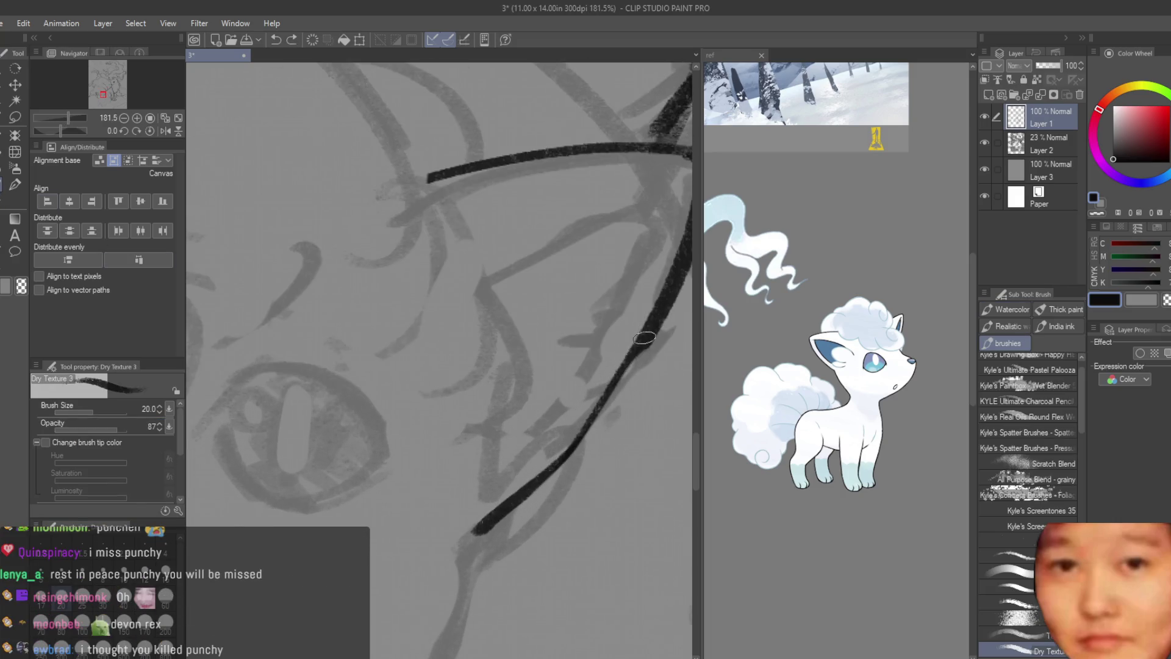
pyautogui.moveTo(643, 342); pyautogui.dragTo(562, 453)
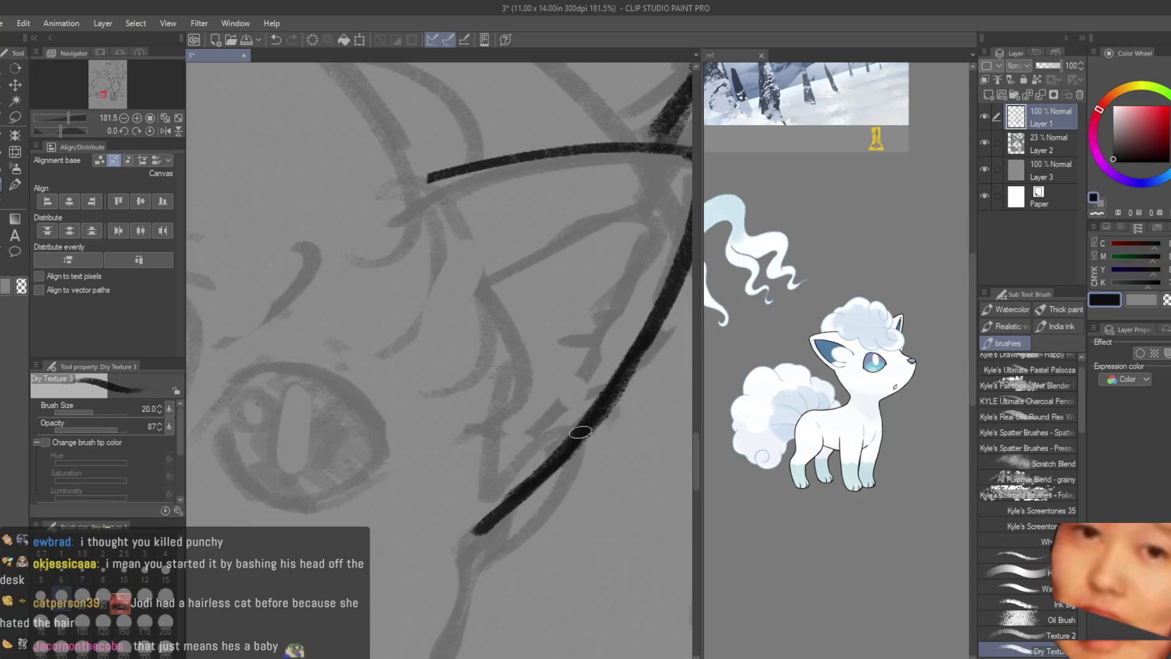
pyautogui.scroll(-4, 580, 435)
pyautogui.scroll(3, 560, 389)
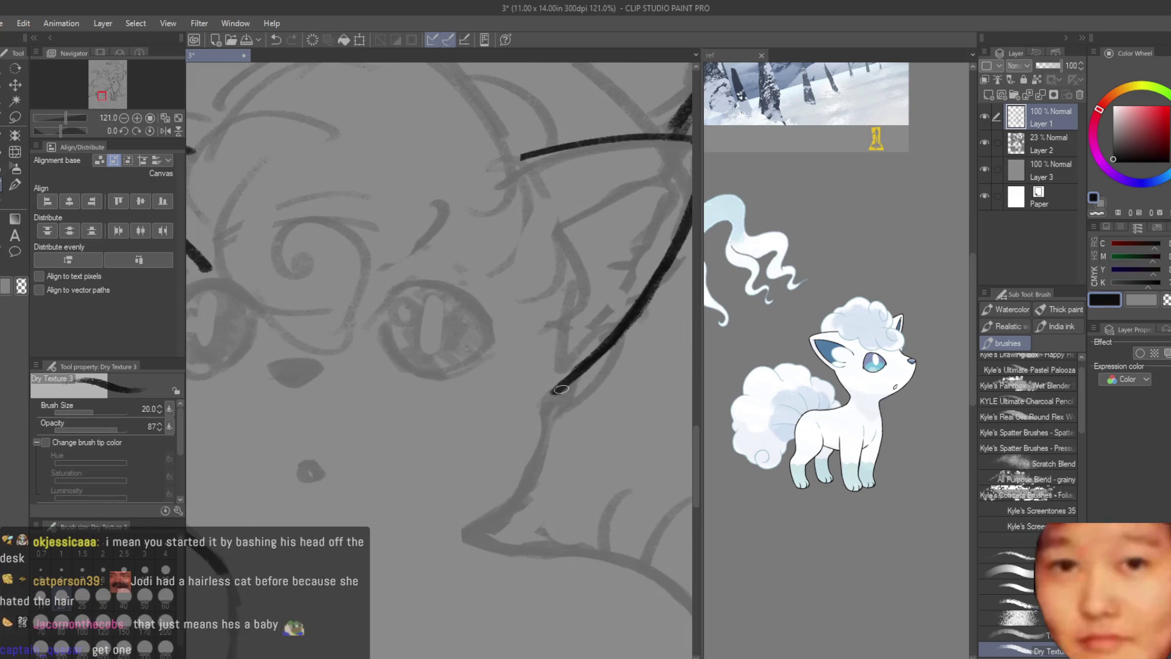
pyautogui.moveTo(560, 389); pyautogui.dragTo(517, 507)
pyautogui.moveTo(554, 395); pyautogui.dragTo(498, 517)
pyautogui.hotkey('ctrl', 'z')
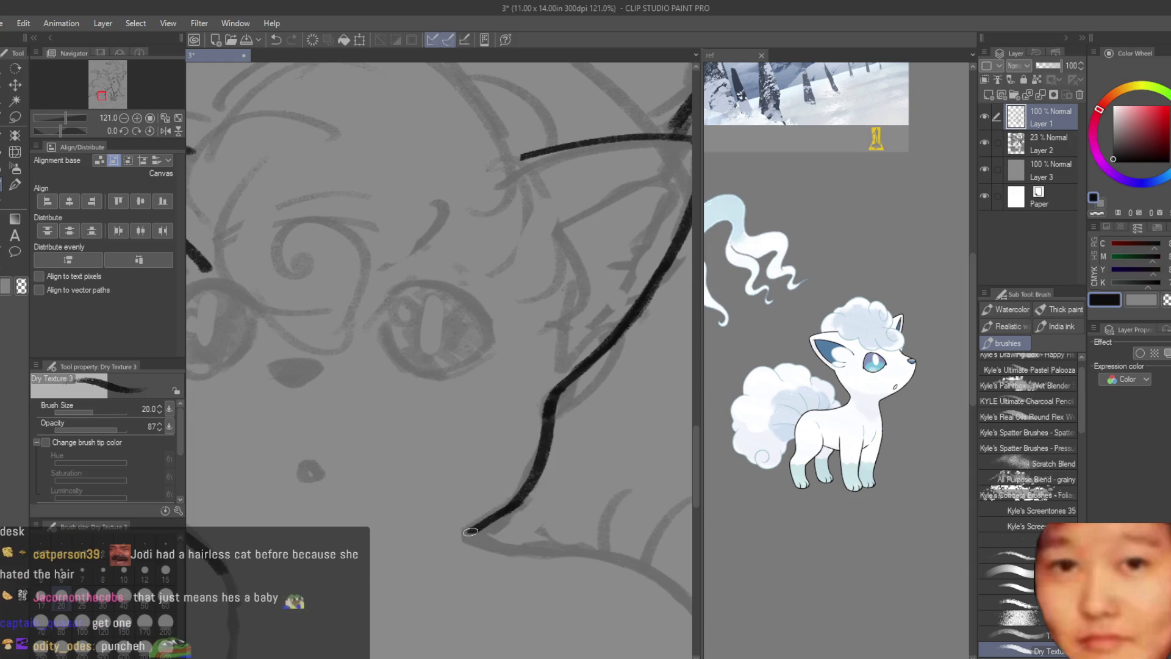
pyautogui.scroll(-3, 493, 454)
pyautogui.scroll(-2, 493, 454)
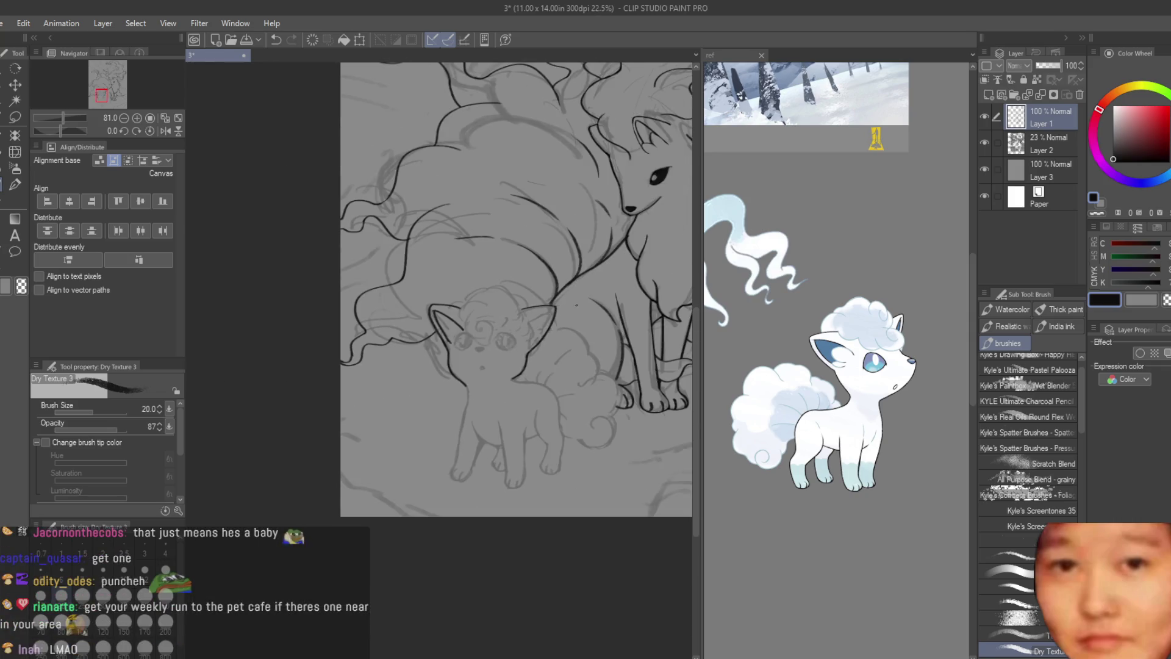
pyautogui.scroll(3, 524, 282)
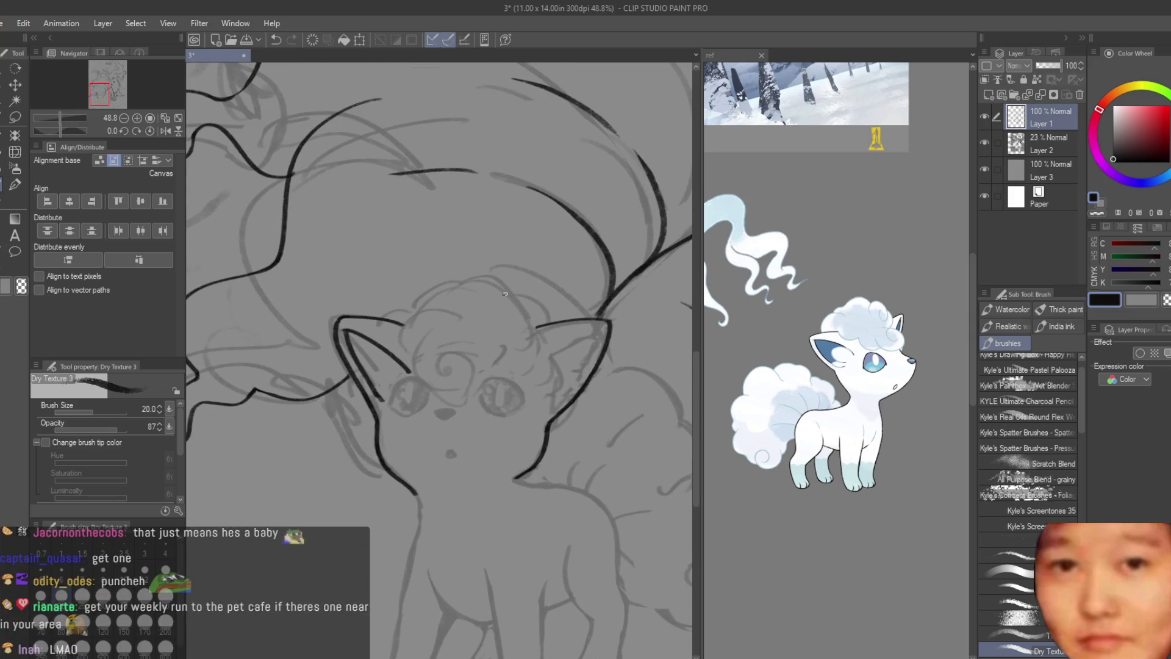
pyautogui.scroll(-3, 418, 278)
pyautogui.scroll(3, 464, 431)
pyautogui.scroll(2, 464, 431)
pyautogui.scroll(4, 464, 431)
pyautogui.moveTo(511, 427); pyautogui.dragTo(389, 527)
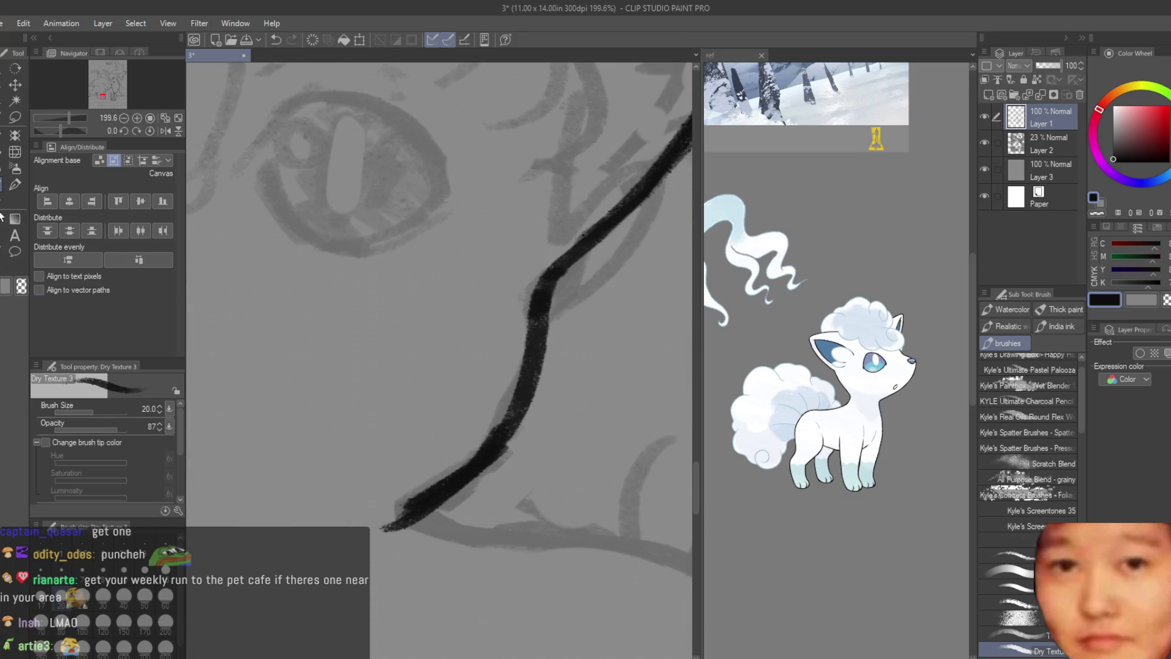
pyautogui.press('e')
pyautogui.press('[')
pyautogui.press('[')
pyautogui.press('[')
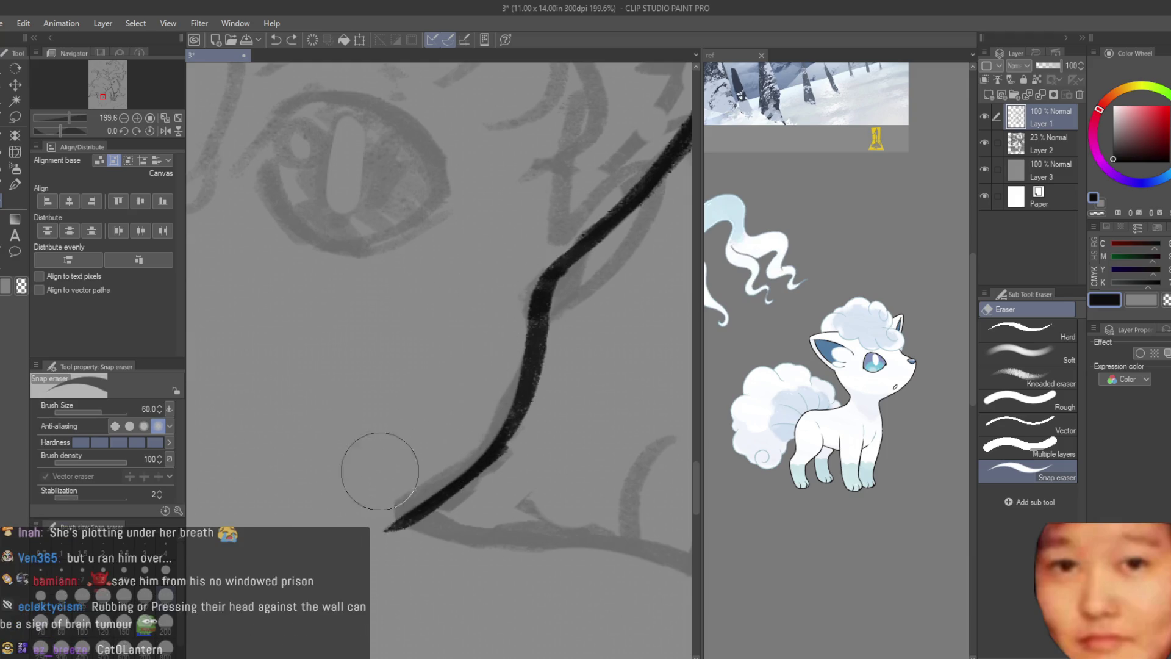
pyautogui.scroll(-2, 550, 405)
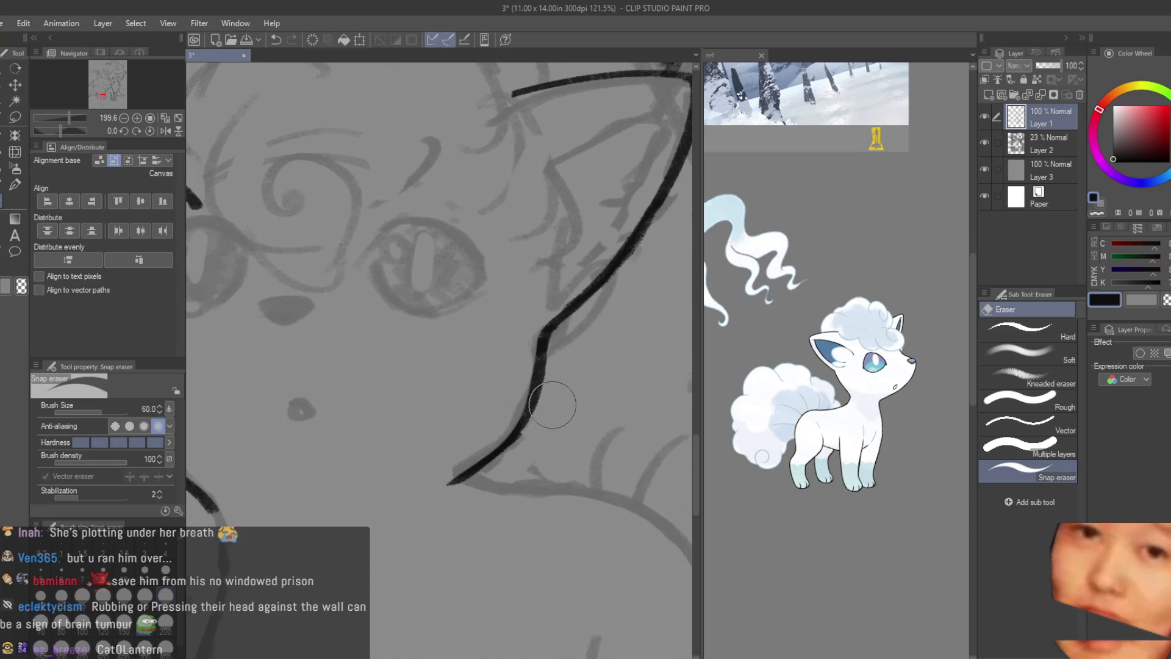
pyautogui.press('p')
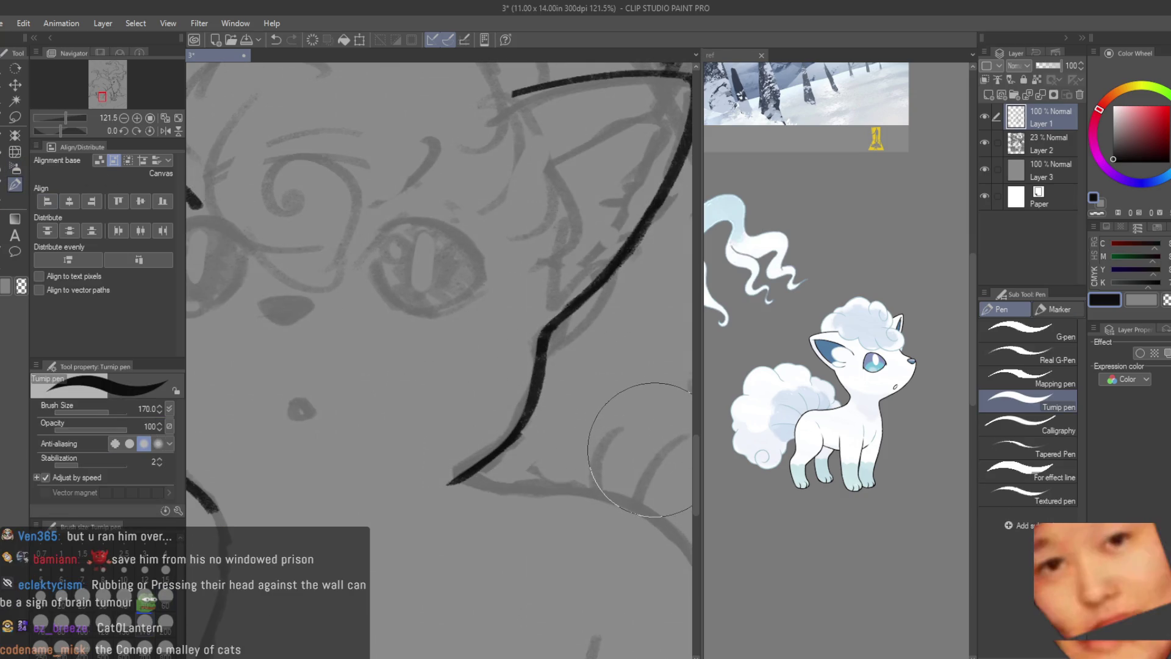
pyautogui.scroll(-2, 641, 449)
pyautogui.scroll(-1, 641, 448)
pyautogui.click(13, 187)
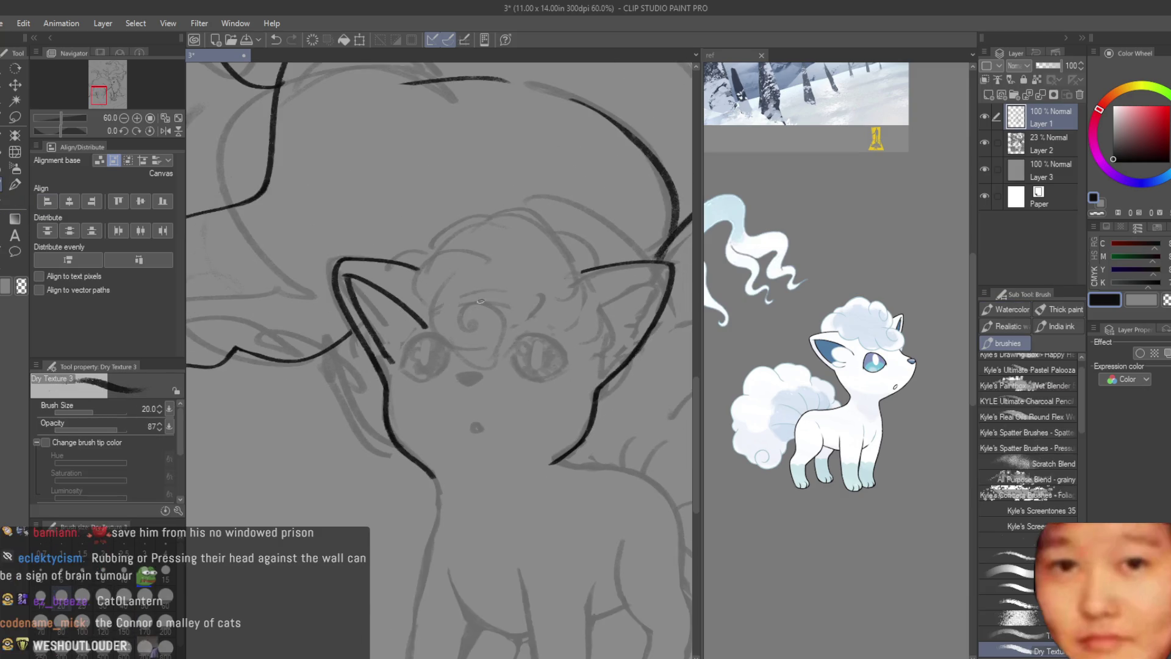
pyautogui.scroll(-2, 552, 292)
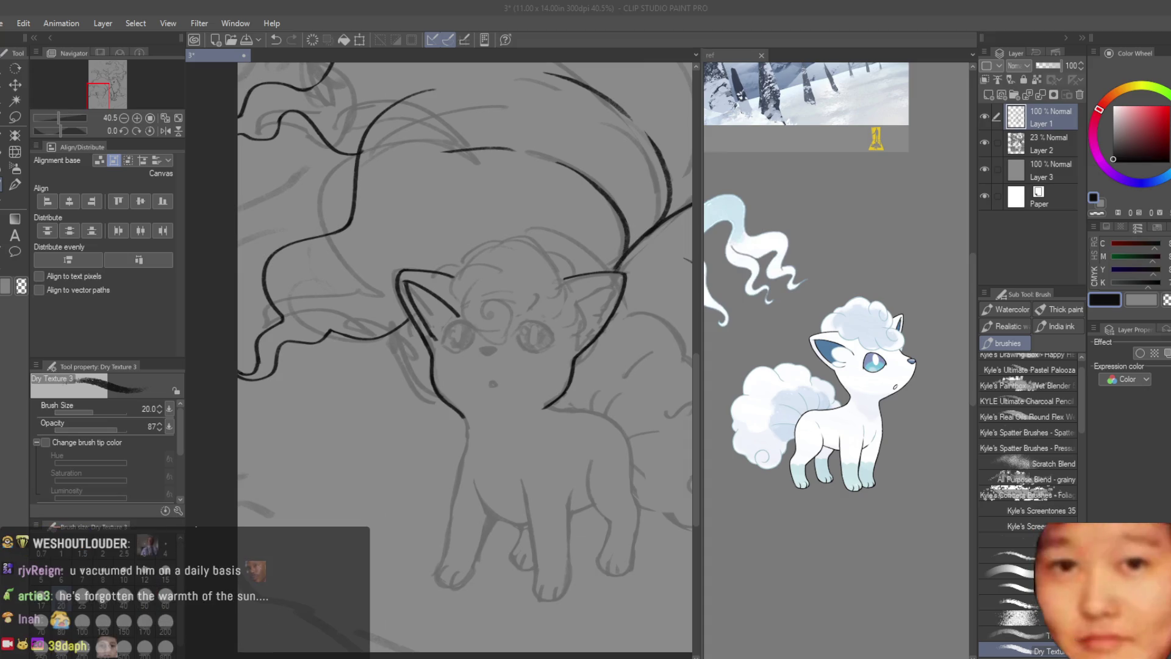
pyautogui.click(714, 9)
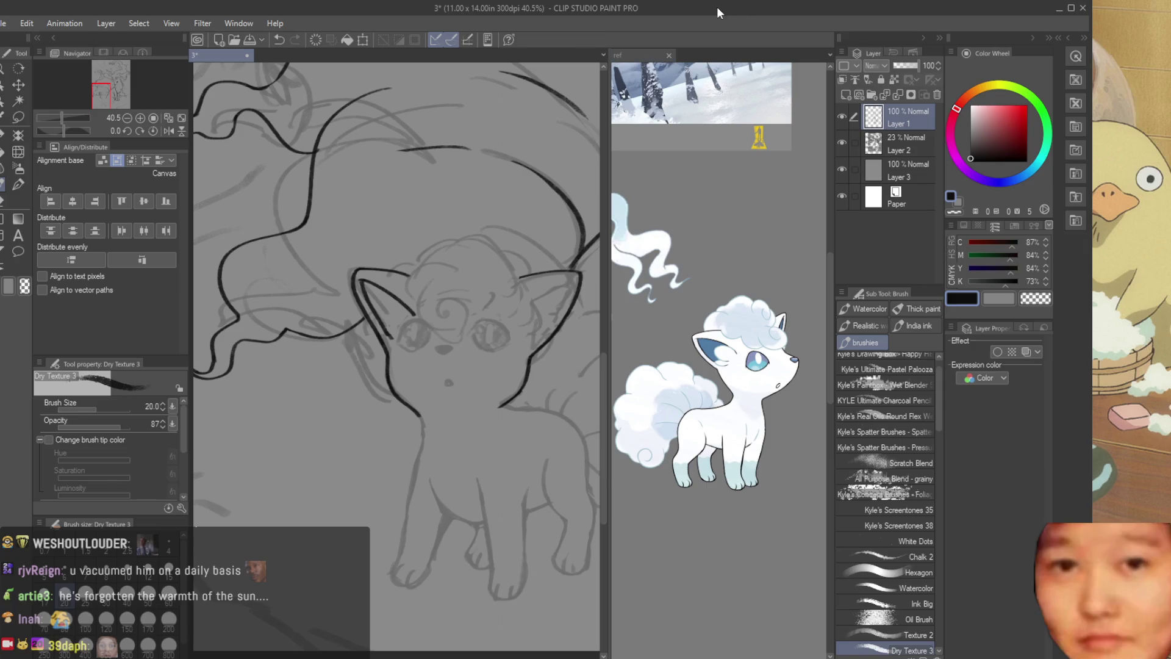
pyautogui.hotkey('ctrl', '-')
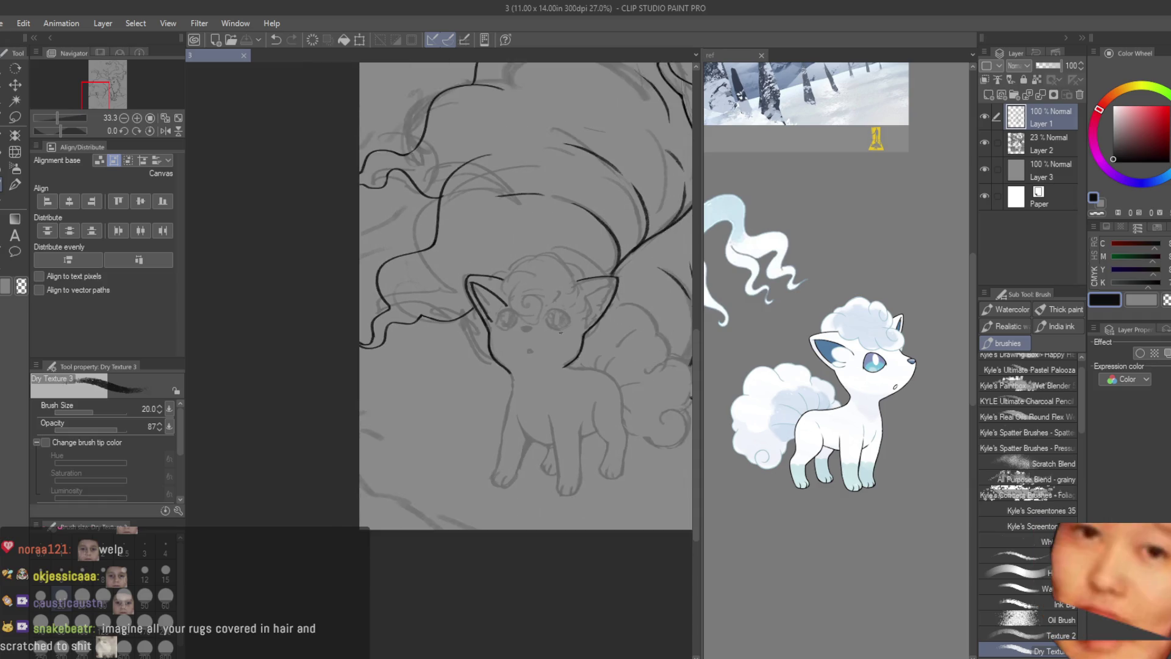
pyautogui.scroll(2, 496, 359)
pyautogui.scroll(1, 531, 394)
pyautogui.scroll(1, 530, 394)
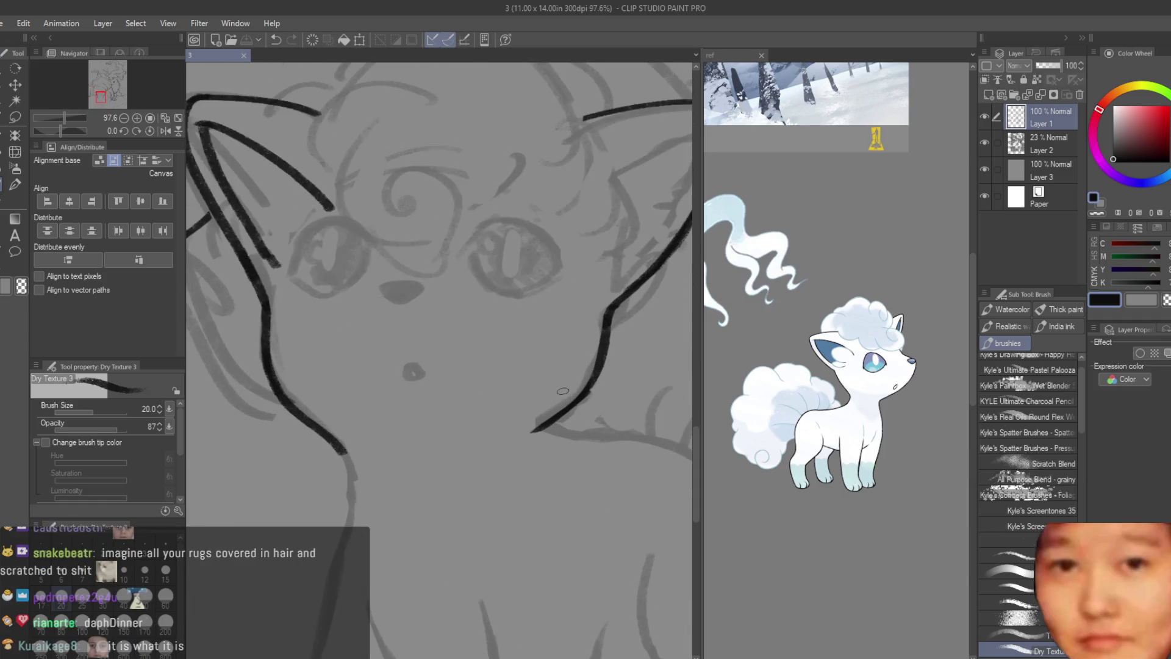
pyautogui.scroll(1, 531, 394)
pyautogui.scroll(1, 620, 380)
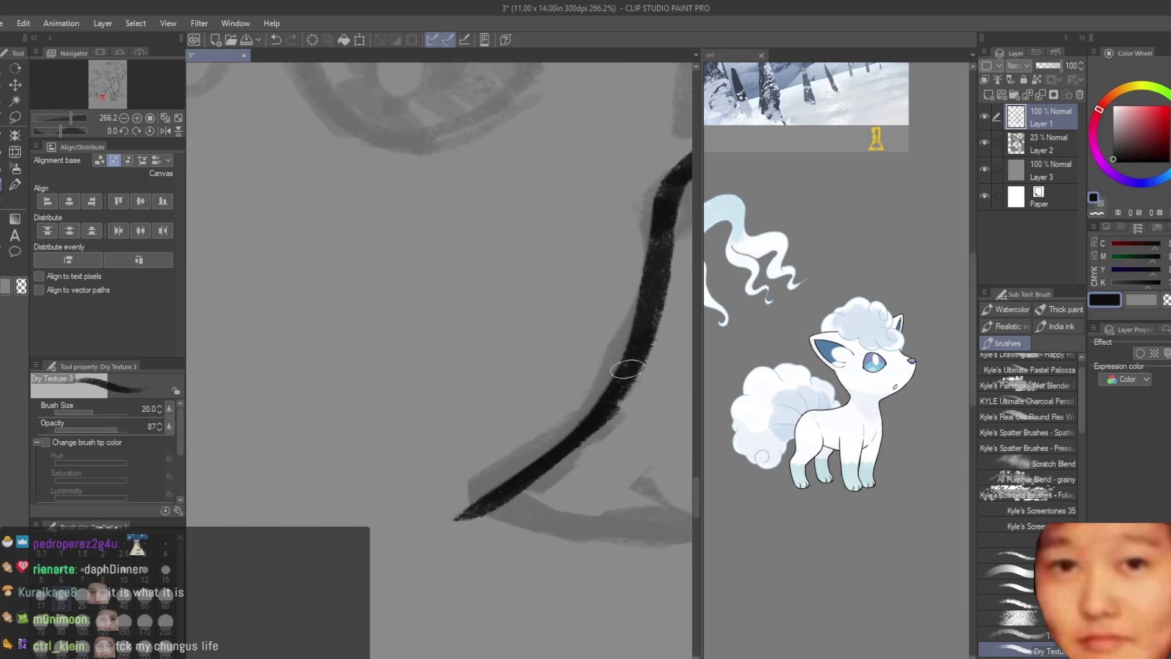
pyautogui.scroll(-1, 506, 499)
pyautogui.scroll(-1, 505, 499)
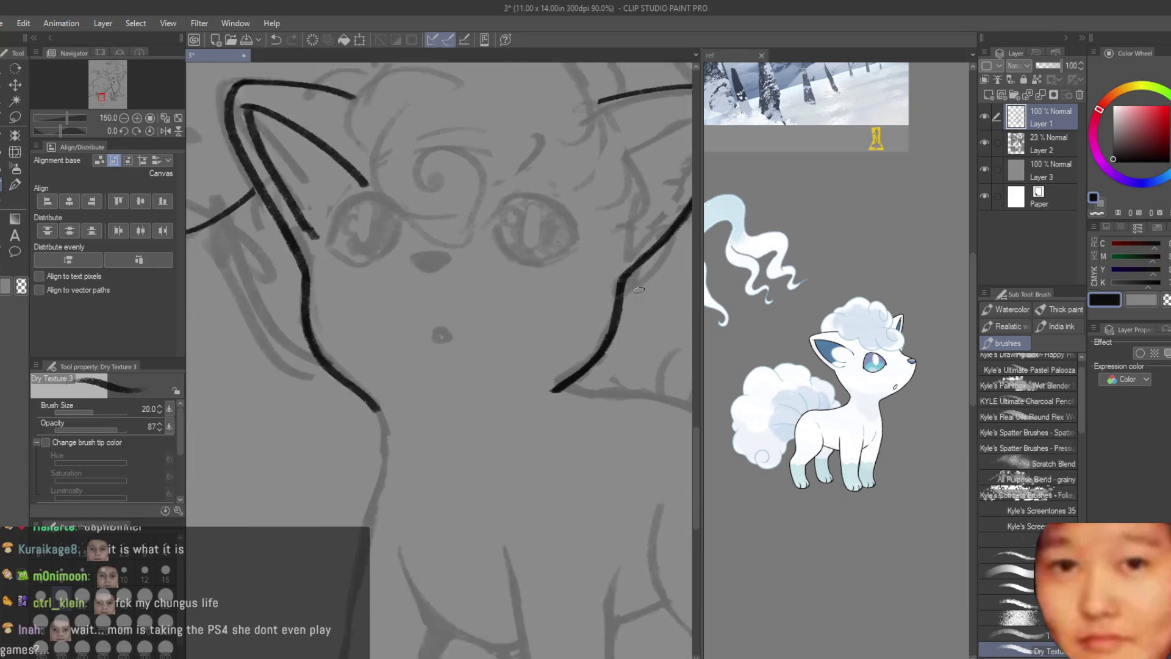
pyautogui.scroll(-1, 591, 357)
pyautogui.scroll(1, 608, 263)
pyautogui.scroll(1, 494, 348)
# - Ink the line down the Vulpix's neck and a smooth line down its front leg
pyautogui.moveTo(483, 314); pyautogui.dragTo(512, 427)
pyautogui.scroll(-2, 533, 428)
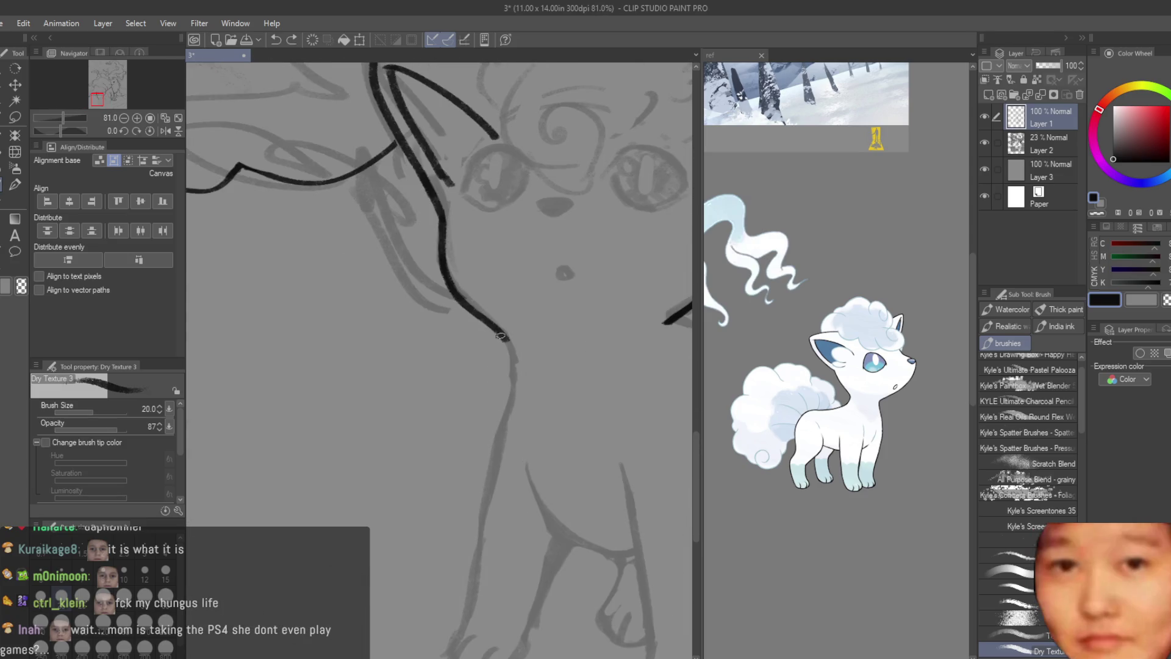
pyautogui.moveTo(500, 432); pyautogui.dragTo(467, 629)
pyautogui.hotkey('ctrl', 'z')
pyautogui.hotkey('ctrl', 'z')
pyautogui.moveTo(502, 463); pyautogui.dragTo(457, 636)
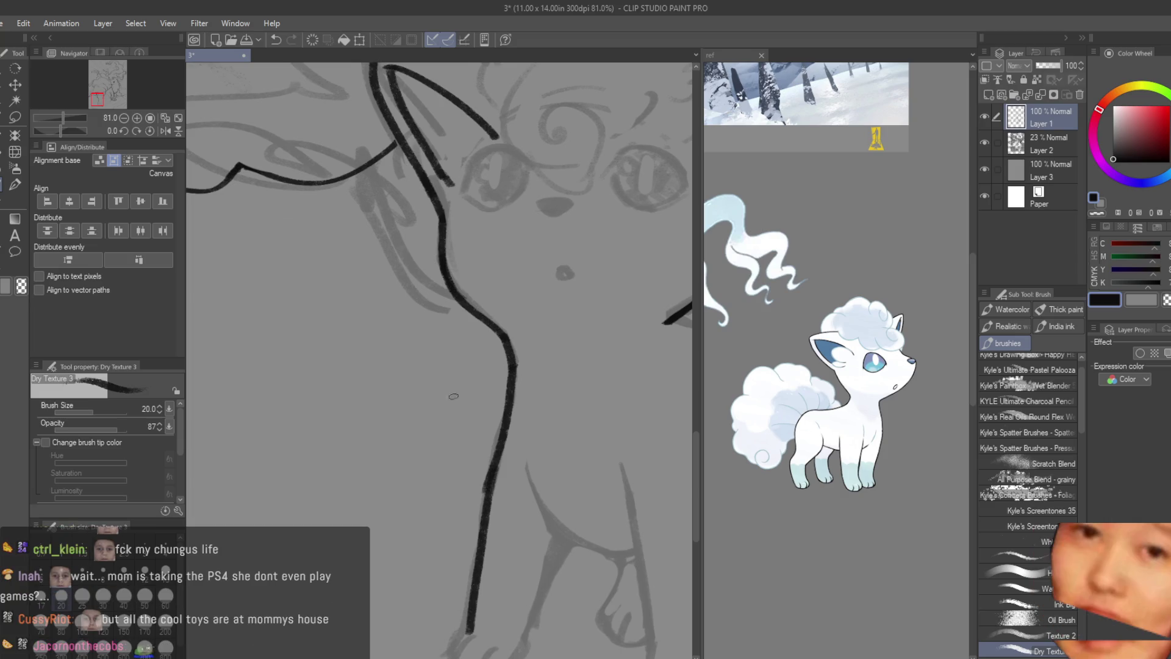
pyautogui.press('e')
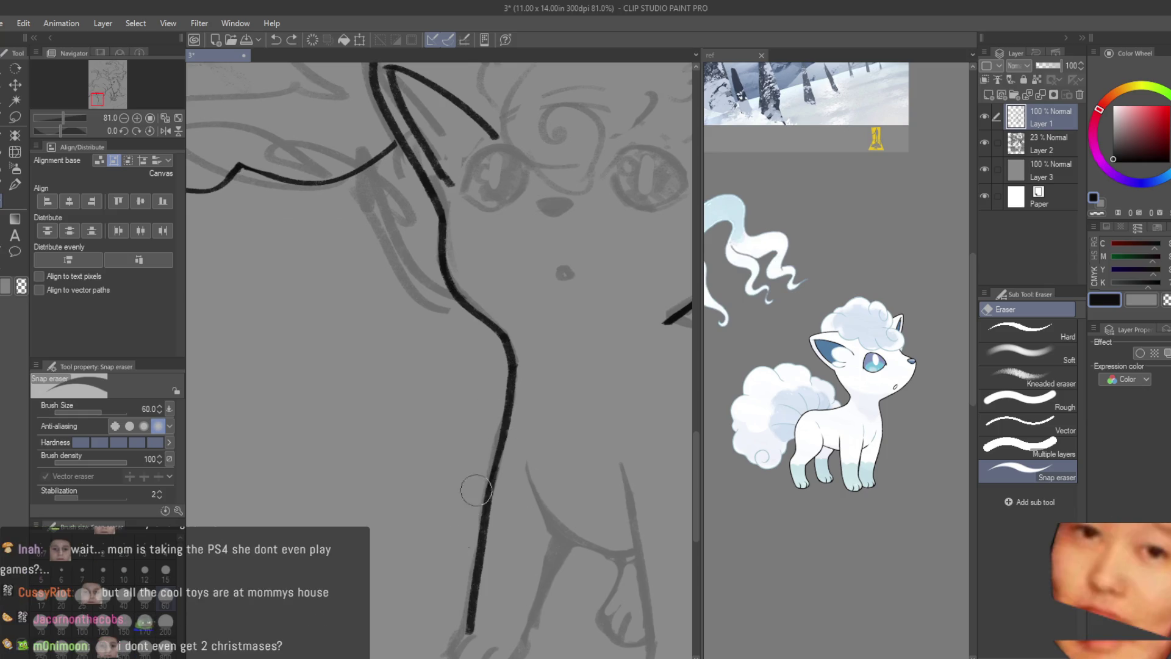
pyautogui.scroll(-3, 496, 485)
pyautogui.scroll(3, 510, 569)
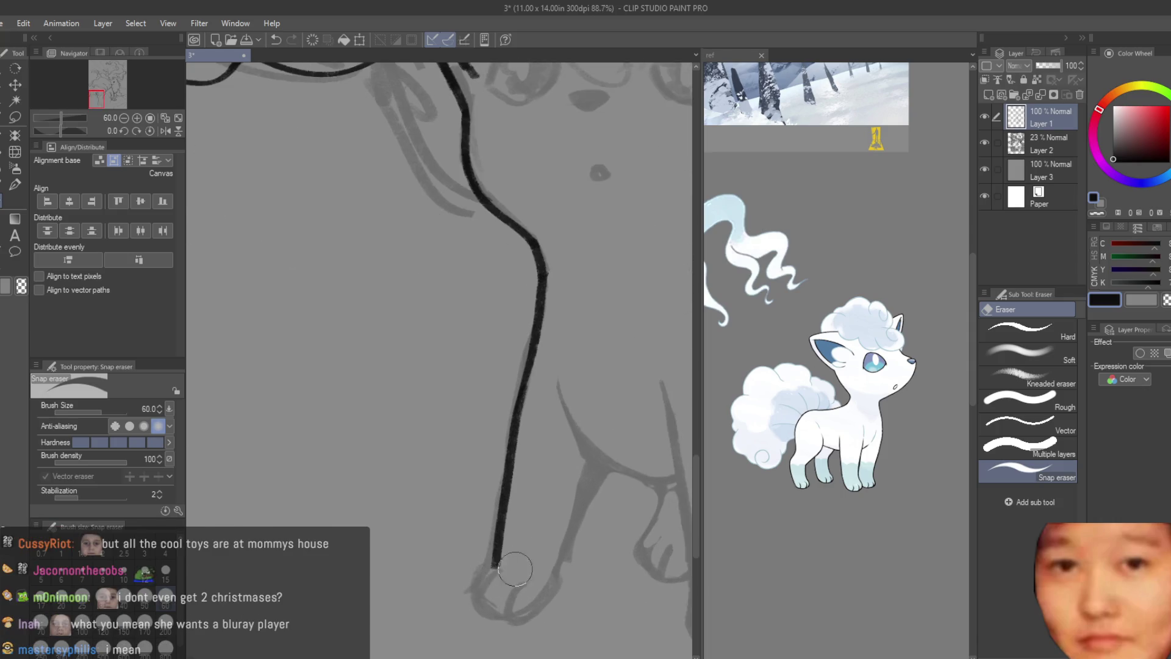
pyautogui.press('b')
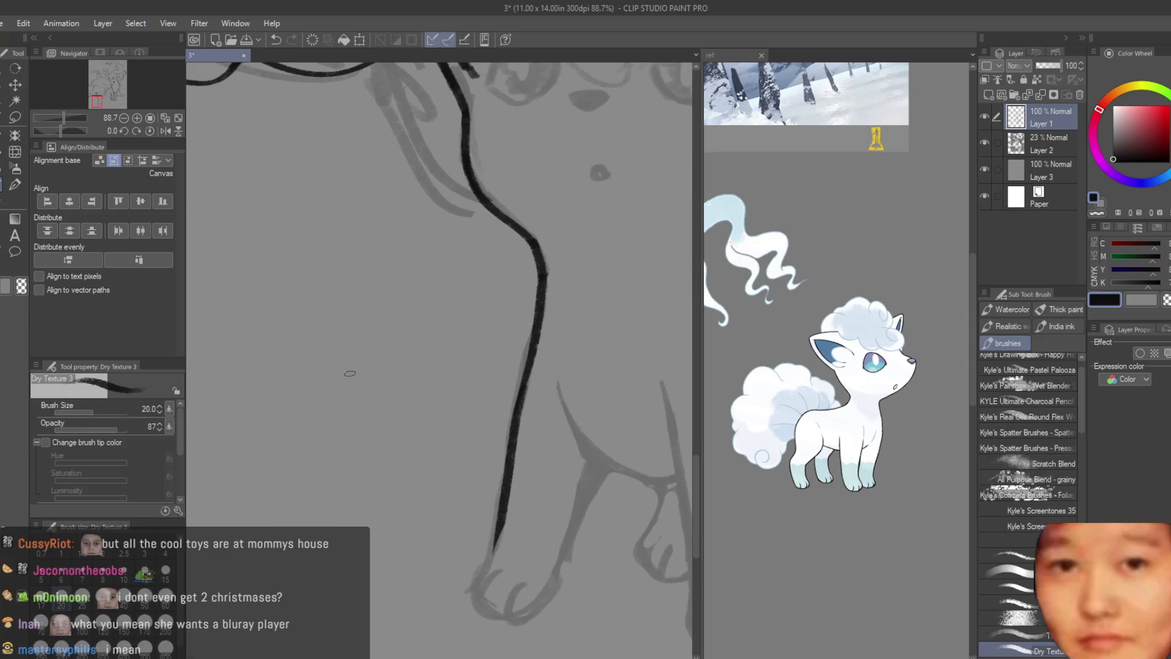
pyautogui.scroll(-3, 461, 435)
pyautogui.scroll(2, 460, 434)
pyautogui.scroll(-1, 461, 435)
pyautogui.scroll(1, 460, 436)
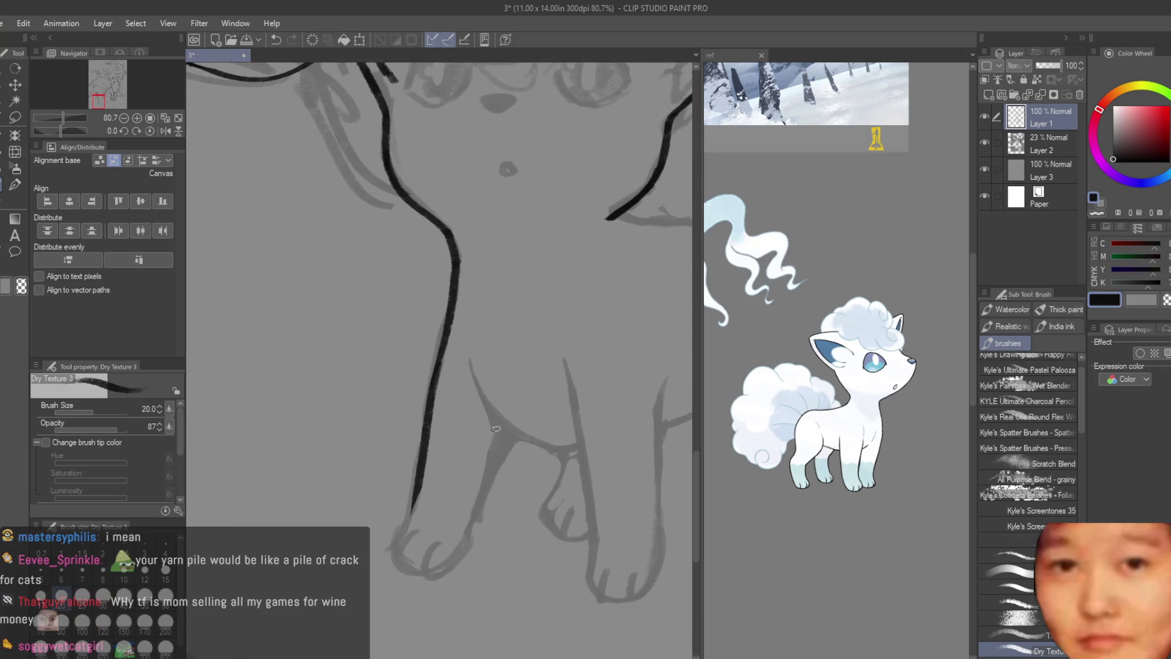
# - Draw the curved line of the other leg beneath the chest
pyautogui.hotkey('ctrl', 'z')
pyautogui.moveTo(466, 366); pyautogui.dragTo(565, 453)
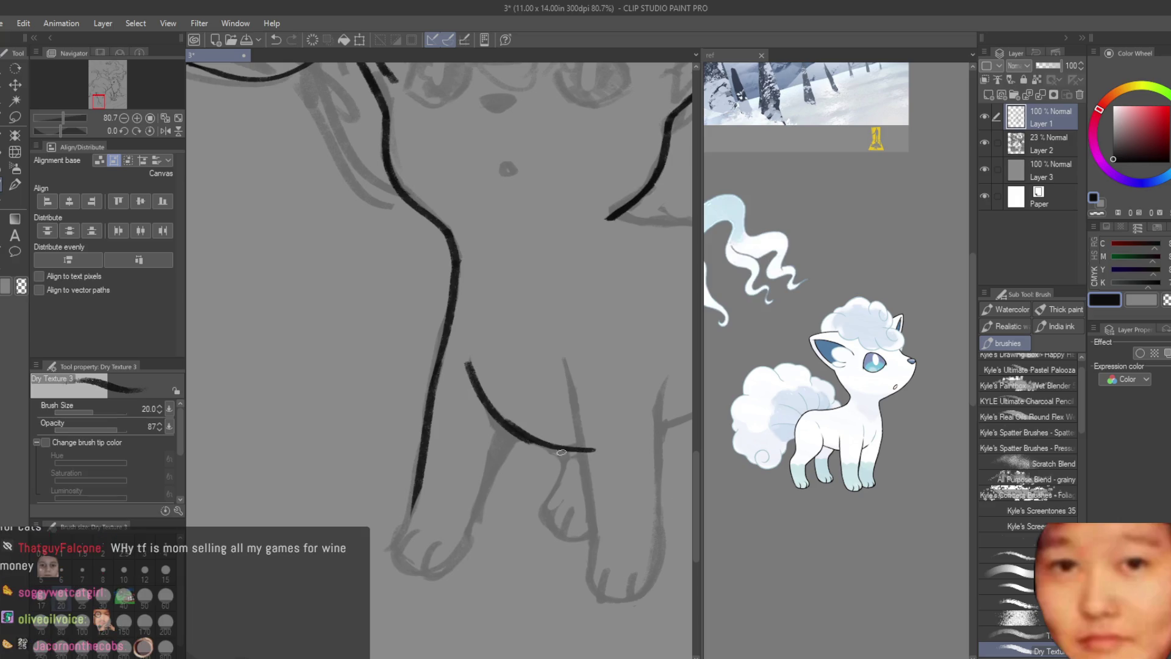
pyautogui.moveTo(498, 420); pyautogui.dragTo(589, 448)
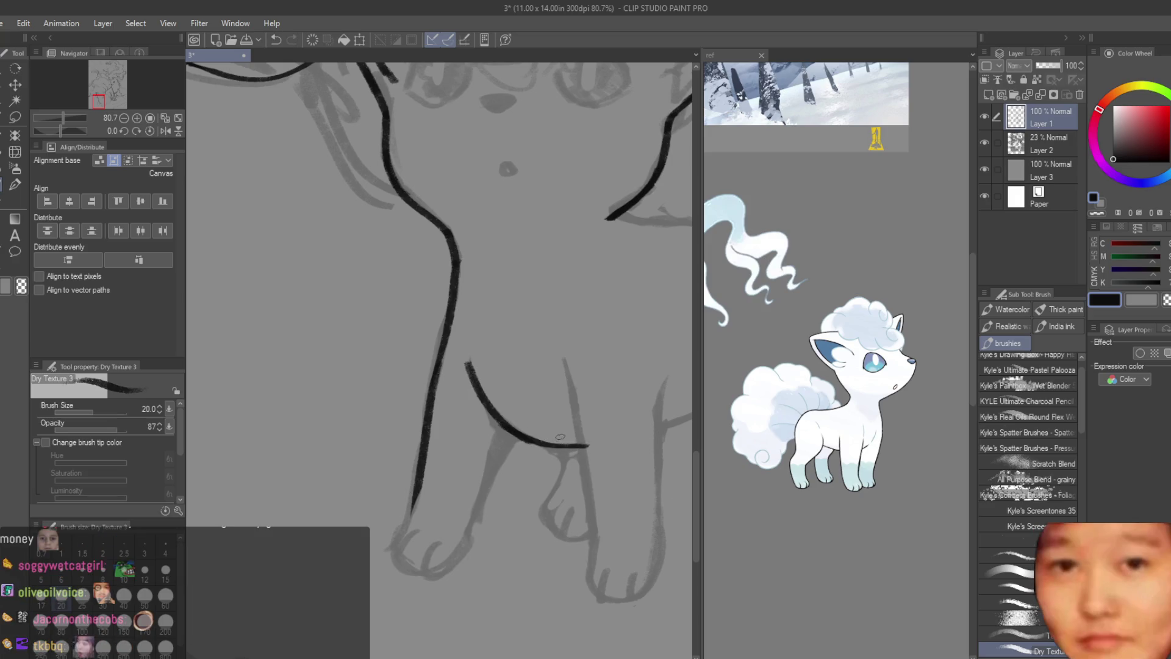
pyautogui.hotkey('ctrl', 'z')
pyautogui.moveTo(503, 426); pyautogui.dragTo(576, 449)
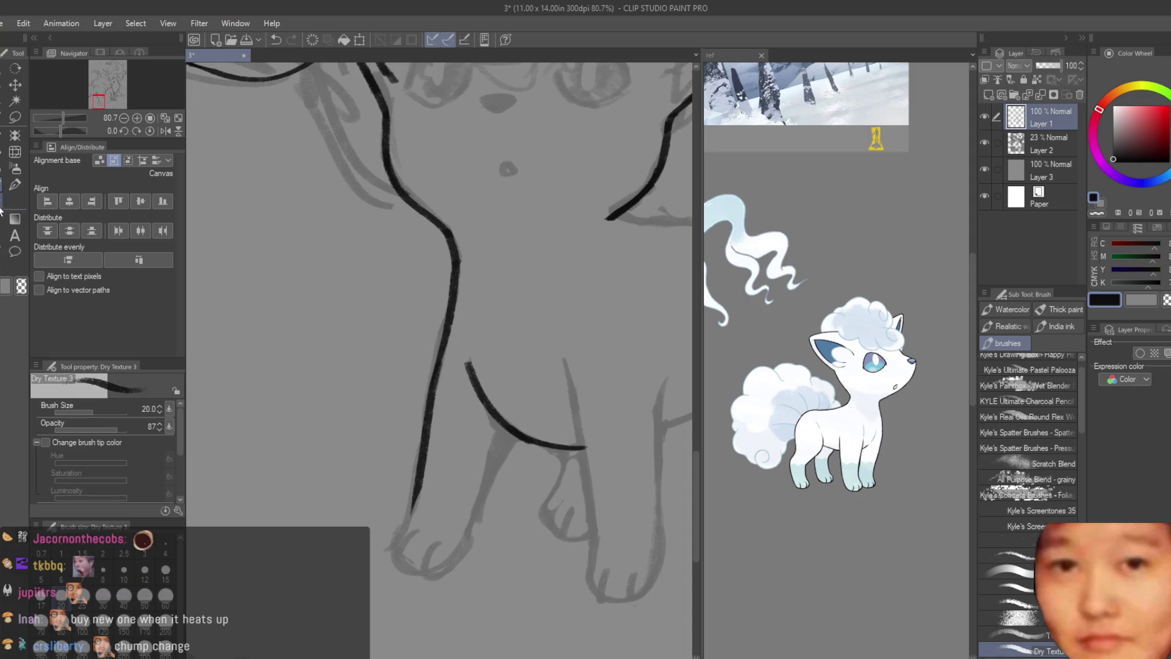
pyautogui.press('e')
pyautogui.scroll(2, 523, 394)
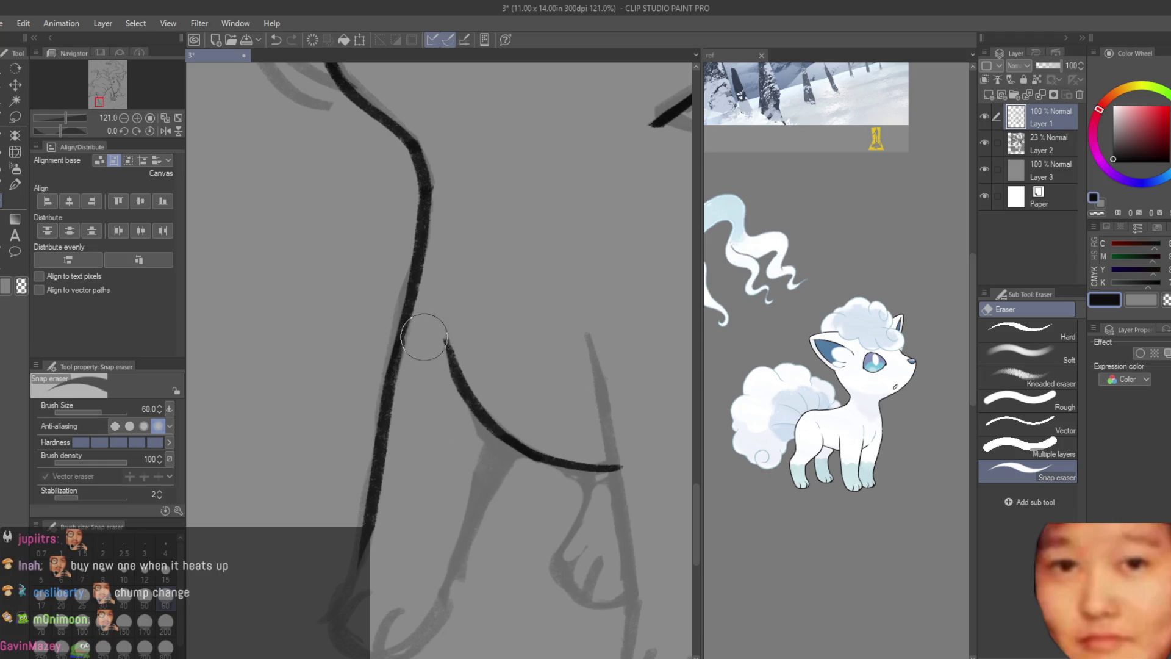
pyautogui.scroll(-3, 475, 485)
pyautogui.scroll(-2, 475, 485)
pyautogui.scroll(1, 476, 485)
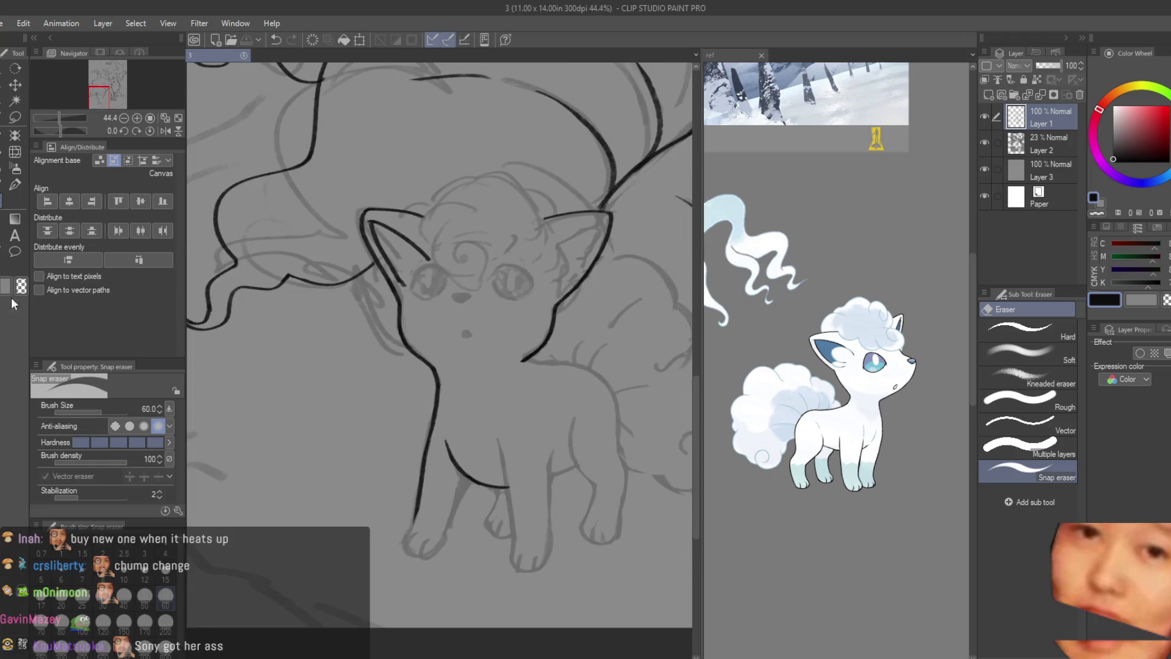
# - Fill the Vulpix's nose and small open mouth with solid black ink
pyautogui.press('b')
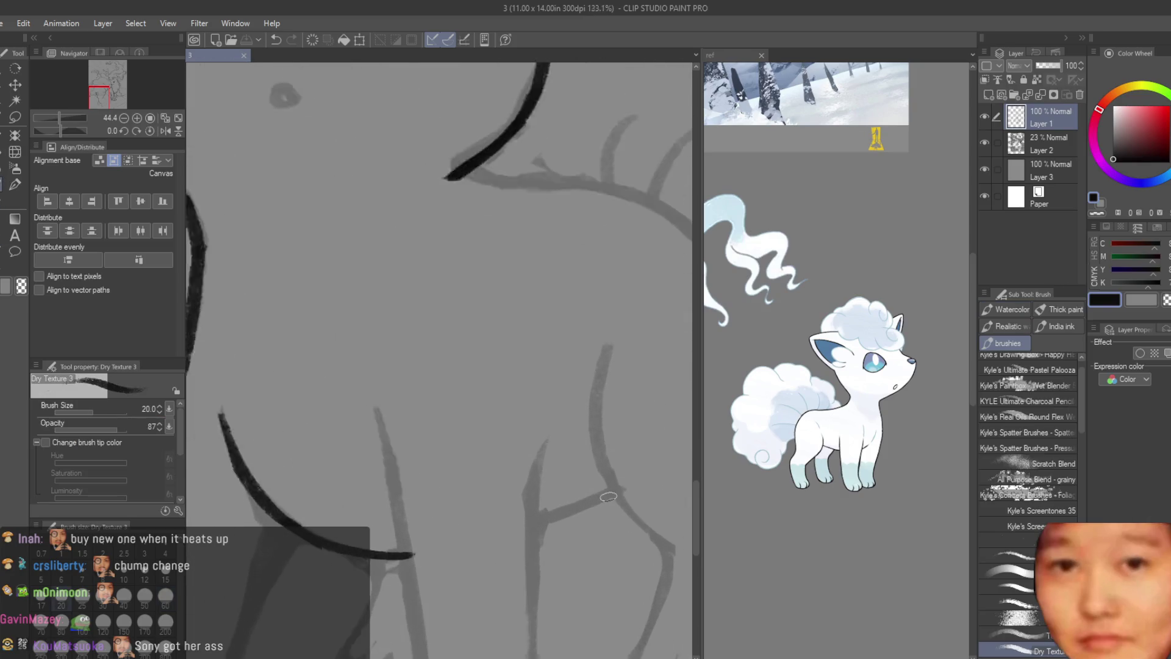
pyautogui.scroll(-3, 529, 390)
pyautogui.scroll(2, 554, 447)
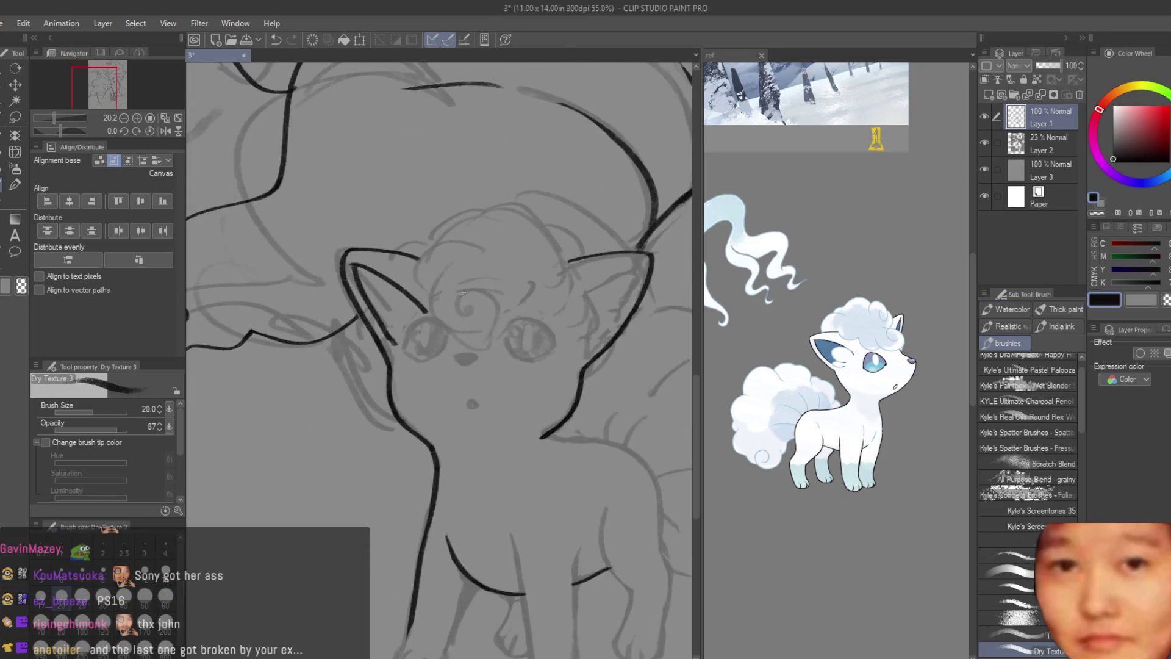
pyautogui.scroll(2, 549, 442)
pyautogui.scroll(2, 548, 439)
pyautogui.scroll(1, 545, 434)
pyautogui.scroll(1, 512, 403)
pyautogui.moveTo(471, 355); pyautogui.dragTo(368, 361)
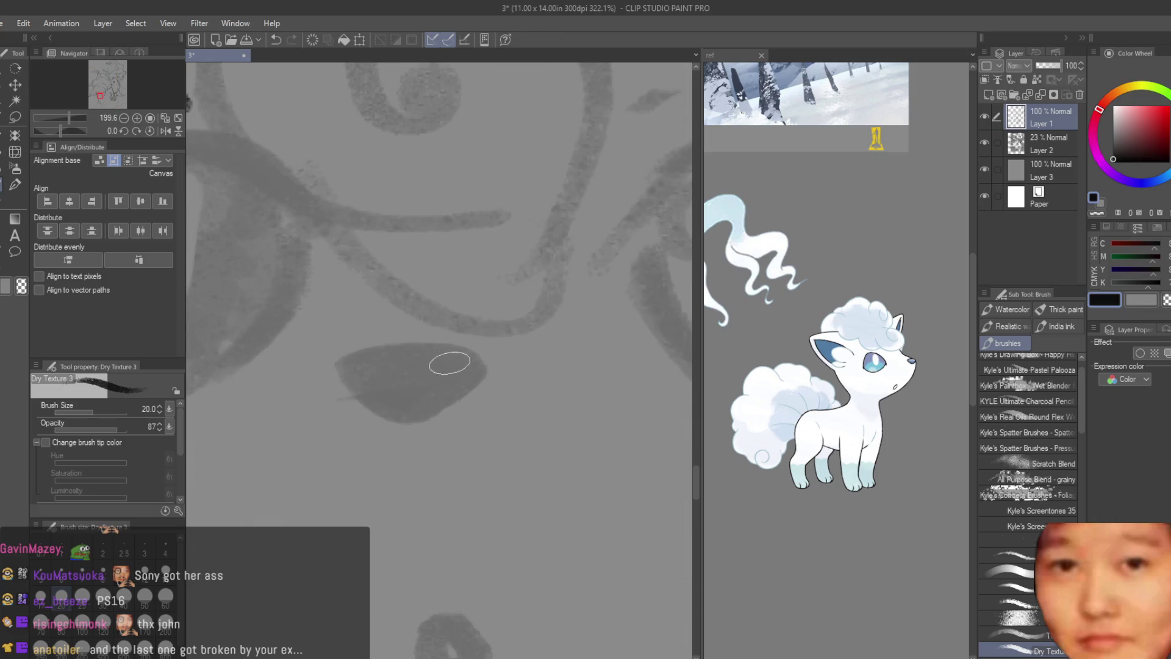
pyautogui.scroll(-1, 464, 380)
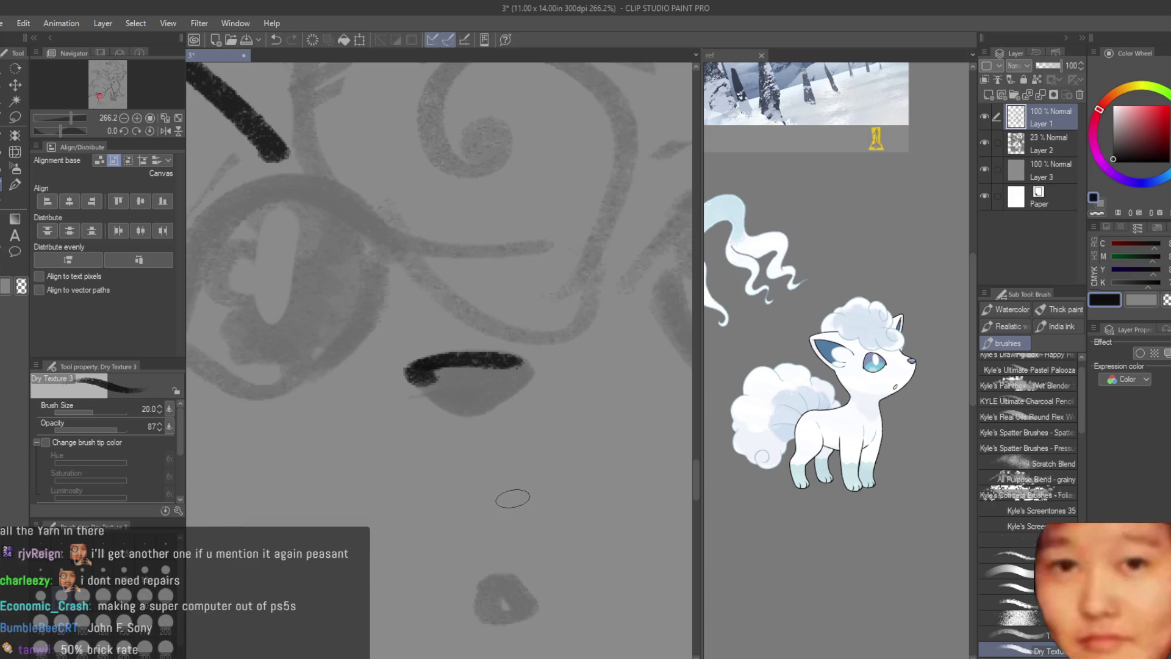
pyautogui.moveTo(511, 363); pyautogui.dragTo(508, 373)
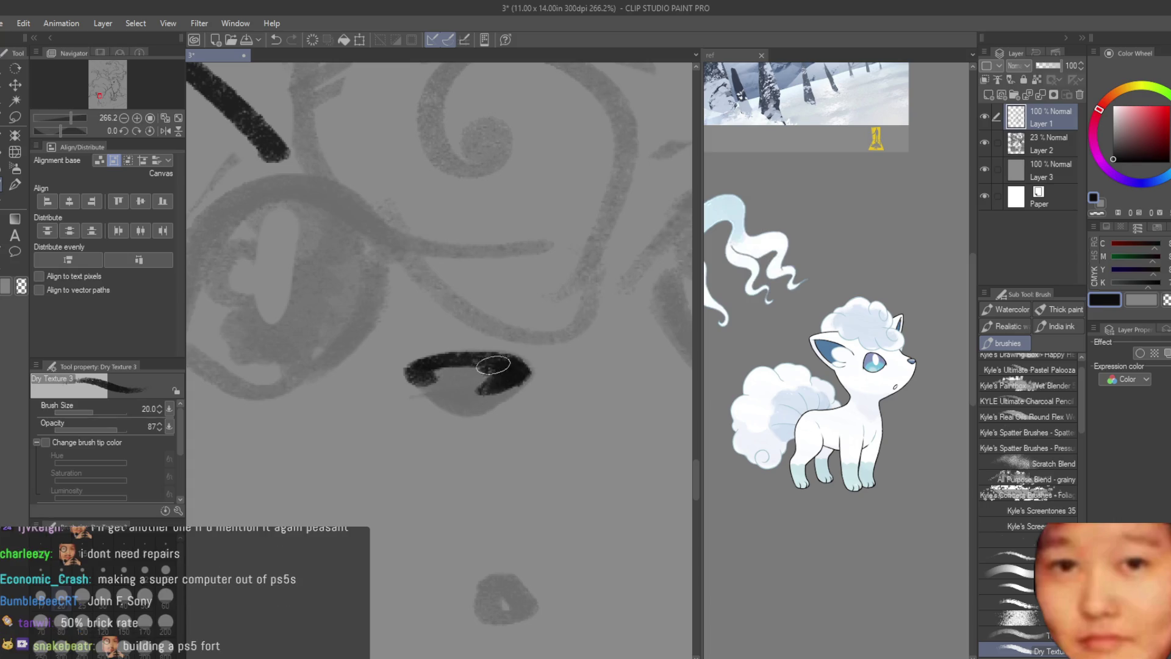
pyautogui.moveTo(460, 397)
pyautogui.mouseDown()
pyautogui.moveTo(500, 371)
pyautogui.moveTo(479, 289)
pyautogui.mouseUp()
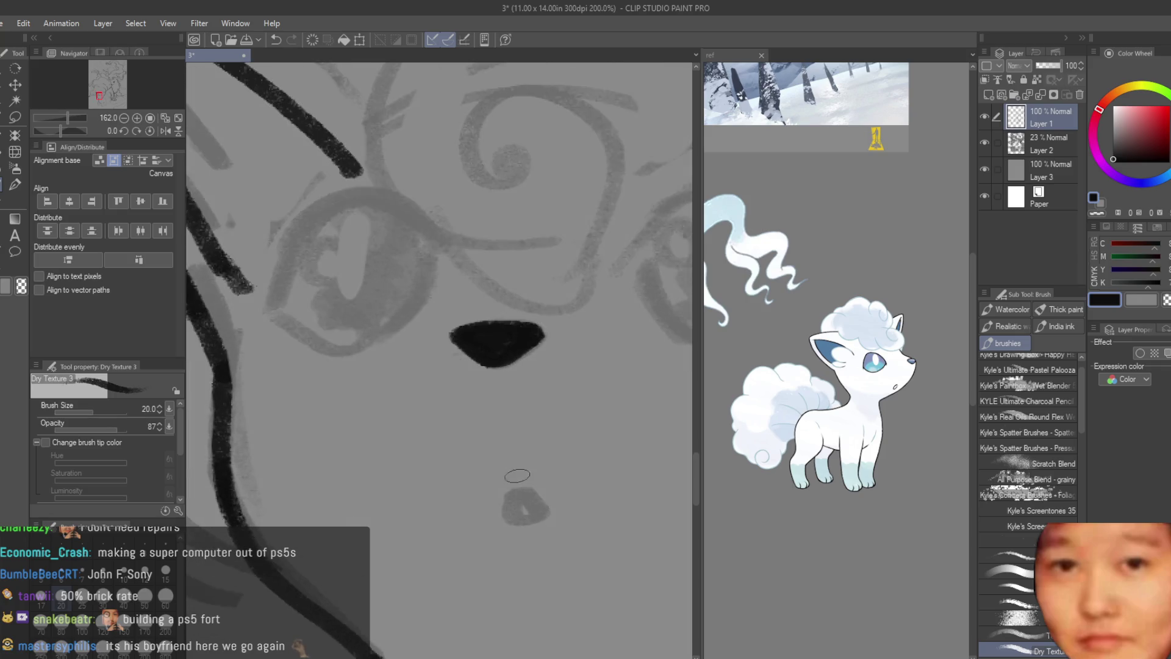
pyautogui.moveTo(541, 499); pyautogui.dragTo(512, 520)
pyautogui.scroll(-3, 513, 536)
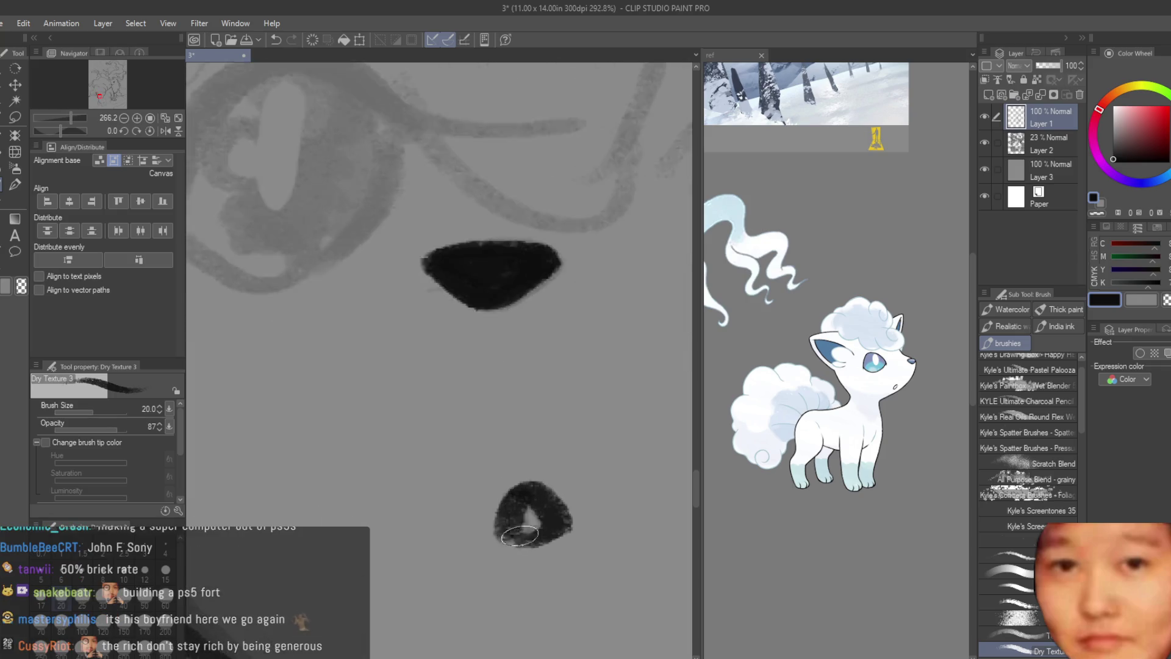
pyautogui.scroll(-3, 495, 458)
pyautogui.scroll(-1, 464, 327)
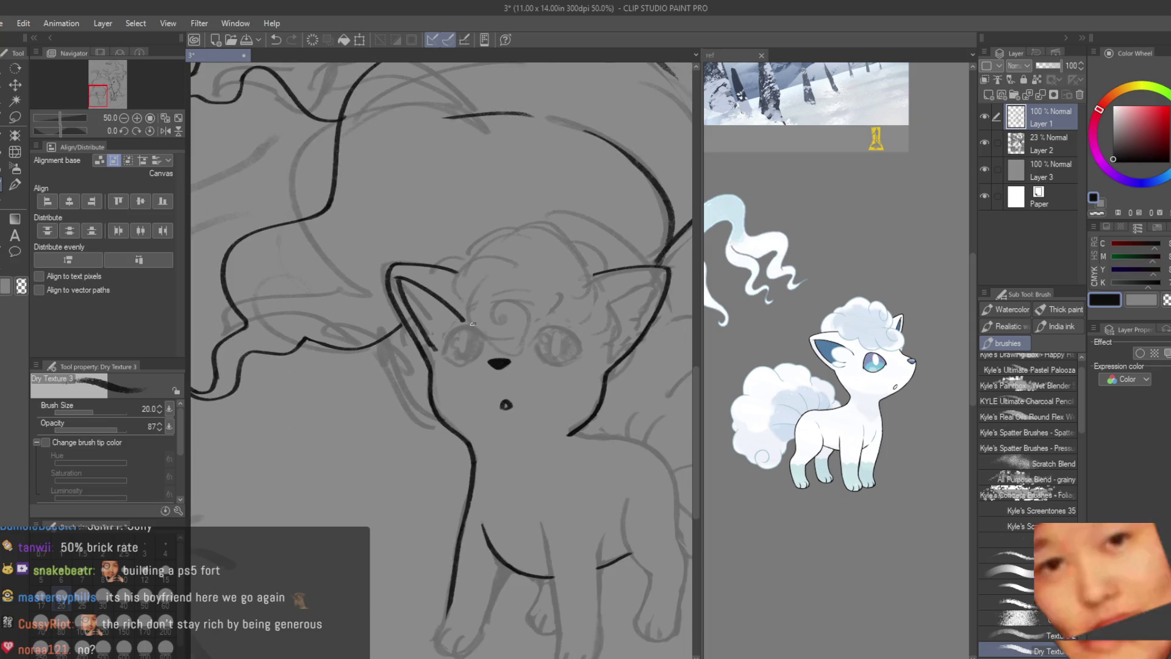
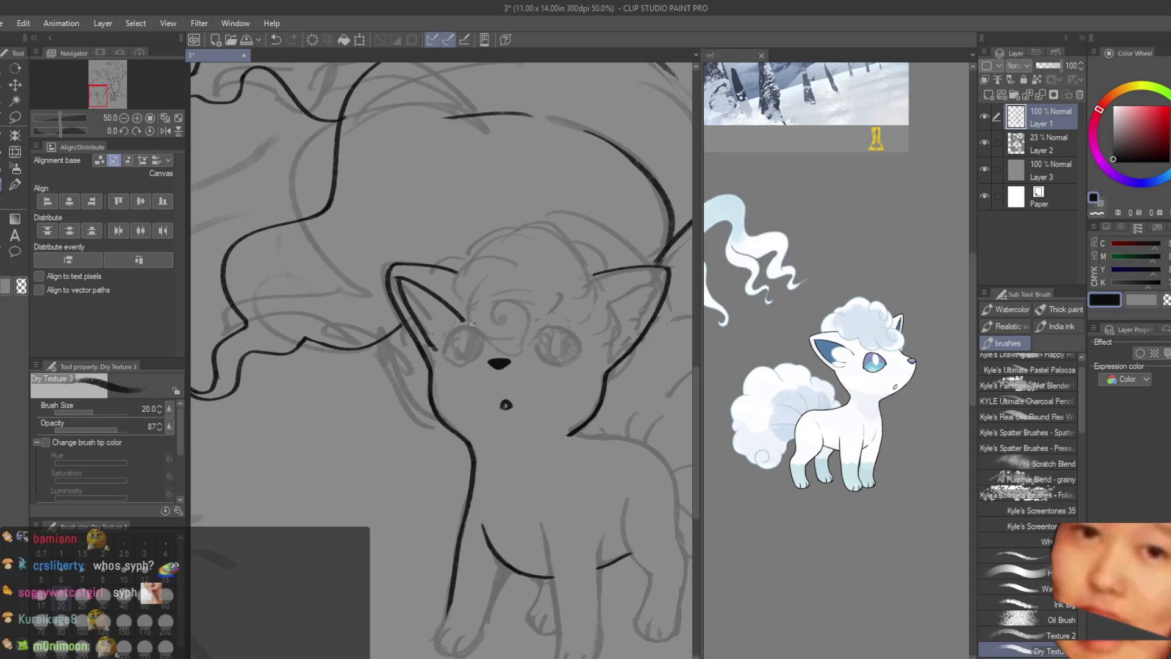
# - Erase the mouth blob below the nose into a small neat triangle, with a smaller eraser for detail
pyautogui.press('e')
pyautogui.scroll(1, 487, 398)
pyautogui.scroll(1, 486, 398)
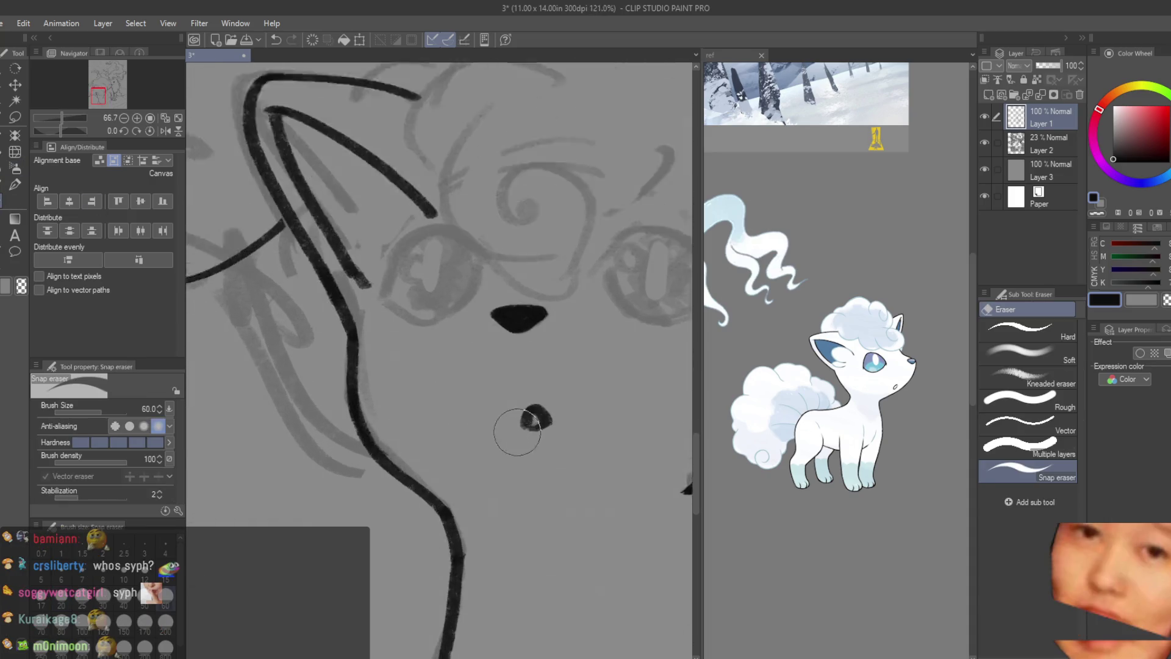
pyautogui.scroll(1, 488, 397)
pyautogui.moveTo(575, 423)
pyautogui.mouseDown()
pyautogui.moveTo(510, 379)
pyautogui.moveTo(498, 406)
pyautogui.moveTo(510, 392)
pyautogui.moveTo(589, 413)
pyautogui.mouseUp()
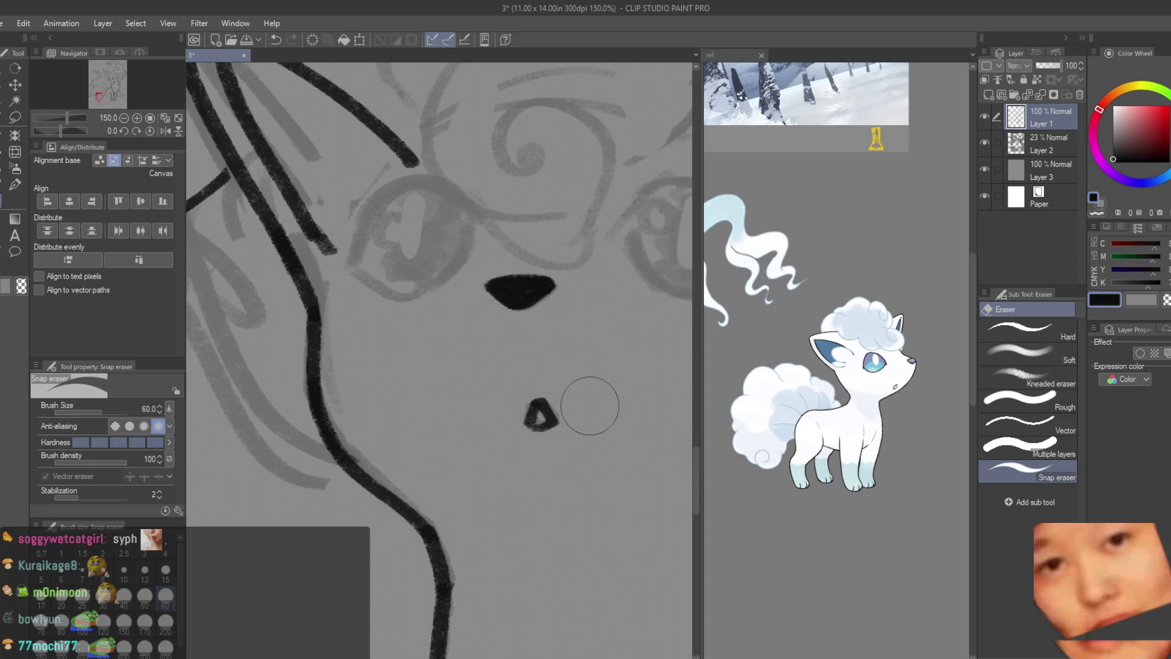
pyautogui.press('b')
pyautogui.hotkey('ctrl', '-')
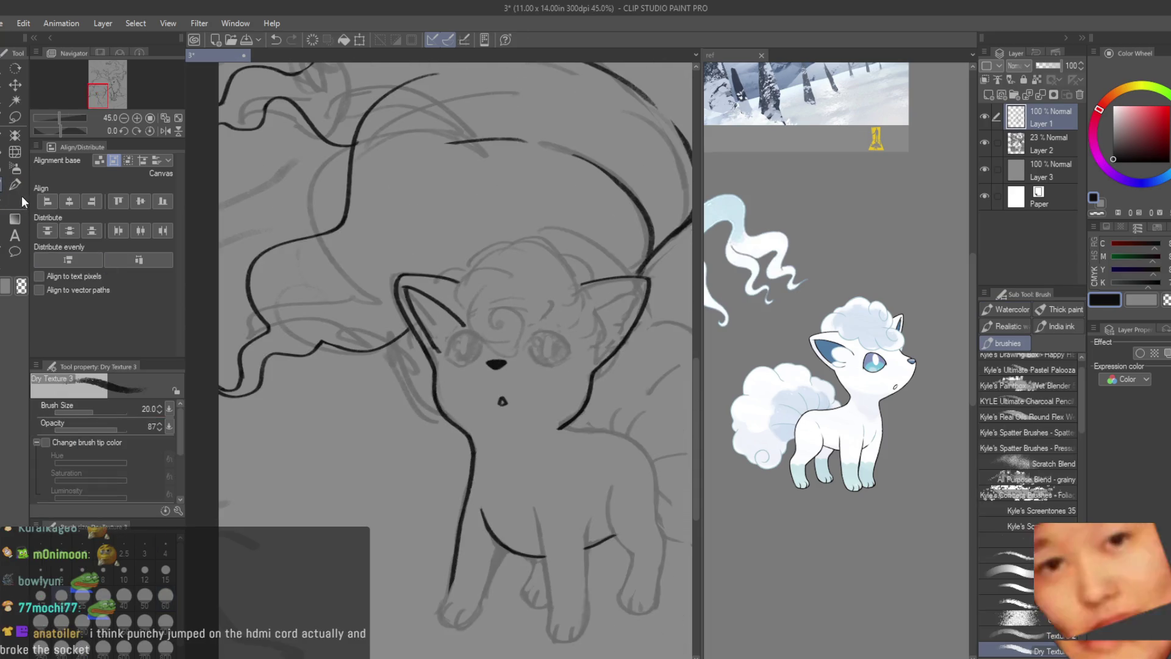
pyautogui.press('e')
pyautogui.hotkey('ctrl', '+')
pyautogui.hotkey('ctrl', '+')
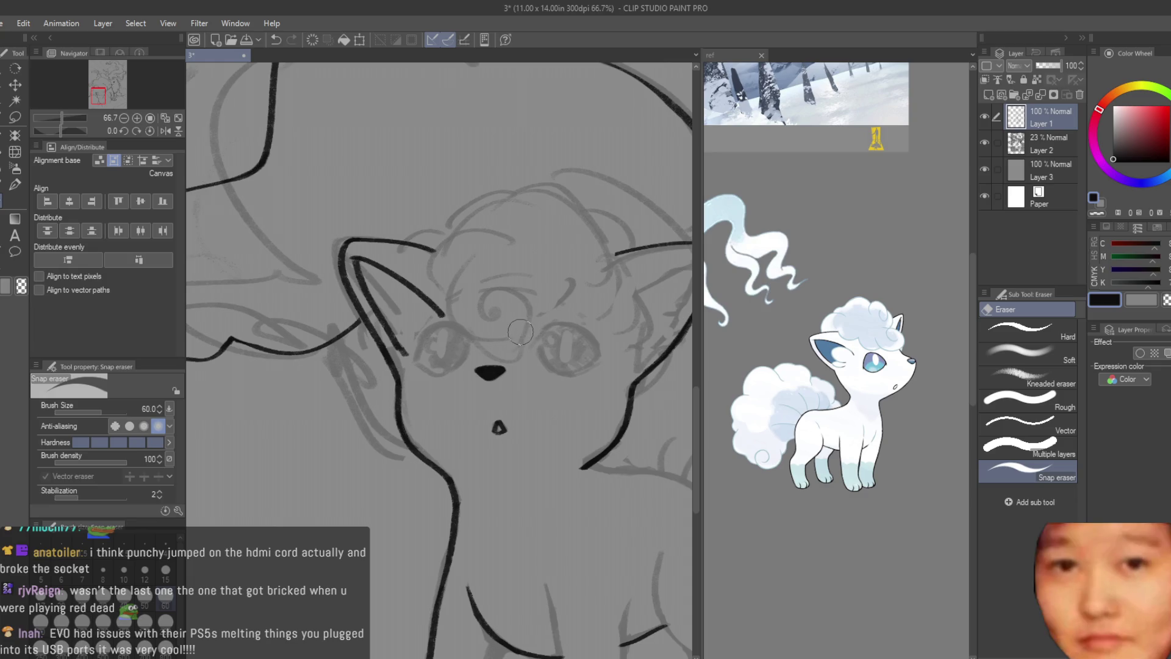
pyautogui.press('[')
pyautogui.press('[')
pyautogui.press('[')
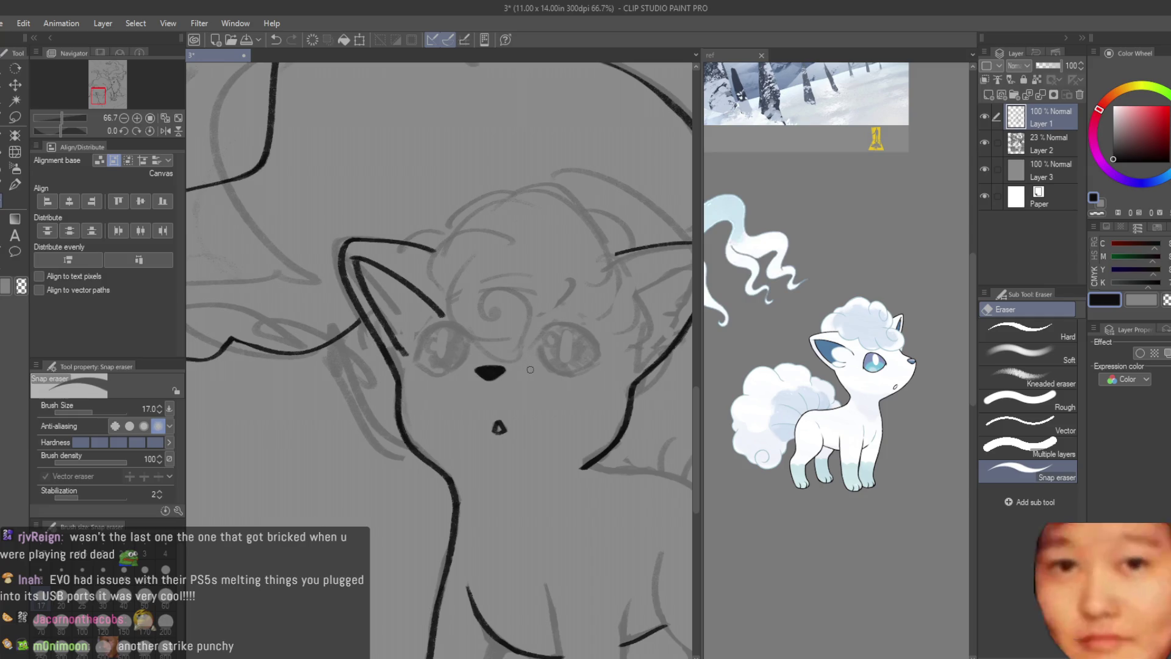
pyautogui.scroll(2, 540, 355)
pyautogui.scroll(3, 540, 354)
pyautogui.scroll(2, 421, 367)
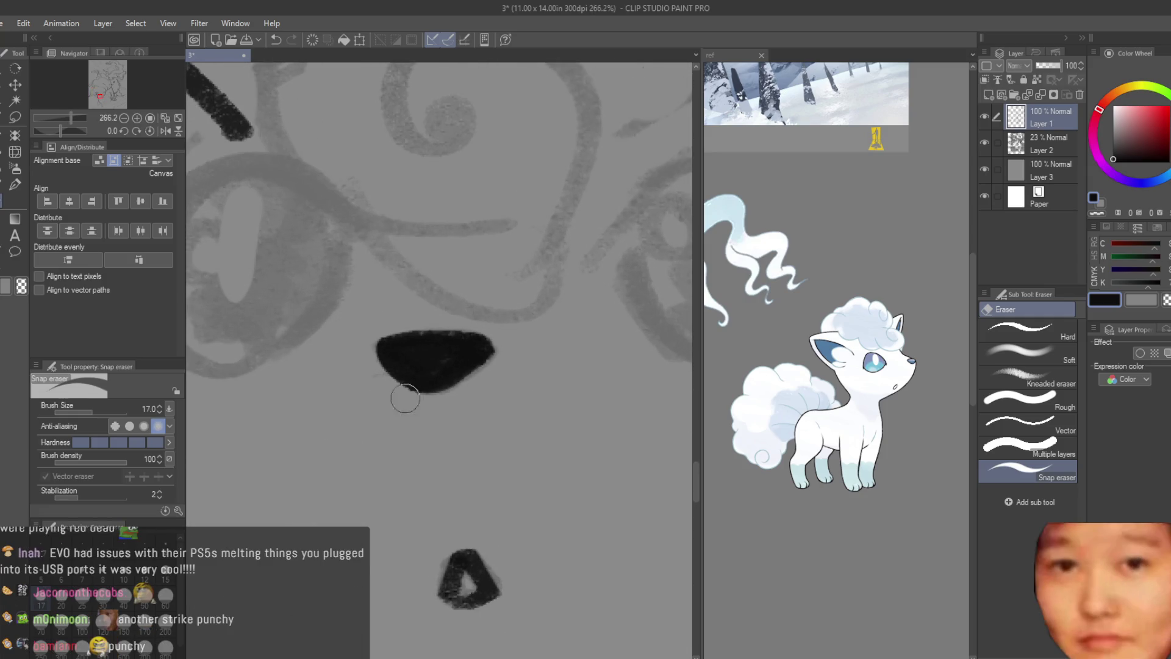
pyautogui.scroll(-2, 513, 384)
pyautogui.scroll(1, 549, 412)
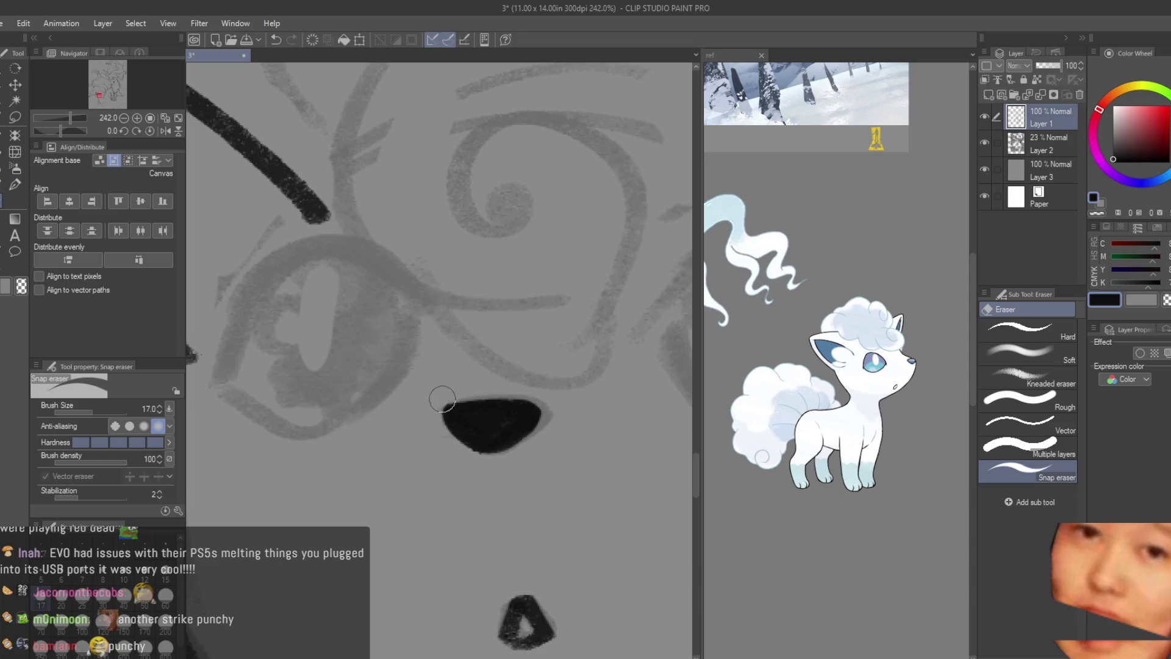
pyautogui.scroll(-1, 442, 403)
pyautogui.scroll(-1, 494, 384)
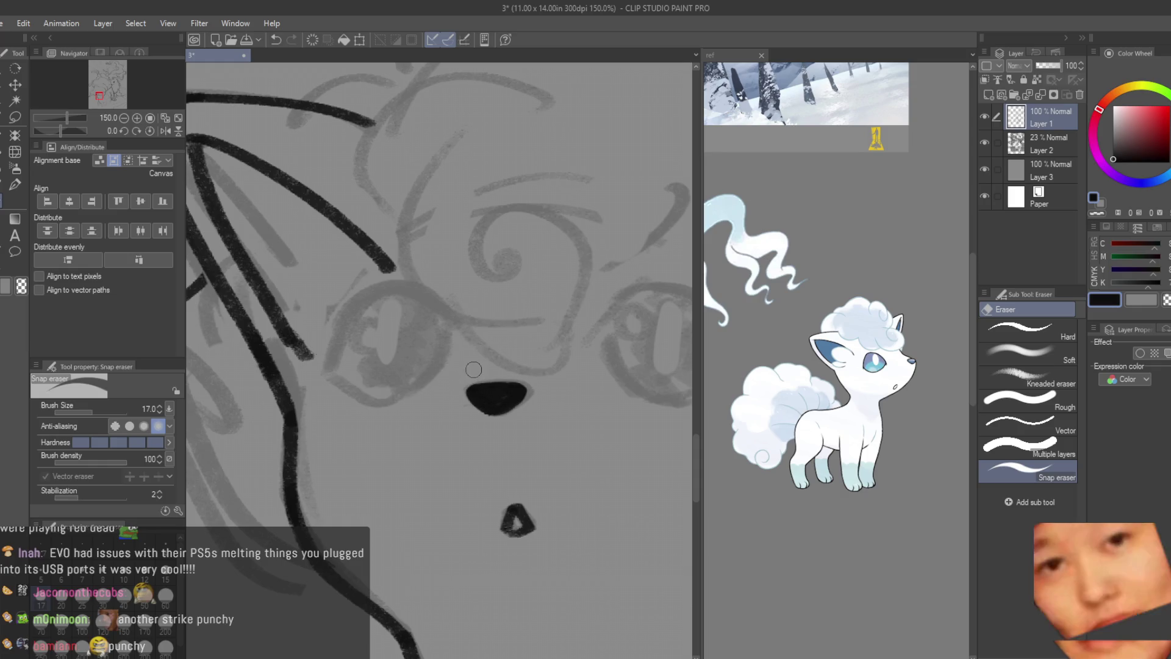
# - Draw the upper curve of the right eye with the textured brush, redoing strokes until it sits right
pyautogui.press('b')
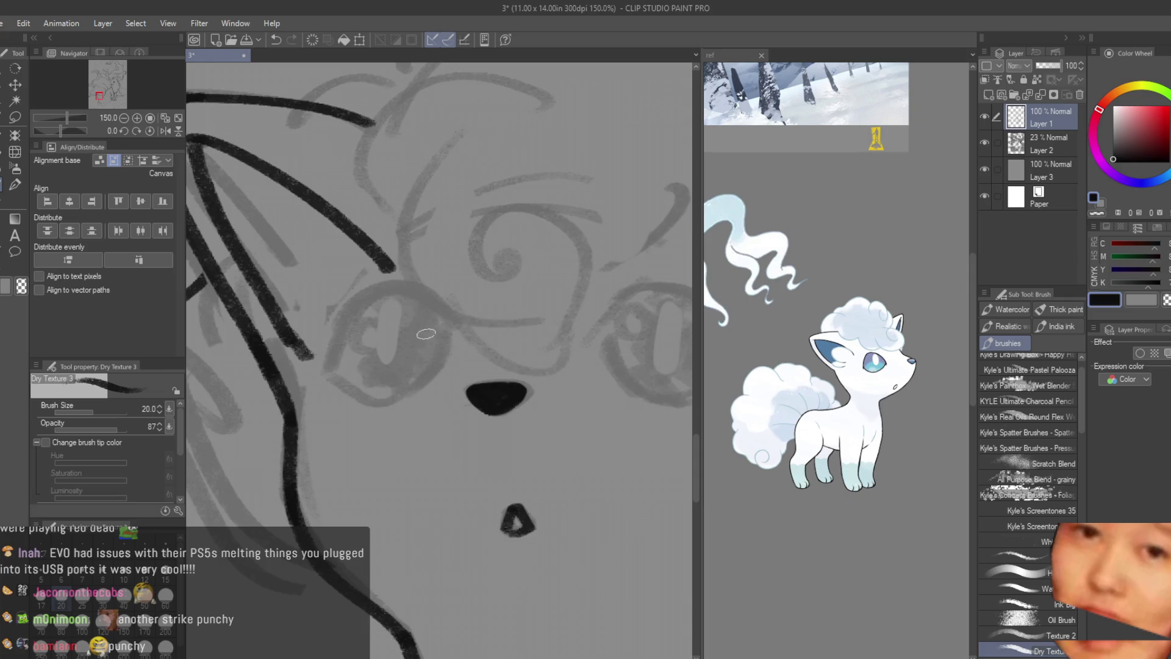
pyautogui.scroll(-2, 435, 353)
pyautogui.scroll(2, 435, 354)
pyautogui.scroll(2, 436, 353)
pyautogui.moveTo(413, 376); pyautogui.dragTo(529, 334)
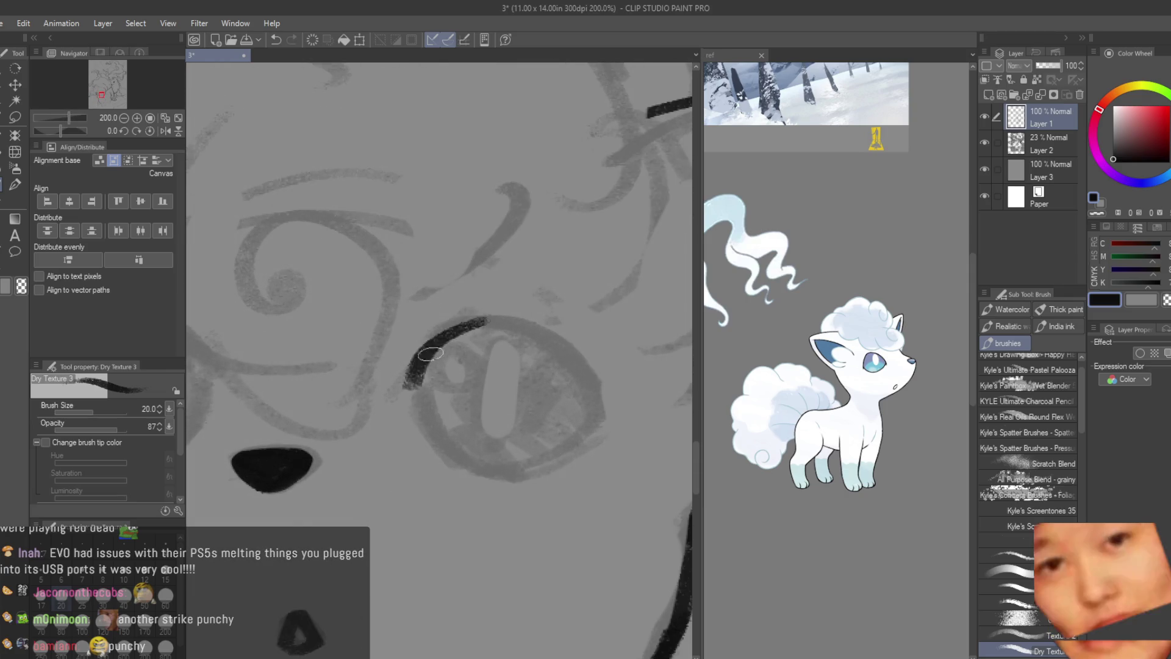
pyautogui.hotkey('ctrl', 'z')
pyautogui.moveTo(405, 389)
pyautogui.mouseDown()
pyautogui.moveTo(498, 322)
pyautogui.moveTo(577, 412)
pyautogui.mouseUp()
pyautogui.hotkey('ctrl', 'z')
pyautogui.hotkey('ctrl', 'z')
pyautogui.moveTo(458, 321); pyautogui.dragTo(614, 423)
pyautogui.hotkey('ctrl', 'z')
pyautogui.hotkey('ctrl', 'z')
pyautogui.hotkey('ctrl', 'z')
pyautogui.moveTo(471, 331); pyautogui.dragTo(589, 399)
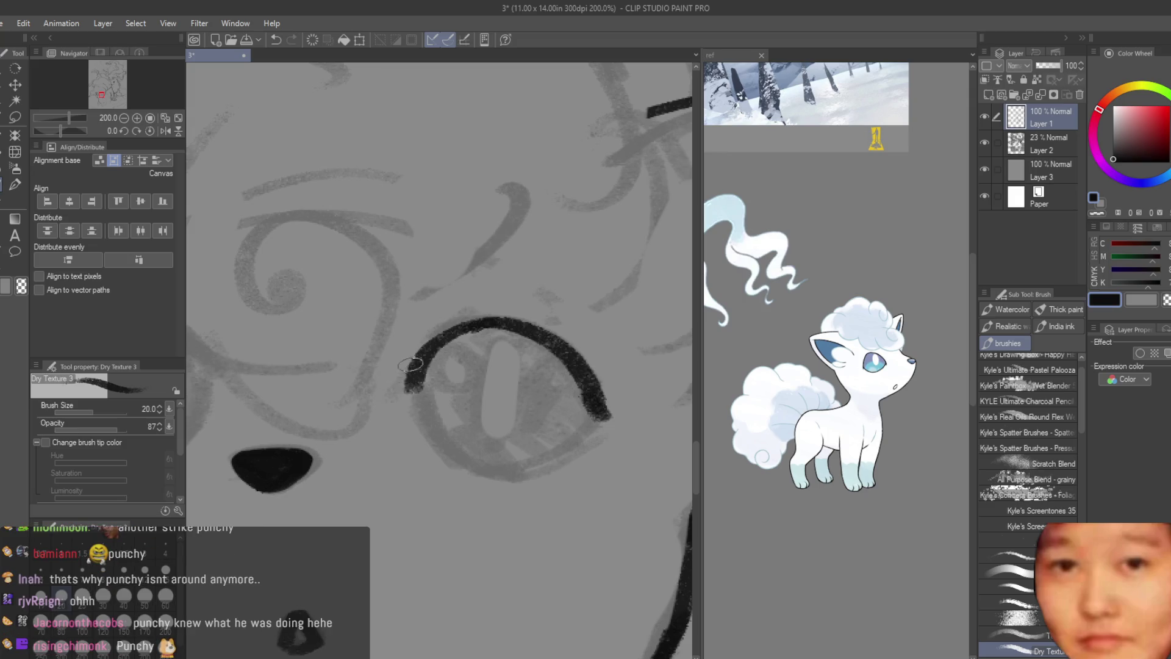
# - Thin the ends and top of the eye arc with the eraser, then draw the lower arc of the eye
pyautogui.click(16, 219)
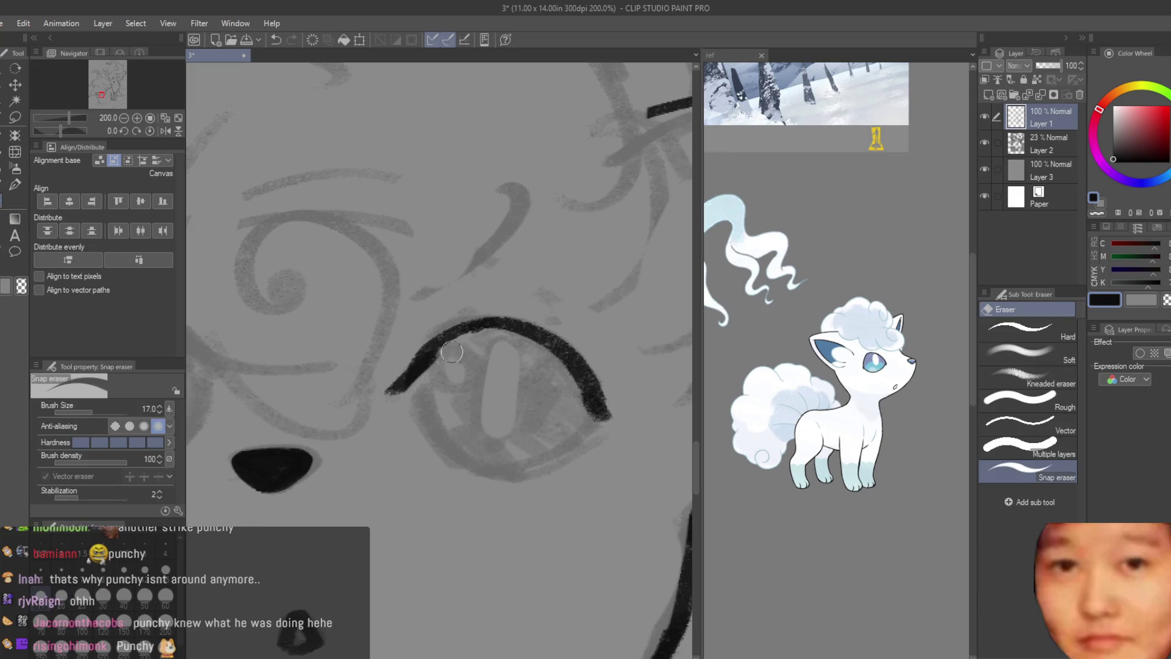
pyautogui.moveTo(453, 353); pyautogui.dragTo(388, 373)
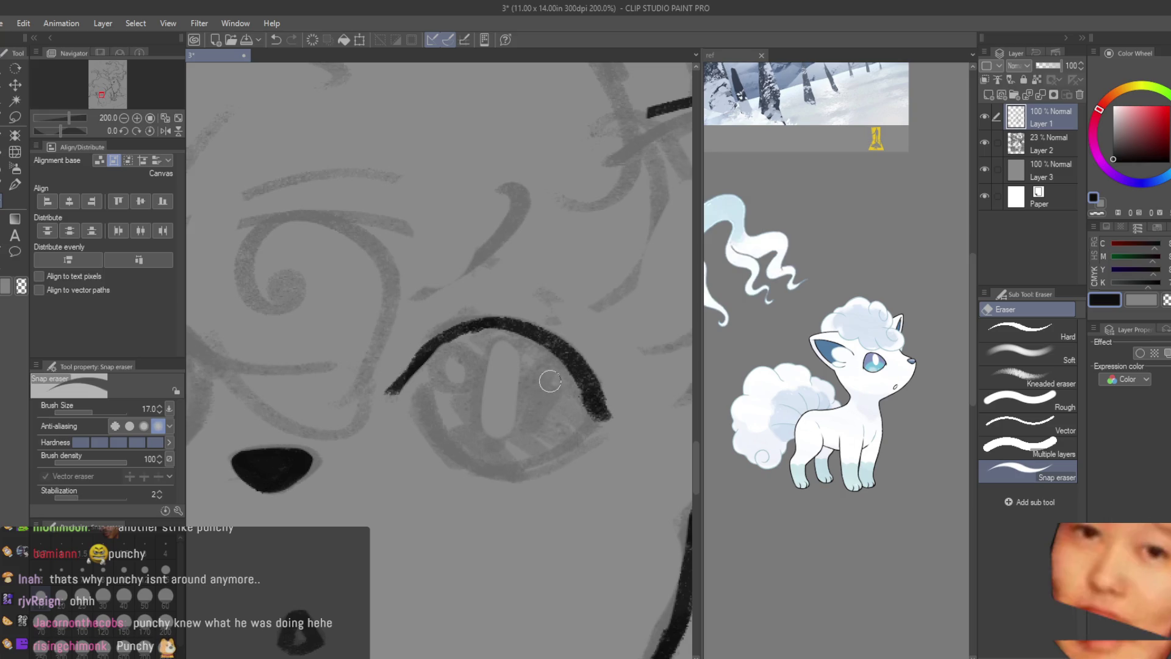
pyautogui.moveTo(568, 366); pyautogui.dragTo(595, 419)
pyautogui.moveTo(546, 335)
pyautogui.mouseDown()
pyautogui.moveTo(477, 328)
pyautogui.moveTo(612, 438)
pyautogui.mouseUp()
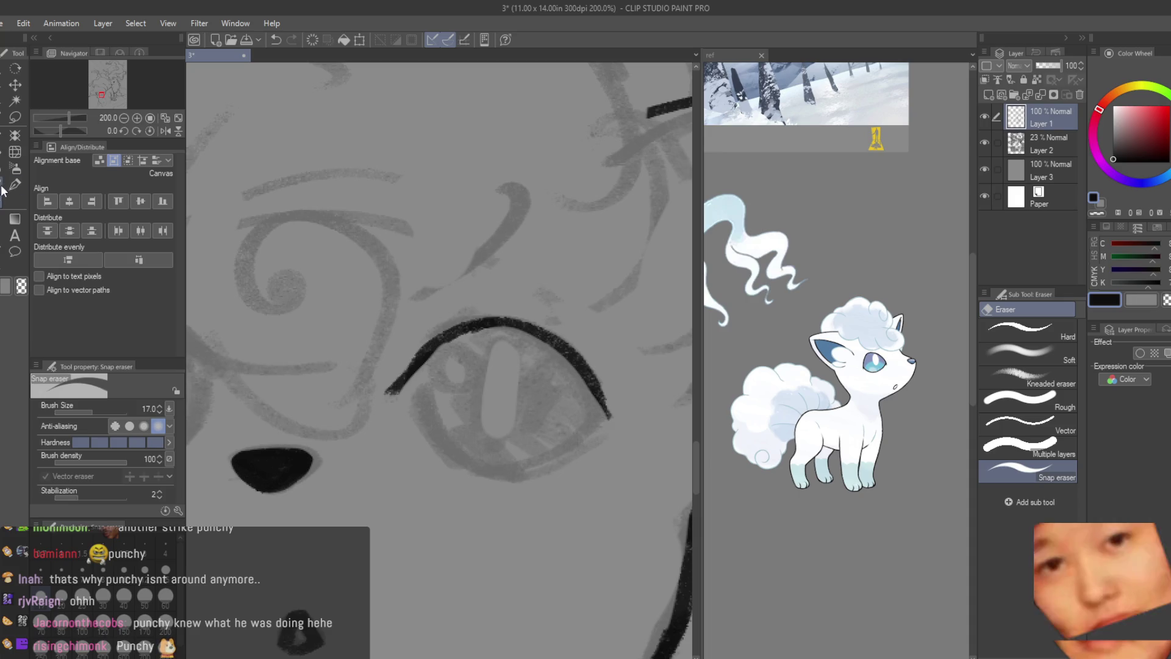
pyautogui.click(15, 200)
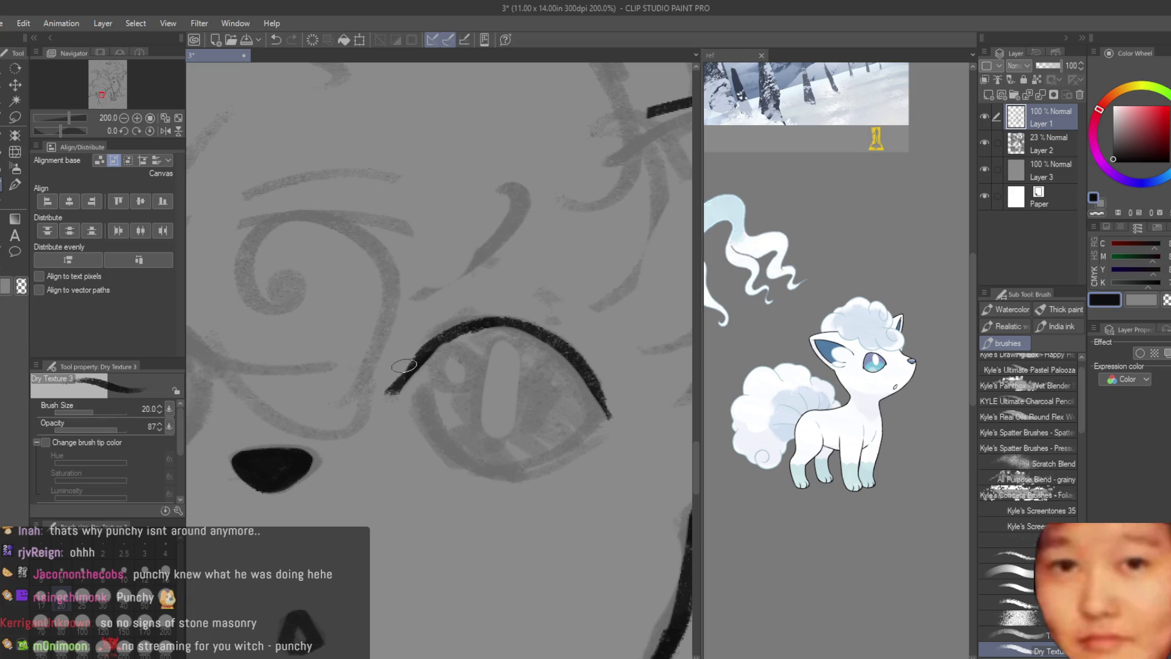
pyautogui.moveTo(600, 413); pyautogui.dragTo(480, 472)
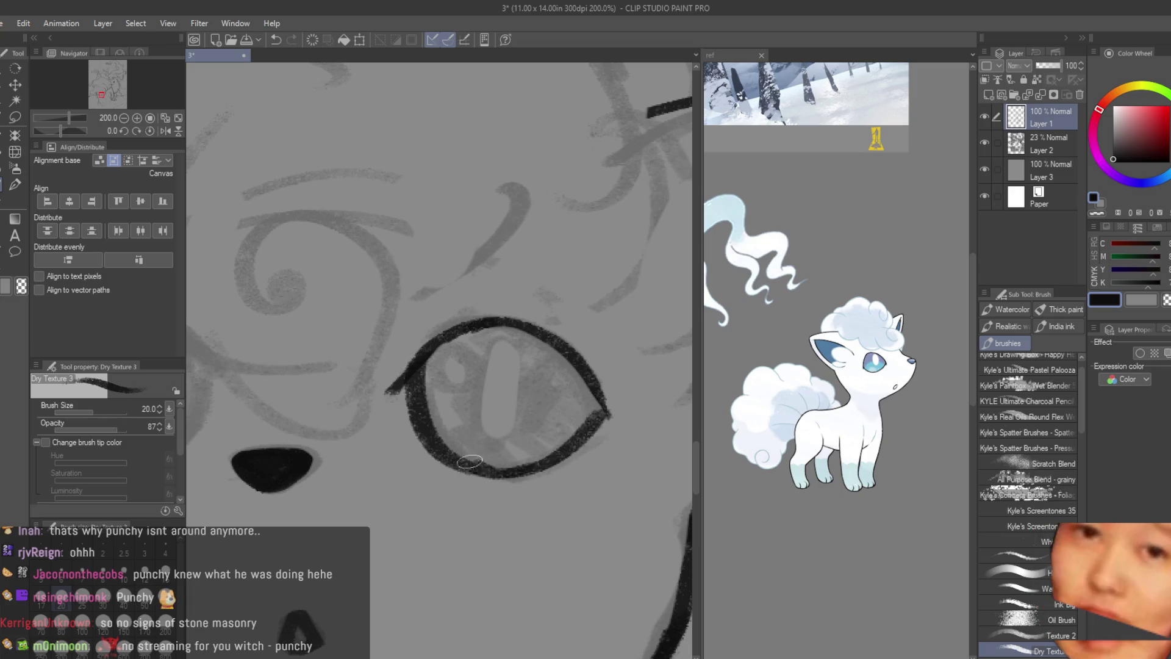
pyautogui.press('e')
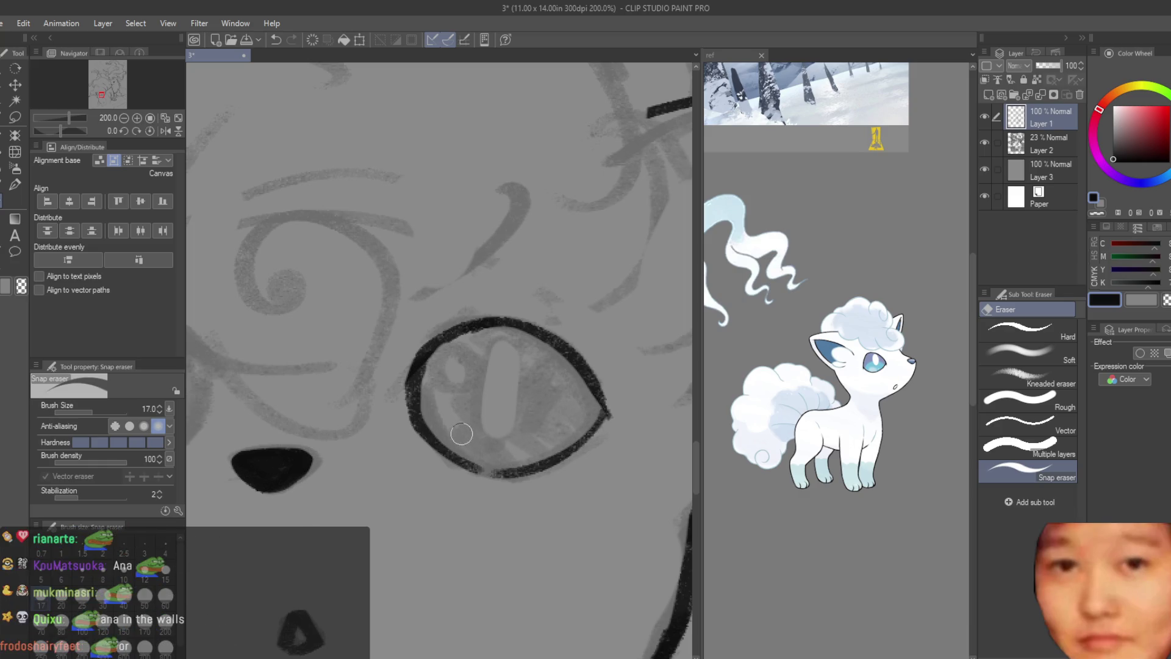
# - Darken the lower eyelid and thicken the right side of the eye outline with a smaller brush
pyautogui.click(15, 183)
pyautogui.scroll(3, 487, 440)
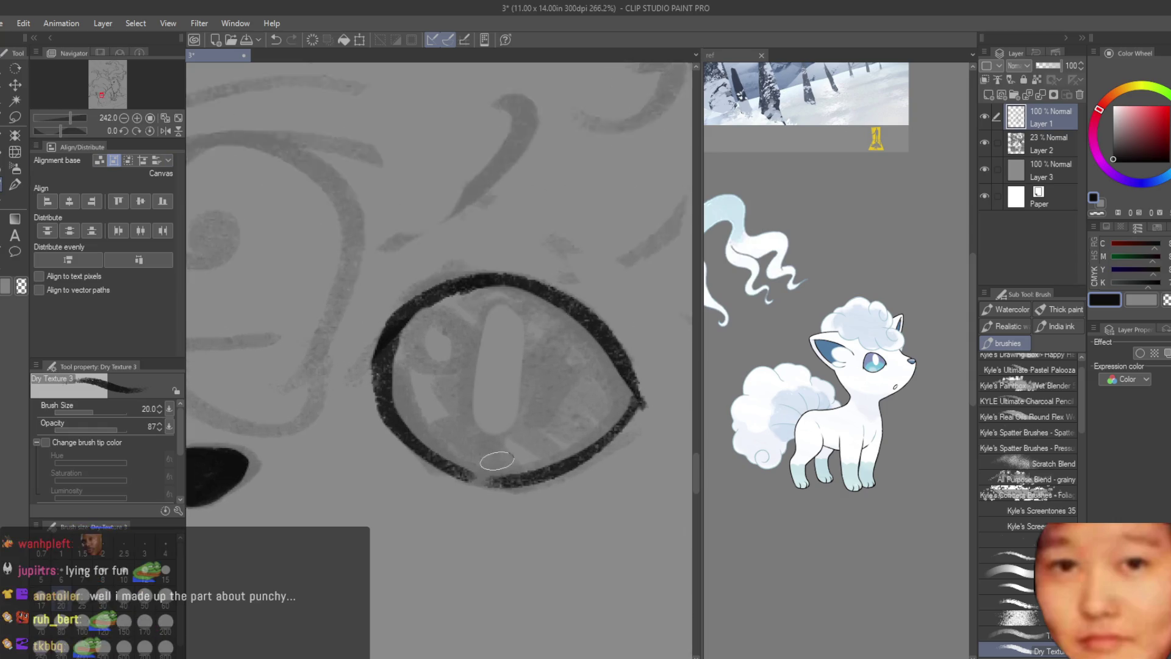
pyautogui.press('[')
pyautogui.press('[')
pyautogui.press('[')
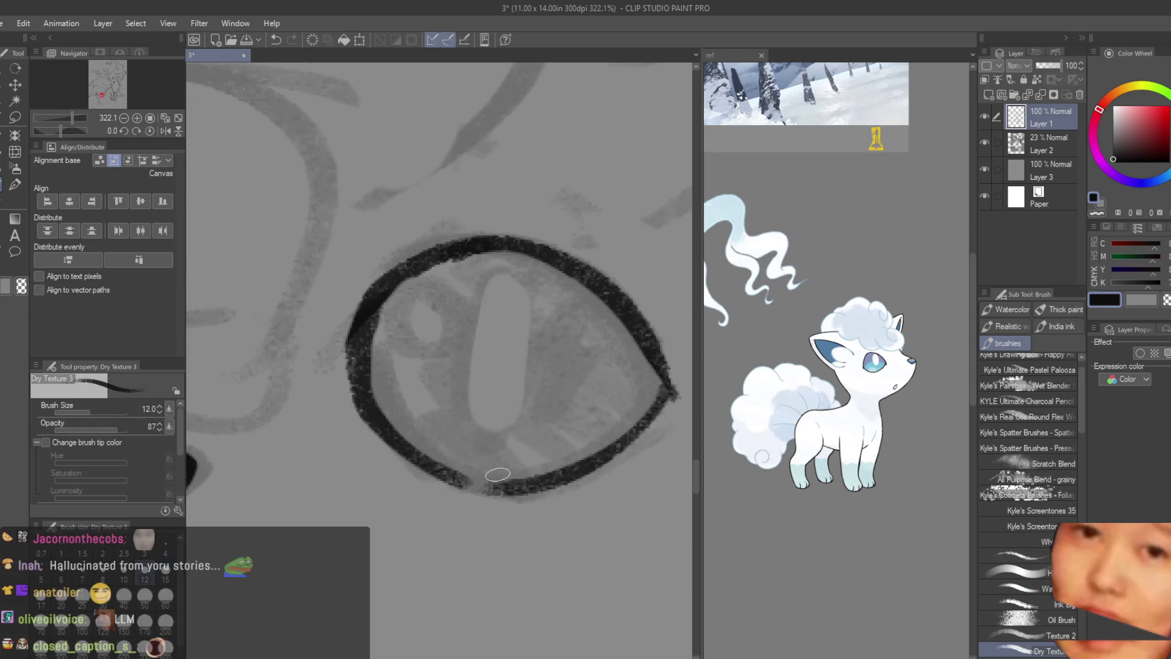
pyautogui.moveTo(462, 462); pyautogui.dragTo(522, 489)
pyautogui.moveTo(407, 453); pyautogui.dragTo(529, 484)
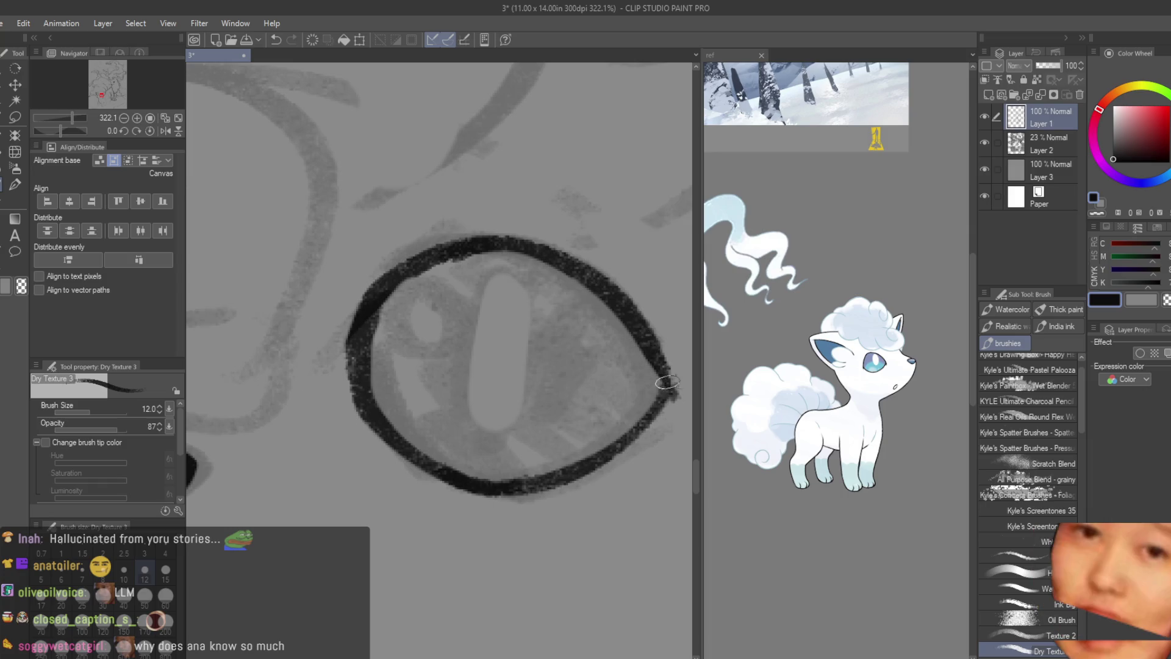
pyautogui.scroll(-2, 604, 367)
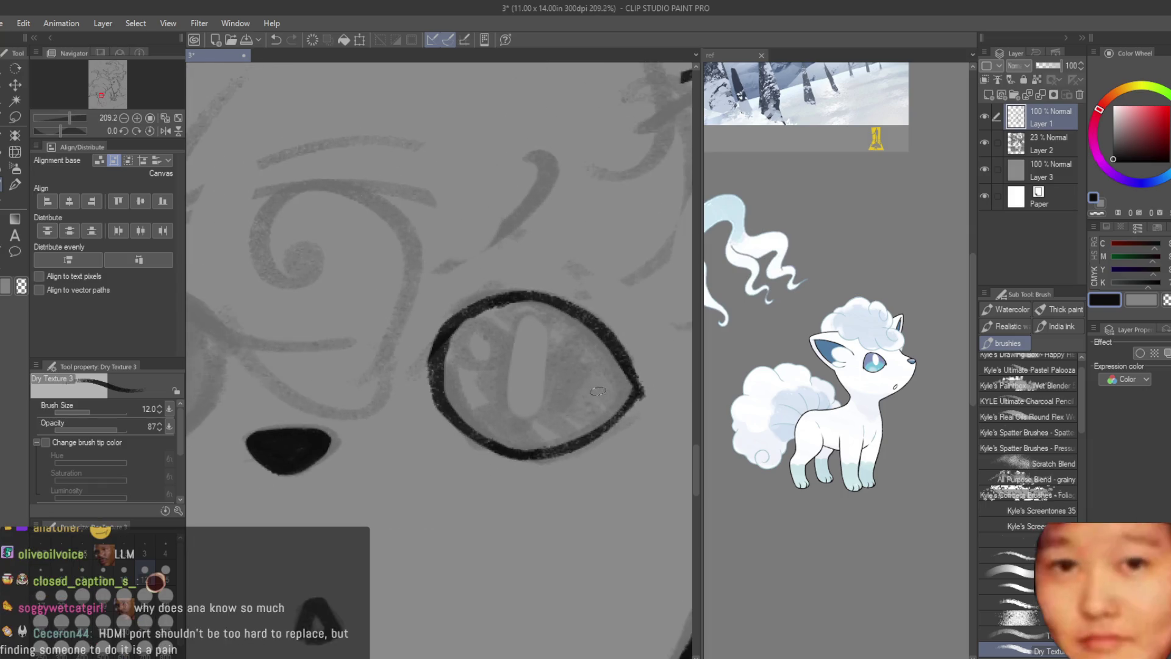
pyautogui.scroll(-3, 584, 397)
pyautogui.scroll(-3, 584, 396)
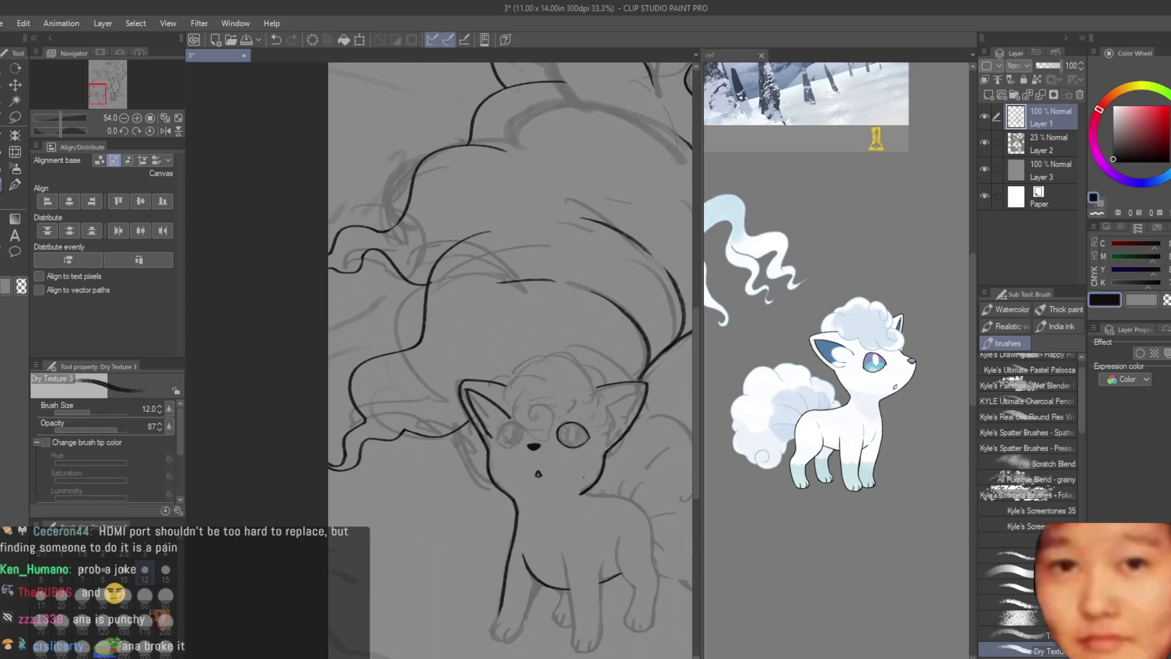
pyautogui.scroll(1, 582, 443)
pyautogui.scroll(2, 582, 442)
pyautogui.scroll(2, 585, 448)
pyautogui.scroll(2, 595, 462)
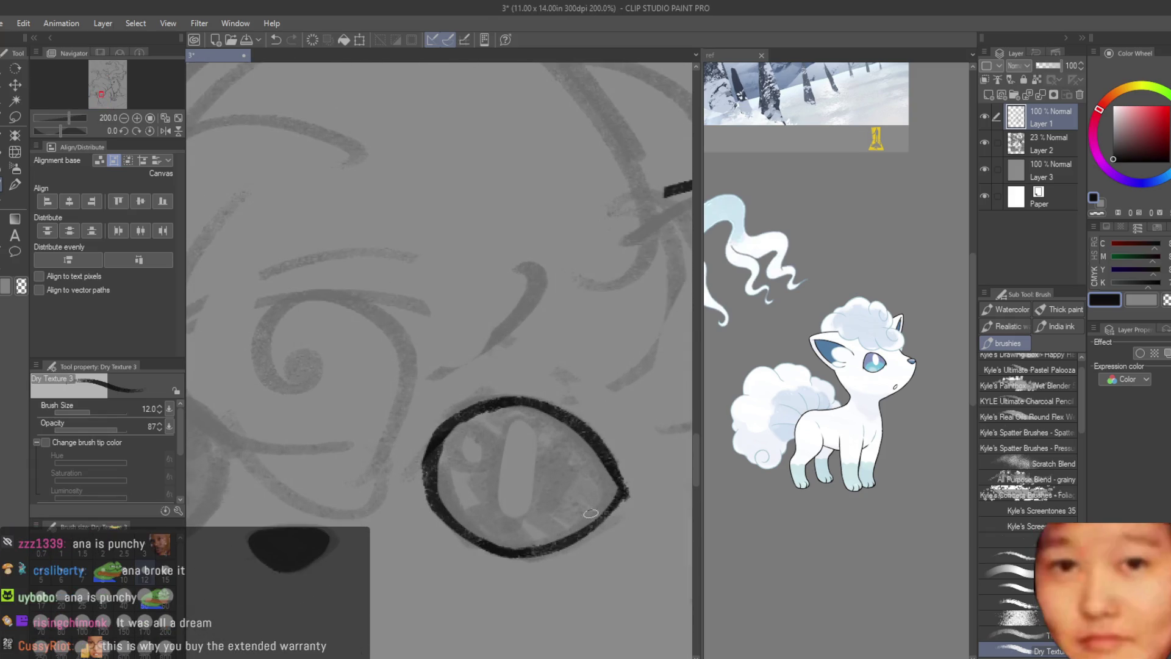
pyautogui.scroll(1, 612, 486)
pyautogui.scroll(1, 617, 445)
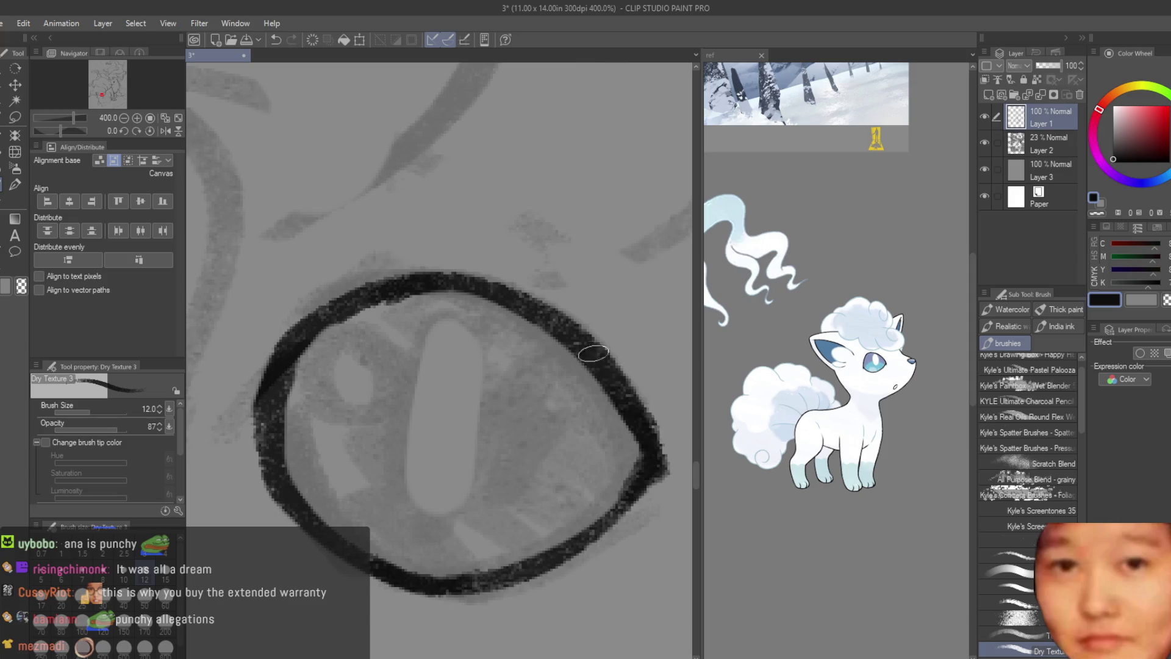
pyautogui.moveTo(589, 349); pyautogui.dragTo(659, 457)
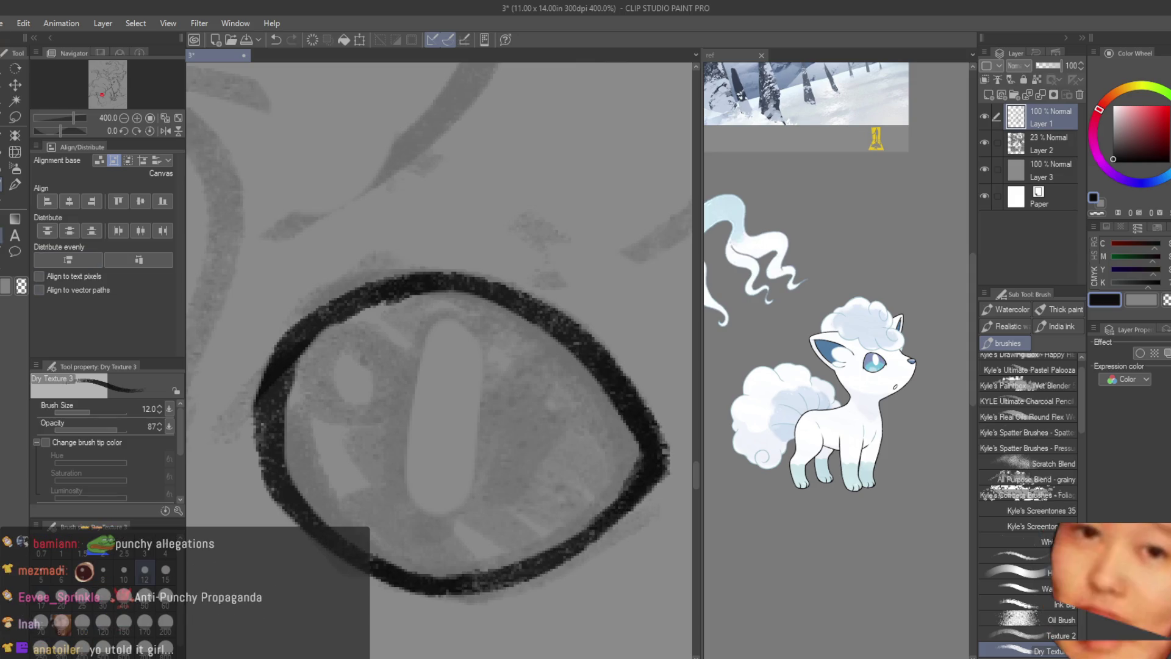
pyautogui.press('e')
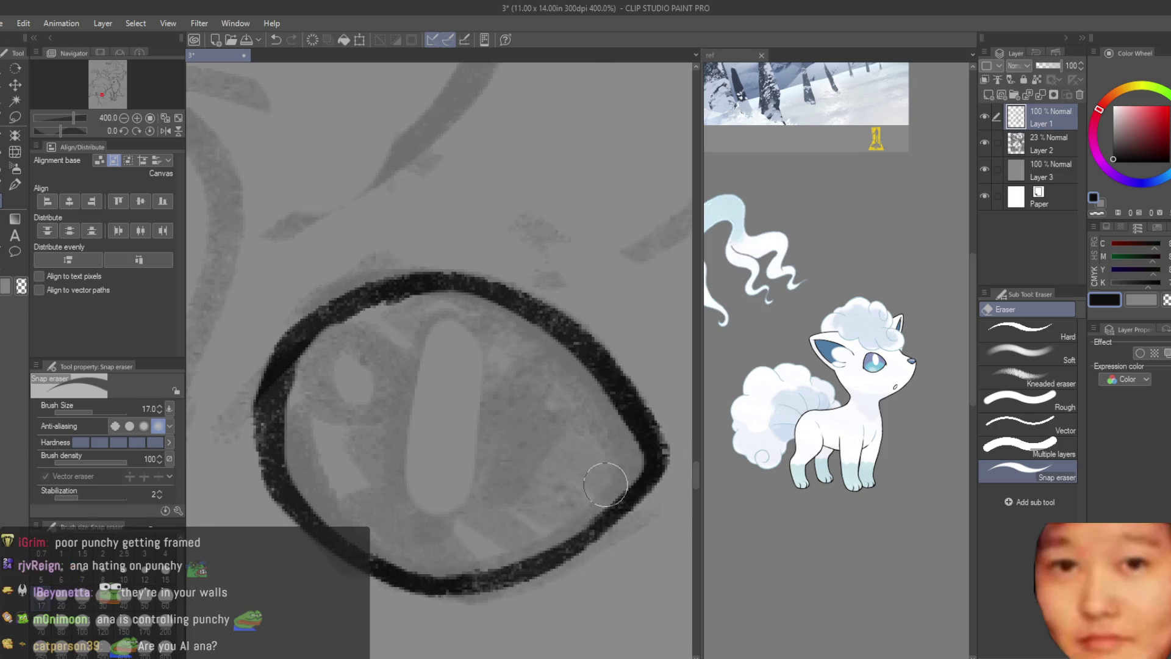
pyautogui.scroll(-1, 516, 336)
pyautogui.scroll(-1, 516, 336)
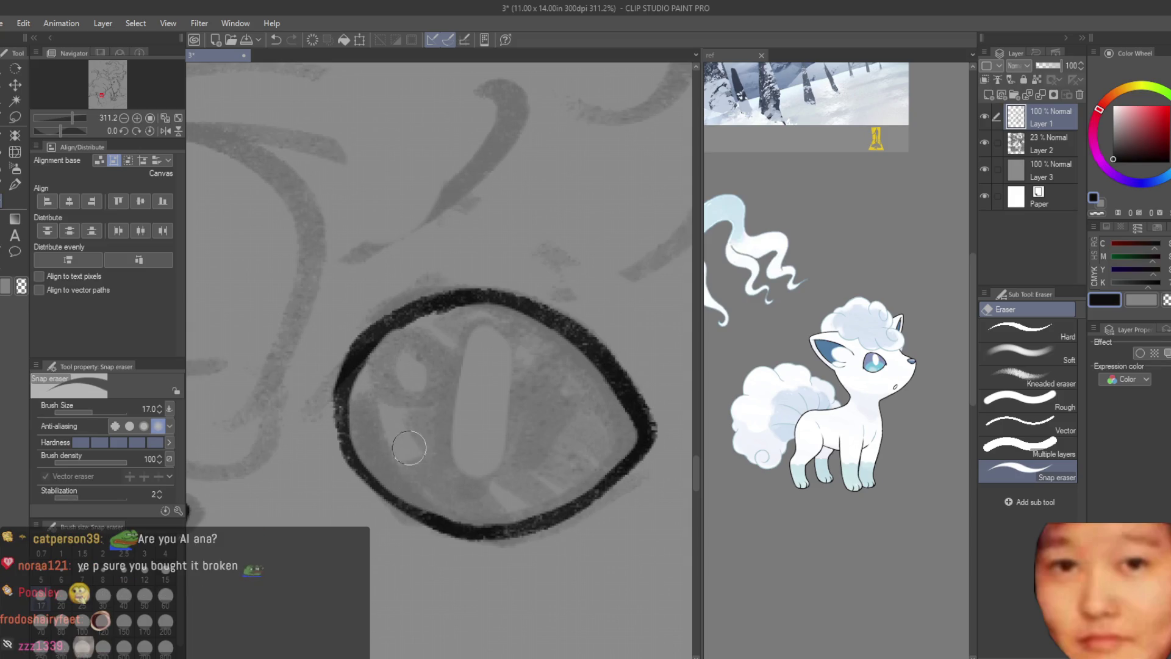
pyautogui.scroll(-3, 405, 454)
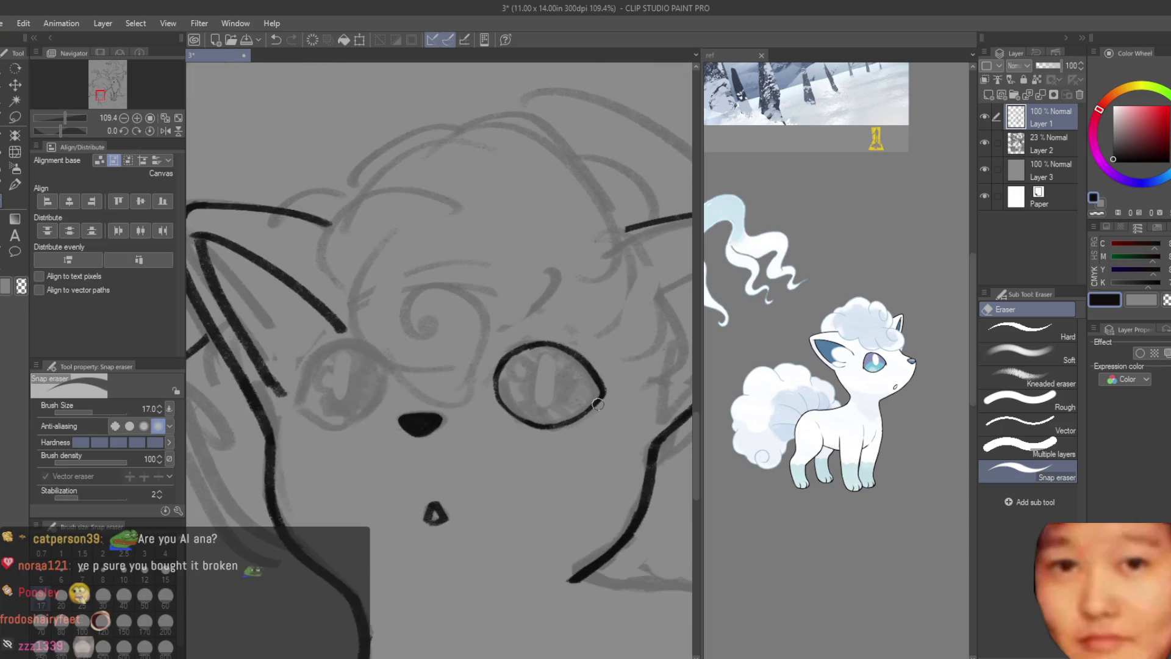
# - Ink a tall dark oval pupil inside the right eye with the textured brush
pyautogui.click(15, 183)
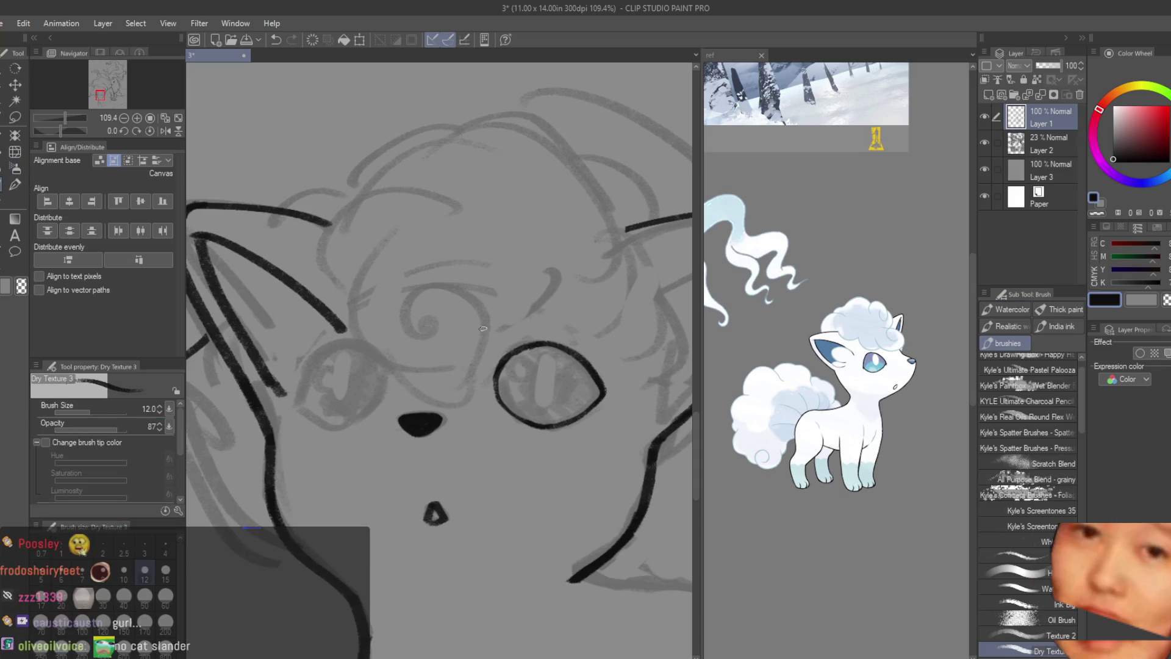
pyautogui.scroll(-2, 604, 401)
pyautogui.scroll(-3, 604, 401)
pyautogui.scroll(2, 612, 396)
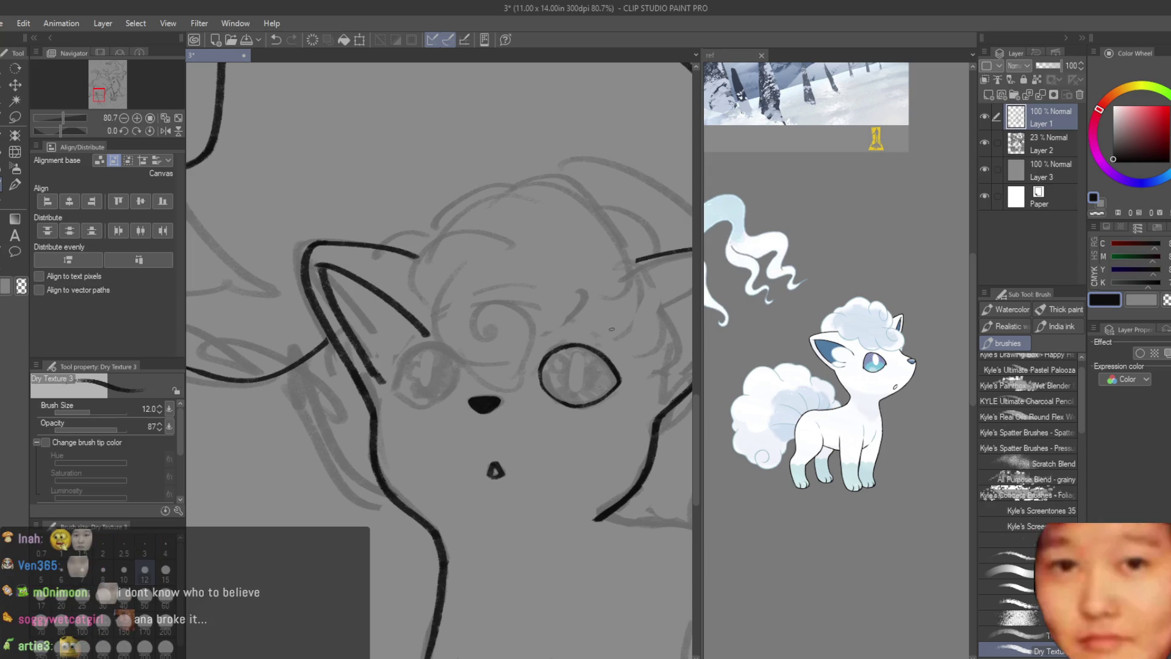
pyautogui.scroll(3, 605, 428)
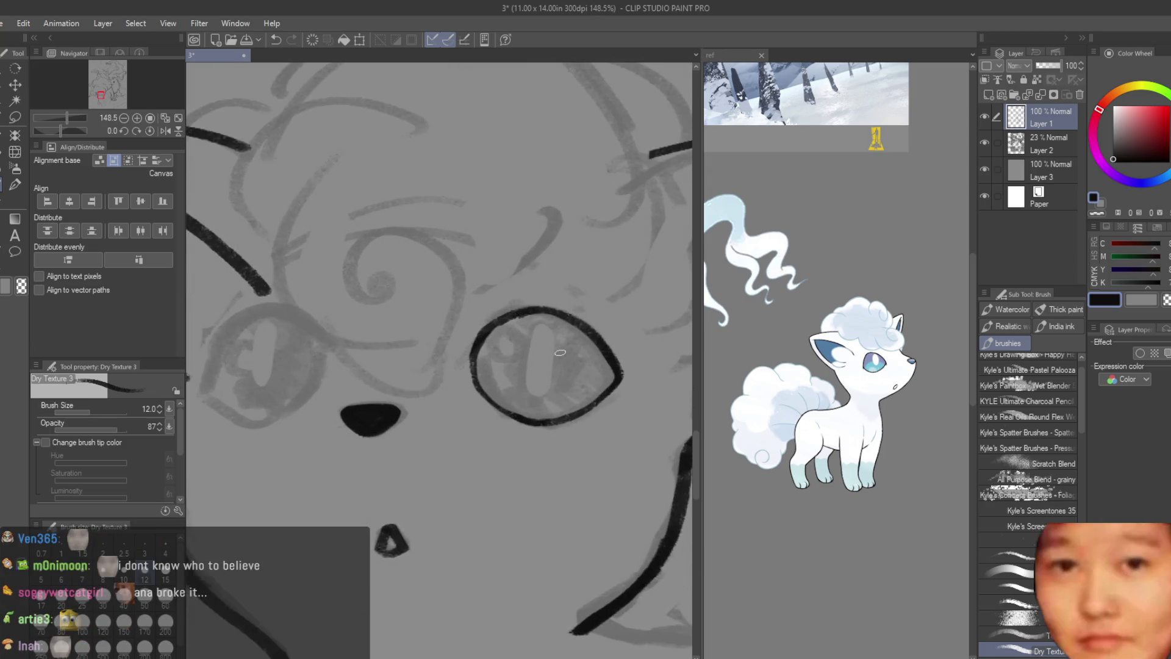
pyautogui.scroll(4, 579, 349)
pyautogui.moveTo(563, 330); pyautogui.dragTo(523, 370)
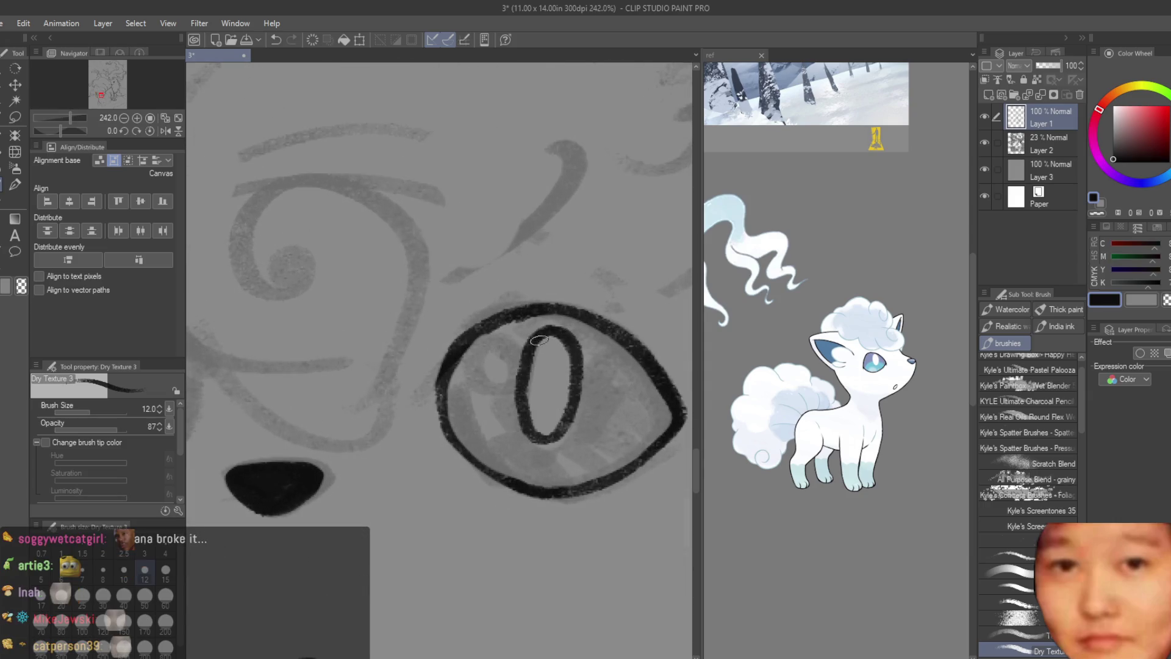
pyautogui.scroll(-3, 562, 446)
pyautogui.scroll(-3, 562, 445)
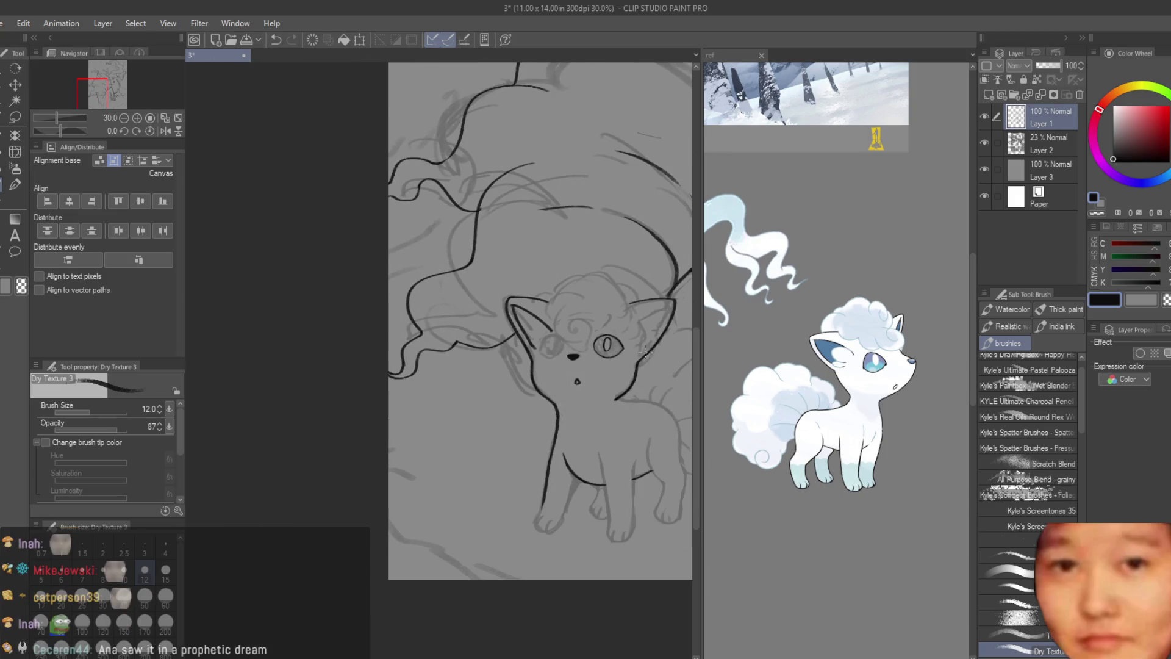
pyautogui.scroll(2, 586, 367)
pyautogui.scroll(1, 632, 337)
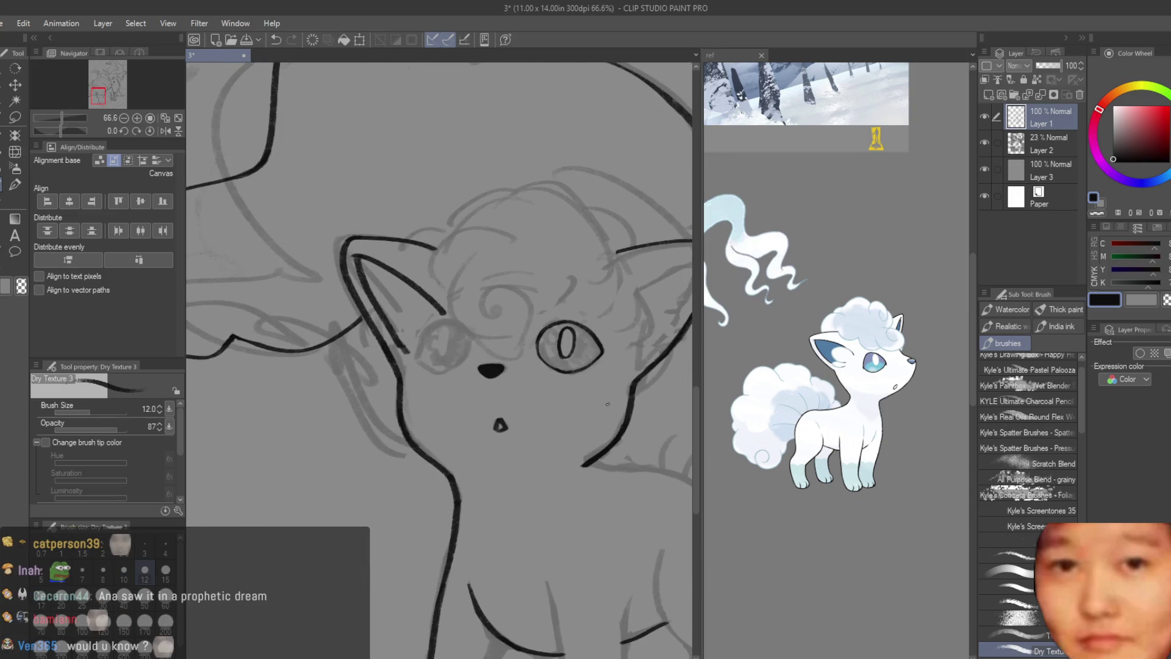
pyautogui.scroll(1, 549, 338)
pyautogui.scroll(1, 486, 320)
pyautogui.scroll(2, 426, 299)
pyautogui.scroll(1, 425, 299)
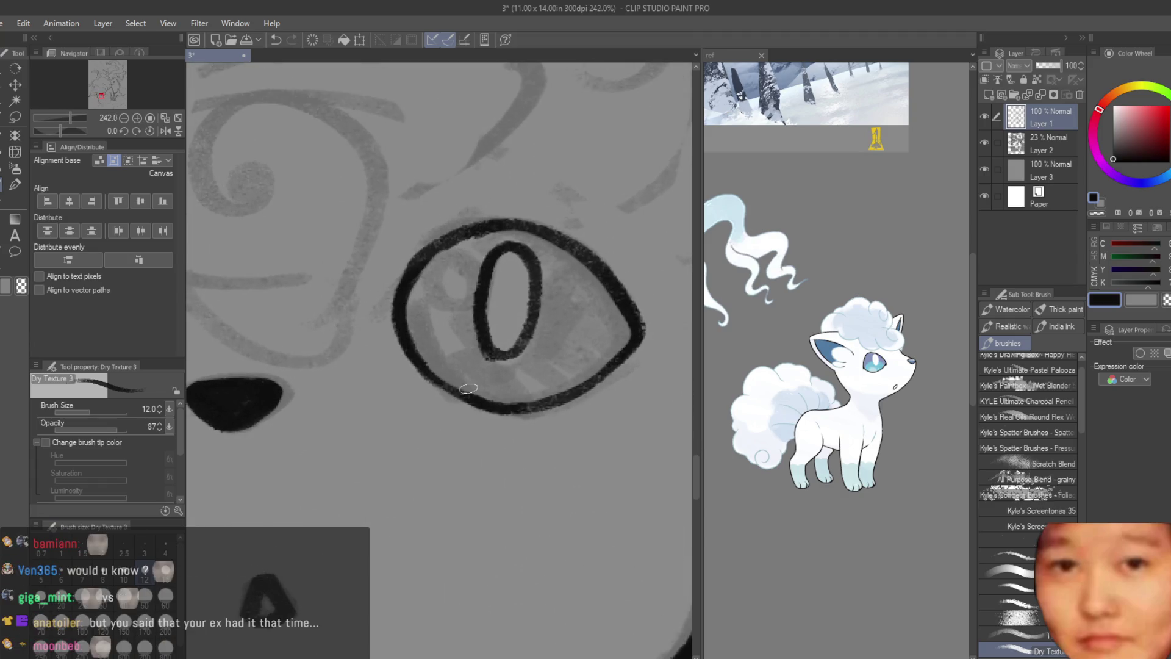
pyautogui.scroll(-1, 467, 388)
pyautogui.scroll(-1, 440, 375)
pyautogui.scroll(-1, 412, 364)
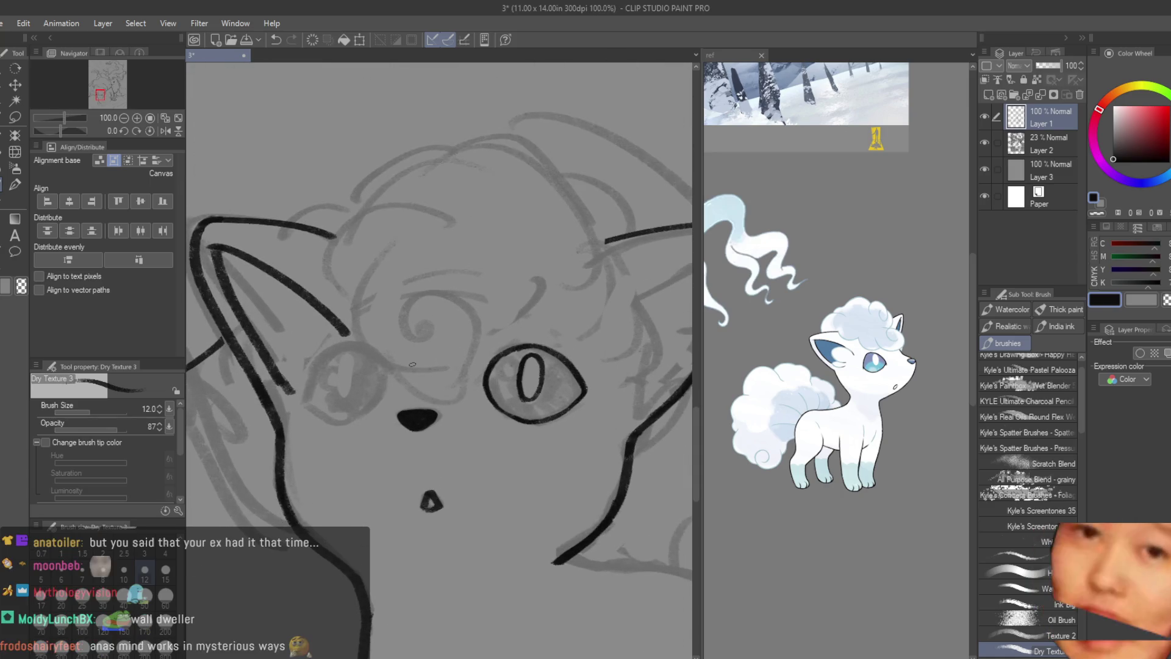
pyautogui.click(16, 120)
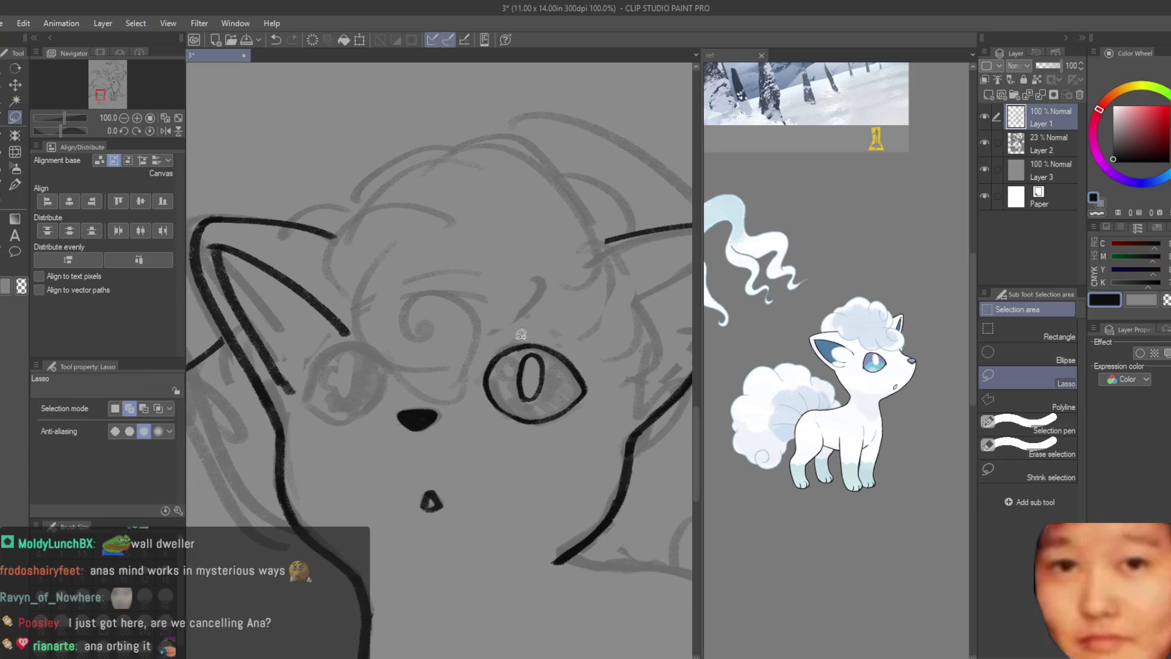
# - Lasso and copy the finished eye, paste it, flip it horizontally, move it into the left socket and narrow it to about 95%
pyautogui.moveTo(549, 316); pyautogui.dragTo(563, 321)
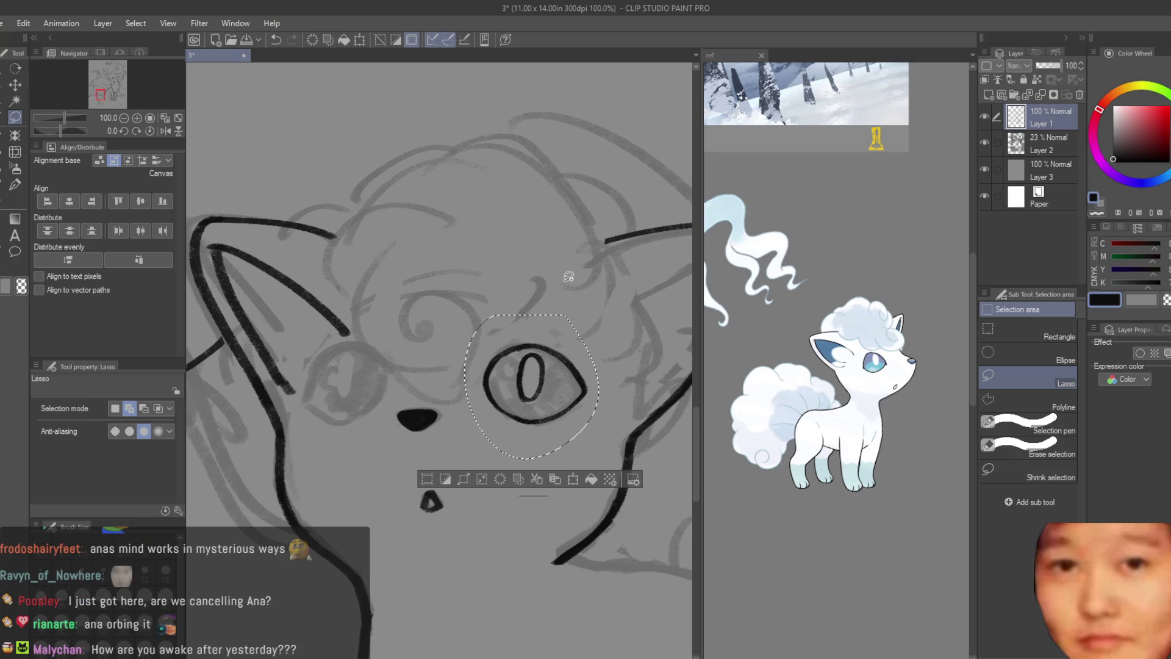
pyautogui.hotkey('ctrl', 'c')
pyautogui.hotkey('ctrl', 'v')
pyautogui.hotkey('ctrl', 't')
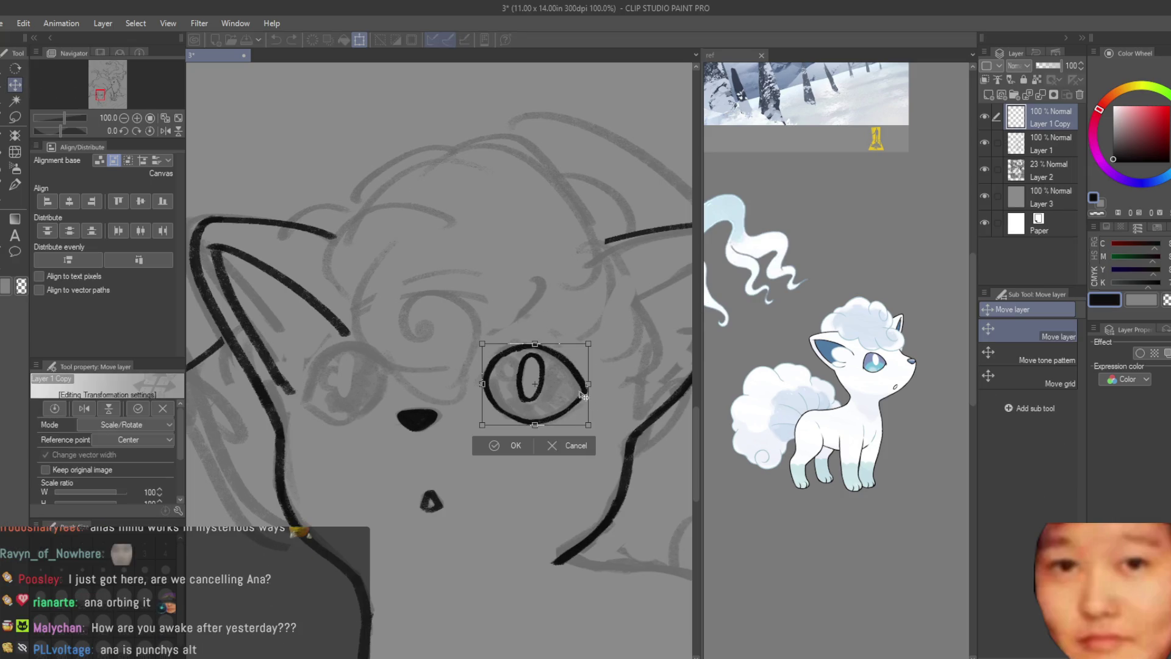
pyautogui.press('h')
pyautogui.moveTo(561, 375); pyautogui.dragTo(385, 392)
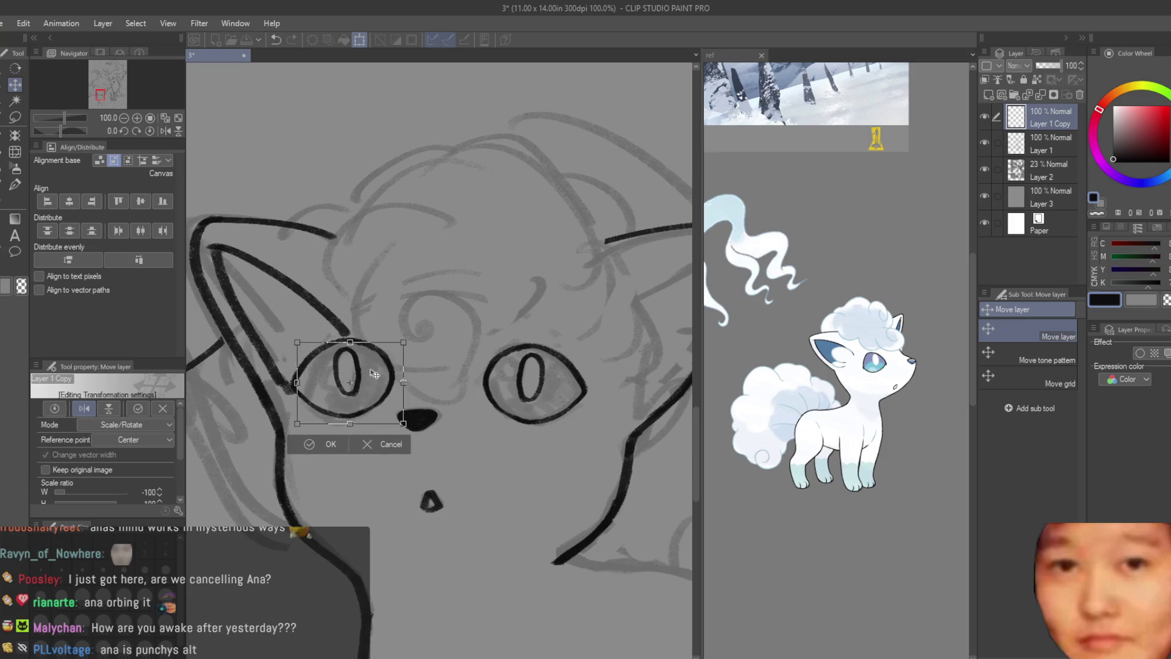
pyautogui.moveTo(284, 397); pyautogui.dragTo(353, 398)
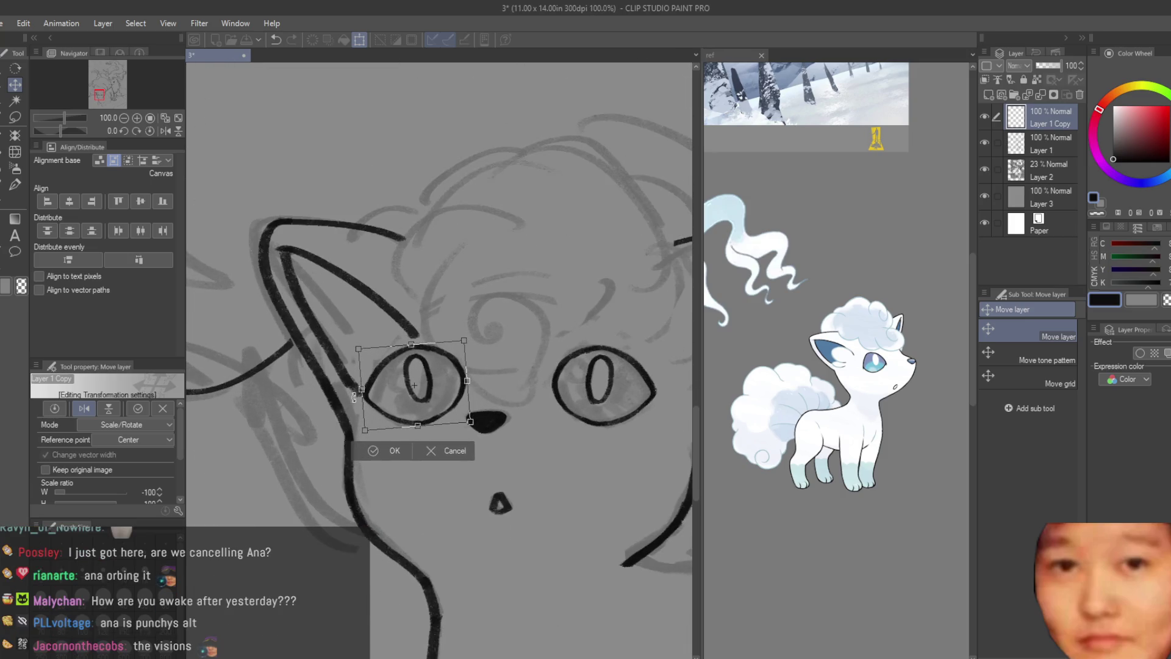
pyautogui.moveTo(467, 381); pyautogui.dragTo(431, 393)
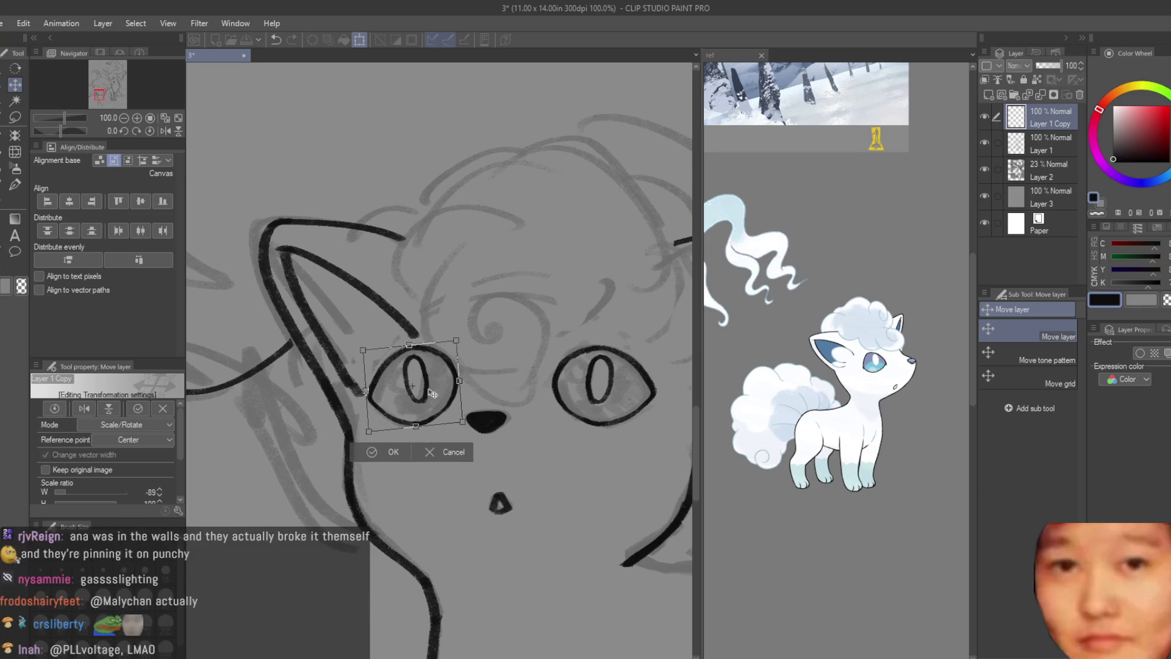
pyautogui.scroll(-2, 476, 356)
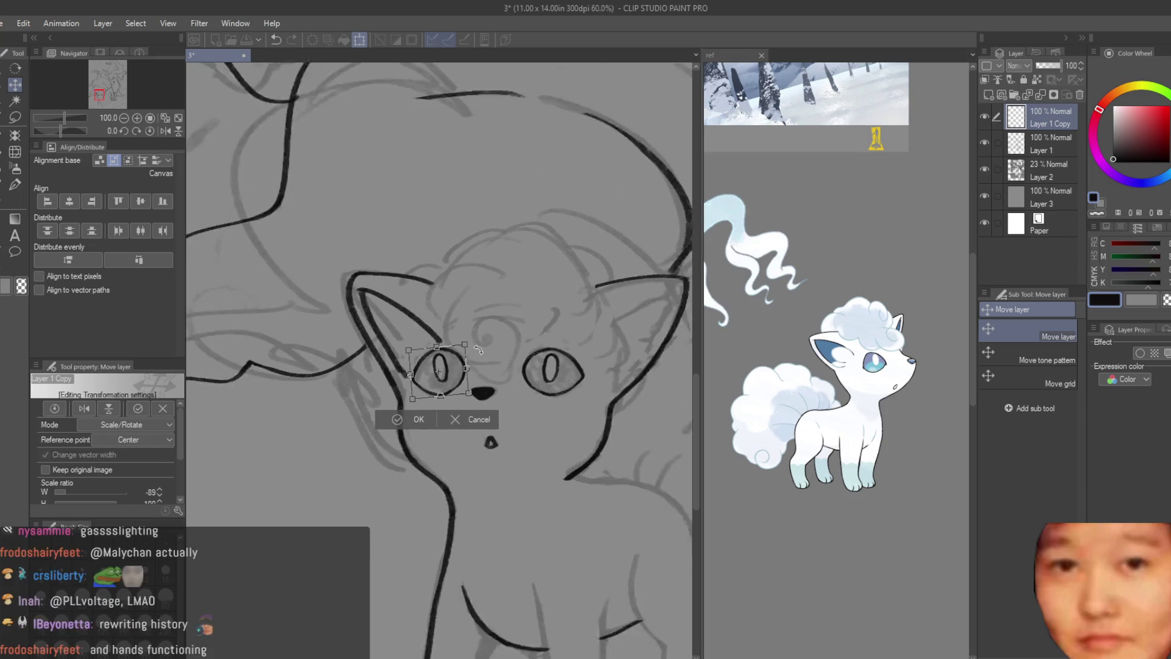
pyautogui.press('Return')
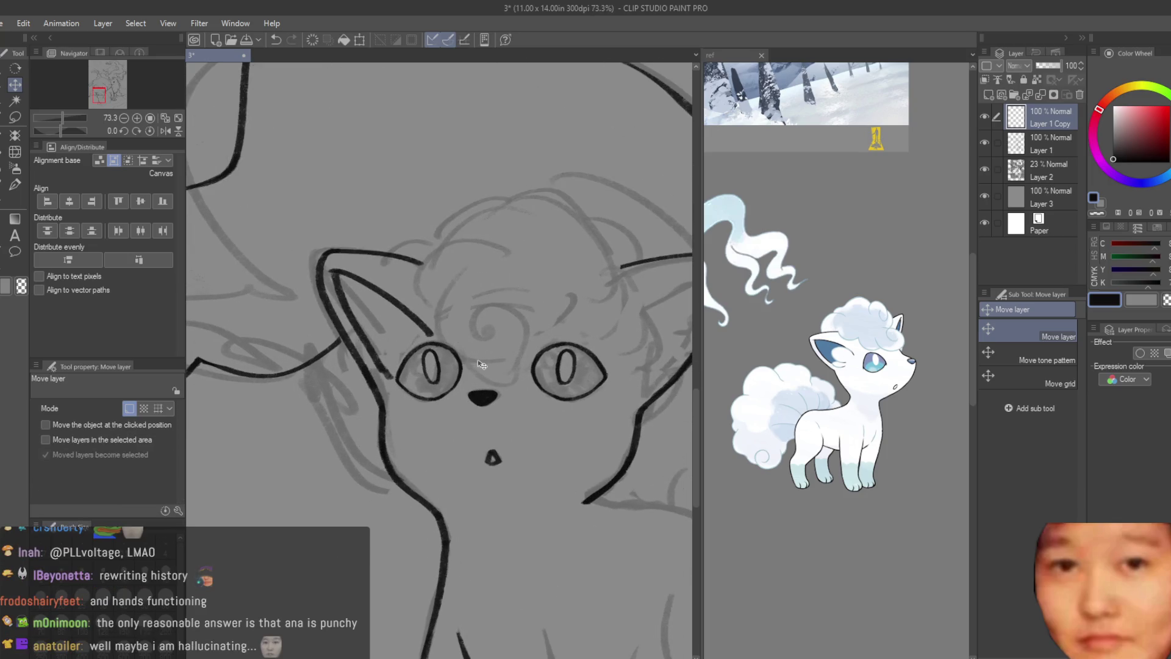
pyautogui.scroll(-3, 480, 366)
pyautogui.scroll(4, 413, 352)
# - Transform the left eye again, nudging it right and shrinking it slightly before confirming
pyautogui.hotkey('ctrl', 't')
pyautogui.moveTo(369, 350); pyautogui.dragTo(372, 349)
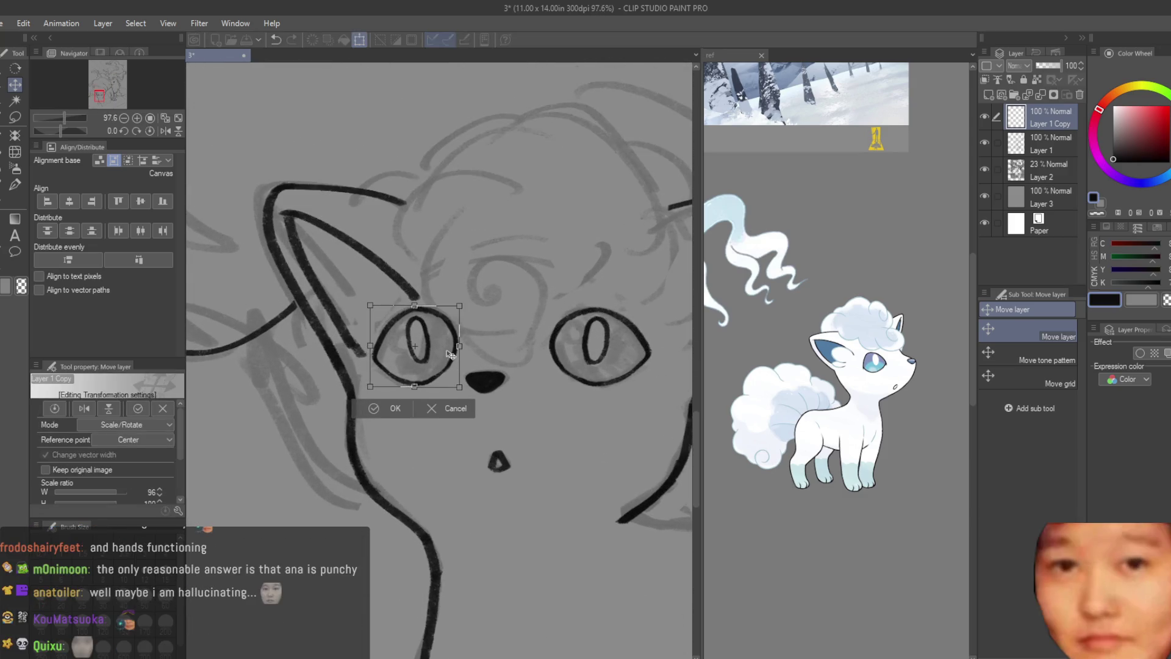
pyautogui.moveTo(459, 345); pyautogui.dragTo(448, 346)
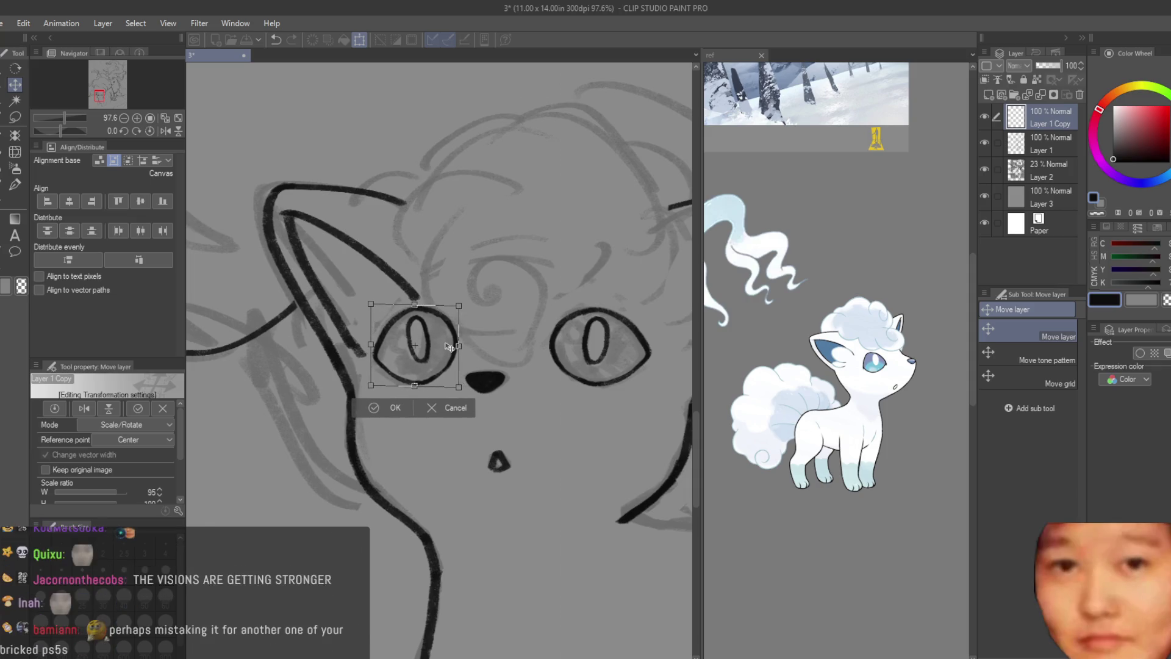
pyautogui.press('Return')
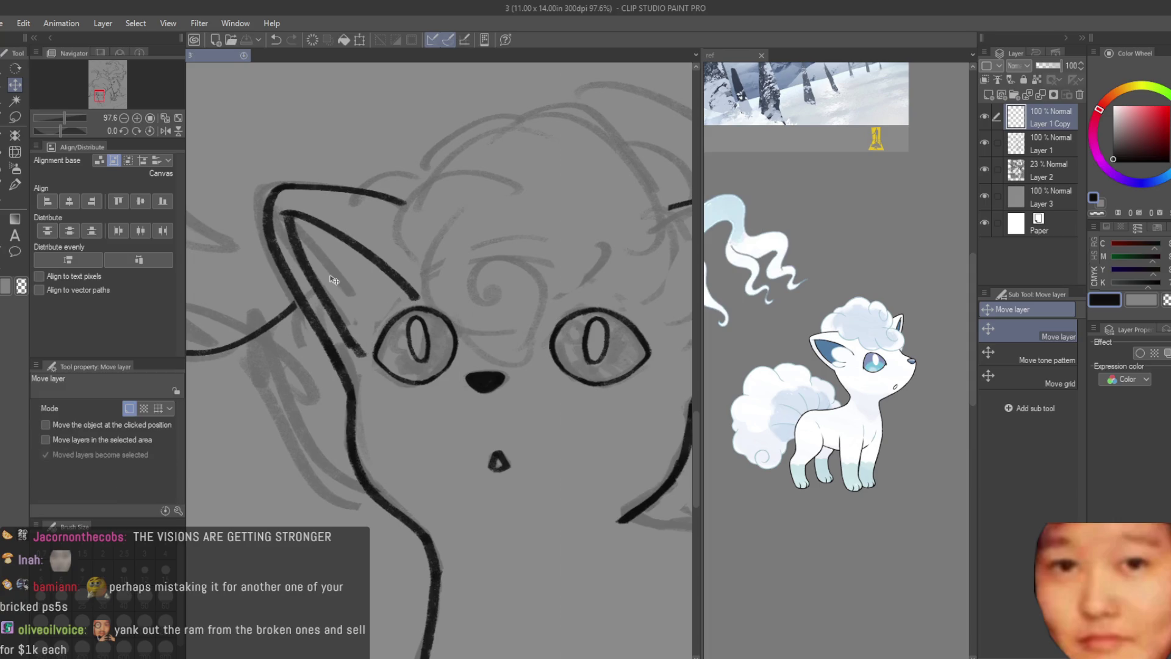
pyautogui.scroll(-1, 334, 279)
pyautogui.scroll(-1, 347, 266)
pyautogui.scroll(-1, 412, 256)
pyautogui.scroll(-1, 522, 238)
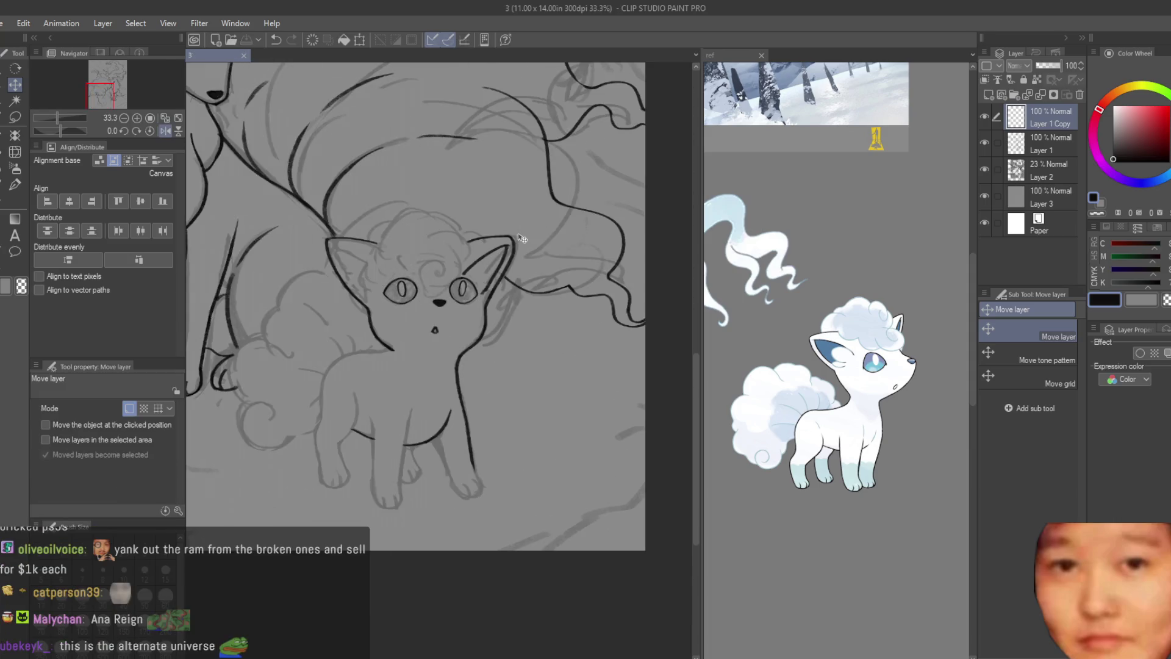
pyautogui.scroll(2, 520, 238)
pyautogui.scroll(2, 457, 284)
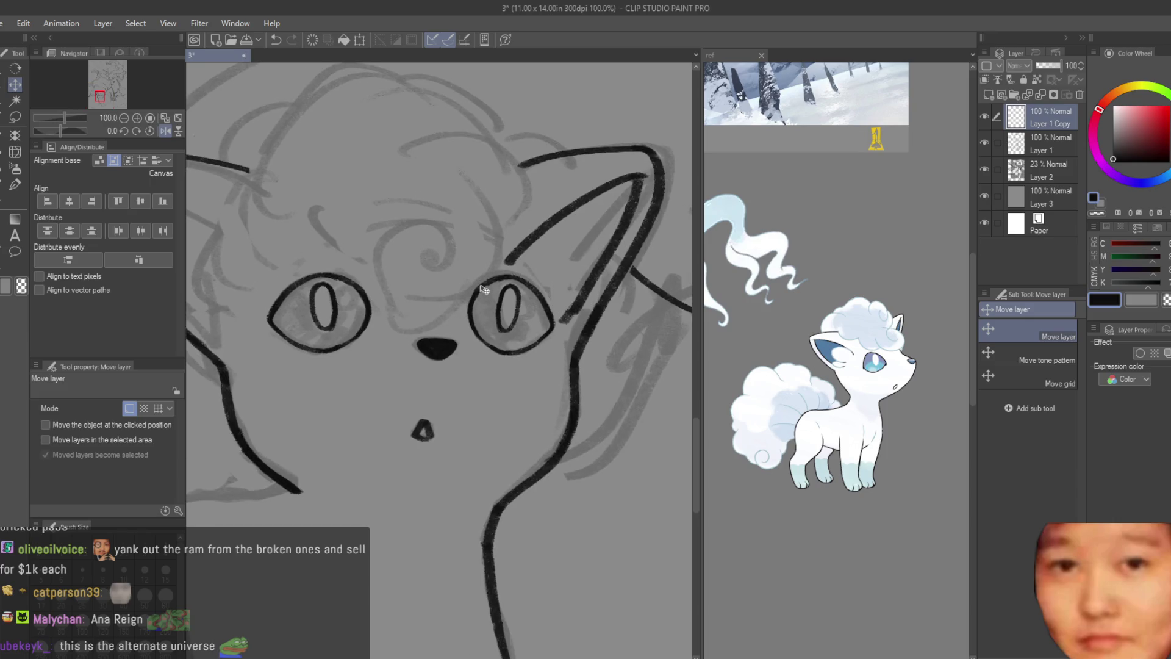
pyautogui.scroll(-1, 486, 288)
pyautogui.scroll(-2, 522, 294)
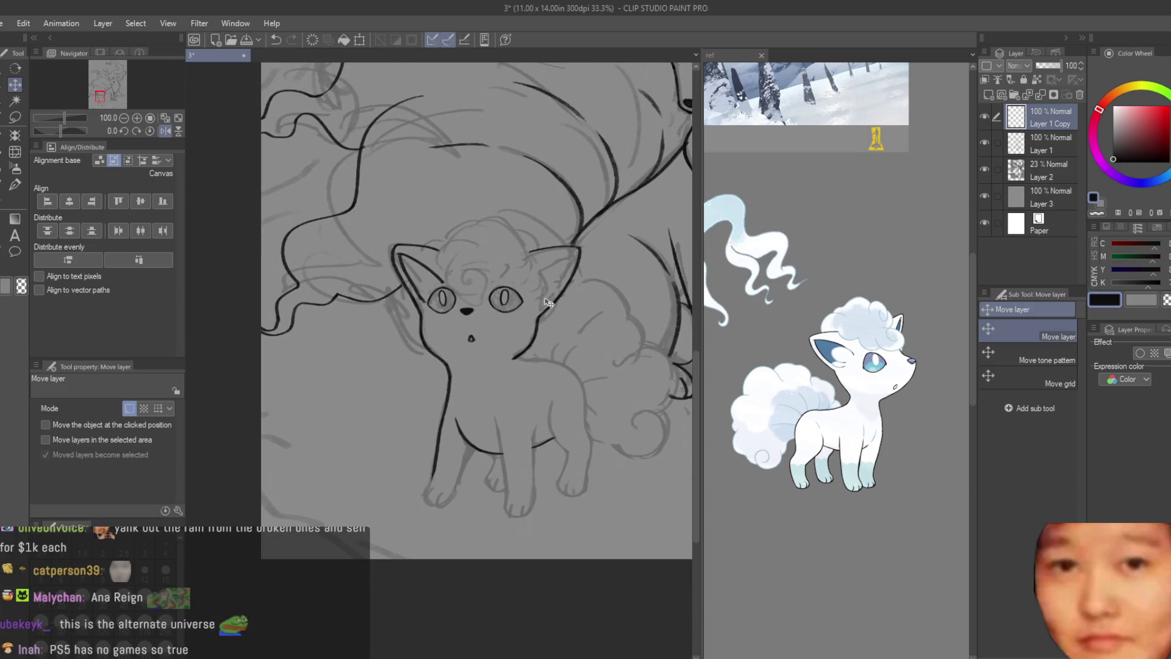
pyautogui.scroll(-1, 552, 295)
pyautogui.scroll(1, 606, 275)
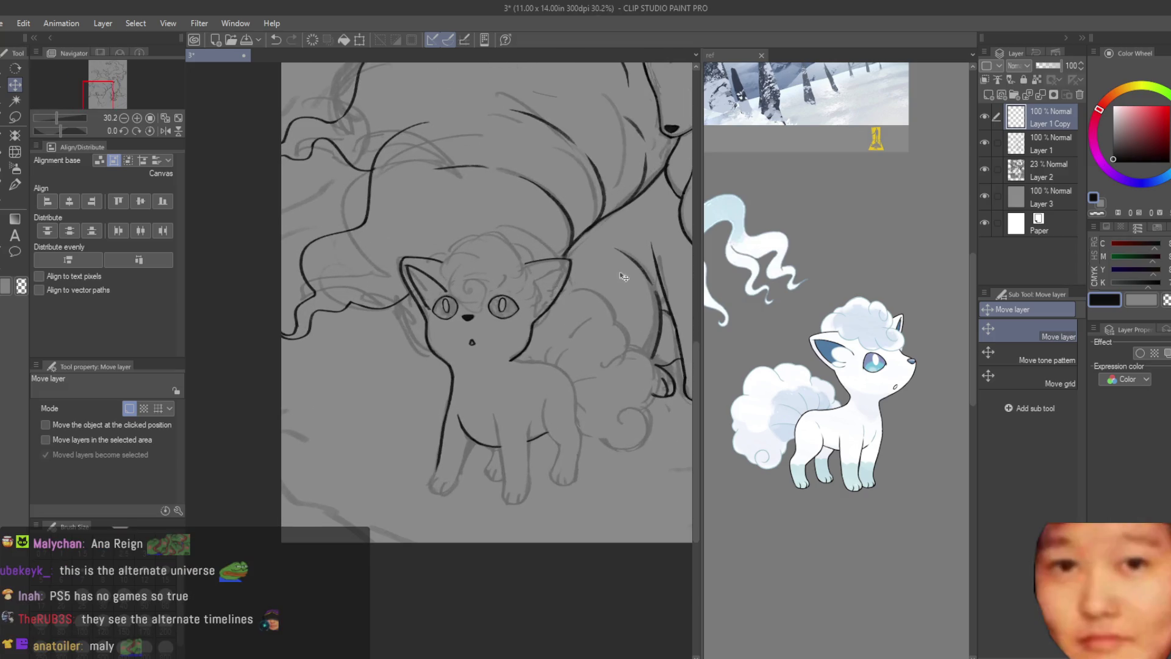
pyautogui.scroll(2, 465, 285)
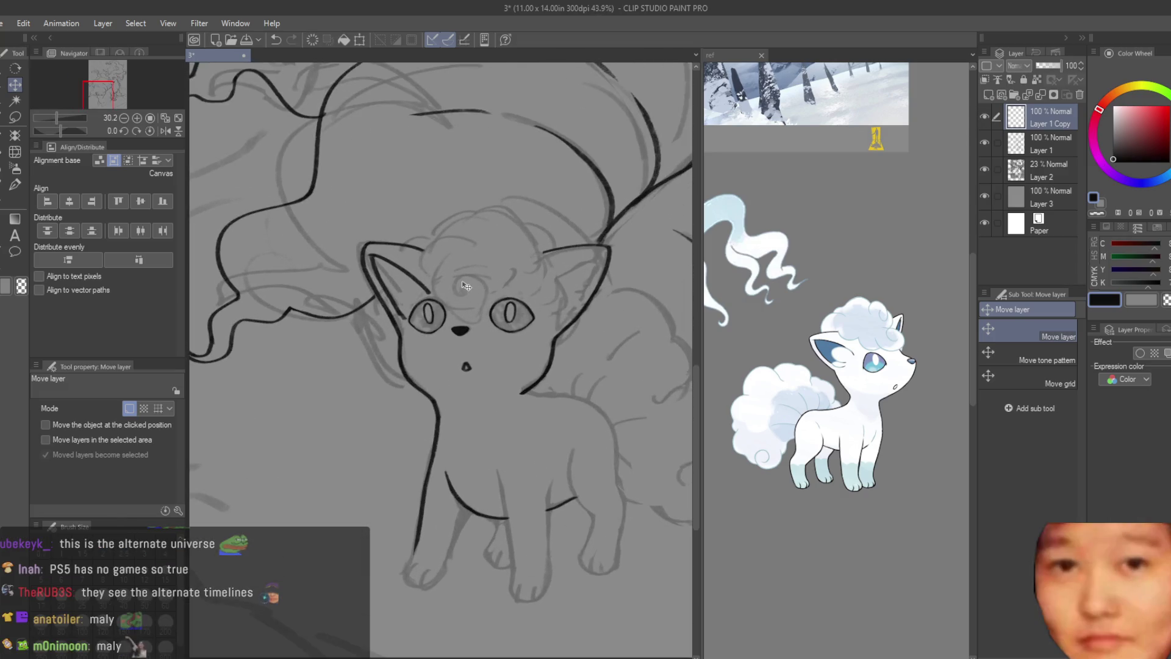
pyautogui.scroll(-1, 466, 286)
pyautogui.scroll(-2, 467, 286)
pyautogui.scroll(3, 464, 309)
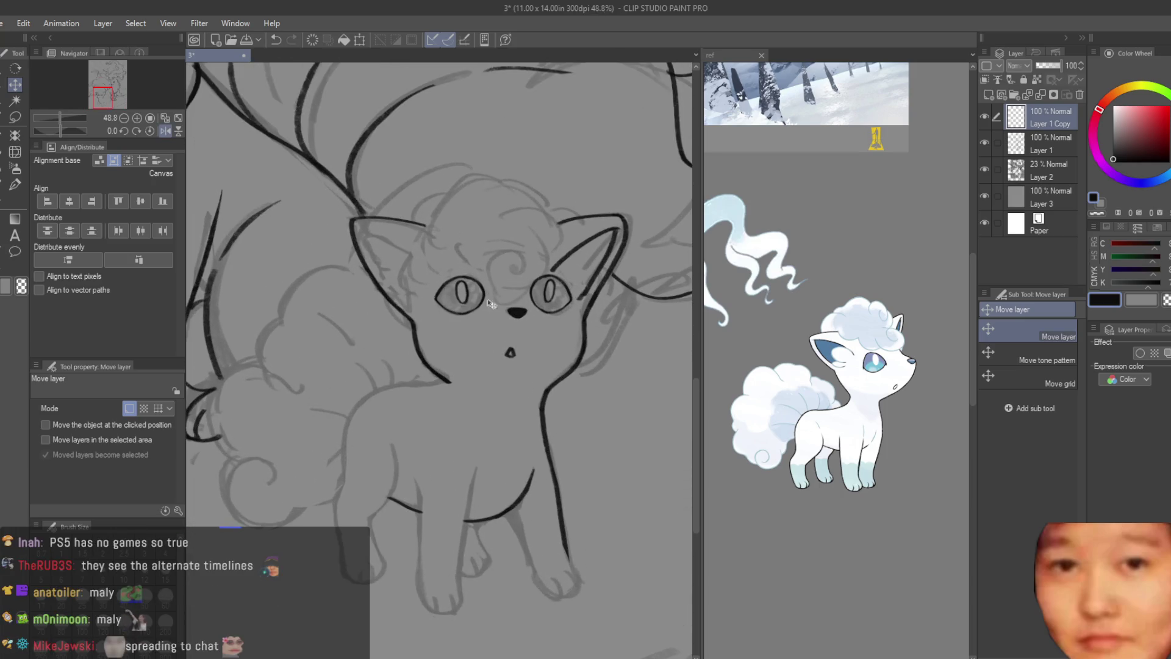
pyautogui.hscroll(3, 684, 286)
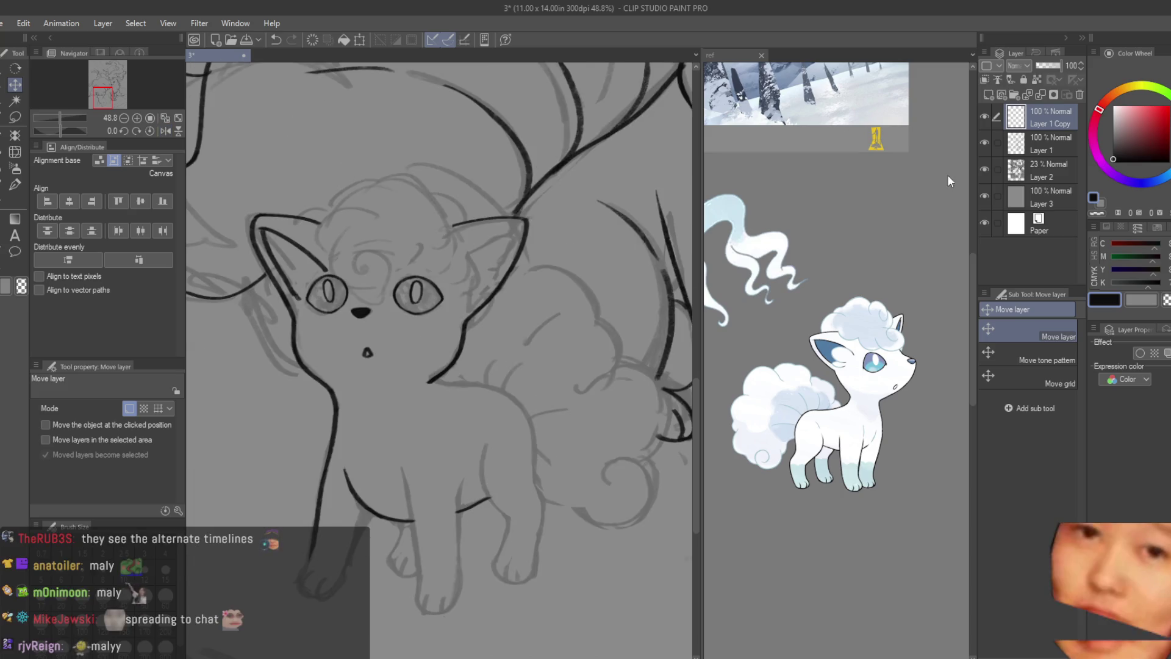
# - Make Layer 1 the active lineart layer and switch to the Snap eraser
pyautogui.click(1050, 144)
pyautogui.click(16, 183)
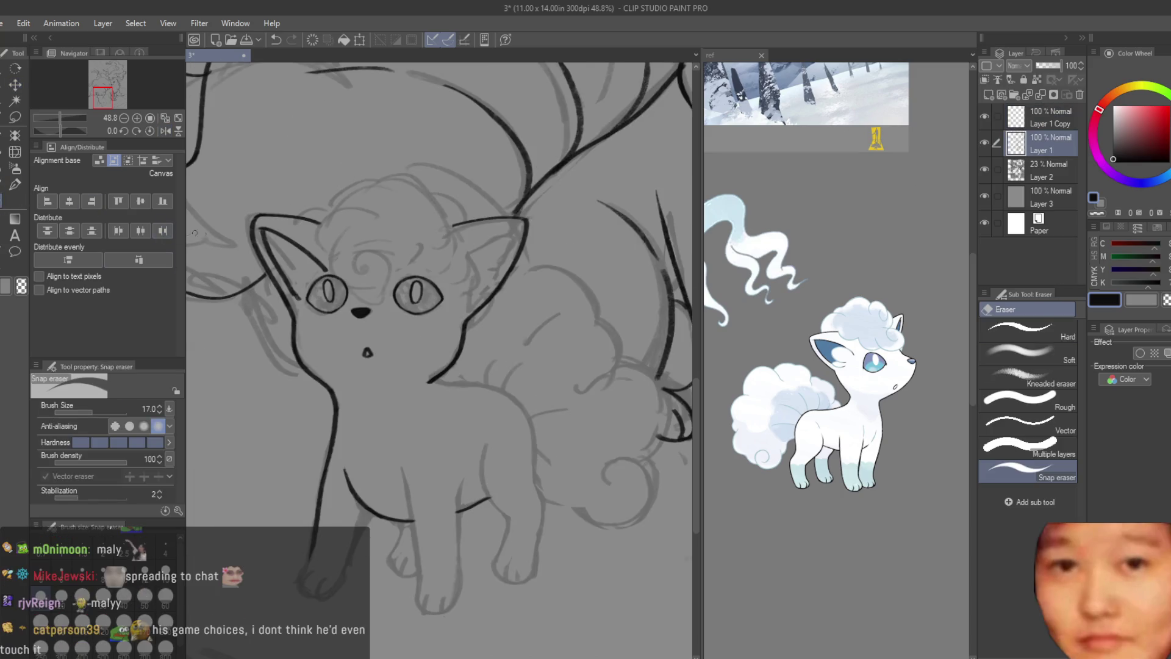
pyautogui.scroll(3, 440, 315)
pyautogui.scroll(3, 440, 314)
# - Trim the overshooting ends of the left ear's inner line and outline, then return to the inking brush
pyautogui.moveTo(439, 313); pyautogui.dragTo(418, 303)
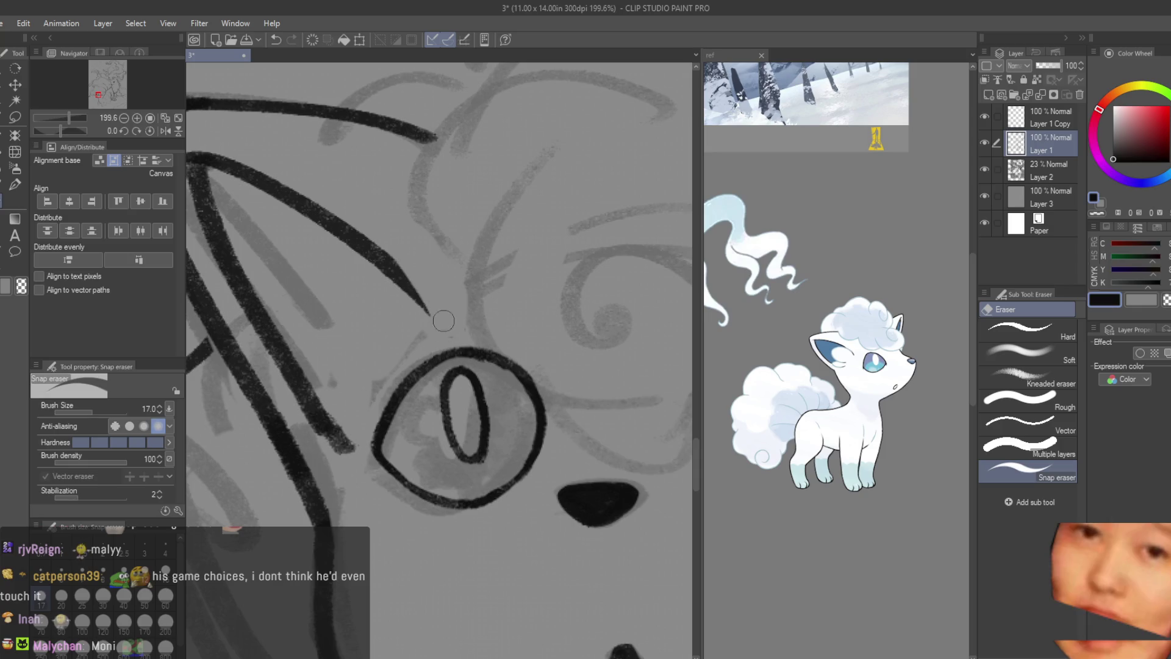
pyautogui.moveTo(340, 444); pyautogui.dragTo(306, 394)
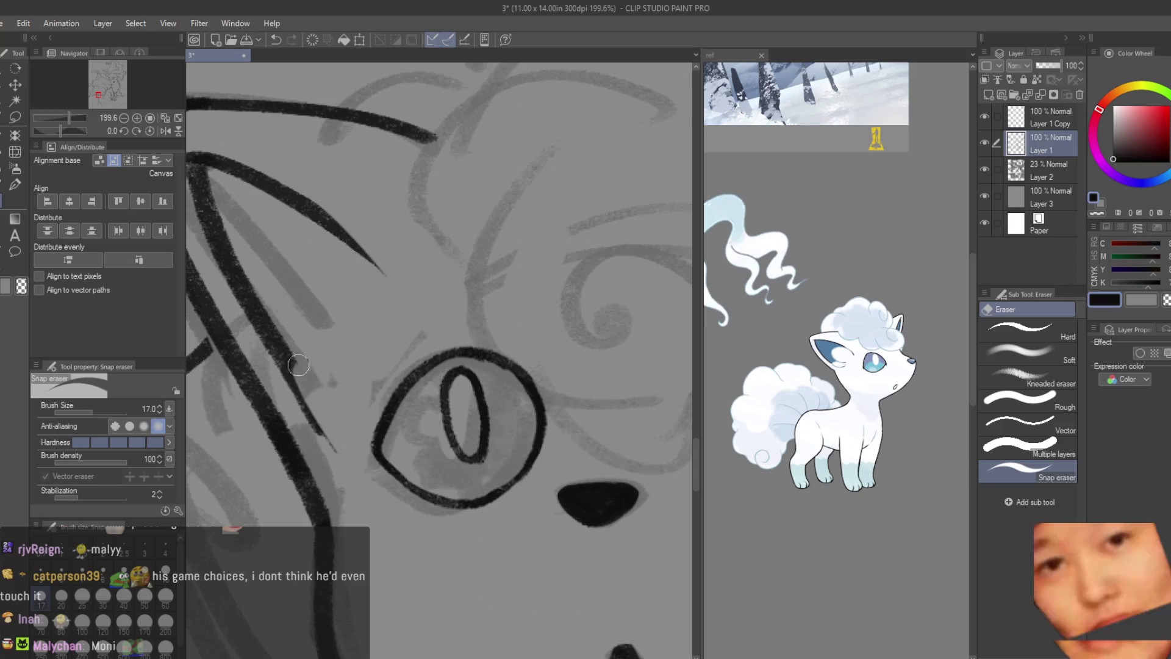
pyautogui.scroll(-3, 217, 293)
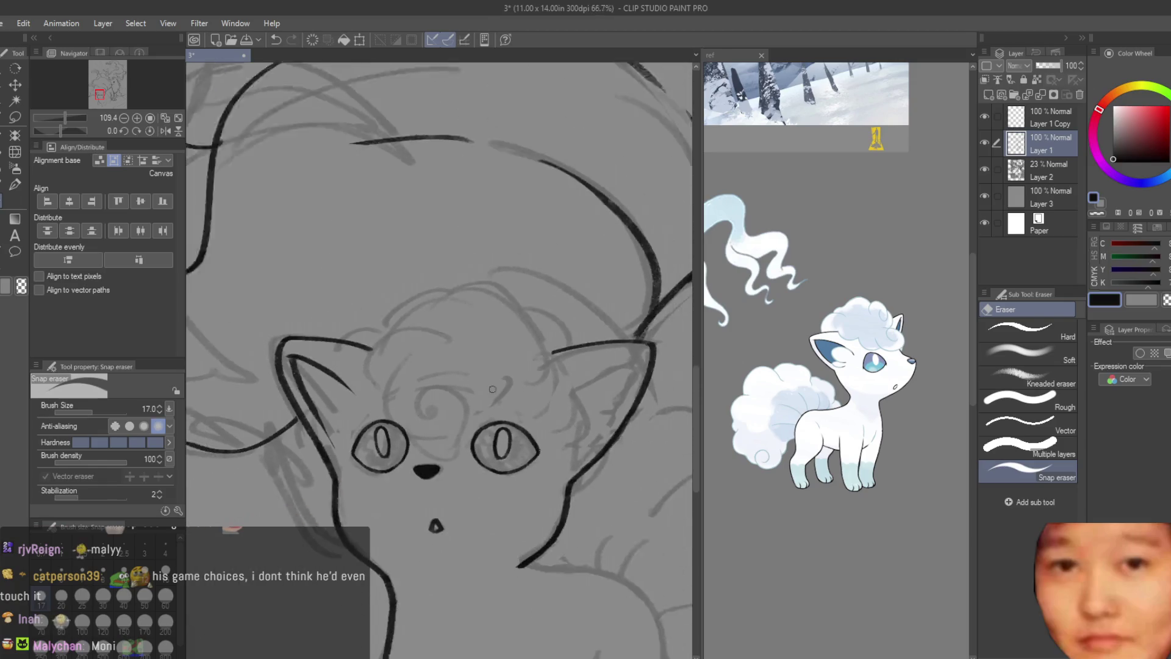
pyautogui.scroll(2, 386, 325)
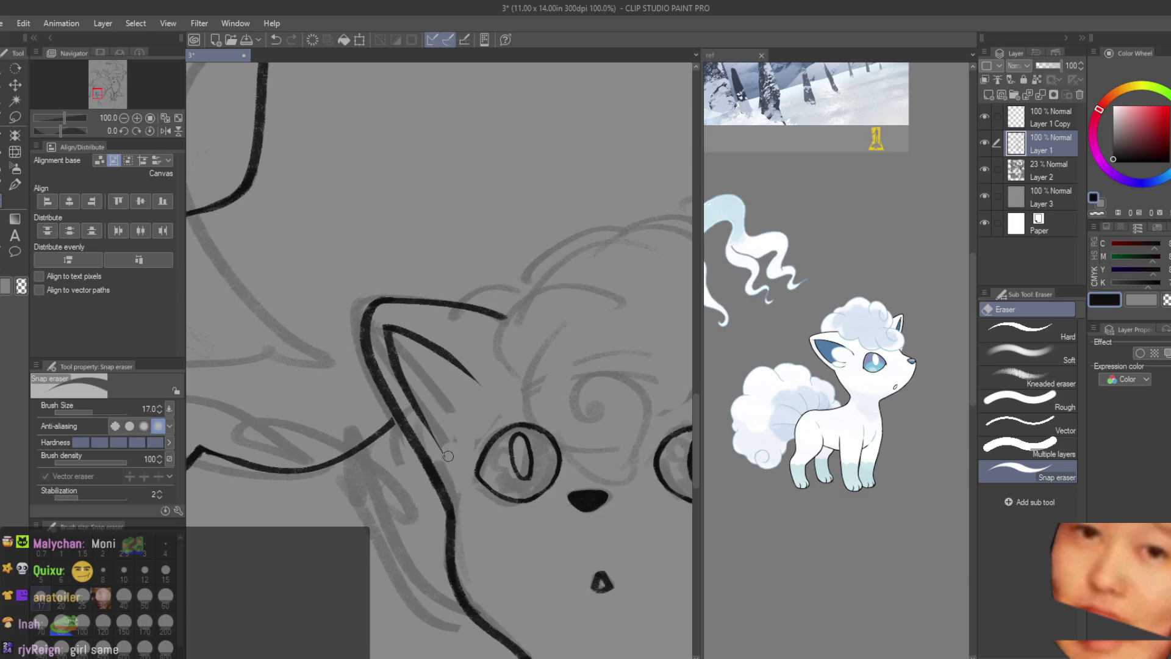
pyautogui.press('b')
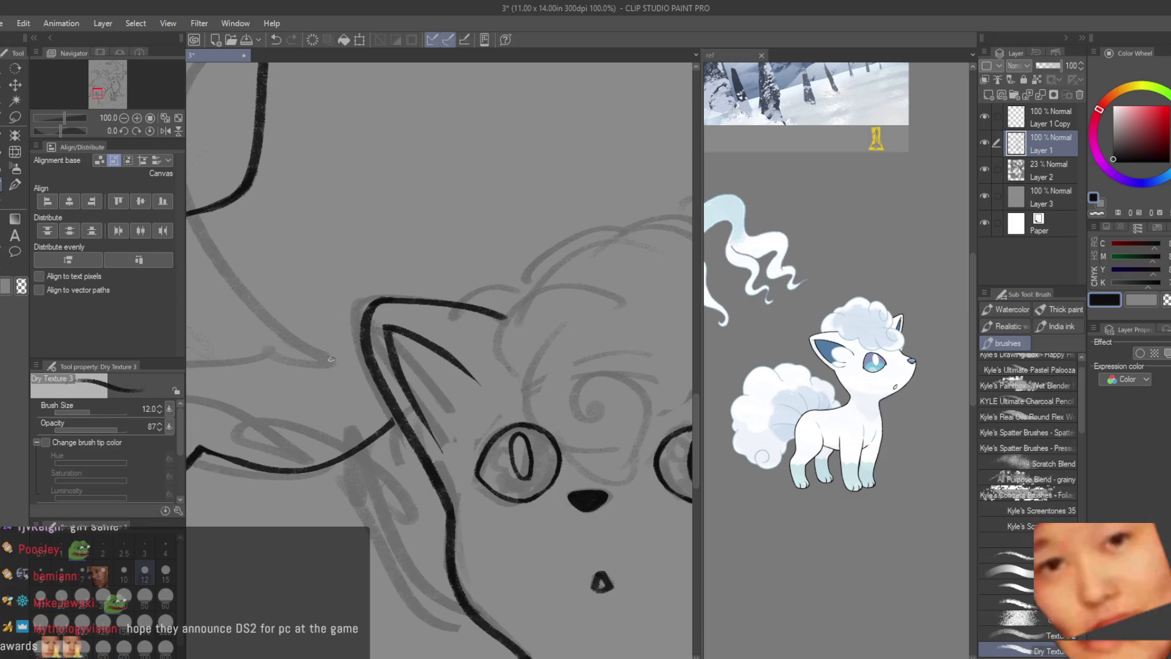
pyautogui.scroll(-1, 340, 348)
pyautogui.scroll(-1, 340, 348)
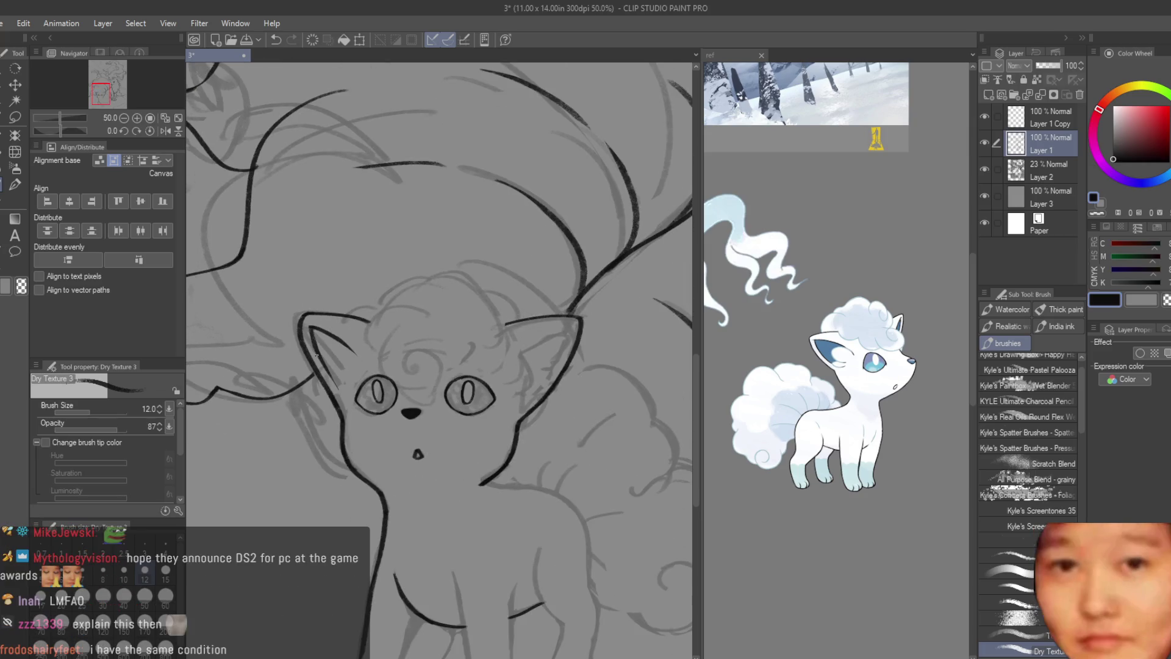
pyautogui.scroll(1, 325, 357)
pyautogui.scroll(1, 325, 357)
pyautogui.scroll(1, 324, 357)
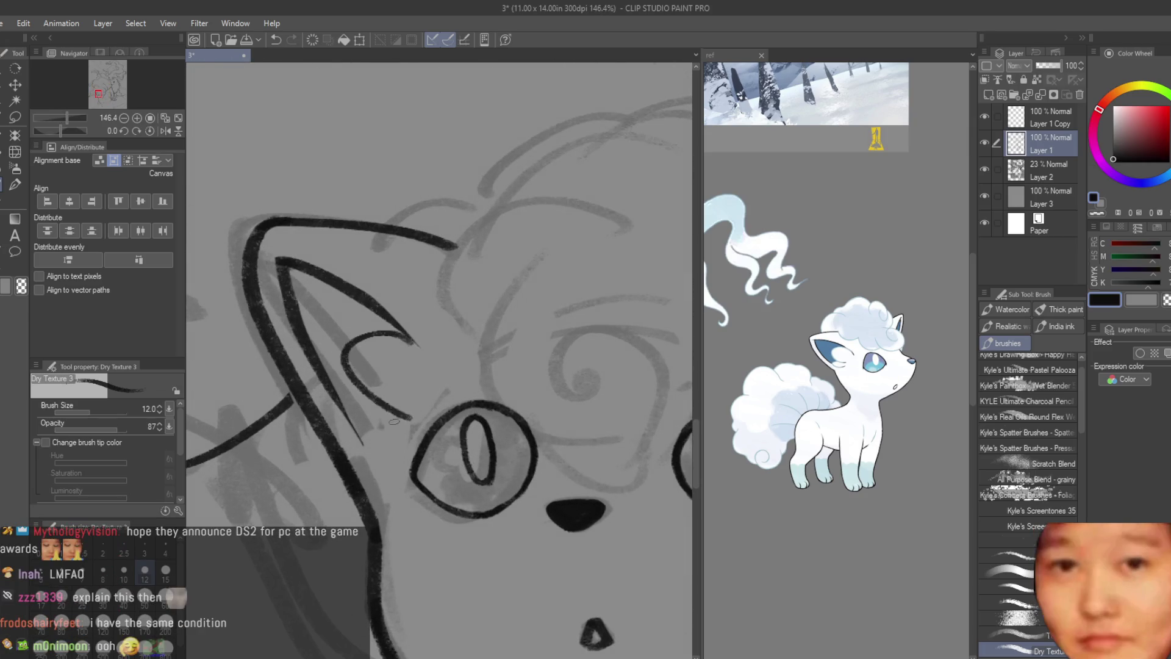
# - Undo the left inner-ear strokes and redraw the curved inner line of the left ear
pyautogui.hotkey('ctrl', 'z')
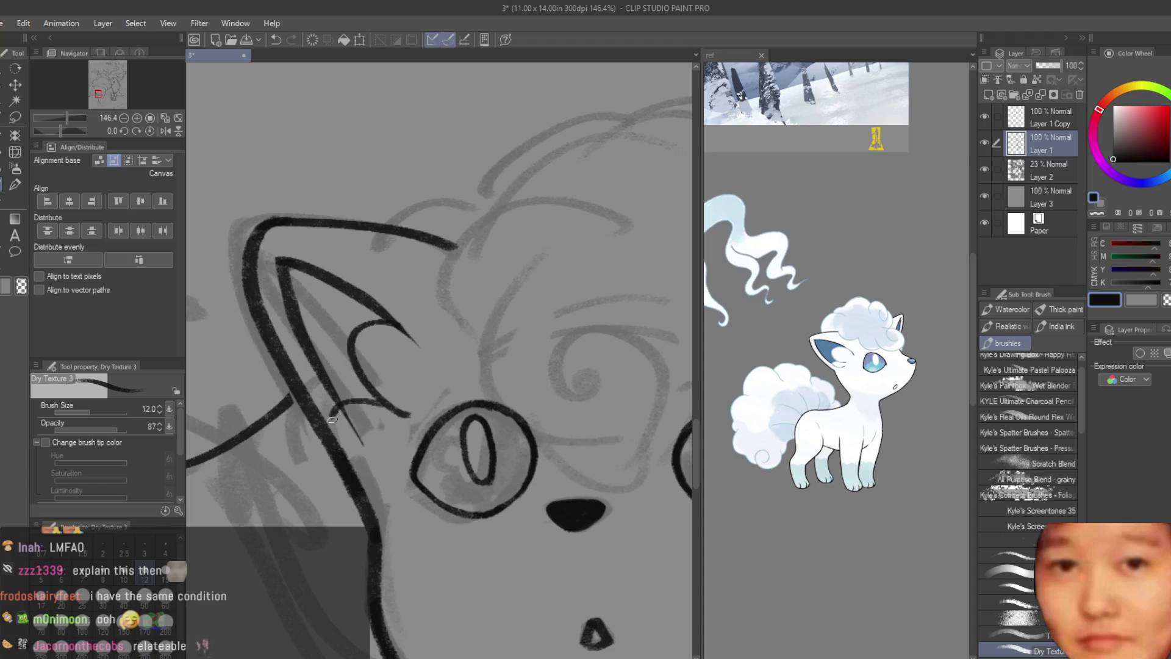
pyautogui.hotkey('ctrl', 'z')
pyautogui.hotkey('ctrl', 'z')
pyautogui.hotkey('ctrl', 'z')
pyautogui.moveTo(362, 312)
pyautogui.mouseDown()
pyautogui.moveTo(403, 424)
pyautogui.moveTo(393, 414)
pyautogui.mouseUp()
pyautogui.hotkey('ctrl', 'z')
pyautogui.hotkey('ctrl', 'z')
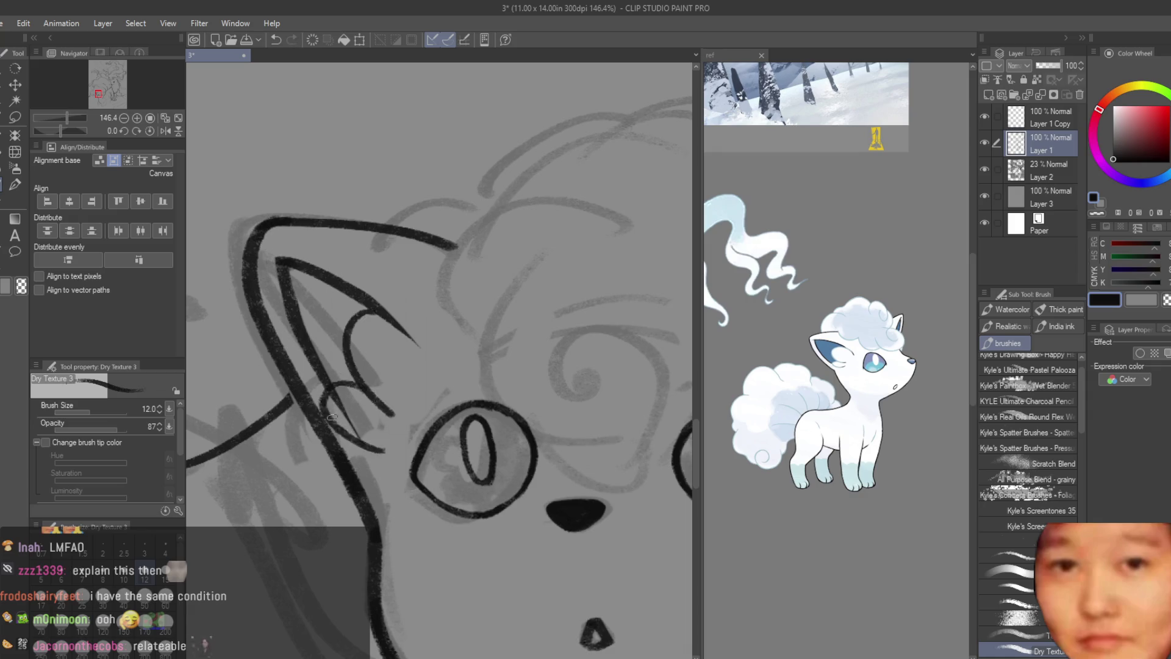
pyautogui.hotkey('ctrl', 'z')
pyautogui.moveTo(388, 450); pyautogui.dragTo(326, 410)
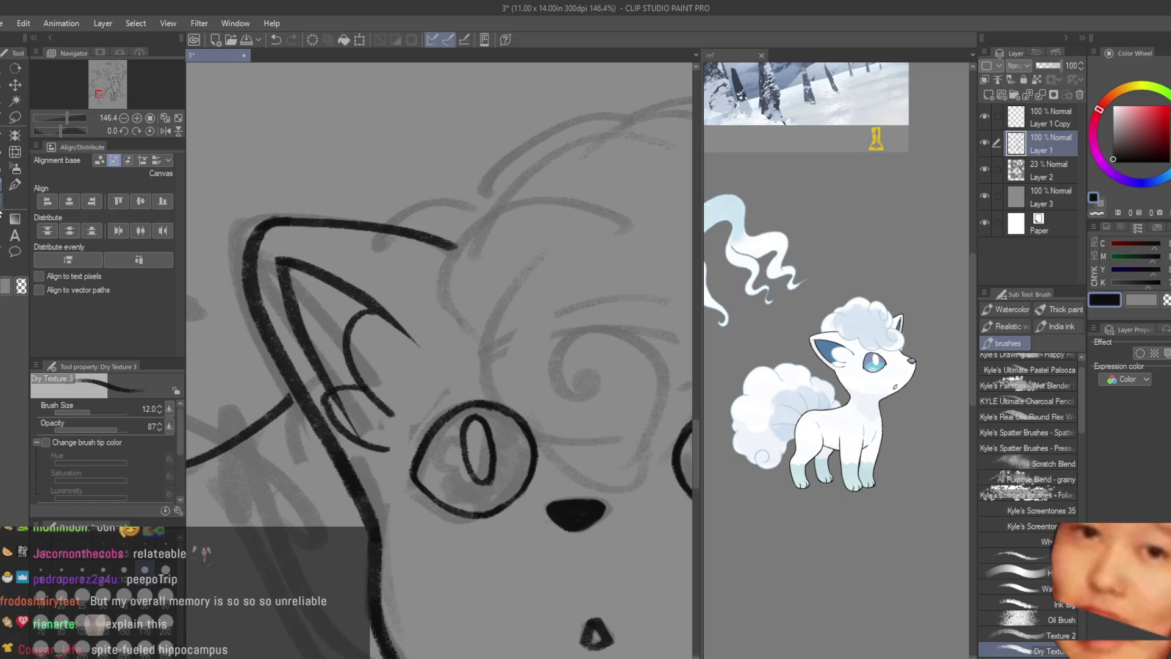
# - Tidy the ear lines alternating eraser and brush, then hide Layer 1 to compare with the sketch
pyautogui.press('e')
pyautogui.scroll(2, 363, 424)
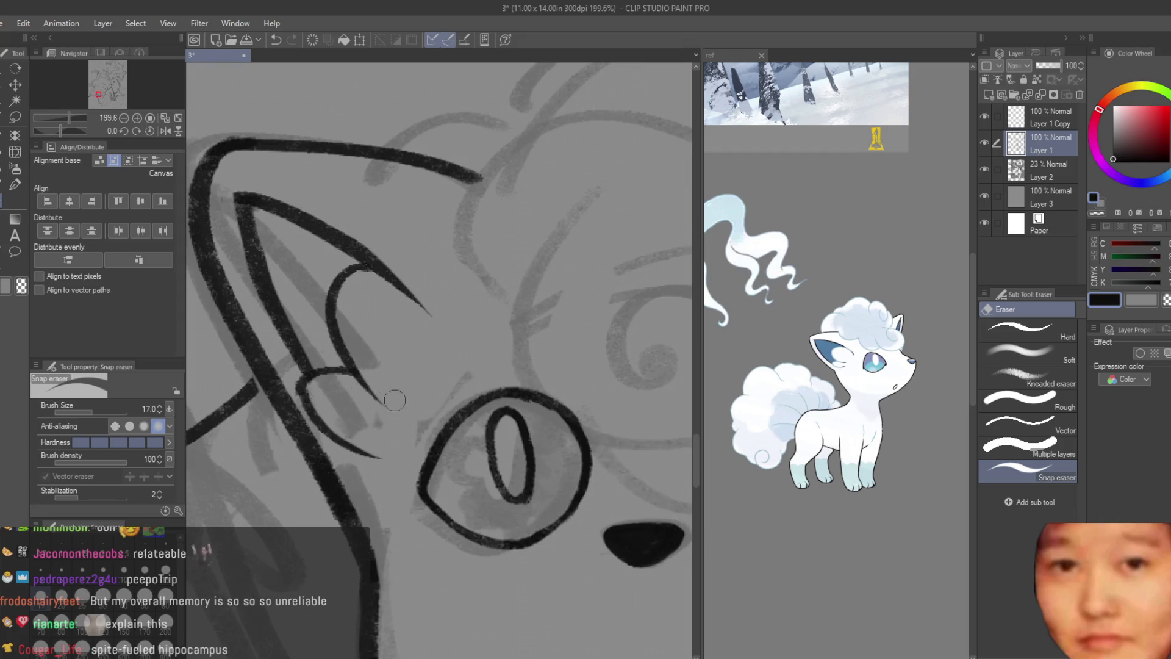
pyautogui.scroll(-3, 381, 296)
pyautogui.scroll(-2, 381, 296)
pyautogui.scroll(1, 382, 296)
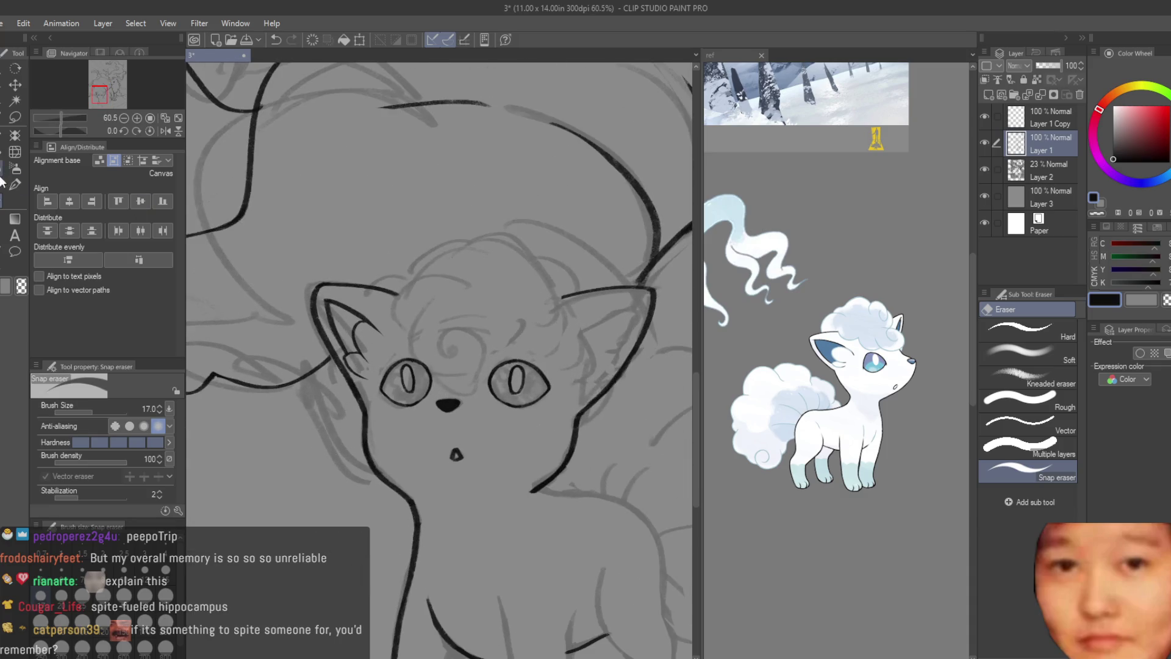
pyautogui.press('b')
pyautogui.scroll(3, 514, 430)
pyautogui.scroll(2, 514, 430)
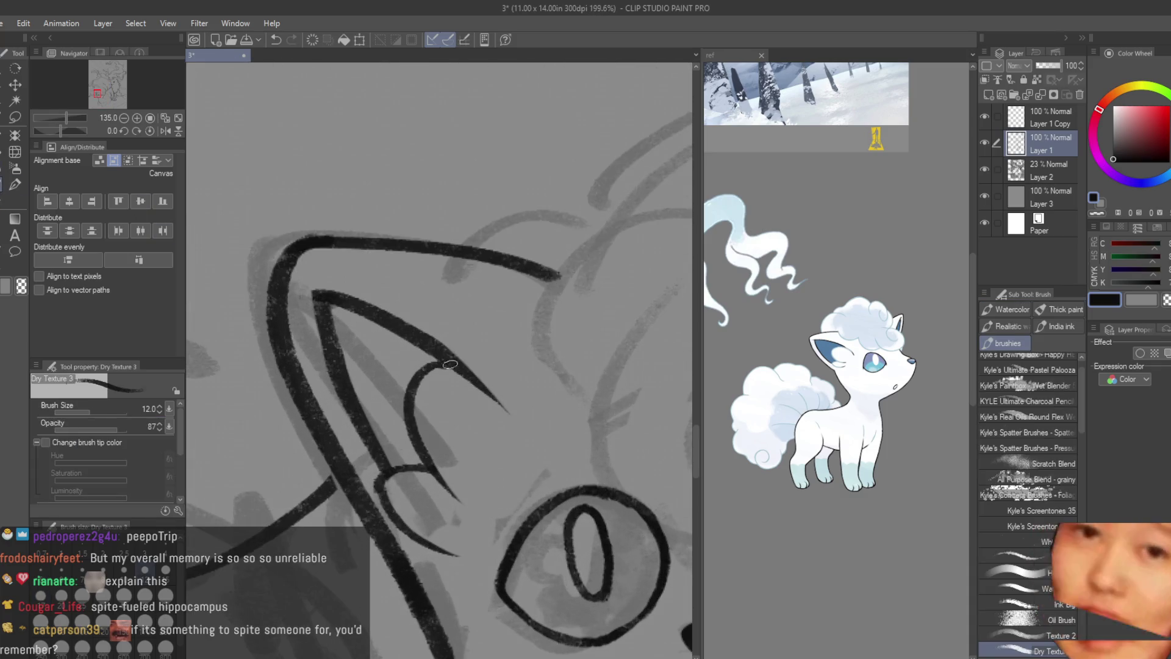
pyautogui.scroll(-4, 514, 429)
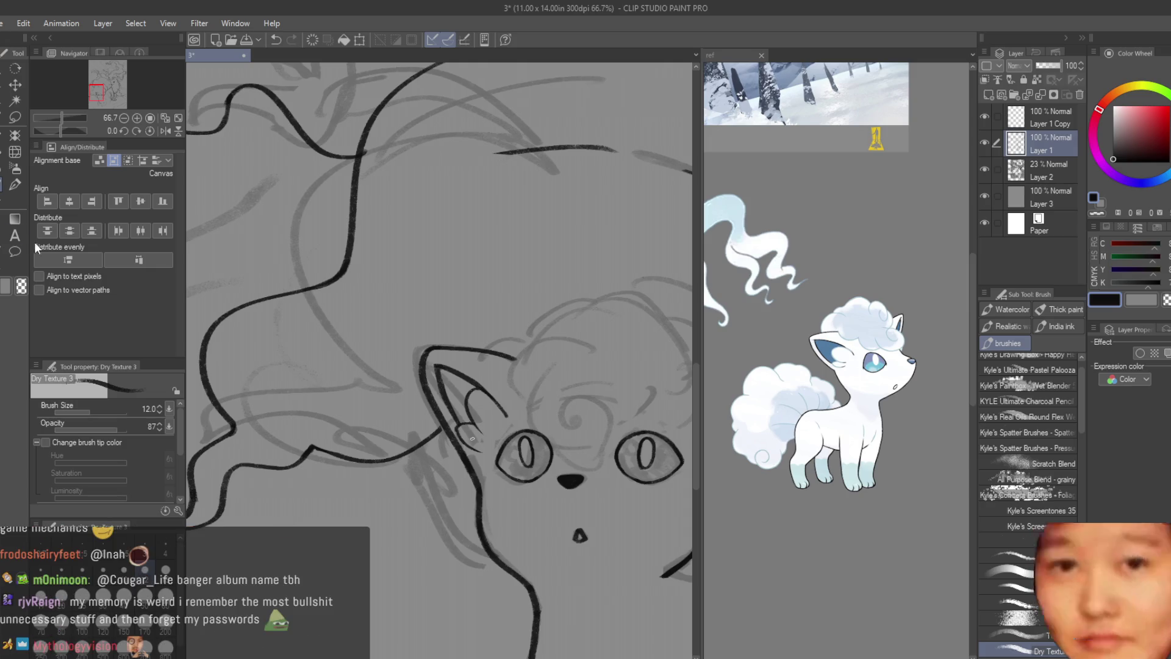
pyautogui.press('e')
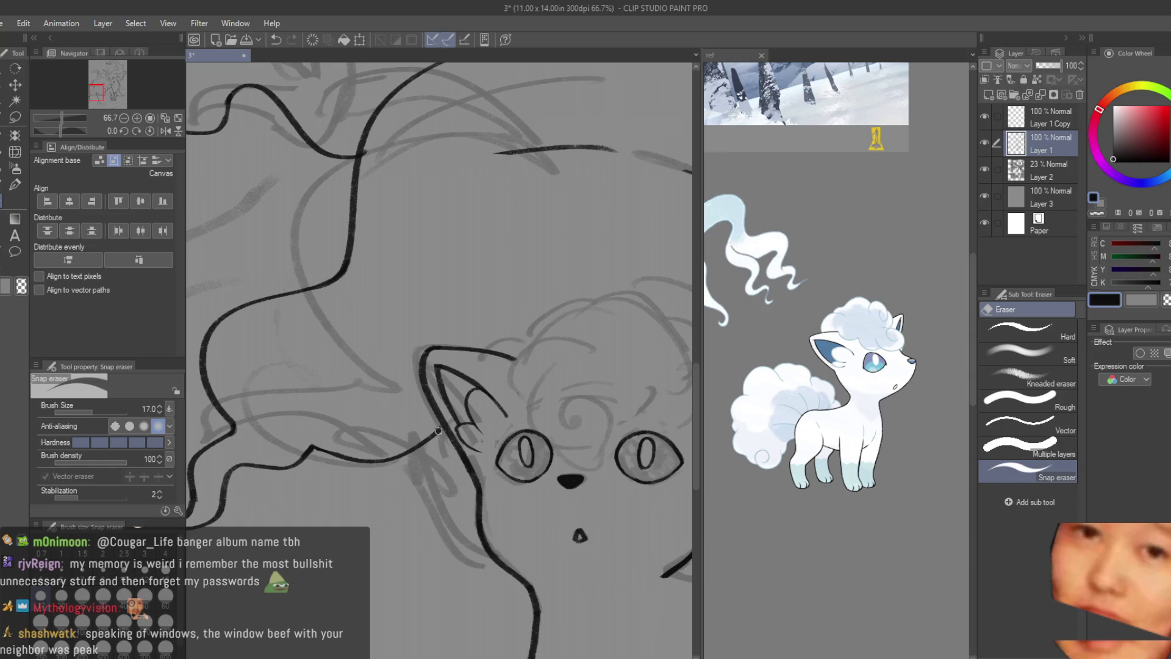
pyautogui.scroll(1, 424, 377)
pyautogui.scroll(1, 424, 376)
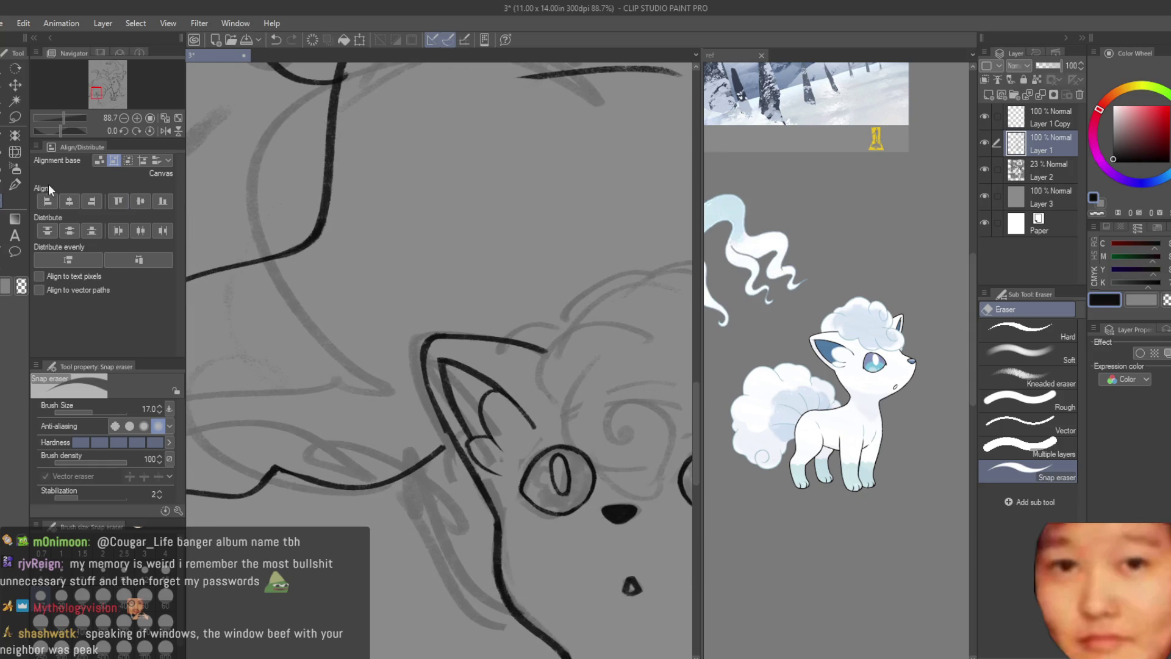
pyautogui.press('b')
pyautogui.scroll(3, 446, 436)
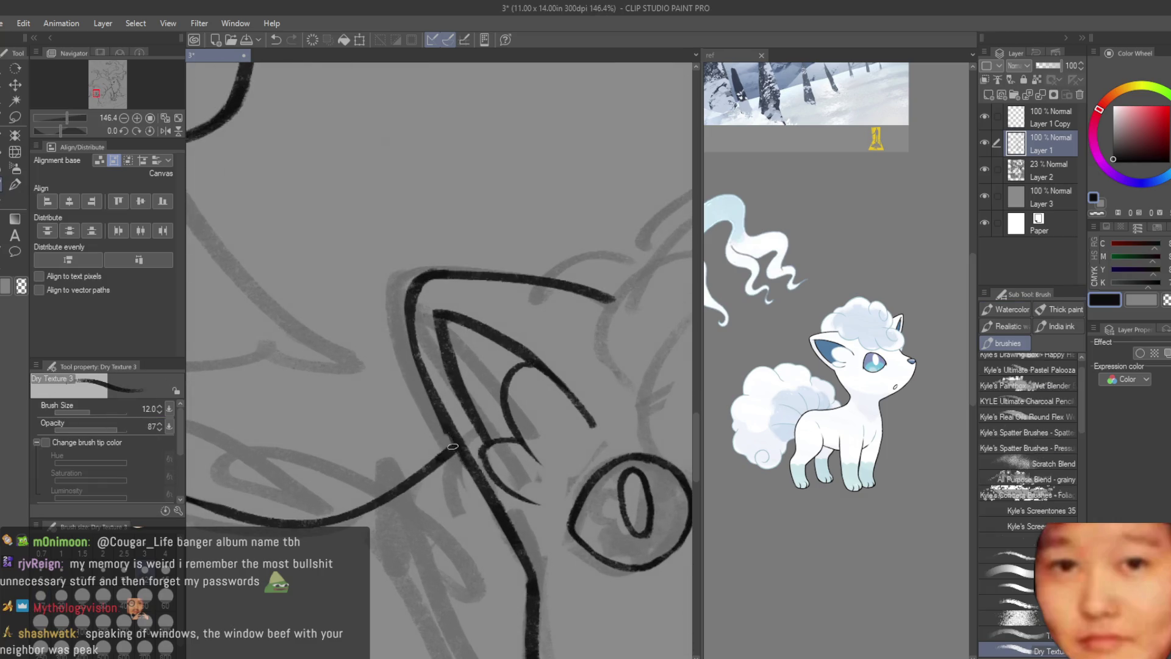
pyautogui.scroll(-3, 452, 448)
pyautogui.scroll(-1, 452, 447)
pyautogui.click(985, 141)
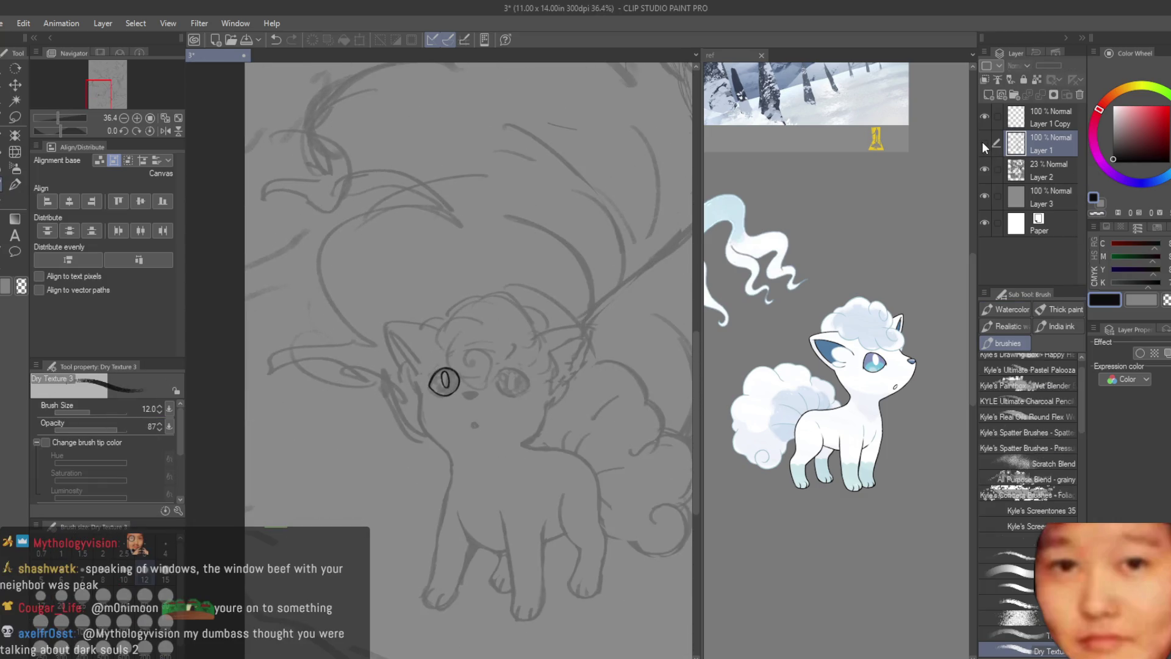
# - Show Layer 1 again and delete the Layer 1 Copy layer
pyautogui.click(985, 143)
pyautogui.click(984, 142)
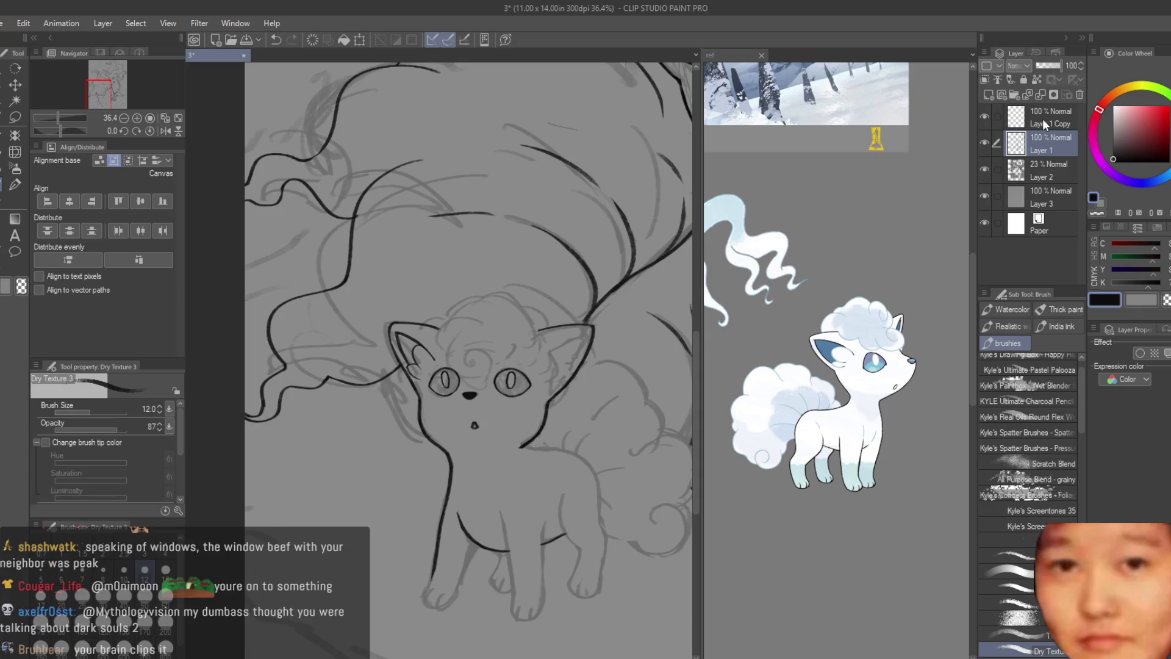
pyautogui.hotkey('ctrl', 'z')
pyautogui.scroll(-1, 646, 217)
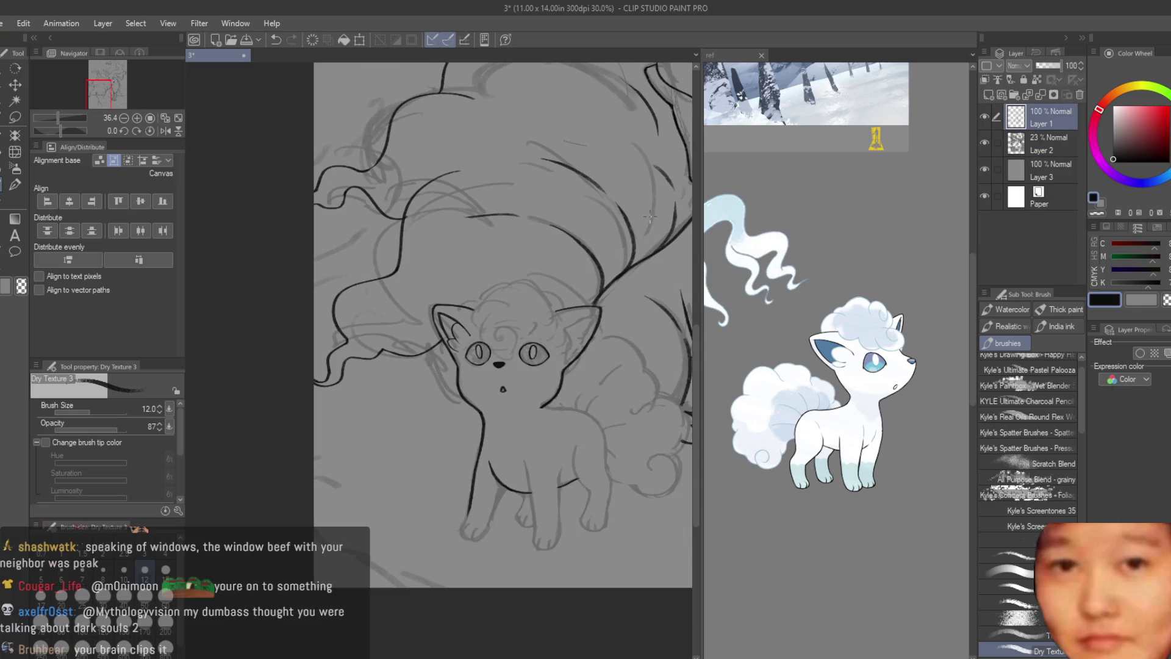
pyautogui.scroll(2, 646, 217)
pyautogui.scroll(-1, 646, 218)
pyautogui.scroll(1, 646, 216)
pyautogui.scroll(3, 633, 421)
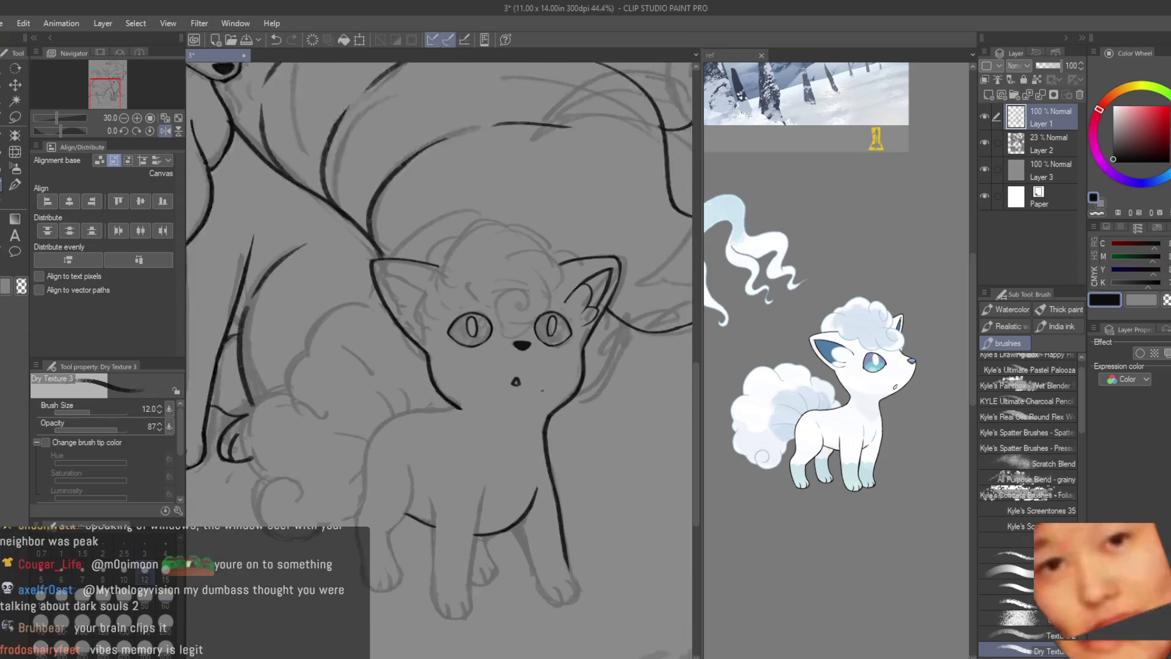
pyautogui.scroll(2, 632, 421)
pyautogui.scroll(2, 633, 421)
pyautogui.scroll(1, 632, 421)
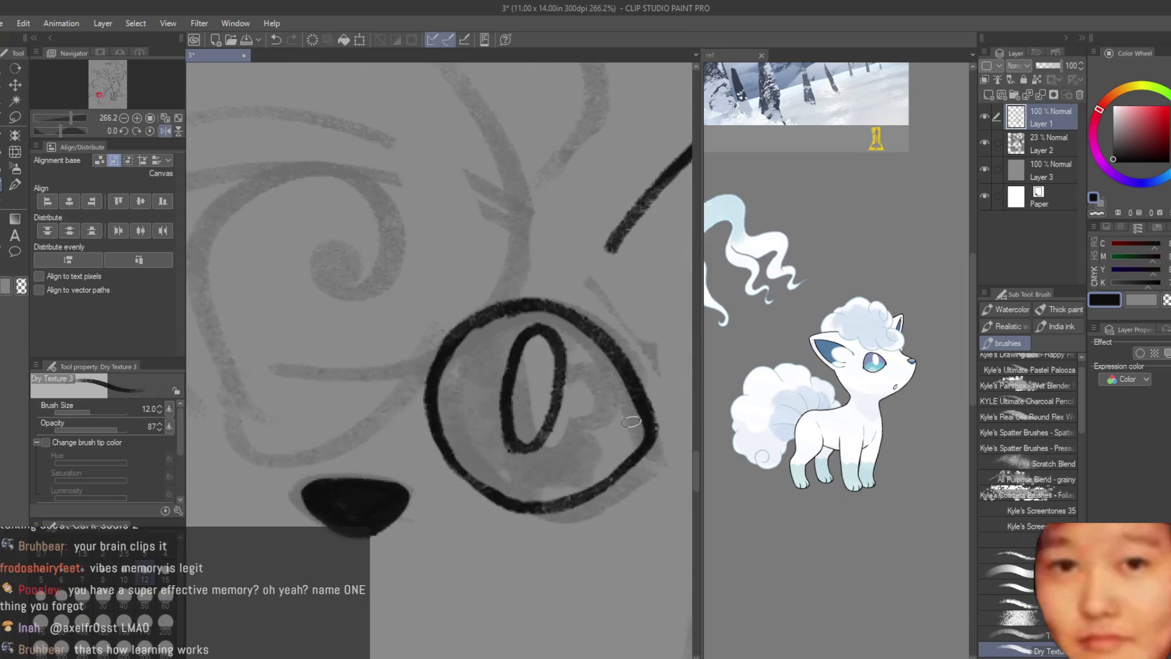
pyautogui.scroll(1, 632, 421)
pyautogui.click(12, 218)
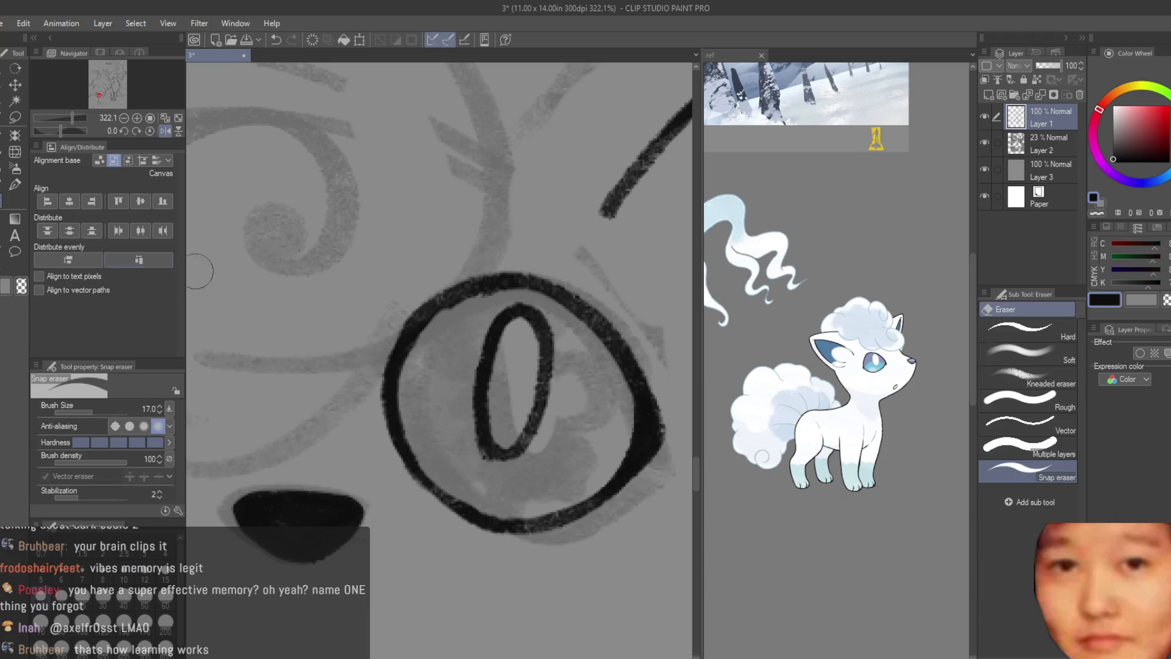
pyautogui.scroll(-1, 653, 425)
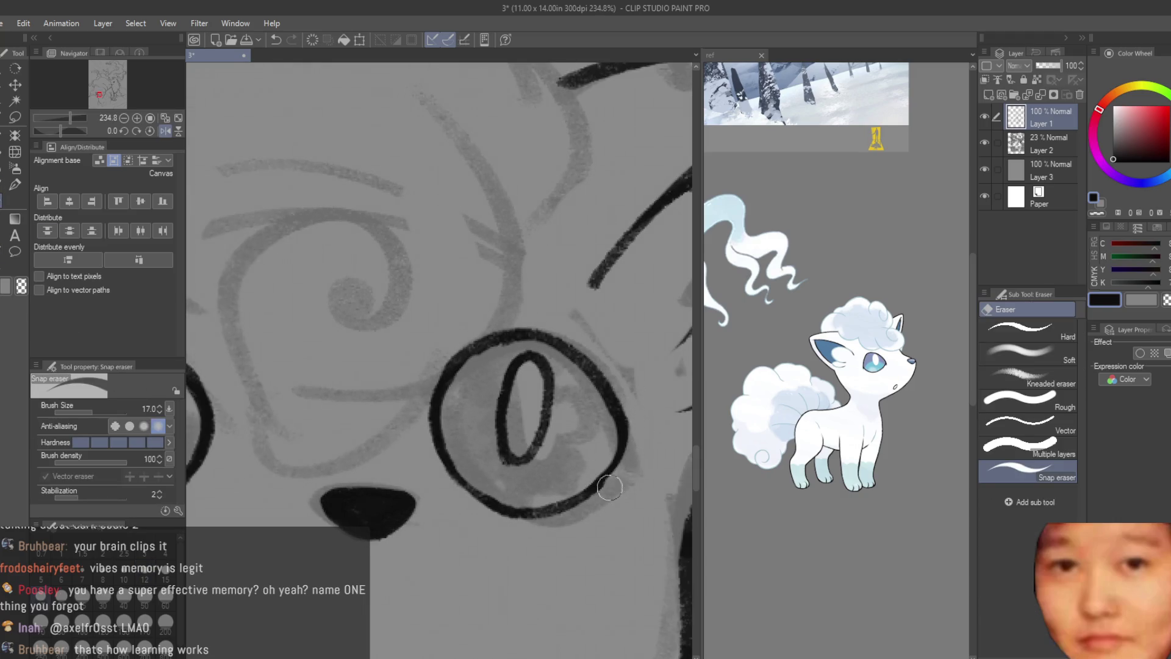
pyautogui.scroll(-5, 616, 503)
pyautogui.scroll(-2, 613, 424)
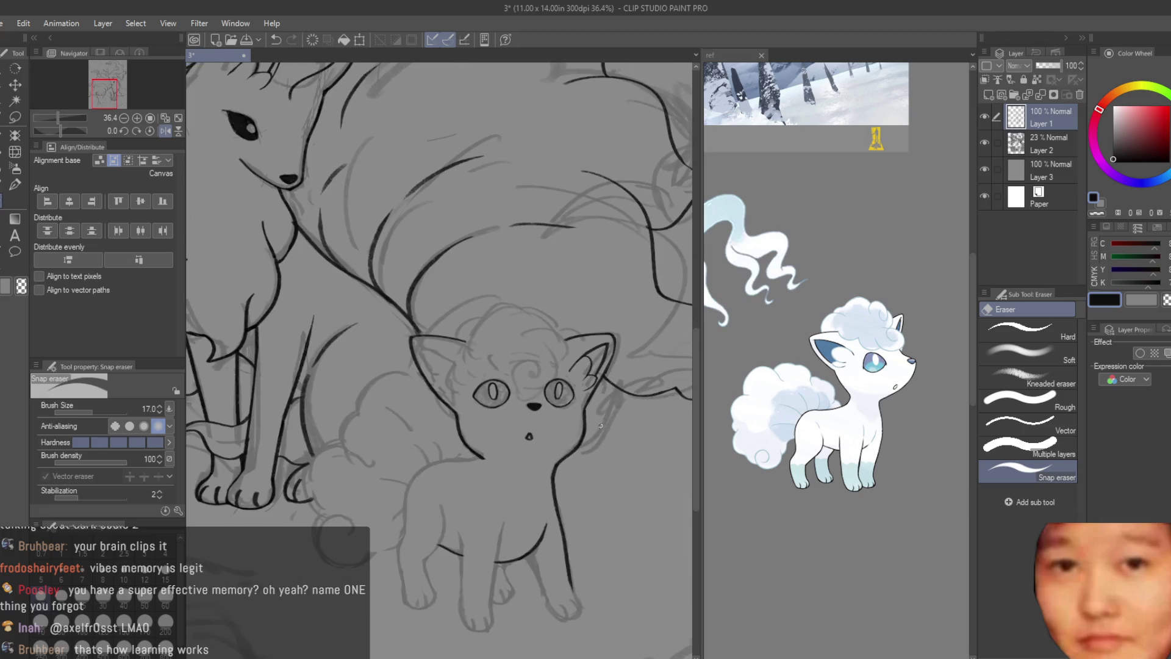
pyautogui.scroll(5, 492, 403)
pyautogui.scroll(-2, 416, 365)
pyautogui.scroll(-1, 403, 375)
pyautogui.scroll(-1, 385, 389)
pyautogui.press('b')
pyautogui.scroll(1, 454, 216)
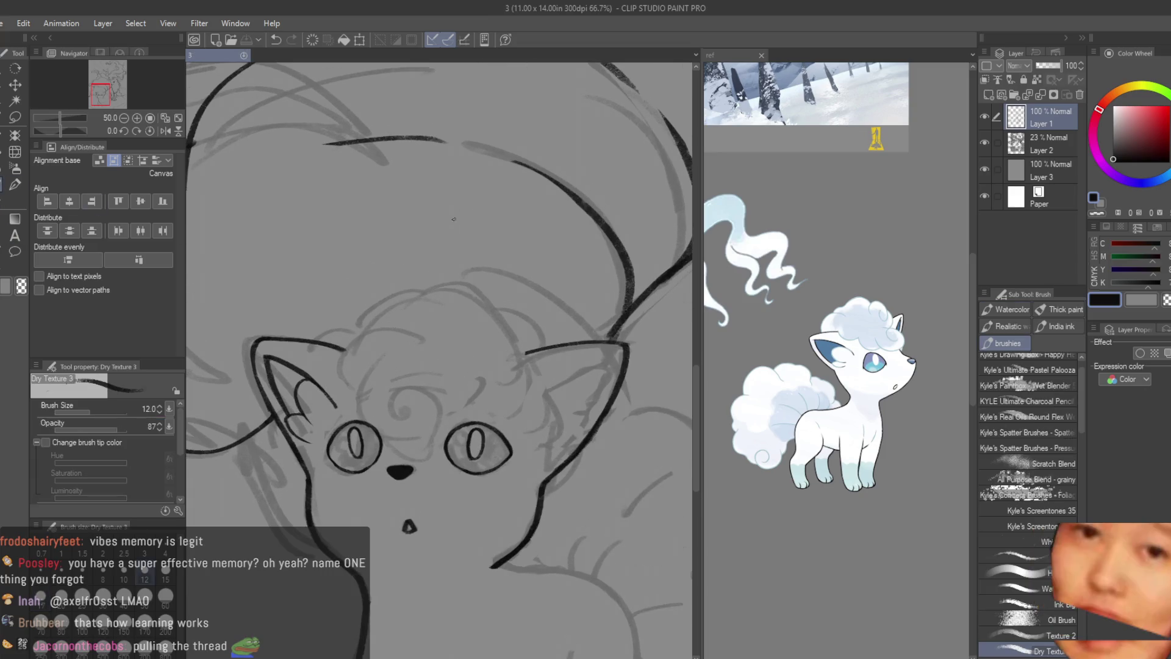
pyautogui.scroll(1, 606, 372)
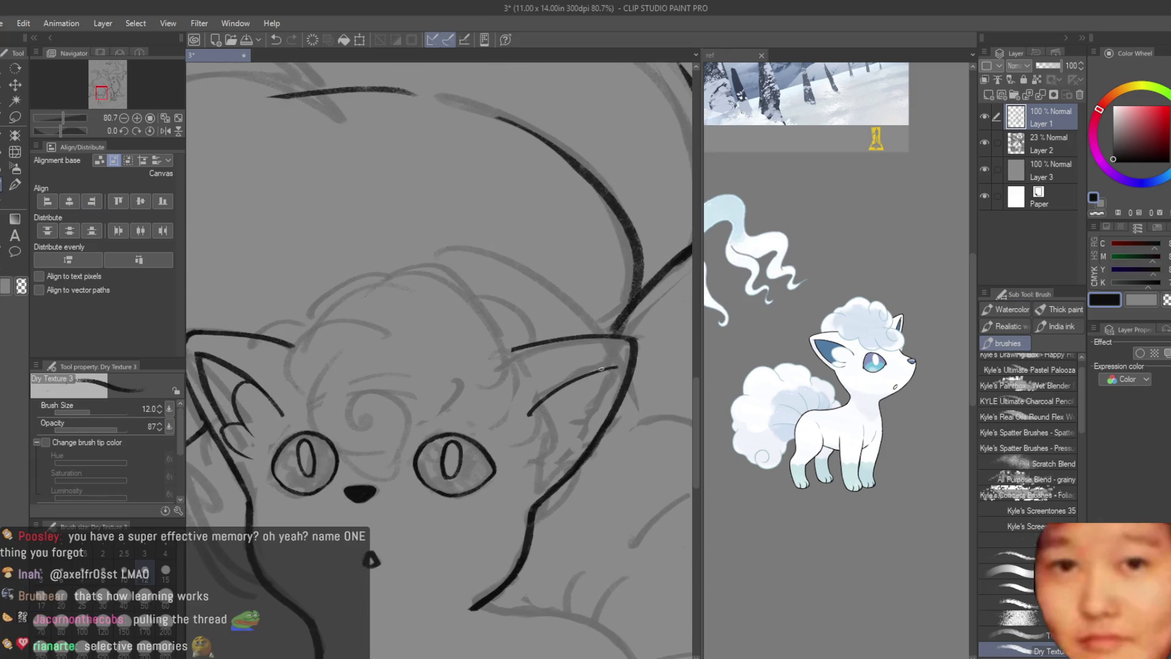
# - Draw the right ear's inner line, undoing and extending it down-left
pyautogui.hotkey('ctrl', 'z')
pyautogui.moveTo(535, 403); pyautogui.dragTo(602, 373)
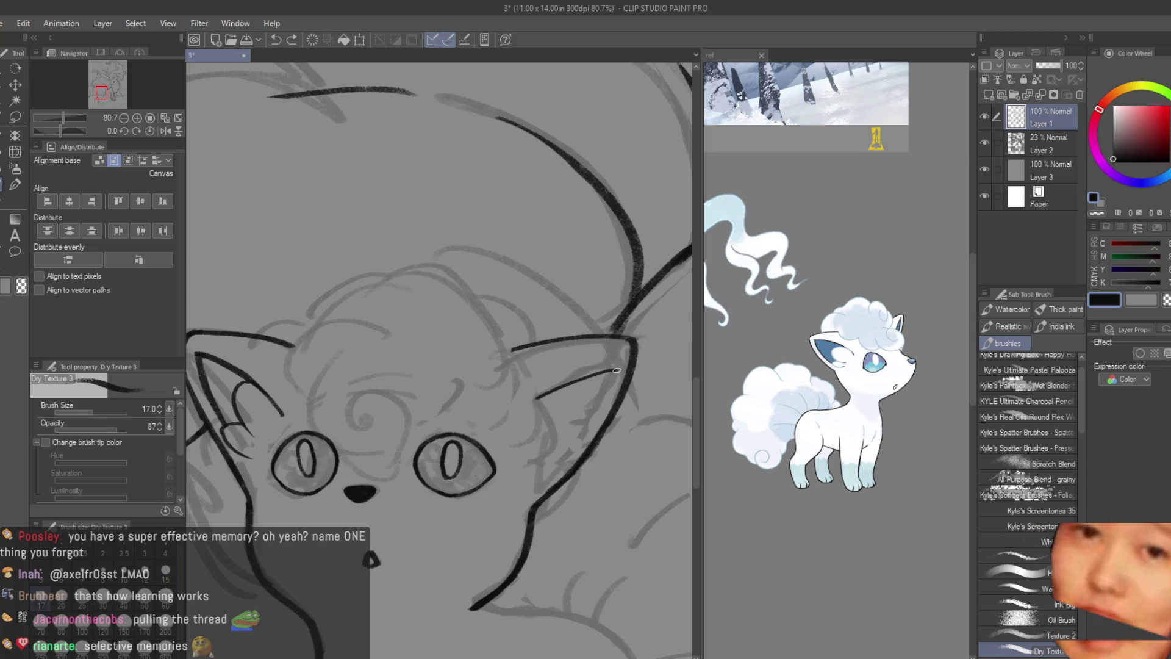
pyautogui.hotkey('ctrl', 'z')
pyautogui.hotkey('ctrl', 'z')
pyautogui.moveTo(531, 402); pyautogui.dragTo(626, 369)
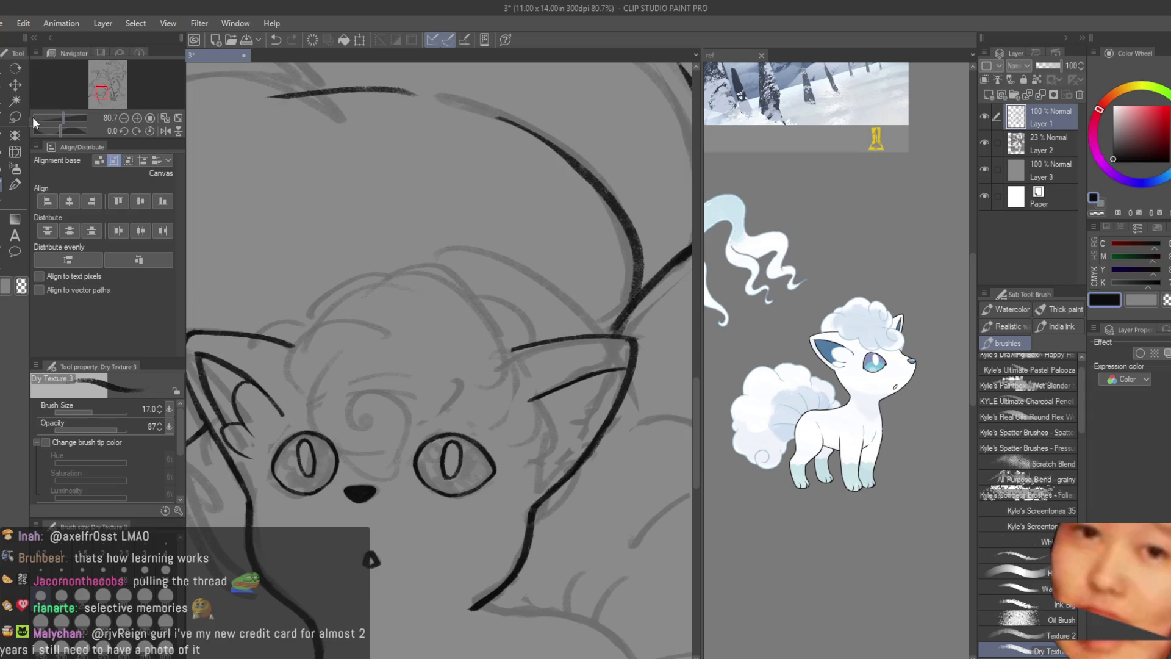
# - Lasso the right inner-ear line and scale/rotate it to sit neatly inside the ear, then confirm
pyautogui.press('m')
pyautogui.scroll(3, 559, 375)
pyautogui.moveTo(548, 357); pyautogui.dragTo(670, 366)
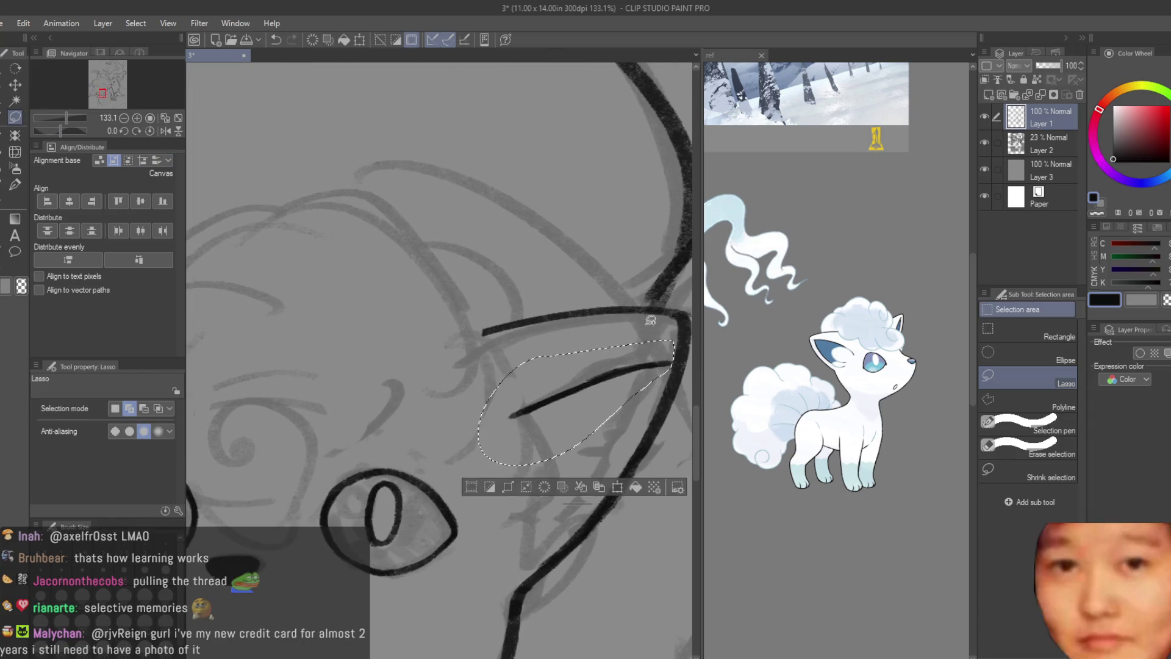
pyautogui.scroll(-2, 659, 357)
pyautogui.press('k')
pyautogui.scroll(-2, 644, 349)
pyautogui.hotkey('ctrl', 't')
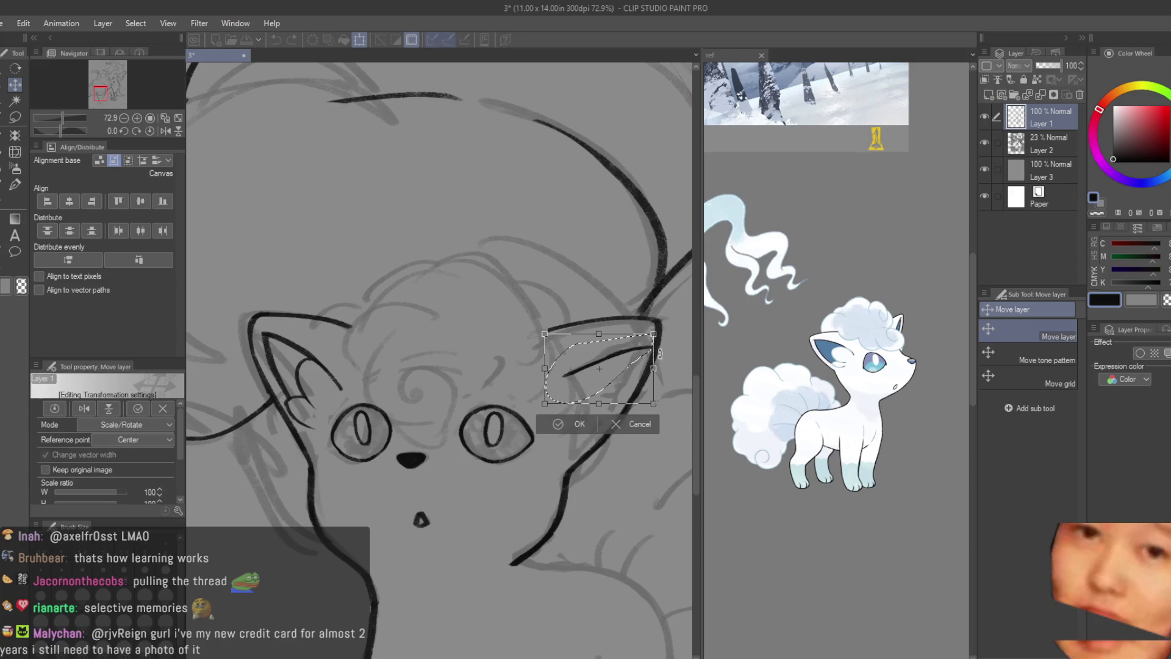
pyautogui.moveTo(650, 362); pyautogui.dragTo(656, 356)
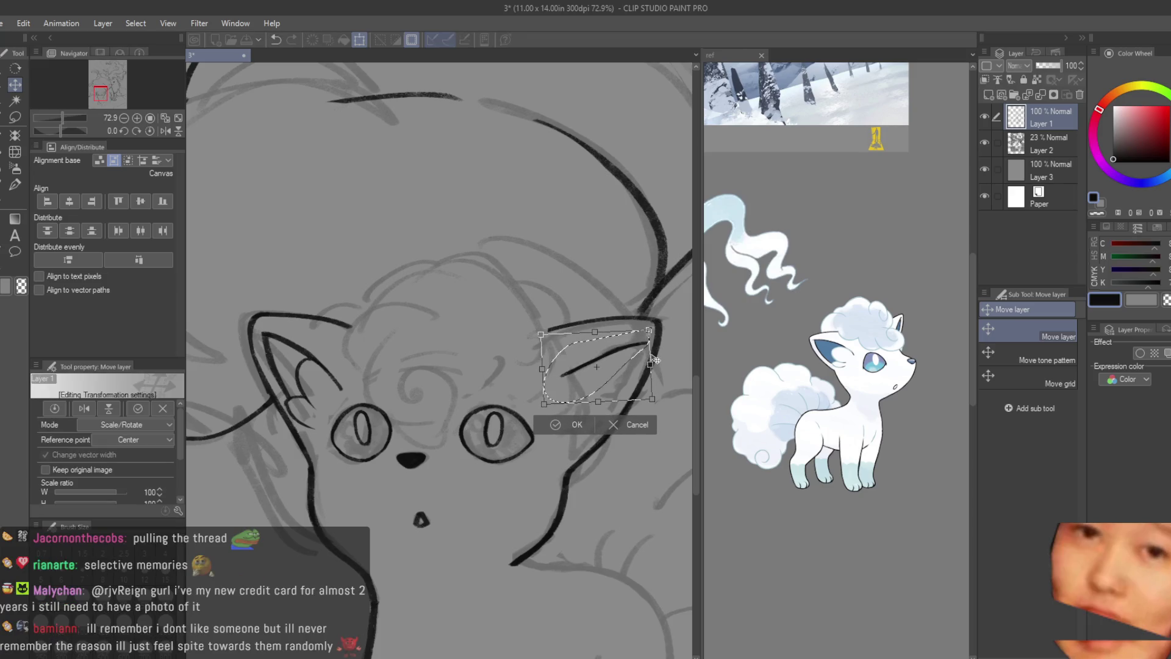
pyautogui.press('Return')
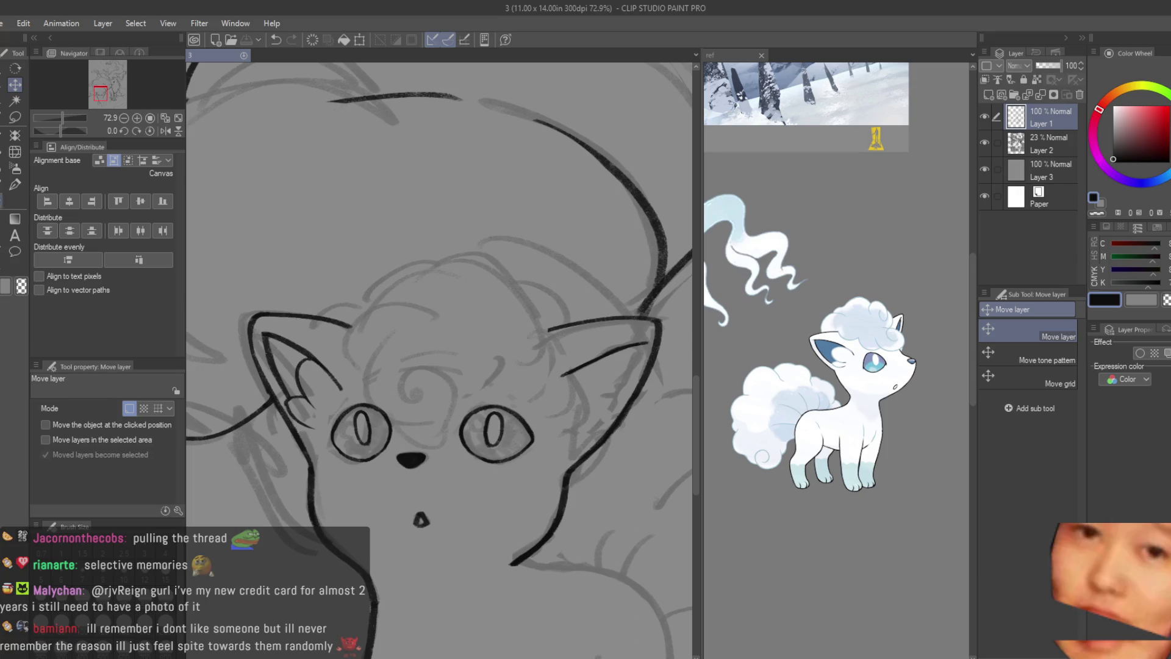
pyautogui.press('b')
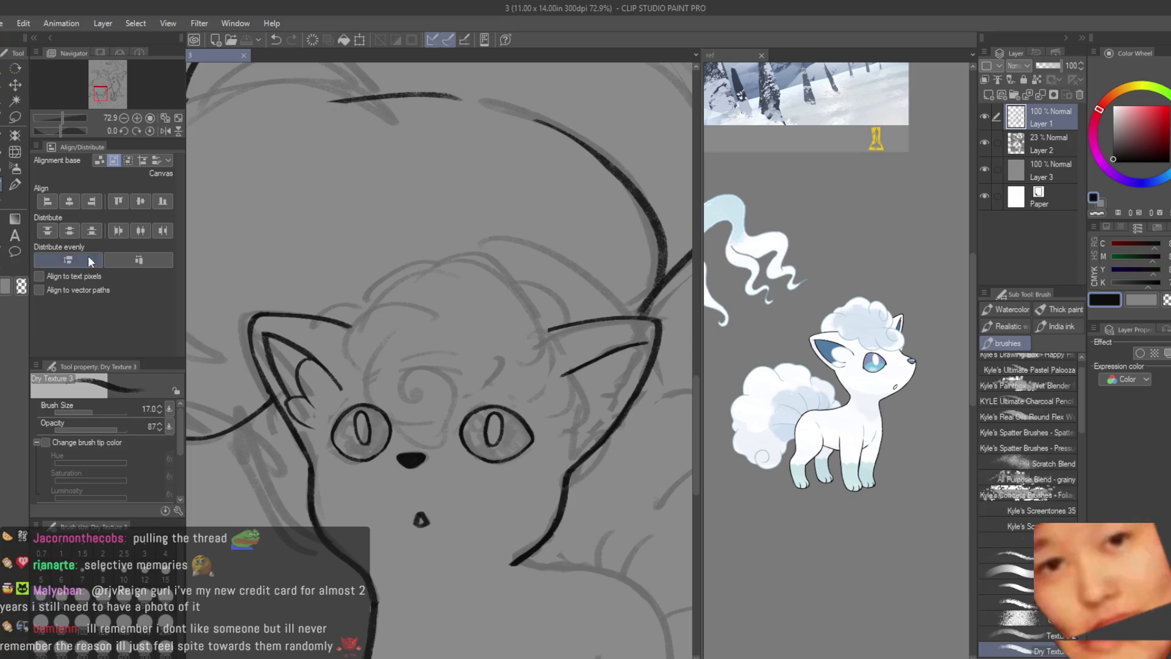
# - Undo the right inner-ear strokes, try a short new stroke, and erase the stray curve inside the ear
pyautogui.press('e')
pyautogui.scroll(-1, 279, 341)
pyautogui.scroll(3, 281, 343)
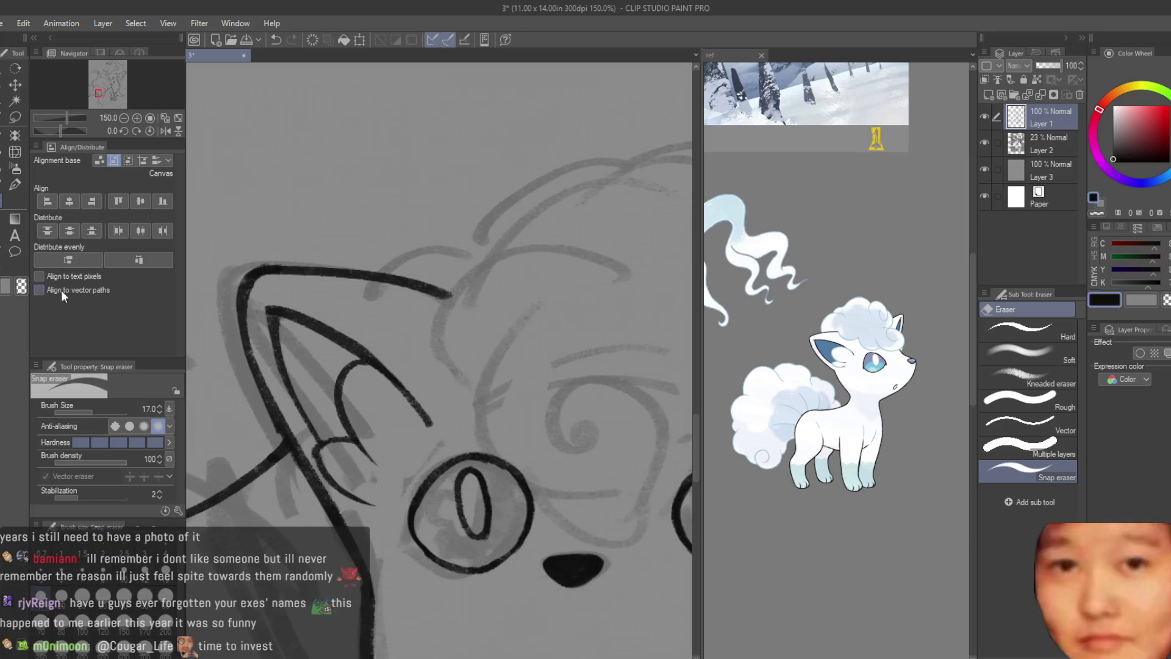
pyautogui.press('b')
pyautogui.scroll(-3, 356, 386)
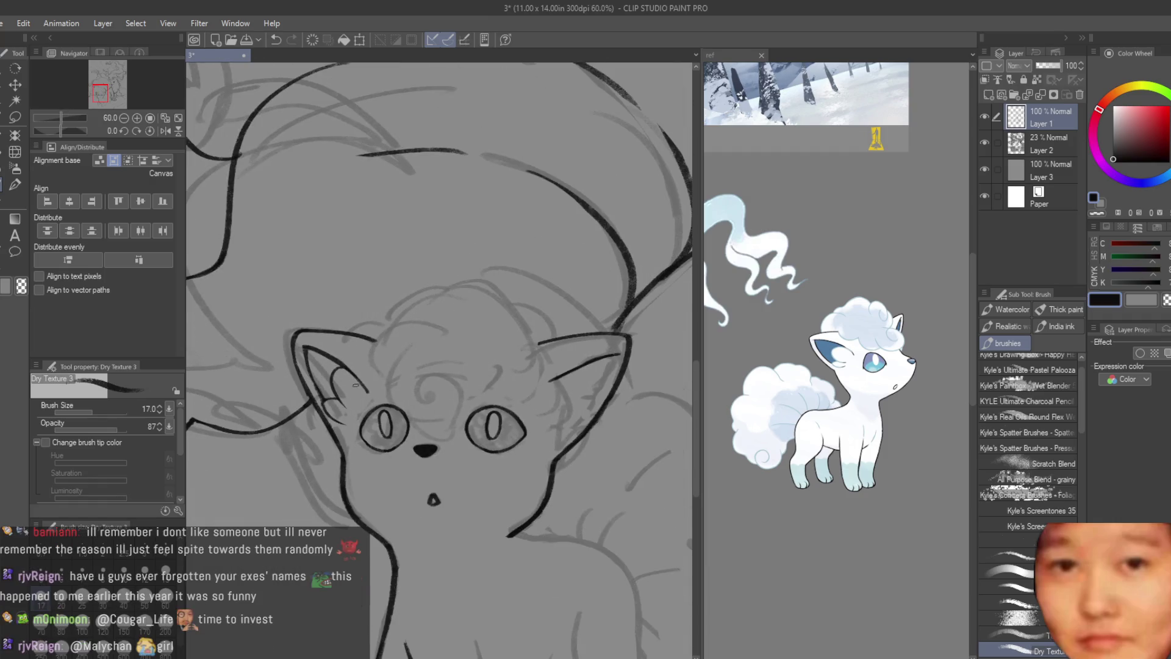
pyautogui.scroll(1, 560, 420)
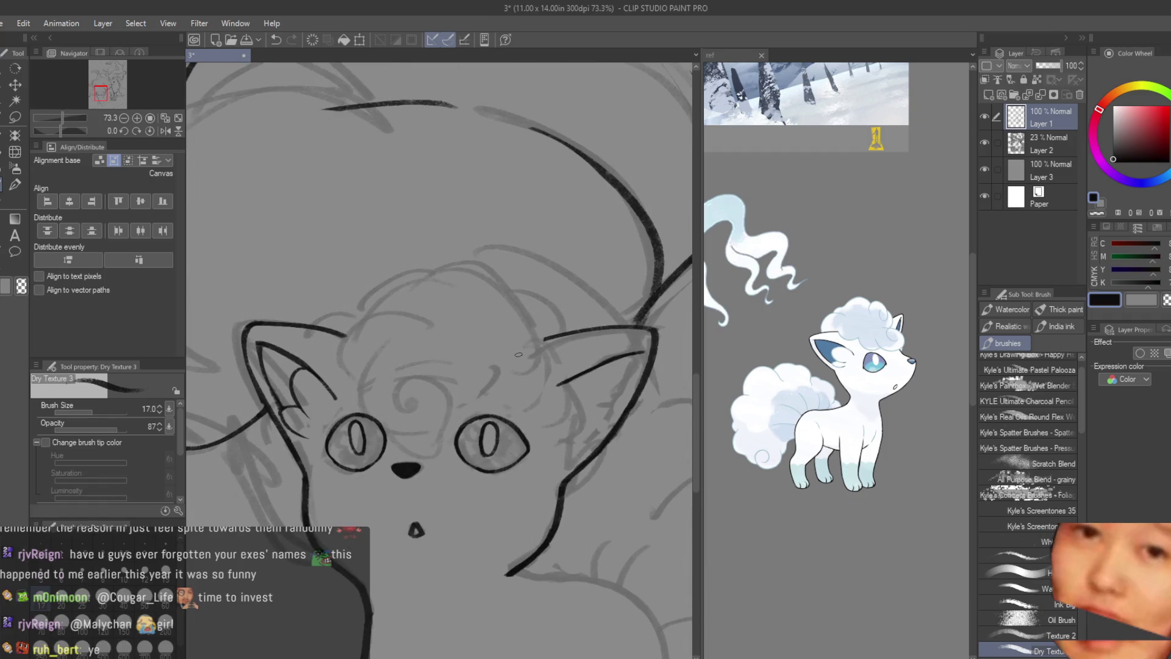
pyautogui.scroll(1, 548, 369)
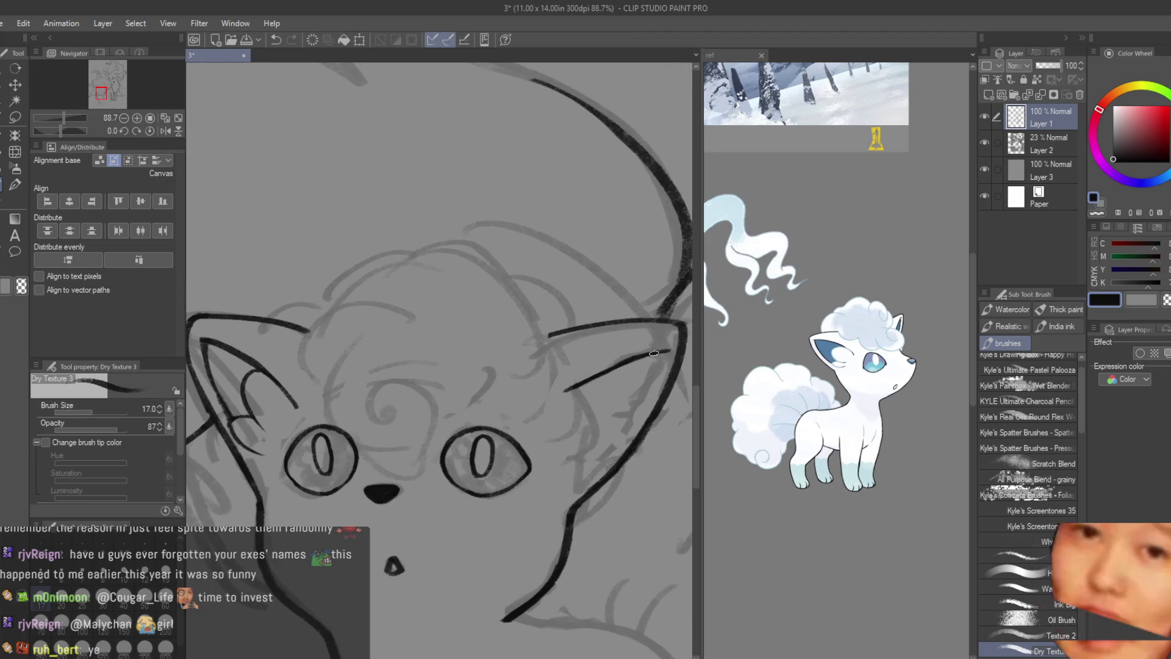
pyautogui.hotkey('ctrl', 'z')
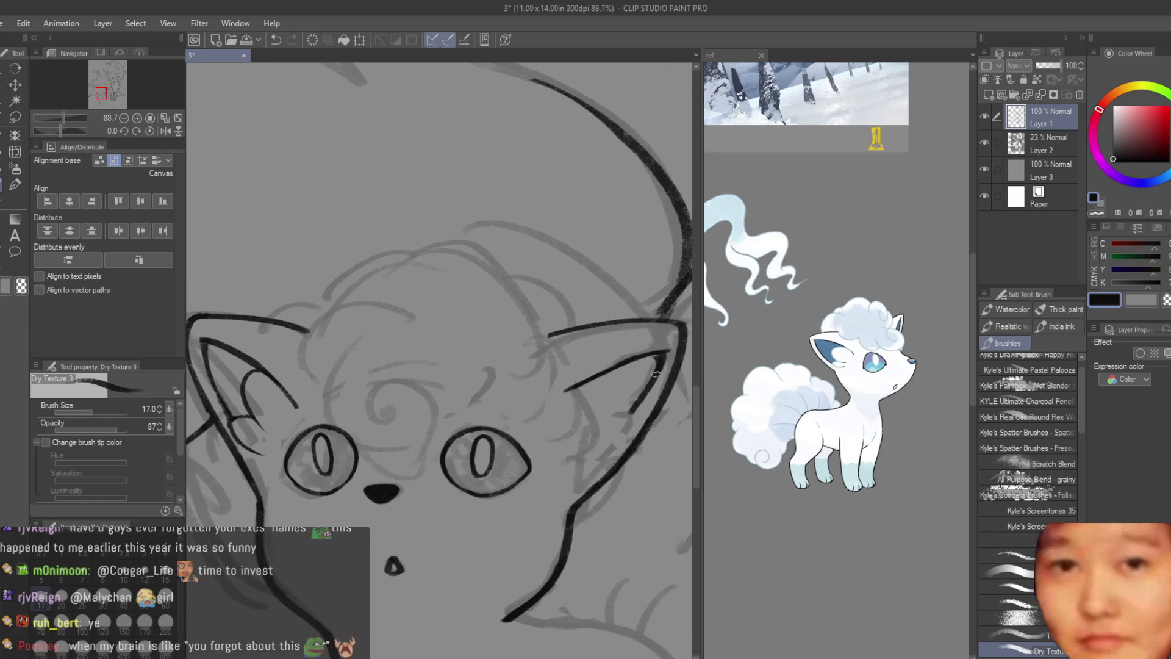
pyautogui.hotkey('ctrl', 'z')
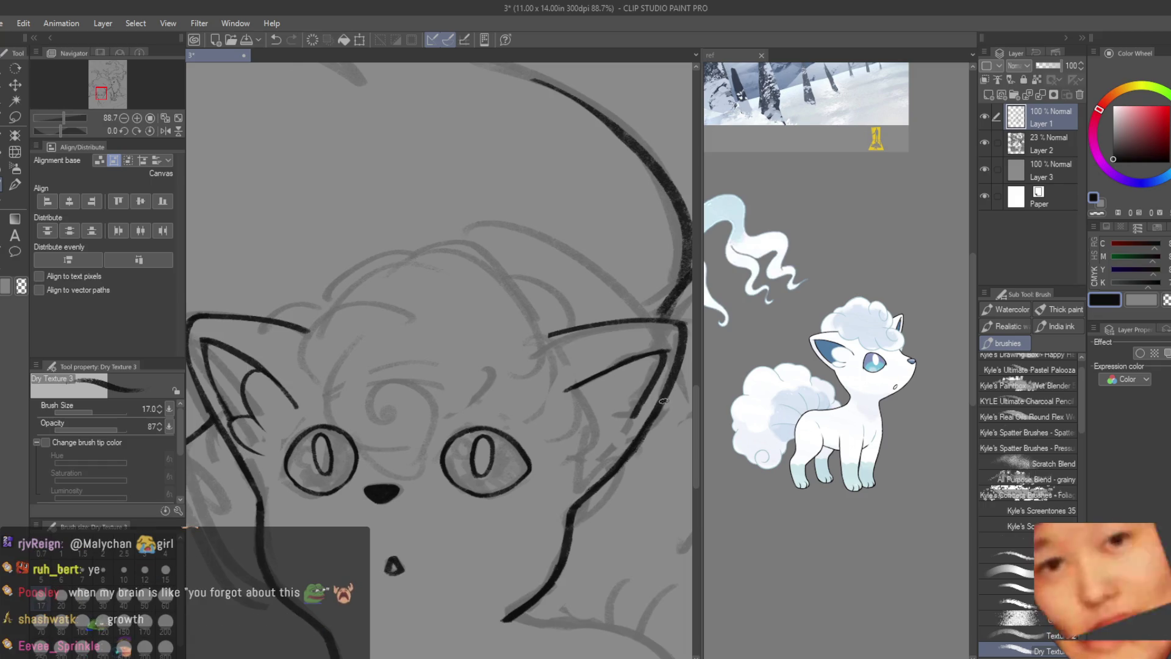
pyautogui.moveTo(606, 372); pyautogui.dragTo(602, 427)
pyautogui.hotkey('ctrl', 'z')
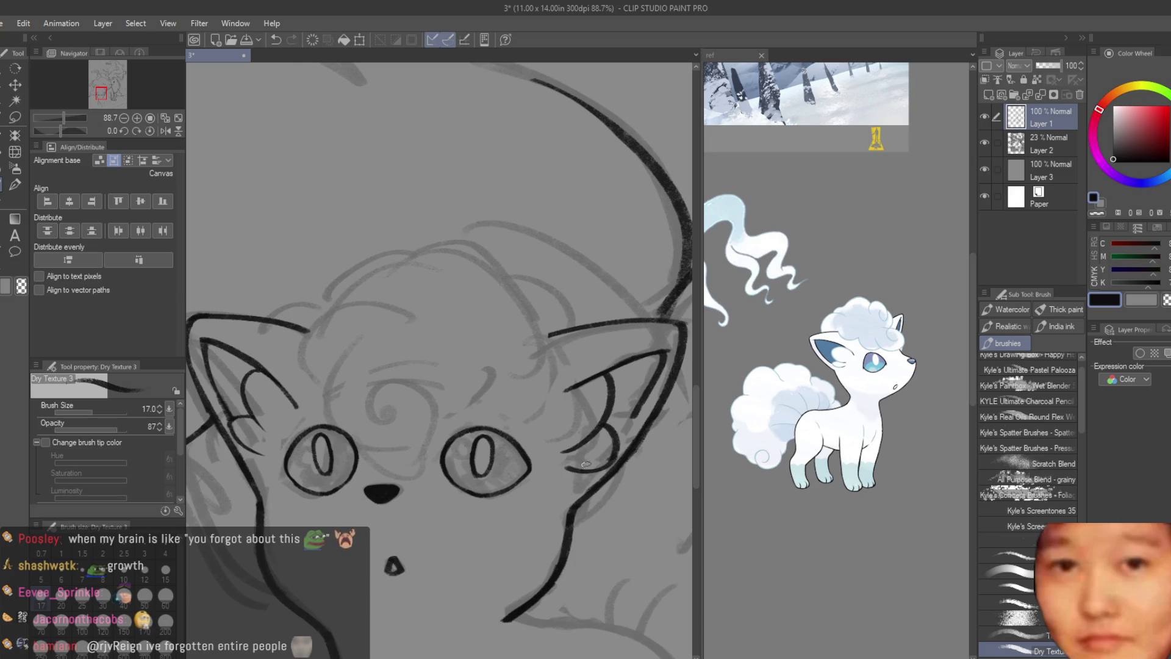
pyautogui.click(16, 202)
pyautogui.scroll(3, 611, 445)
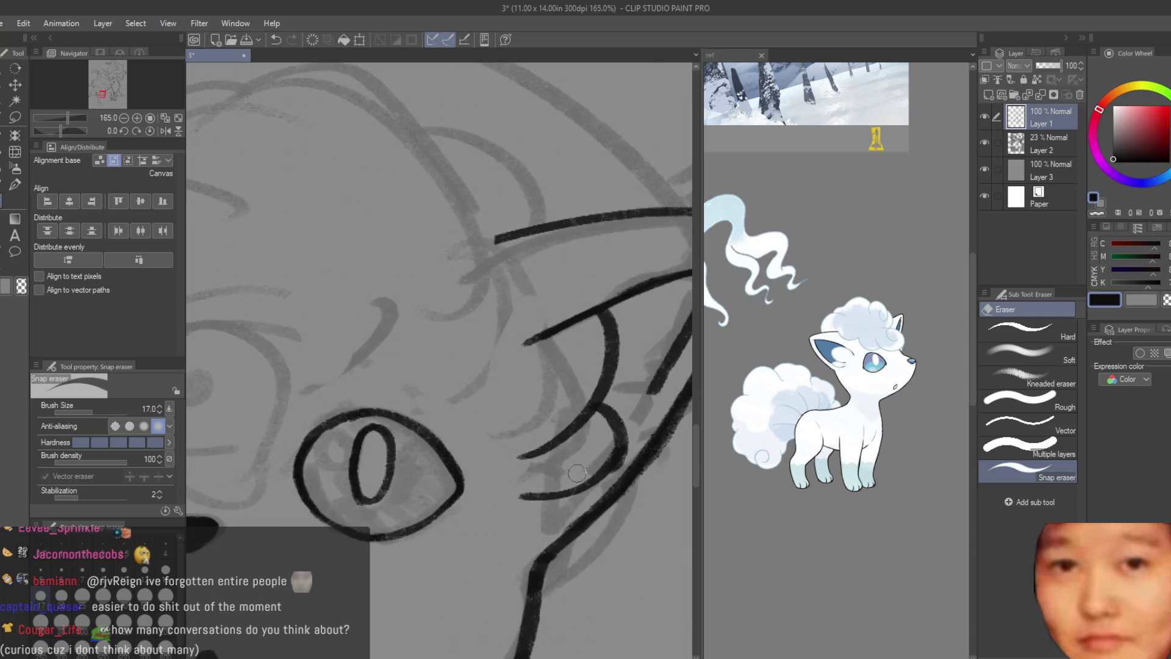
pyautogui.moveTo(595, 414); pyautogui.dragTo(510, 463)
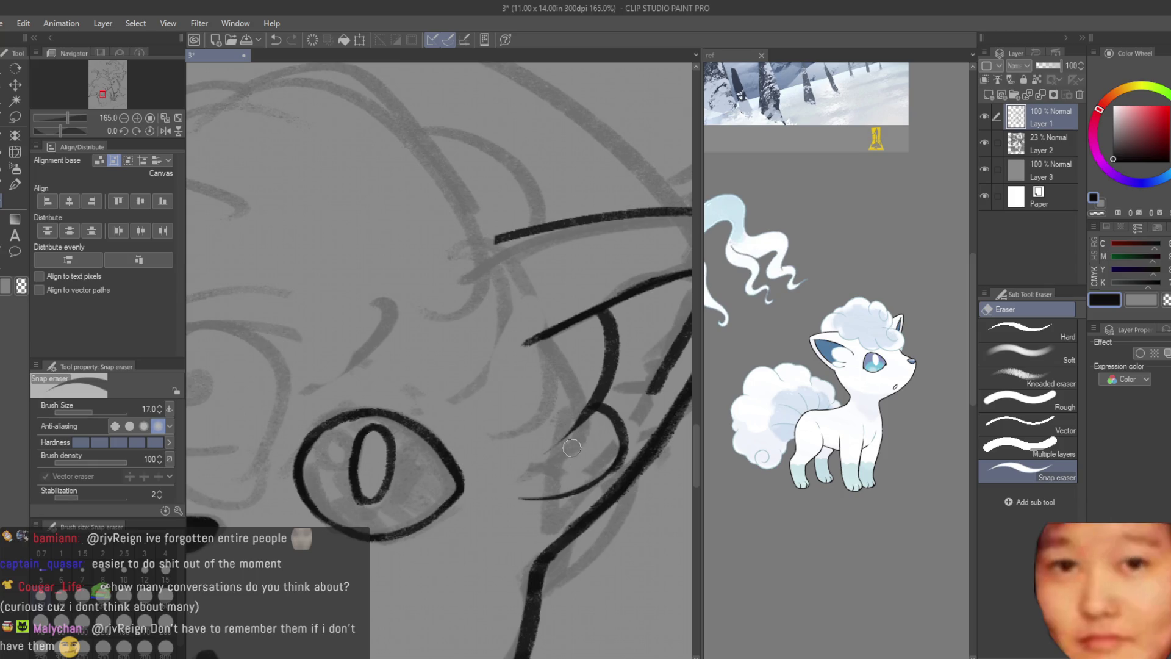
pyautogui.click(14, 192)
pyautogui.scroll(-2, 604, 475)
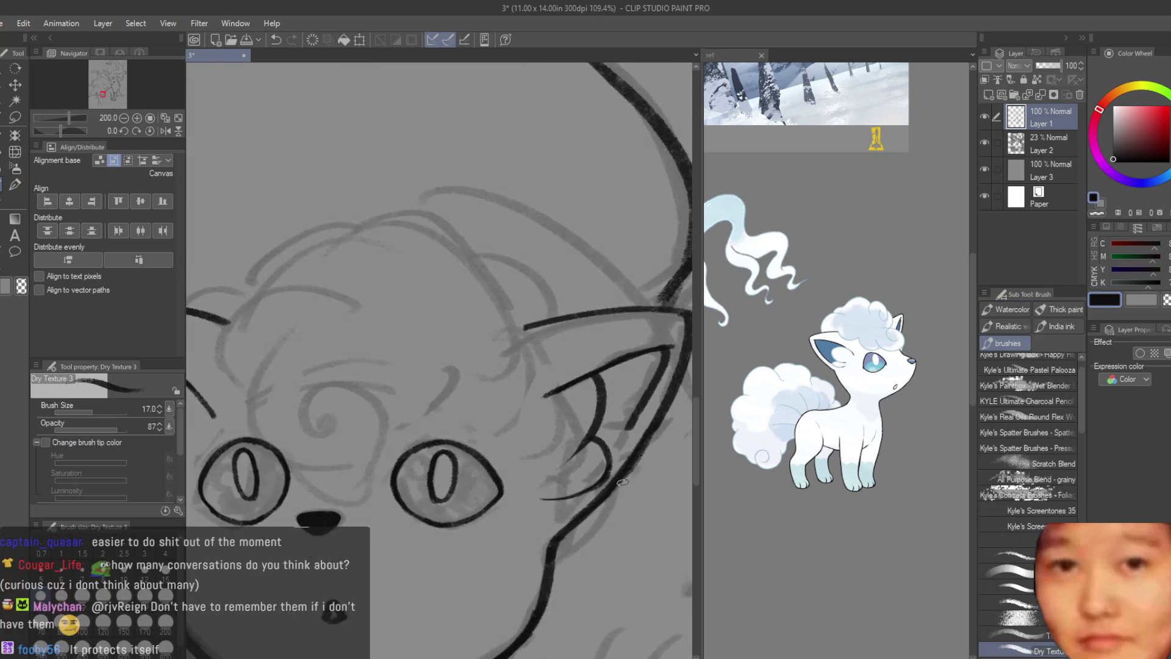
pyautogui.scroll(-2, 604, 476)
pyautogui.scroll(2, 621, 450)
pyautogui.scroll(3, 621, 450)
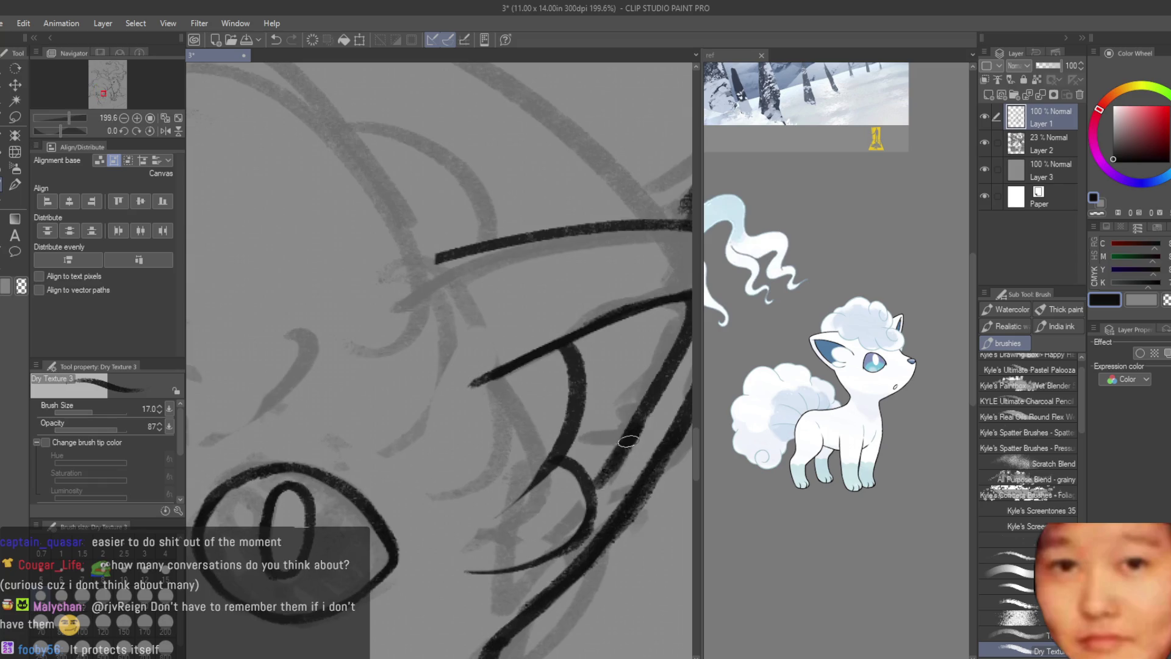
pyautogui.scroll(-4, 593, 472)
pyautogui.scroll(-2, 593, 471)
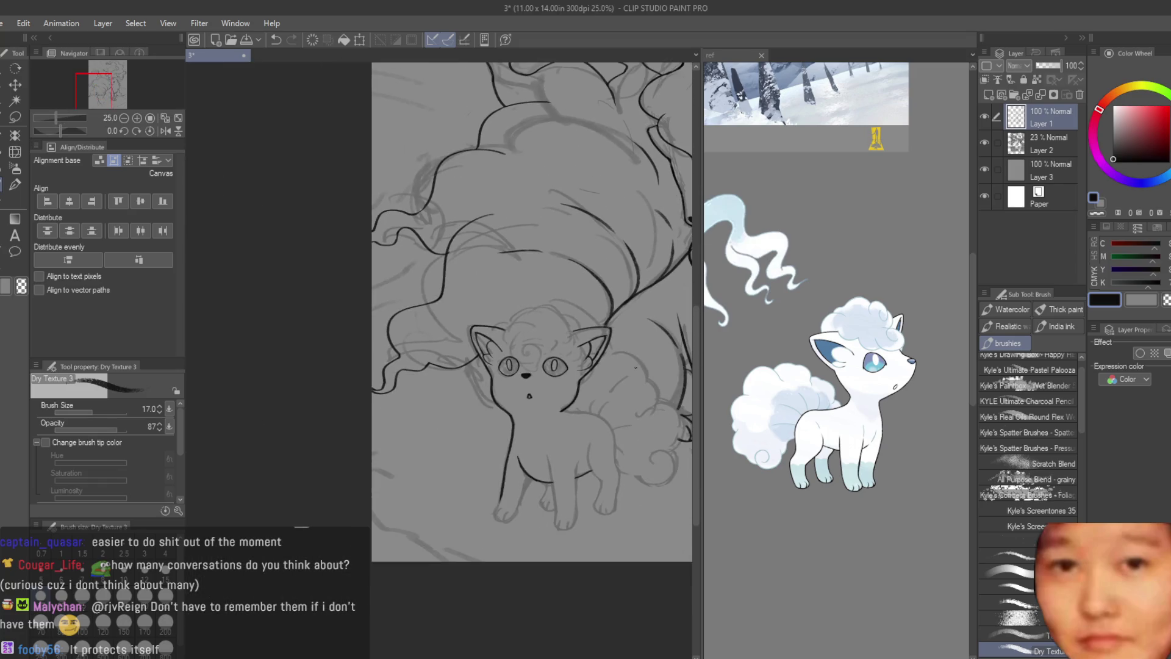
pyautogui.scroll(3, 553, 291)
# - Redraw the curved stroke where the right ear meets the head slightly higher and trim it
pyautogui.press('e')
pyautogui.scroll(2, 553, 291)
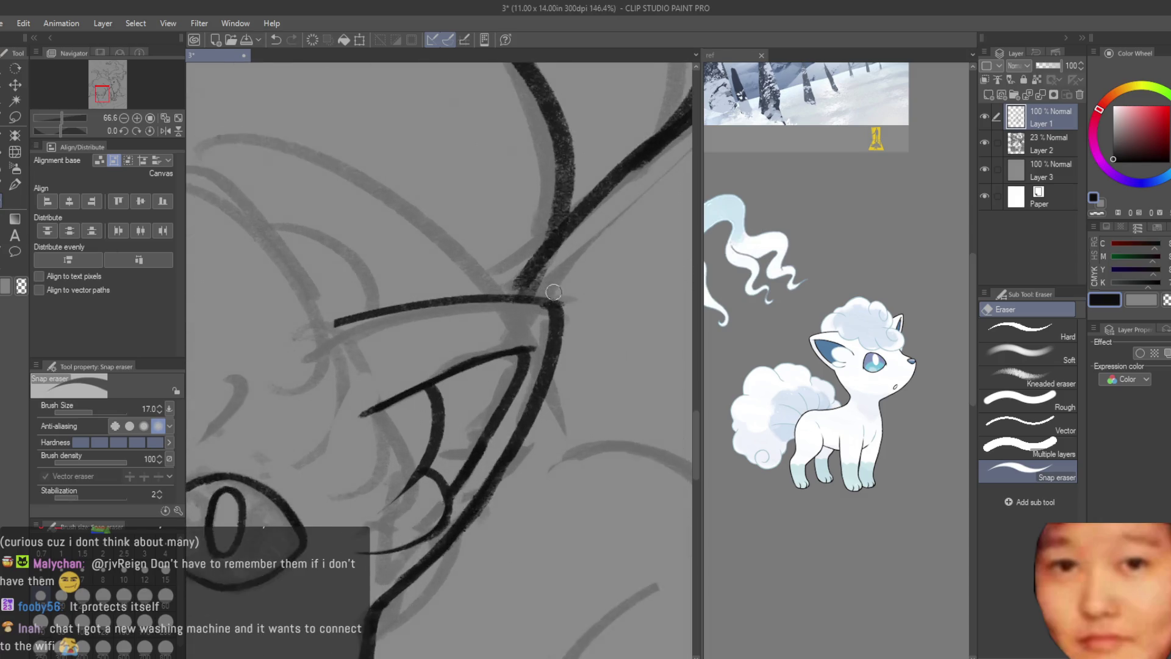
pyautogui.scroll(1, 553, 291)
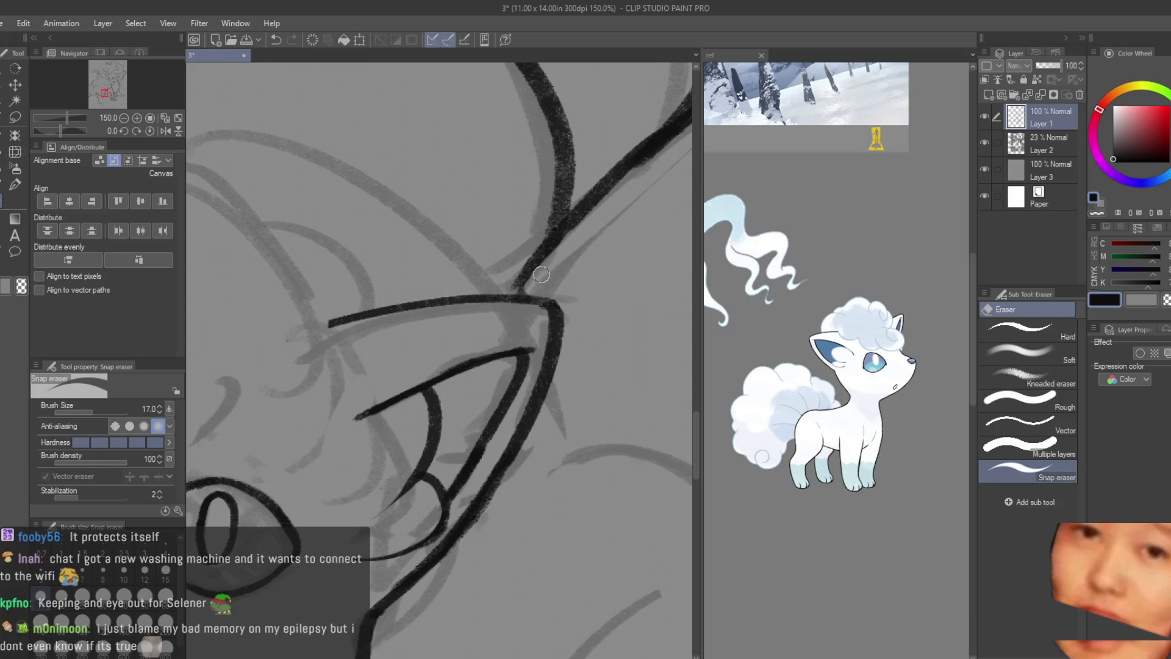
pyautogui.scroll(-3, 641, 421)
pyautogui.press('b')
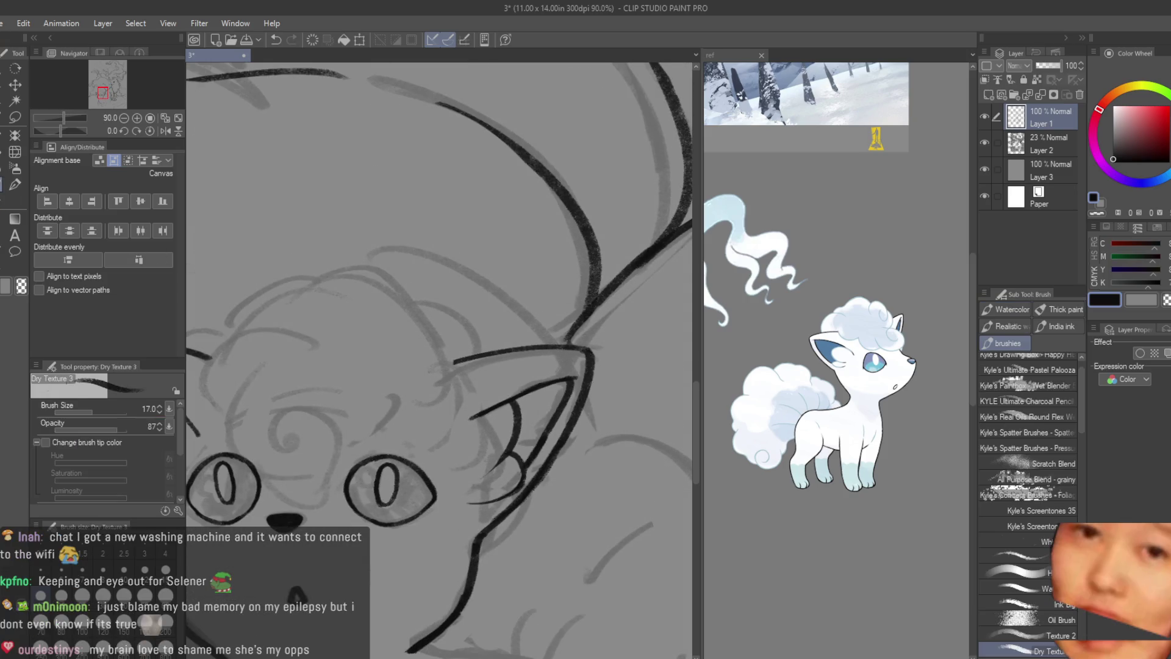
pyautogui.scroll(-3, 659, 370)
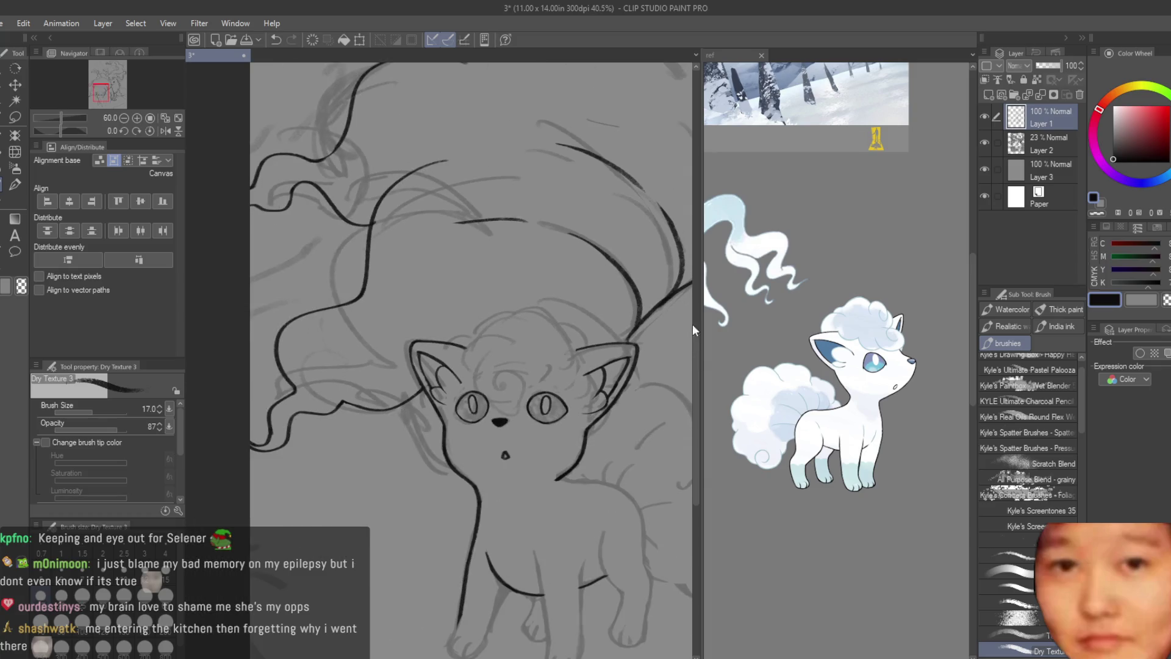
pyautogui.scroll(1, 641, 368)
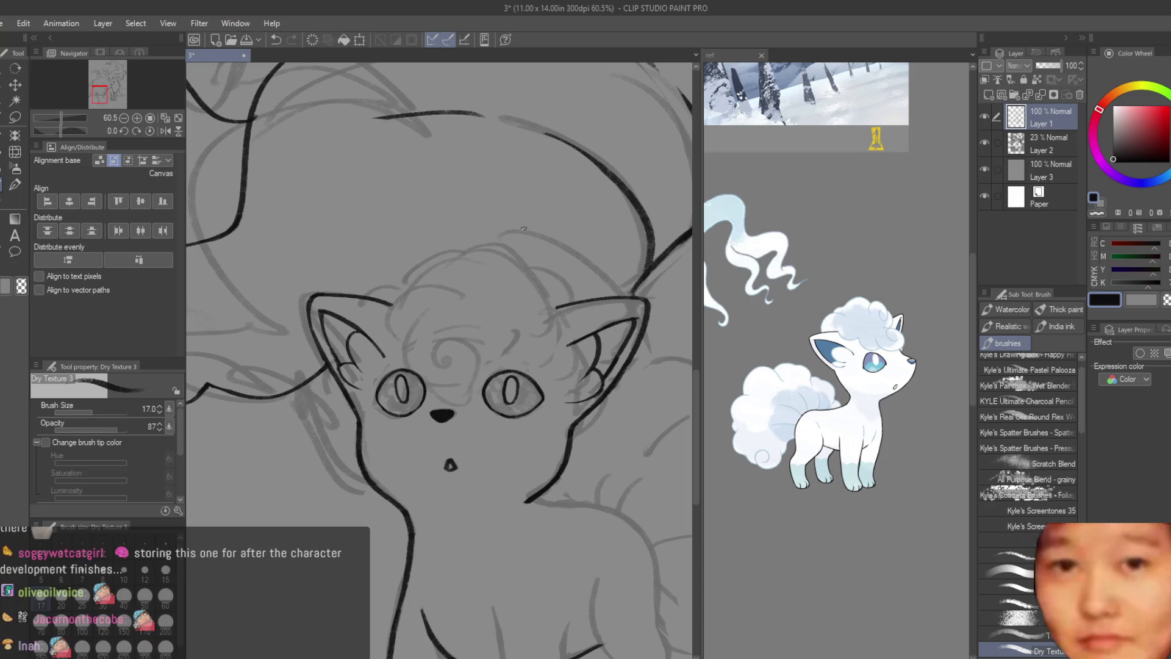
pyautogui.scroll(3, 439, 358)
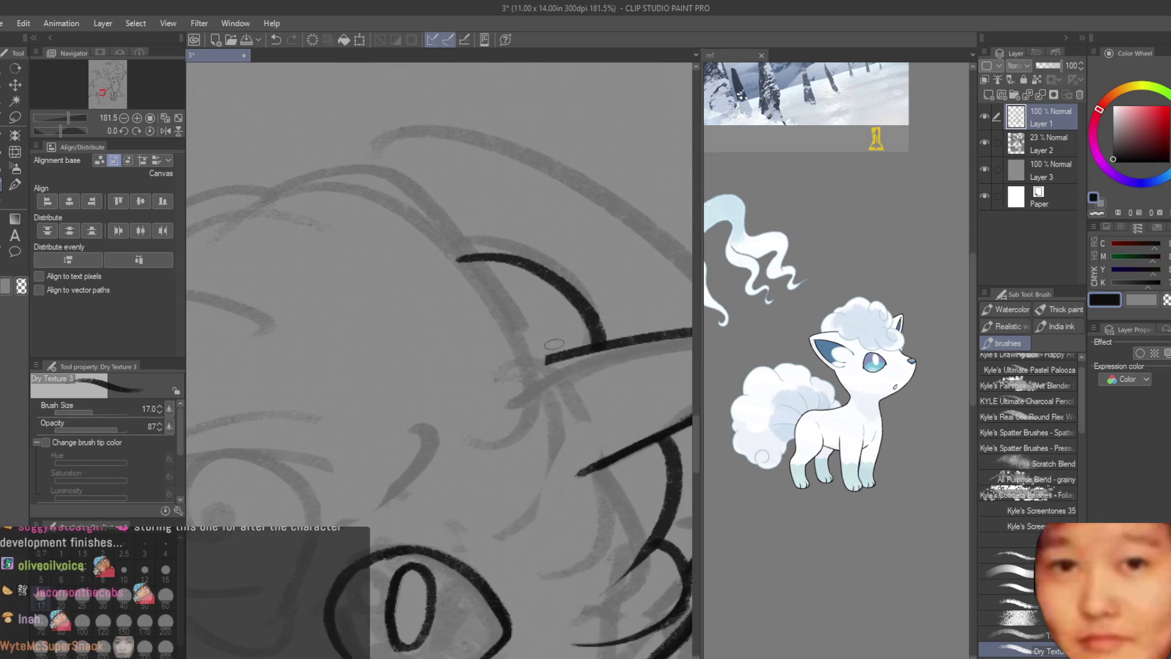
pyautogui.scroll(-4, 440, 357)
pyautogui.scroll(-1, 522, 376)
pyautogui.scroll(2, 522, 376)
pyautogui.scroll(2, 521, 376)
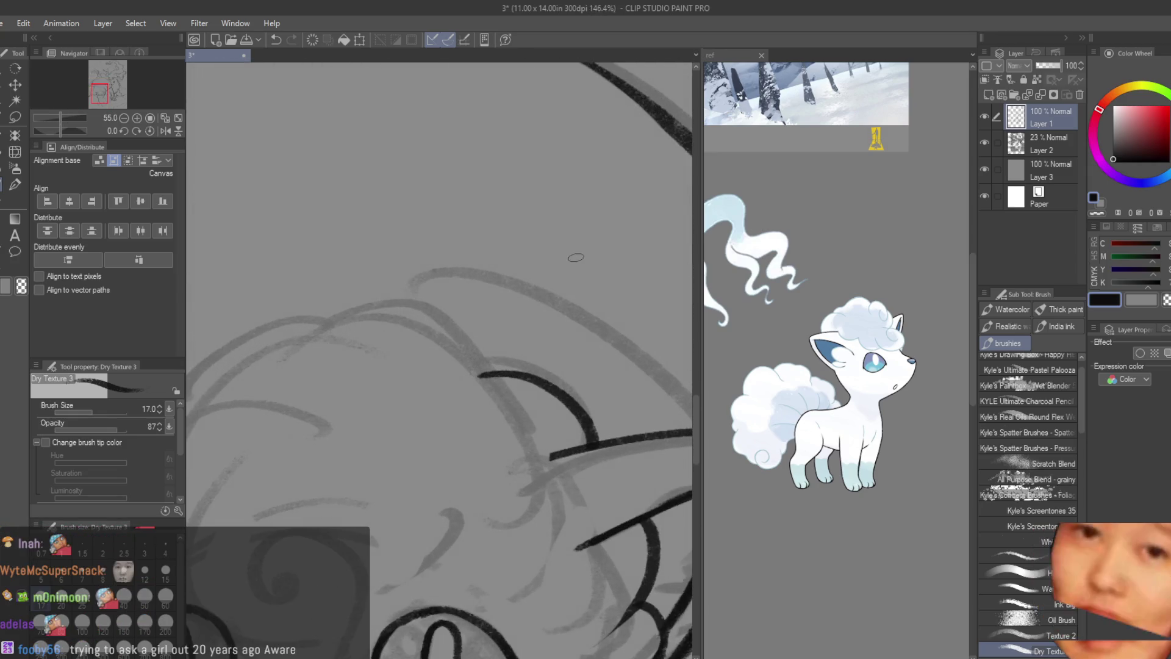
pyautogui.scroll(1, 522, 376)
pyautogui.hotkey('ctrl', 'z')
pyautogui.moveTo(481, 363); pyautogui.dragTo(599, 440)
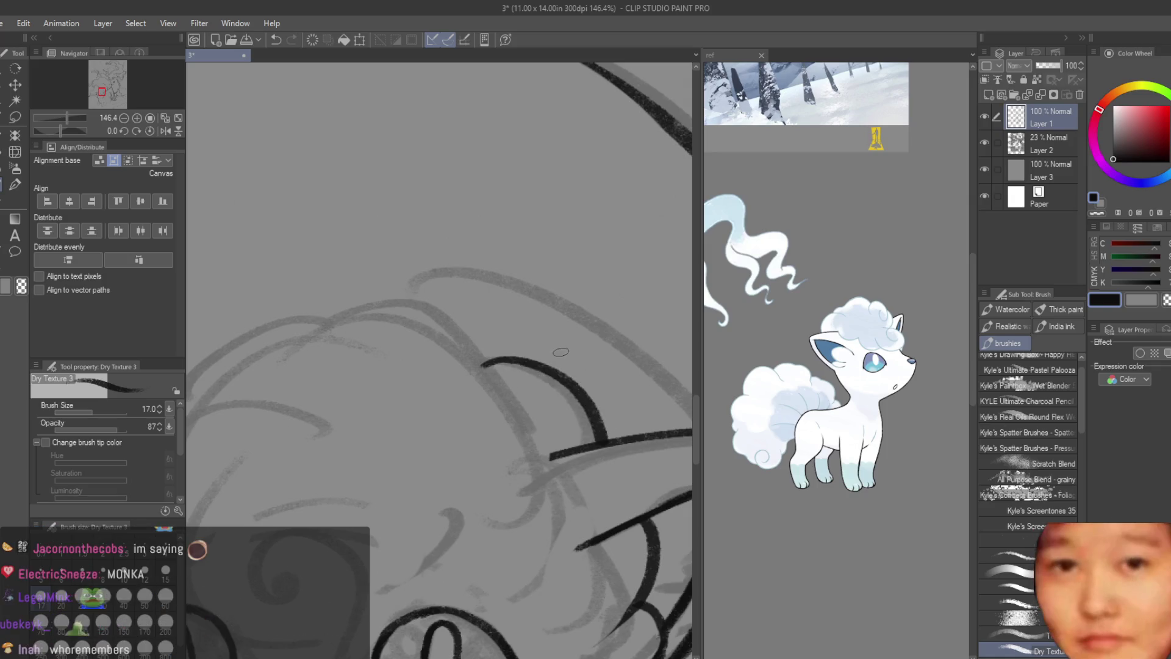
pyautogui.scroll(-1, 541, 256)
pyautogui.scroll(-2, 541, 255)
pyautogui.scroll(3, 538, 353)
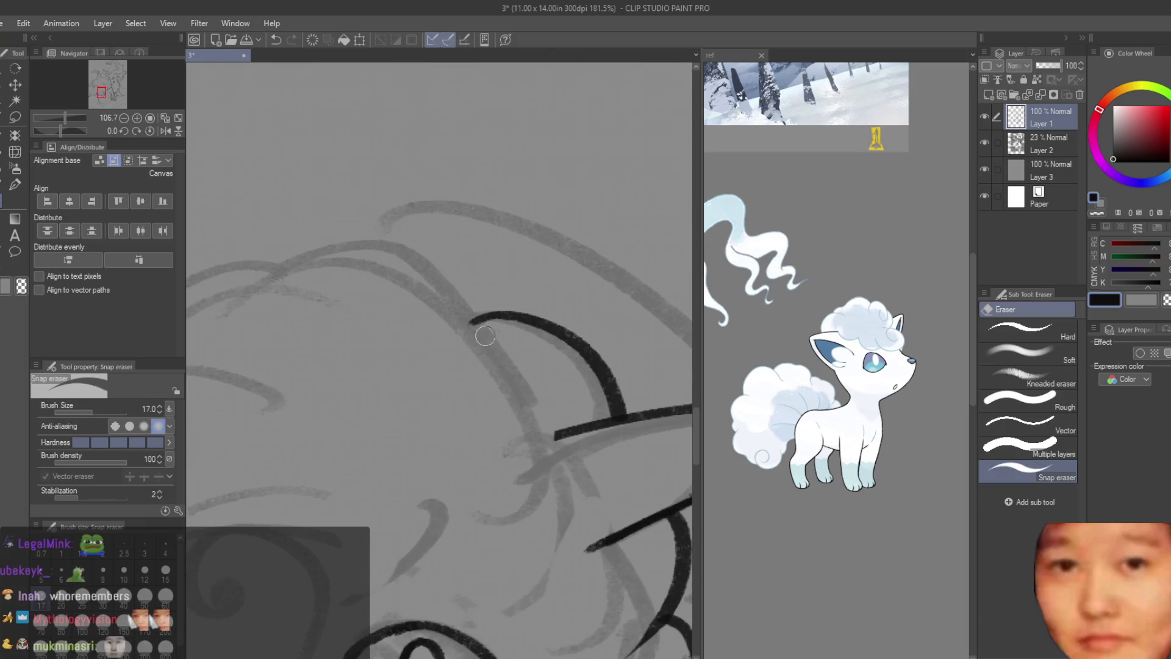
pyautogui.scroll(-4, 601, 407)
pyautogui.scroll(-2, 600, 366)
pyautogui.press('b')
pyautogui.scroll(2, 592, 305)
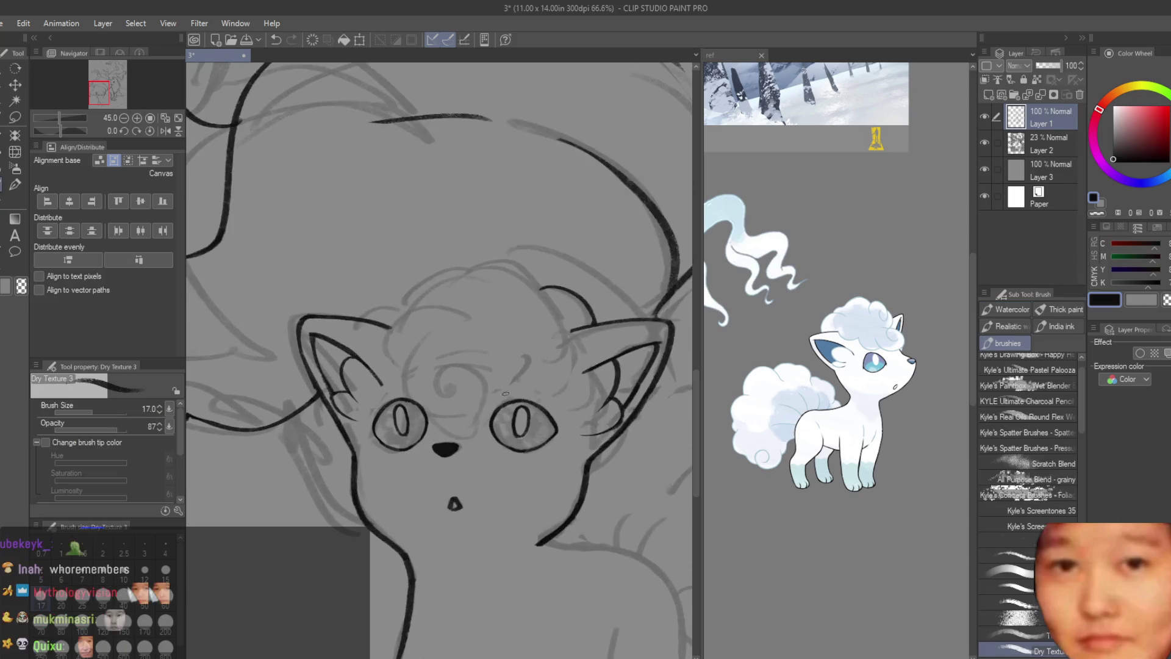
pyautogui.scroll(2, 592, 304)
# - Ink the forehead curl, compare with and without it, then redraw it as a C-curve and spiral
pyautogui.moveTo(421, 315)
pyautogui.mouseDown()
pyautogui.moveTo(458, 465)
pyautogui.moveTo(424, 413)
pyautogui.mouseUp()
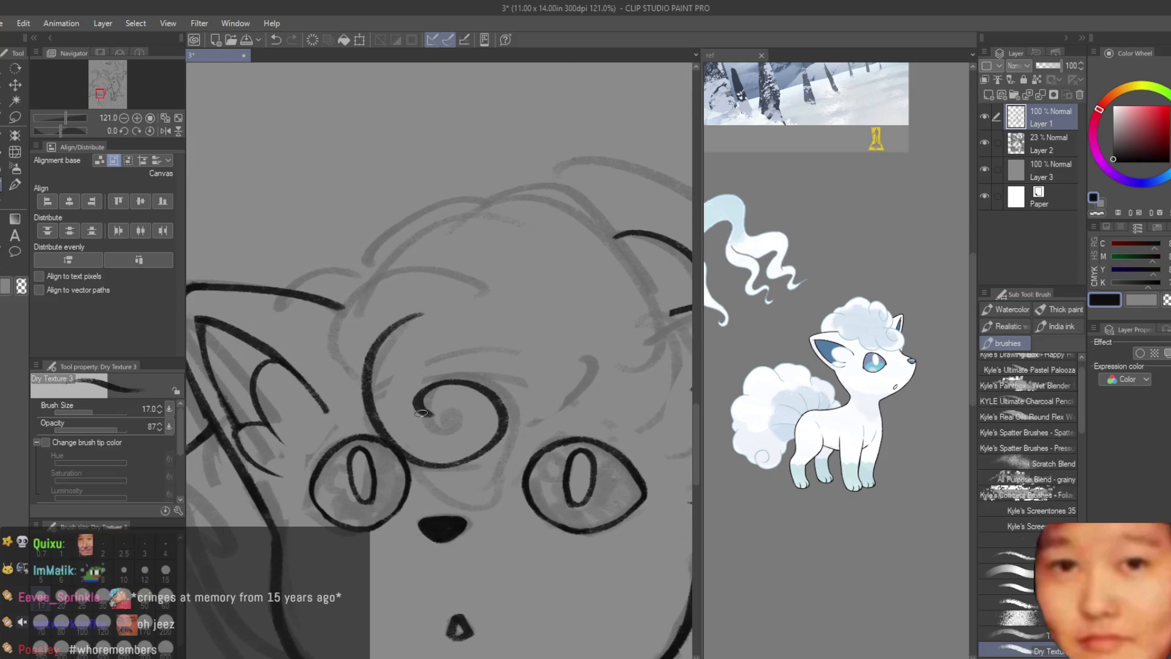
pyautogui.hotkey('ctrl', 'z')
pyautogui.hotkey('ctrl', 'z')
pyautogui.hotkey('ctrl', 'y')
pyautogui.hotkey('ctrl', 'y')
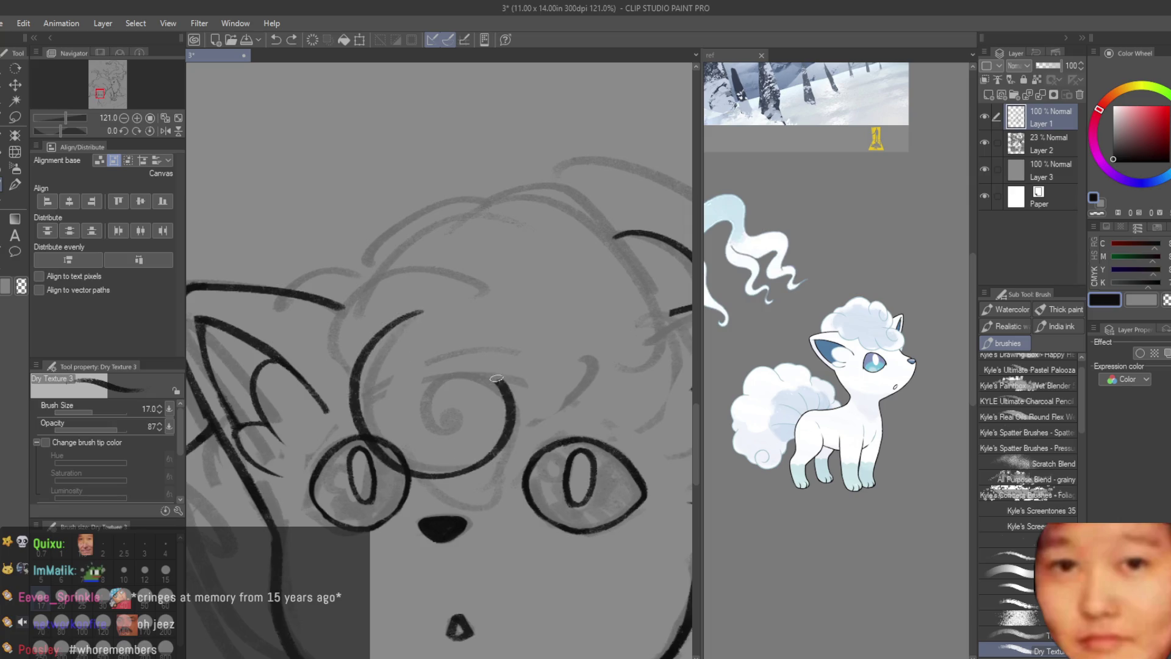
pyautogui.hotkey('ctrl', 'z')
pyautogui.hotkey('ctrl', 'z')
pyautogui.hotkey('ctrl', 'y')
pyautogui.hotkey('ctrl', 'y')
pyautogui.hotkey('ctrl', 'z')
pyautogui.hotkey('ctrl', 'z')
pyautogui.hotkey('ctrl', 'y')
pyautogui.hotkey('ctrl', 'y')
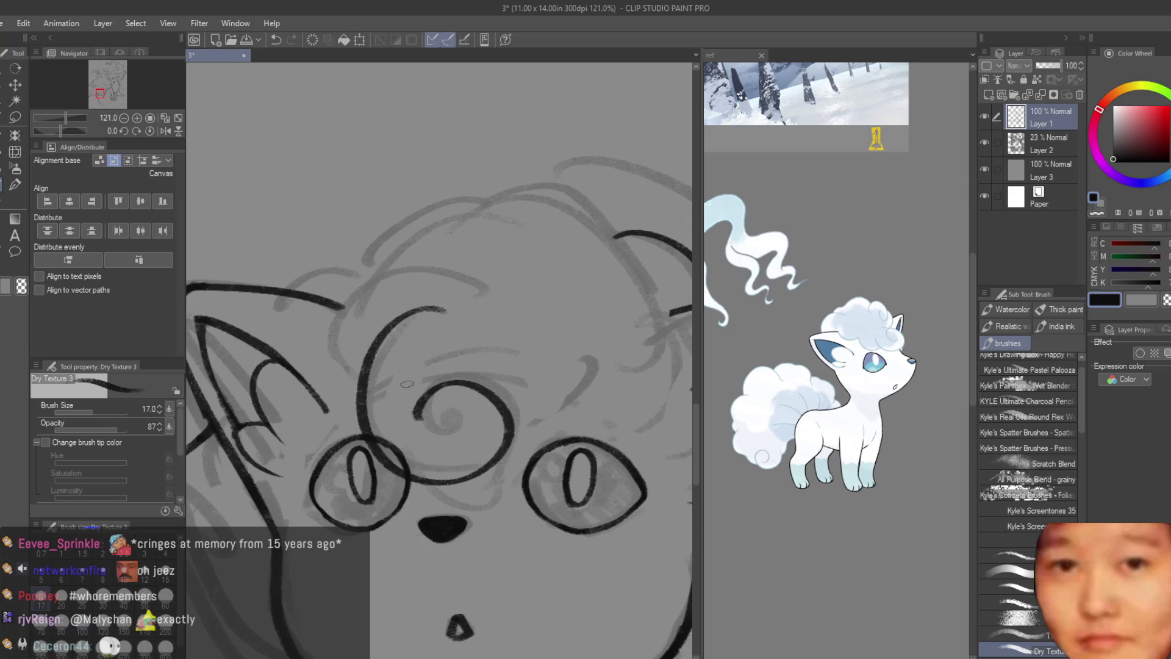
pyautogui.hotkey('ctrl', 'z')
pyautogui.hotkey('ctrl', 'z')
pyautogui.hotkey('ctrl', 'y')
pyautogui.hotkey('ctrl', 'y')
pyautogui.hotkey('ctrl', 'z')
pyautogui.hotkey('ctrl', 'z')
pyautogui.hotkey('ctrl', 'y')
pyautogui.hotkey('ctrl', 'y')
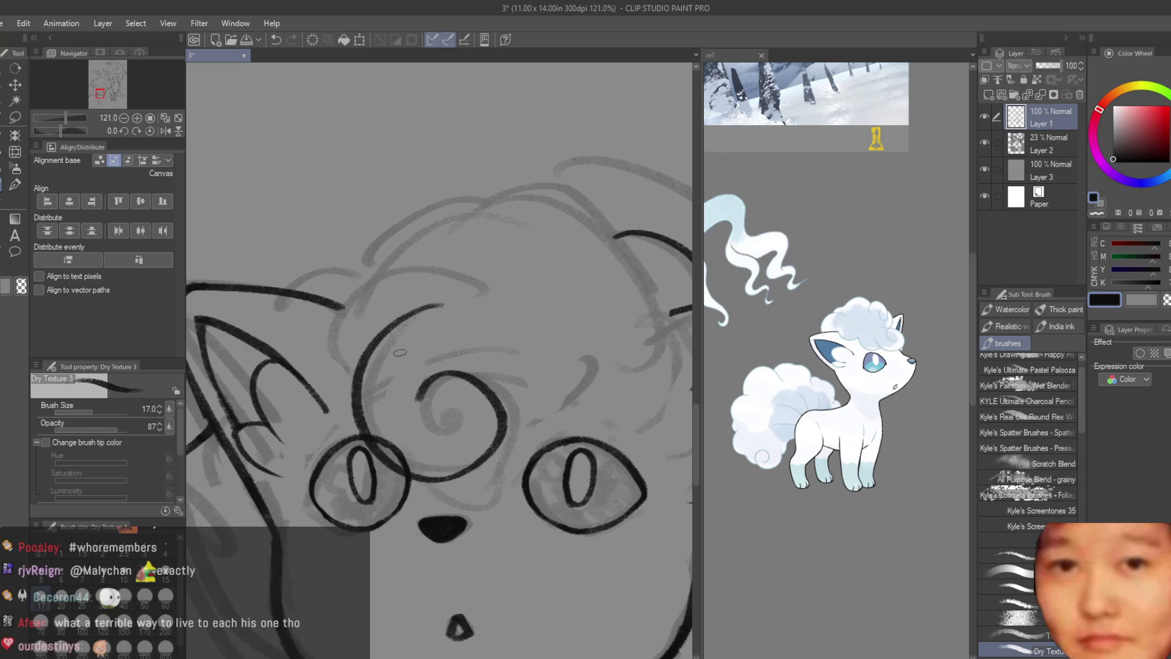
pyautogui.hotkey('ctrl', 'z')
pyautogui.hotkey('ctrl', 'z')
pyautogui.hotkey('ctrl', 'y')
pyautogui.hotkey('ctrl', 'y')
pyautogui.hotkey('ctrl', 'z')
pyautogui.hotkey('ctrl', 'z')
pyautogui.hotkey('ctrl', 'y')
pyautogui.hotkey('ctrl', 'y')
pyautogui.hotkey('ctrl', 'z')
pyautogui.hotkey('ctrl', 'z')
pyautogui.hotkey('ctrl', 'y')
pyautogui.hotkey('ctrl', 'y')
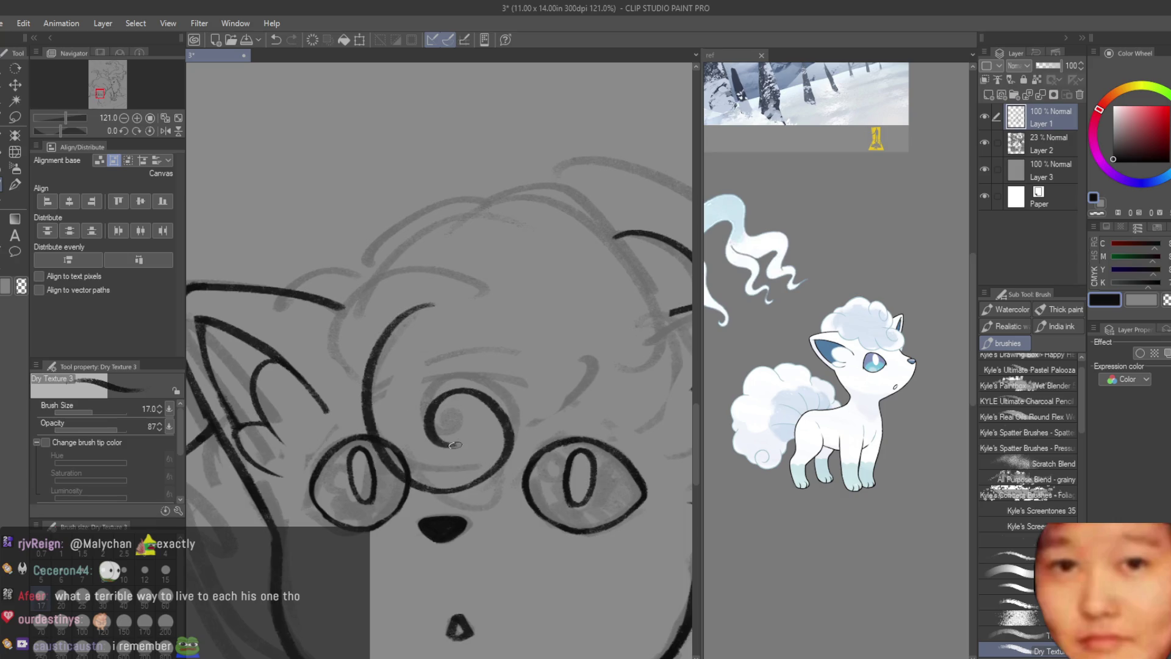
pyautogui.hotkey('ctrl', 'z')
pyautogui.hotkey('ctrl', 'z')
pyautogui.hotkey('ctrl', 'y')
pyautogui.hotkey('ctrl', 'y')
pyautogui.hotkey('ctrl', 'z')
pyautogui.moveTo(438, 308)
pyautogui.mouseDown()
pyautogui.moveTo(407, 462)
pyautogui.moveTo(430, 417)
pyautogui.moveTo(461, 446)
pyautogui.mouseUp()
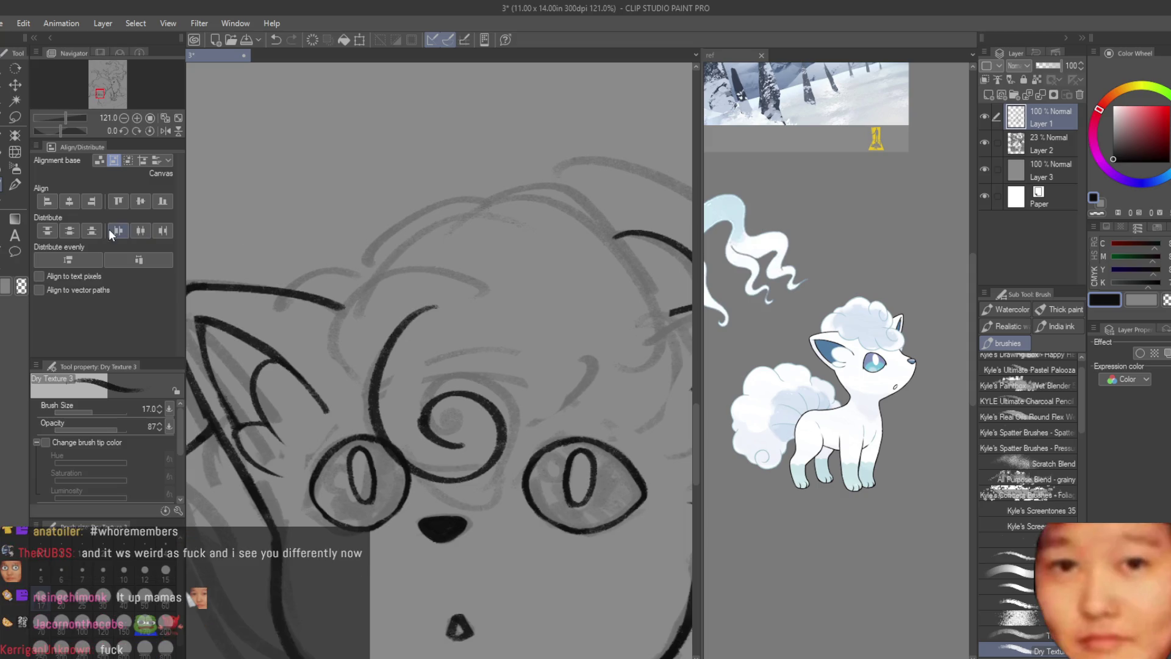
# - Trim the curl with the eraser, then ink a thicker top head curve extending to the right
pyautogui.press('e')
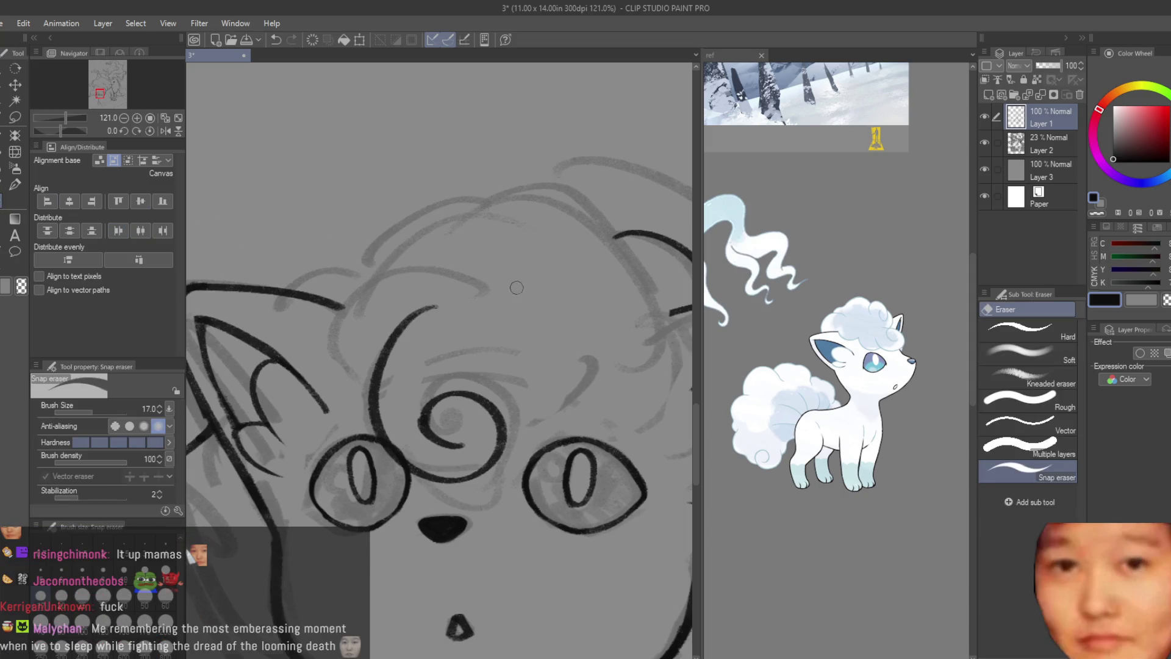
pyautogui.scroll(2, 428, 371)
pyautogui.scroll(2, 429, 372)
pyautogui.scroll(1, 428, 371)
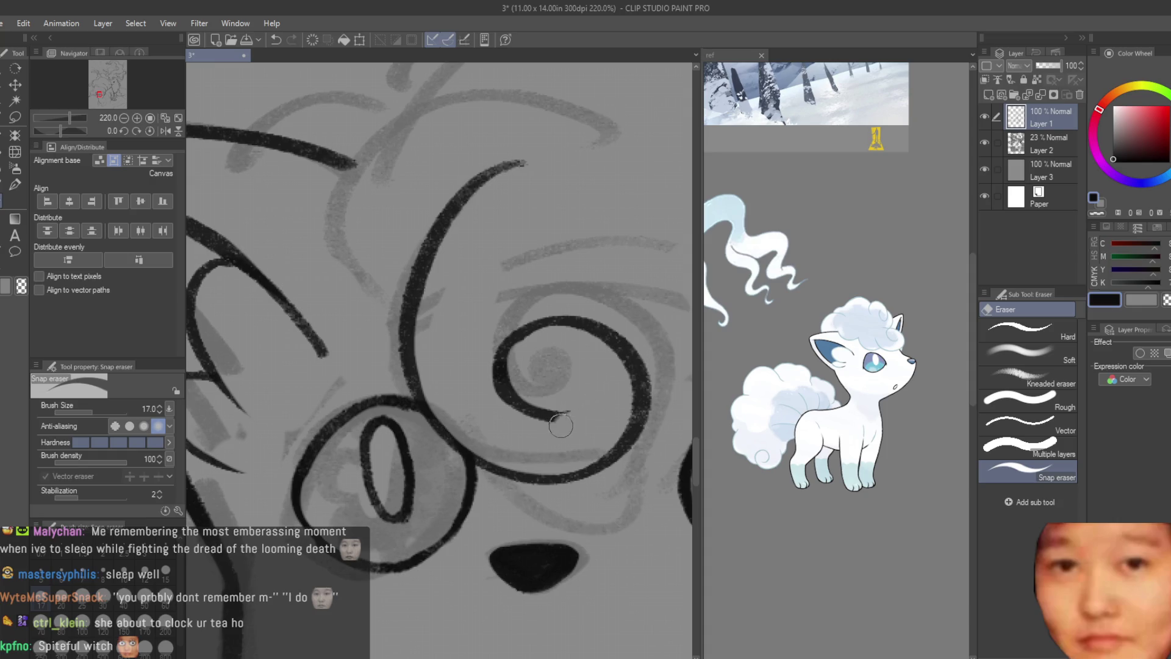
pyautogui.scroll(2, 476, 385)
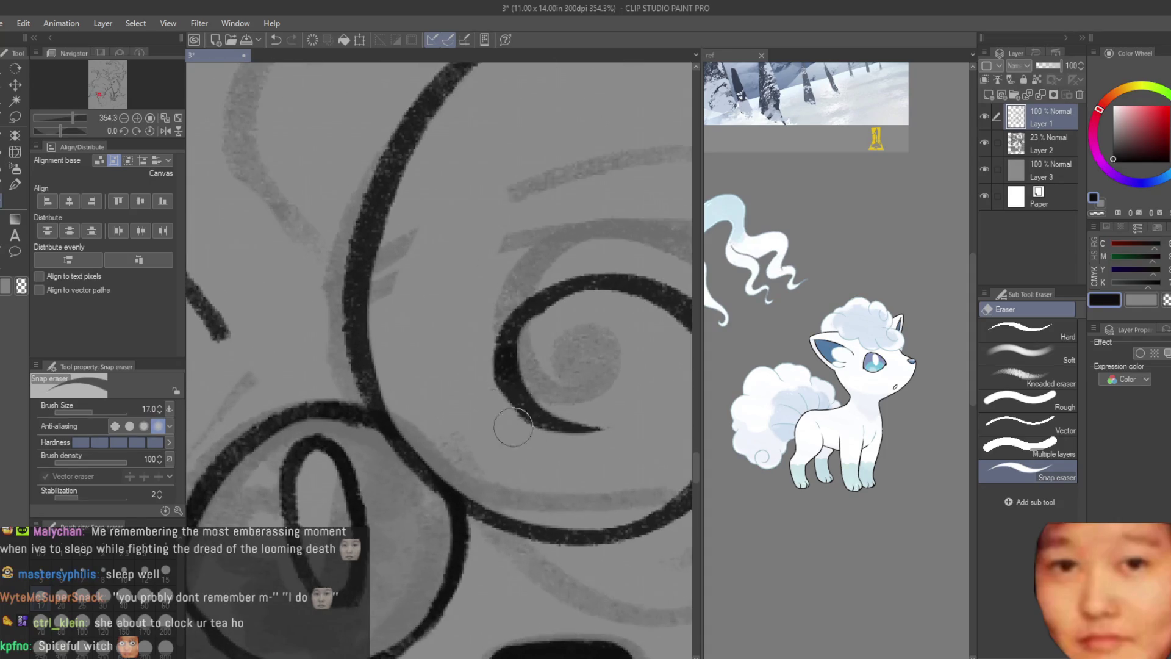
pyautogui.scroll(-2, 445, 387)
pyautogui.scroll(-2, 443, 367)
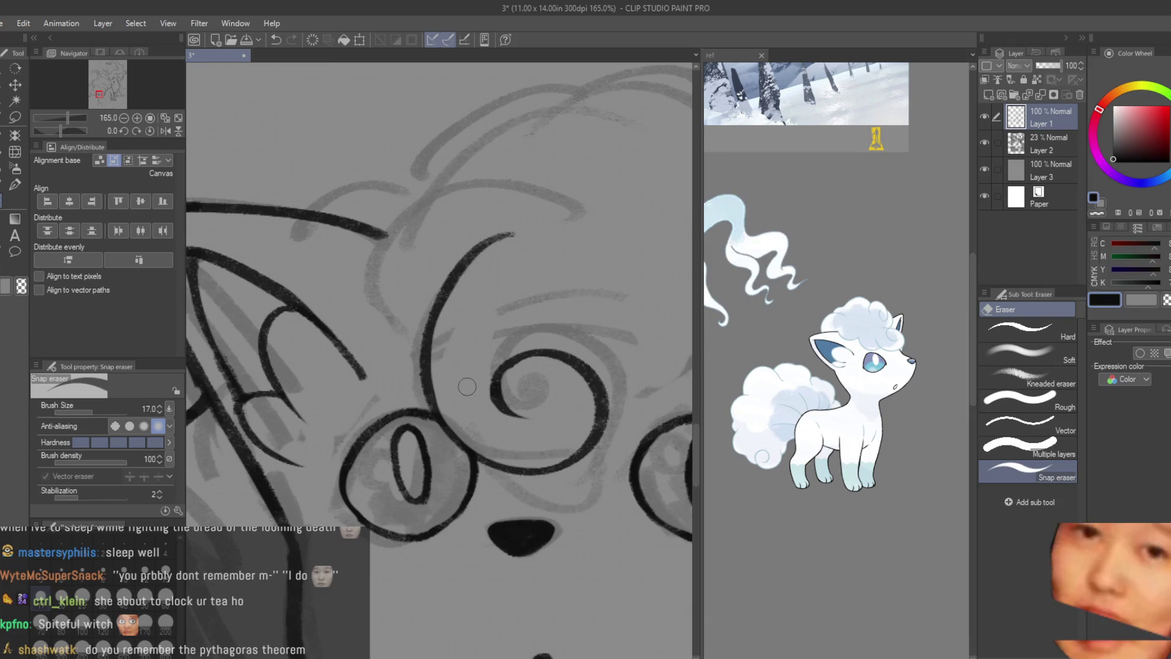
pyautogui.click(8, 186)
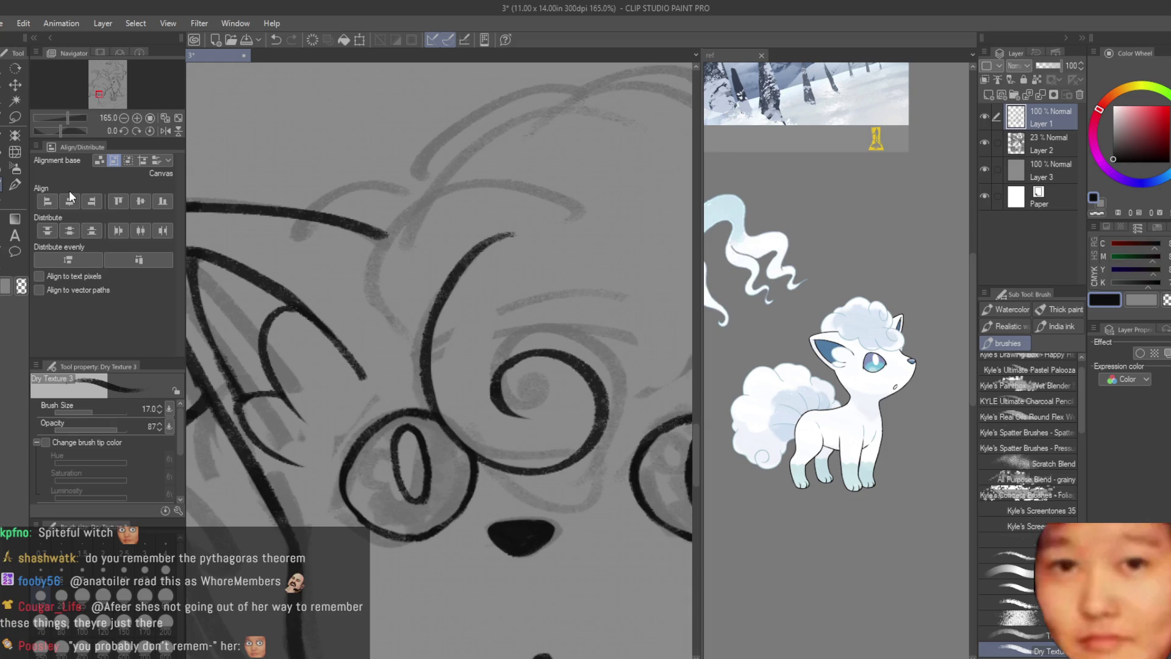
pyautogui.click(14, 168)
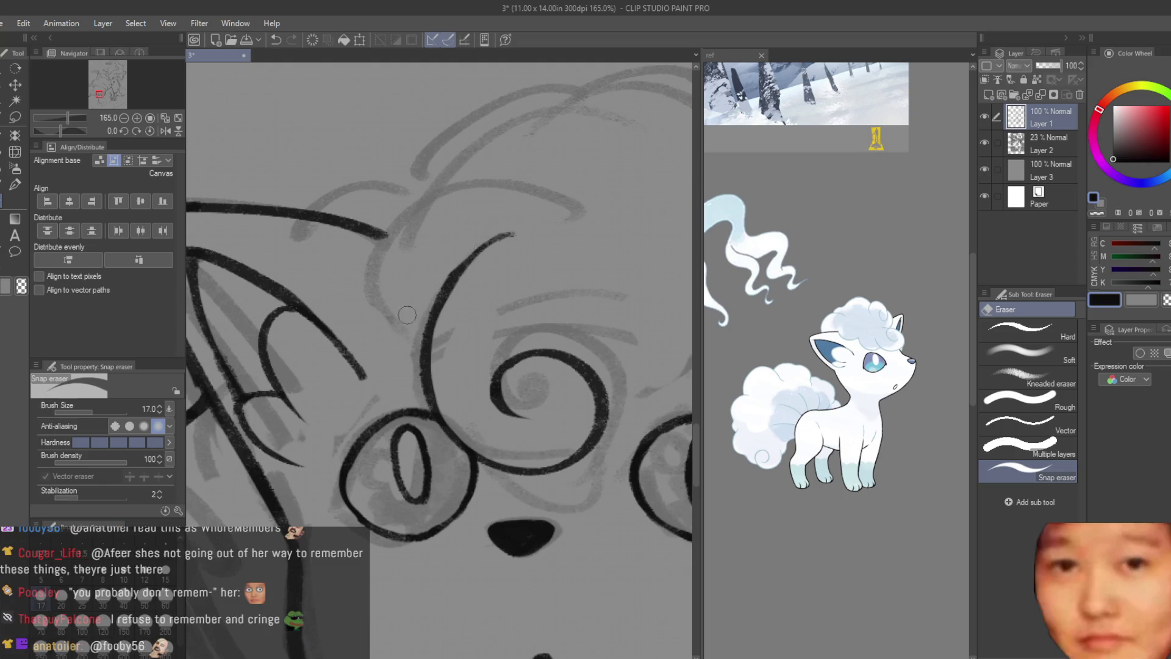
pyautogui.press('b')
pyautogui.scroll(2, 462, 261)
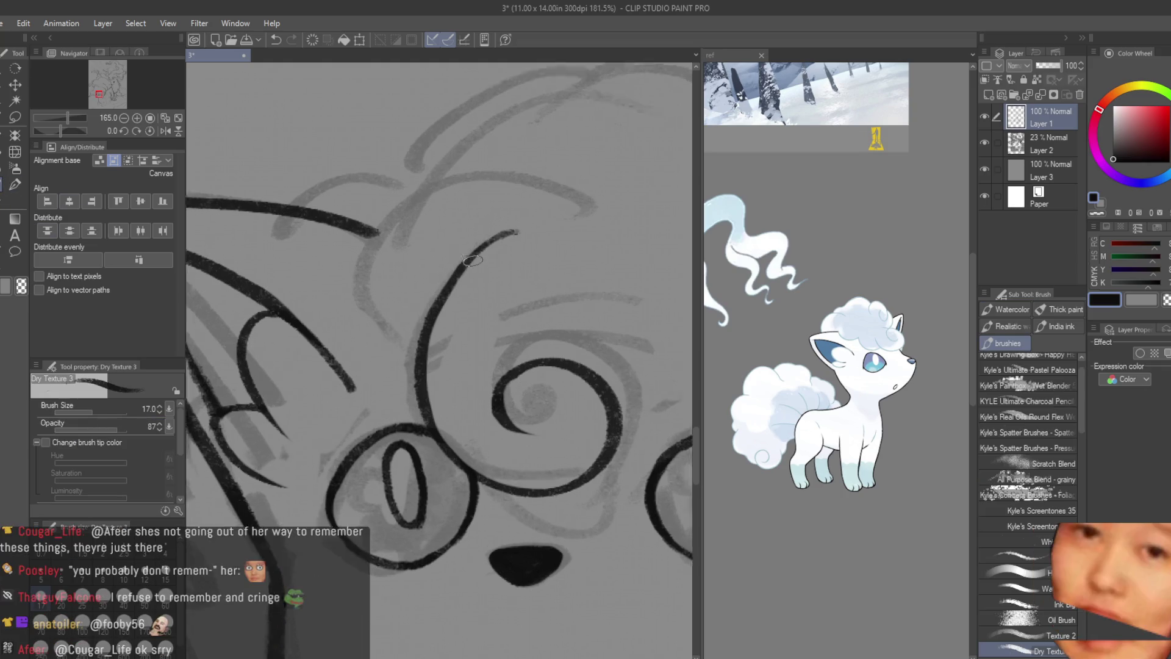
pyautogui.moveTo(462, 264); pyautogui.dragTo(620, 238)
pyautogui.hotkey('ctrl', 'z')
pyautogui.moveTo(454, 272); pyautogui.dragTo(595, 209)
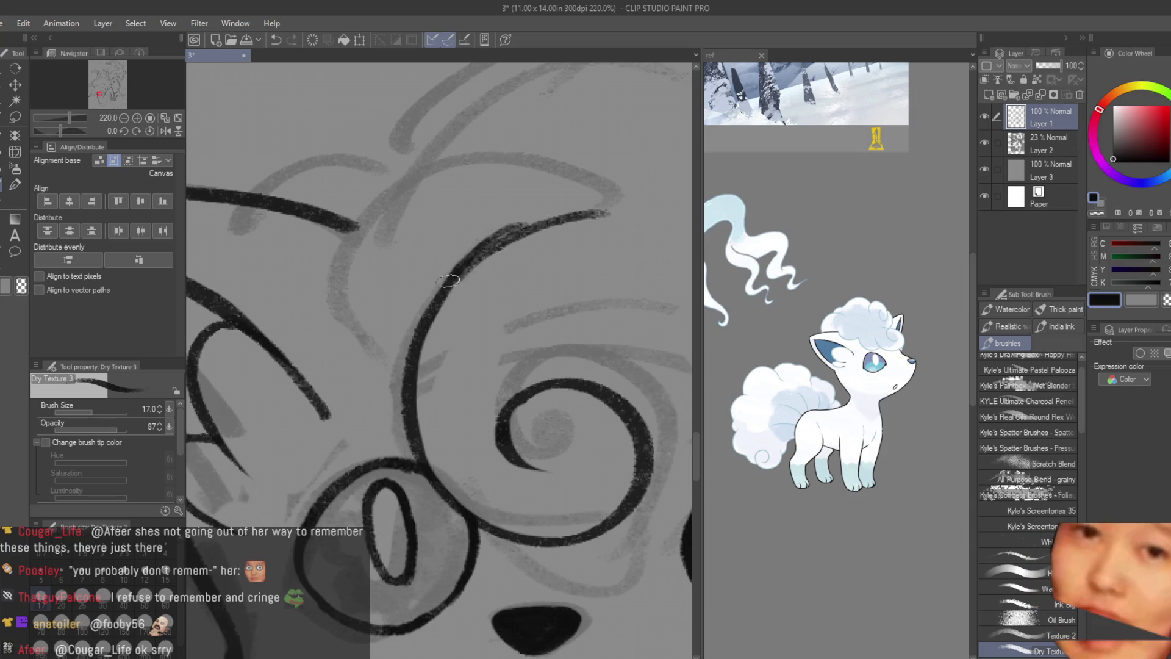
pyautogui.hotkey('ctrl', 'z')
pyautogui.hotkey('ctrl', 'z')
pyautogui.moveTo(604, 203)
pyautogui.mouseDown()
pyautogui.moveTo(451, 294)
pyautogui.moveTo(523, 256)
pyautogui.mouseUp()
pyautogui.click(14, 199)
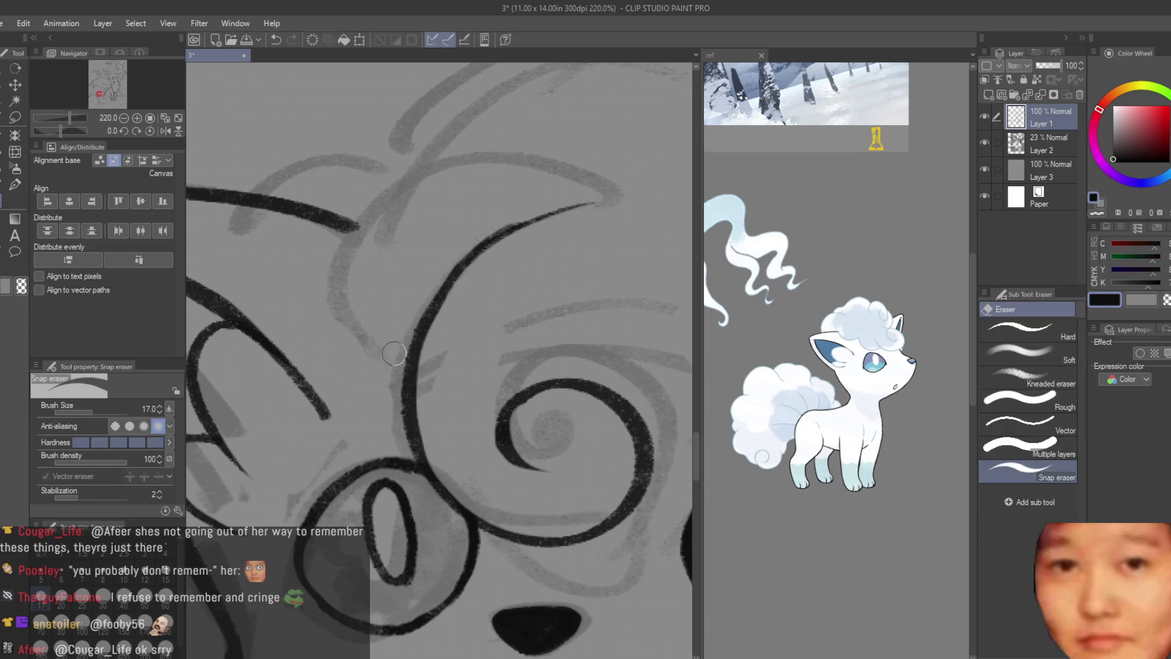
pyautogui.scroll(-5, 399, 352)
pyautogui.press('b')
pyautogui.scroll(-1, 457, 354)
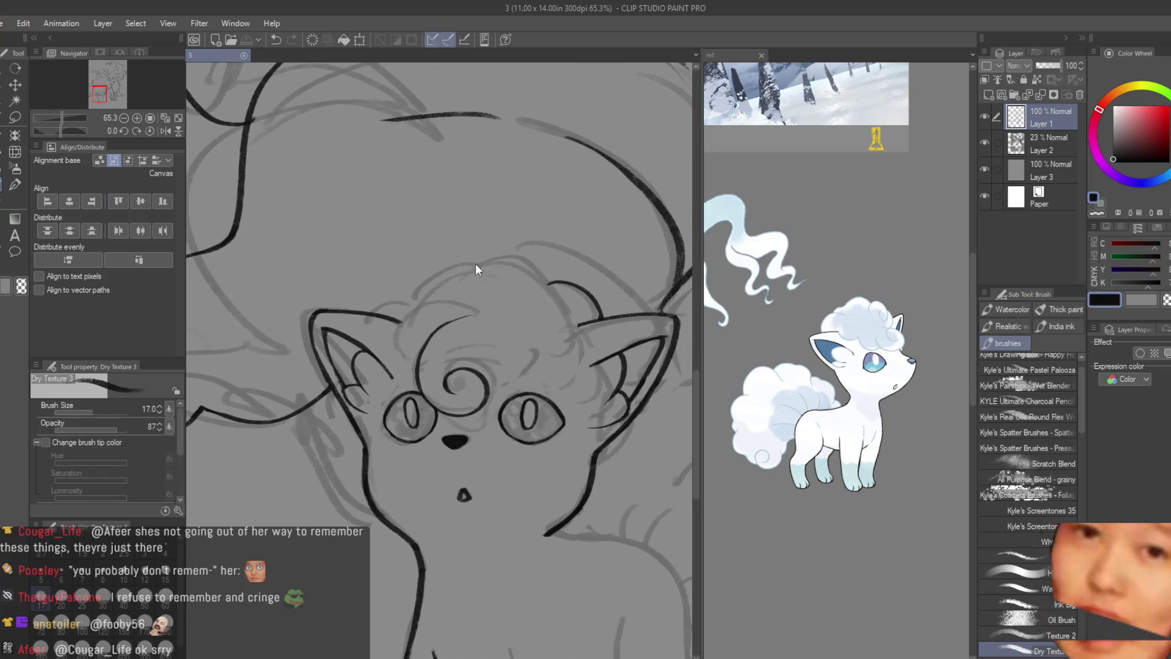
pyautogui.scroll(2, 457, 355)
pyautogui.scroll(1, 444, 334)
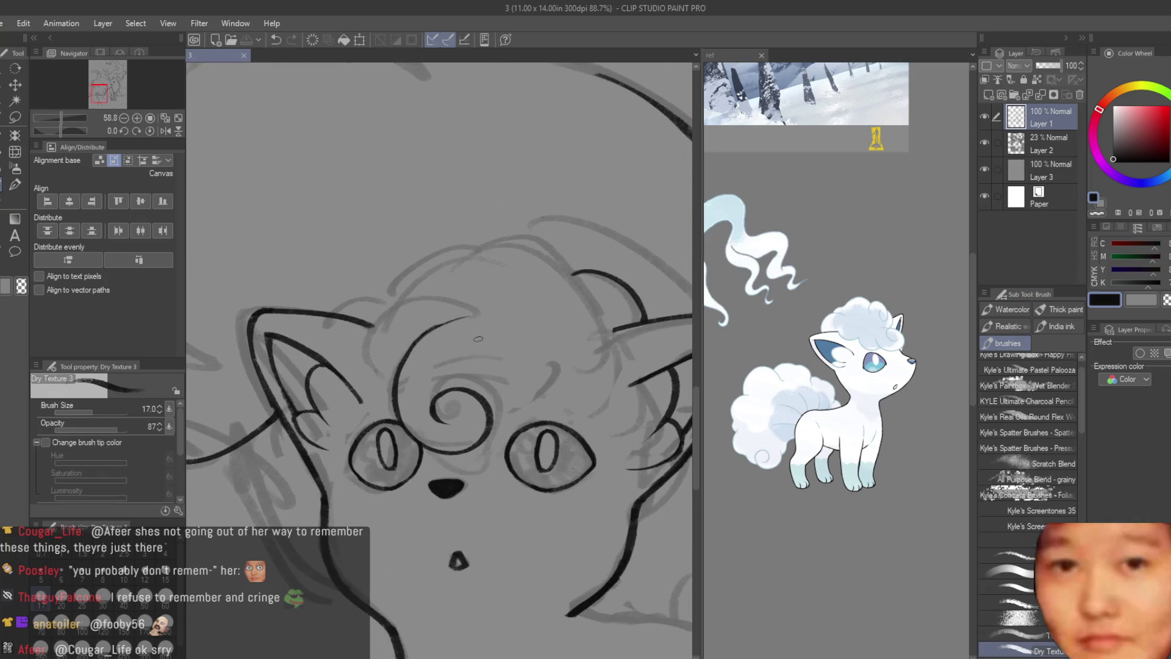
pyautogui.scroll(1, 430, 313)
pyautogui.scroll(1, 416, 294)
pyautogui.scroll(1, 416, 294)
# - Retry a curved forehead stroke beside the curl, stepping back through the attempts
pyautogui.moveTo(442, 280); pyautogui.dragTo(428, 400)
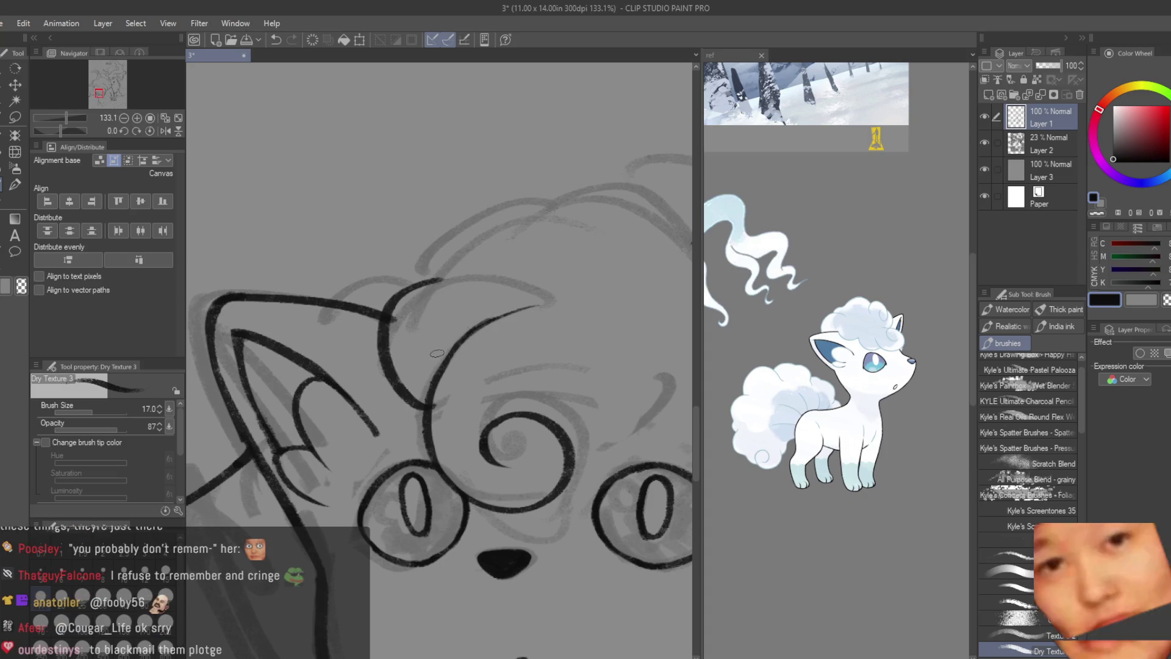
pyautogui.hotkey('ctrl', 'z')
pyautogui.moveTo(439, 284); pyautogui.dragTo(429, 403)
pyautogui.hotkey('ctrl', 'z')
pyautogui.hotkey('ctrl', 'z')
pyautogui.hotkey('ctrl', 'z')
pyautogui.hotkey('ctrl', 'z')
pyautogui.hotkey('ctrl', 'z')
# - Erase the overshooting head curve and stray diagonal, then ink a new dark line on the head
pyautogui.press('e')
pyautogui.scroll(4, 409, 303)
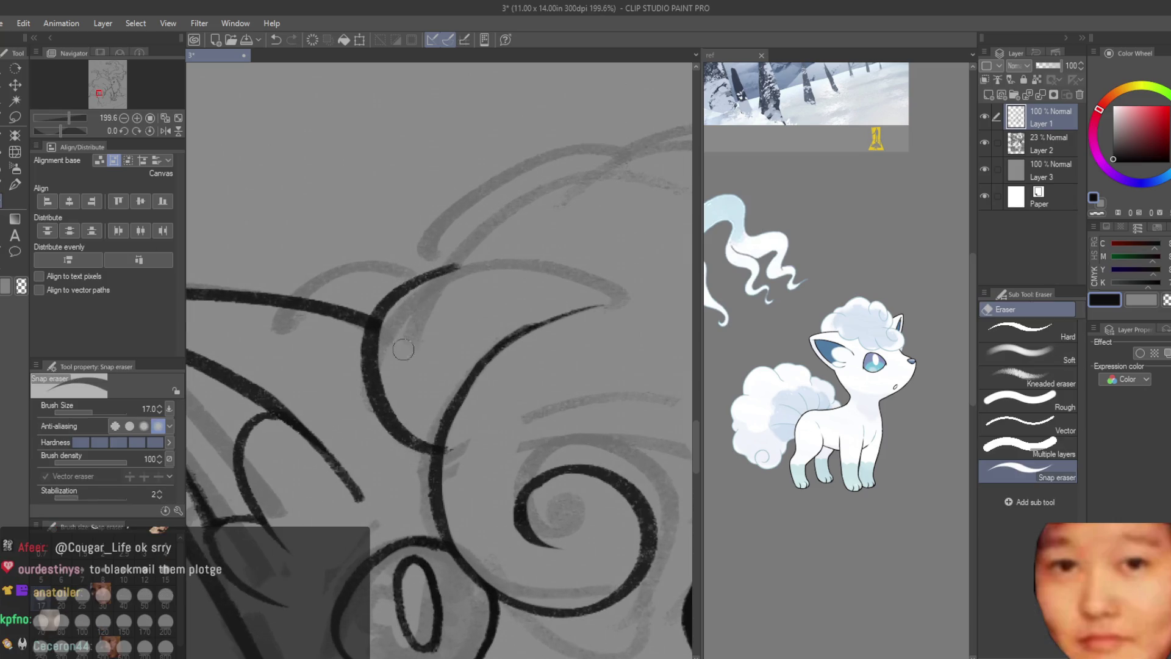
pyautogui.moveTo(403, 338); pyautogui.dragTo(439, 449)
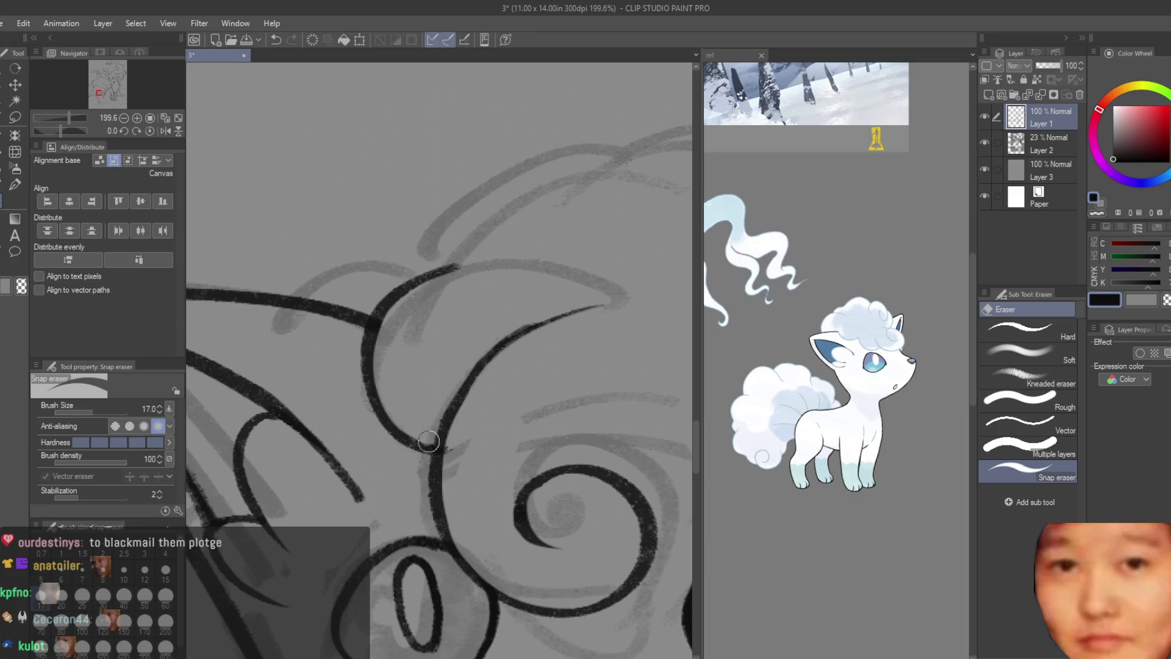
pyautogui.scroll(-4, 489, 364)
pyautogui.scroll(-2, 489, 364)
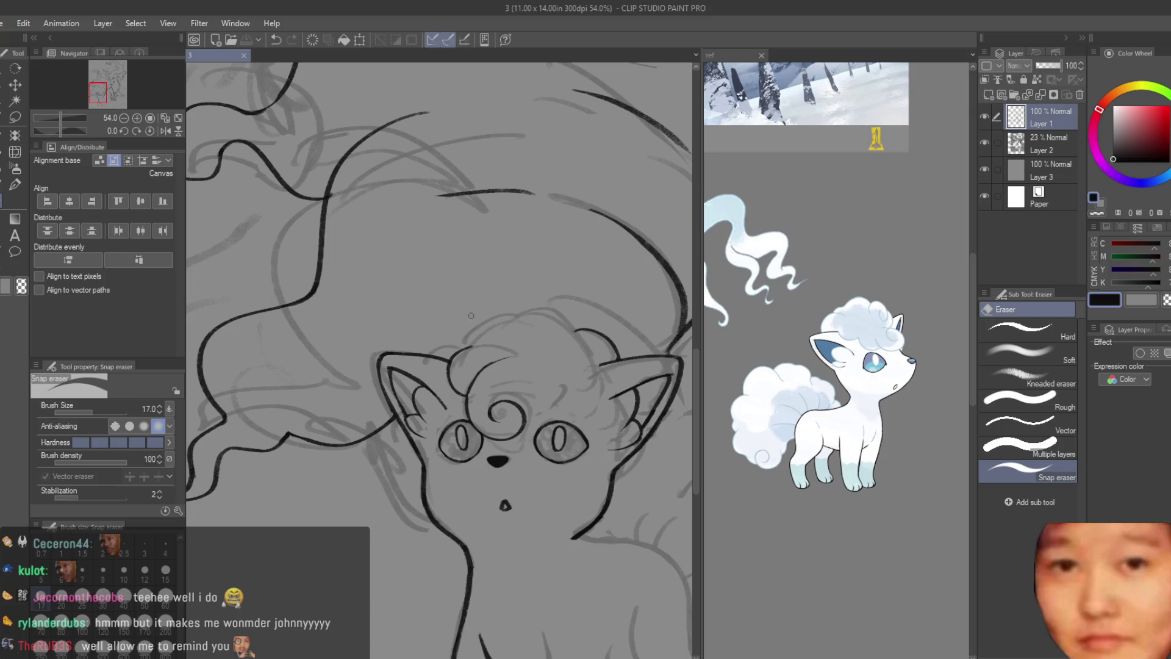
pyautogui.scroll(-1, 490, 297)
pyautogui.scroll(2, 489, 297)
pyautogui.scroll(3, 489, 297)
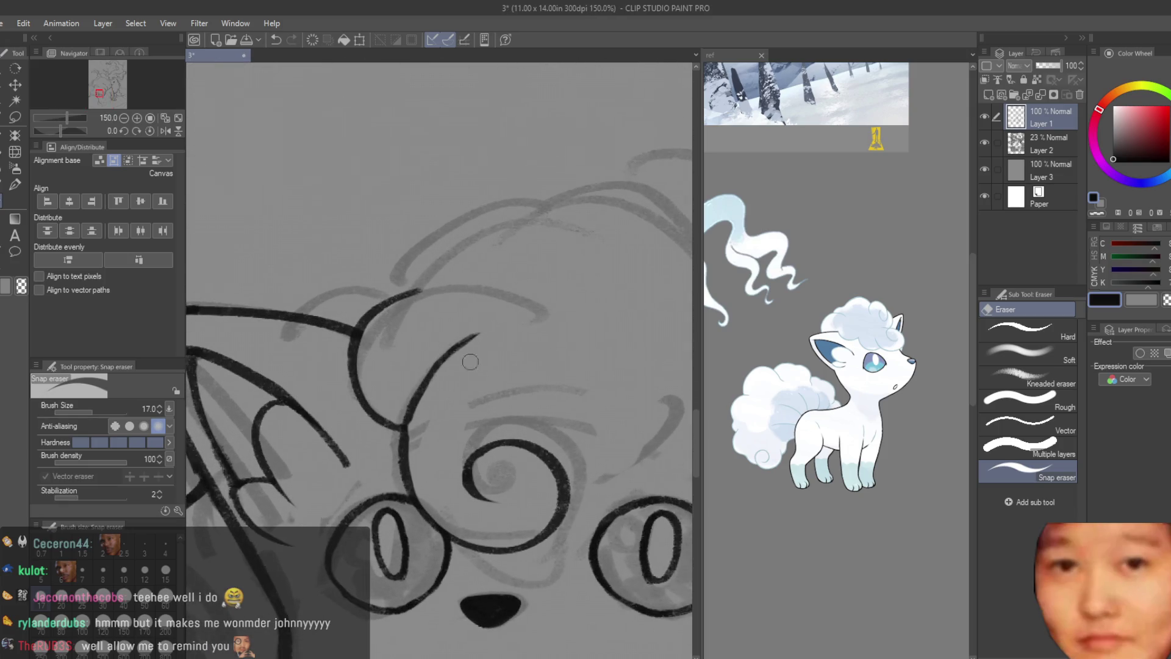
pyautogui.moveTo(455, 346); pyautogui.dragTo(414, 437)
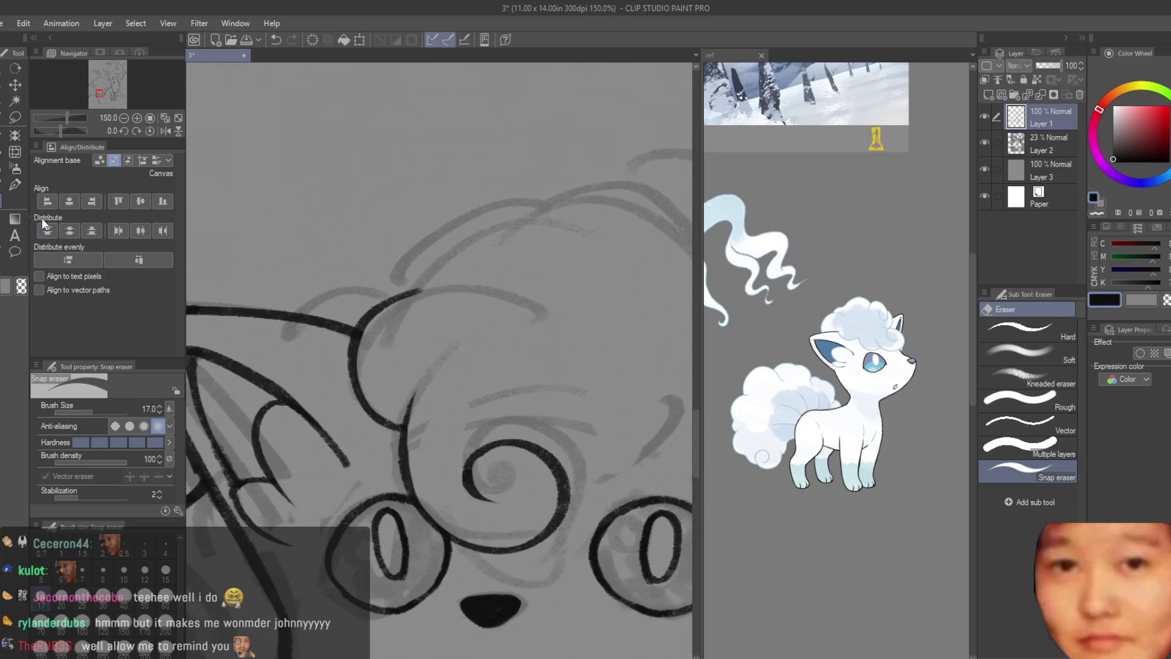
pyautogui.press('b')
pyautogui.scroll(1, 438, 362)
pyautogui.moveTo(438, 362); pyautogui.dragTo(398, 448)
pyautogui.press('e')
pyautogui.scroll(-5, 397, 300)
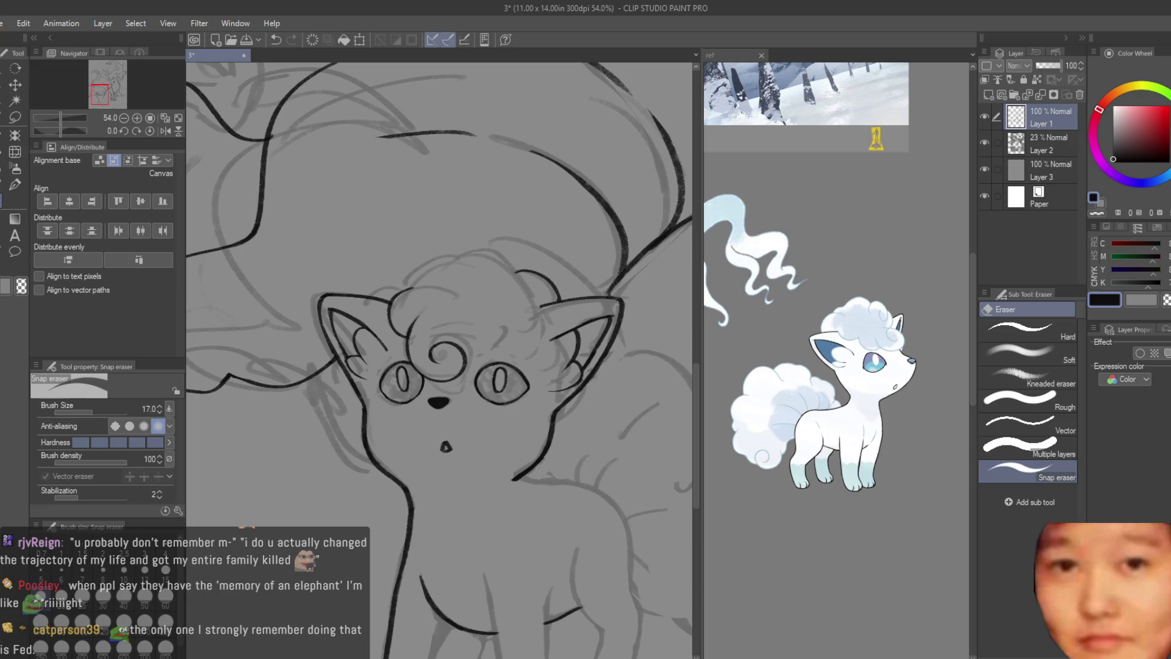
# - Redraw the forehead curl above the left eye, undoing unsatisfying attempts
pyautogui.press('b')
pyautogui.scroll(3, 416, 462)
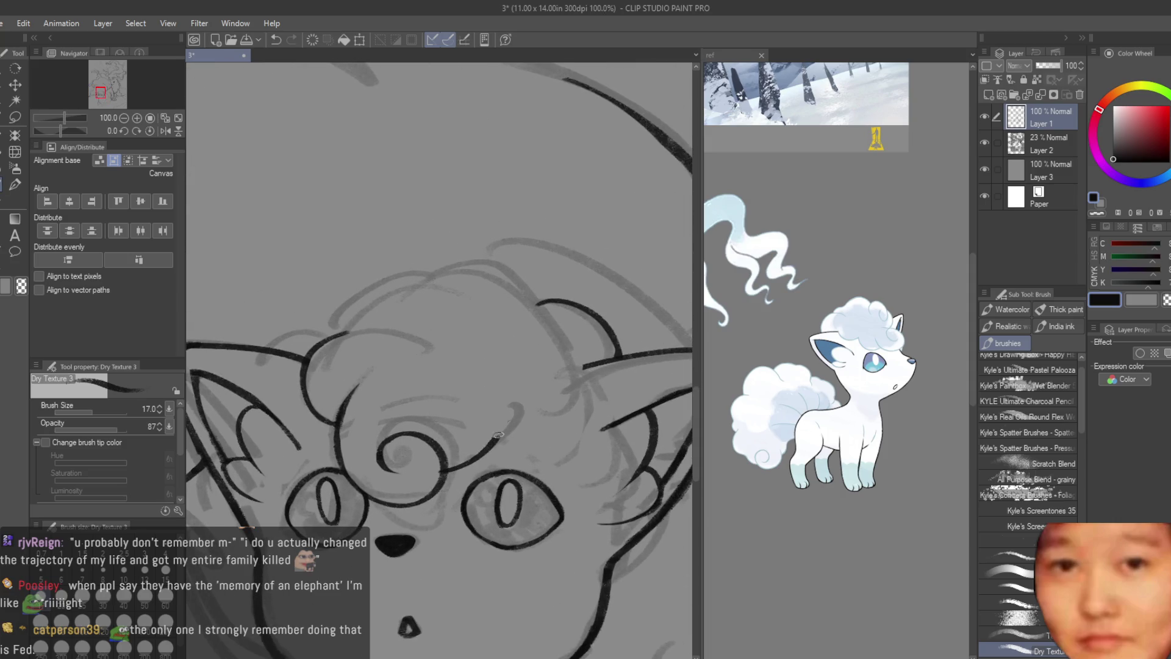
pyautogui.scroll(-2, 489, 448)
pyautogui.scroll(-3, 513, 402)
pyautogui.scroll(3, 550, 349)
pyautogui.scroll(1, 576, 308)
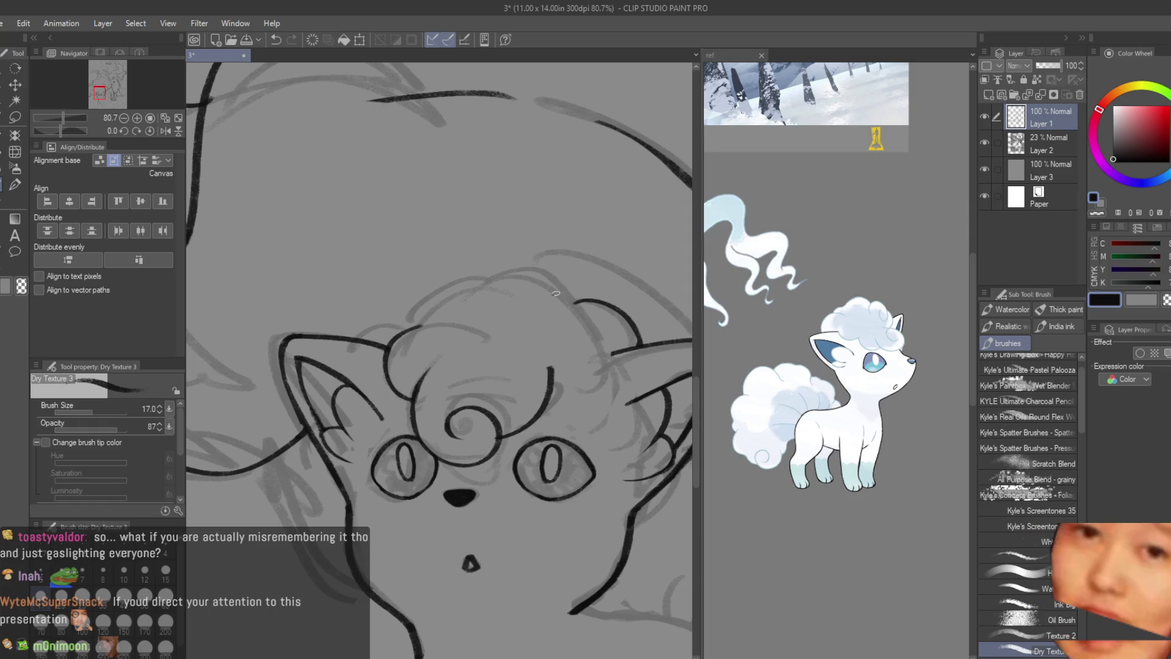
pyautogui.hotkey('ctrl', 'z')
pyautogui.moveTo(499, 438); pyautogui.dragTo(557, 367)
pyautogui.hotkey('ctrl', 'z')
pyautogui.moveTo(498, 440); pyautogui.dragTo(556, 364)
pyautogui.hotkey('ctrl', 'z')
pyautogui.hotkey('ctrl', 'z')
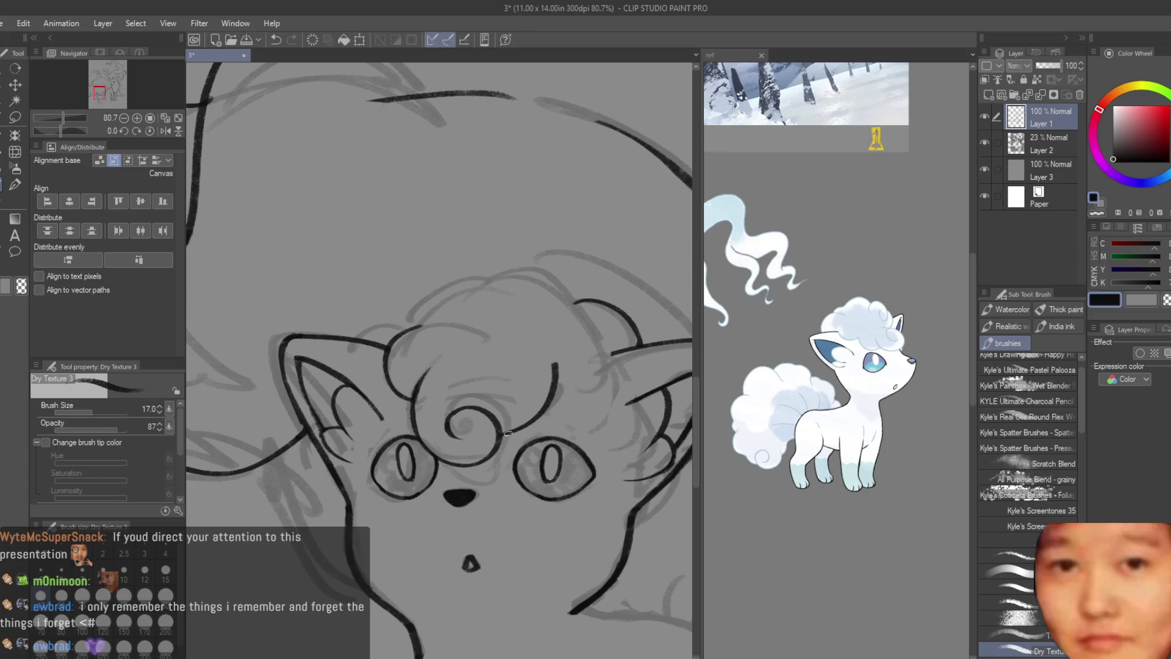
# - Ink the curve joining the forehead to the right ear after several retries
pyautogui.moveTo(555, 393); pyautogui.dragTo(612, 348)
pyautogui.hotkey('ctrl', 'z')
pyautogui.moveTo(555, 394); pyautogui.dragTo(612, 350)
pyautogui.hotkey('ctrl', 'z')
pyautogui.hotkey('ctrl', 'z')
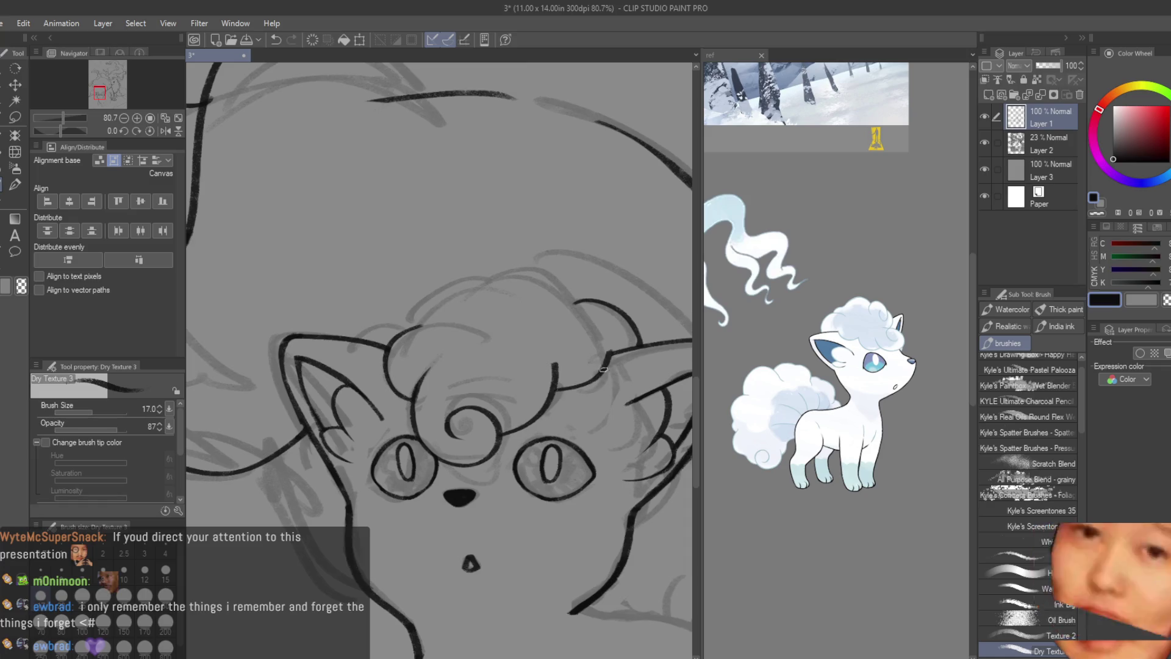
pyautogui.hotkey('ctrl', 'z')
pyautogui.moveTo(555, 393); pyautogui.dragTo(612, 350)
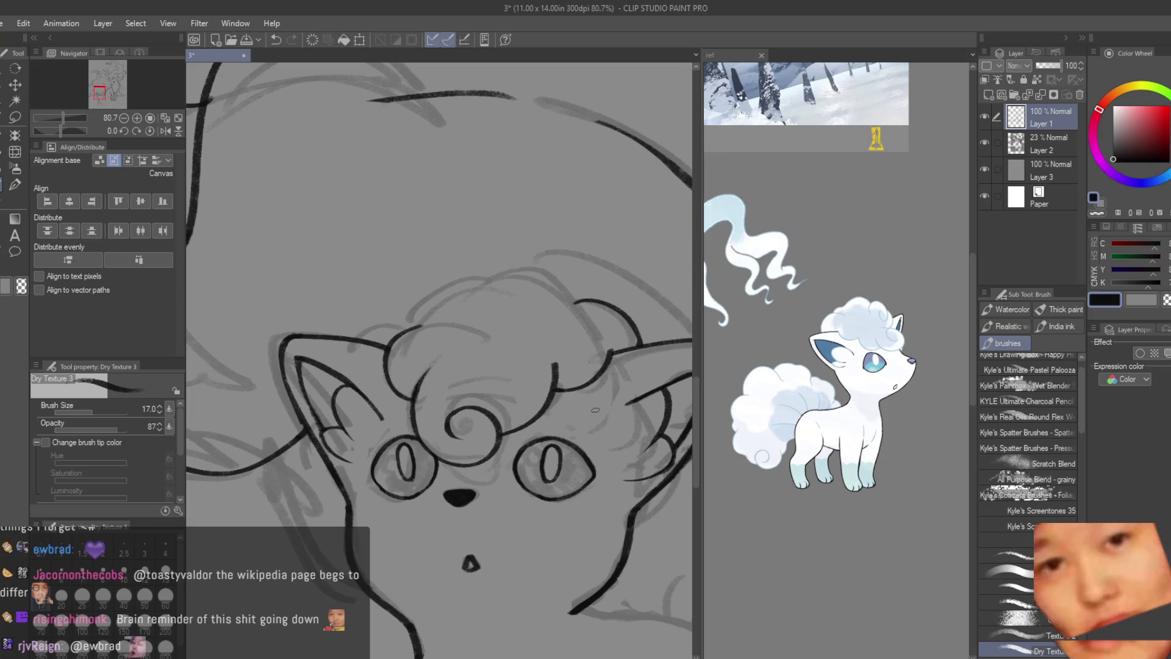
pyautogui.press('e')
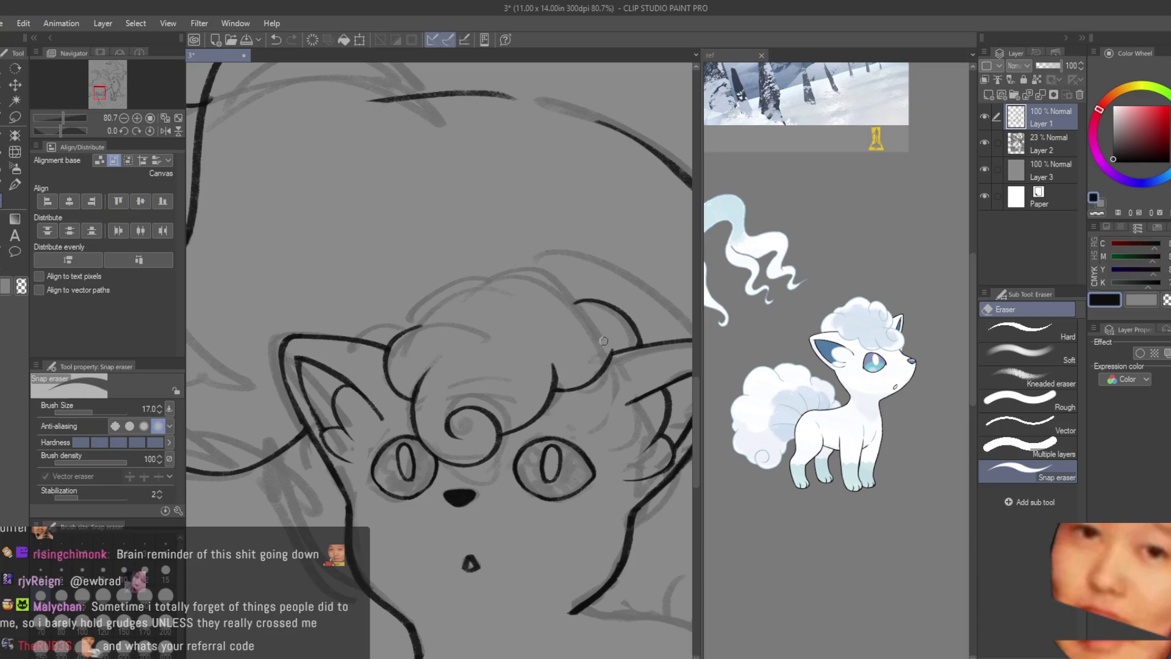
# - Ink the wide bumpy arc across the top of the head, retrying the left bump
pyautogui.click(2, 187)
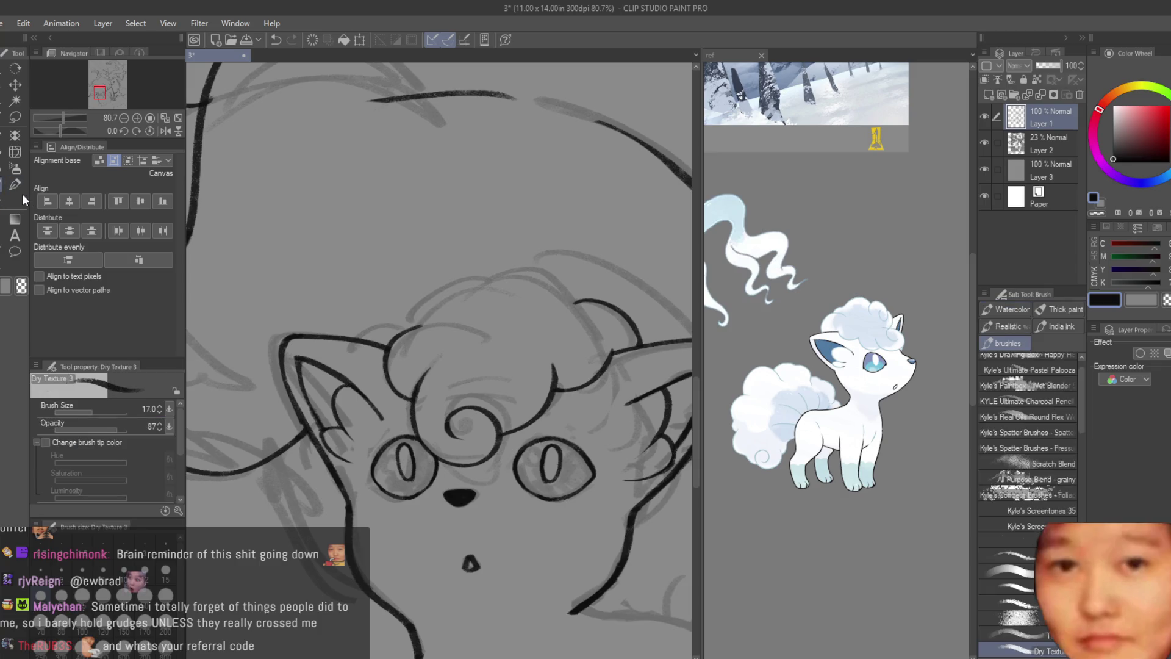
pyautogui.moveTo(459, 308); pyautogui.dragTo(572, 288)
pyautogui.hotkey('ctrl', 'z')
pyautogui.moveTo(467, 299); pyautogui.dragTo(584, 295)
pyautogui.hotkey('ctrl', 'z')
pyautogui.moveTo(471, 297); pyautogui.dragTo(419, 306)
pyautogui.hotkey('ctrl', 'z')
pyautogui.hotkey('ctrl', 'z')
pyautogui.moveTo(474, 277); pyautogui.dragTo(375, 344)
pyautogui.hotkey('ctrl', 'z')
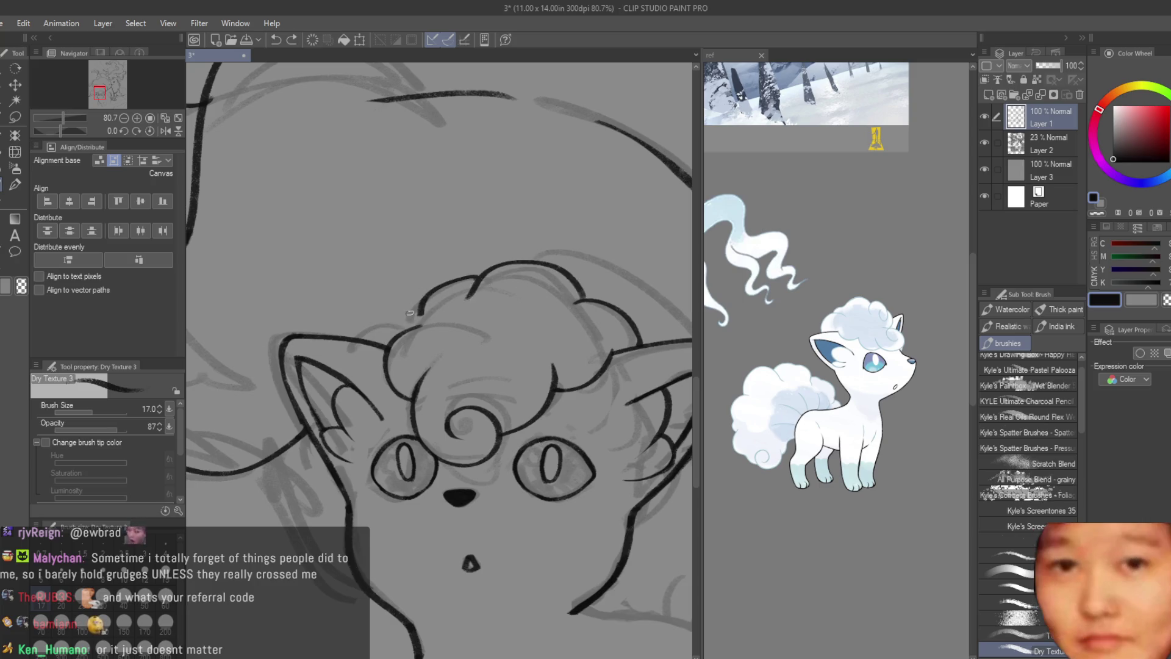
pyautogui.hotkey('ctrl', 'z')
pyautogui.hotkey('ctrl', 'z')
pyautogui.moveTo(593, 302)
pyautogui.mouseDown()
pyautogui.moveTo(425, 317)
pyautogui.moveTo(435, 305)
pyautogui.moveTo(394, 318)
pyautogui.mouseUp()
pyautogui.hotkey('ctrl', 'z')
# - Ink the rounded arc on the head's upper left and tidy it with the eraser
pyautogui.hotkey('ctrl', 'z')
pyautogui.moveTo(453, 279); pyautogui.dragTo(389, 319)
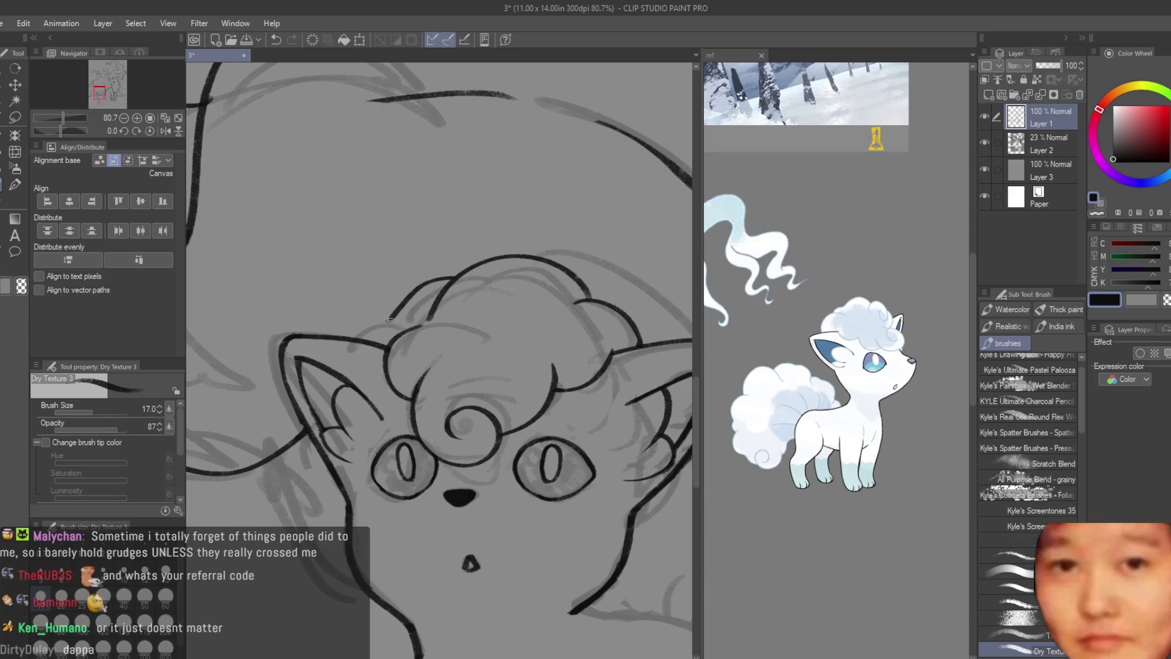
pyautogui.hotkey('ctrl', 'z')
pyautogui.moveTo(453, 280); pyautogui.dragTo(387, 324)
pyautogui.hotkey('ctrl', 'z')
pyautogui.moveTo(448, 279); pyautogui.dragTo(377, 324)
pyautogui.hotkey('ctrl', 'z')
pyautogui.hotkey('ctrl', 'z')
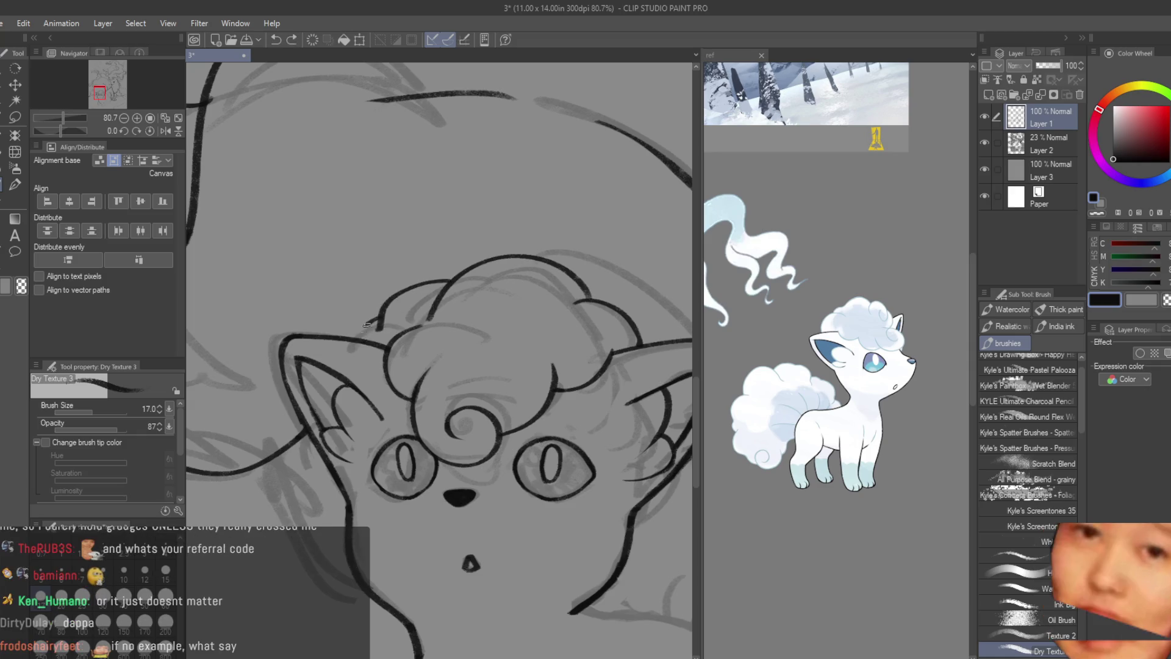
pyautogui.click(11, 217)
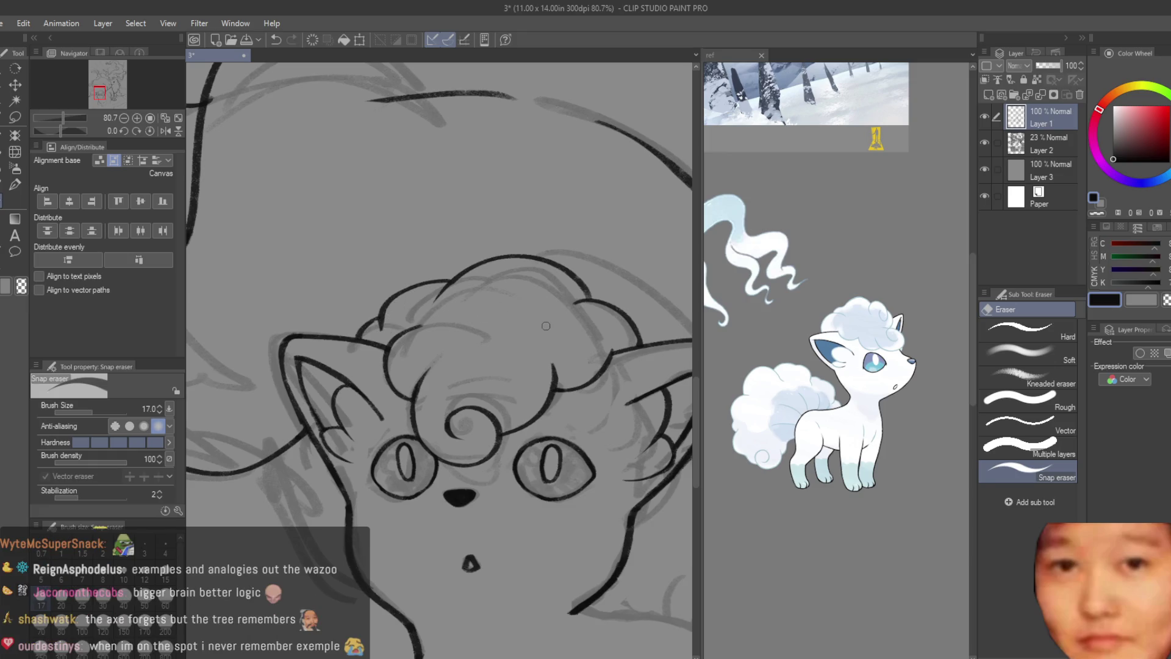
pyautogui.press('b')
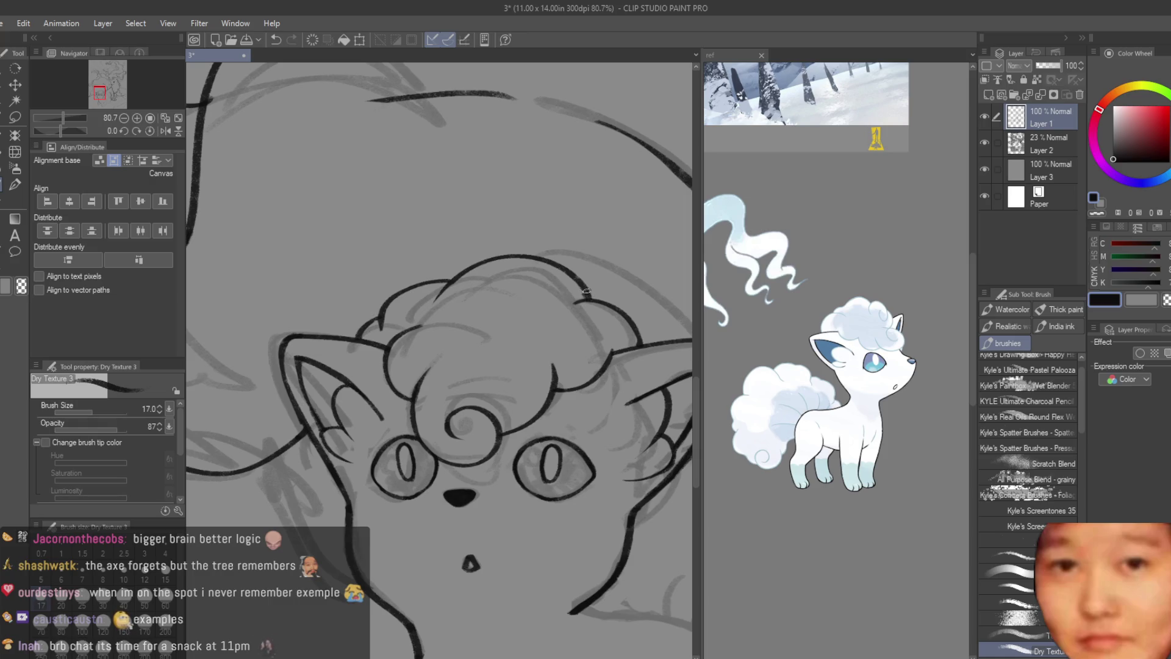
pyautogui.scroll(-2, 587, 292)
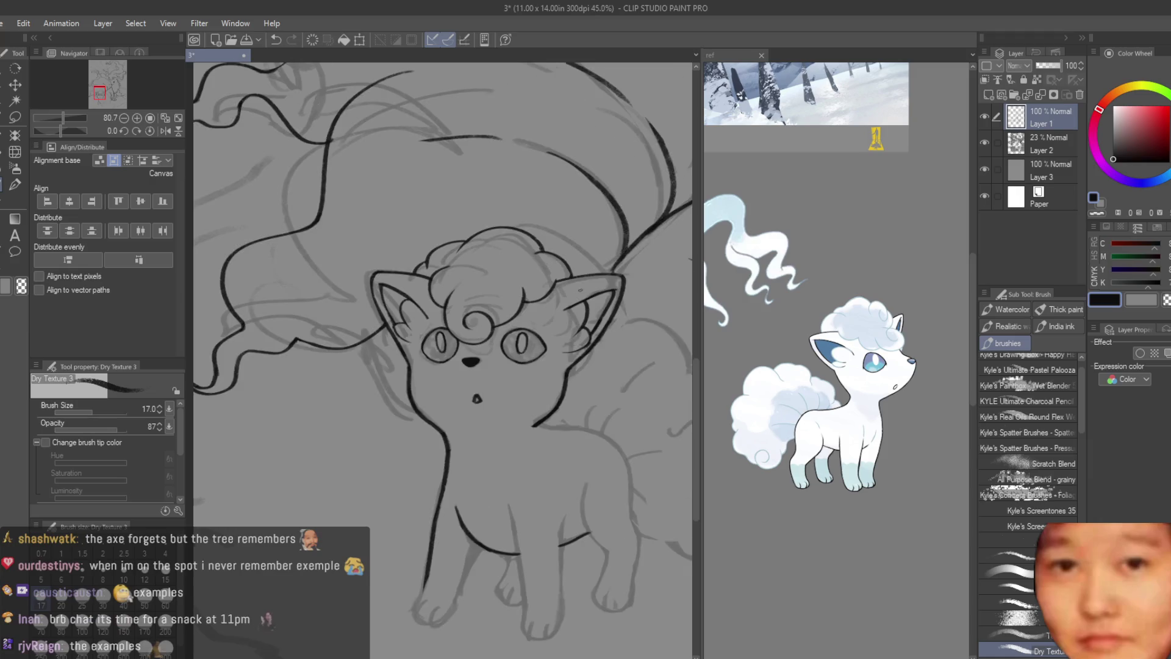
pyautogui.scroll(-2, 595, 306)
pyautogui.scroll(1, 597, 320)
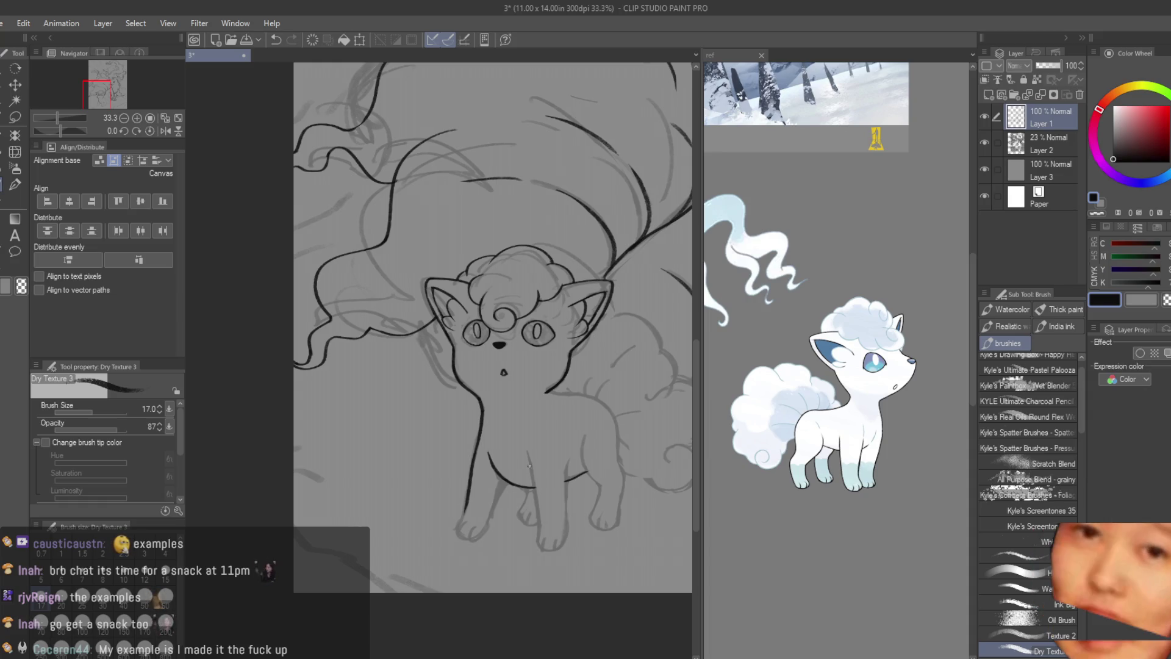
pyautogui.scroll(2, 567, 345)
pyautogui.scroll(2, 567, 345)
pyautogui.scroll(3, 566, 345)
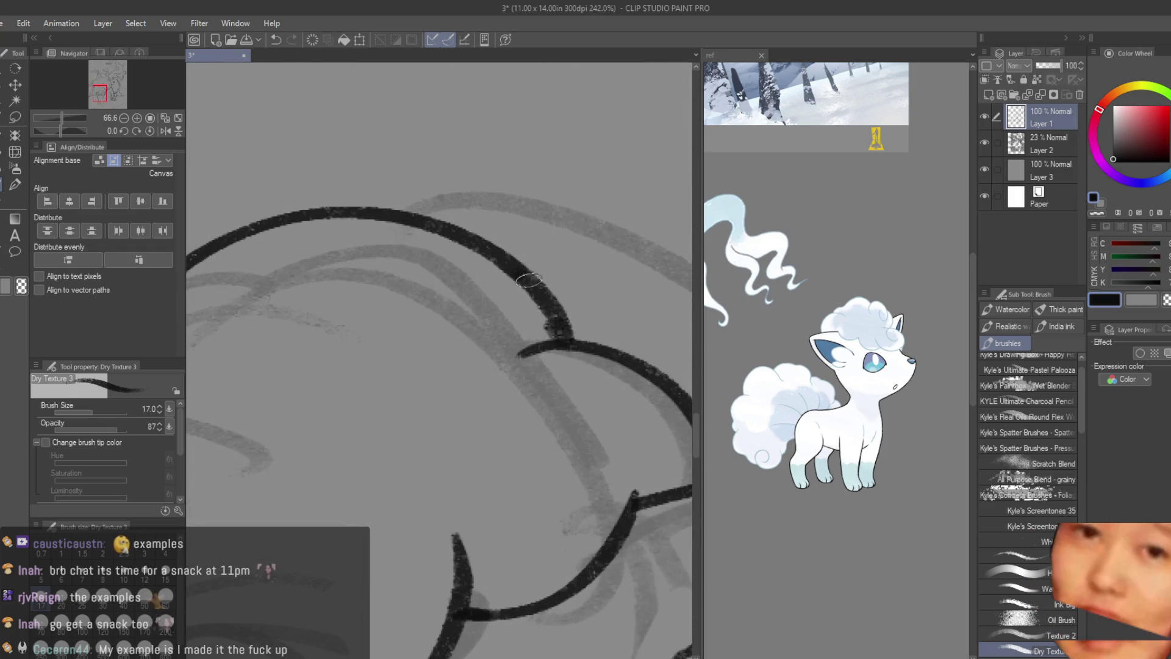
pyautogui.scroll(-2, 566, 346)
pyautogui.scroll(-2, 549, 343)
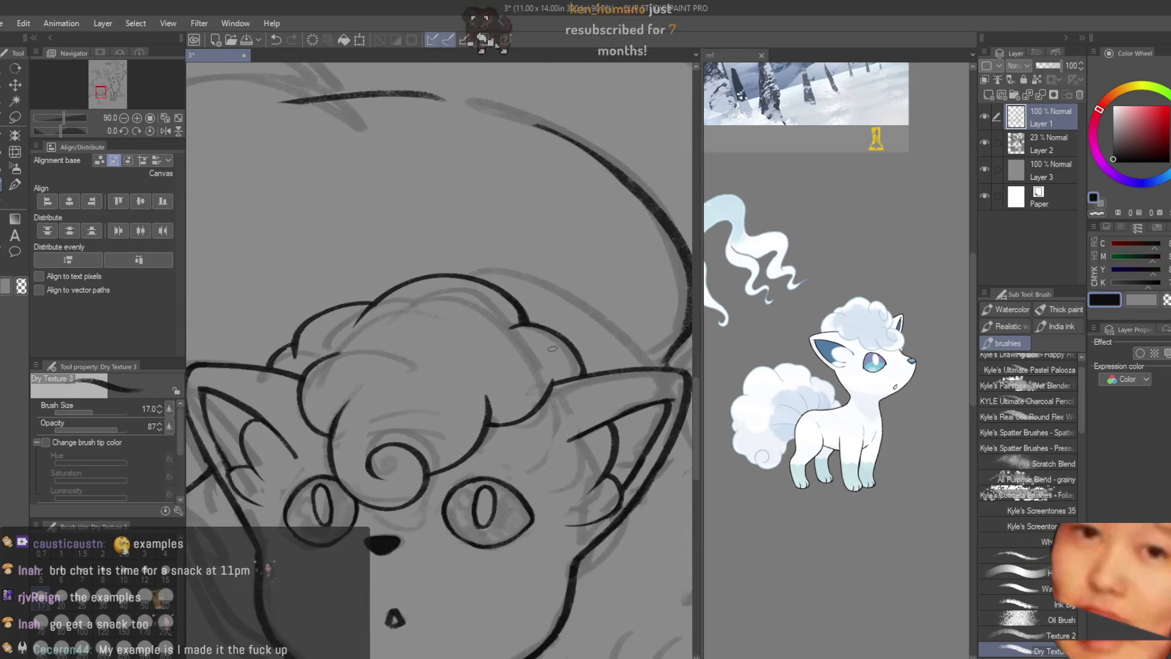
pyautogui.scroll(-1, 545, 343)
pyautogui.scroll(-2, 544, 343)
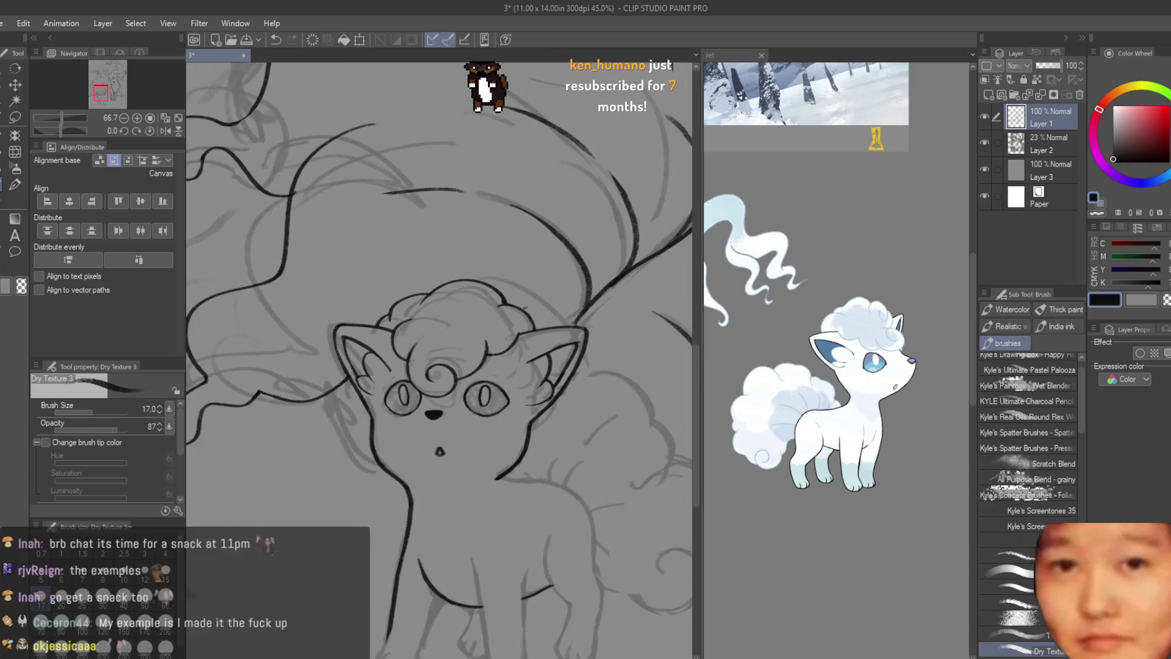
pyautogui.scroll(-2, 545, 343)
pyautogui.scroll(2, 620, 432)
pyautogui.scroll(2, 620, 431)
pyautogui.scroll(2, 410, 337)
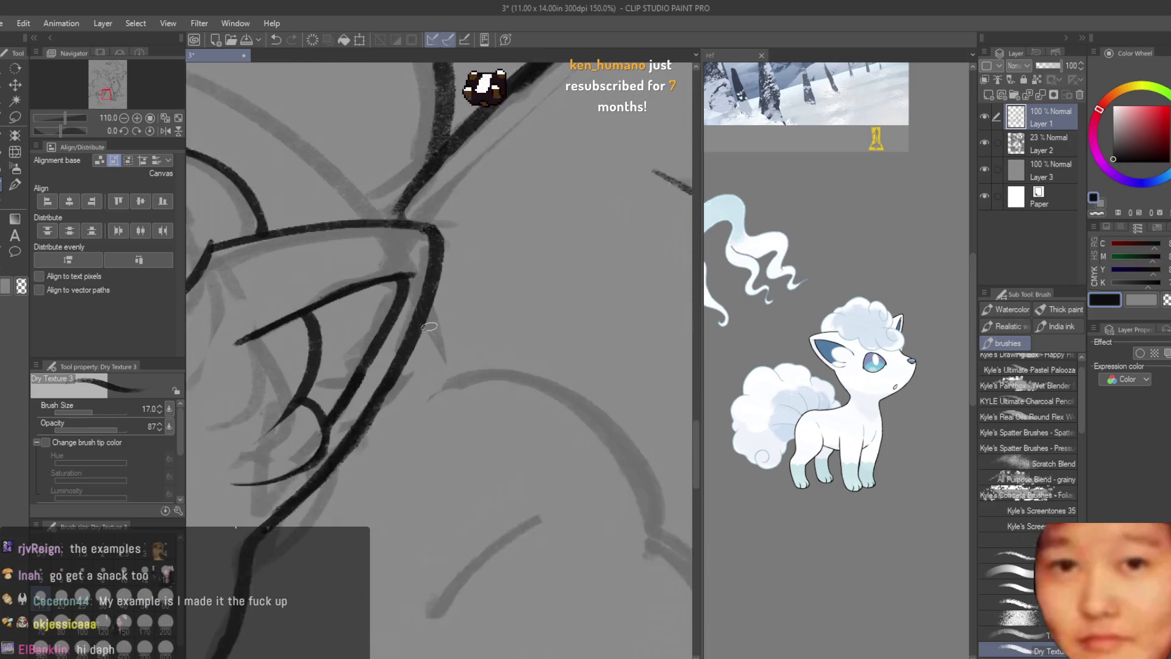
pyautogui.scroll(2, 411, 337)
pyautogui.scroll(-2, 411, 336)
# - Ink the back curve joining the ear line and extend the back outline downward
pyautogui.moveTo(445, 353); pyautogui.dragTo(553, 443)
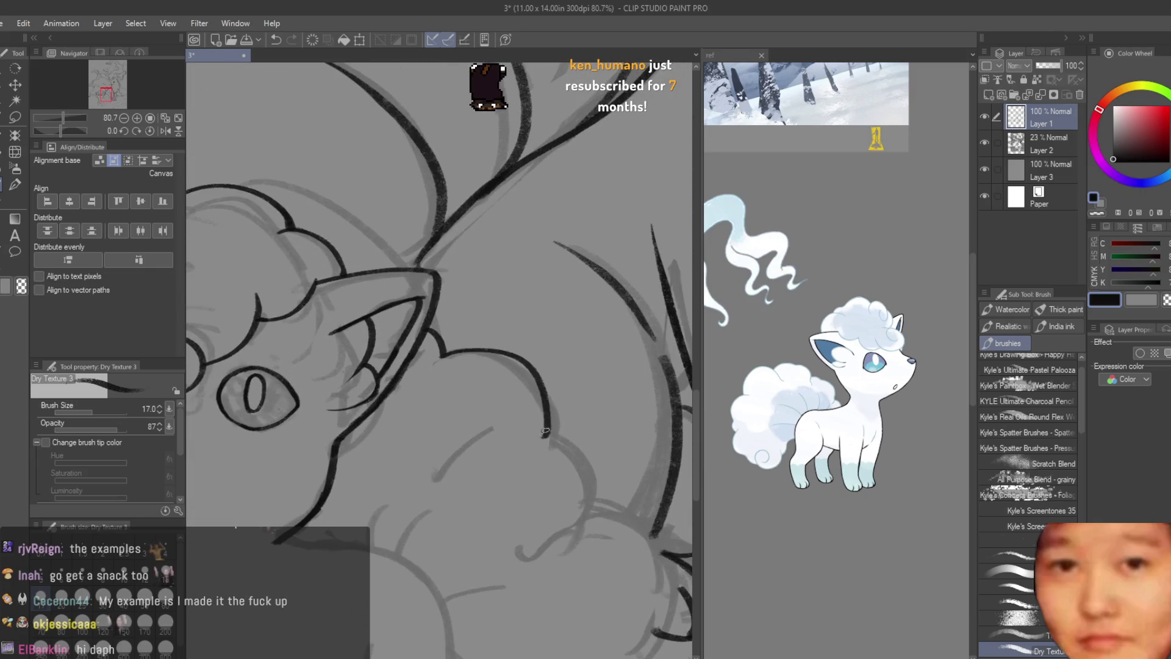
pyautogui.hotkey('ctrl', 'z')
pyautogui.moveTo(446, 351); pyautogui.dragTo(551, 443)
pyautogui.hotkey('ctrl', 'z')
pyautogui.moveTo(434, 337); pyautogui.dragTo(552, 441)
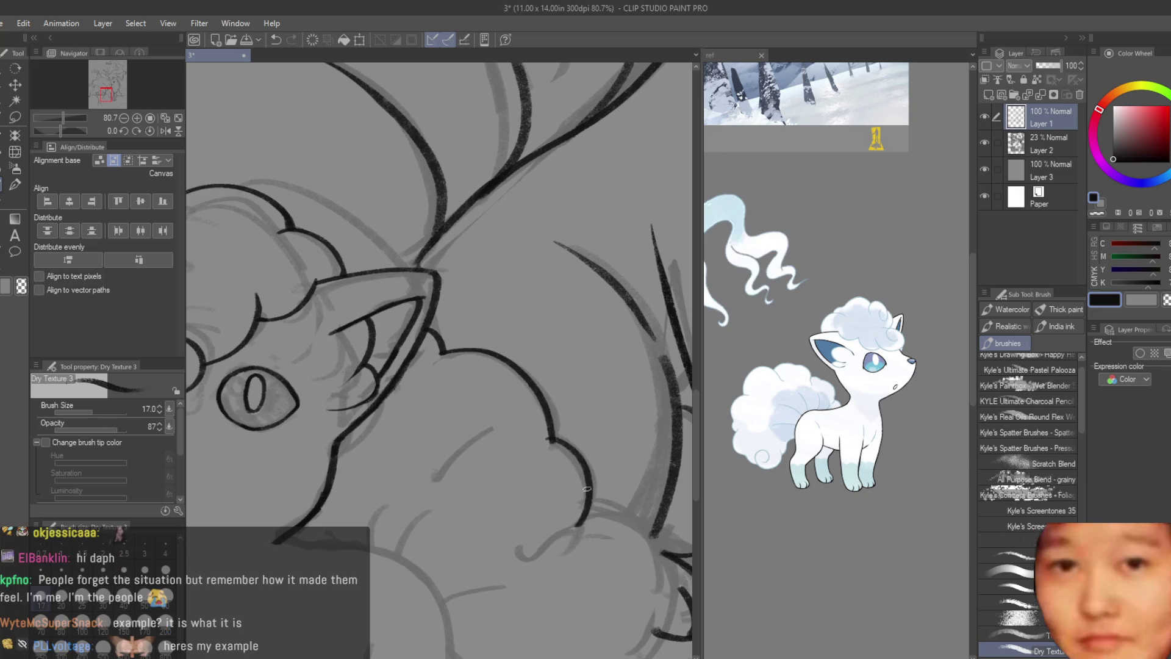
pyautogui.hotkey('ctrl', 'z')
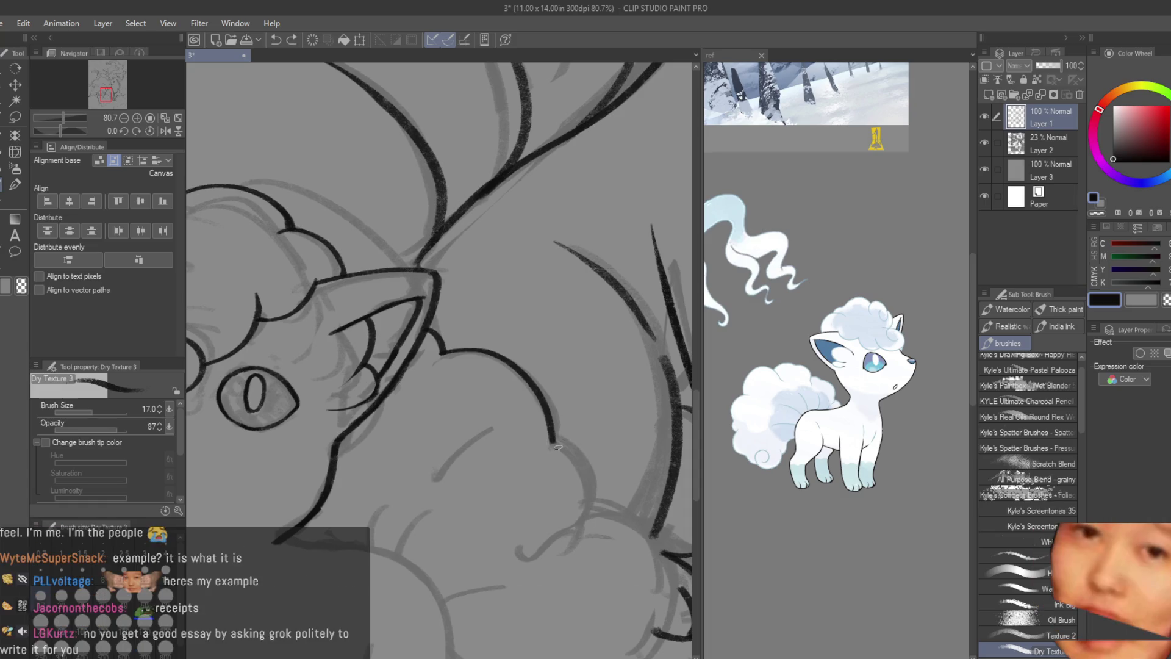
pyautogui.moveTo(555, 443); pyautogui.dragTo(594, 511)
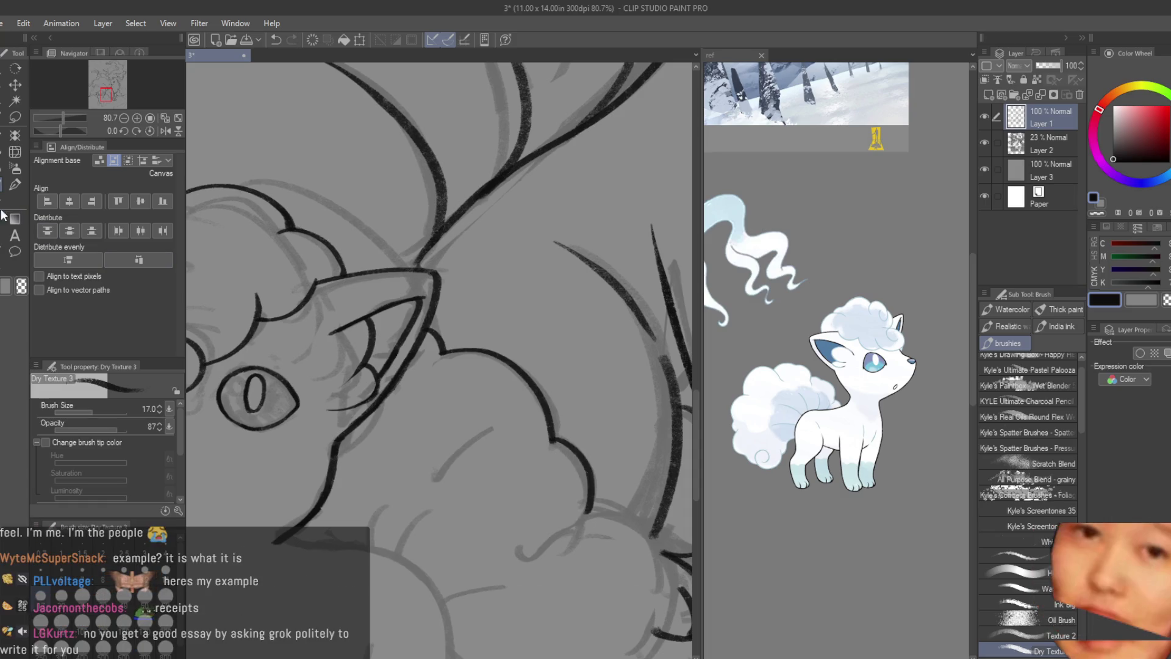
pyautogui.scroll(3, 545, 448)
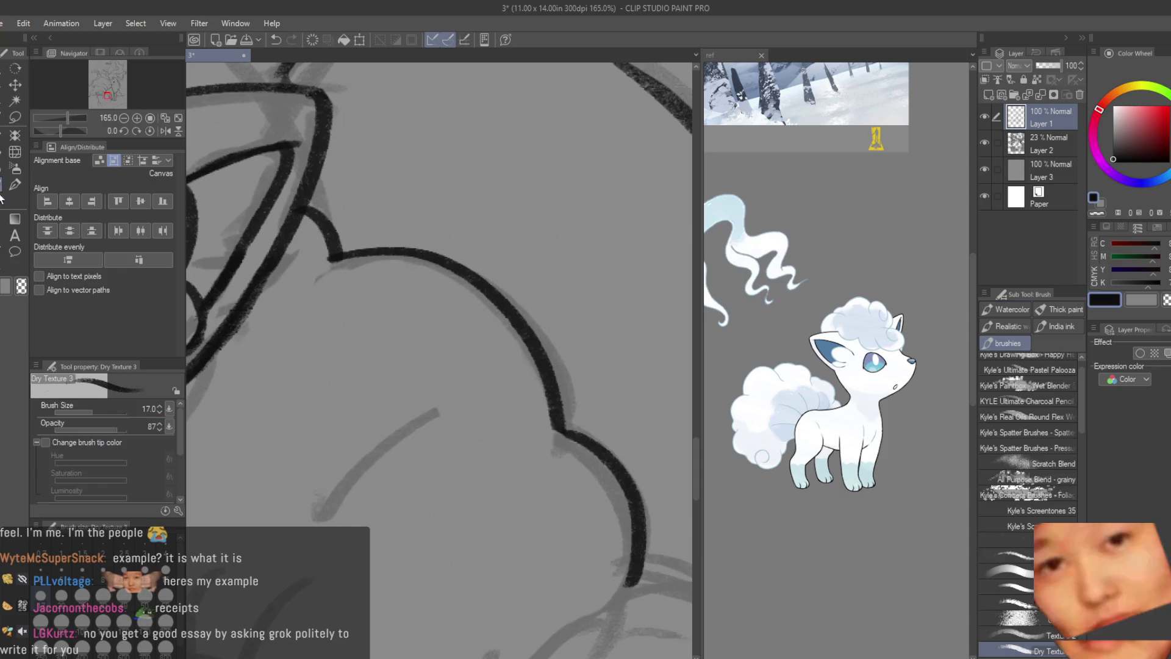
pyautogui.scroll(-3, 597, 376)
pyautogui.scroll(-1, 597, 376)
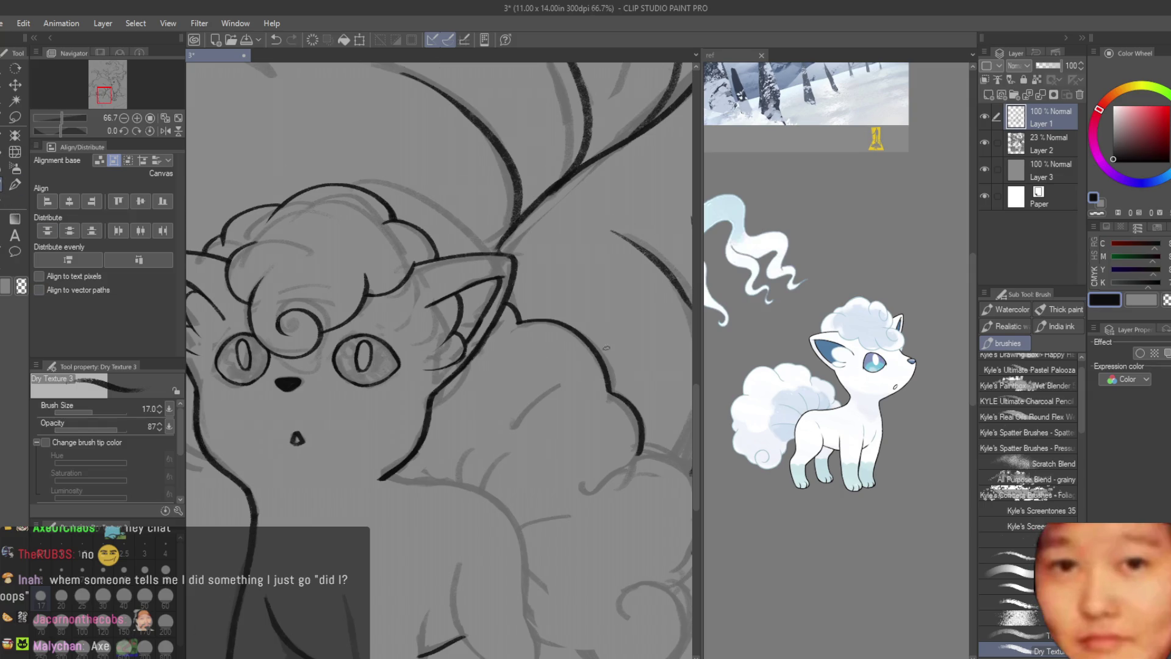
pyautogui.scroll(3, 608, 345)
pyautogui.scroll(2, 609, 344)
pyautogui.scroll(-4, 513, 334)
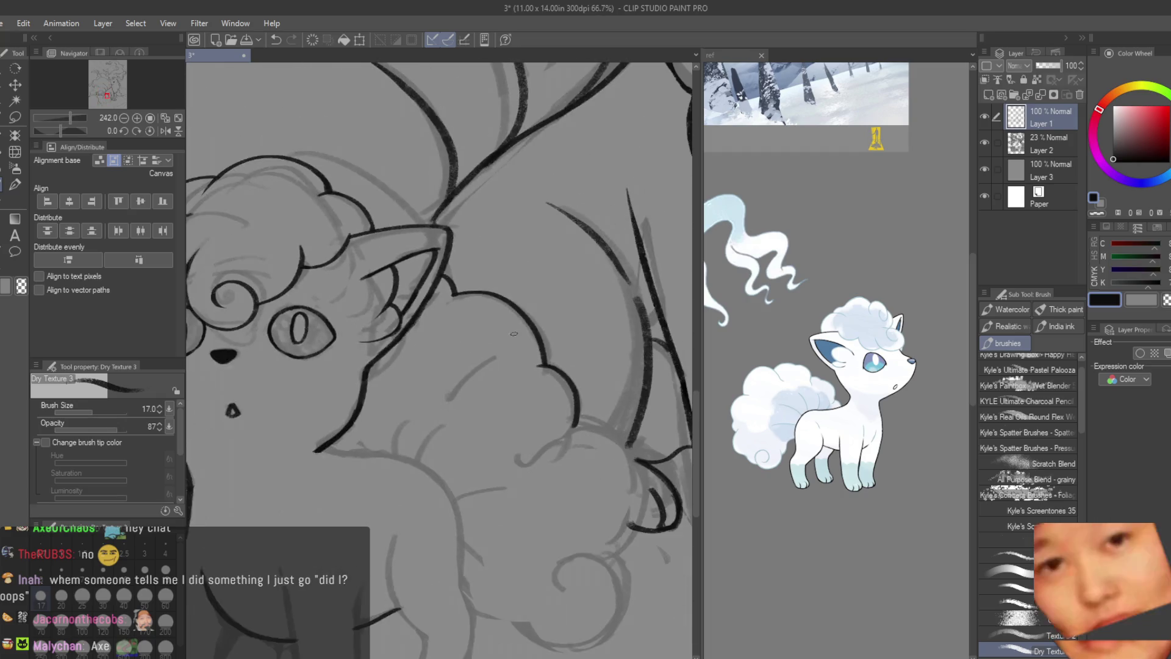
pyautogui.scroll(-3, 514, 335)
pyautogui.scroll(2, 593, 415)
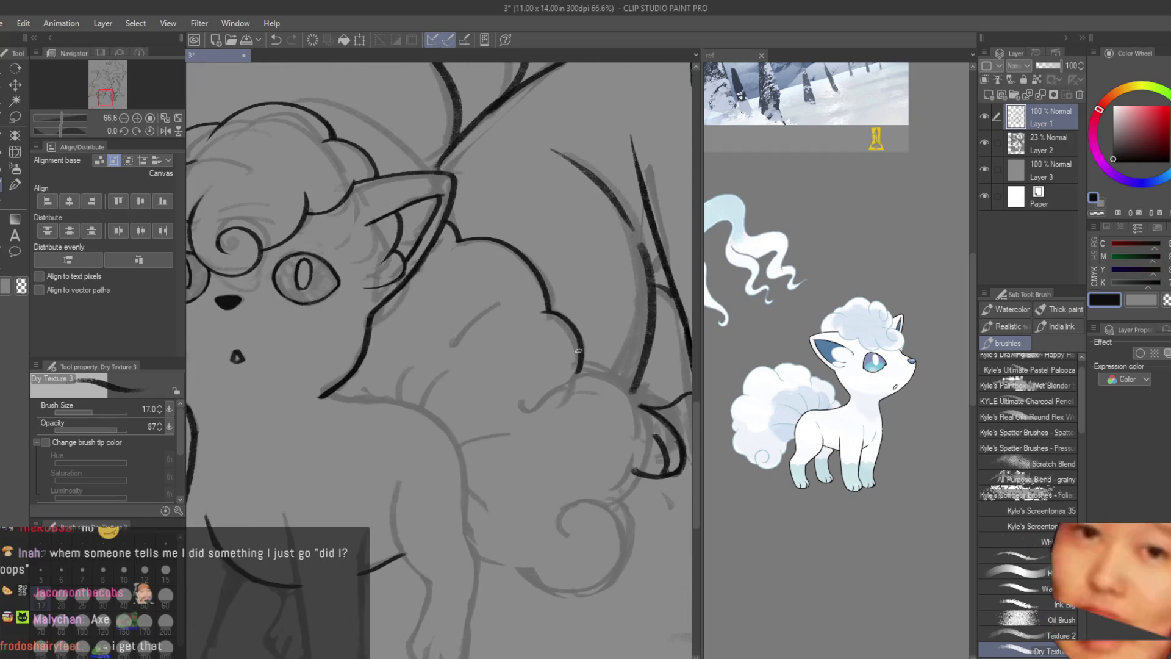
pyautogui.scroll(-1, 540, 422)
pyautogui.scroll(-1, 541, 422)
pyautogui.scroll(3, 500, 370)
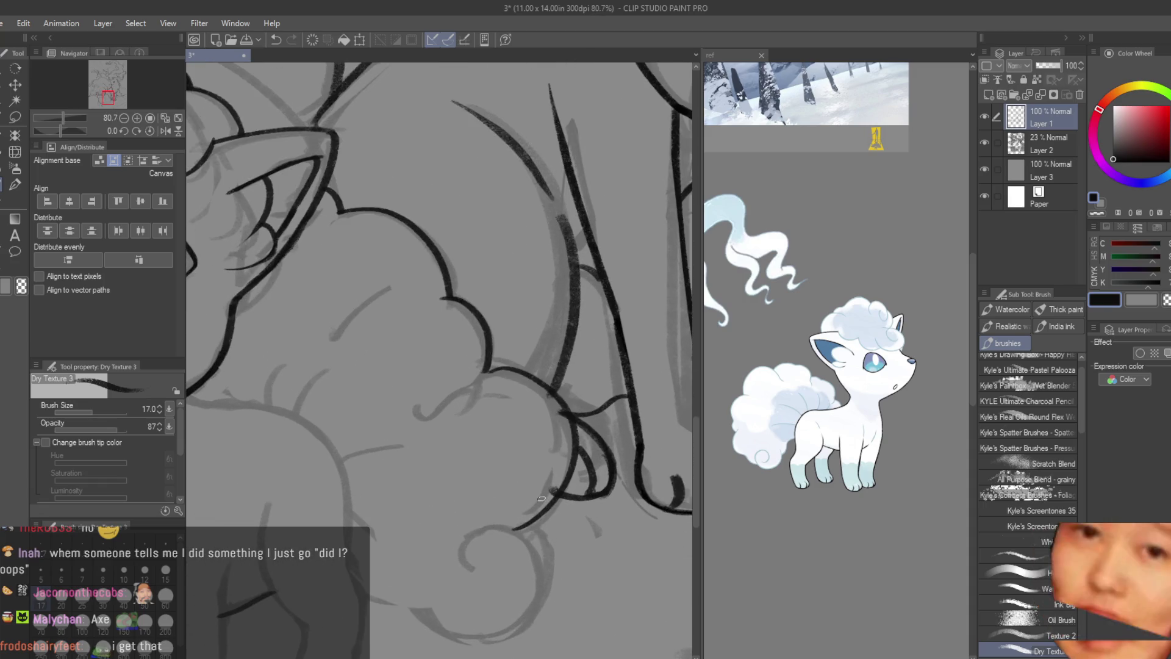
# - Ink the tail's edge line, redrawing its curve until it sits right
pyautogui.moveTo(560, 432); pyautogui.dragTo(518, 540)
pyautogui.hotkey('ctrl', 'z')
pyautogui.moveTo(494, 366); pyautogui.dragTo(546, 522)
pyautogui.hotkey('ctrl', 'z')
pyautogui.moveTo(485, 364)
pyautogui.mouseDown()
pyautogui.moveTo(541, 545)
pyautogui.moveTo(535, 482)
pyautogui.mouseUp()
pyautogui.hotkey('ctrl', 'z')
pyautogui.hotkey('ctrl', 'z')
pyautogui.moveTo(482, 353); pyautogui.dragTo(509, 550)
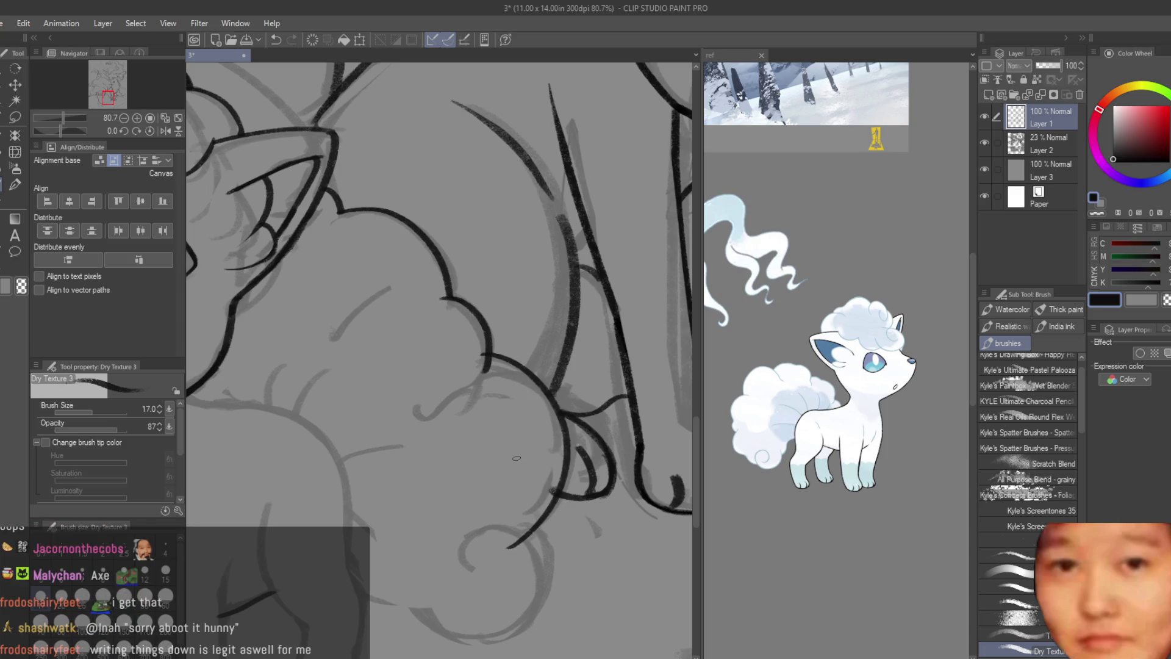
pyautogui.click(5, 202)
pyautogui.scroll(3, 430, 339)
pyautogui.scroll(-1, 548, 468)
pyautogui.scroll(-2, 548, 468)
pyautogui.scroll(-2, 549, 468)
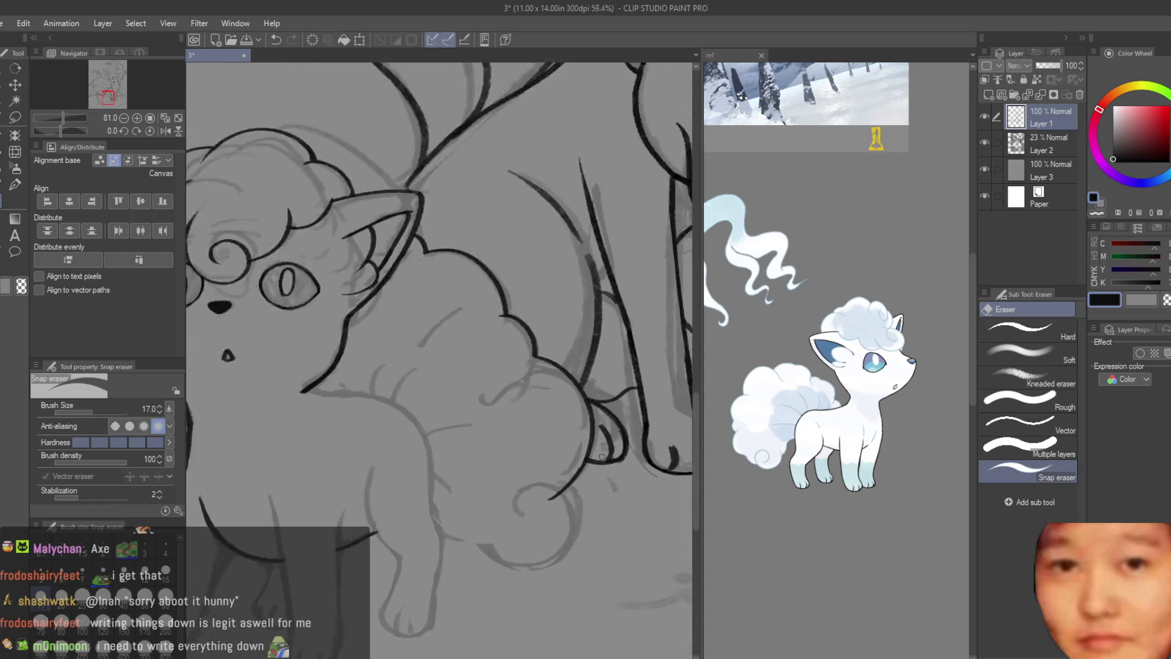
pyautogui.scroll(2, 544, 510)
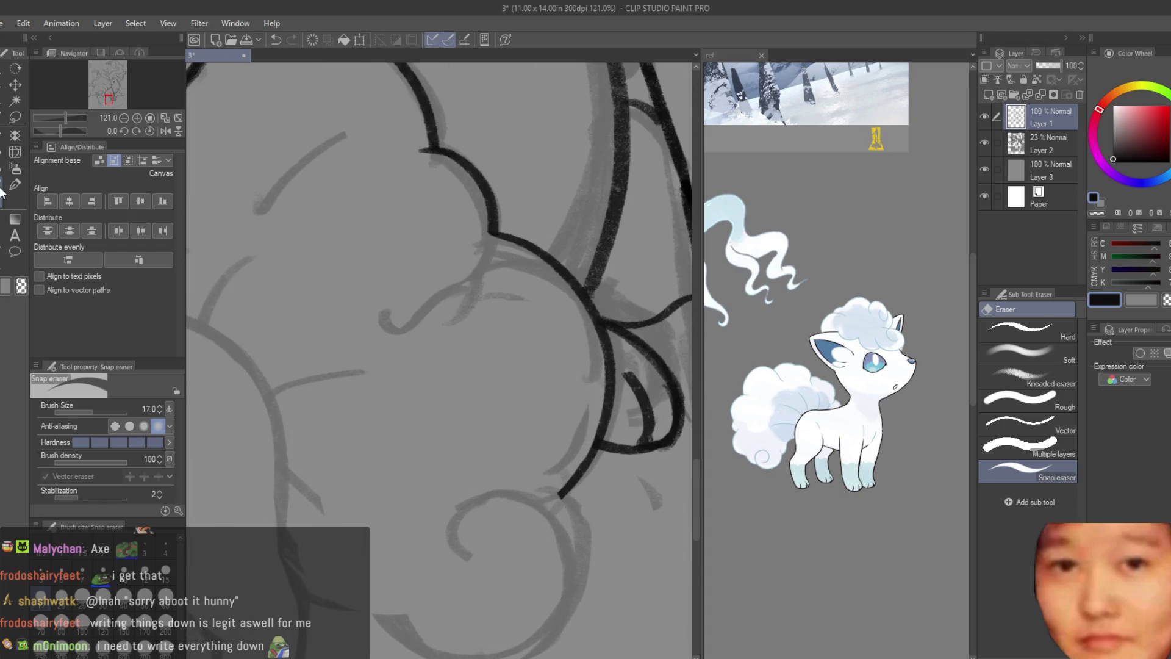
pyautogui.press('b')
pyautogui.scroll(-2, 439, 549)
# - Attempt the lower fluffy body outline and bottom curve, undoing each try
pyautogui.moveTo(407, 549)
pyautogui.mouseDown()
pyautogui.moveTo(558, 593)
pyautogui.moveTo(535, 532)
pyautogui.mouseUp()
pyautogui.hotkey('ctrl', 'z')
pyautogui.moveTo(473, 573); pyautogui.dragTo(535, 526)
pyautogui.hotkey('ctrl', 'z')
pyautogui.moveTo(472, 573)
pyautogui.mouseDown()
pyautogui.moveTo(535, 527)
pyautogui.moveTo(583, 587)
pyautogui.moveTo(535, 513)
pyautogui.mouseUp()
pyautogui.hotkey('ctrl', 'z')
pyautogui.hotkey('ctrl', 'z')
pyautogui.hotkey('ctrl', 'z')
# - Ink the hindquarter curl spiralling inward from the bottom curve, then clean it with the eraser
pyautogui.moveTo(473, 573); pyautogui.dragTo(489, 522)
pyautogui.hotkey('ctrl', 'z')
pyautogui.hotkey('ctrl', 'z')
pyautogui.moveTo(473, 574); pyautogui.dragTo(487, 531)
pyautogui.hotkey('ctrl', 'z')
pyautogui.moveTo(473, 573); pyautogui.dragTo(486, 531)
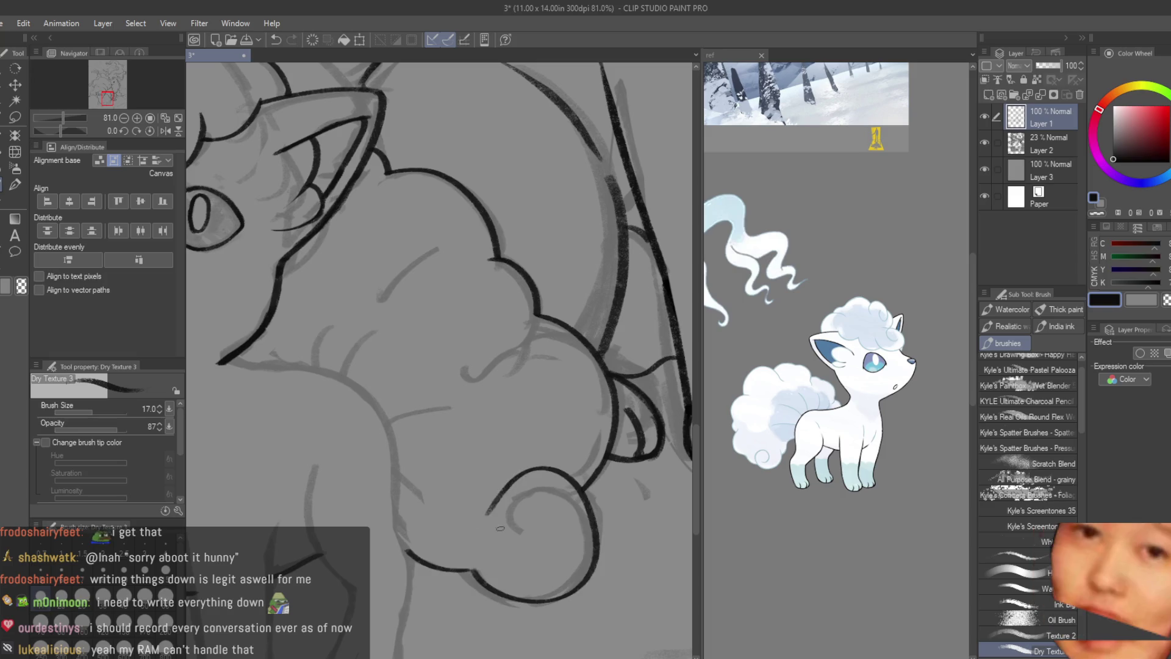
pyautogui.hotkey('ctrl', 'z')
pyautogui.moveTo(472, 573); pyautogui.dragTo(502, 531)
pyautogui.hotkey('ctrl', 'z')
pyautogui.moveTo(472, 573); pyautogui.dragTo(529, 545)
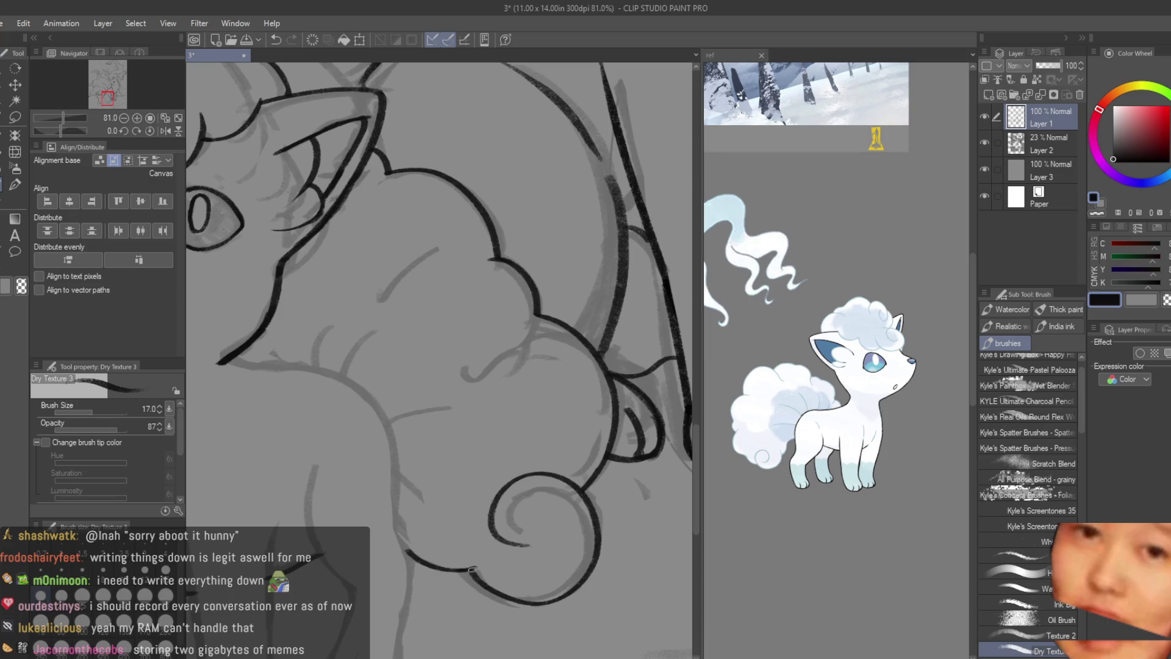
pyautogui.click(17, 219)
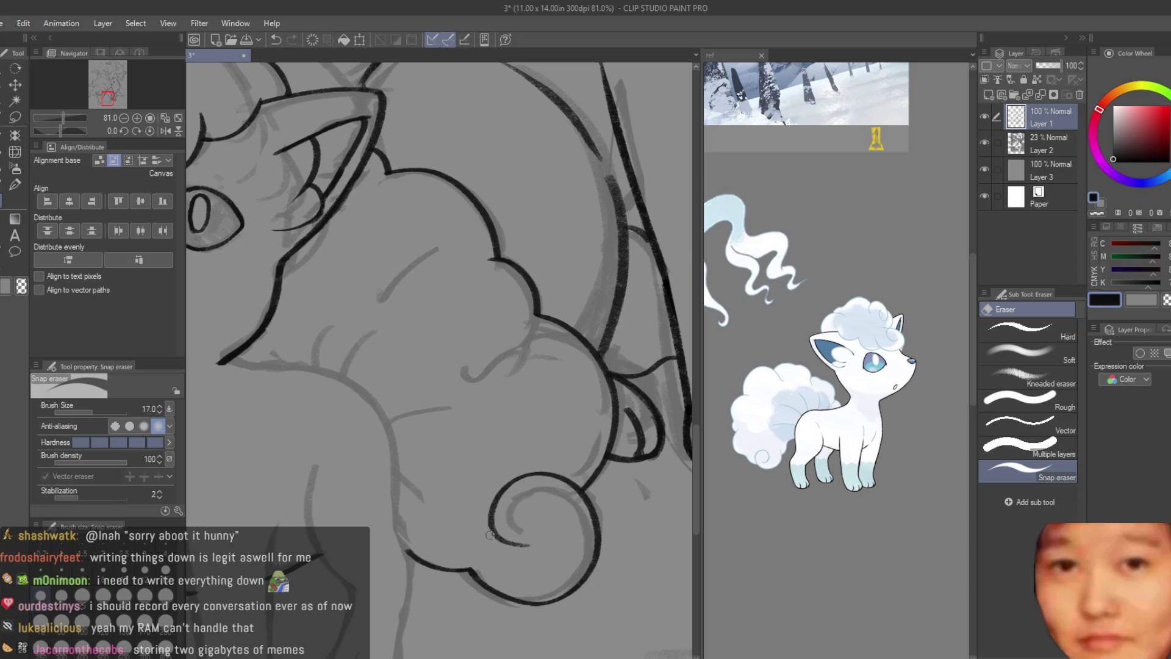
pyautogui.scroll(1, 590, 509)
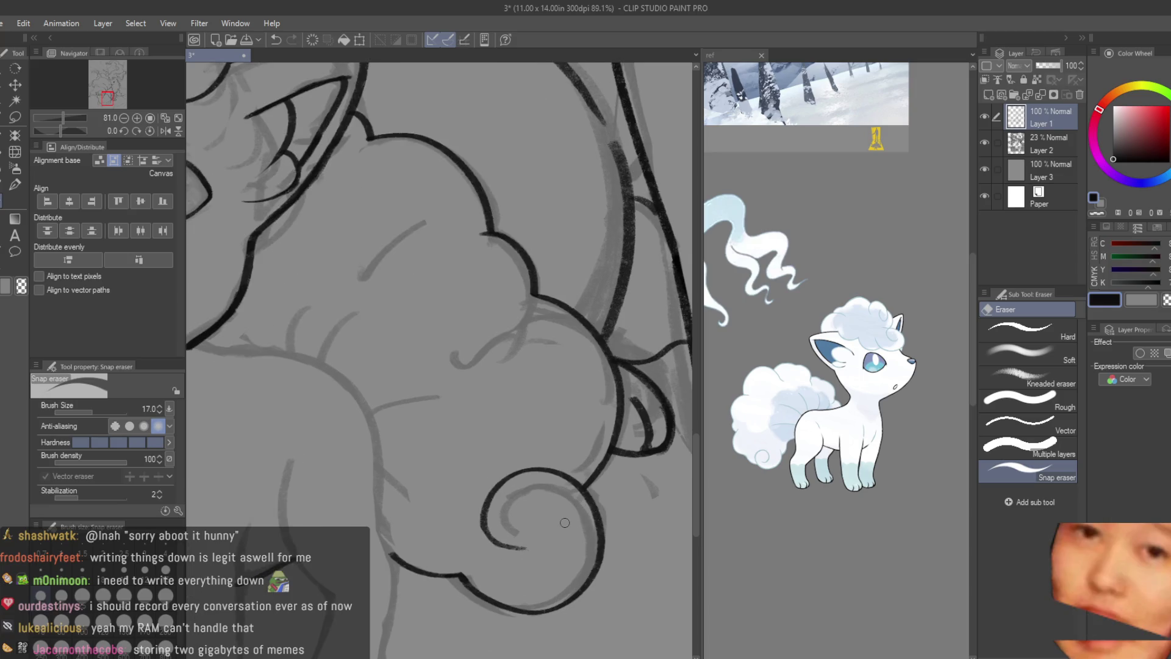
pyautogui.scroll(-5, 584, 509)
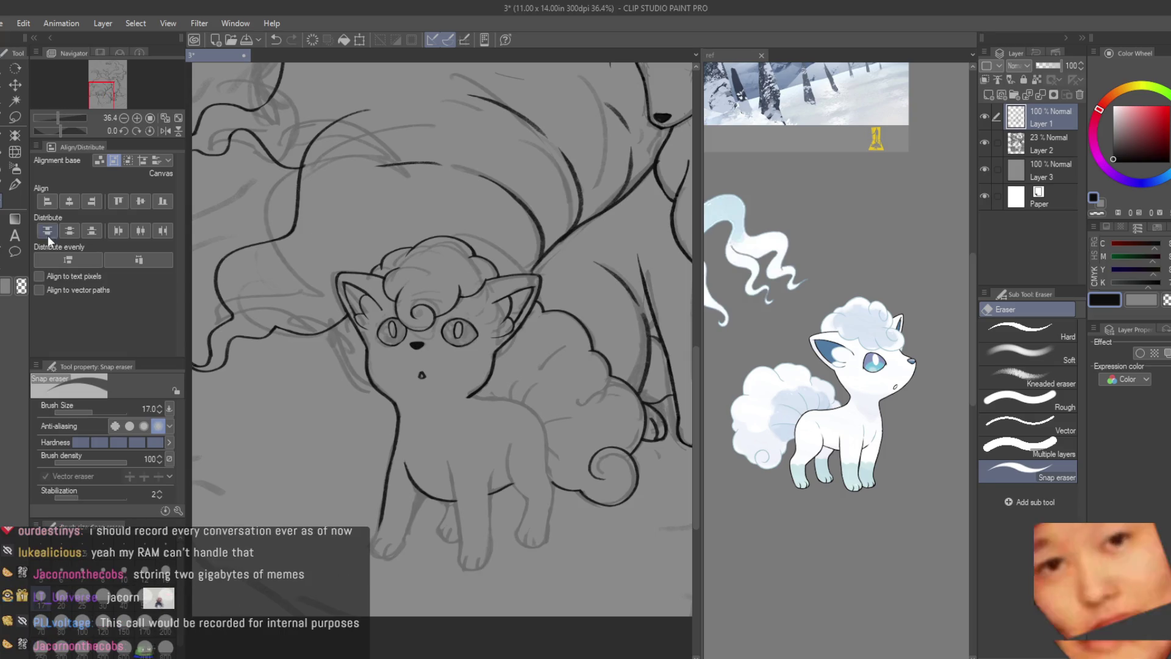
pyautogui.press('b')
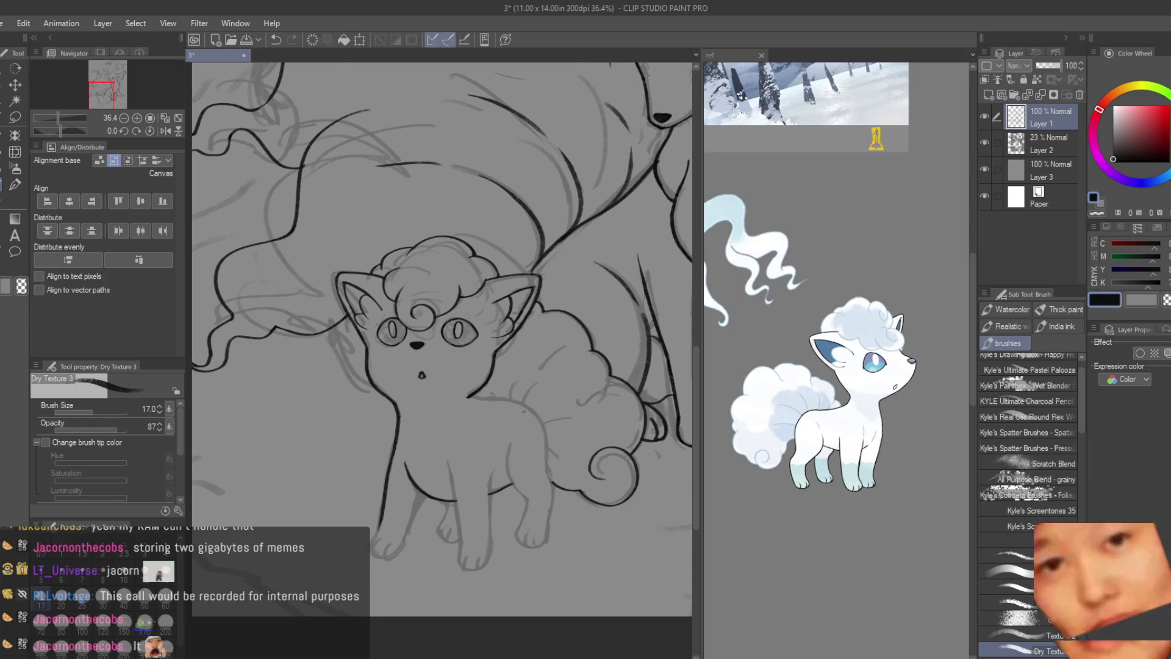
pyautogui.scroll(1, 481, 422)
# - Ink the chest line from below the cheek down the body's side, removing a stray segment
pyautogui.press('e')
pyautogui.scroll(2, 458, 422)
pyautogui.scroll(2, 439, 421)
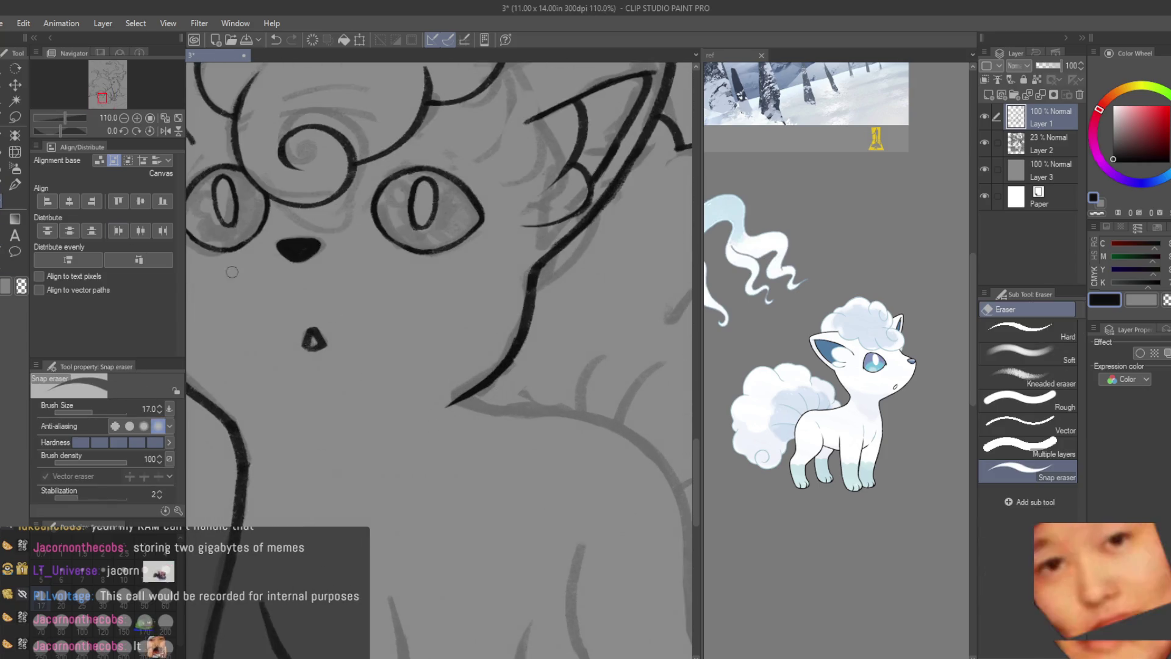
pyautogui.press('b')
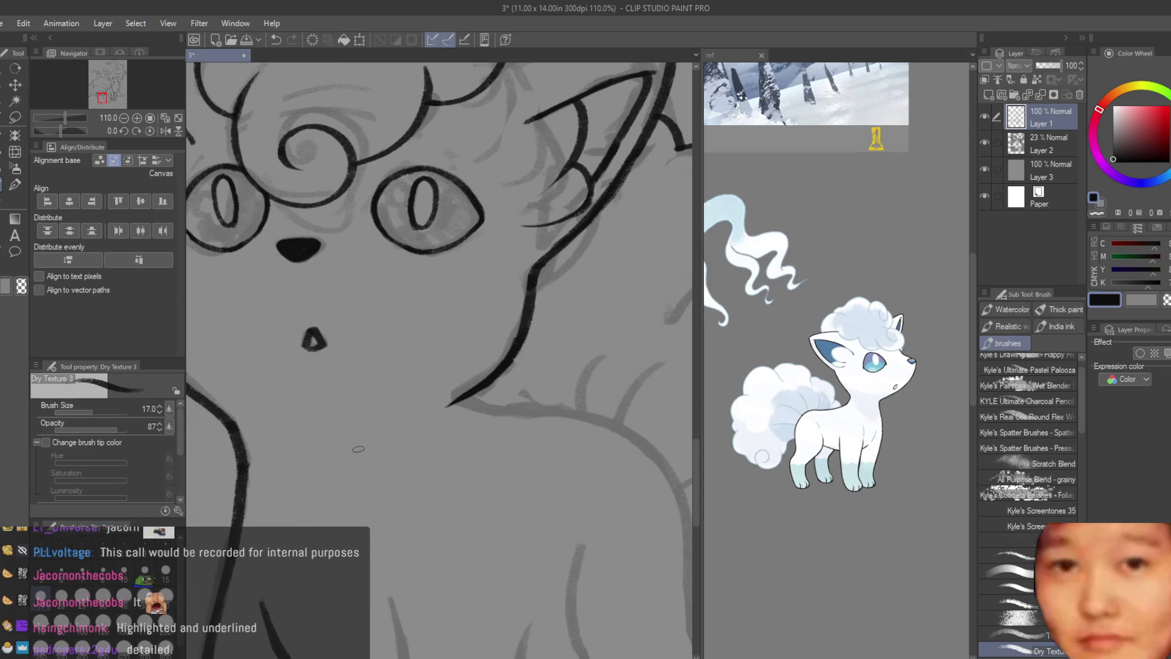
pyautogui.scroll(-3, 358, 449)
pyautogui.scroll(3, 388, 254)
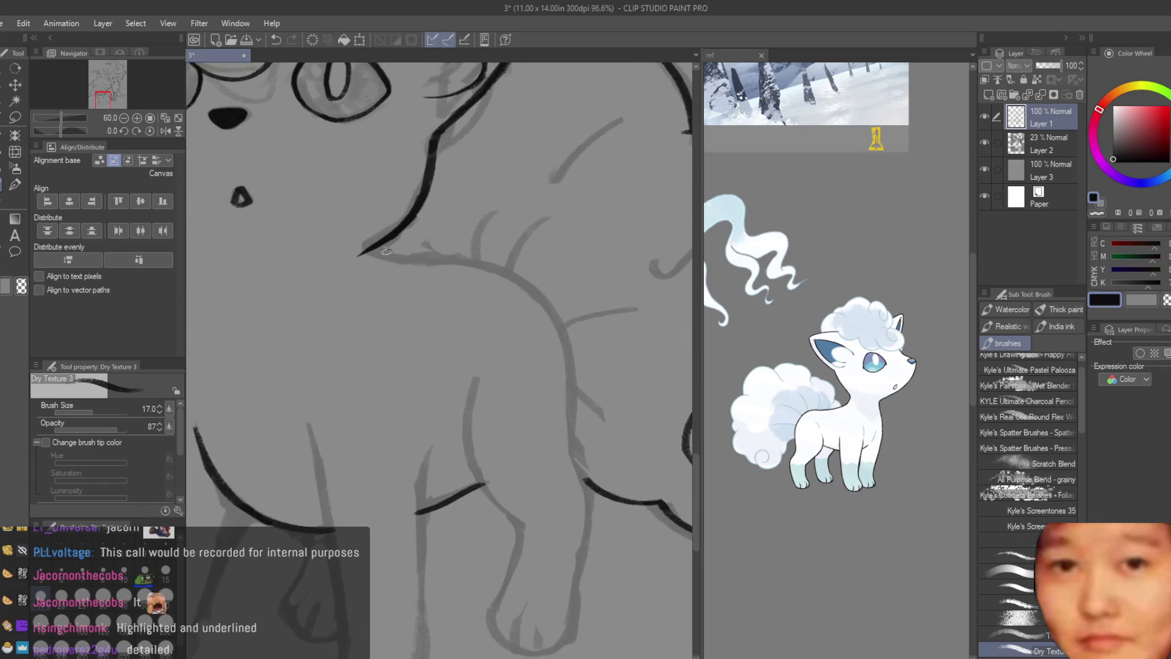
pyautogui.moveTo(371, 250); pyautogui.dragTo(577, 311)
pyautogui.hotkey('ctrl', 'z')
pyautogui.moveTo(367, 249)
pyautogui.mouseDown()
pyautogui.moveTo(464, 272)
pyautogui.moveTo(569, 335)
pyautogui.moveTo(500, 267)
pyautogui.mouseUp()
pyautogui.hotkey('ctrl', 'z')
pyautogui.hotkey('ctrl', 'z')
pyautogui.moveTo(364, 249)
pyautogui.mouseDown()
pyautogui.moveTo(510, 272)
pyautogui.moveTo(579, 366)
pyautogui.mouseUp()
pyautogui.hotkey('ctrl', 'z')
pyautogui.hotkey('ctrl', 'z')
pyautogui.hotkey('ctrl', 'z')
pyautogui.moveTo(509, 272)
pyautogui.mouseDown()
pyautogui.moveTo(582, 383)
pyautogui.moveTo(581, 476)
pyautogui.mouseUp()
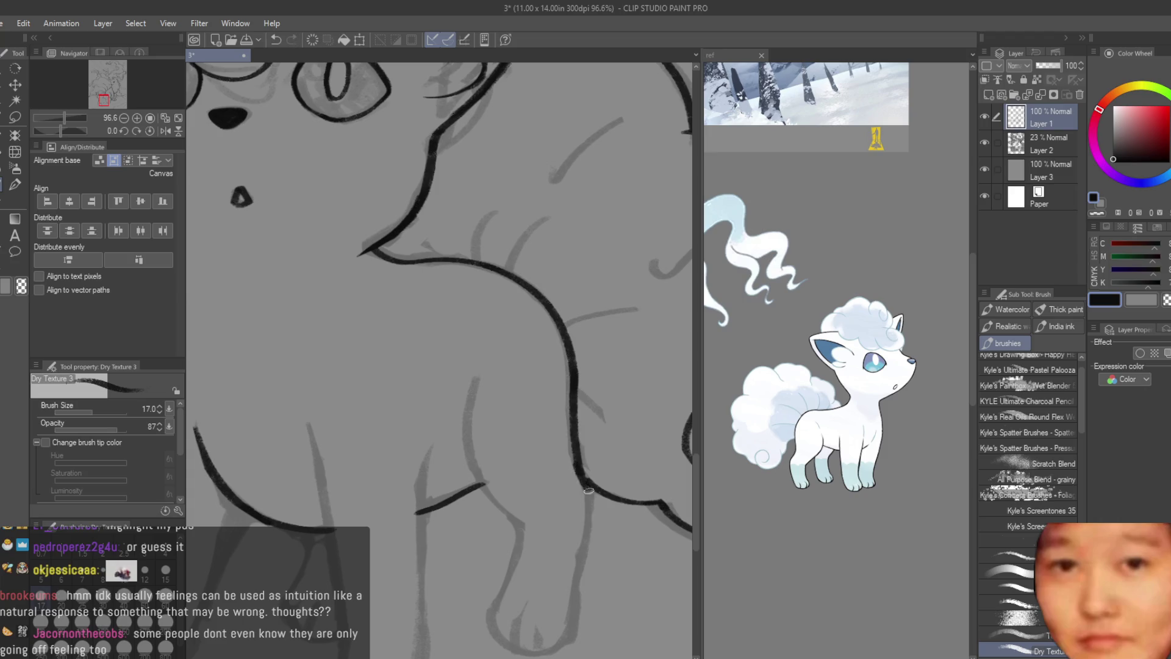
pyautogui.hotkey('ctrl', 'z')
pyautogui.scroll(-3, 596, 442)
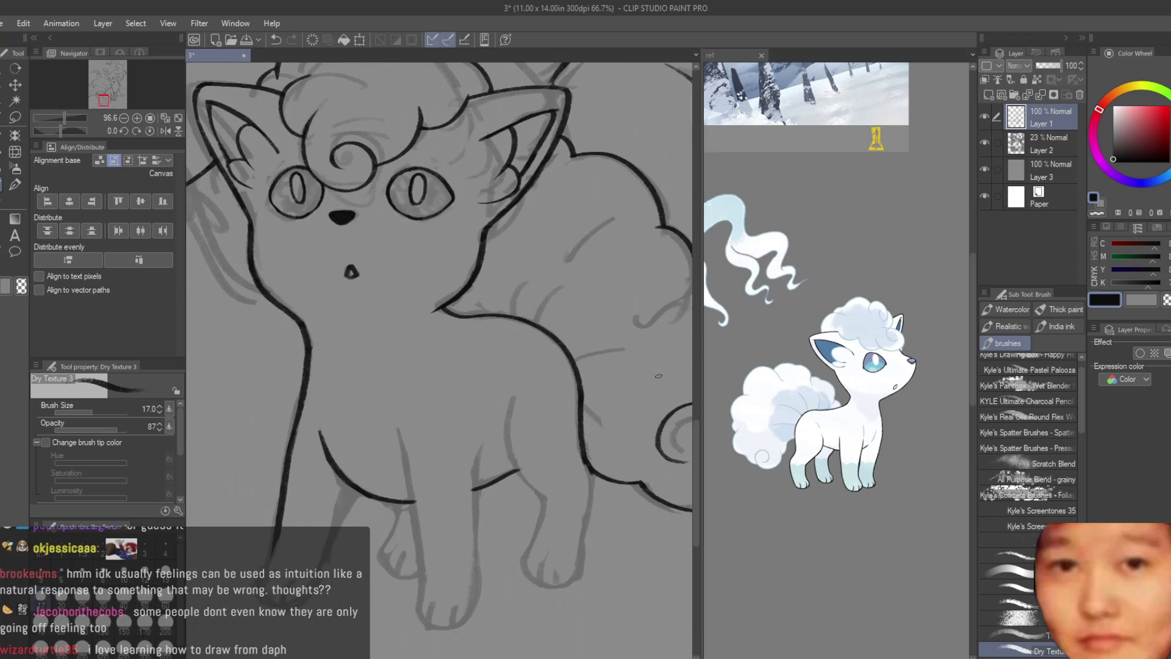
pyautogui.scroll(-5, 549, 485)
pyautogui.scroll(3, 473, 545)
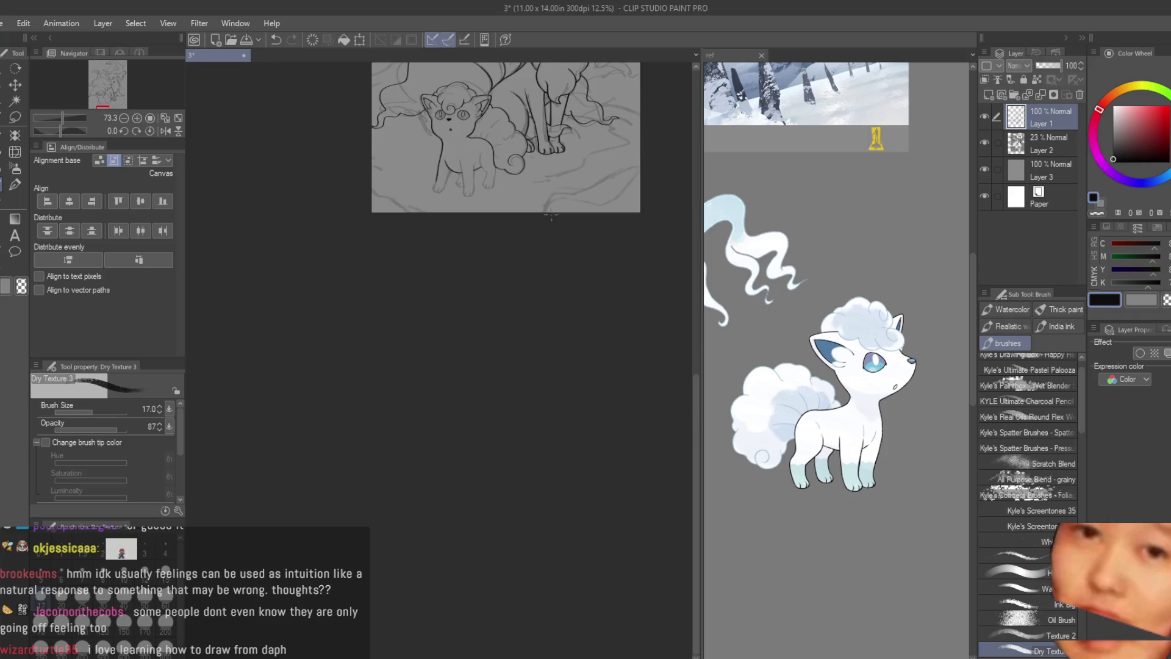
pyautogui.scroll(5, 473, 543)
pyautogui.press('e')
pyautogui.scroll(2, 555, 327)
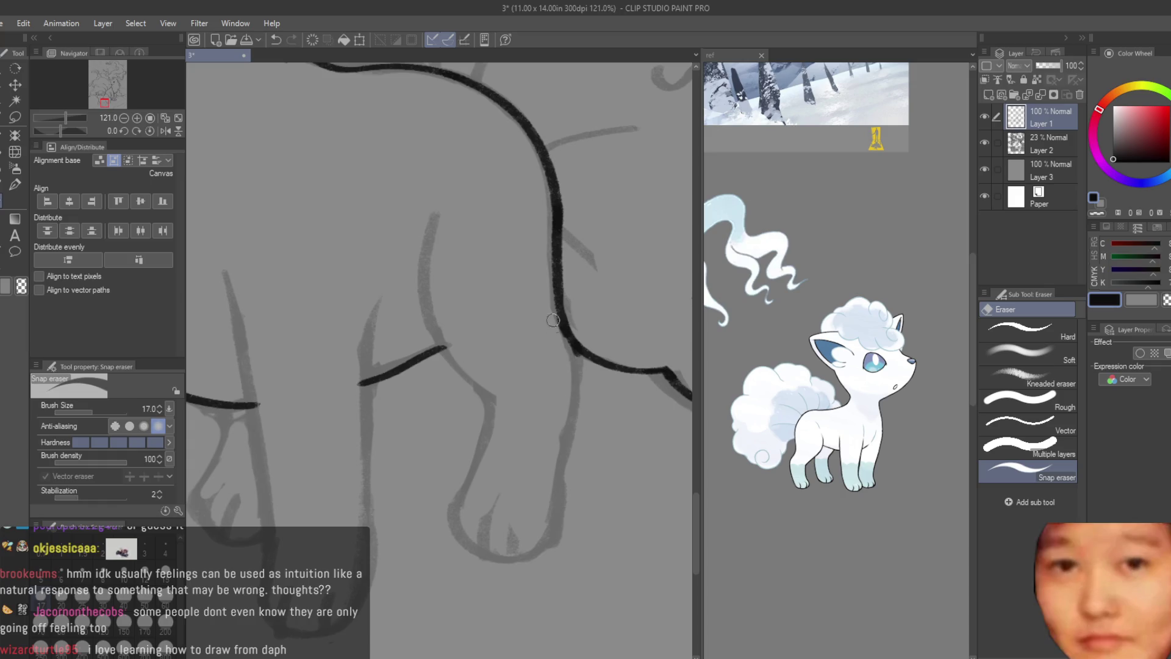
pyautogui.press('b')
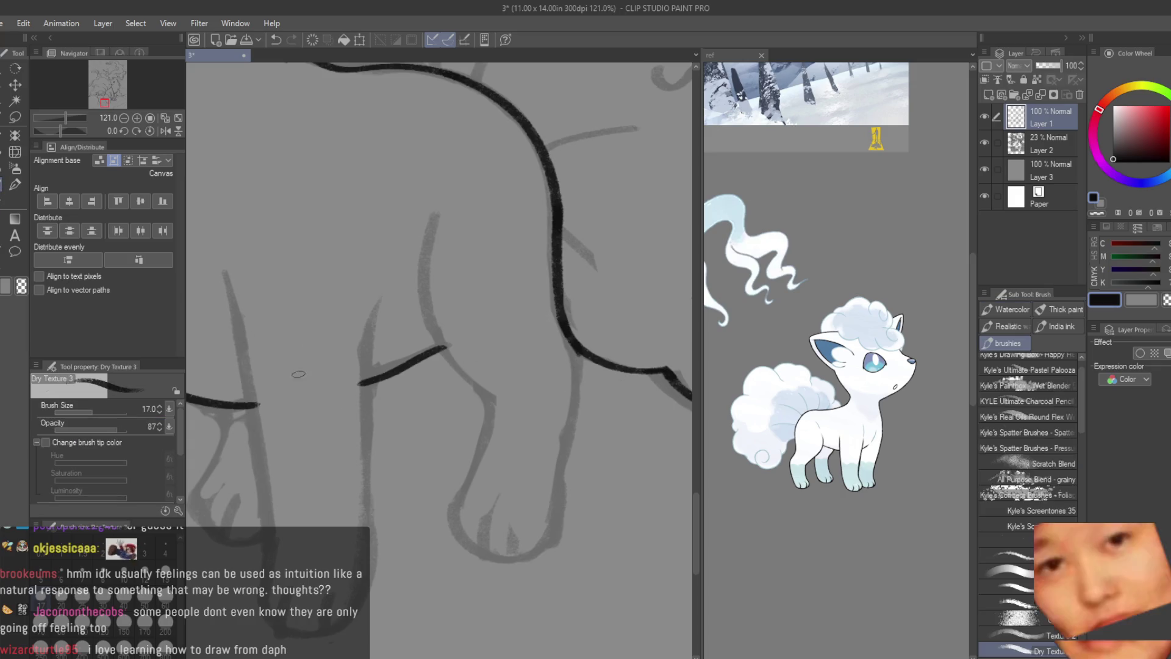
pyautogui.scroll(-3, 645, 480)
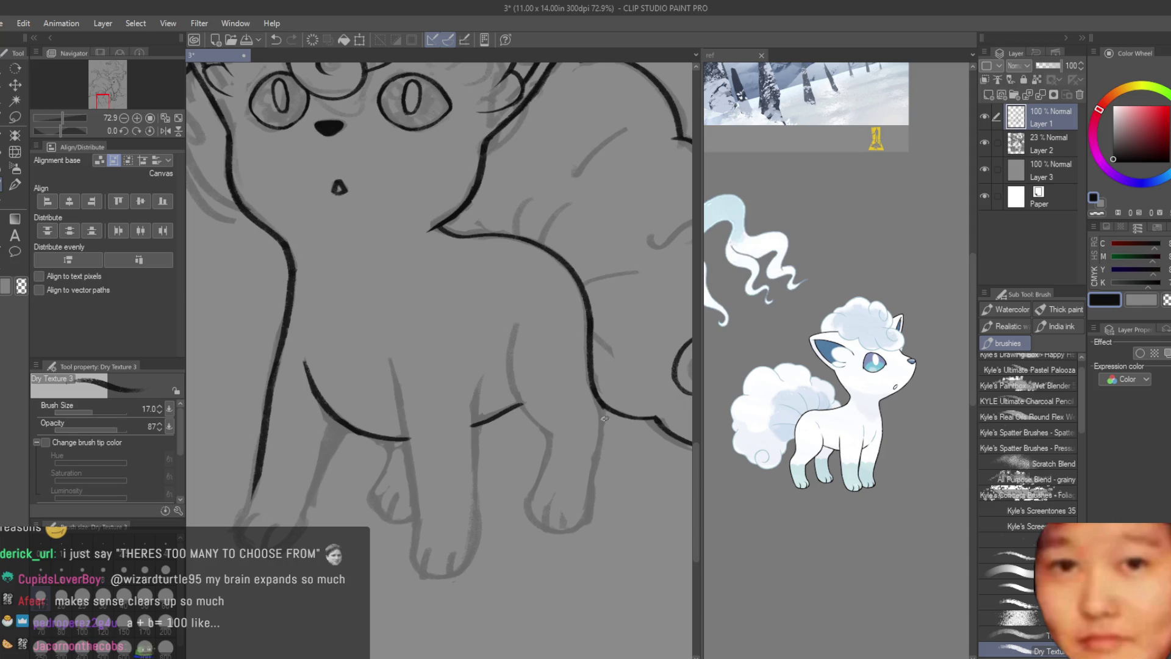
# - Ink the front leg and its inner edge down to the paw, erasing sketch remnants around the paw
pyautogui.moveTo(600, 402); pyautogui.dragTo(587, 520)
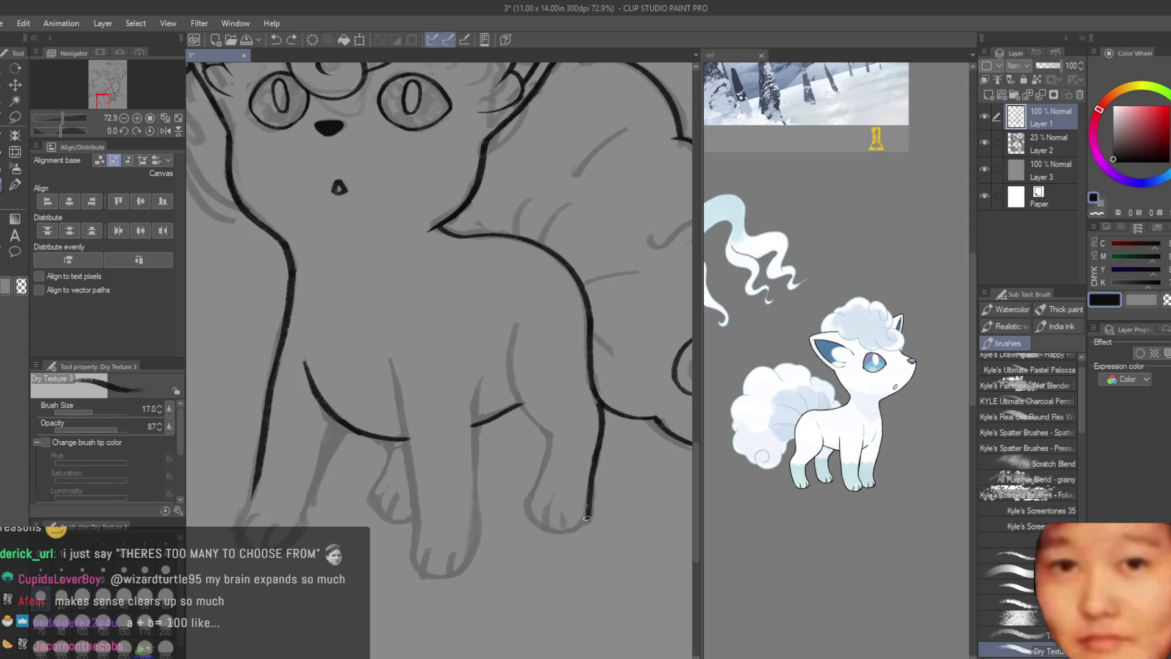
pyautogui.moveTo(548, 434)
pyautogui.mouseDown()
pyautogui.moveTo(539, 481)
pyautogui.moveTo(549, 528)
pyautogui.mouseUp()
pyautogui.moveTo(550, 449); pyautogui.dragTo(542, 523)
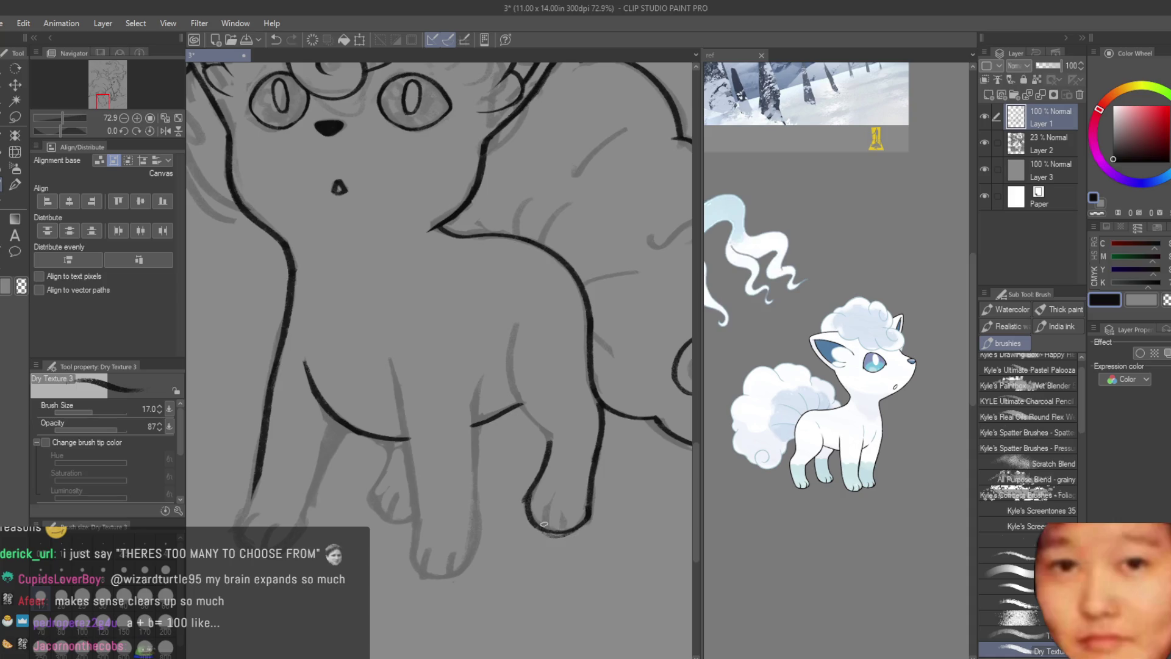
pyautogui.press('e')
pyautogui.scroll(4, 593, 467)
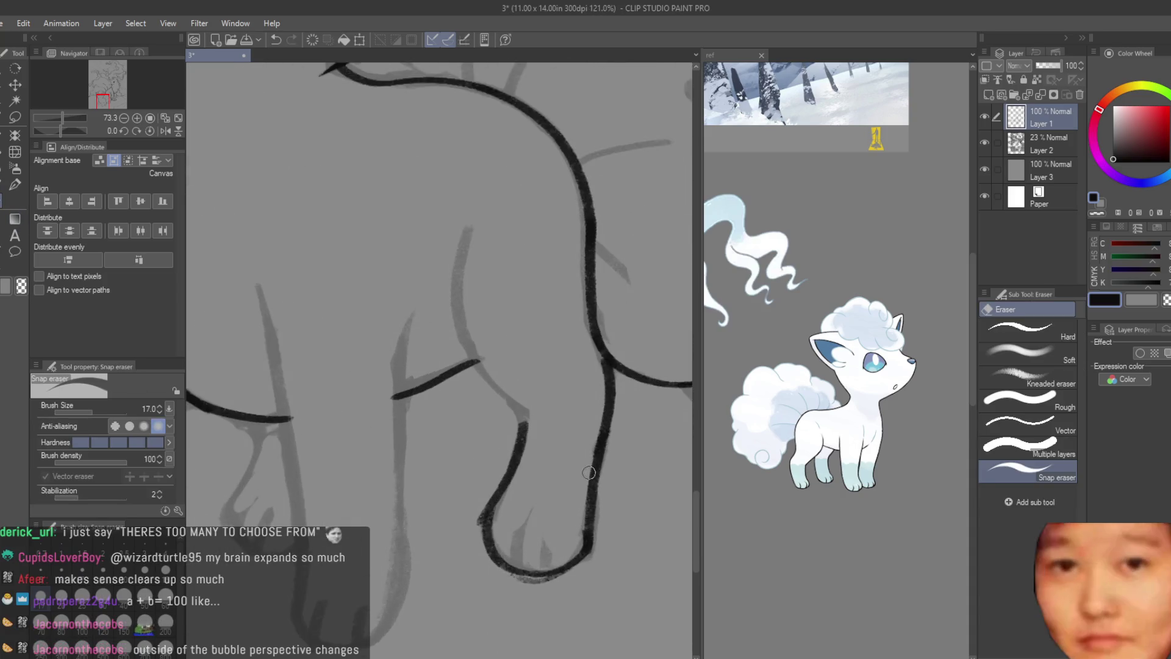
pyautogui.moveTo(476, 615); pyautogui.dragTo(525, 629)
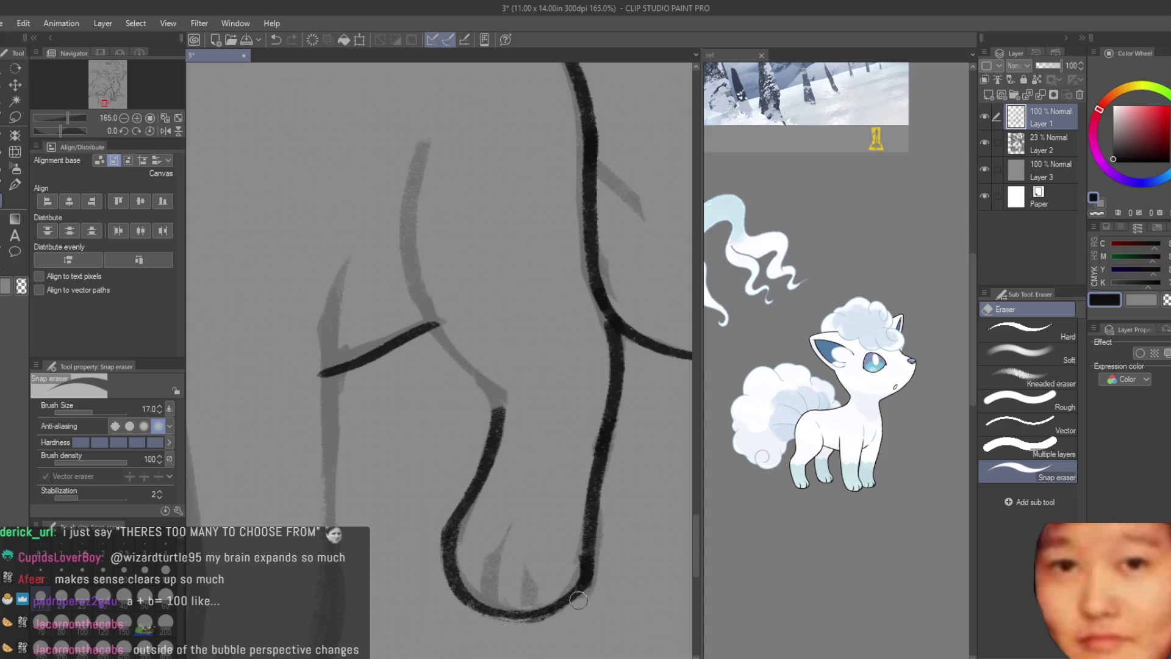
pyautogui.moveTo(478, 560); pyautogui.dragTo(464, 578)
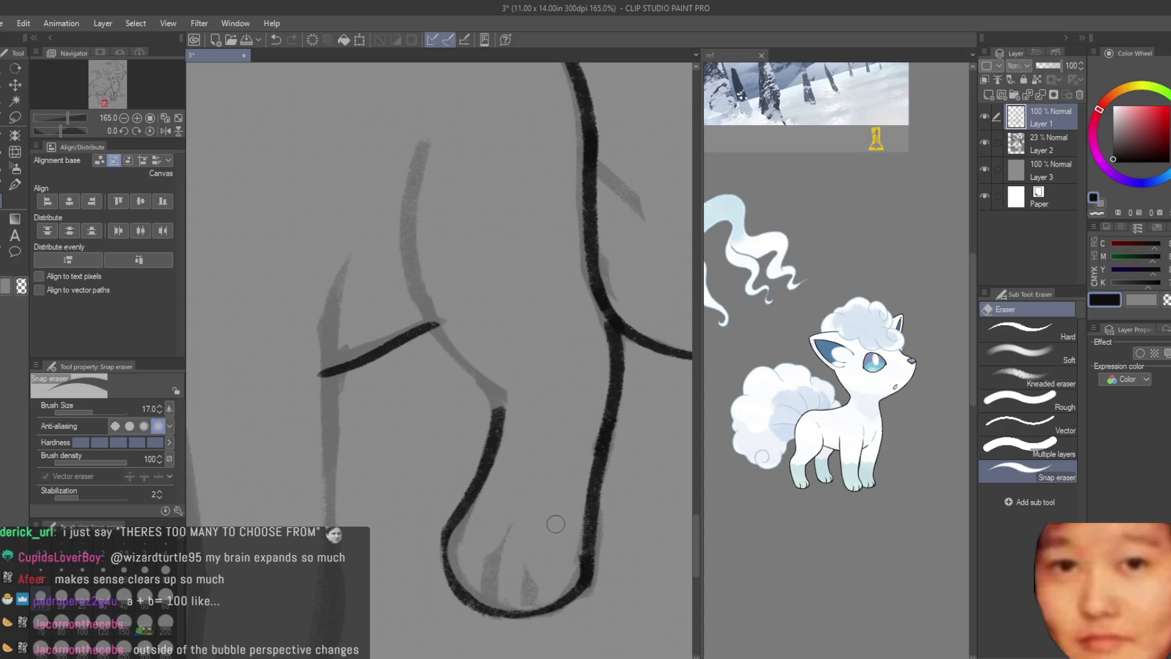
# - Ink the curved leg contour where it meets the chest and touch up the elbow
pyautogui.press('b')
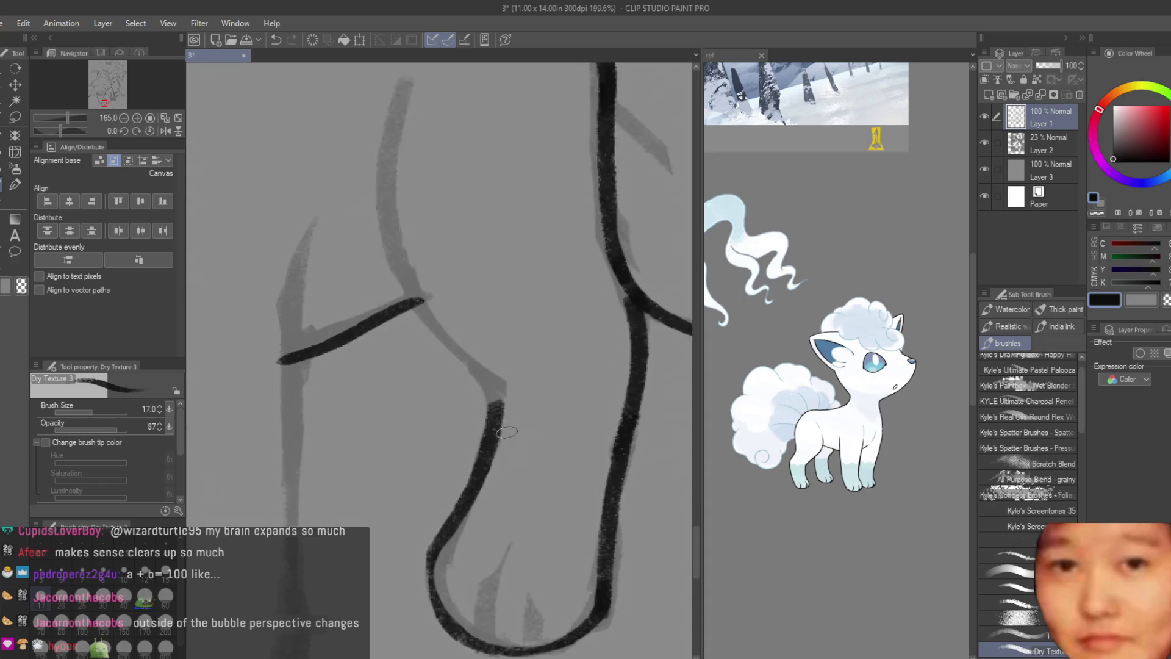
pyautogui.scroll(2, 506, 425)
pyautogui.moveTo(492, 371); pyautogui.dragTo(483, 469)
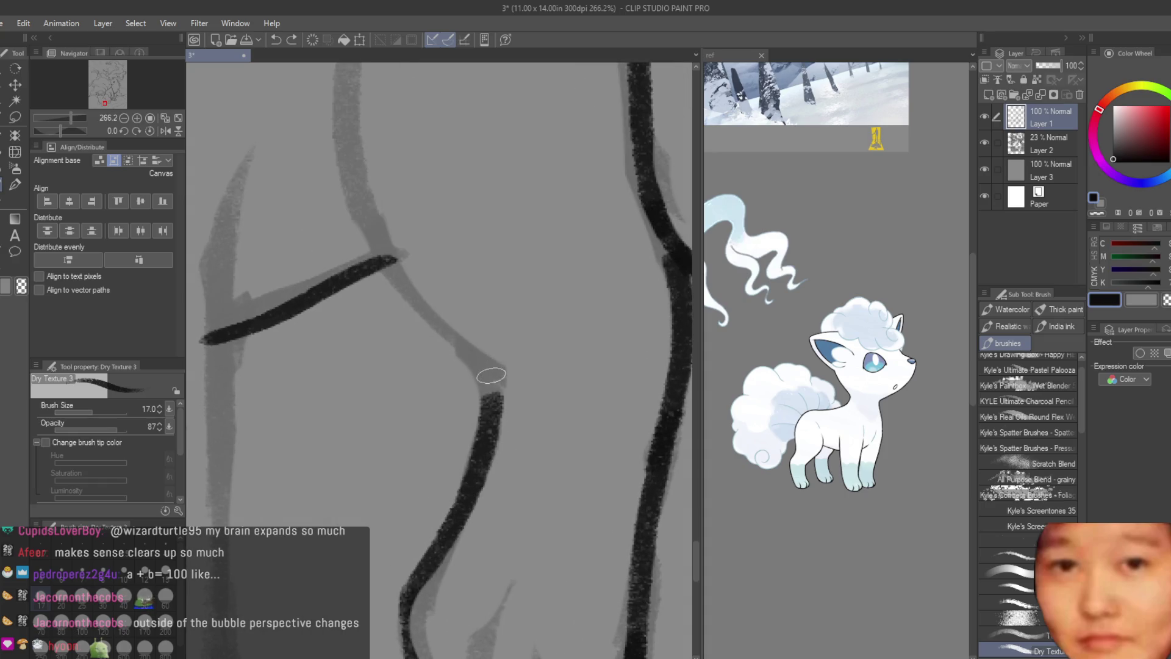
pyautogui.scroll(-2, 547, 523)
pyautogui.scroll(-1, 546, 523)
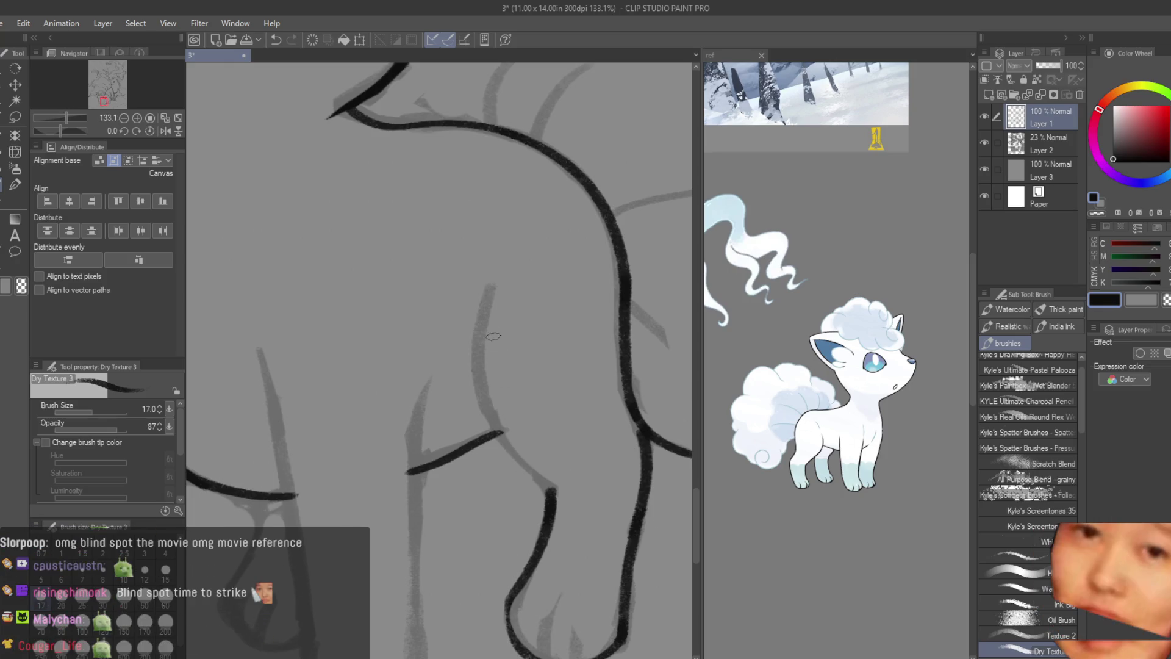
pyautogui.moveTo(485, 289); pyautogui.dragTo(539, 474)
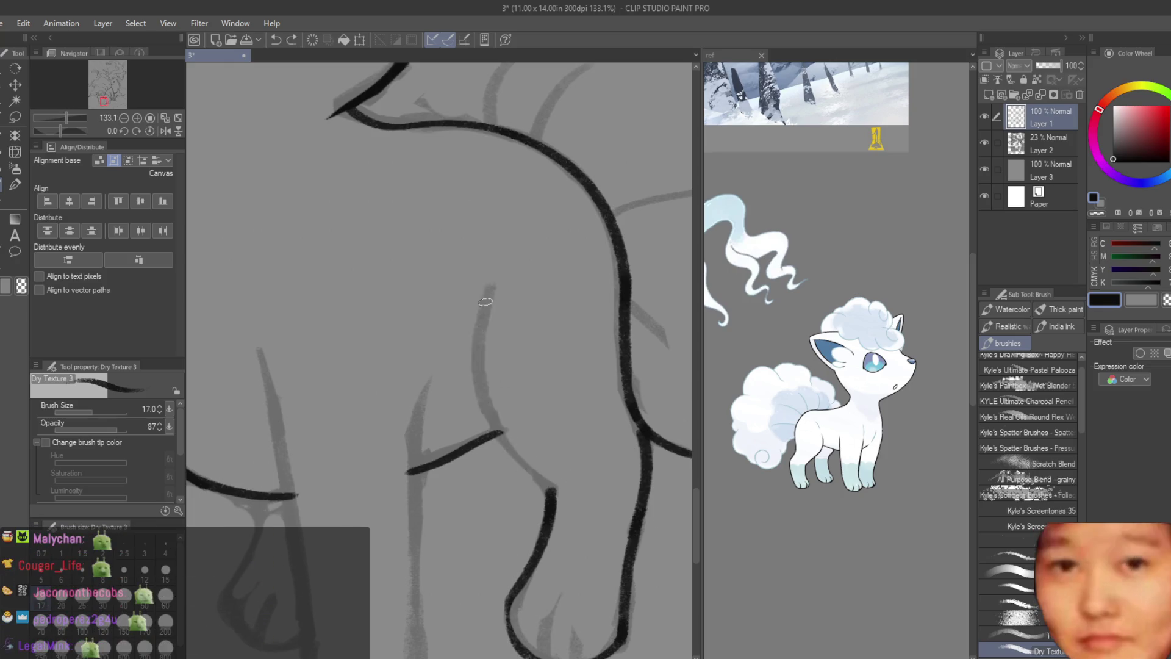
pyautogui.hotkey('ctrl', 'z')
pyautogui.moveTo(485, 294); pyautogui.dragTo(556, 487)
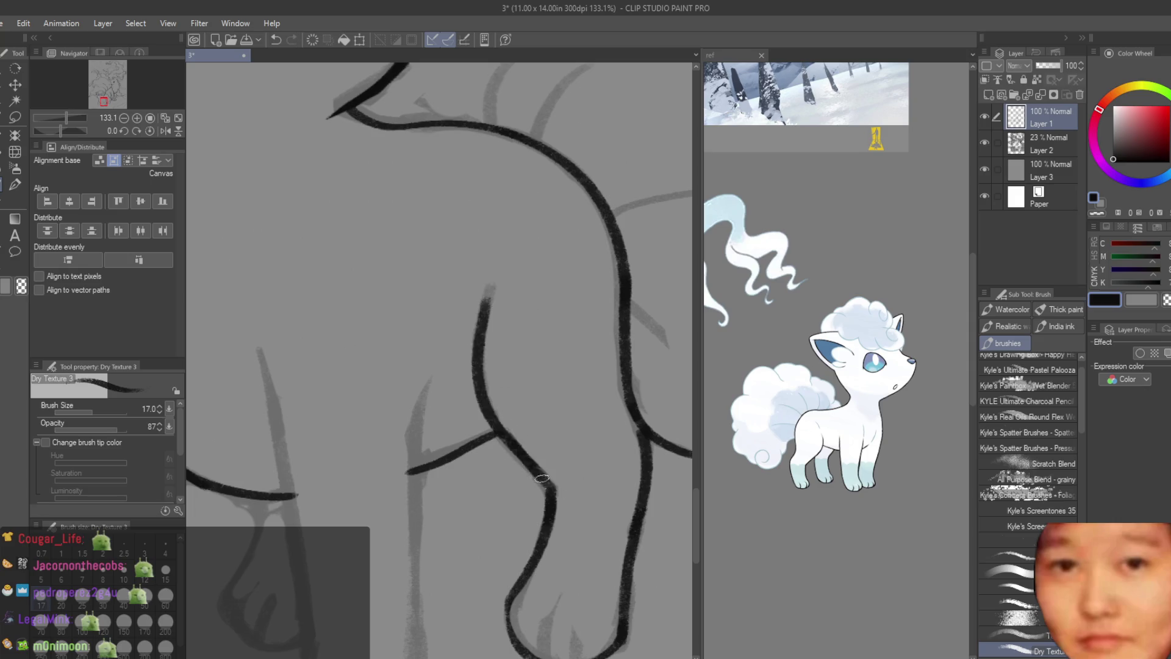
pyautogui.moveTo(508, 446); pyautogui.dragTo(554, 489)
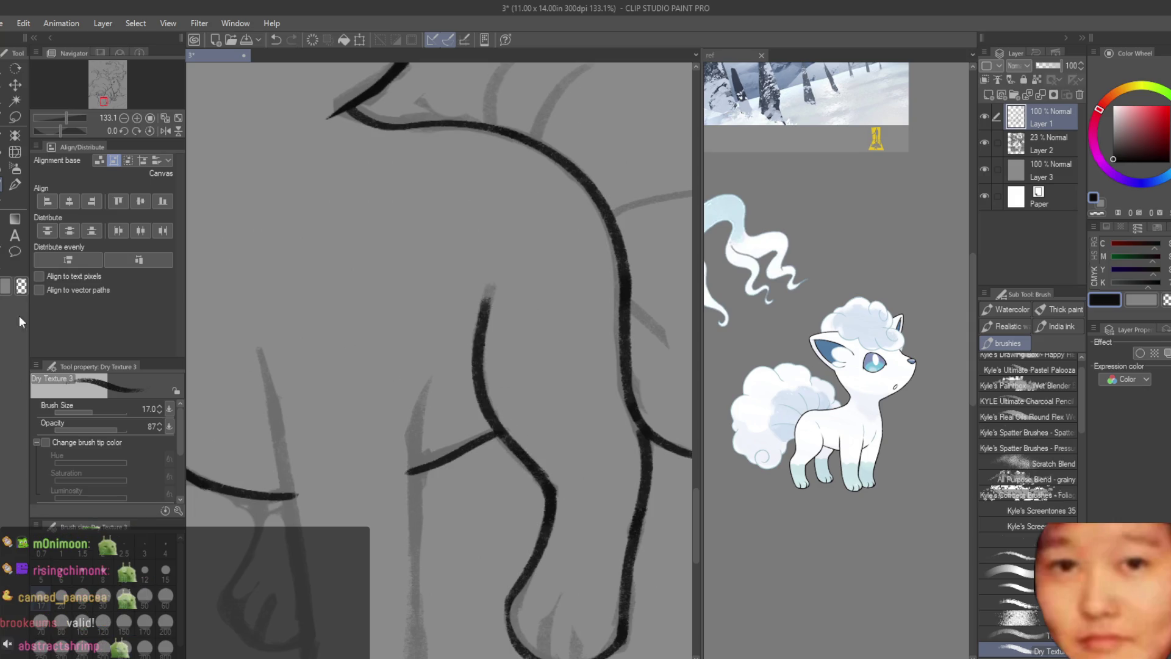
# - Try thickening the leg line with textured marks, then undo them
pyautogui.press('e')
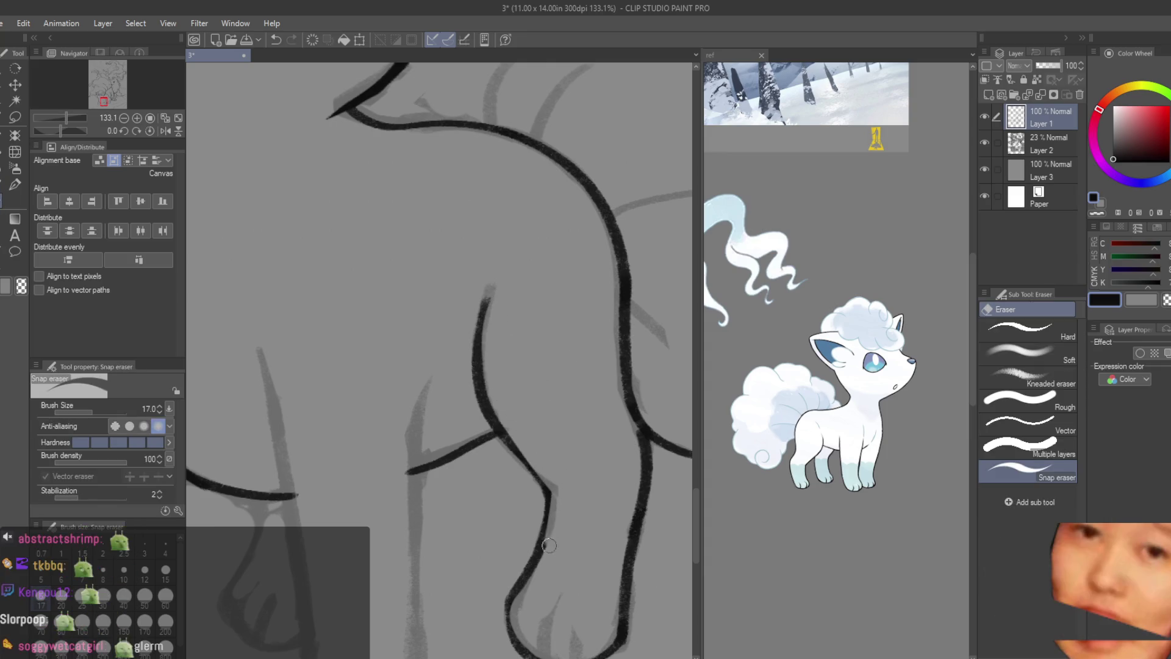
pyautogui.press('b')
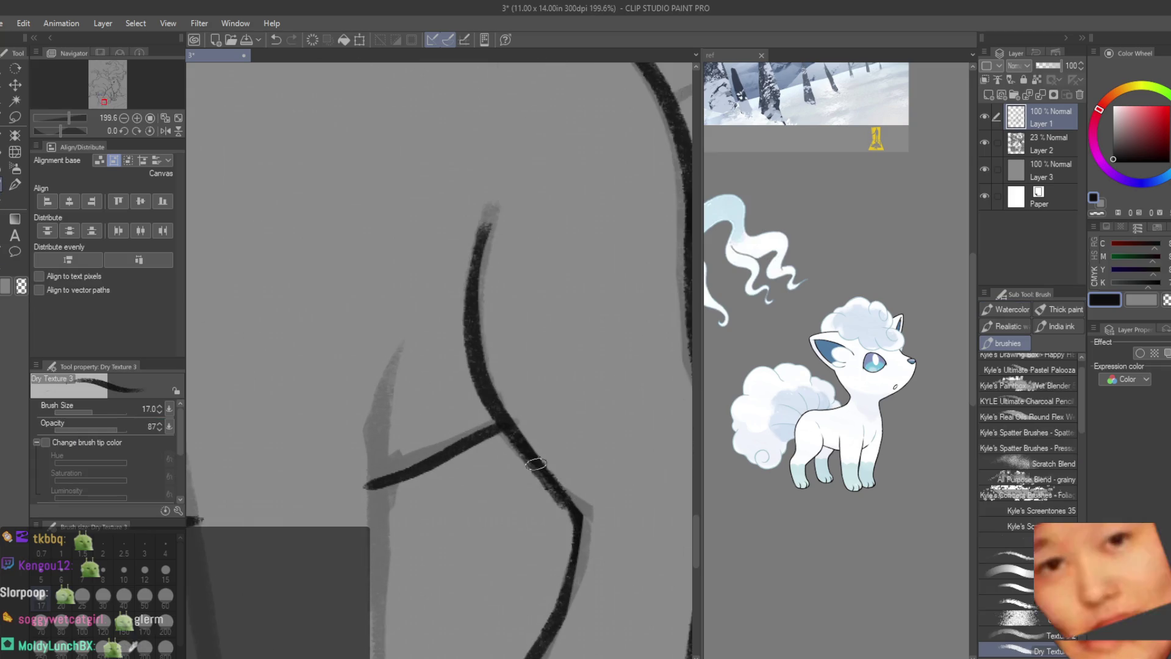
pyautogui.moveTo(569, 528)
pyautogui.mouseDown()
pyautogui.moveTo(580, 516)
pyautogui.moveTo(569, 585)
pyautogui.mouseUp()
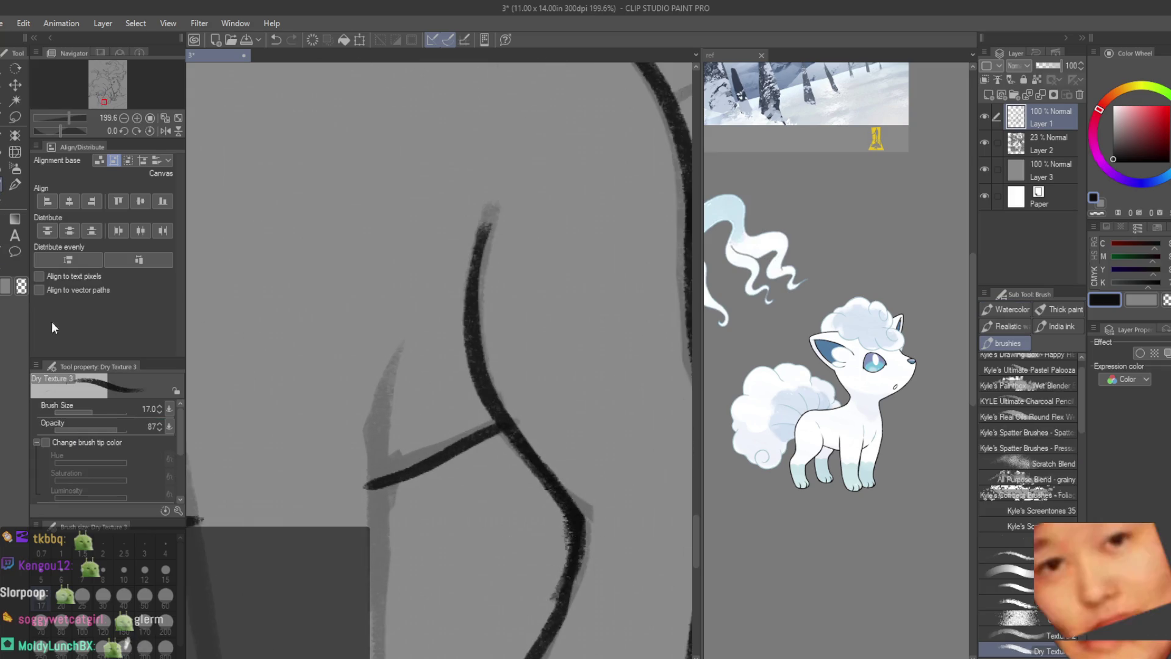
pyautogui.press('e')
pyautogui.hotkey('ctrl', 'z')
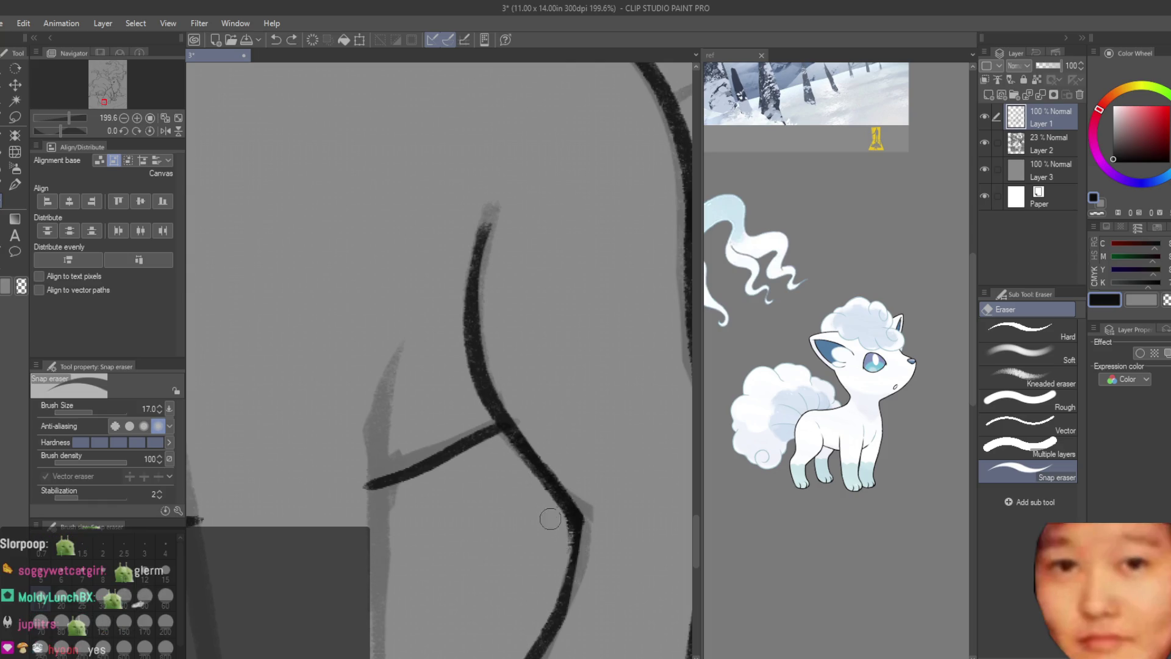
pyautogui.scroll(-2, 582, 465)
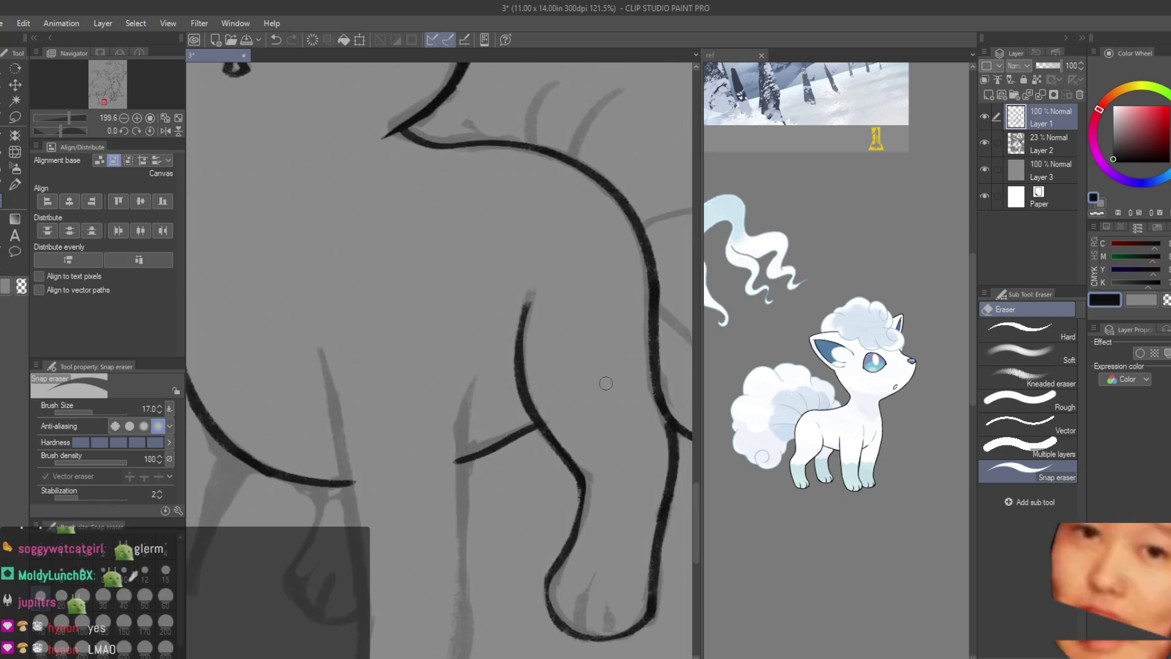
pyautogui.scroll(-2, 586, 393)
pyautogui.press('b')
pyautogui.scroll(-1, 578, 388)
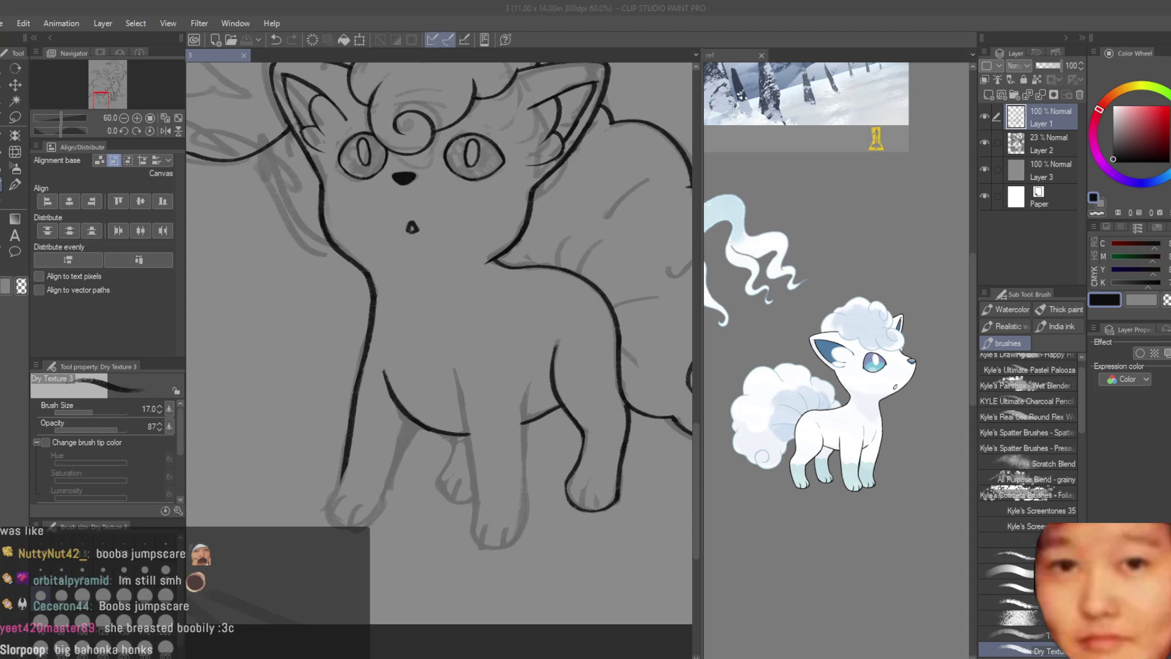
pyautogui.scroll(-2, 440, 321)
pyautogui.scroll(-3, 440, 321)
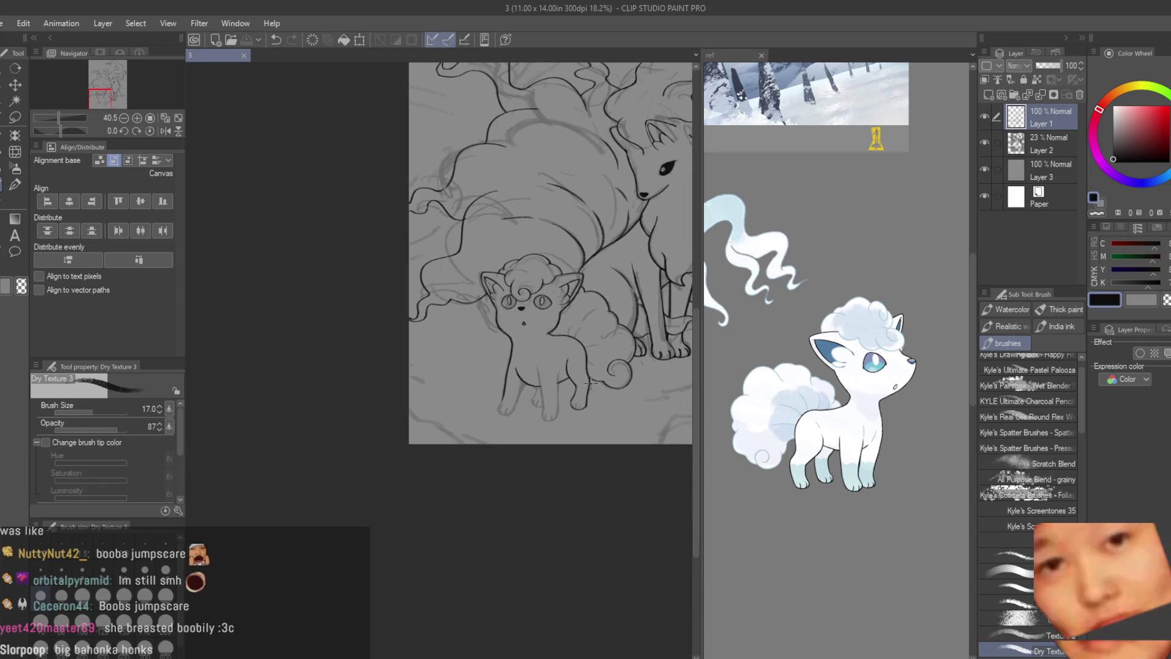
pyautogui.scroll(4, 440, 320)
pyautogui.scroll(3, 502, 544)
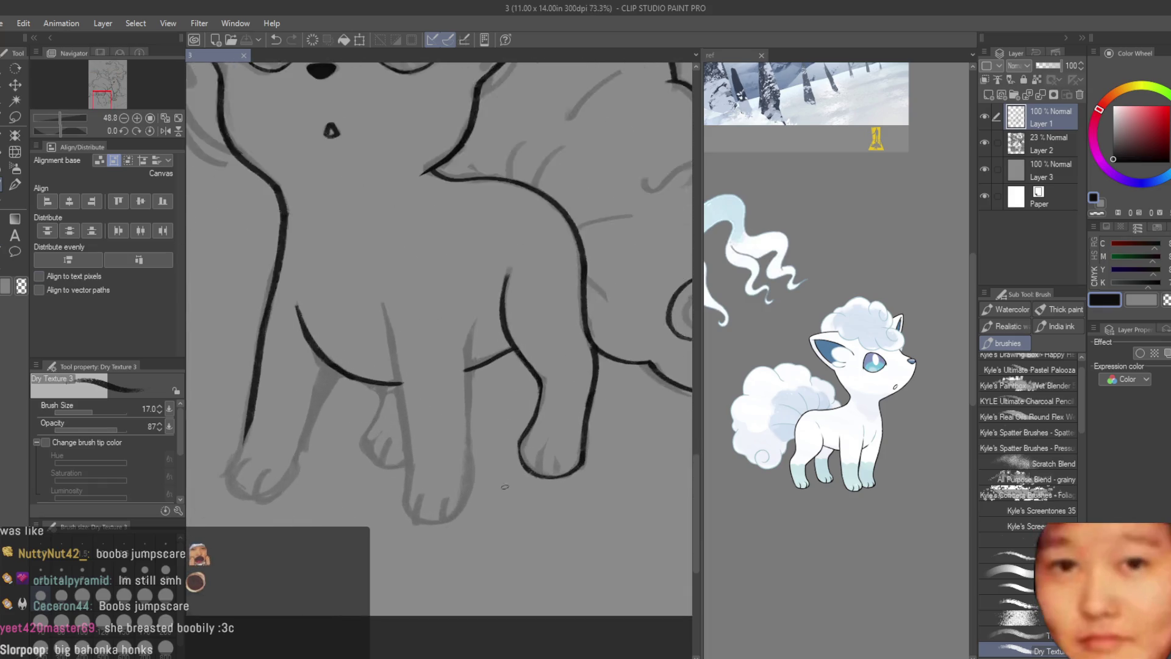
pyautogui.scroll(3, 503, 544)
pyautogui.scroll(3, 503, 544)
pyautogui.scroll(-3, 503, 544)
# - Ink a short toe line on the front paw after undoing a first curve
pyautogui.moveTo(530, 467); pyautogui.dragTo(502, 548)
pyautogui.hotkey('ctrl', 'z')
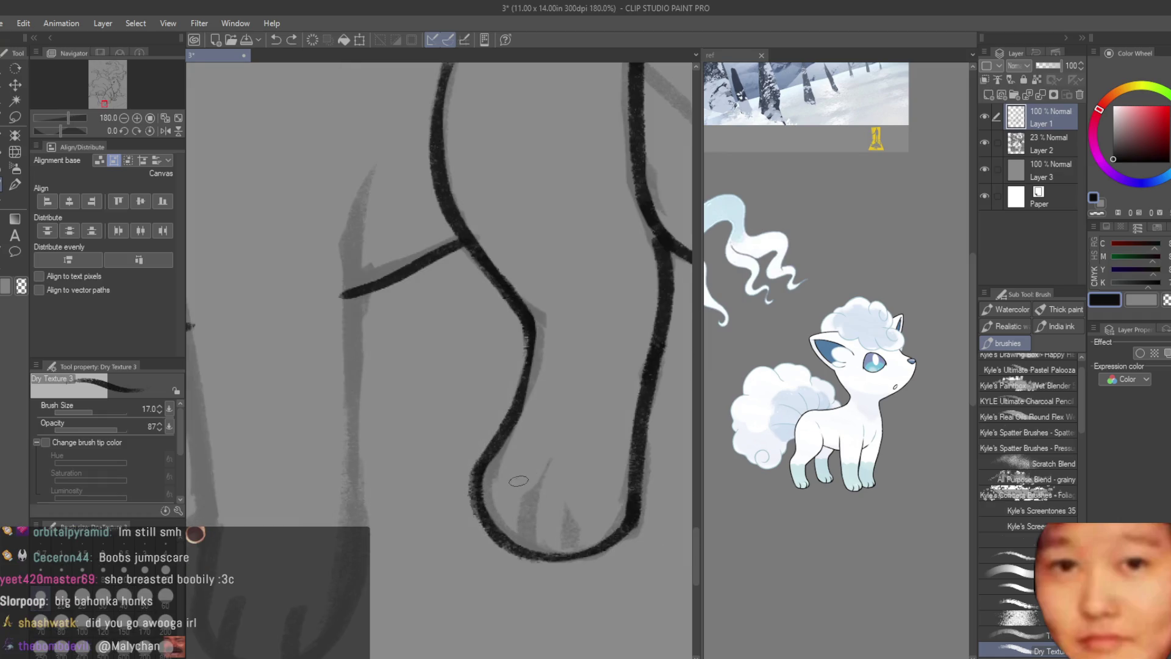
pyautogui.moveTo(568, 498); pyautogui.dragTo(556, 553)
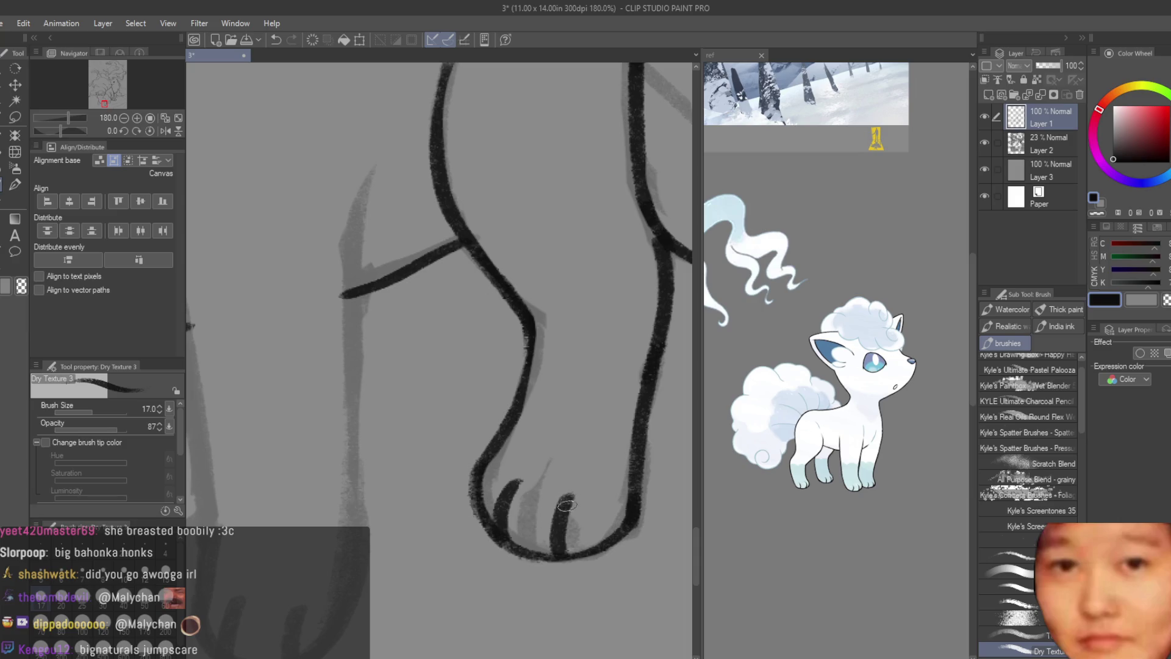
pyautogui.scroll(-5, 565, 503)
pyautogui.scroll(2, 603, 361)
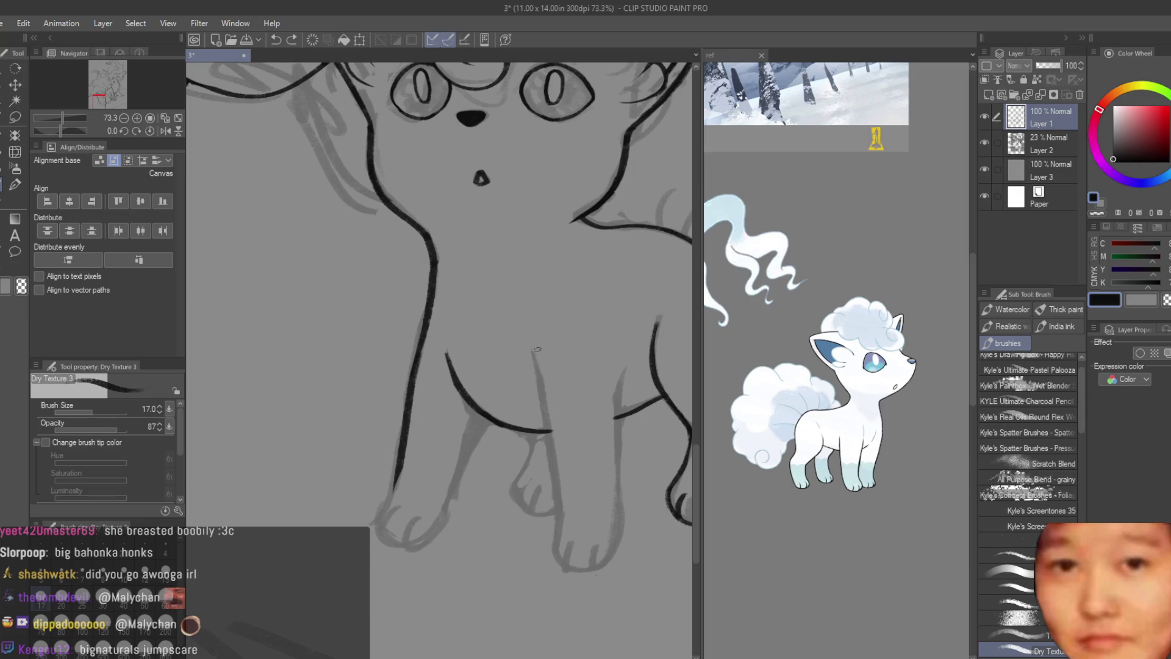
# - Ink the second front leg's edge and its long vertical line, redoing strokes until clean
pyautogui.moveTo(531, 357); pyautogui.dragTo(546, 417)
pyautogui.hotkey('ctrl', 'z')
pyautogui.moveTo(531, 358); pyautogui.dragTo(537, 377)
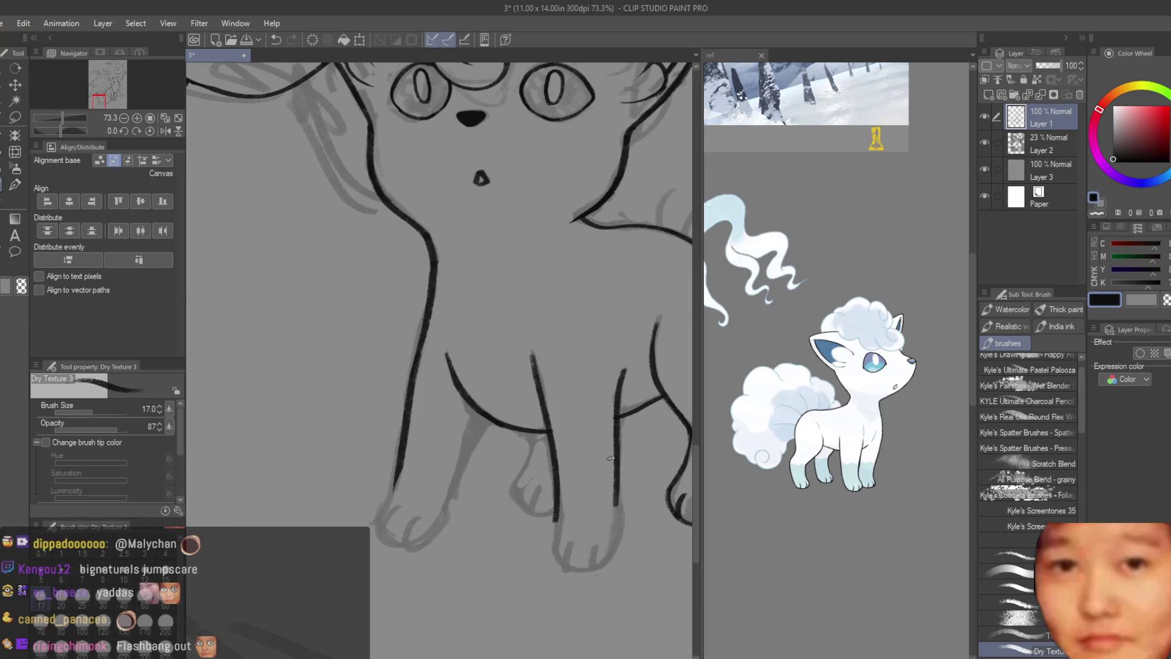
pyautogui.hotkey('ctrl', 'z')
pyautogui.moveTo(618, 382); pyautogui.dragTo(622, 519)
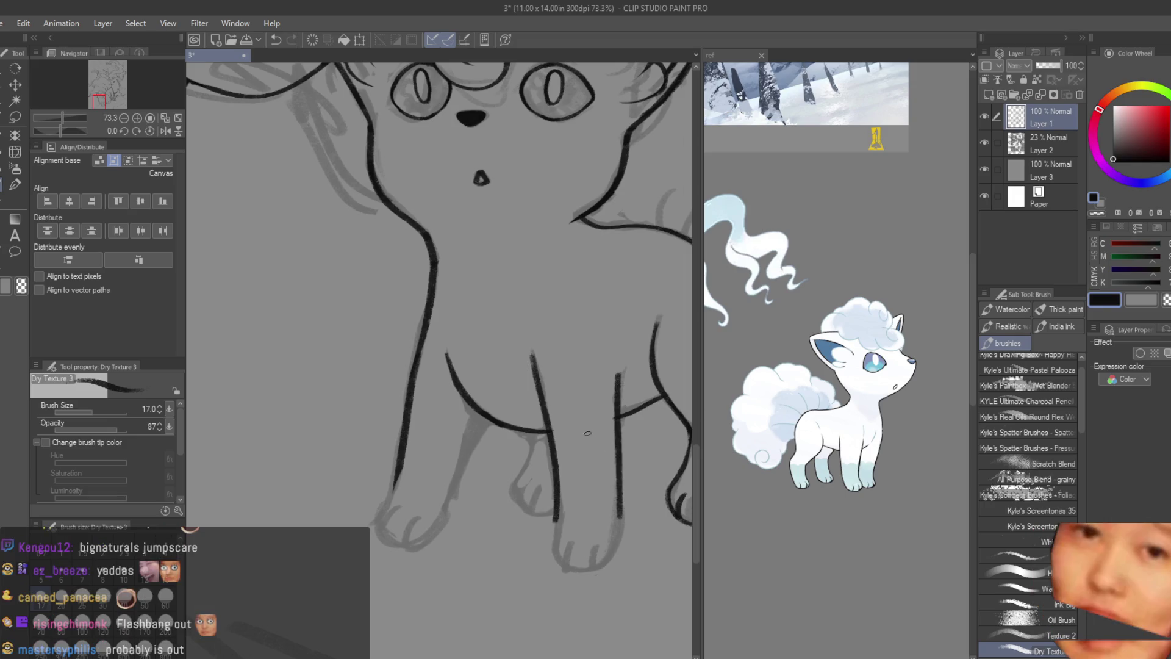
pyautogui.scroll(4, 622, 518)
pyautogui.scroll(-2, 642, 485)
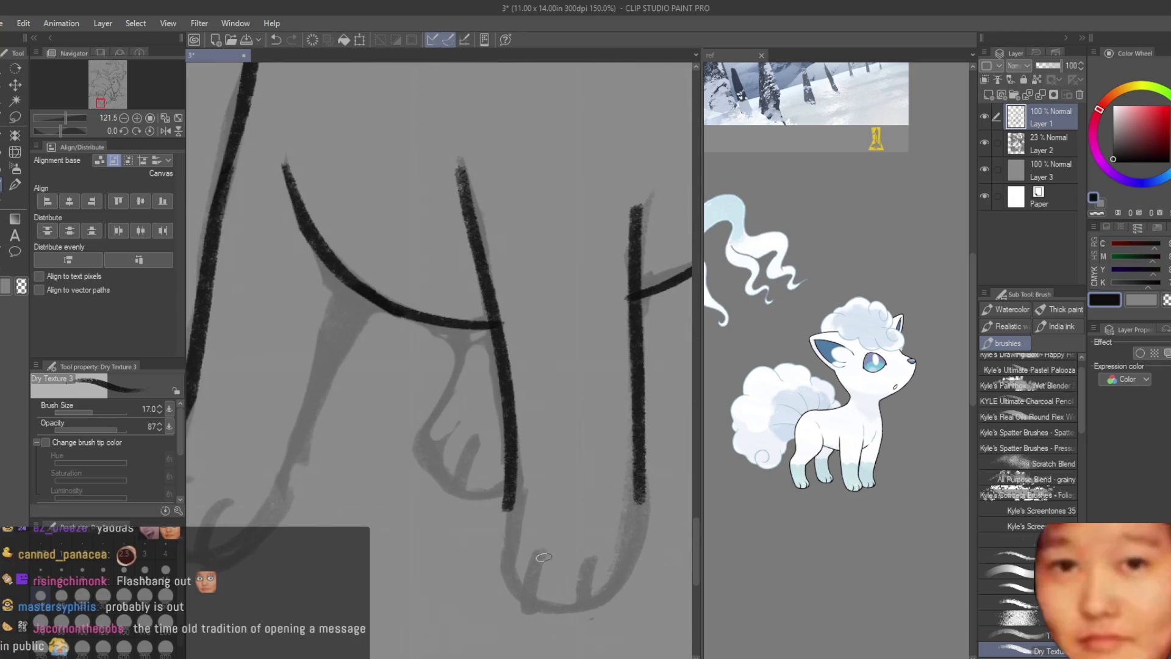
pyautogui.click(15, 218)
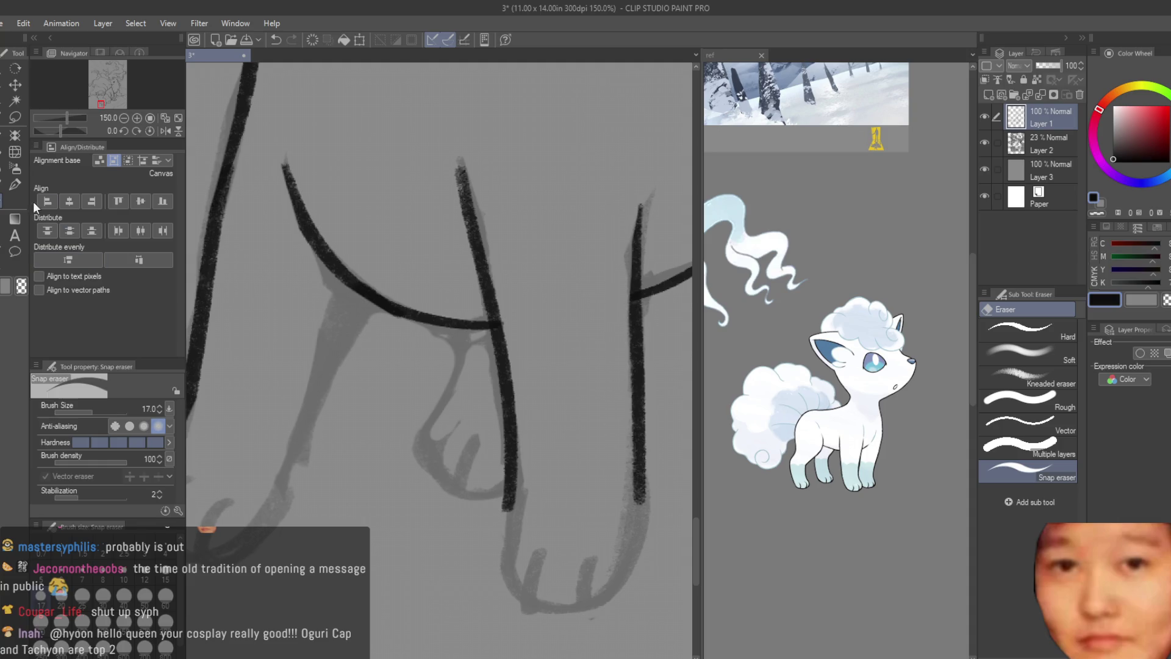
pyautogui.press('b')
pyautogui.scroll(3, 439, 366)
pyautogui.scroll(-2, 439, 366)
# - Extend both leg lines down and curve them into the rounded paw bottom
pyautogui.moveTo(490, 549); pyautogui.dragTo(549, 651)
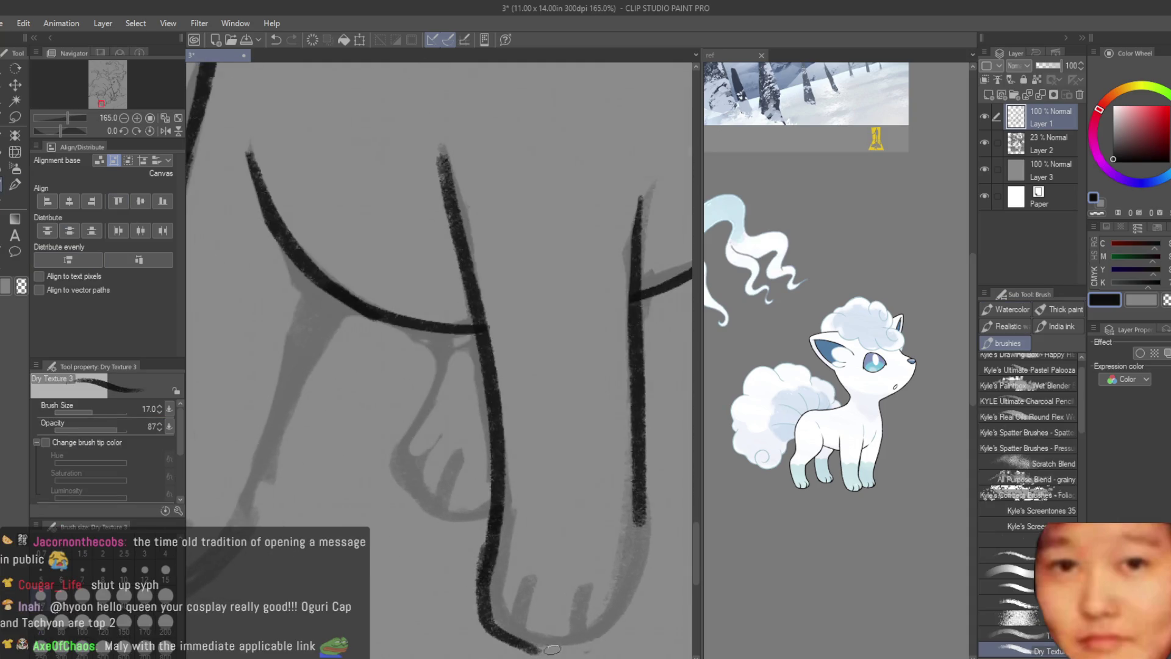
pyautogui.hotkey('ctrl', 'z')
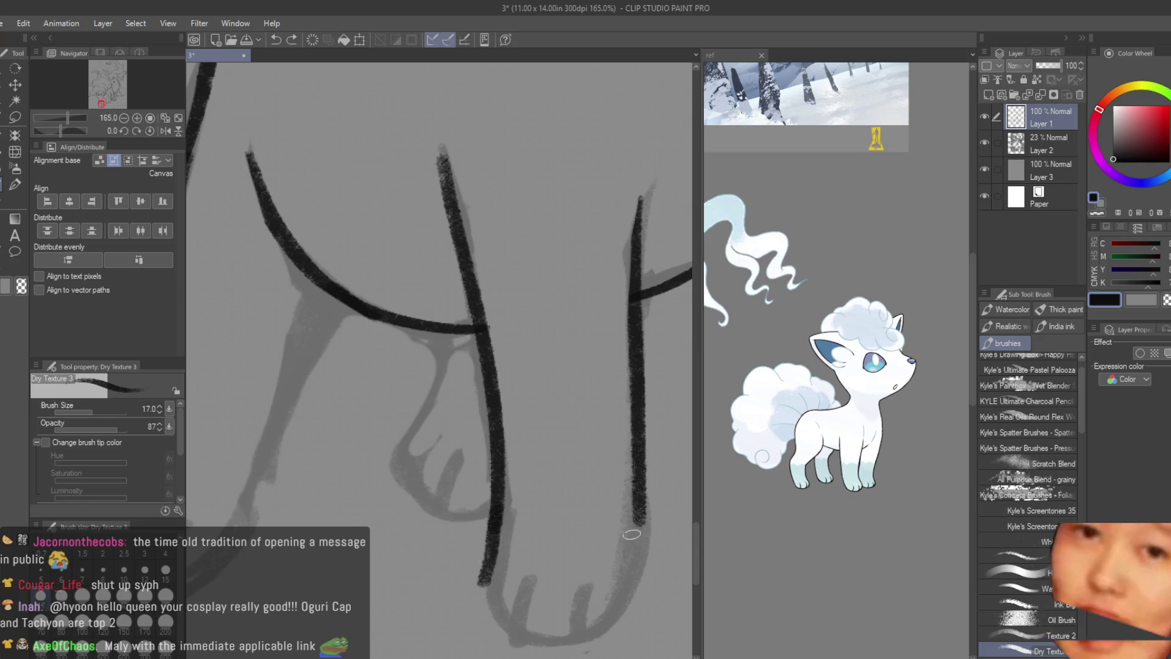
pyautogui.moveTo(635, 517)
pyautogui.mouseDown()
pyautogui.moveTo(586, 632)
pyautogui.moveTo(567, 644)
pyautogui.mouseUp()
pyautogui.hotkey('ctrl', 'z')
pyautogui.hotkey('ctrl', 'z')
pyautogui.moveTo(489, 552); pyautogui.dragTo(536, 646)
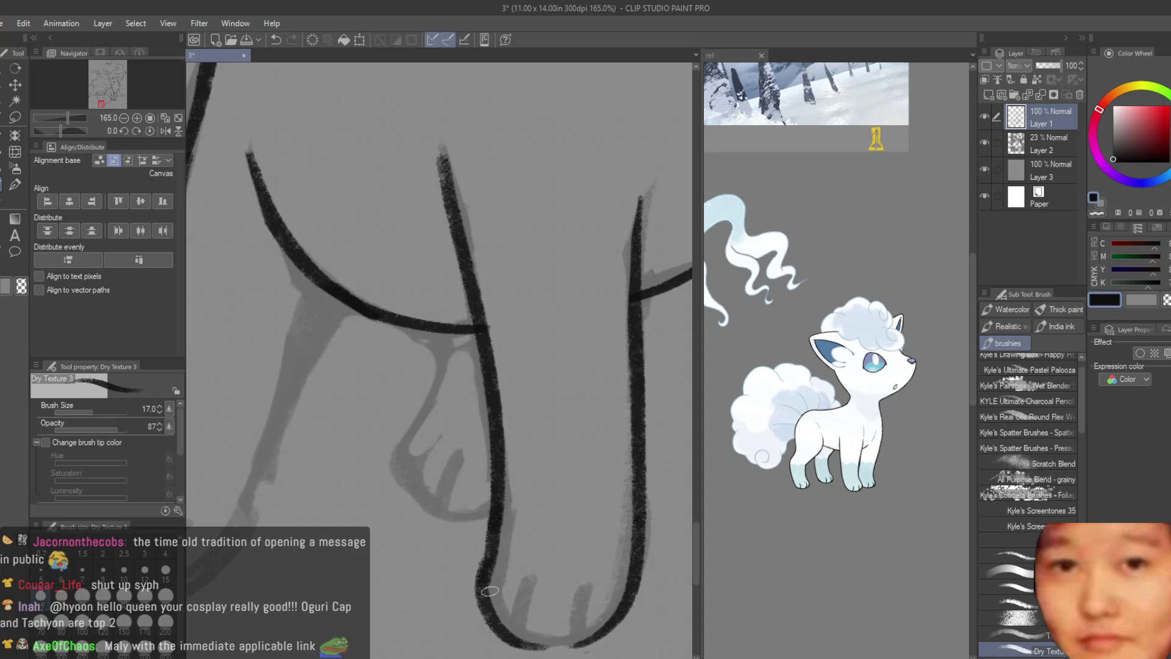
pyautogui.hotkey('ctrl', 'z')
pyautogui.moveTo(487, 549); pyautogui.dragTo(508, 646)
pyautogui.moveTo(619, 615)
pyautogui.mouseDown()
pyautogui.moveTo(593, 637)
pyautogui.moveTo(500, 629)
pyautogui.mouseUp()
pyautogui.hotkey('ctrl', 'z')
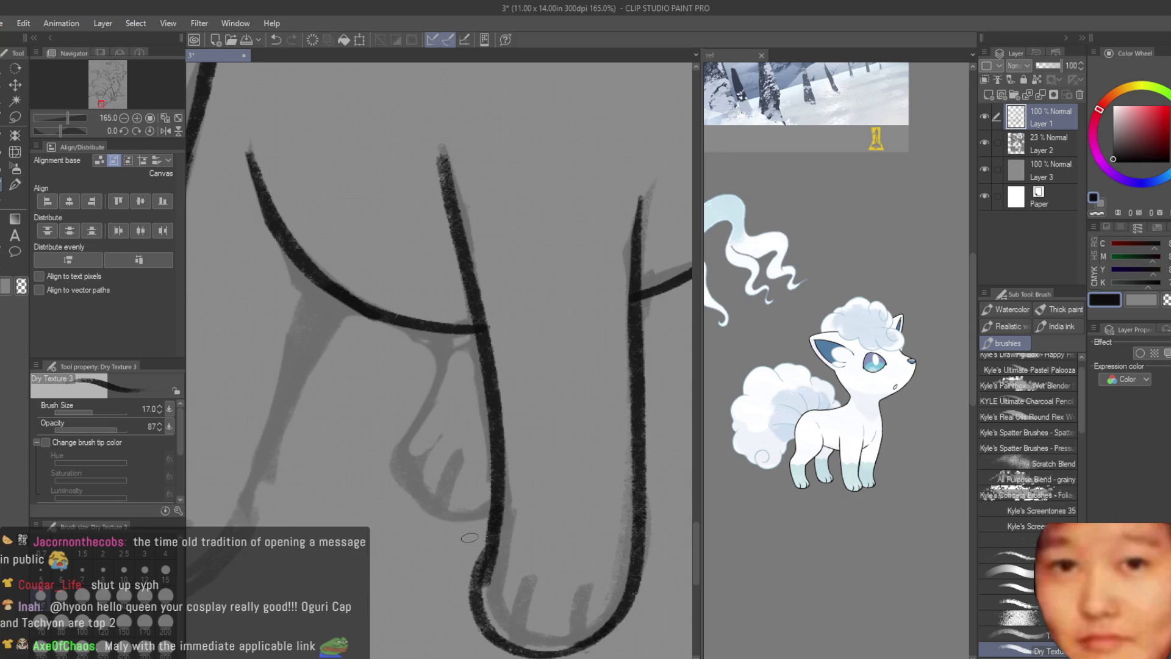
pyautogui.press('e')
pyautogui.scroll(1, 501, 539)
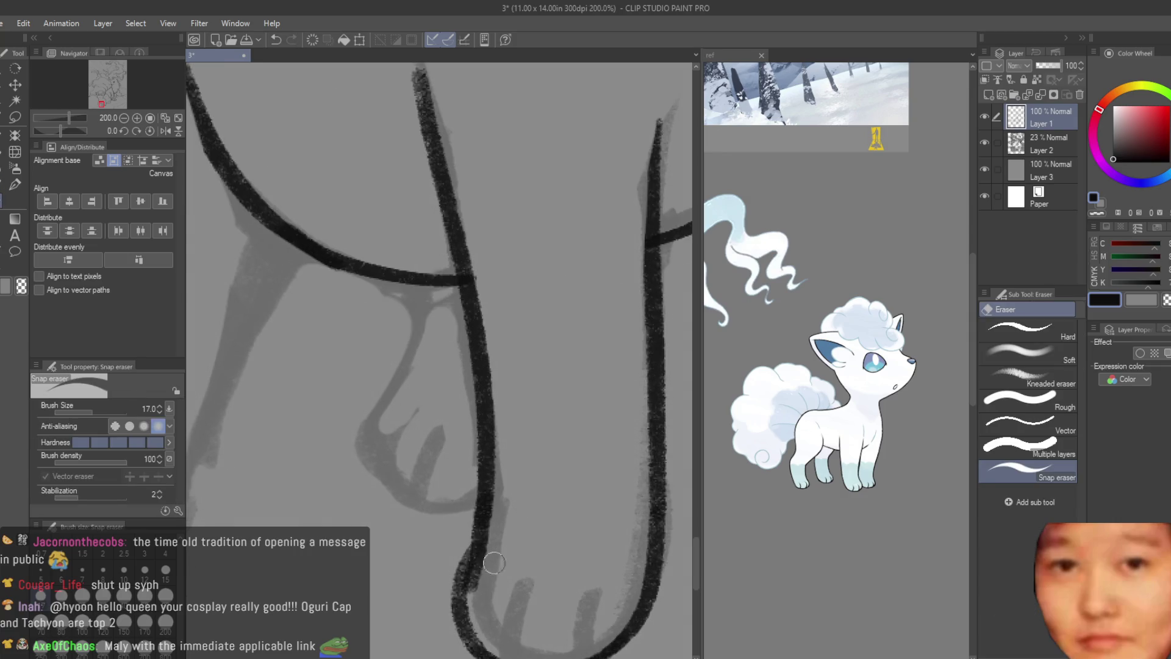
pyautogui.scroll(-2, 490, 570)
pyautogui.scroll(-2, 490, 569)
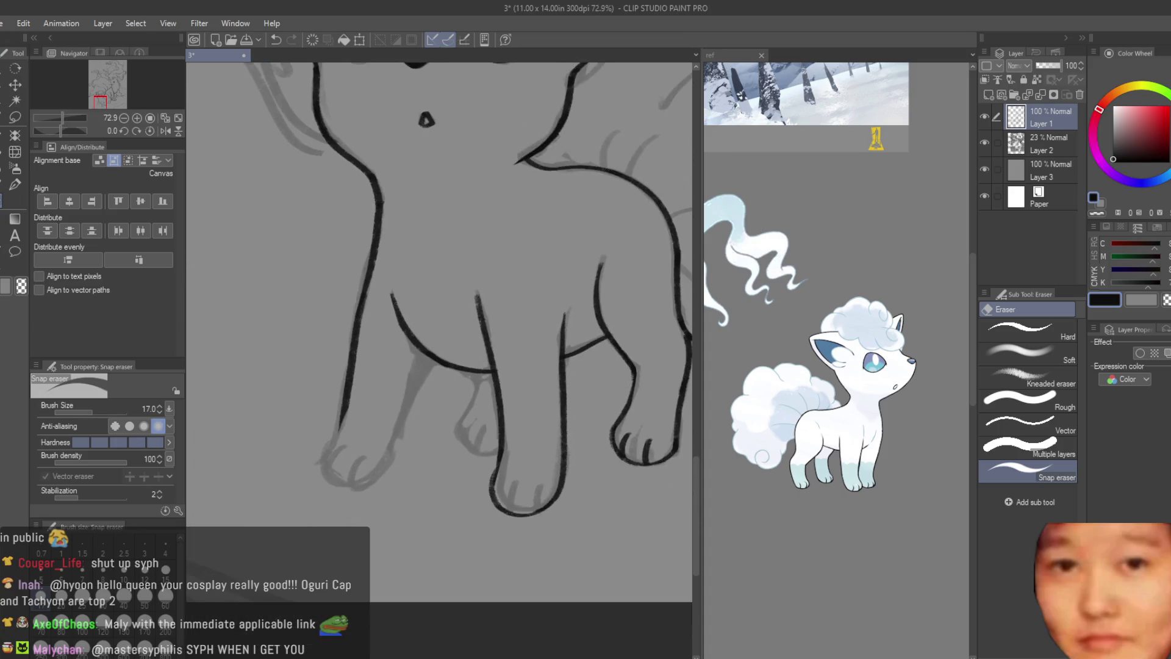
pyautogui.press('b')
pyautogui.scroll(4, 480, 410)
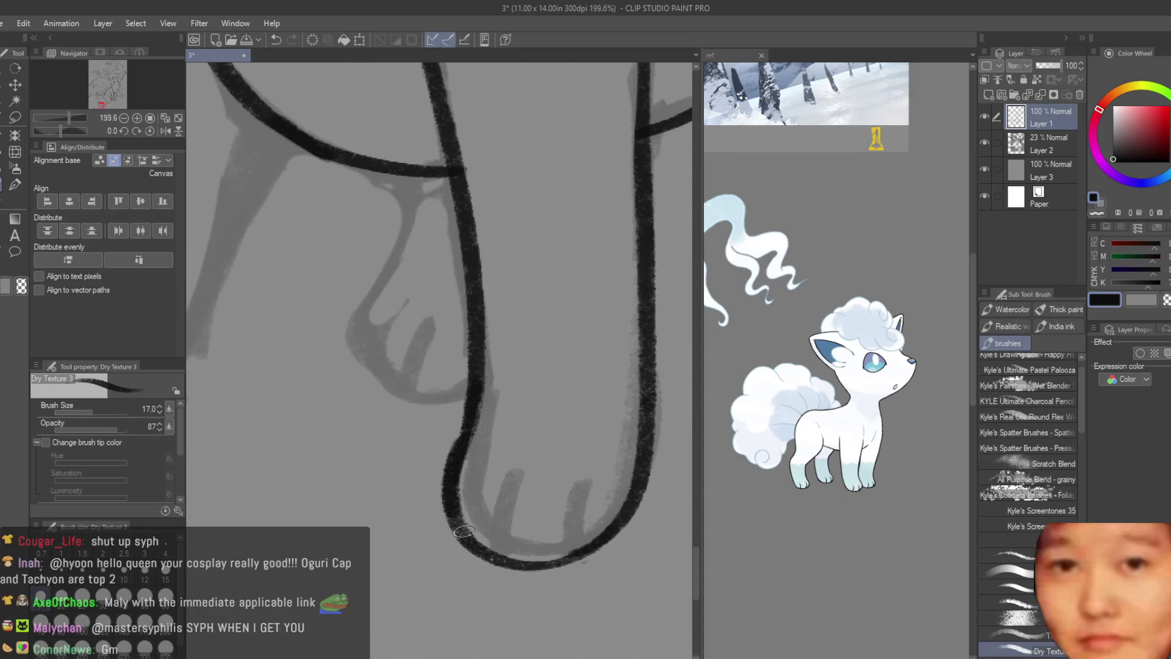
pyautogui.scroll(-1, 547, 501)
# - Draw two short toe lines inside the paw
pyautogui.moveTo(508, 469); pyautogui.dragTo(476, 549)
pyautogui.moveTo(572, 485); pyautogui.dragTo(549, 531)
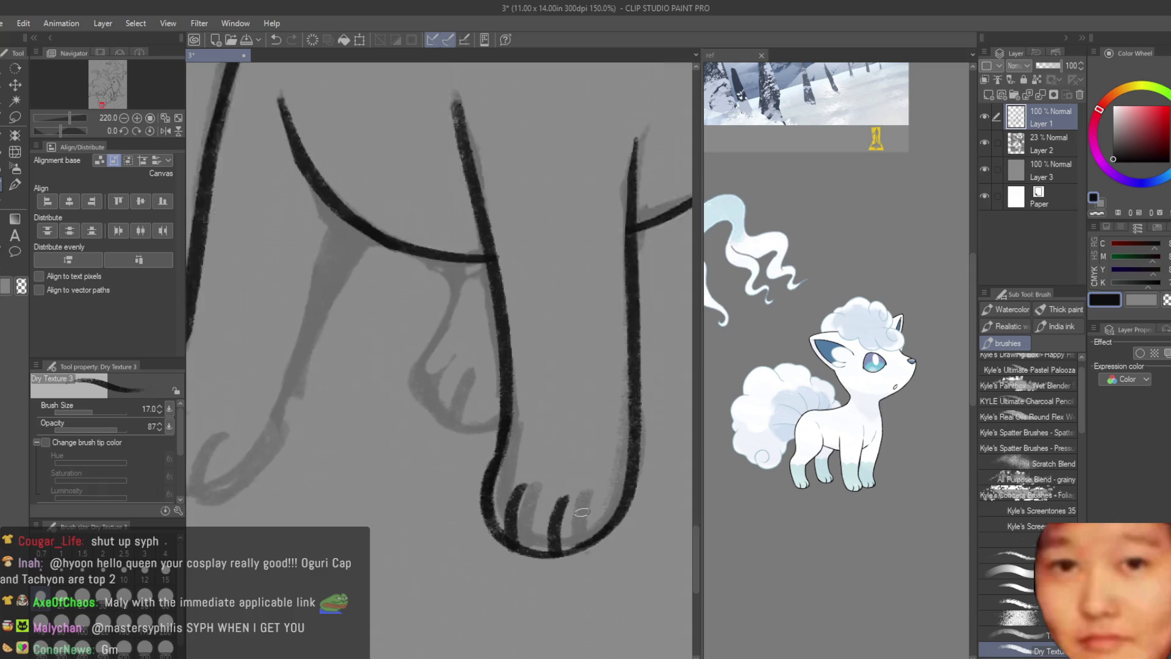
pyautogui.scroll(-5, 616, 492)
pyautogui.scroll(-3, 616, 492)
pyautogui.scroll(-1, 604, 554)
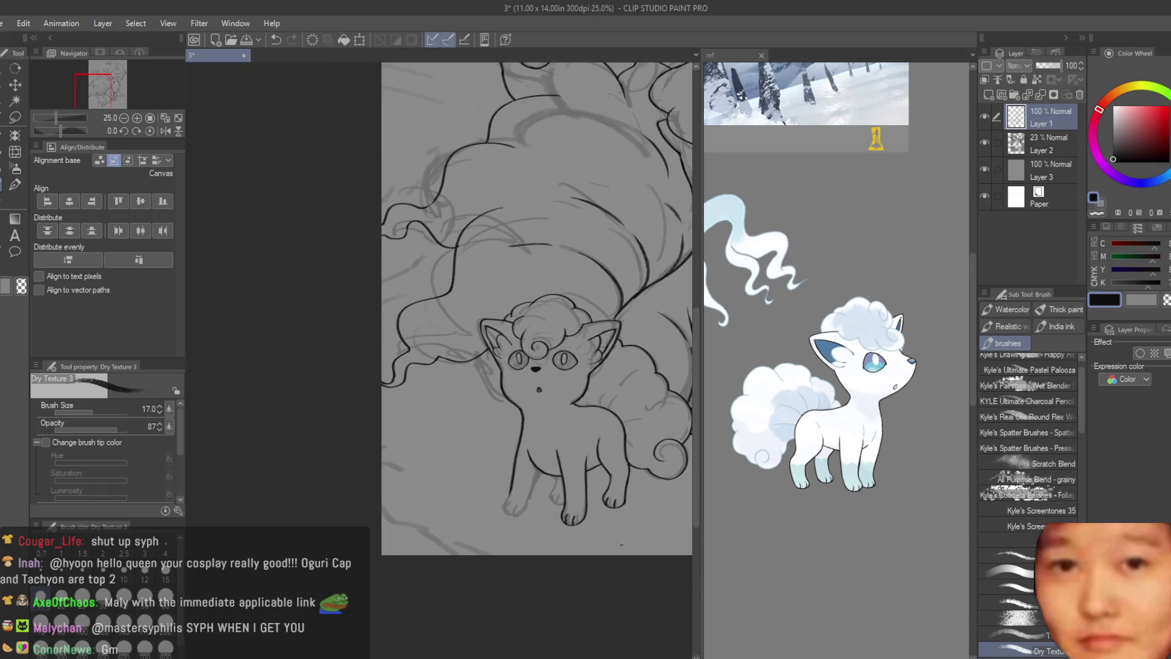
pyautogui.scroll(3, 622, 545)
pyautogui.scroll(3, 549, 440)
pyautogui.scroll(3, 523, 348)
# - Ink the leg down into its lower curve sweeping toward the other leg
pyautogui.moveTo(531, 346)
pyautogui.mouseDown()
pyautogui.moveTo(485, 485)
pyautogui.moveTo(522, 600)
pyautogui.mouseUp()
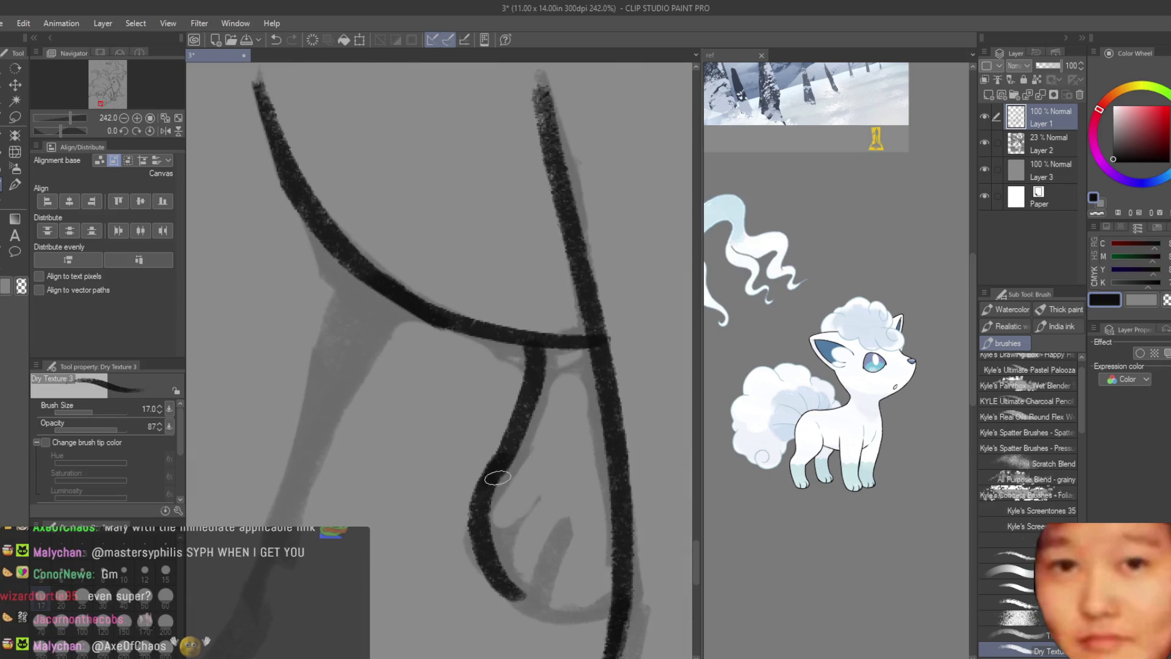
pyautogui.hotkey('ctrl', 'z')
pyautogui.hotkey('ctrl', 'z')
pyautogui.moveTo(490, 472); pyautogui.dragTo(521, 604)
pyautogui.hotkey('ctrl', 'z')
pyautogui.moveTo(475, 568); pyautogui.dragTo(631, 611)
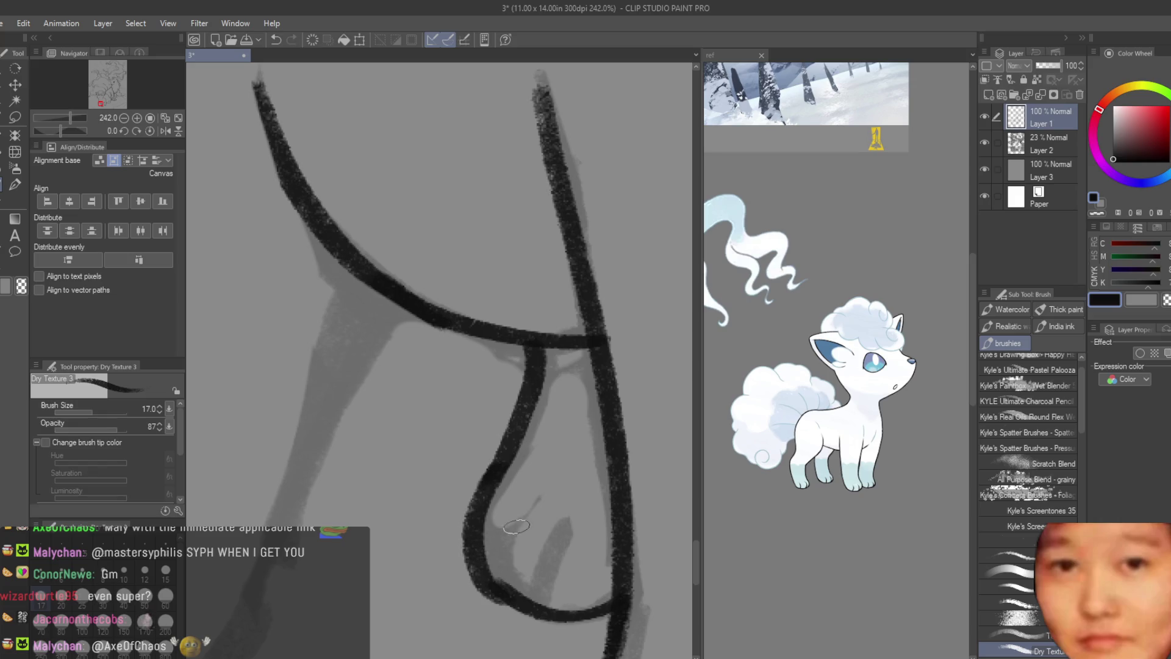
# - Draw the toe lines inside the paw and thicken its bottom curve
pyautogui.moveTo(538, 505); pyautogui.dragTo(504, 591)
pyautogui.moveTo(590, 542); pyautogui.dragTo(570, 609)
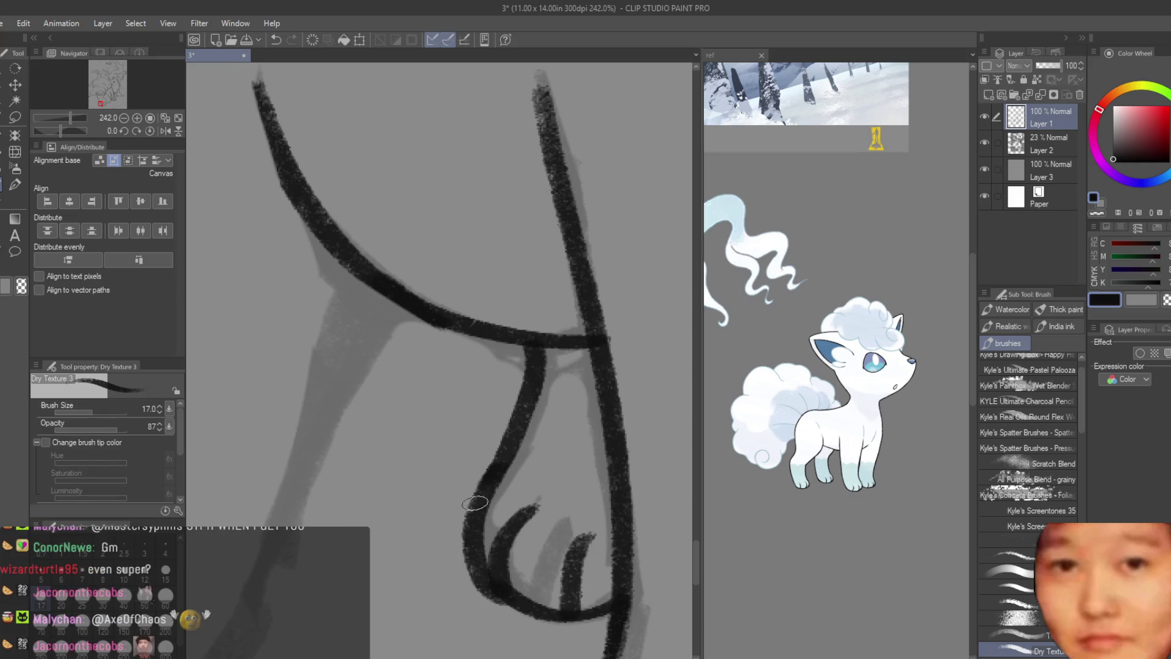
pyautogui.hotkey('ctrl', 'z')
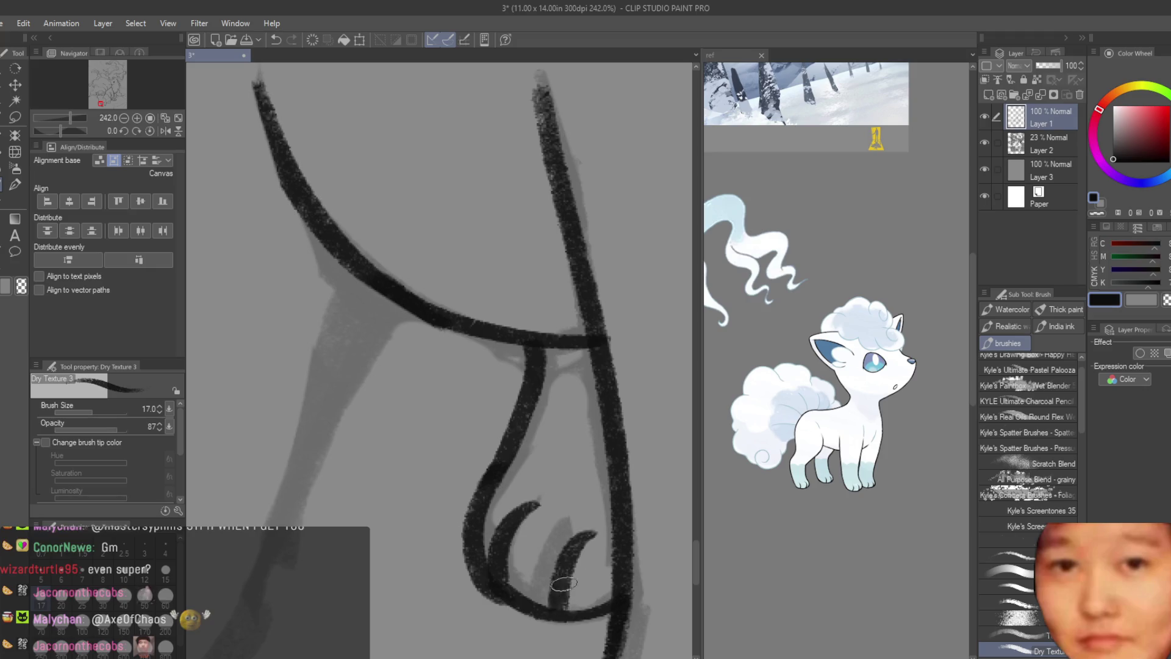
pyautogui.moveTo(593, 536); pyautogui.dragTo(554, 615)
pyautogui.hotkey('ctrl', 'z')
pyautogui.moveTo(579, 529); pyautogui.dragTo(555, 608)
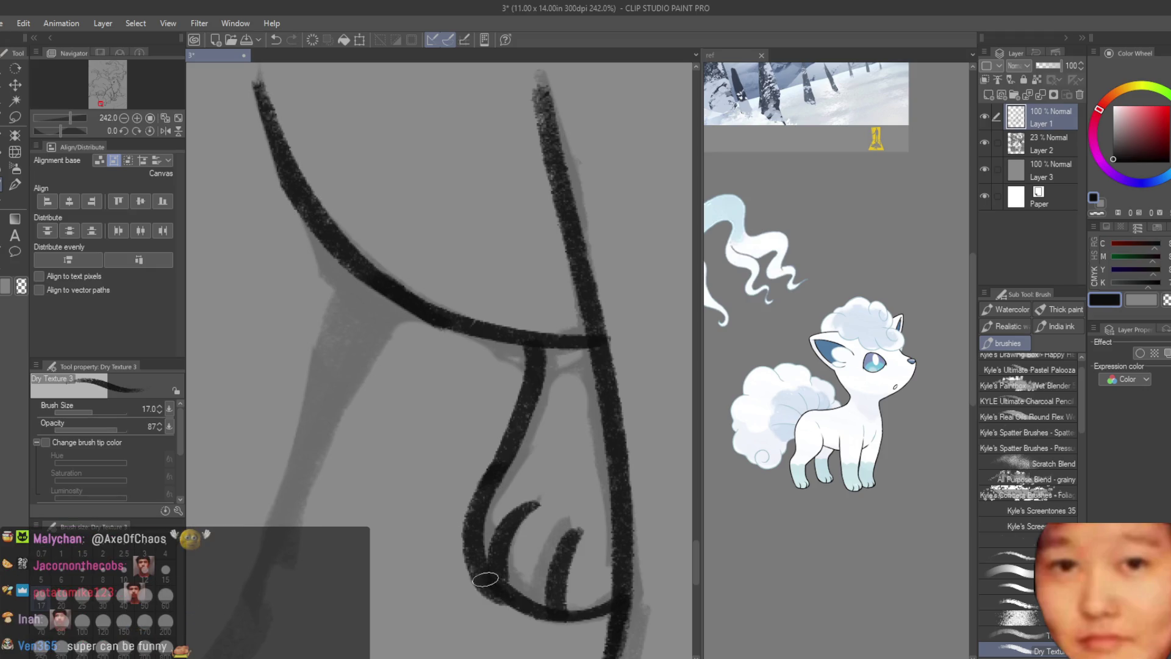
pyautogui.moveTo(478, 575); pyautogui.dragTo(538, 615)
pyautogui.press('e')
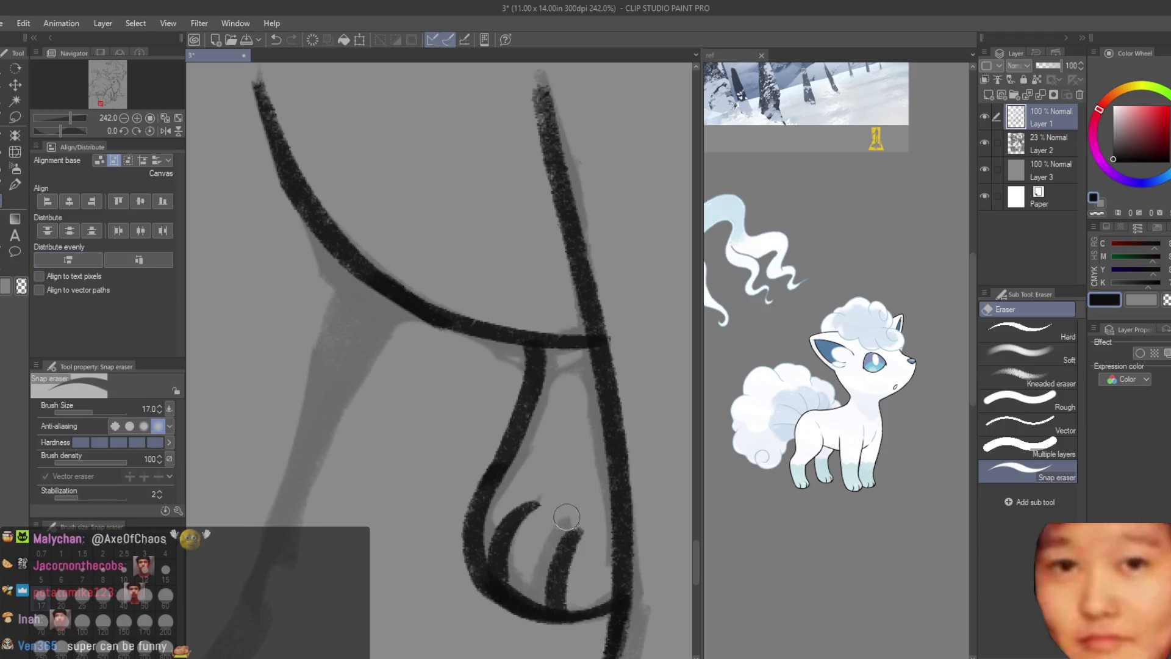
pyautogui.scroll(-3, 516, 574)
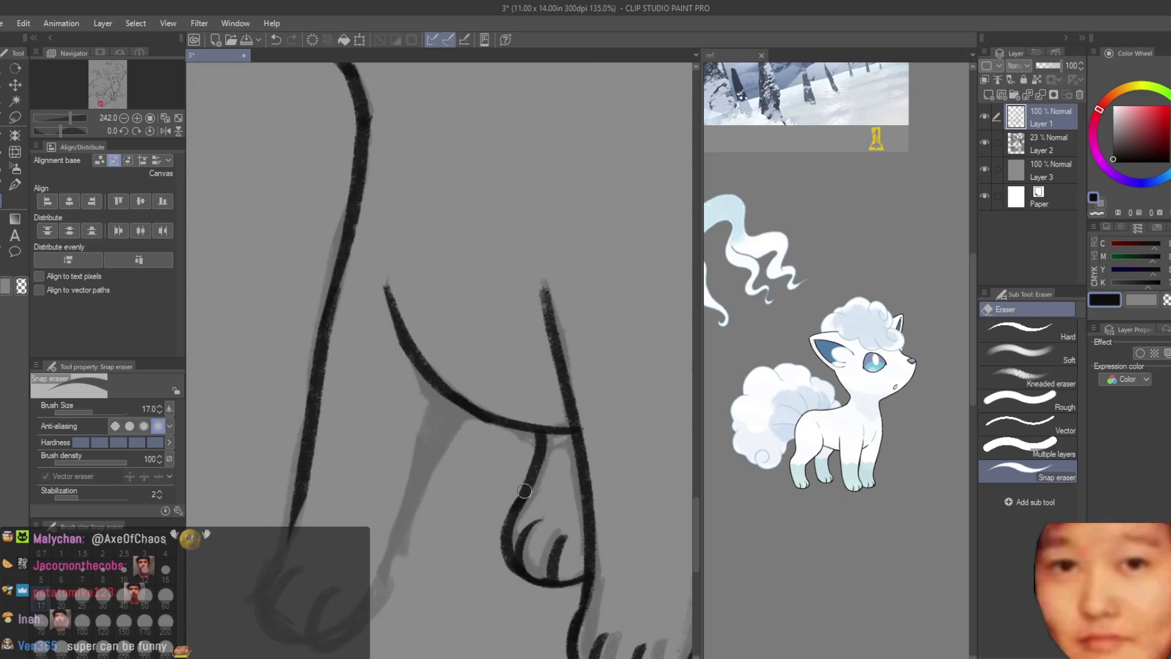
pyautogui.scroll(-3, 516, 574)
pyautogui.scroll(-1, 522, 531)
pyautogui.scroll(3, 525, 491)
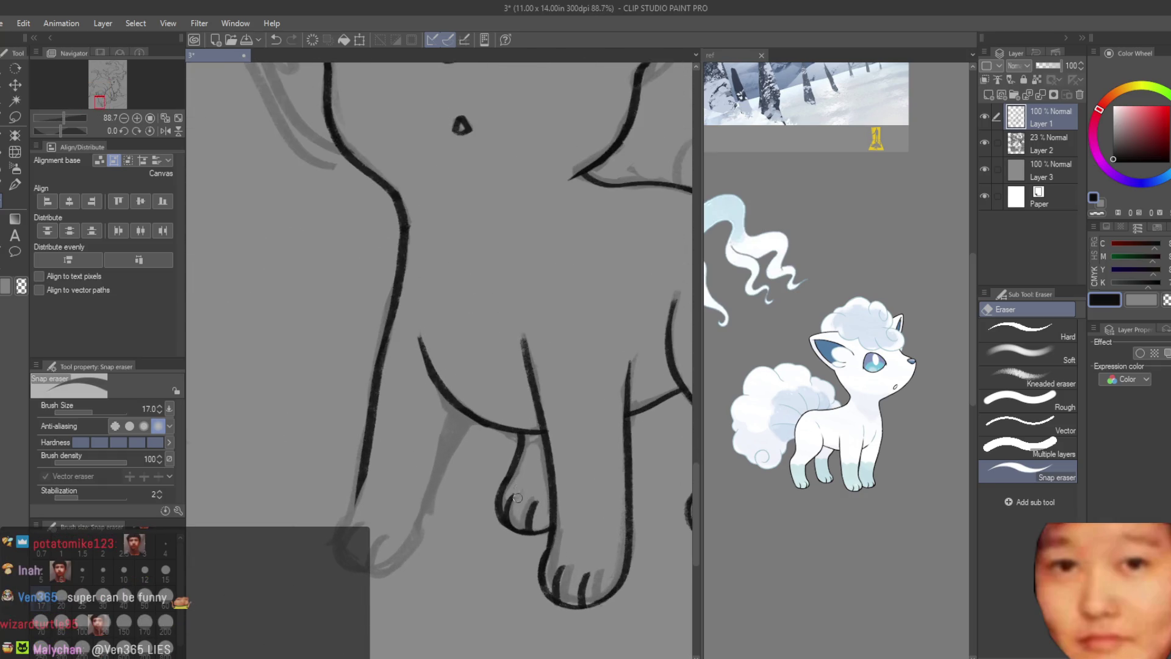
pyautogui.scroll(-3, 517, 495)
pyautogui.scroll(-3, 531, 421)
pyautogui.scroll(-2, 545, 348)
pyautogui.scroll(-2, 559, 267)
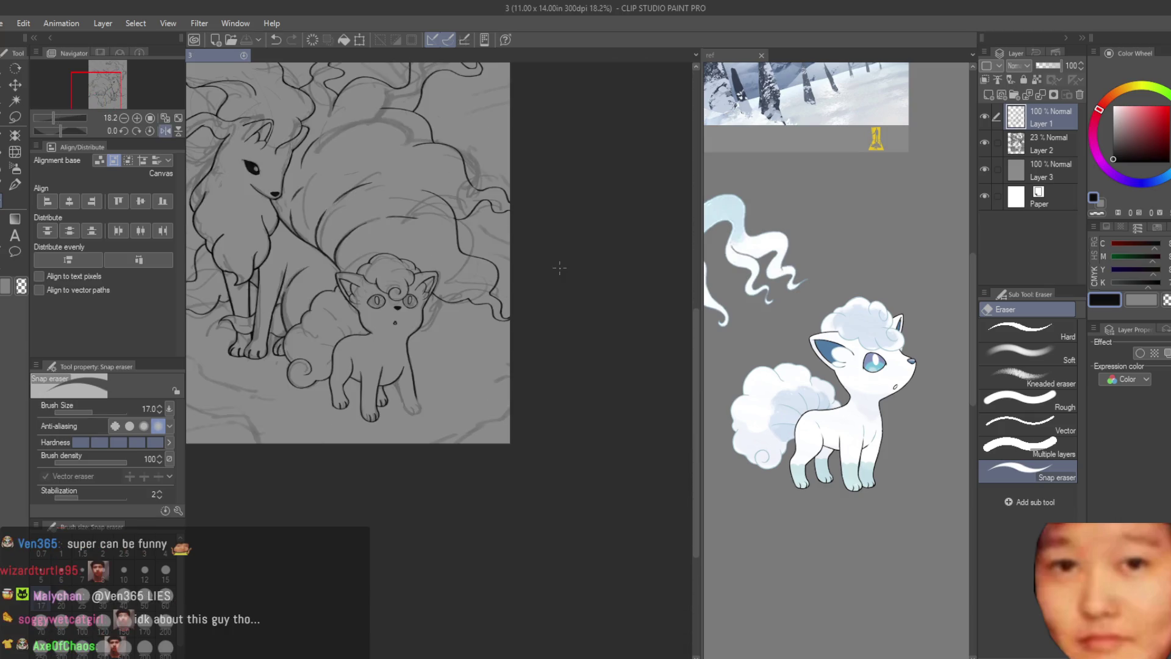
pyautogui.scroll(5, 499, 270)
# - Lasso-select the left-hand eye, shift it slightly left with transform, confirm and deselect
pyautogui.press('m')
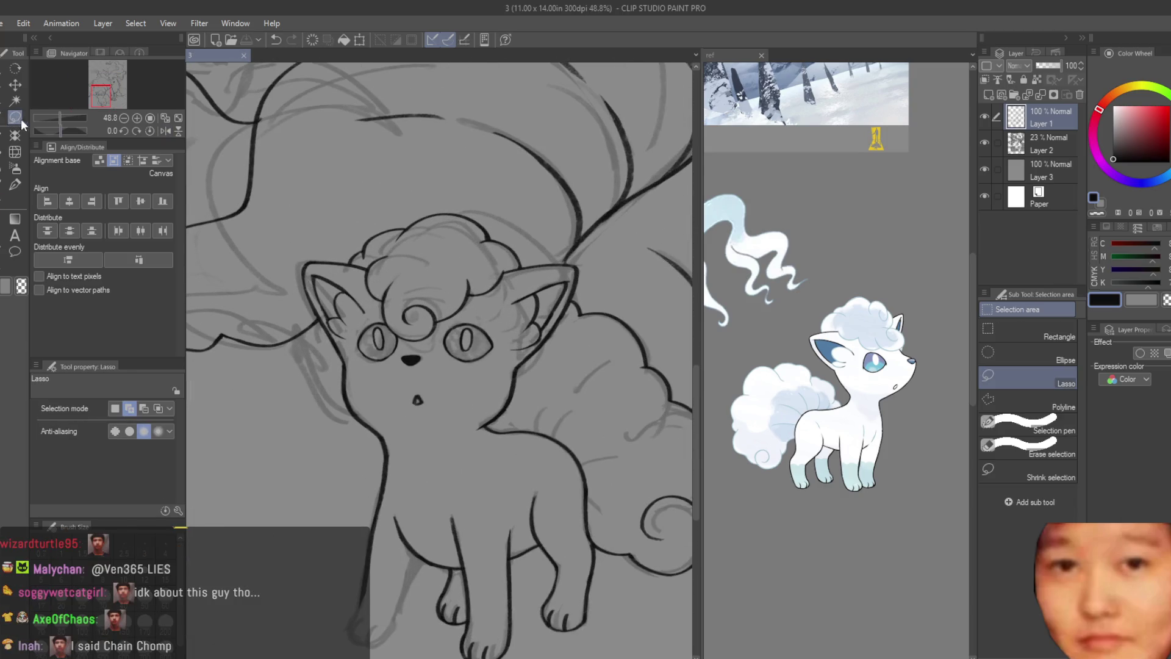
pyautogui.scroll(2, 535, 193)
pyautogui.scroll(4, 534, 193)
pyautogui.scroll(6, 535, 192)
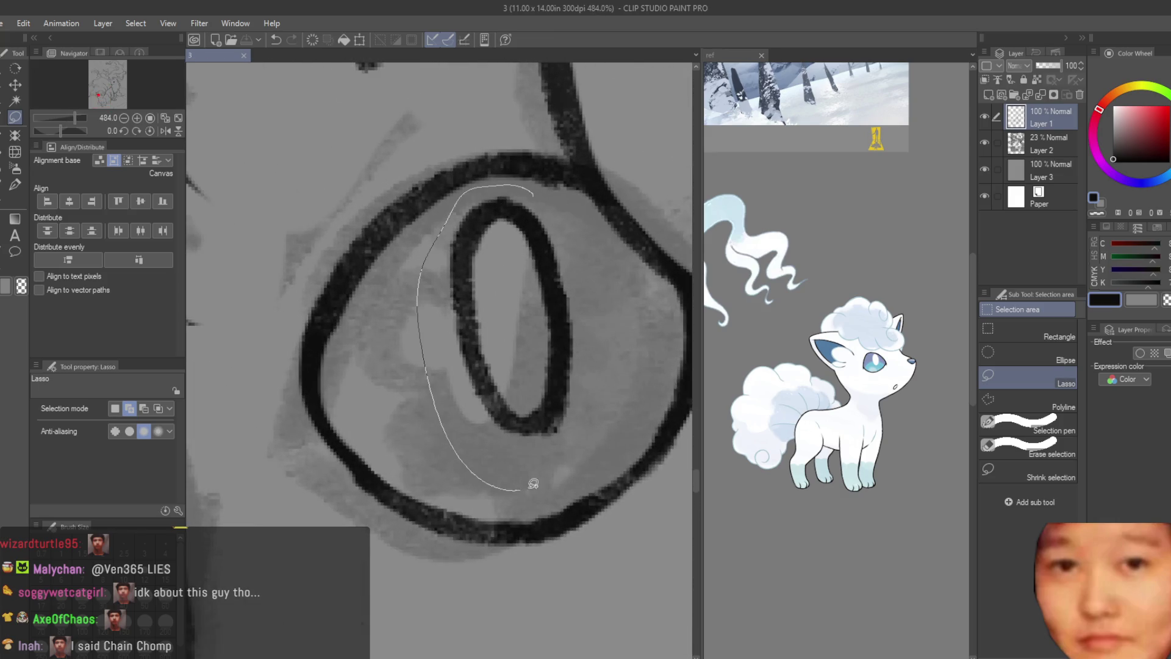
pyautogui.moveTo(525, 486); pyautogui.dragTo(586, 275)
pyautogui.scroll(-3, 357, 274)
pyautogui.scroll(-3, 357, 275)
pyautogui.hotkey('ctrl', 't')
pyautogui.moveTo(377, 272); pyautogui.dragTo(374, 273)
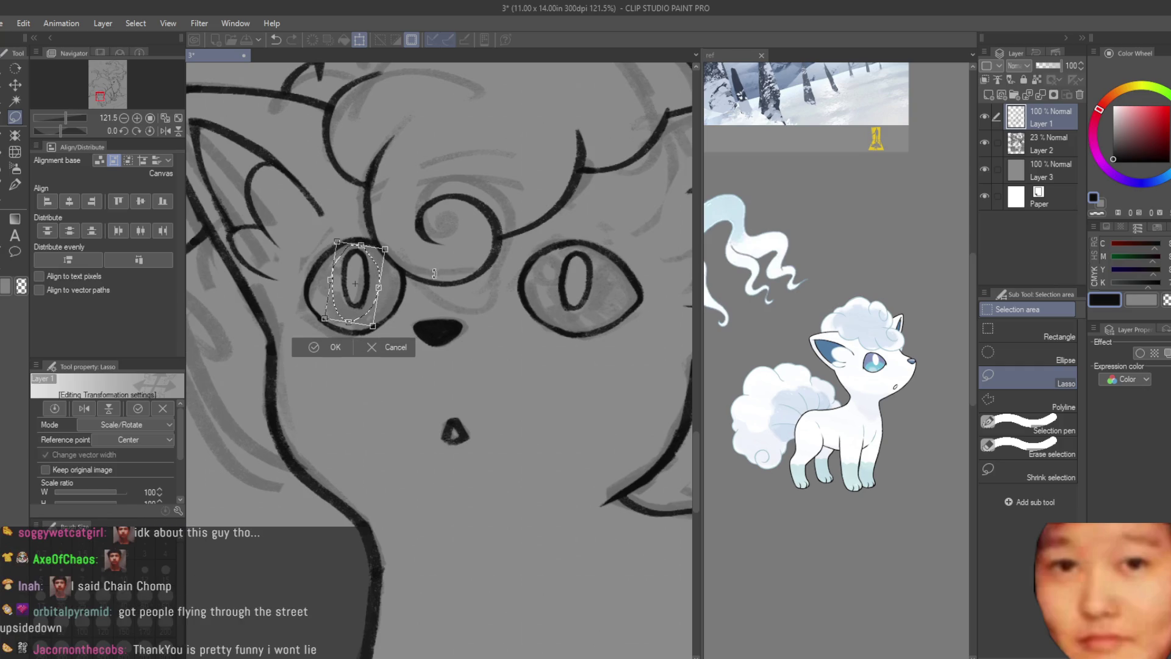
pyautogui.press('Return')
pyautogui.scroll(-2, 429, 270)
pyautogui.hotkey('ctrl', 'd')
pyautogui.press('b')
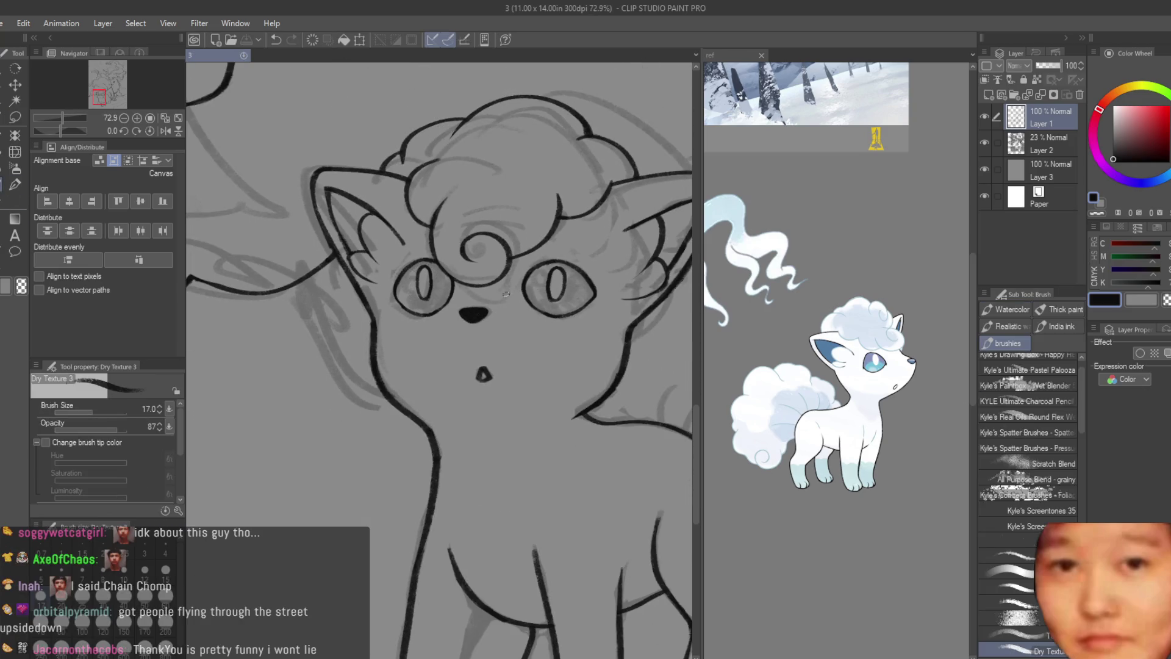
pyautogui.scroll(-3, 471, 316)
pyautogui.scroll(1, 354, 491)
pyautogui.scroll(1, 353, 490)
pyautogui.scroll(1, 354, 491)
pyautogui.scroll(1, 474, 367)
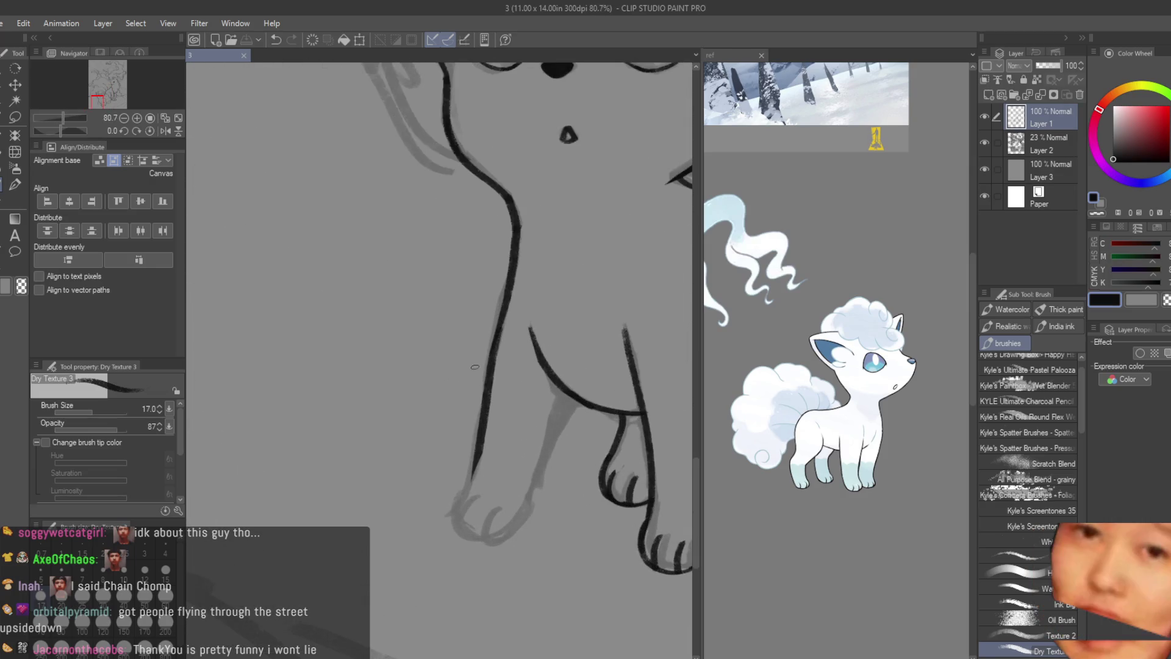
# - Draw the front-left leg's outer line, redoing it darker and cleaner
pyautogui.moveTo(570, 400); pyautogui.dragTo(529, 491)
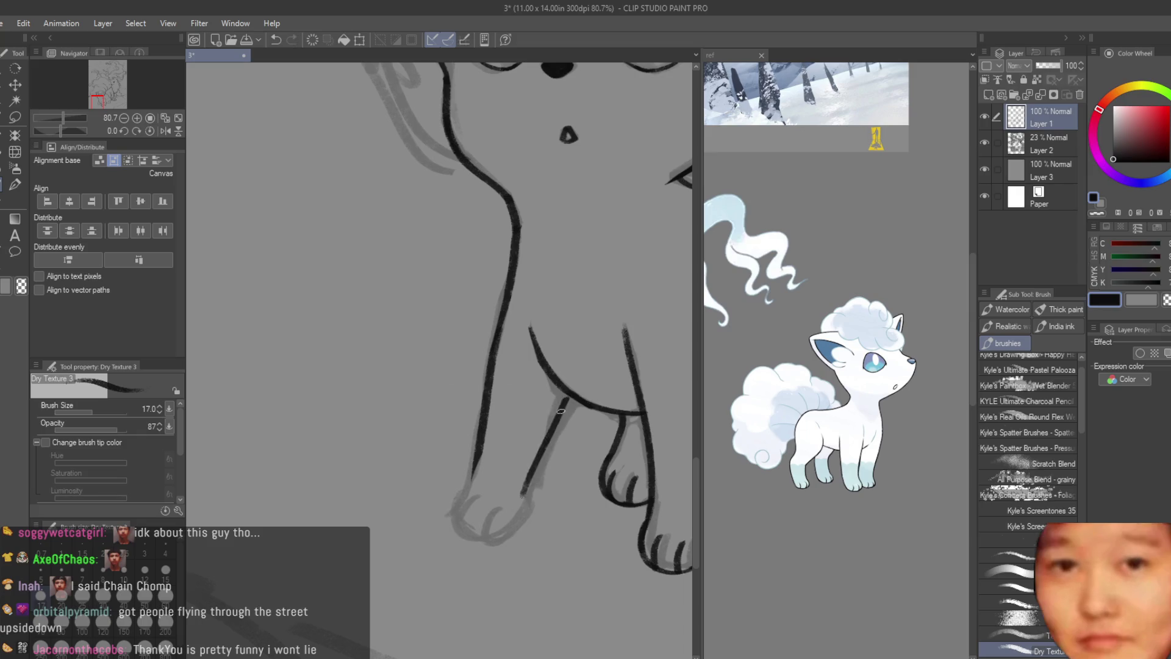
pyautogui.hotkey('ctrl', 'z')
pyautogui.moveTo(572, 396); pyautogui.dragTo(519, 516)
# - Ink the rounded foot outline curving down and to the left, then tidy with the eraser
pyautogui.moveTo(474, 460); pyautogui.dragTo(466, 537)
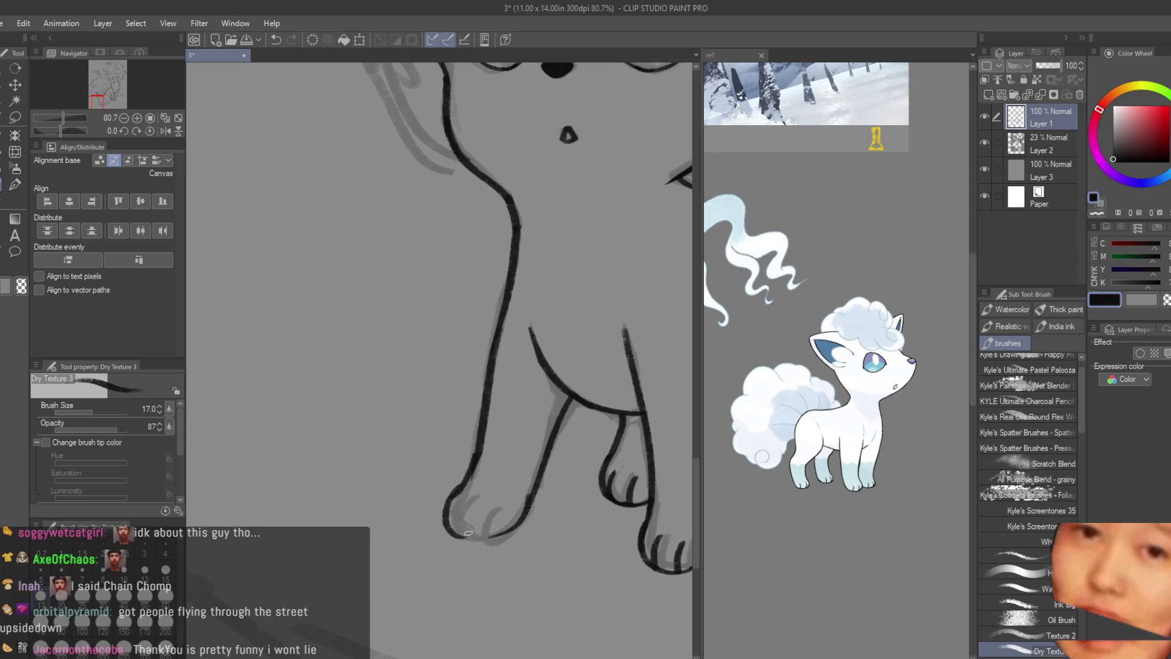
pyautogui.hotkey('ctrl', 'z')
pyautogui.moveTo(458, 485); pyautogui.dragTo(508, 541)
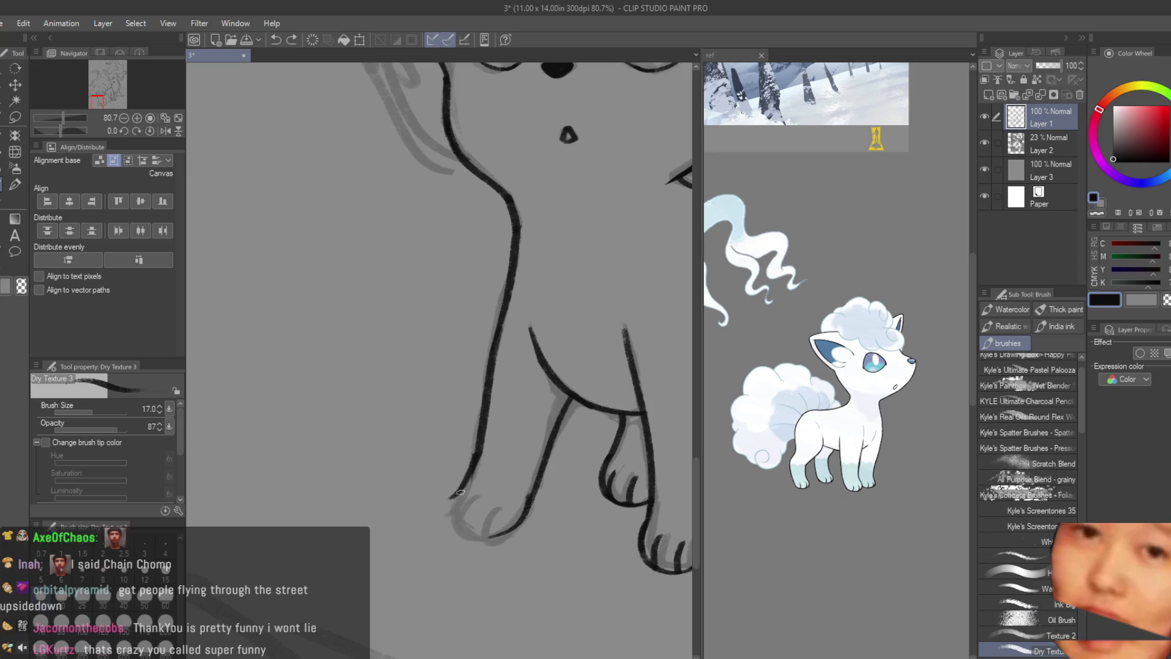
pyautogui.moveTo(451, 489); pyautogui.dragTo(502, 541)
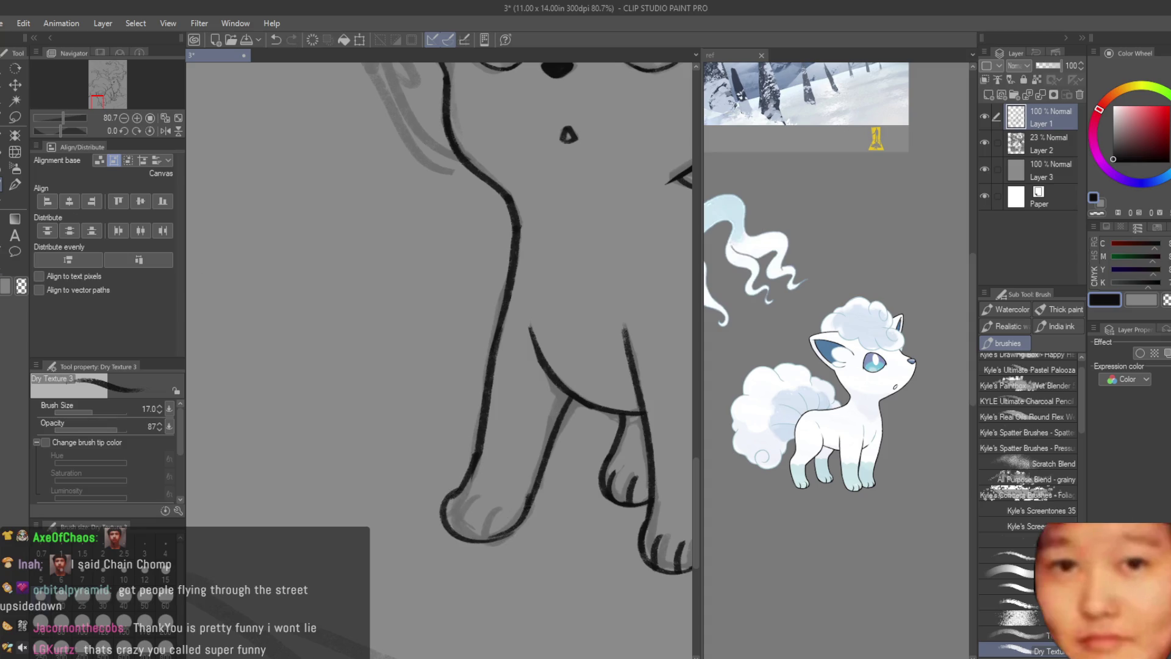
pyautogui.press('e')
pyautogui.scroll(3, 459, 495)
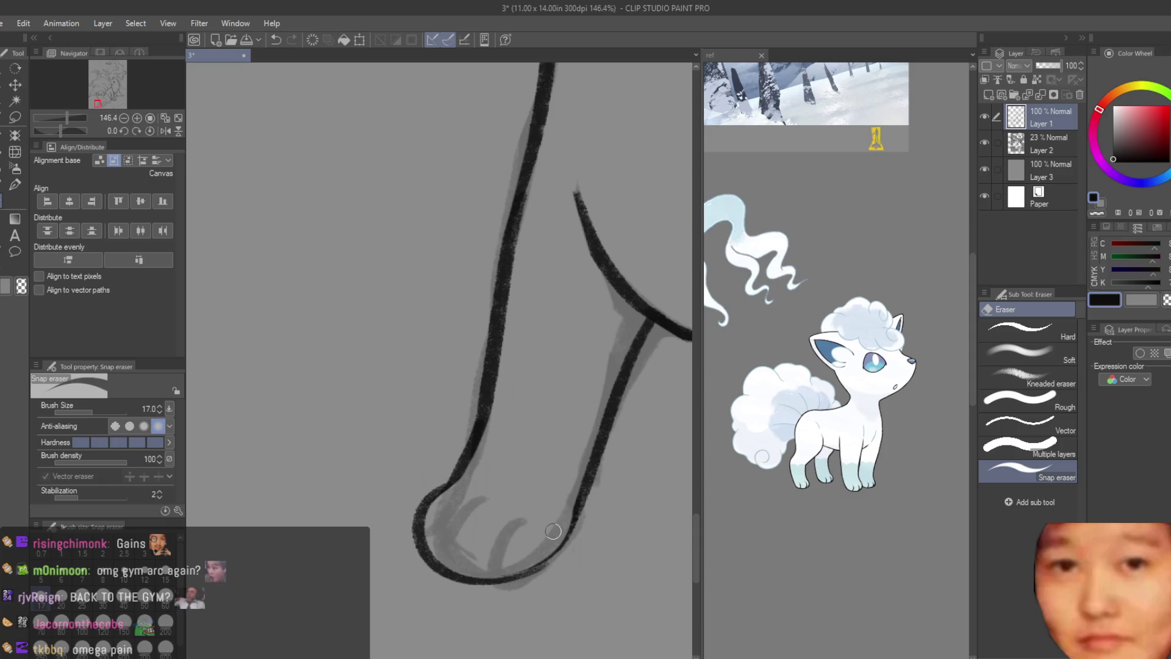
pyautogui.click(14, 199)
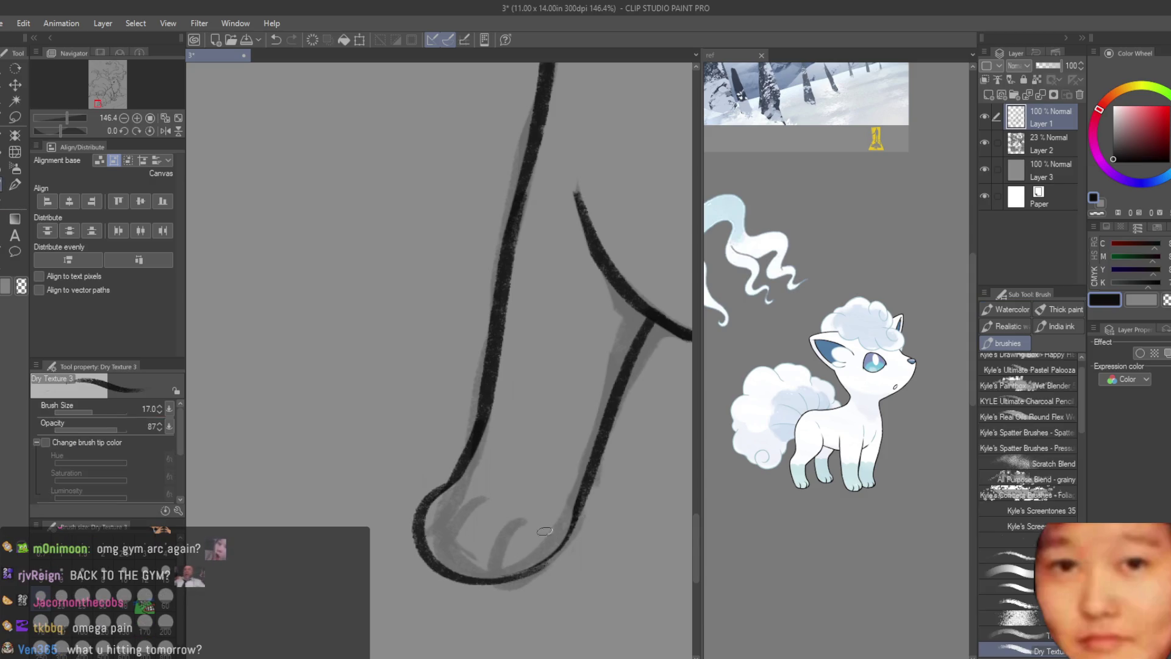
pyautogui.scroll(1, 539, 532)
pyautogui.scroll(-2, 506, 597)
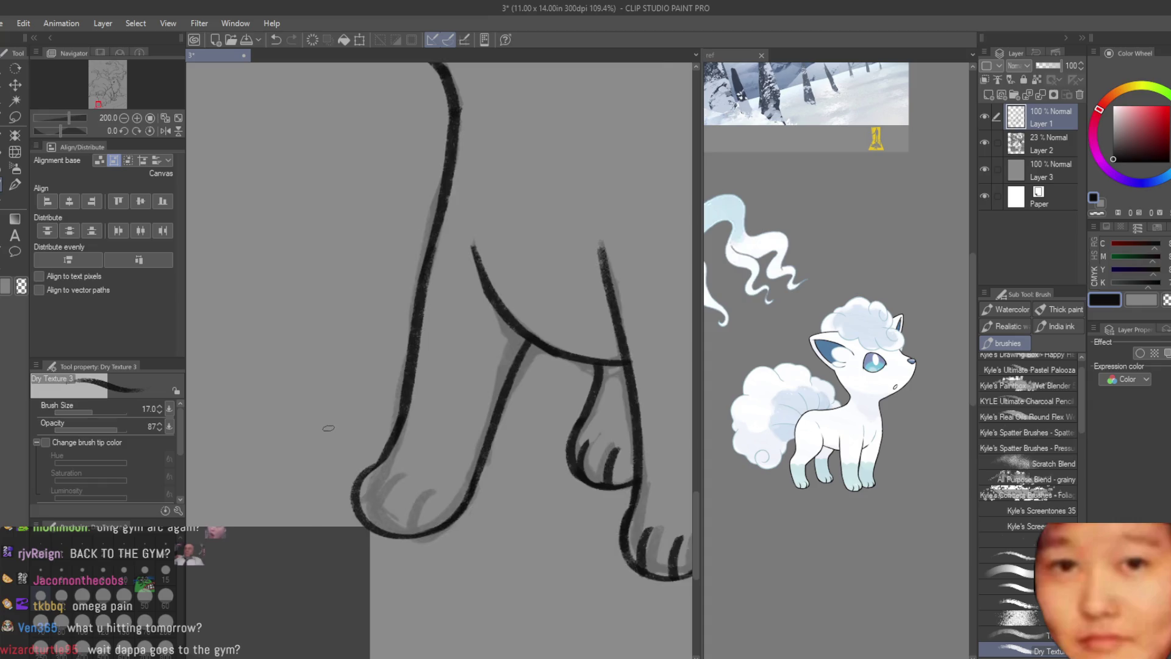
pyautogui.scroll(-2, 477, 549)
pyautogui.scroll(2, 431, 504)
pyautogui.scroll(1, 400, 465)
pyautogui.scroll(2, 400, 465)
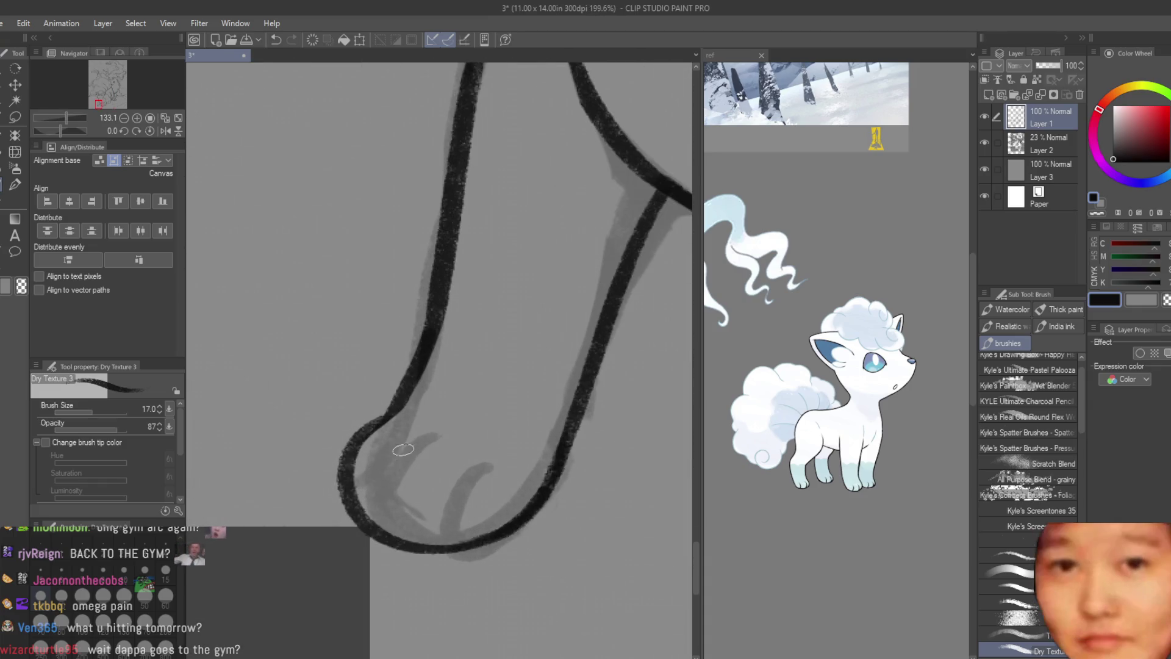
pyautogui.scroll(-2, 441, 476)
pyautogui.scroll(-2, 439, 476)
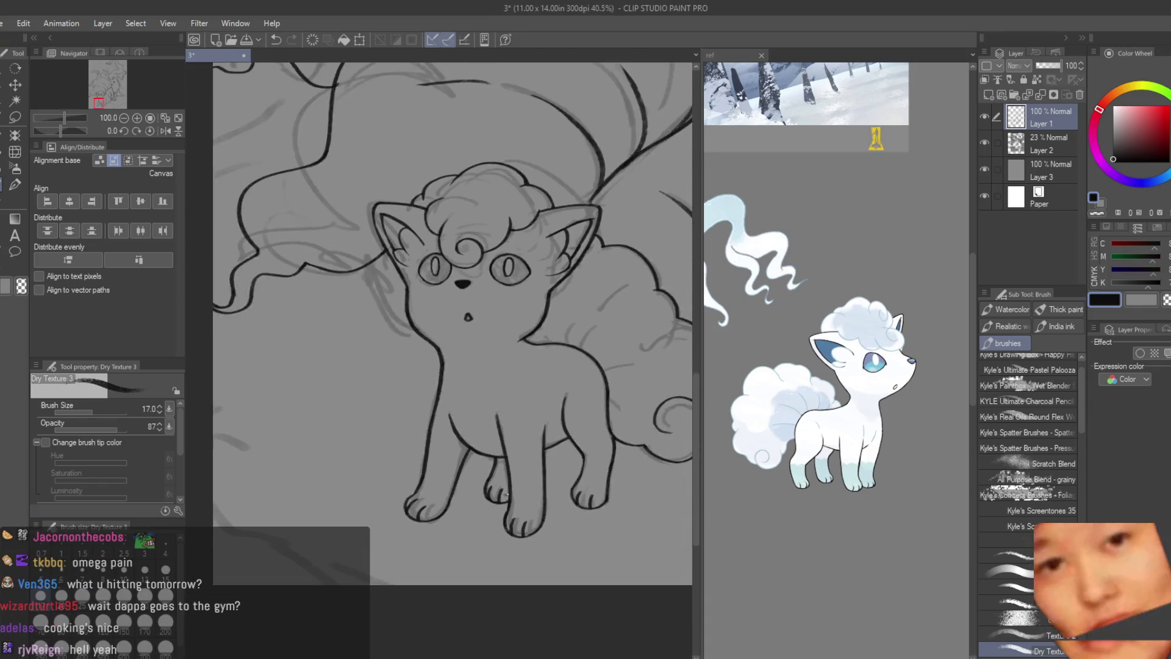
pyautogui.scroll(-2, 441, 476)
pyautogui.scroll(2, 583, 499)
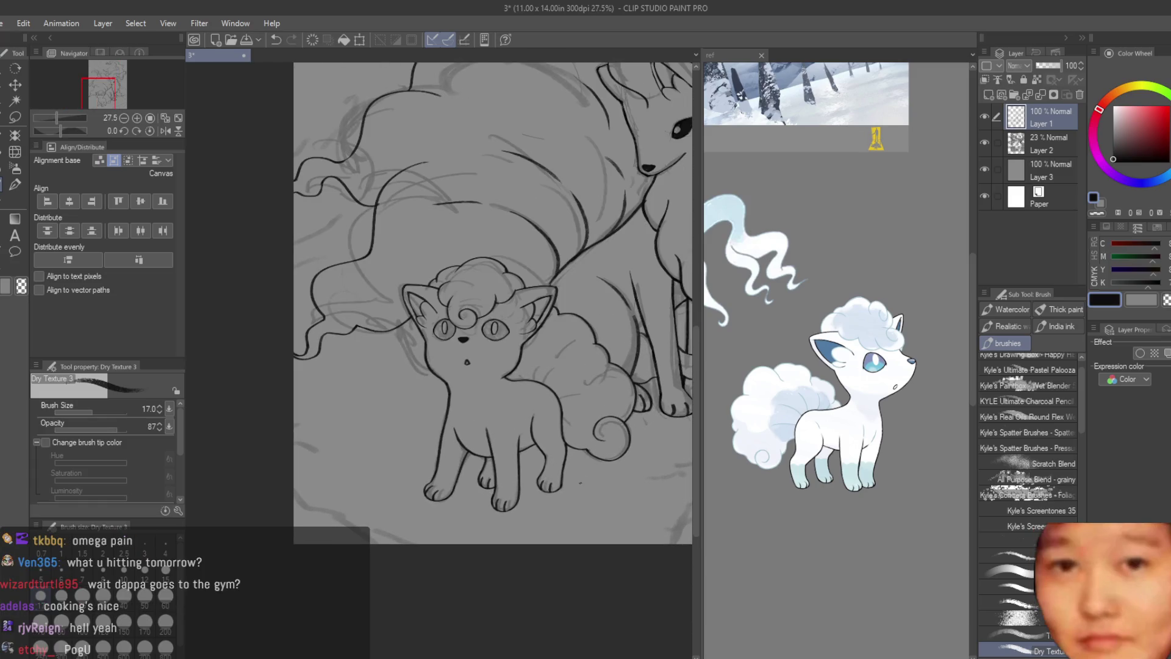
pyautogui.scroll(-1, 494, 316)
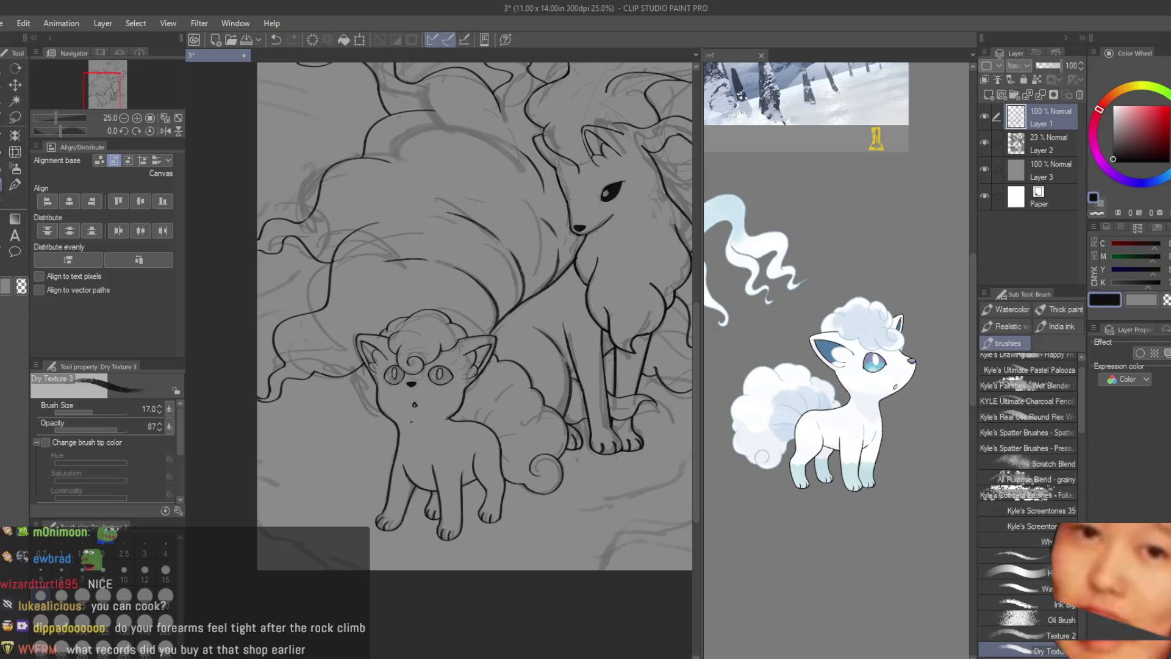
pyautogui.scroll(1, 404, 421)
pyautogui.scroll(2, 431, 403)
pyautogui.scroll(1, 458, 394)
pyautogui.scroll(1, 497, 376)
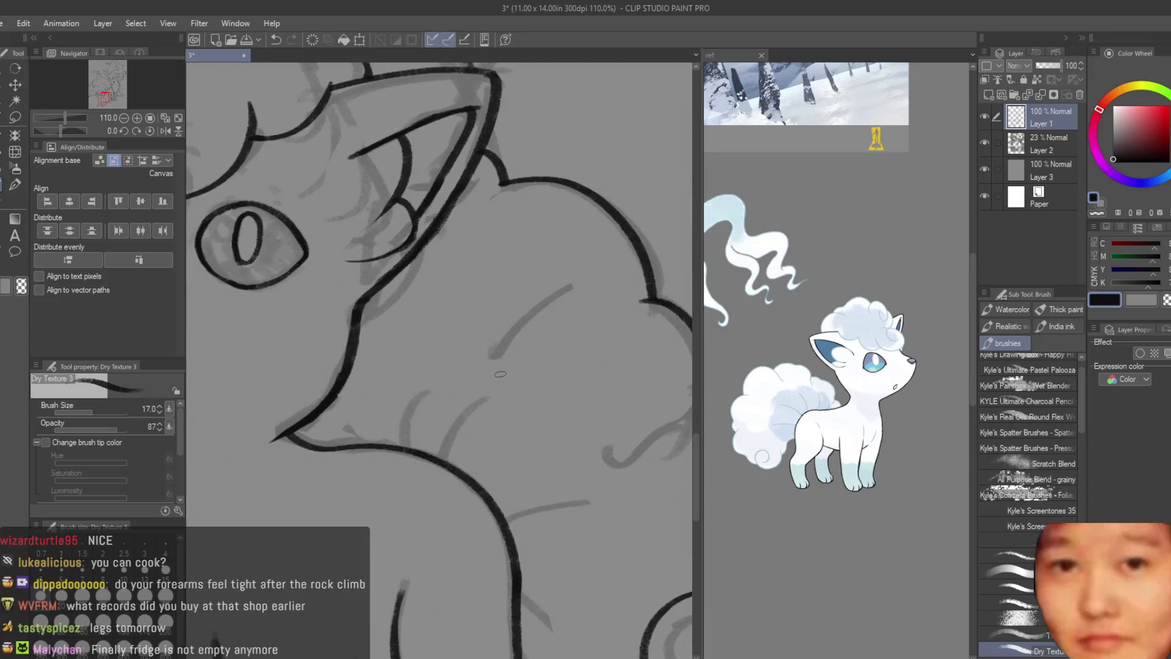
pyautogui.scroll(-3, 416, 403)
pyautogui.scroll(2, 403, 376)
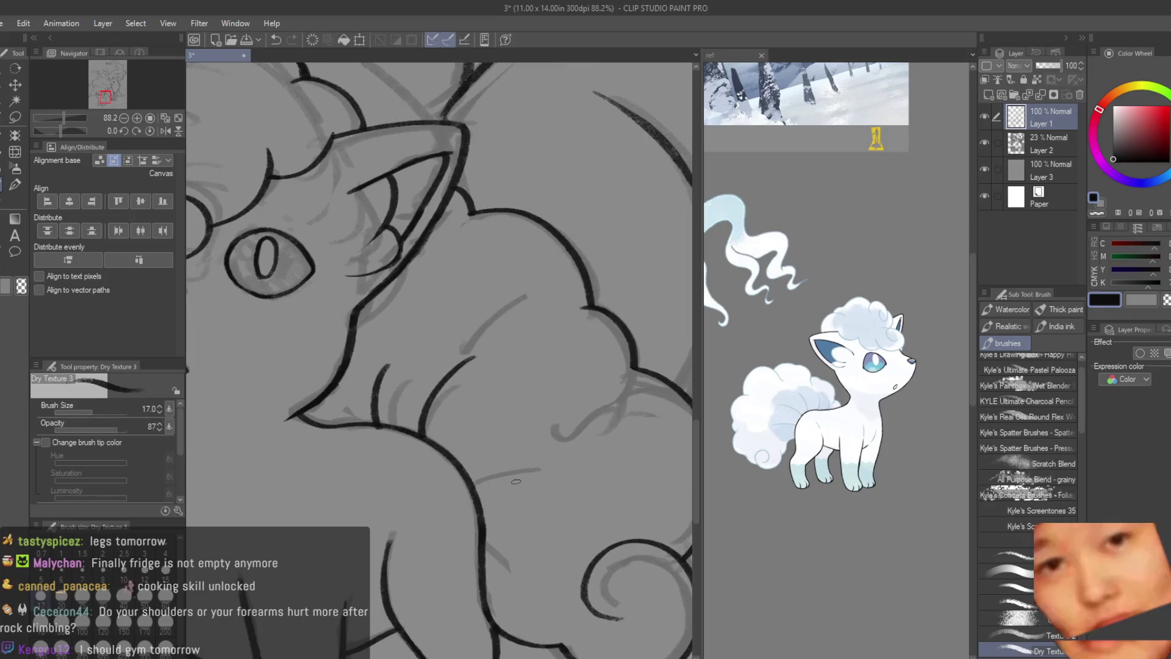
# - Draw the upper curved fur line inside the tail fluff, redoing until right
pyautogui.moveTo(472, 480); pyautogui.dragTo(549, 458)
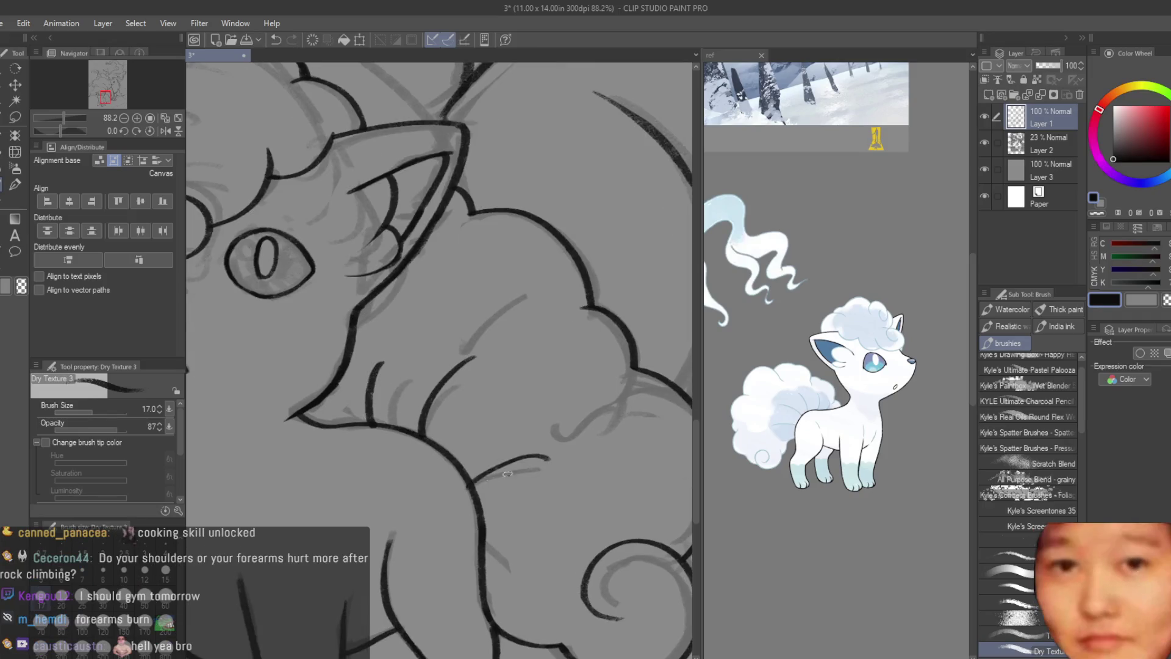
pyautogui.hotkey('ctrl', 'z')
pyautogui.moveTo(473, 483); pyautogui.dragTo(505, 471)
pyautogui.hotkey('ctrl', 'z')
pyautogui.moveTo(582, 454); pyautogui.dragTo(476, 478)
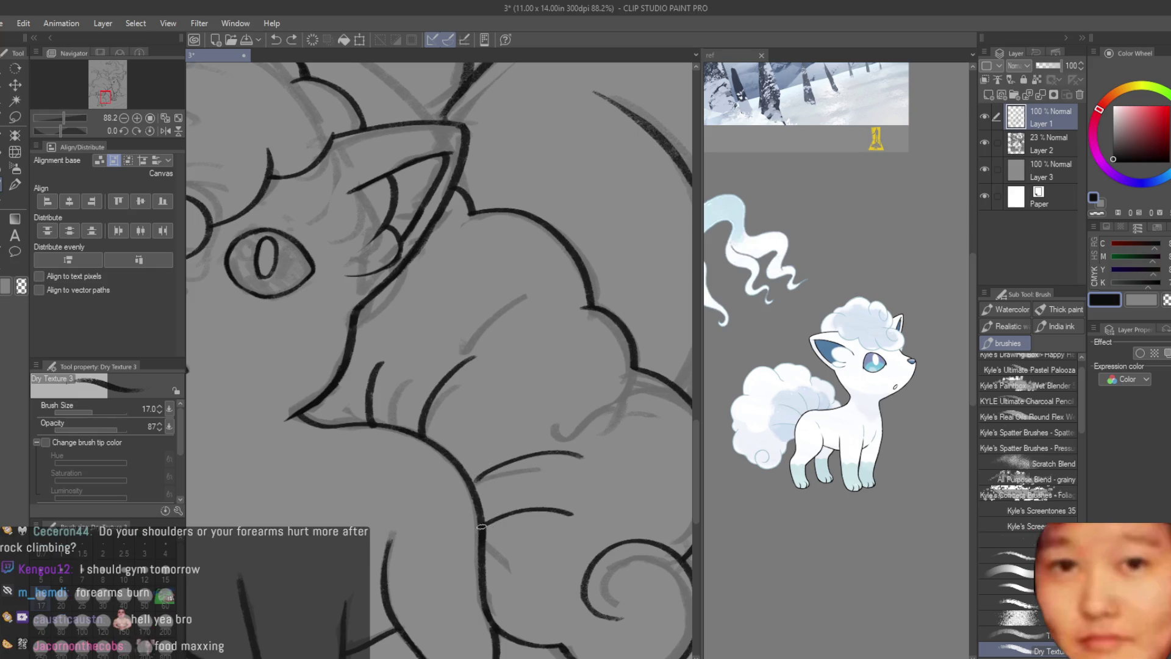
# - Add a second, flatter fur line below the first
pyautogui.moveTo(572, 532); pyautogui.dragTo(484, 514)
pyautogui.hotkey('ctrl', 'z')
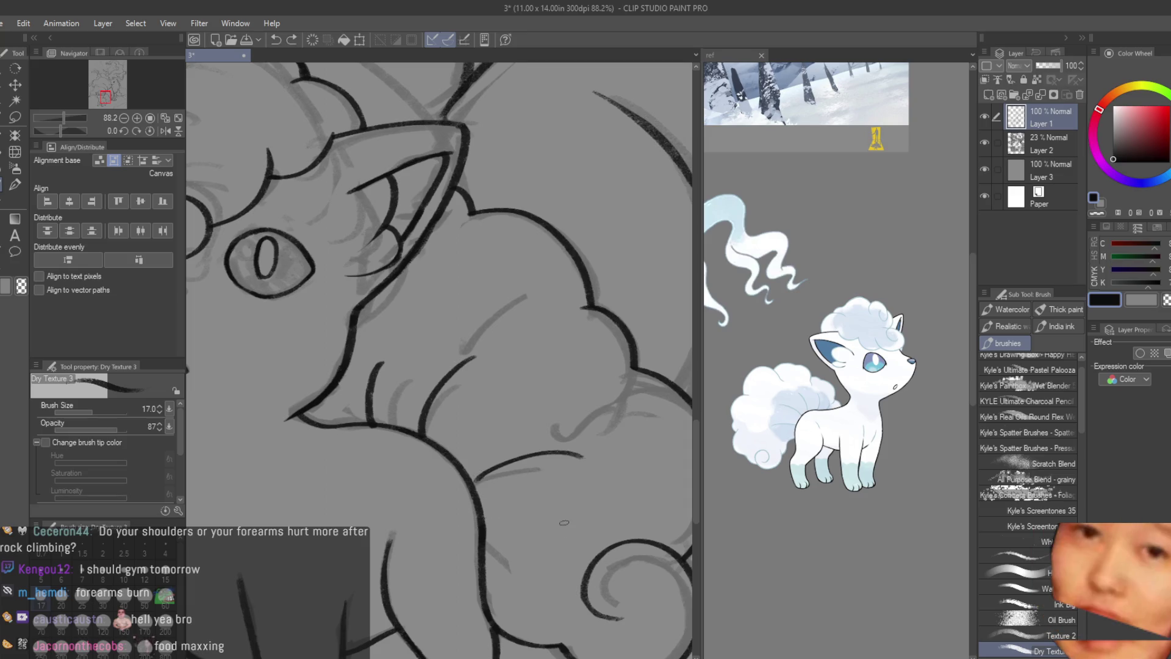
pyautogui.moveTo(569, 522); pyautogui.dragTo(476, 516)
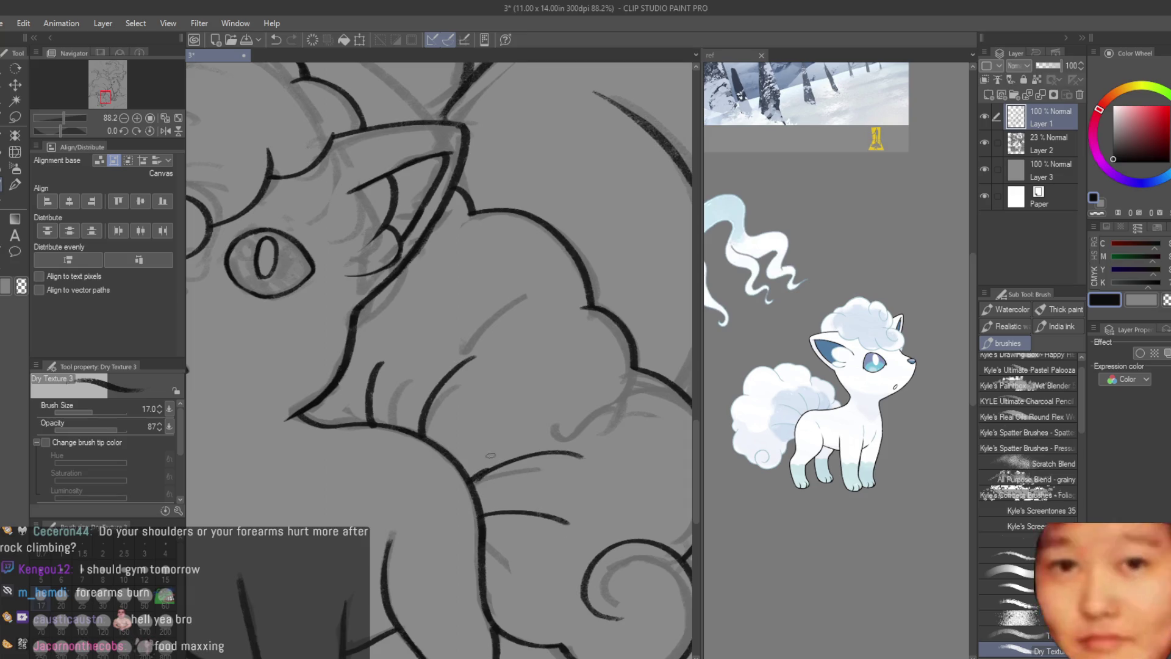
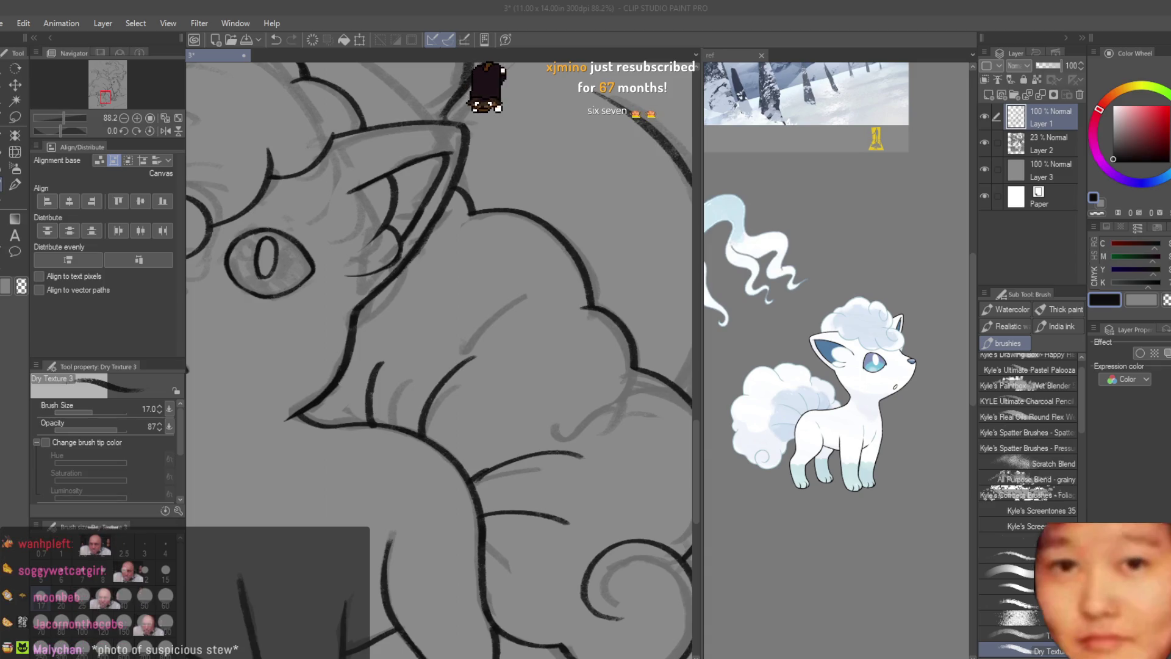
# - Zoom out on the Vulpix sketch and switch over to the meal photo document
pyautogui.hotkey('ctrl', '-')
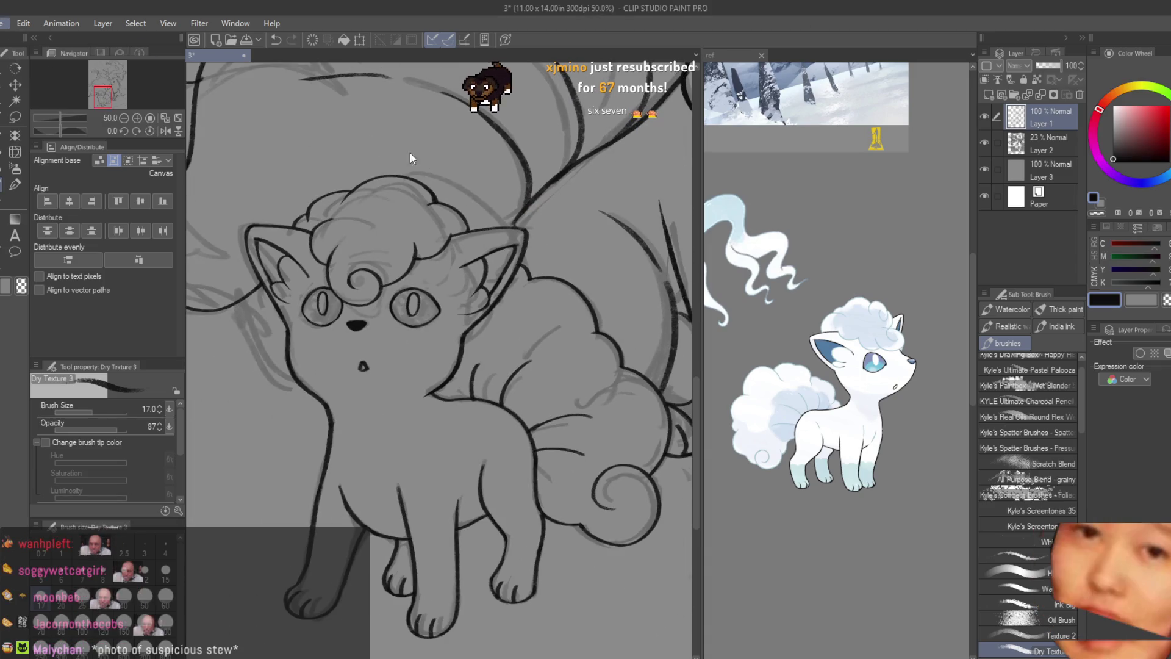
pyautogui.hotkey('ctrl', 'shift', 'n')
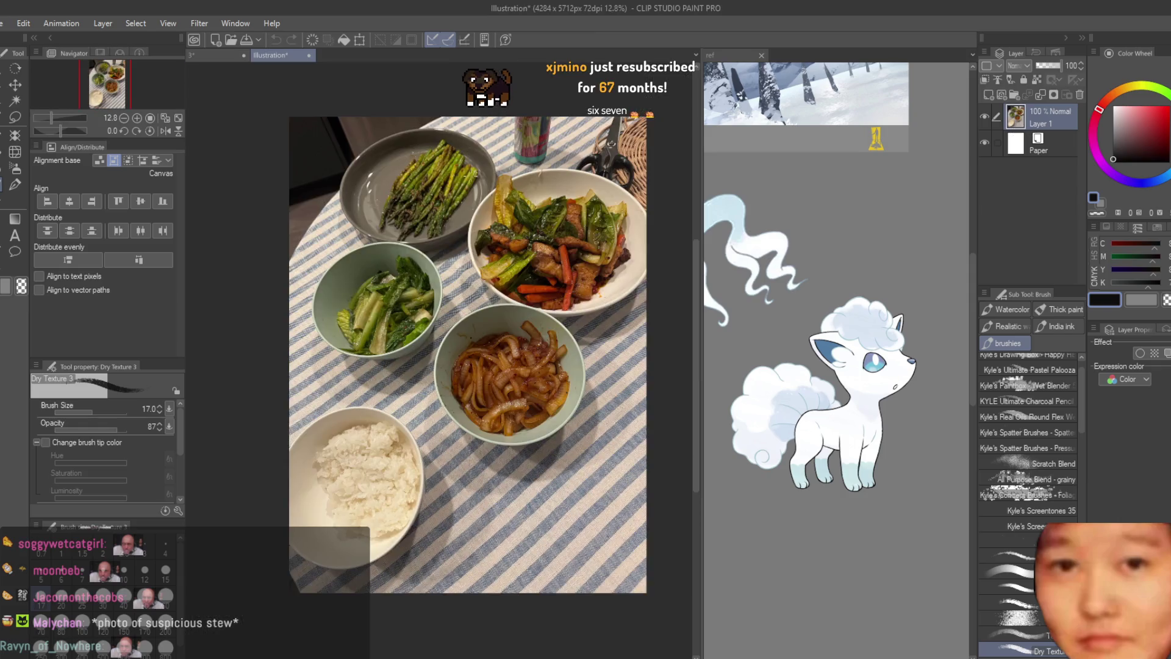
pyautogui.scroll(2, 448, 357)
pyautogui.scroll(-2, 450, 357)
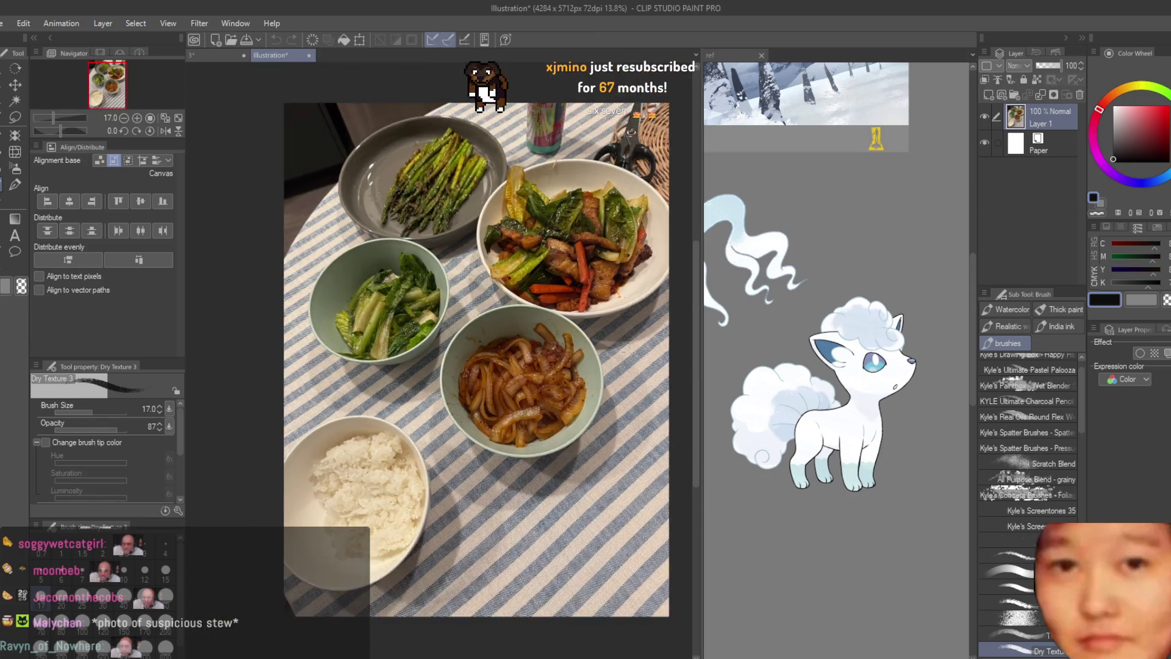
pyautogui.scroll(2, 448, 357)
pyautogui.scroll(-1, 455, 362)
pyautogui.scroll(1, 454, 361)
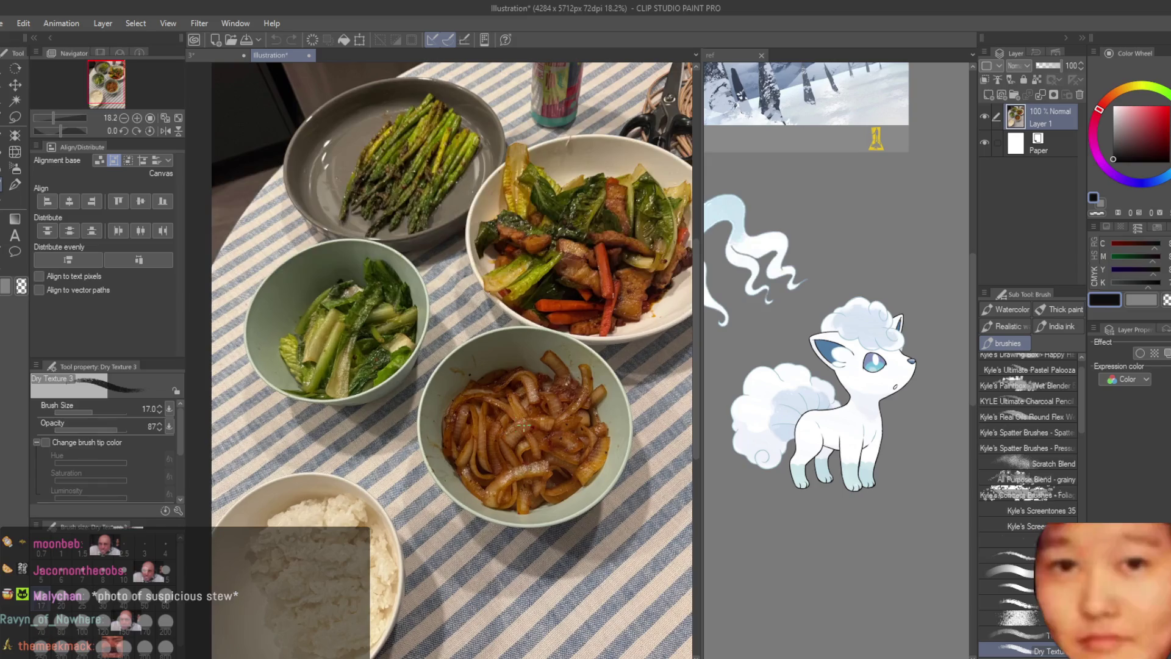
pyautogui.scroll(2, 449, 357)
pyautogui.scroll(2, 449, 357)
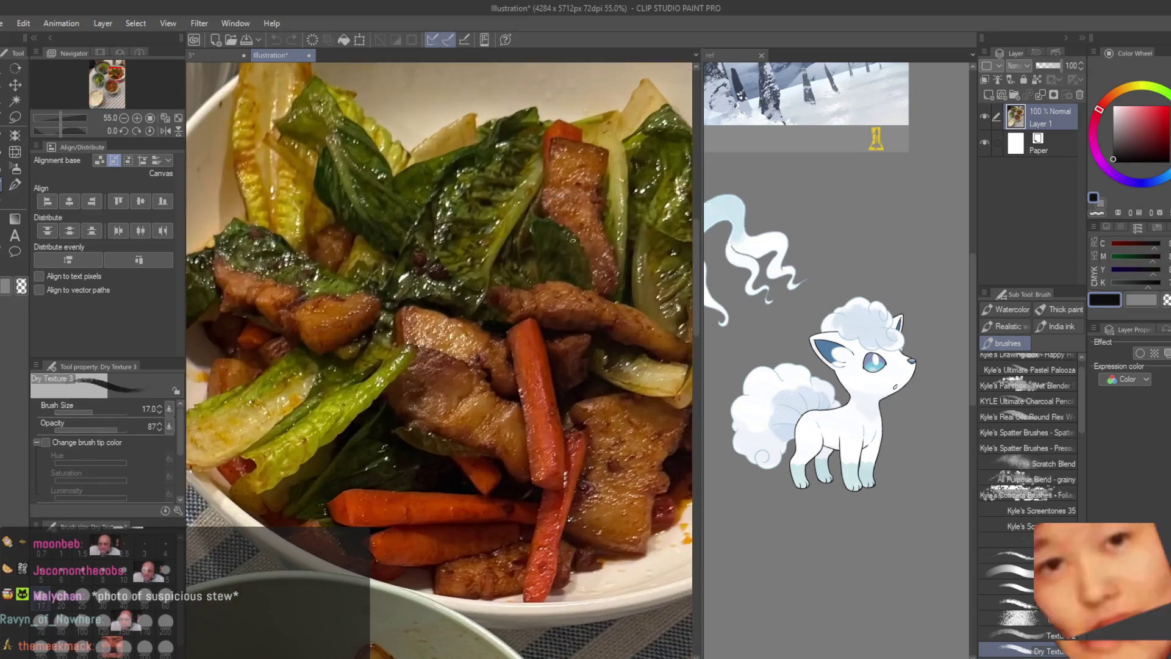
pyautogui.scroll(-4, 448, 357)
pyautogui.scroll(5, 332, 349)
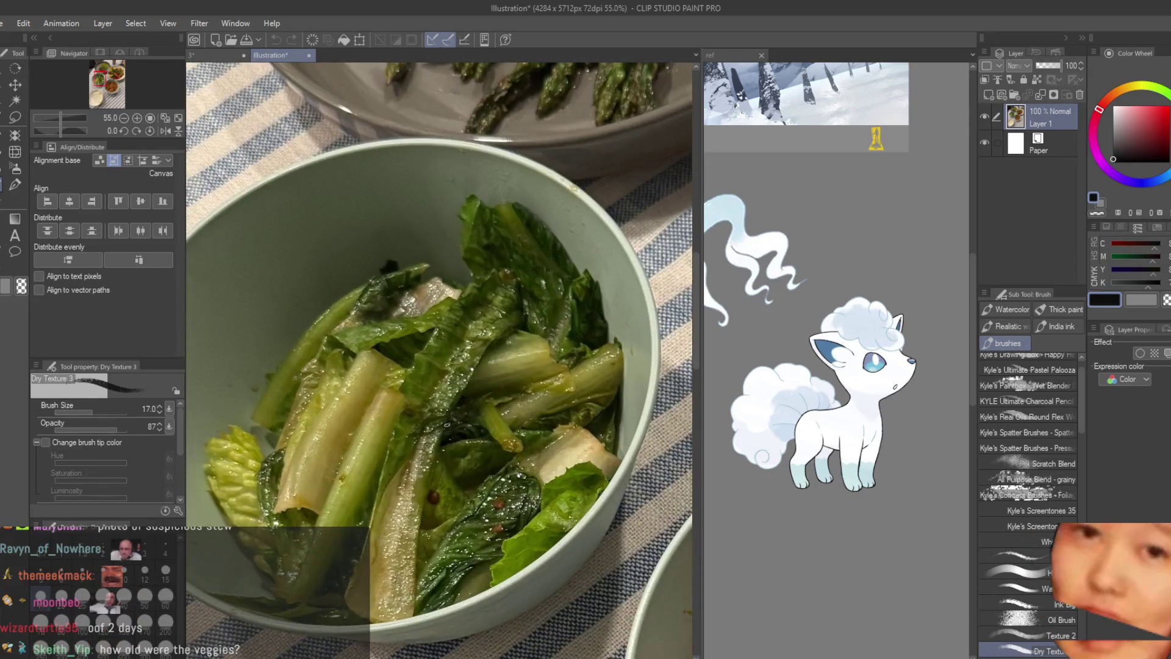
pyautogui.scroll(-2, 439, 239)
pyautogui.scroll(-2, 440, 239)
pyautogui.scroll(-2, 440, 240)
pyautogui.scroll(1, 439, 239)
pyautogui.scroll(1, 439, 240)
pyautogui.scroll(2, 632, 184)
pyautogui.scroll(1, 631, 183)
pyautogui.scroll(-4, 632, 183)
pyautogui.scroll(1, 632, 183)
pyautogui.scroll(-1, 454, 361)
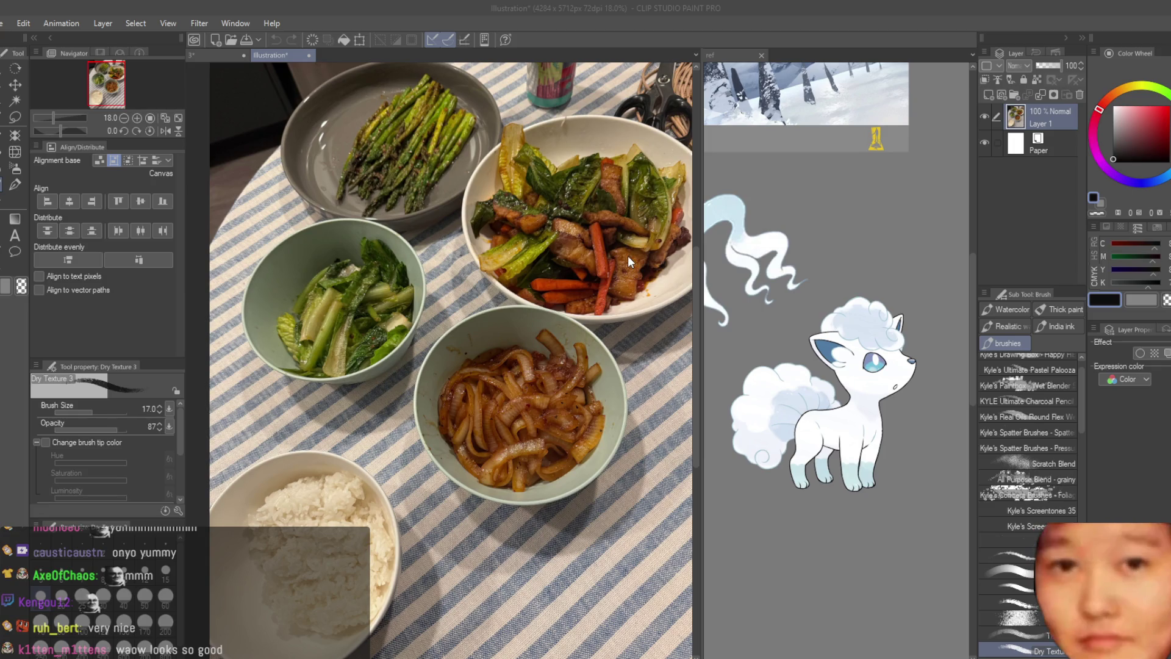
# - Close the meal photo document to return to the other canvases
pyautogui.hotkey('ctrl', 'w')
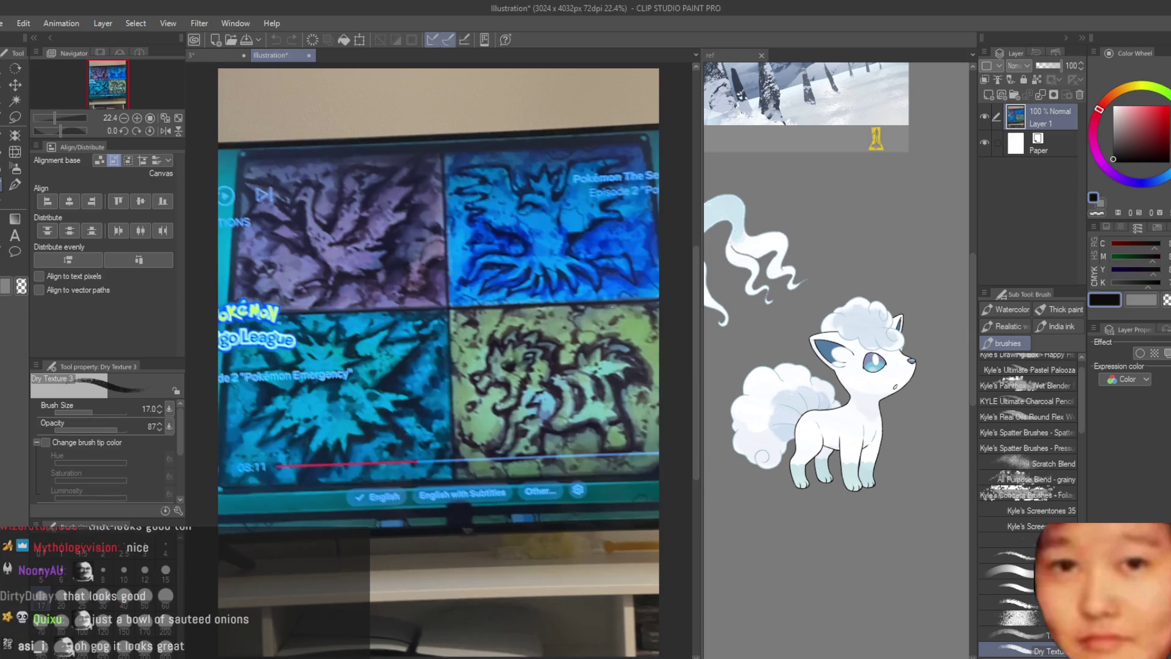
pyautogui.scroll(3, 430, 357)
pyautogui.scroll(2, 590, 404)
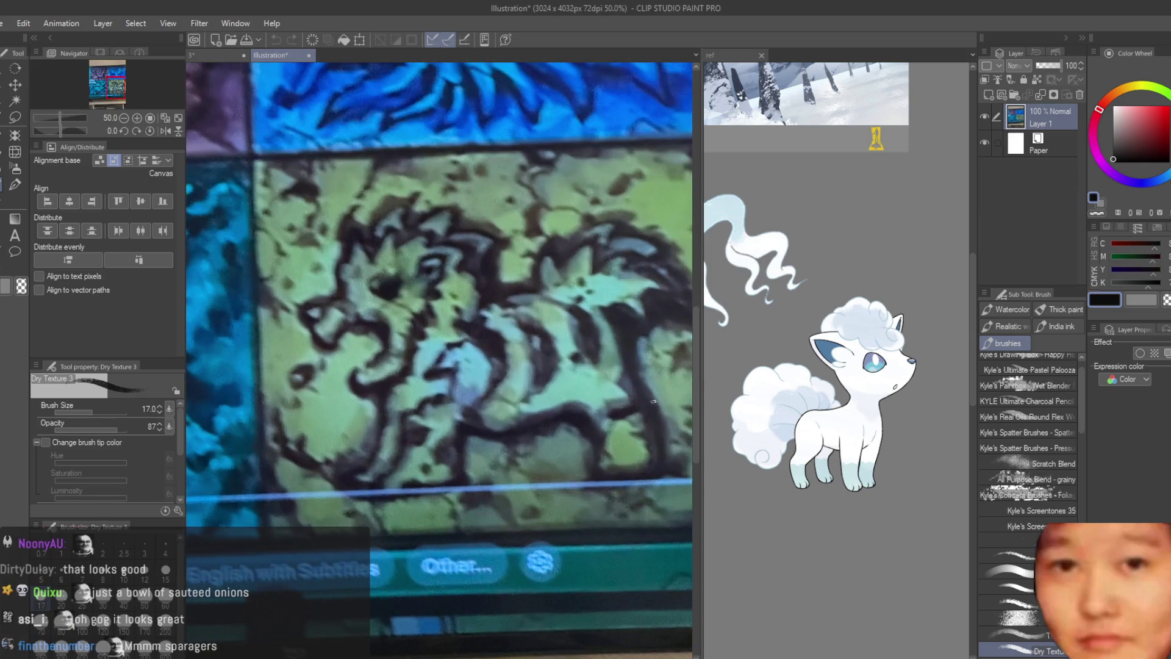
pyautogui.scroll(-3, 439, 367)
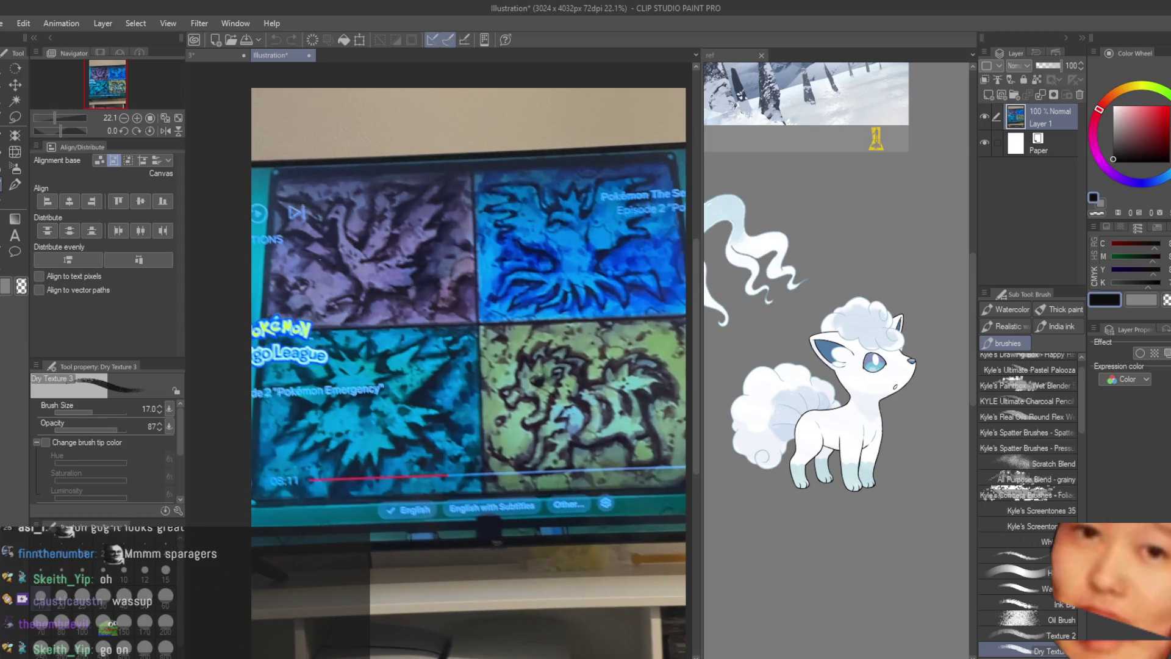
pyautogui.scroll(4, 565, 400)
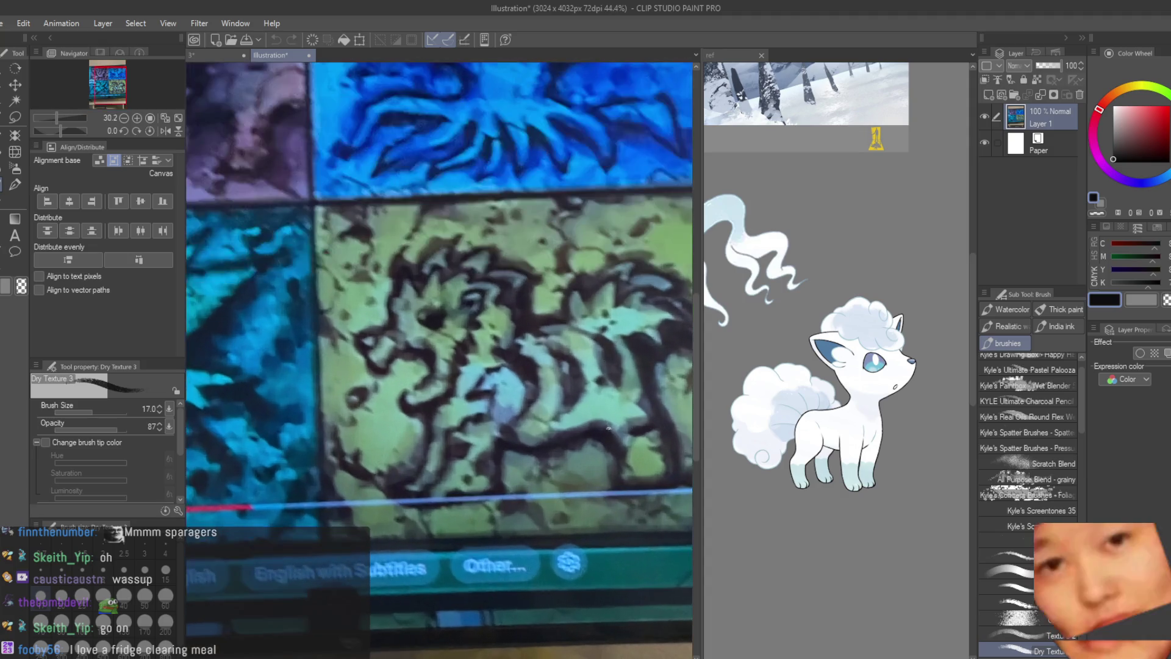
pyautogui.scroll(1, 566, 399)
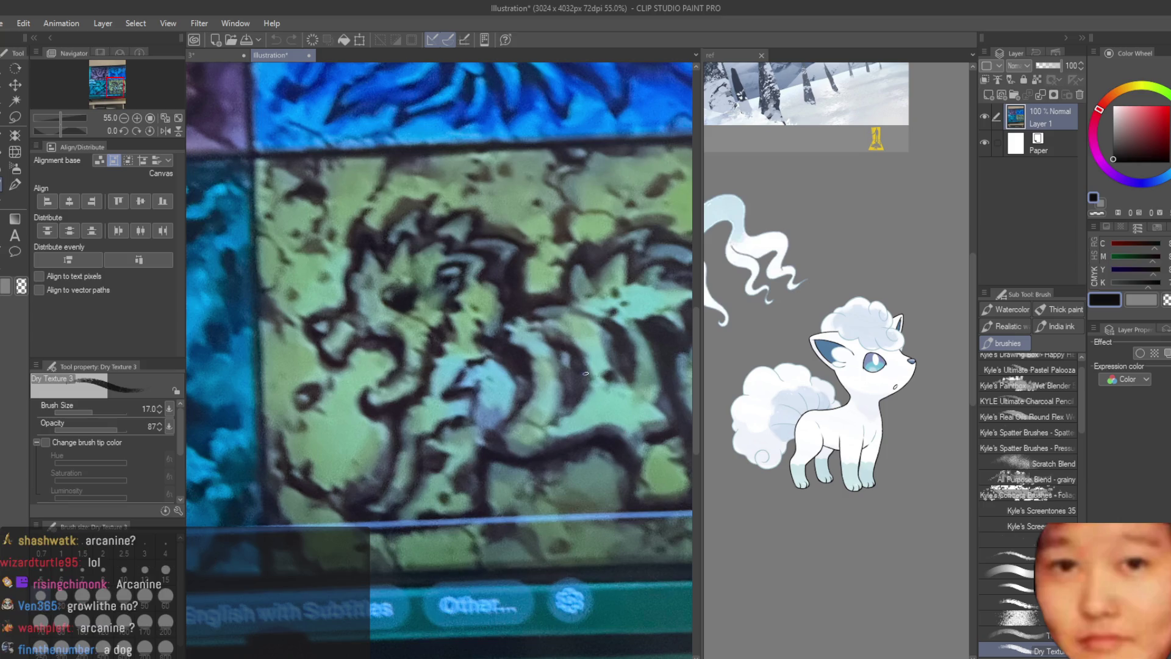
pyautogui.scroll(-4, 621, 433)
pyautogui.scroll(-1, 620, 432)
pyautogui.scroll(-1, 587, 372)
pyautogui.scroll(-1, 587, 373)
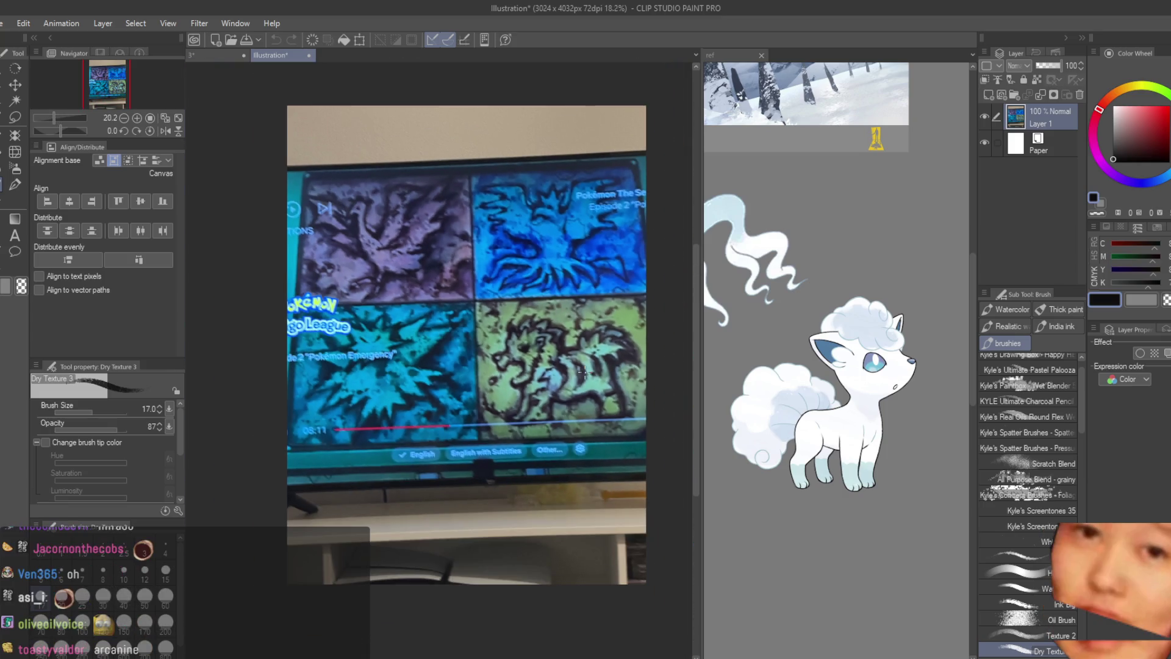
pyautogui.scroll(1, 563, 368)
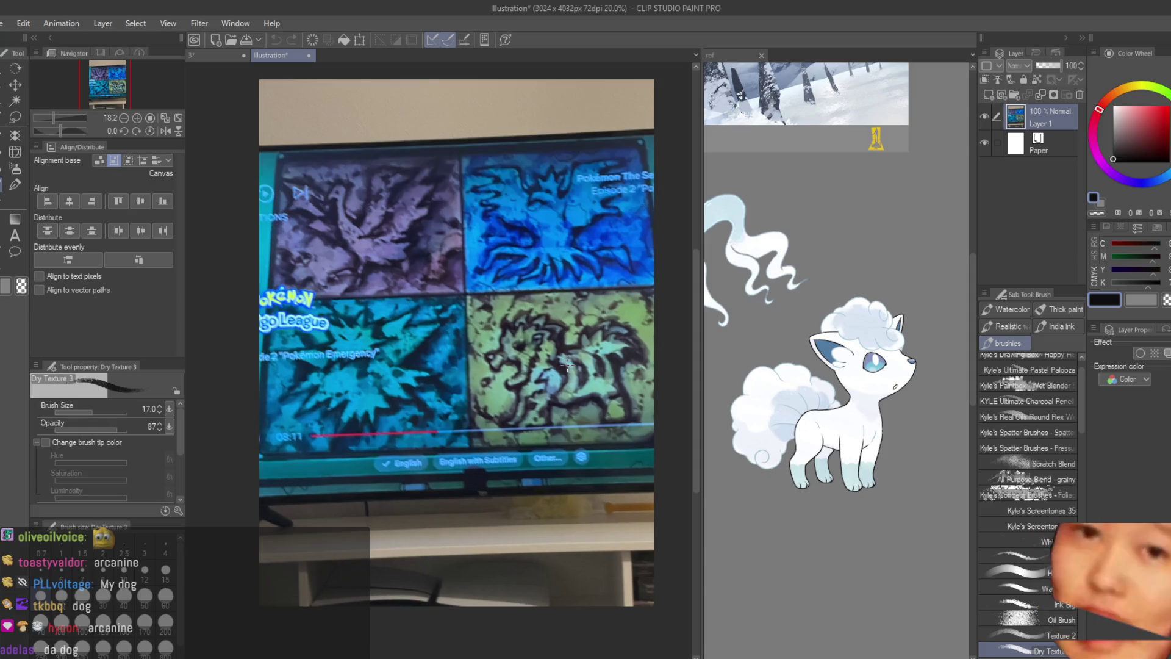
# - Circle the Arcanine and top-right panels on the TV photo, undo the marks, and close the photo
pyautogui.moveTo(604, 311); pyautogui.dragTo(628, 403)
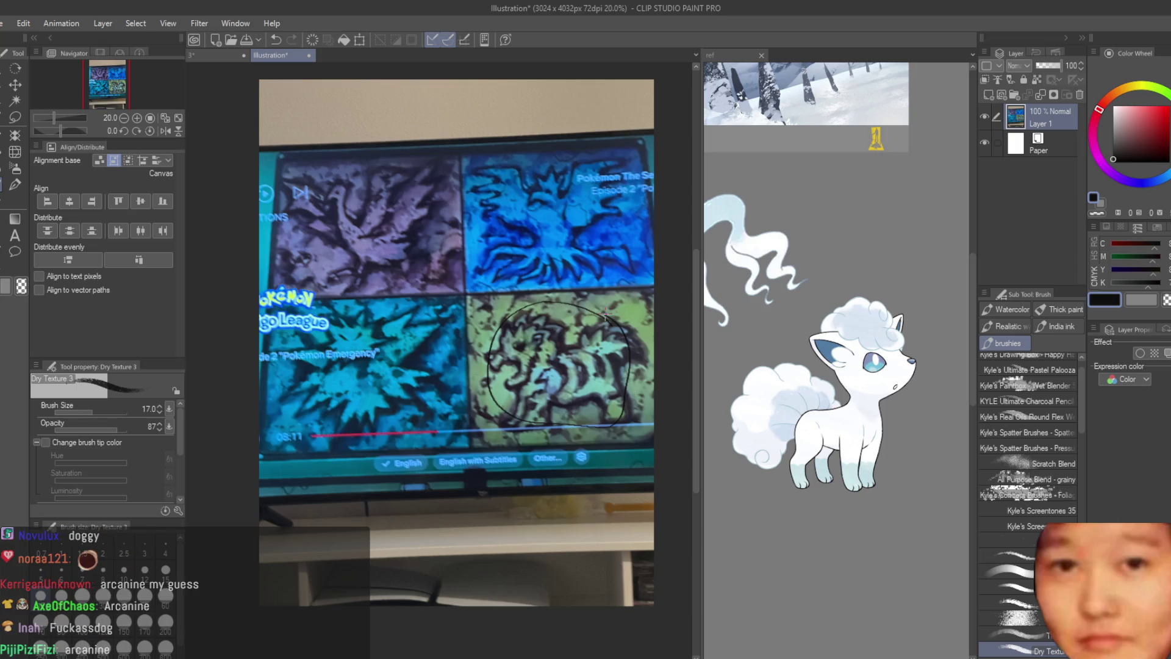
pyautogui.hotkey('ctrl', 'z')
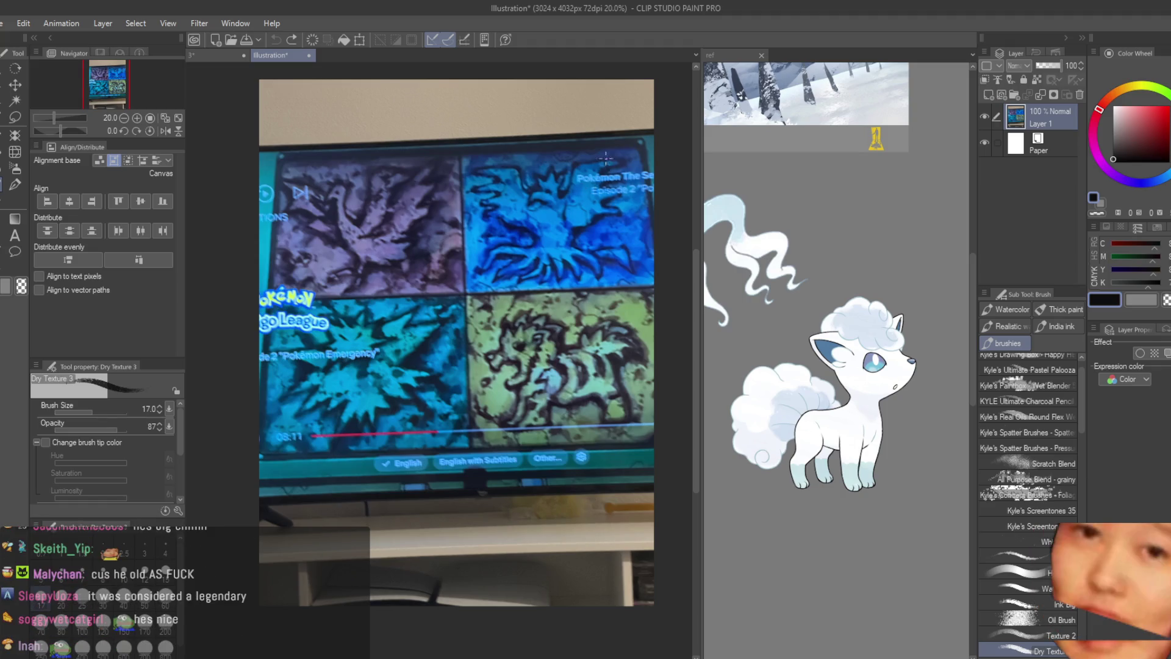
pyautogui.moveTo(605, 165)
pyautogui.mouseDown()
pyautogui.moveTo(347, 244)
pyautogui.moveTo(504, 403)
pyautogui.moveTo(568, 366)
pyautogui.moveTo(578, 390)
pyautogui.mouseUp()
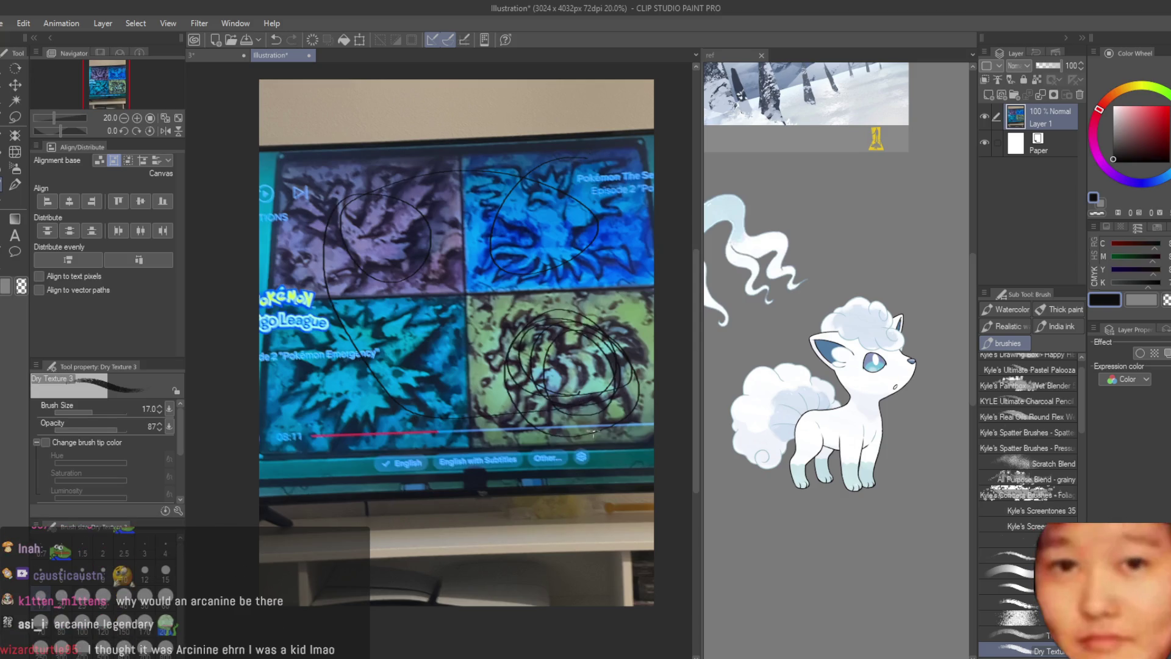
pyautogui.hotkey('ctrl', 'z')
pyautogui.hotkey('ctrl', 'z')
pyautogui.hotkey('ctrl', 'z')
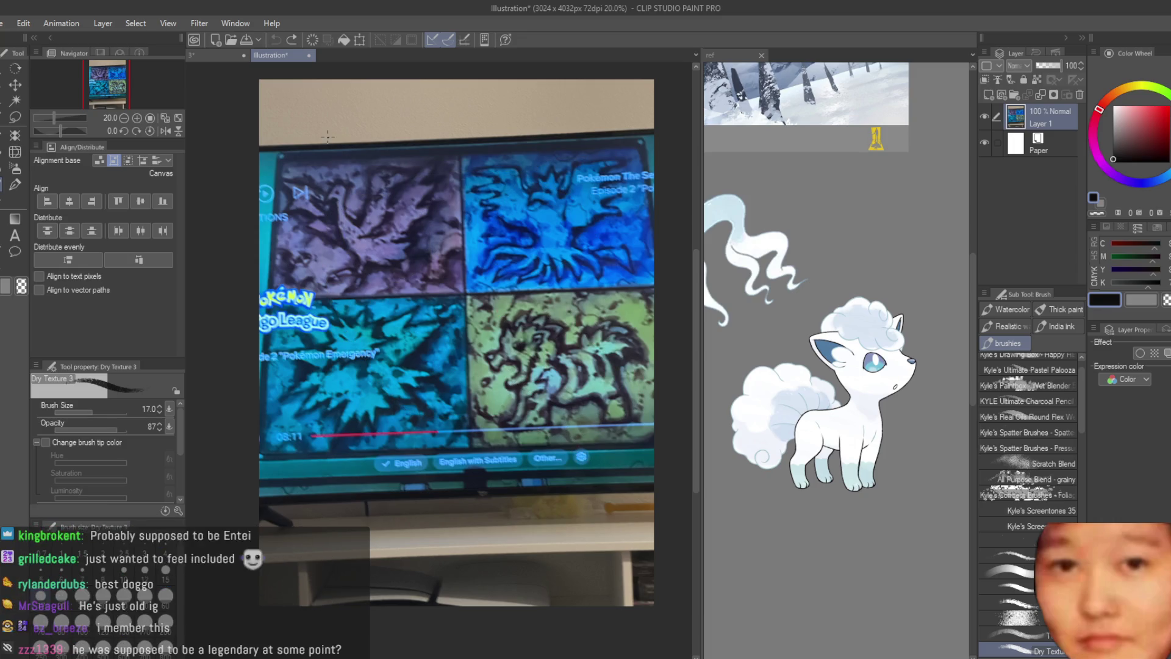
pyautogui.click(308, 55)
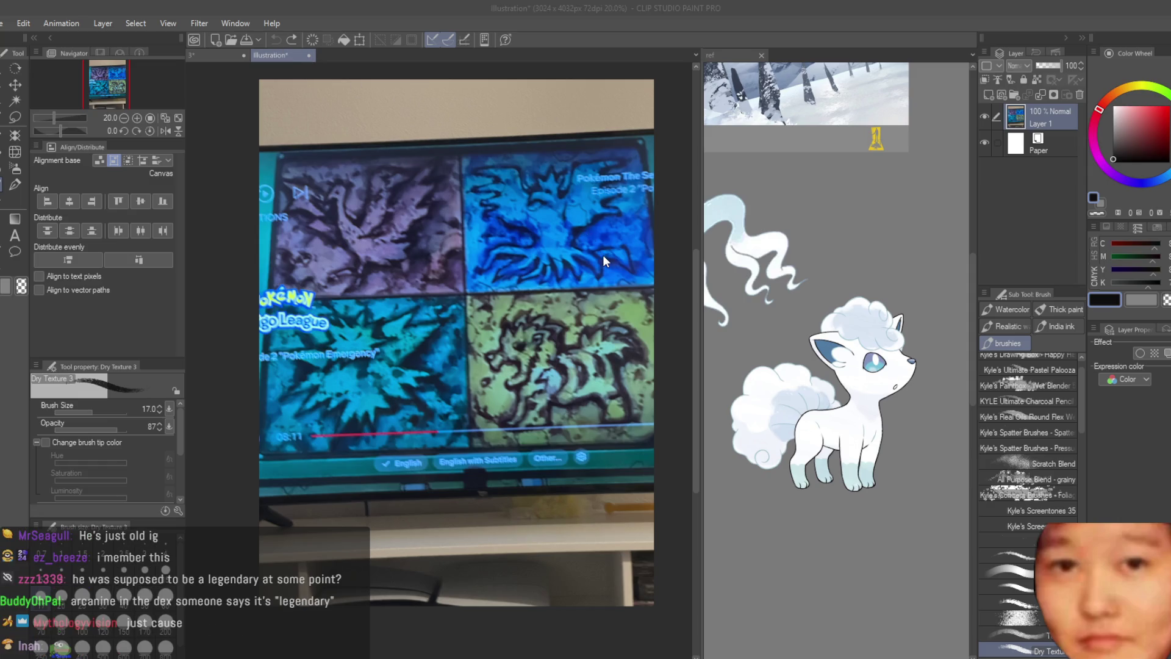
pyautogui.scroll(-2, 533, 354)
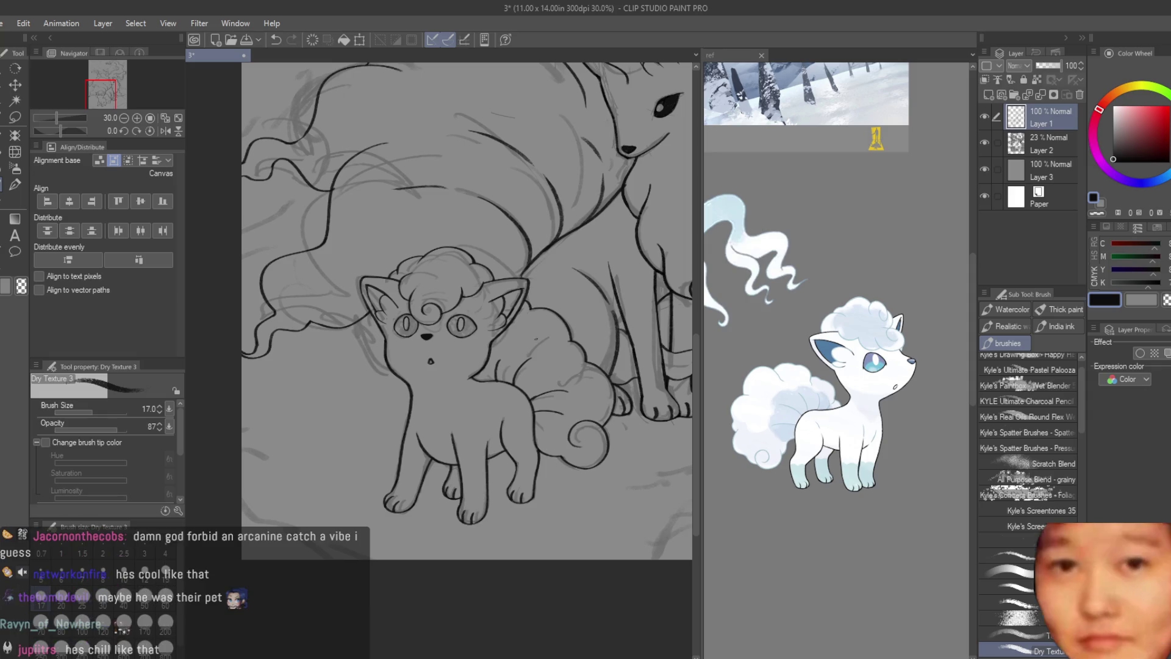
pyautogui.scroll(-3, 466, 312)
pyautogui.scroll(3, 467, 311)
pyautogui.scroll(2, 485, 347)
pyautogui.scroll(2, 485, 349)
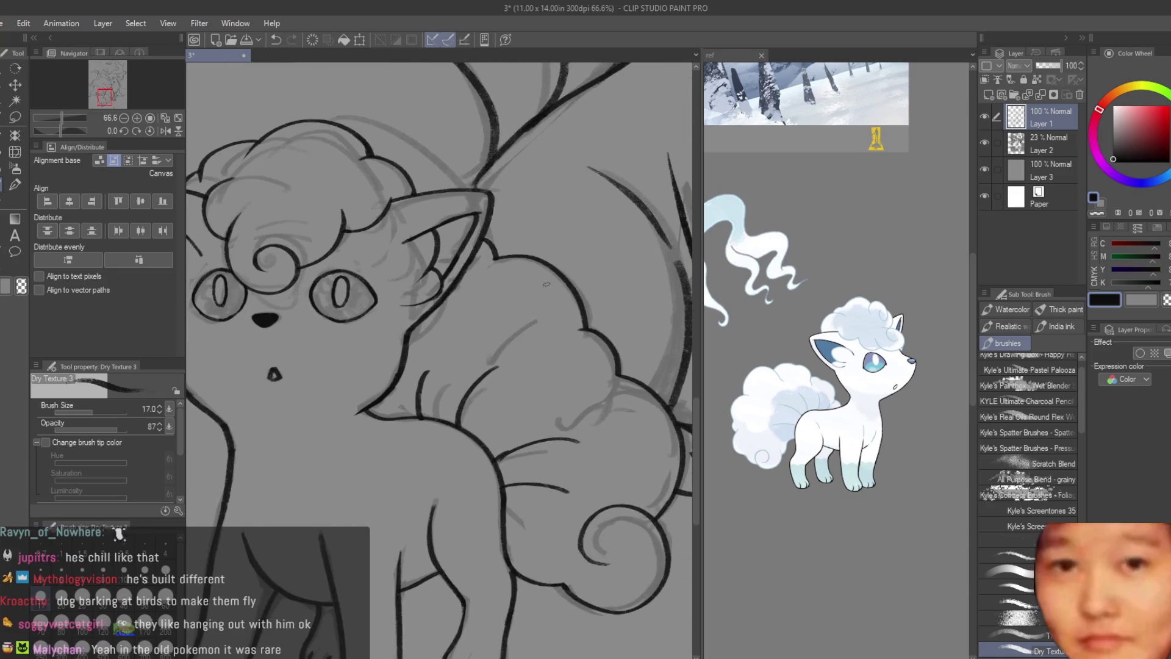
pyautogui.scroll(2, 609, 301)
pyautogui.scroll(2, 562, 344)
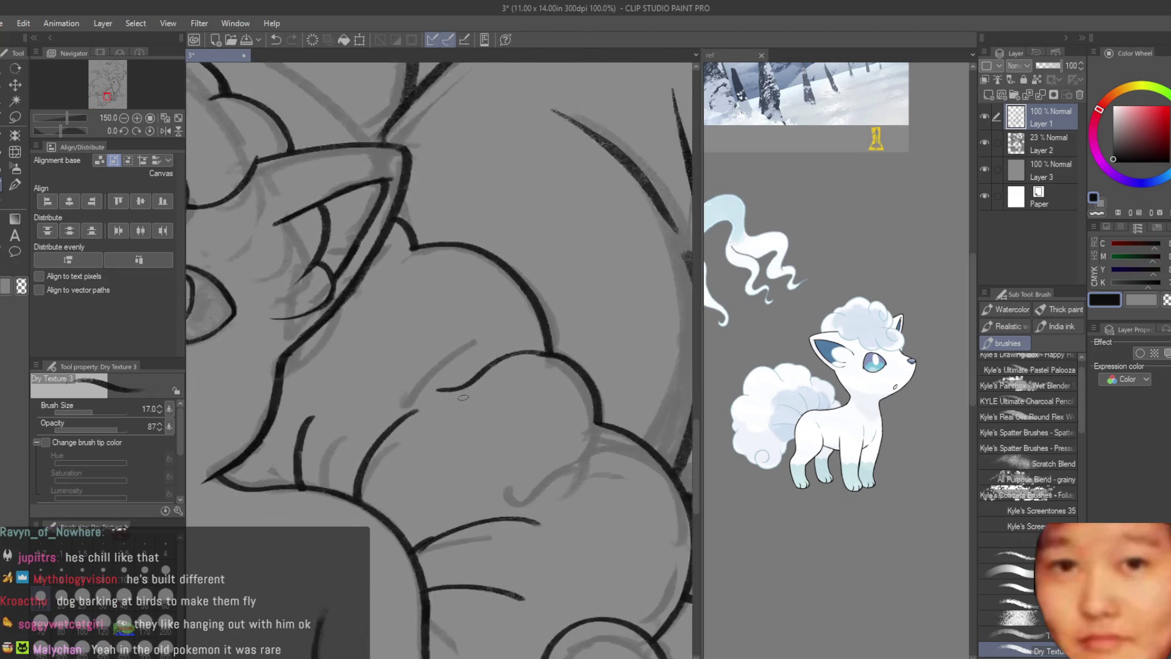
# - Ink curved contour lines along the Vulpix's tail fluff, redrawing the tail curl until it sits right
pyautogui.moveTo(432, 277); pyautogui.dragTo(374, 377)
pyautogui.scroll(-3, 375, 378)
pyautogui.scroll(2, 440, 431)
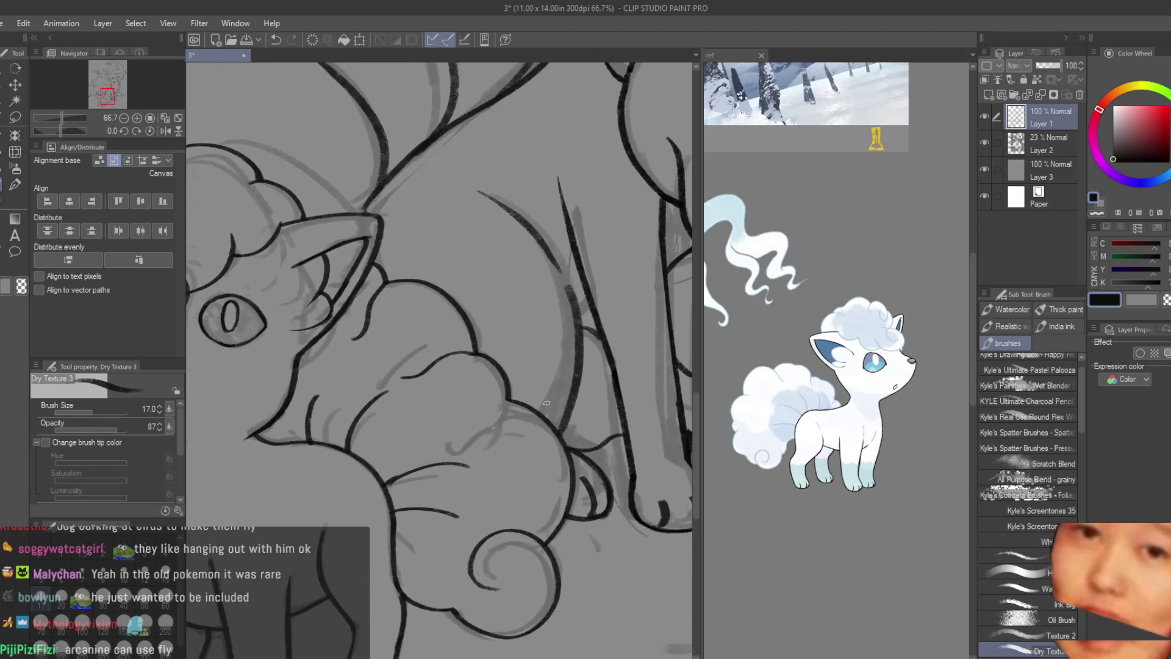
pyautogui.scroll(2, 440, 430)
pyautogui.moveTo(494, 408); pyautogui.dragTo(440, 453)
pyautogui.hotkey('ctrl', 'z')
pyautogui.moveTo(495, 411); pyautogui.dragTo(375, 487)
pyautogui.scroll(-1, 435, 432)
pyautogui.scroll(-1, 437, 432)
pyautogui.scroll(1, 436, 432)
pyautogui.hotkey('ctrl', 'z')
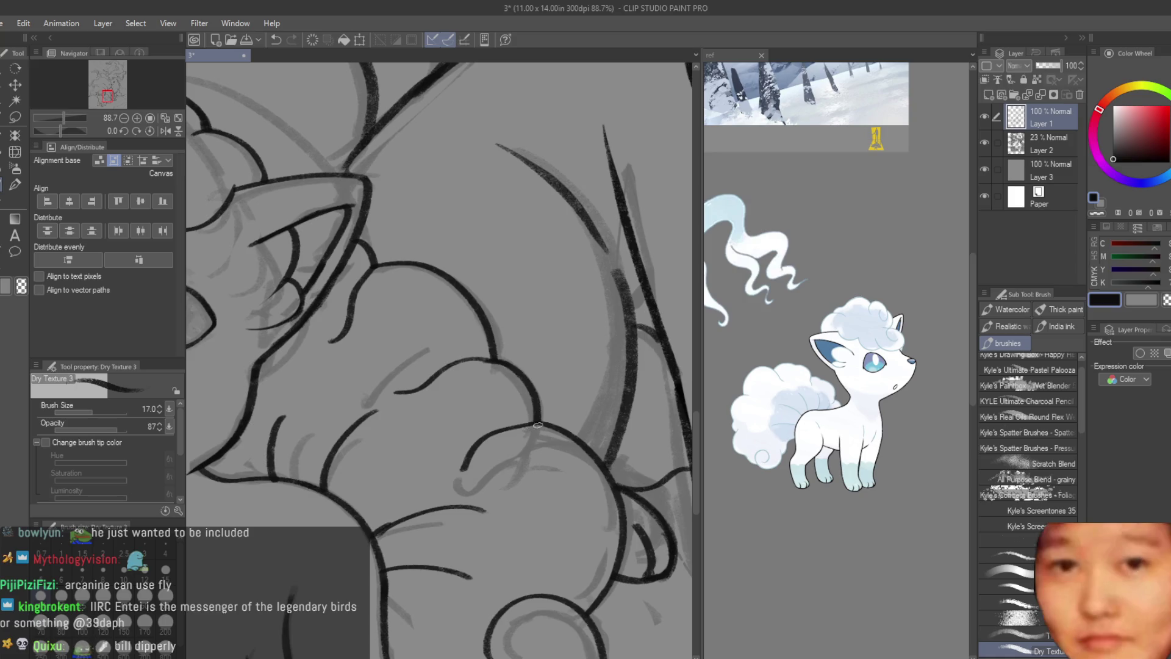
pyautogui.moveTo(540, 422); pyautogui.dragTo(461, 458)
pyautogui.press('e')
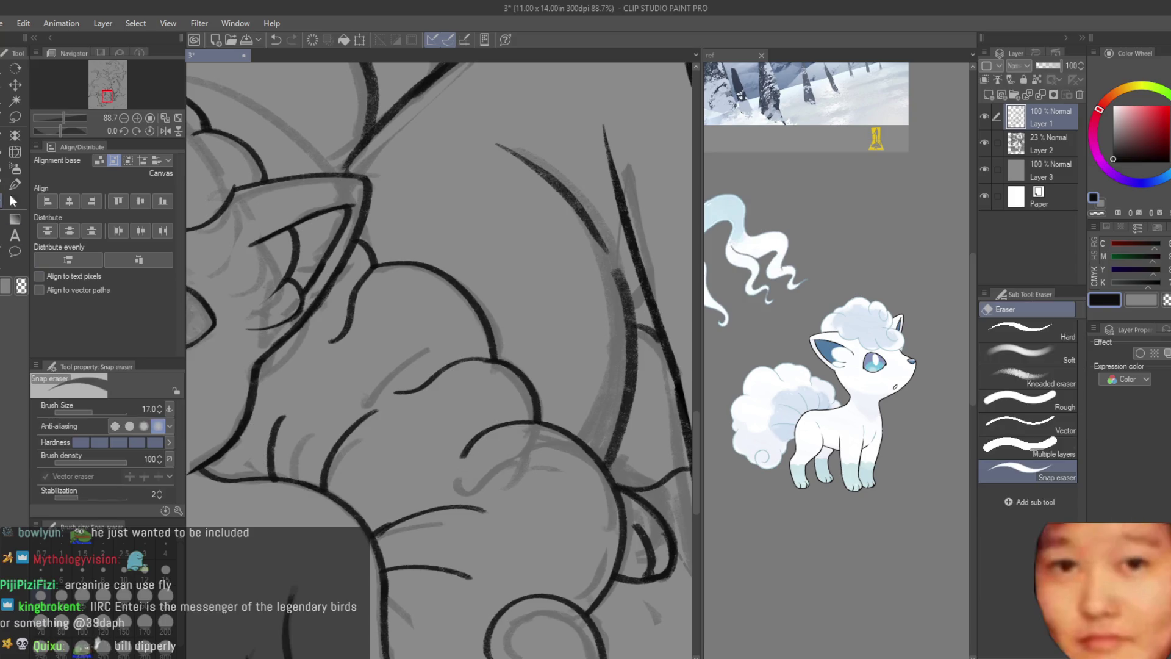
pyautogui.scroll(2, 412, 390)
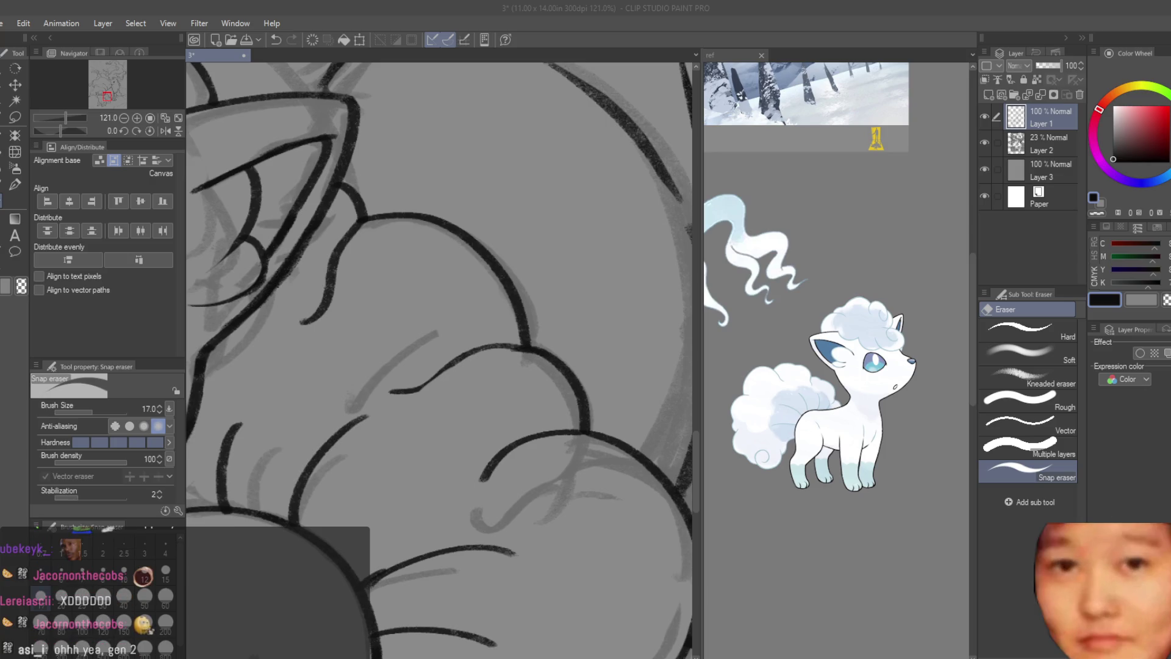
# - Erase a stray line end, mark the TV photo in white, then close it discarding the changes
pyautogui.moveTo(534, 297); pyautogui.dragTo(230, 326)
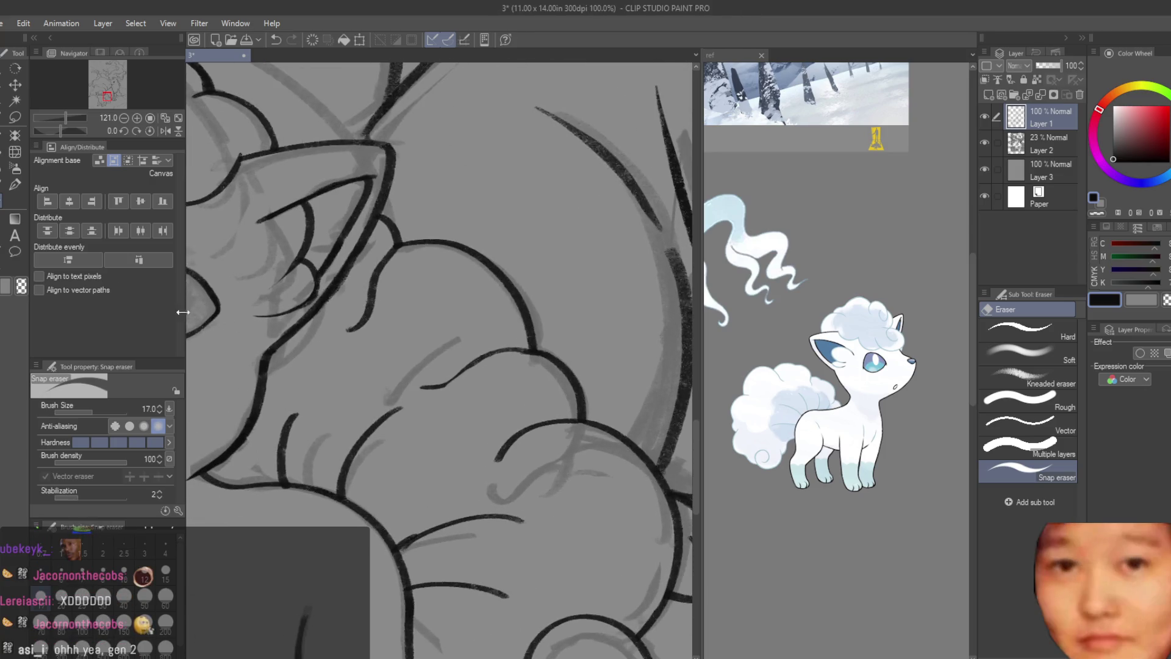
pyautogui.scroll(1, 383, 364)
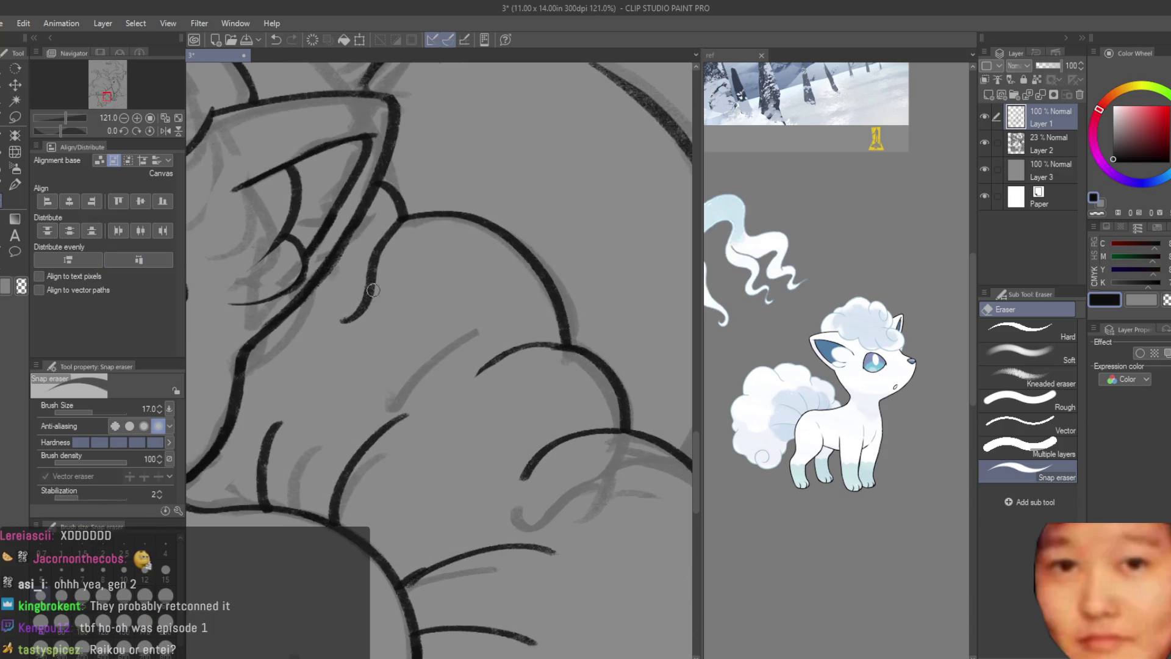
pyautogui.moveTo(381, 296); pyautogui.dragTo(338, 301)
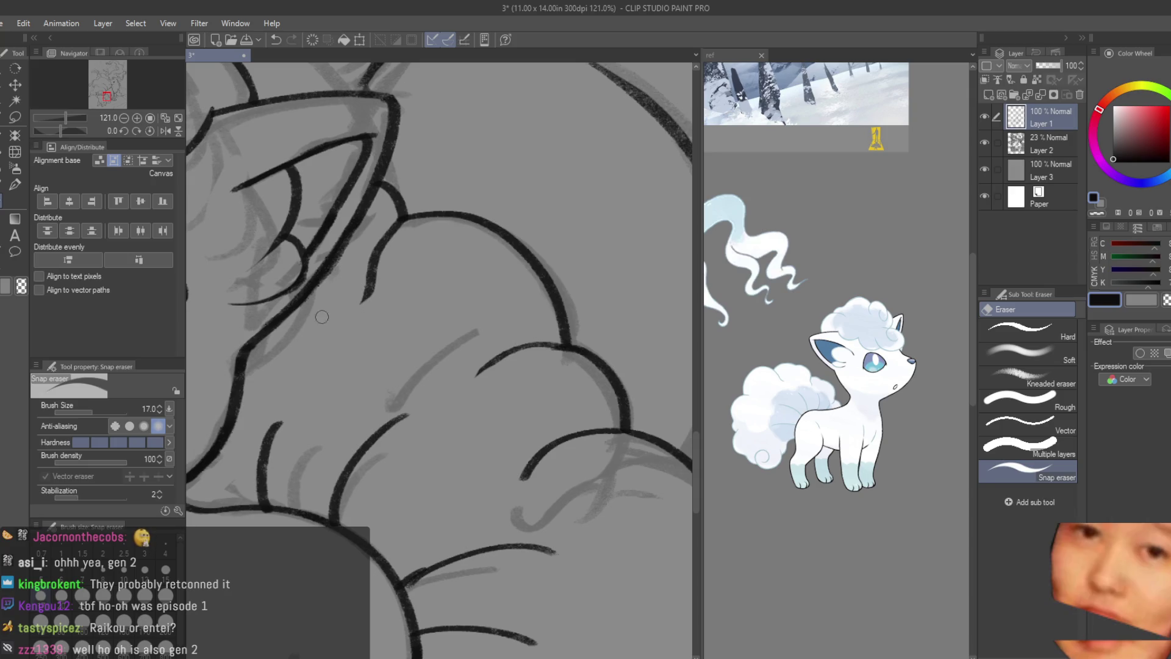
pyautogui.scroll(-2, 323, 317)
pyautogui.scroll(-3, 323, 318)
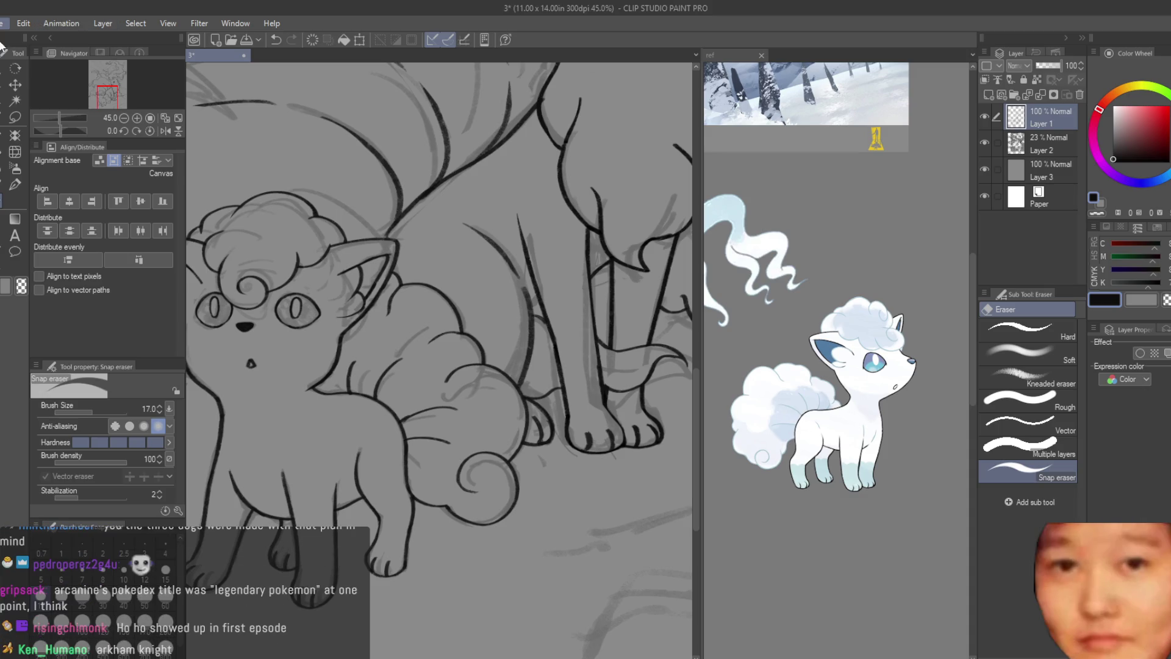
pyautogui.scroll(2, 599, 477)
pyautogui.scroll(-1, 623, 392)
pyautogui.scroll(-2, 611, 415)
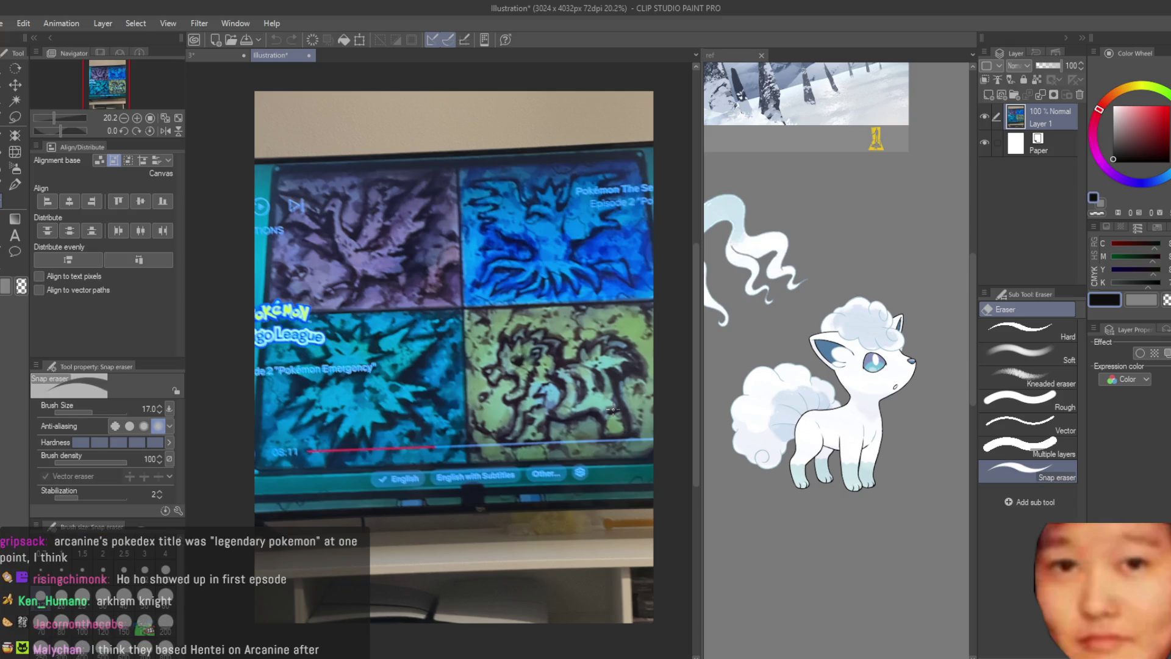
pyautogui.scroll(2, 611, 413)
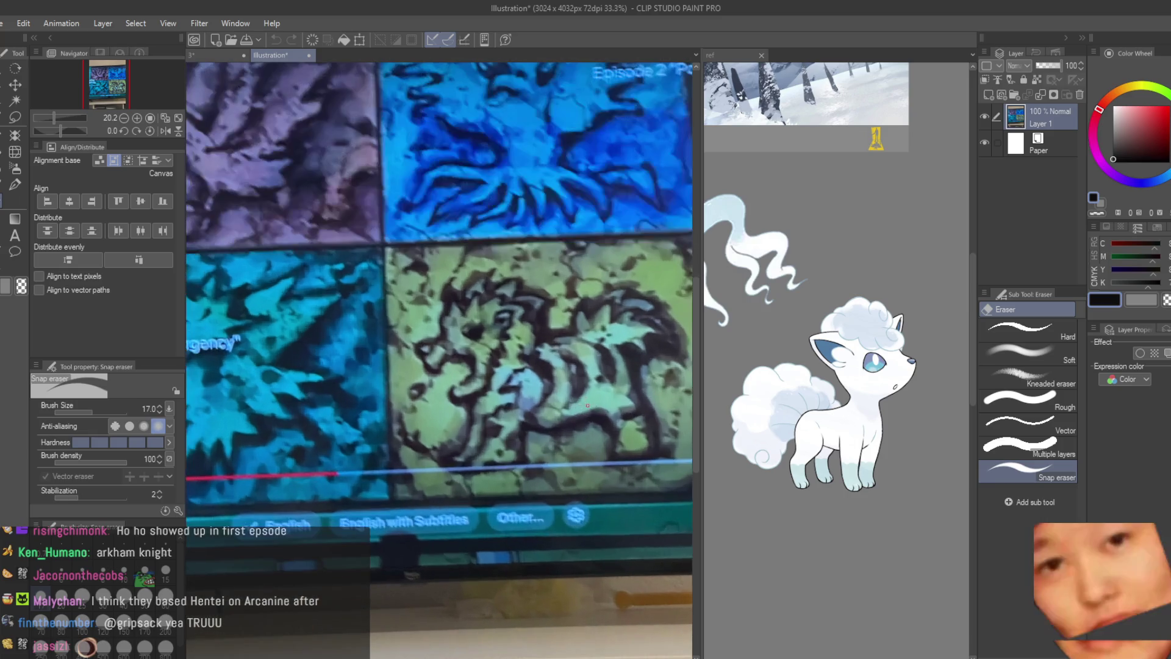
pyautogui.scroll(1, 611, 414)
pyautogui.moveTo(575, 357); pyautogui.dragTo(627, 348)
pyautogui.scroll(-1, 627, 348)
pyautogui.click(309, 55)
pyautogui.click(615, 253)
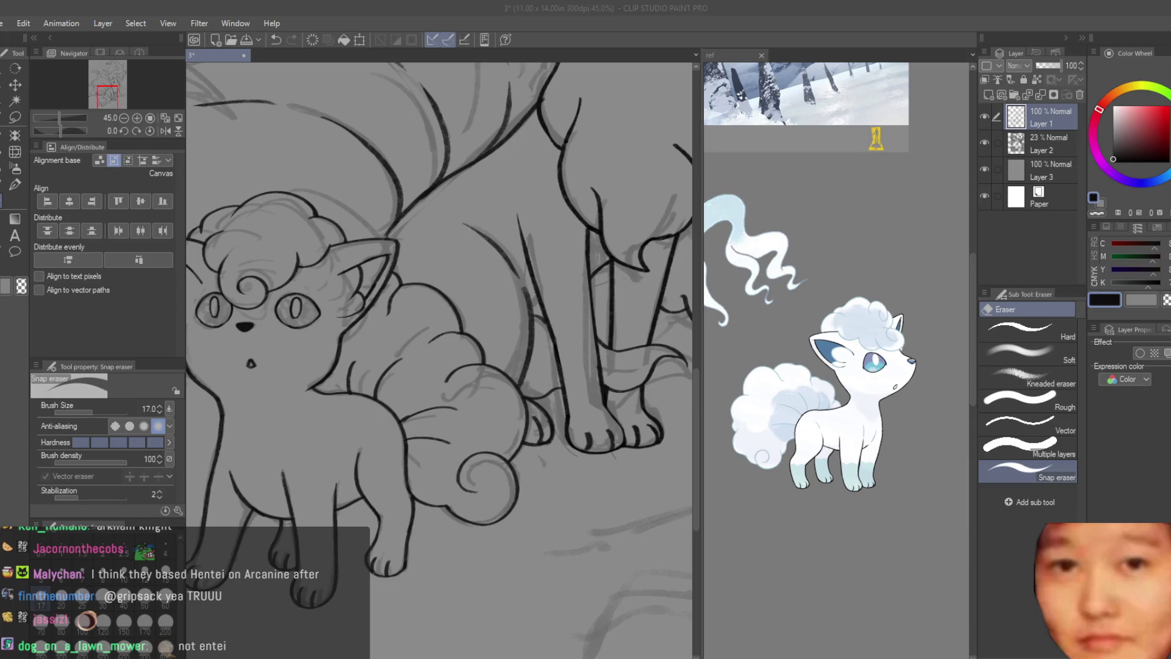
pyautogui.scroll(-1, 594, 313)
pyautogui.scroll(-1, 593, 311)
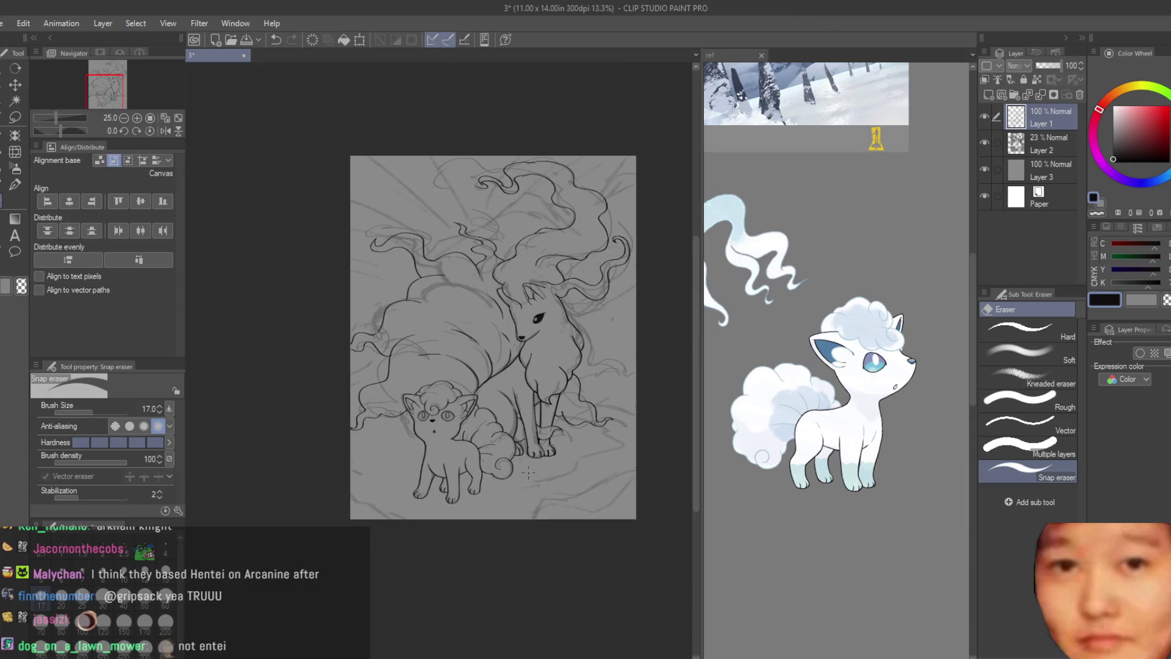
pyautogui.scroll(-1, 594, 312)
# - Hide Layer 2 to view the Vulpix and Ninetales lineart on its own
pyautogui.press('b')
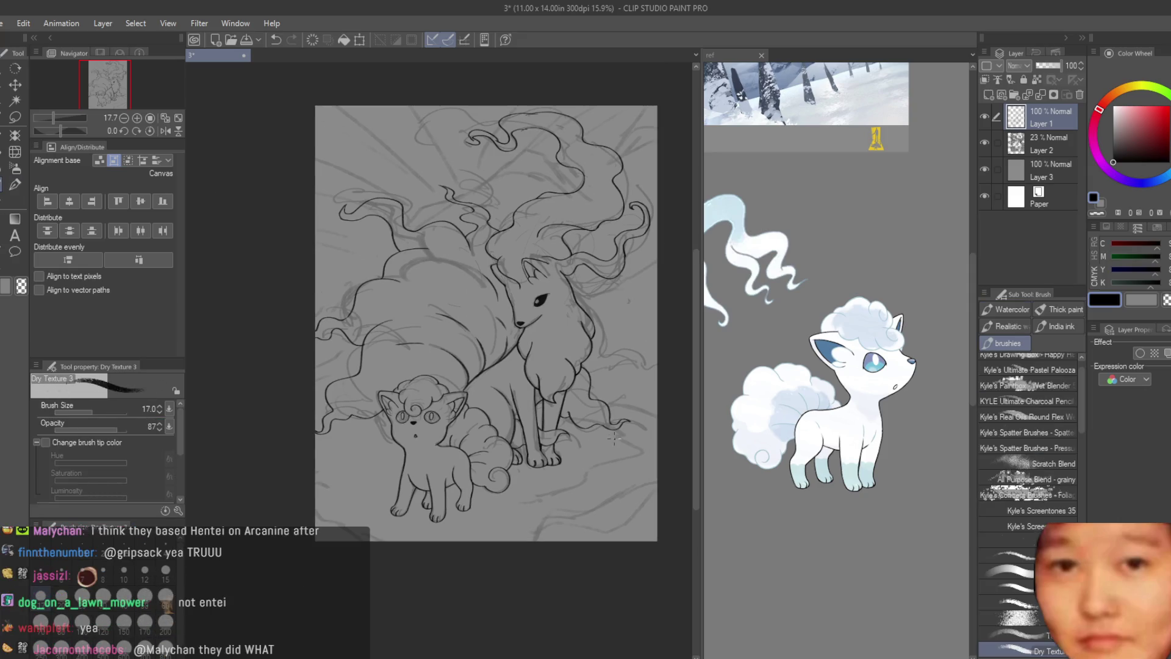
pyautogui.scroll(1, 506, 211)
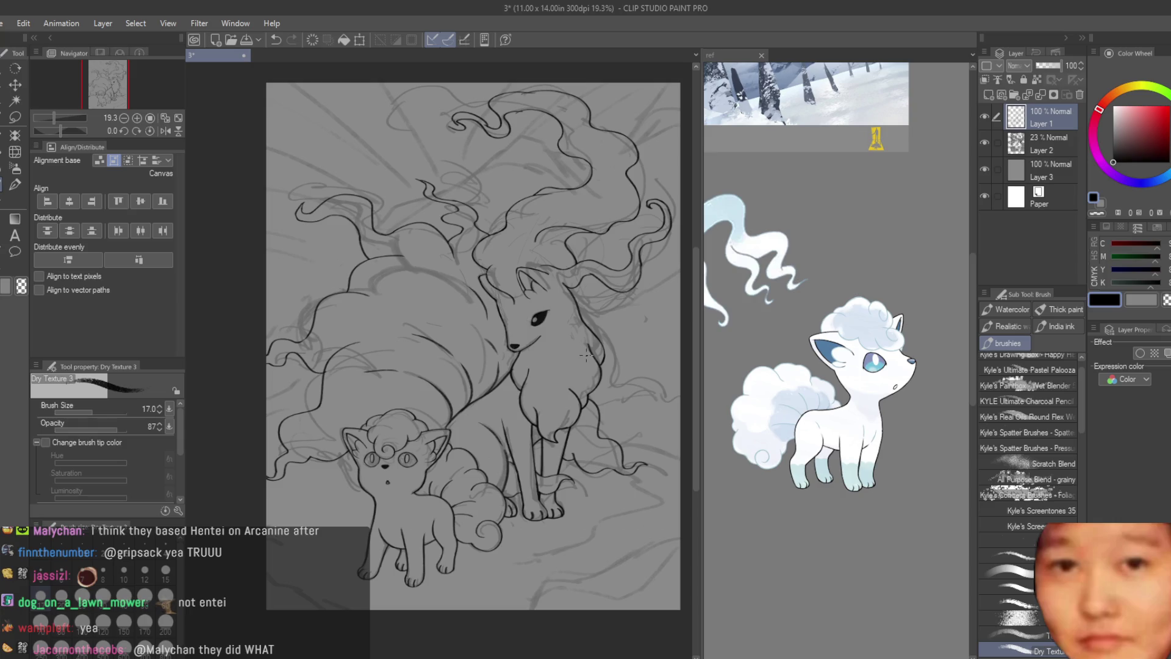
pyautogui.scroll(-2, 584, 340)
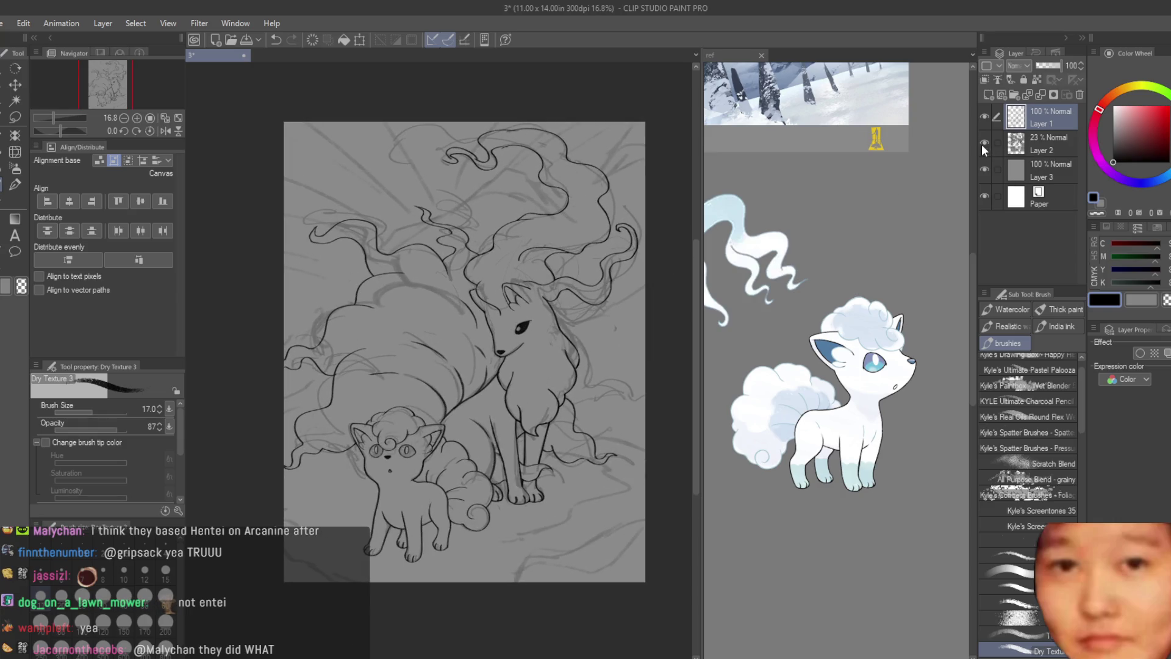
pyautogui.click(984, 143)
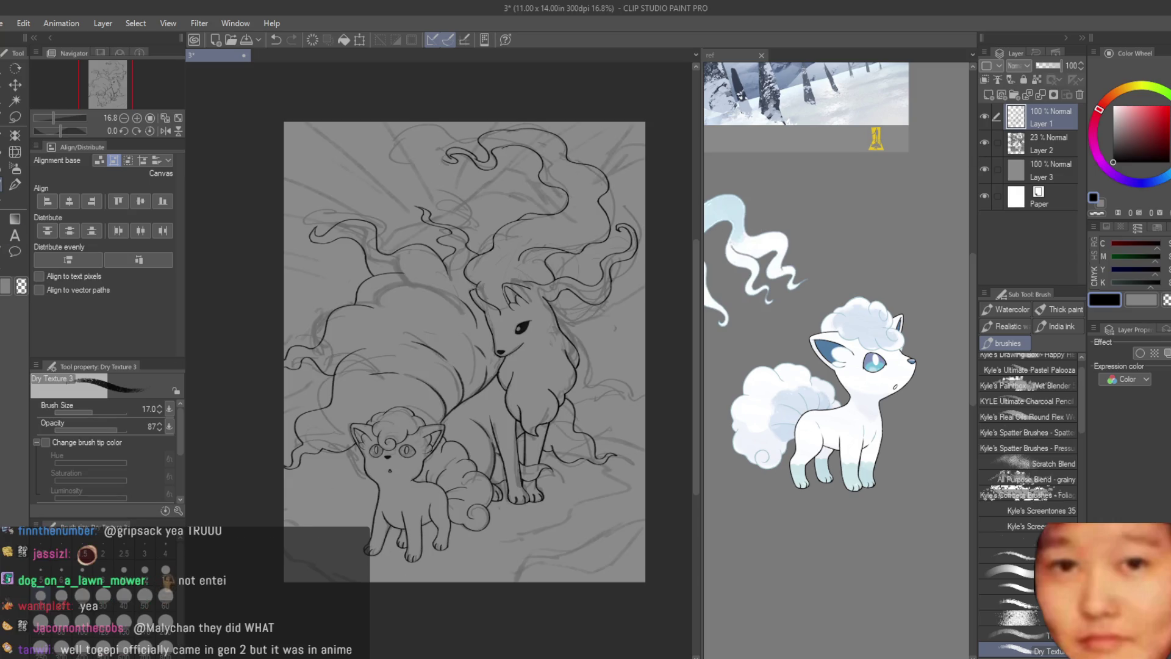
pyautogui.press('e')
pyautogui.scroll(5, 412, 476)
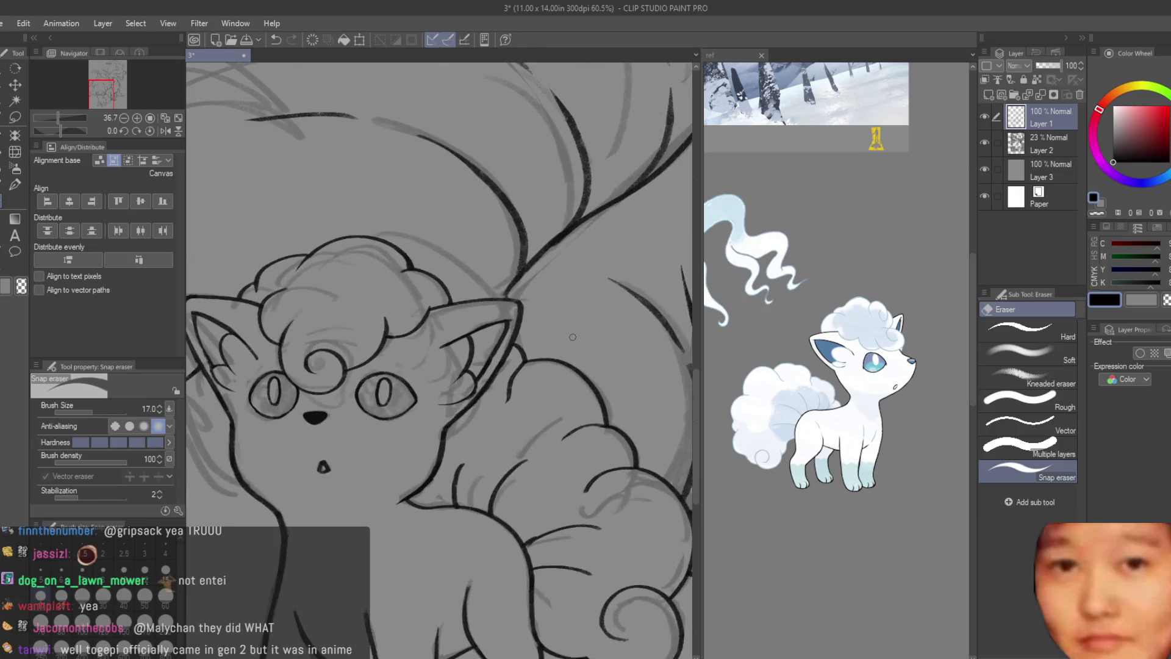
pyautogui.scroll(4, 393, 375)
pyautogui.scroll(-4, 423, 359)
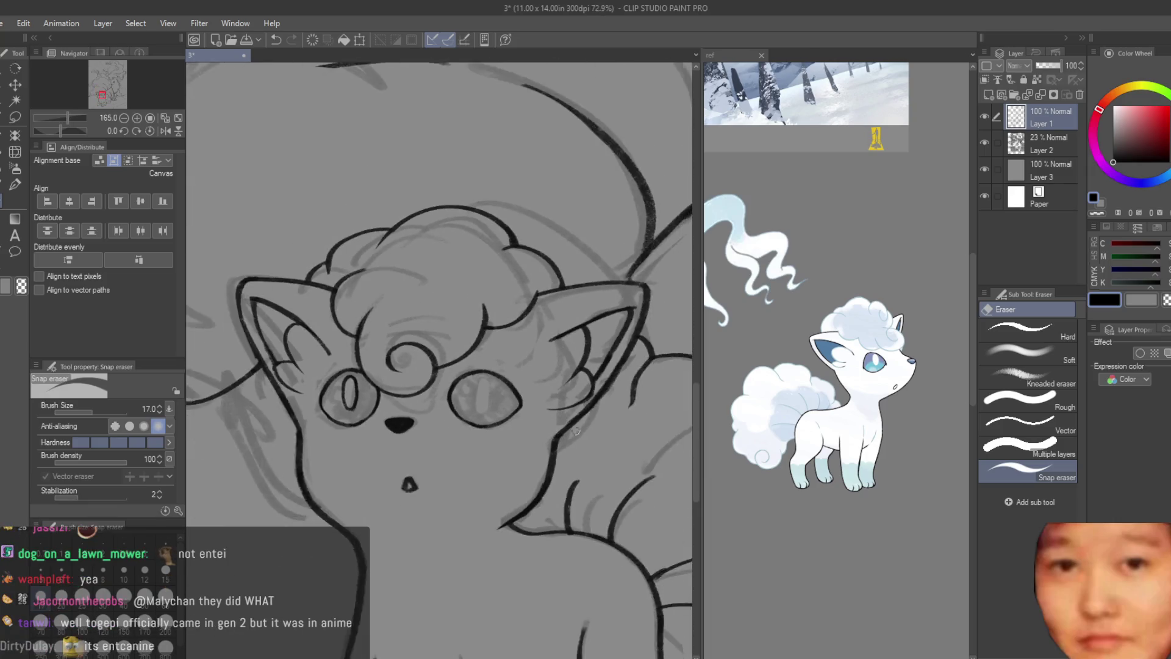
pyautogui.scroll(4, 306, 427)
pyautogui.scroll(3, 306, 426)
# - Erase the black oval inside the Vulpix's eye and view the whole drawing
pyautogui.moveTo(279, 366); pyautogui.dragTo(340, 430)
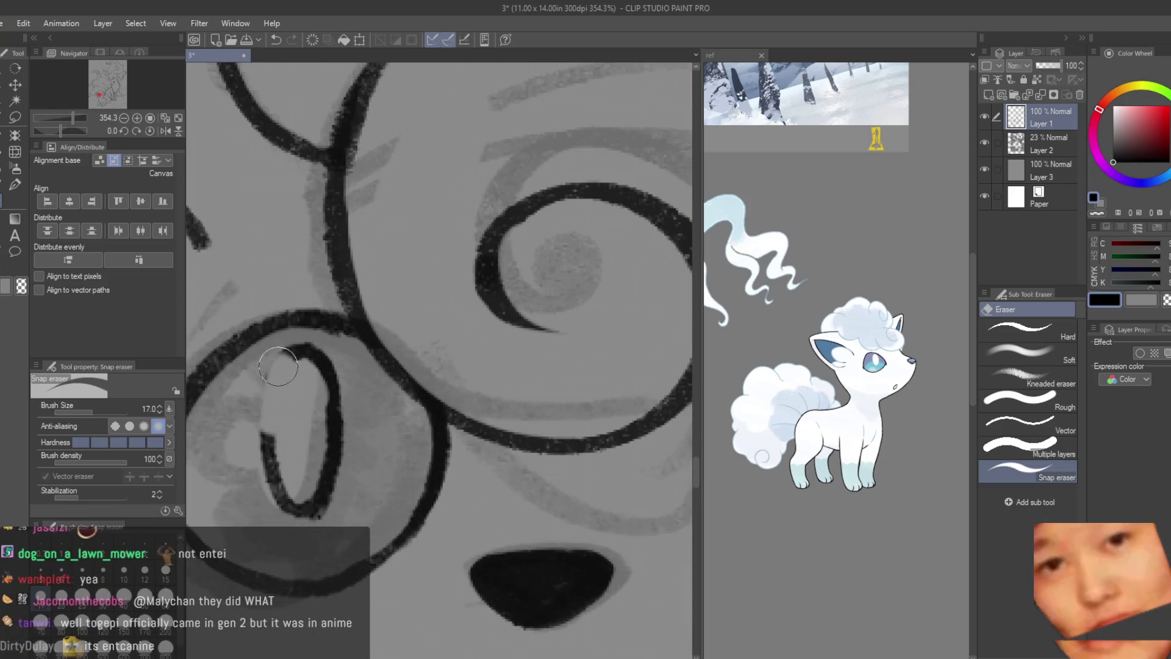
pyautogui.scroll(-1, 341, 430)
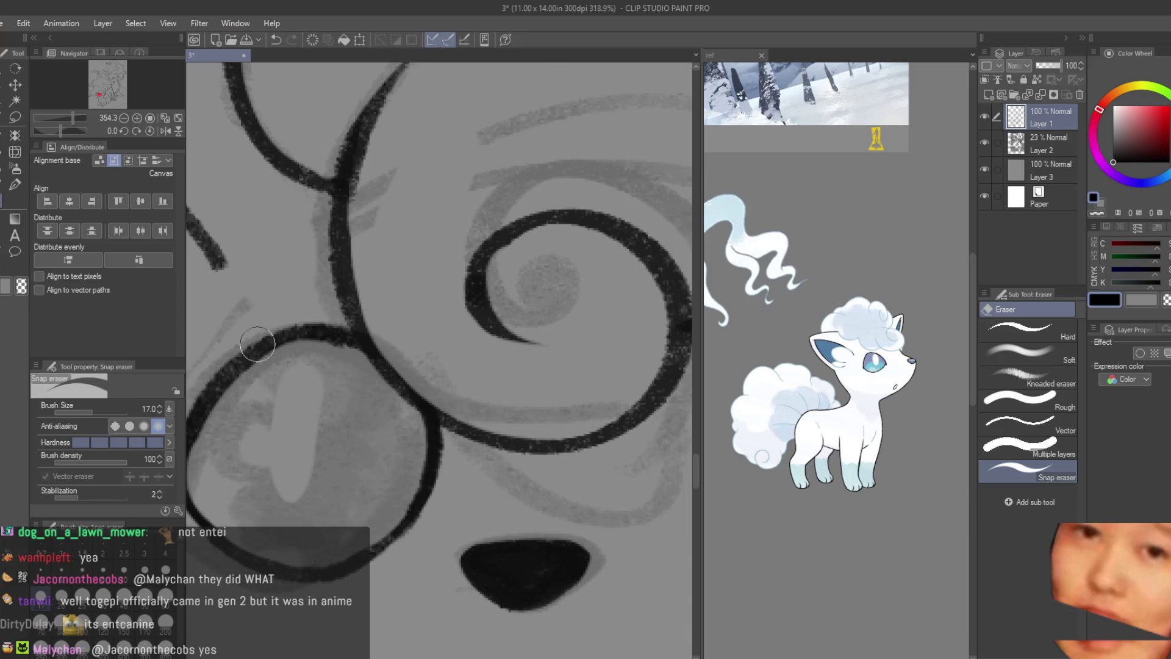
pyautogui.press('b')
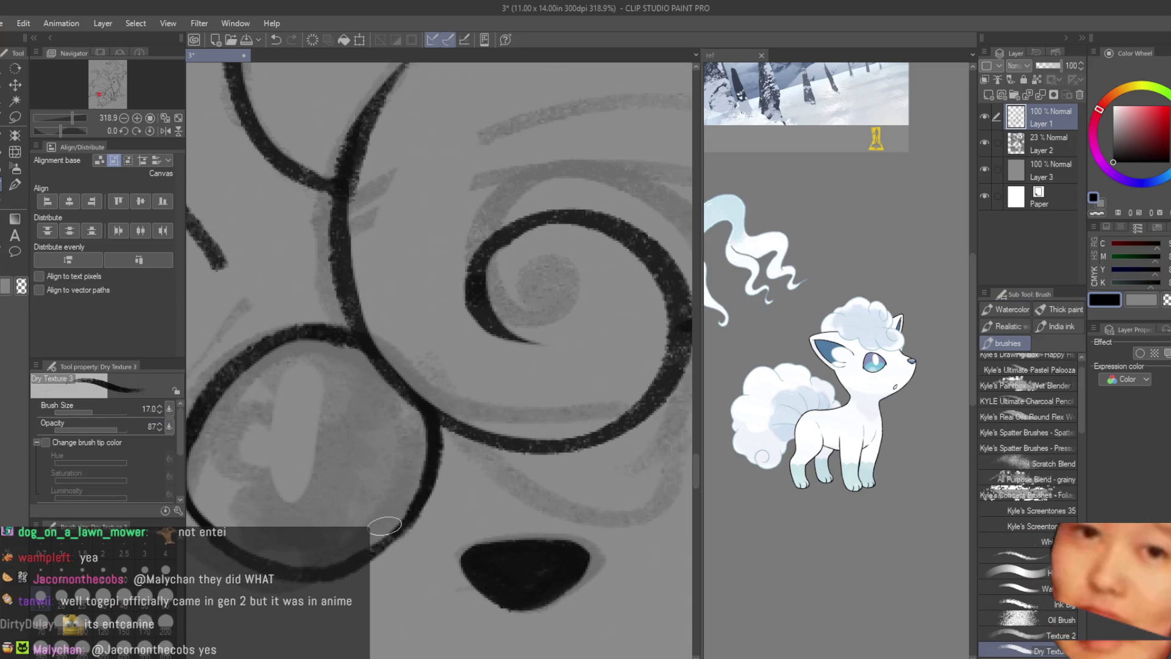
pyautogui.scroll(-2, 380, 448)
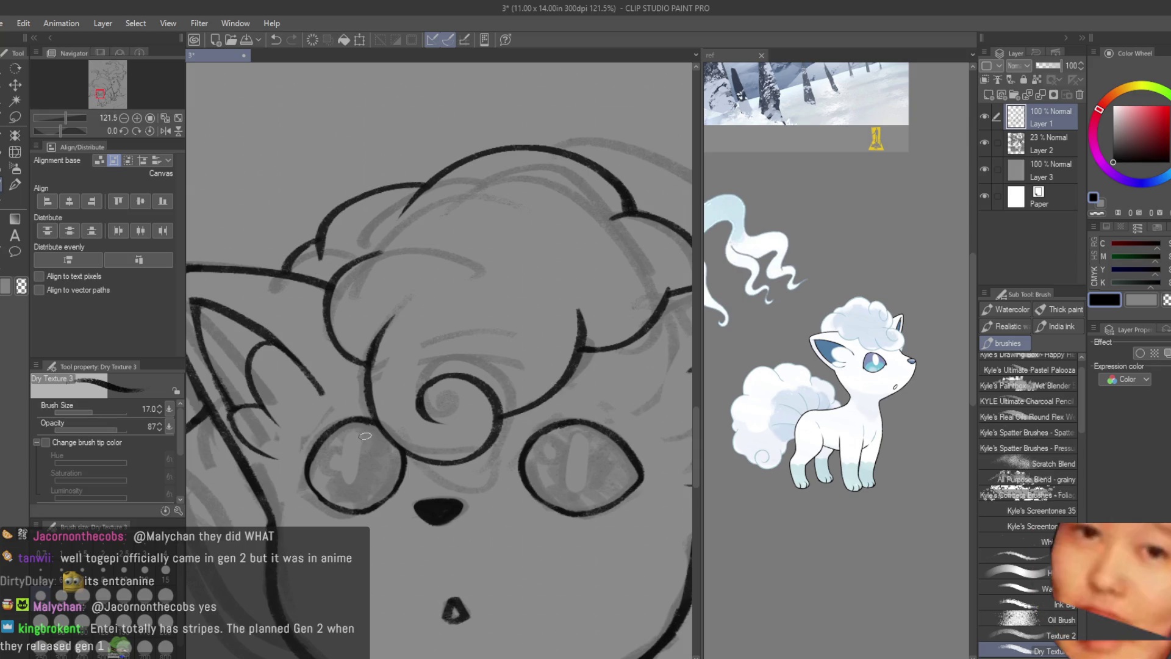
pyautogui.scroll(-3, 364, 436)
pyautogui.scroll(-3, 364, 436)
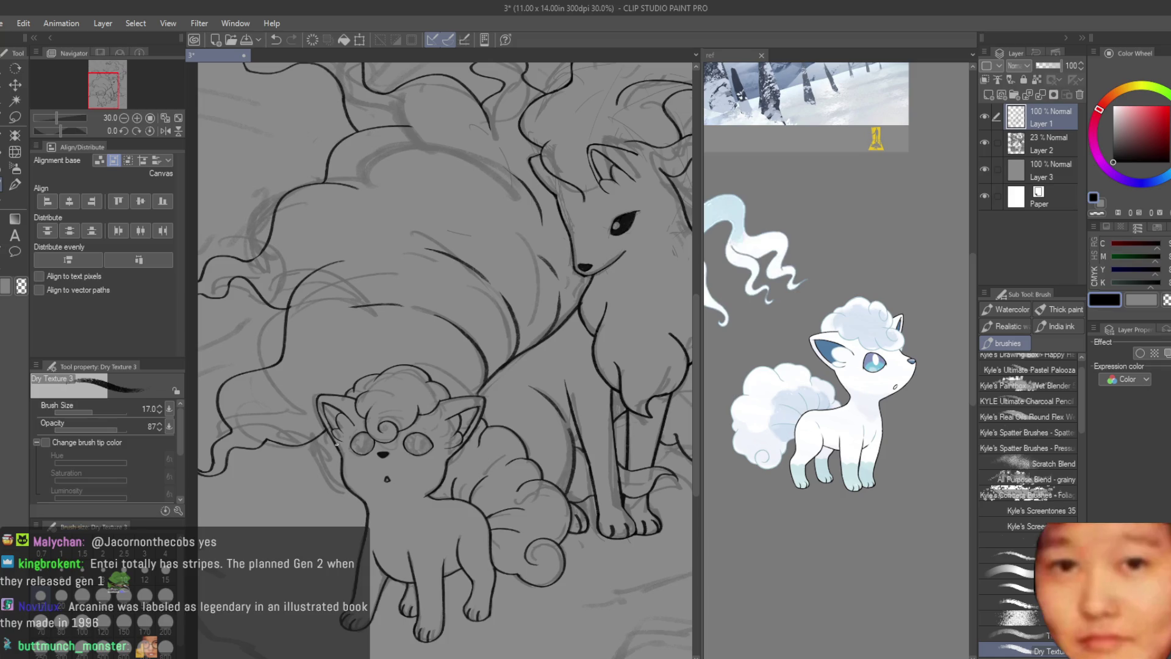
pyautogui.hotkey('ctrl', '-')
pyautogui.hotkey('ctrl', '-')
pyautogui.hotkey('ctrl', '-')
# - Enlarge the brush, view the Alolan Ninetales reference canvas, then return to the sketch
pyautogui.hotkey('ctrl', '+')
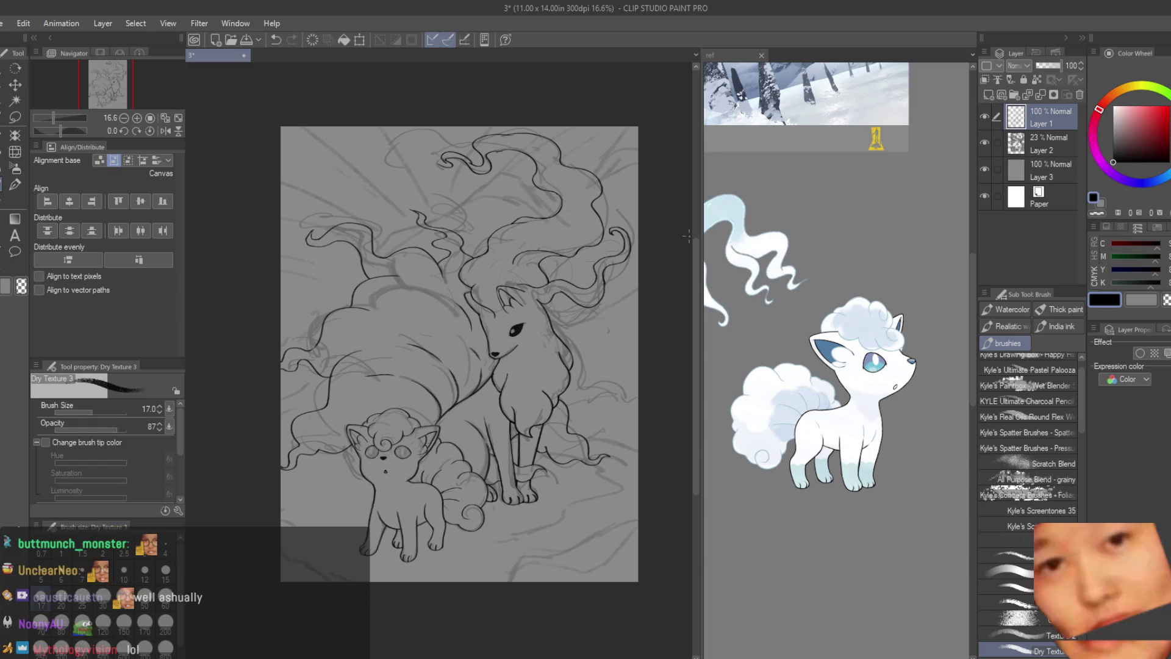
pyautogui.press(']')
pyautogui.press(']')
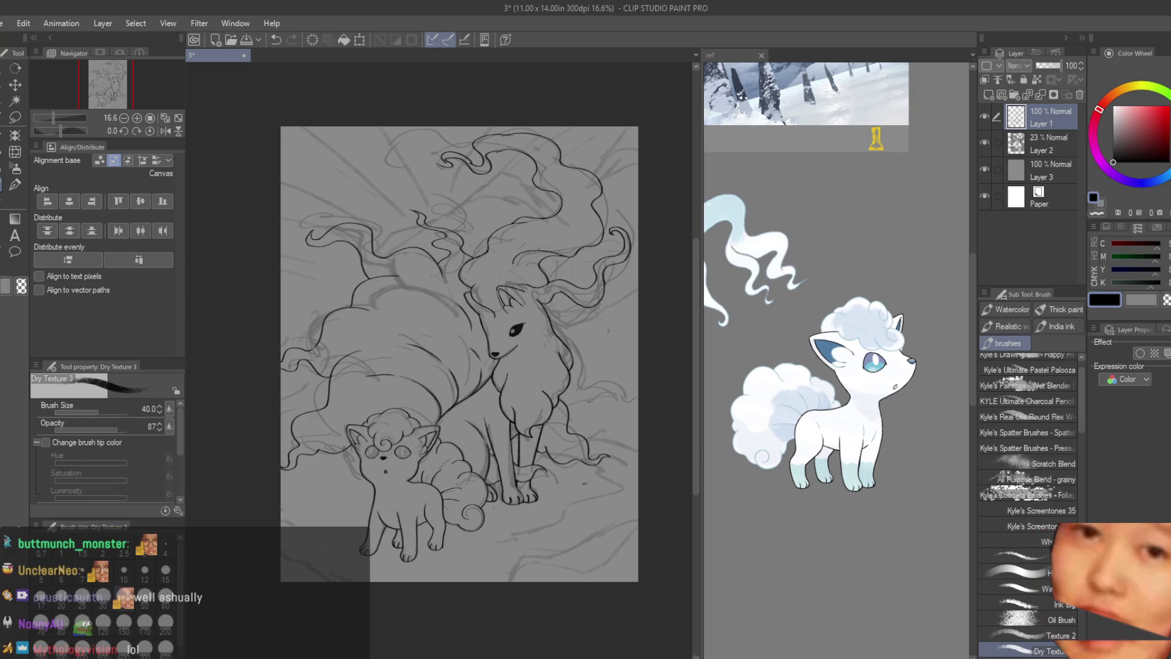
pyautogui.click(777, 534)
pyautogui.scroll(-2, 779, 535)
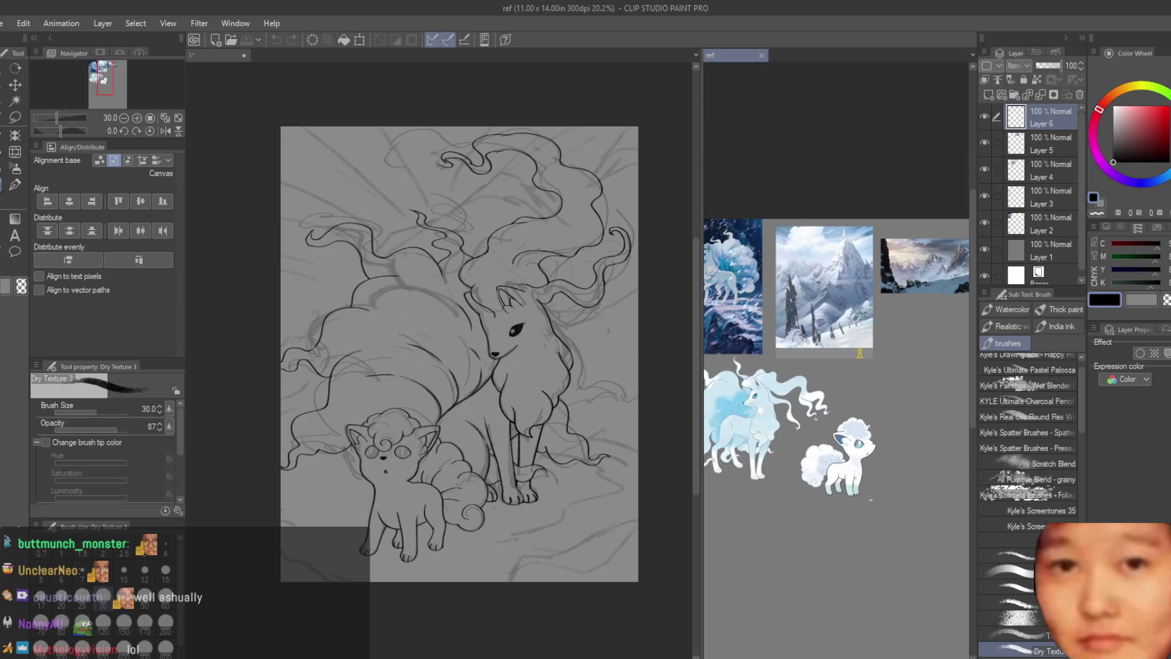
pyautogui.scroll(1, 934, 417)
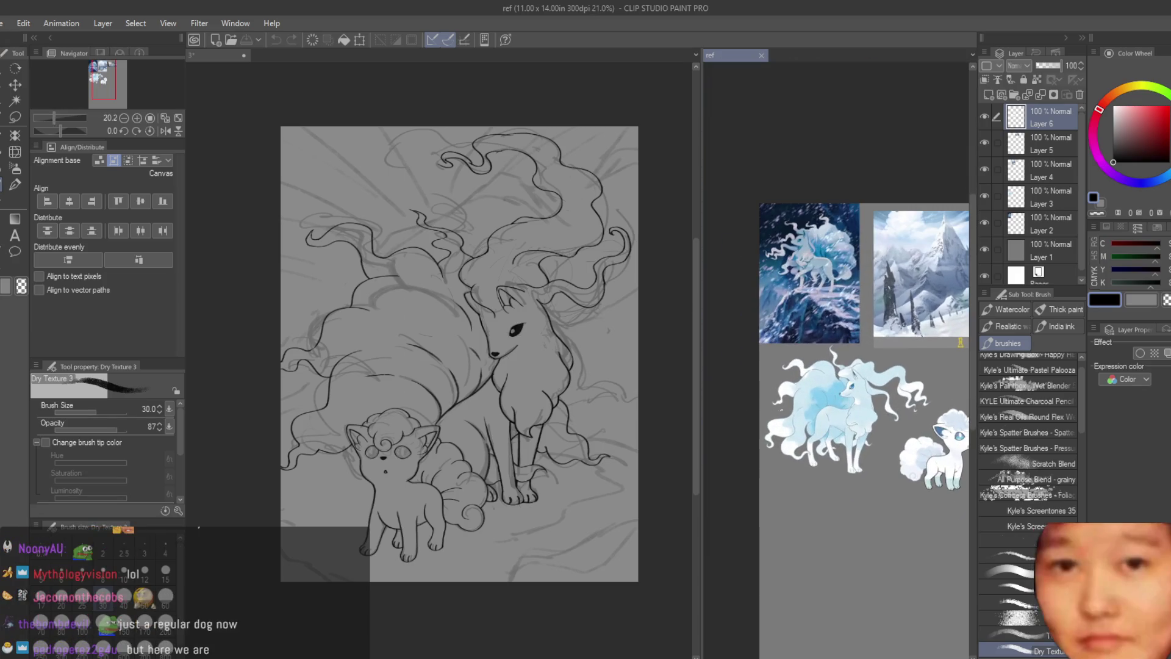
pyautogui.scroll(3, 817, 312)
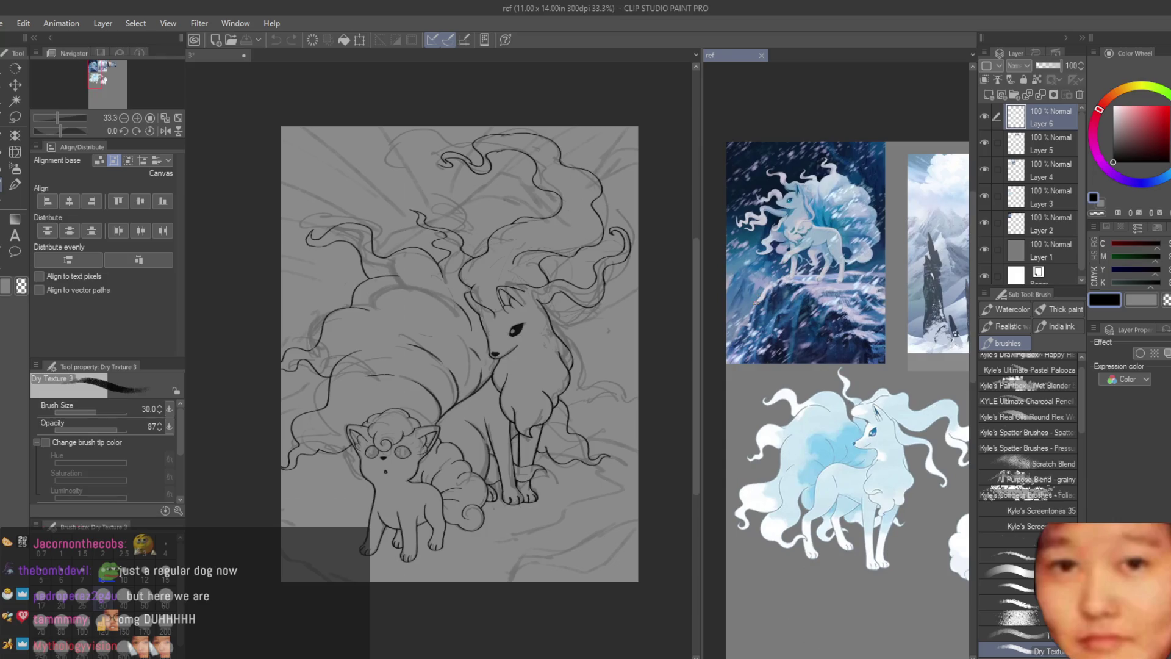
pyautogui.click(519, 357)
pyautogui.scroll(-3, 519, 357)
pyautogui.scroll(4, 517, 365)
pyautogui.scroll(-2, 448, 300)
pyautogui.scroll(1, 447, 300)
pyautogui.scroll(2, 543, 403)
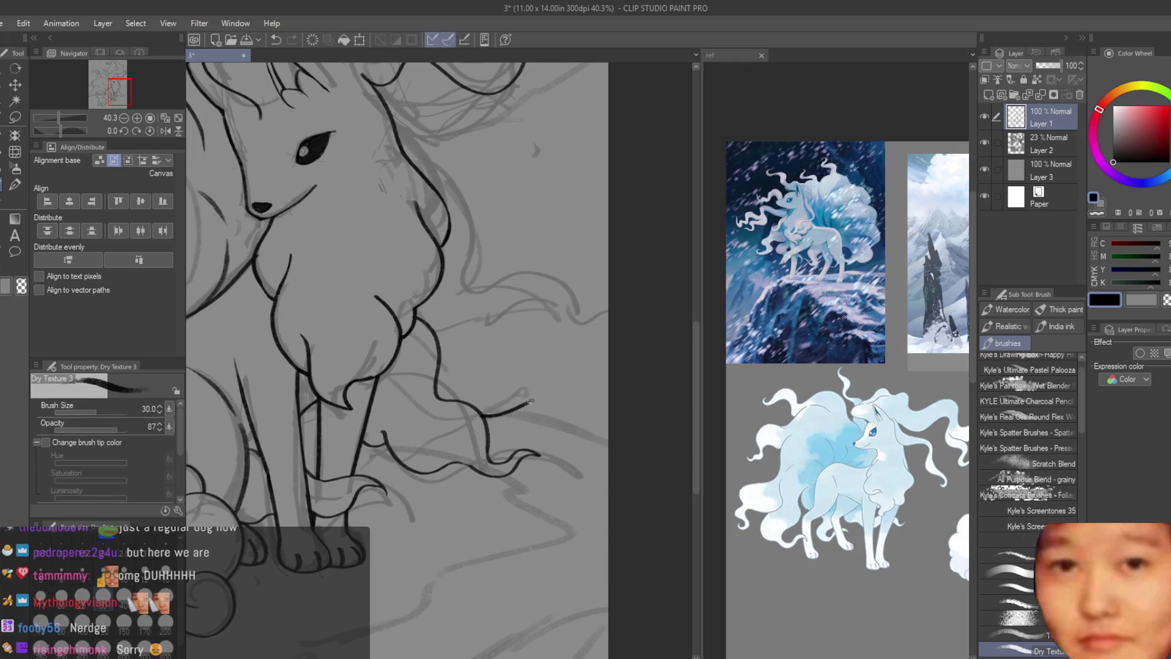
pyautogui.moveTo(524, 404); pyautogui.dragTo(623, 397)
pyautogui.scroll(1, 587, 391)
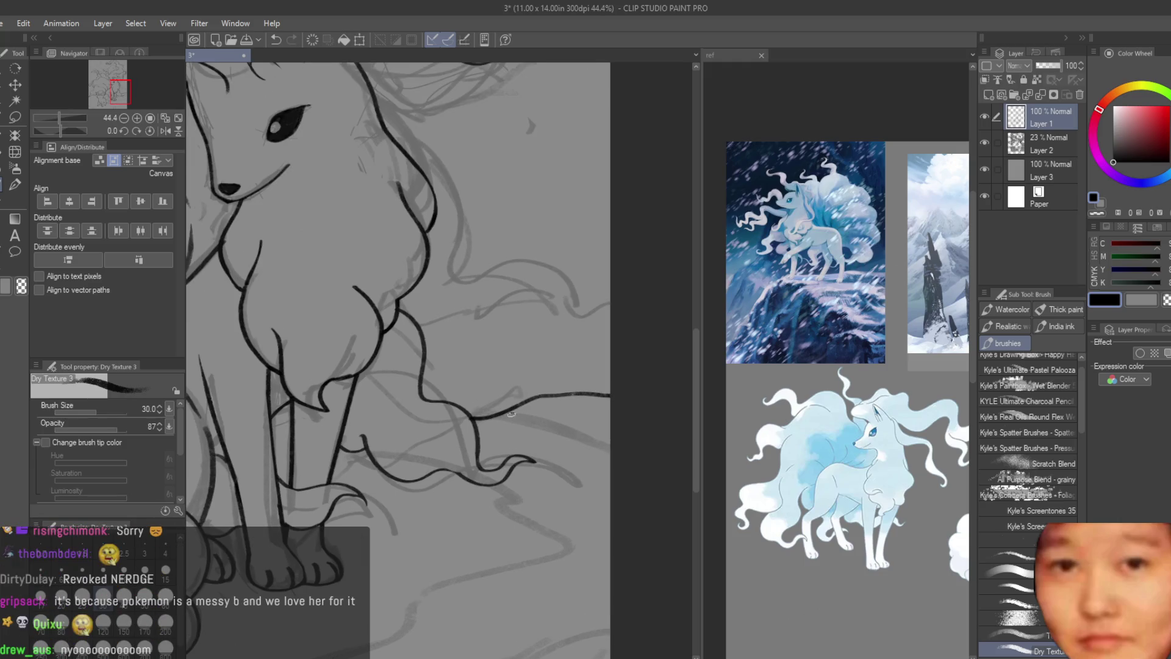
pyautogui.scroll(-1, 515, 405)
pyautogui.scroll(-1, 540, 393)
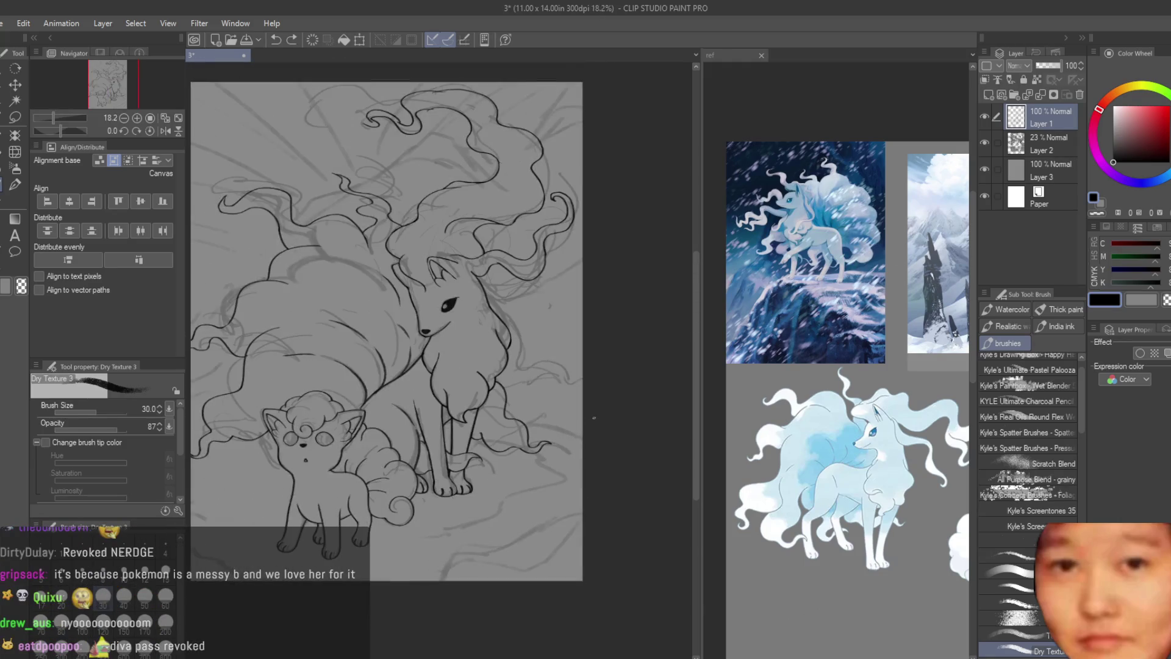
pyautogui.scroll(1, 564, 386)
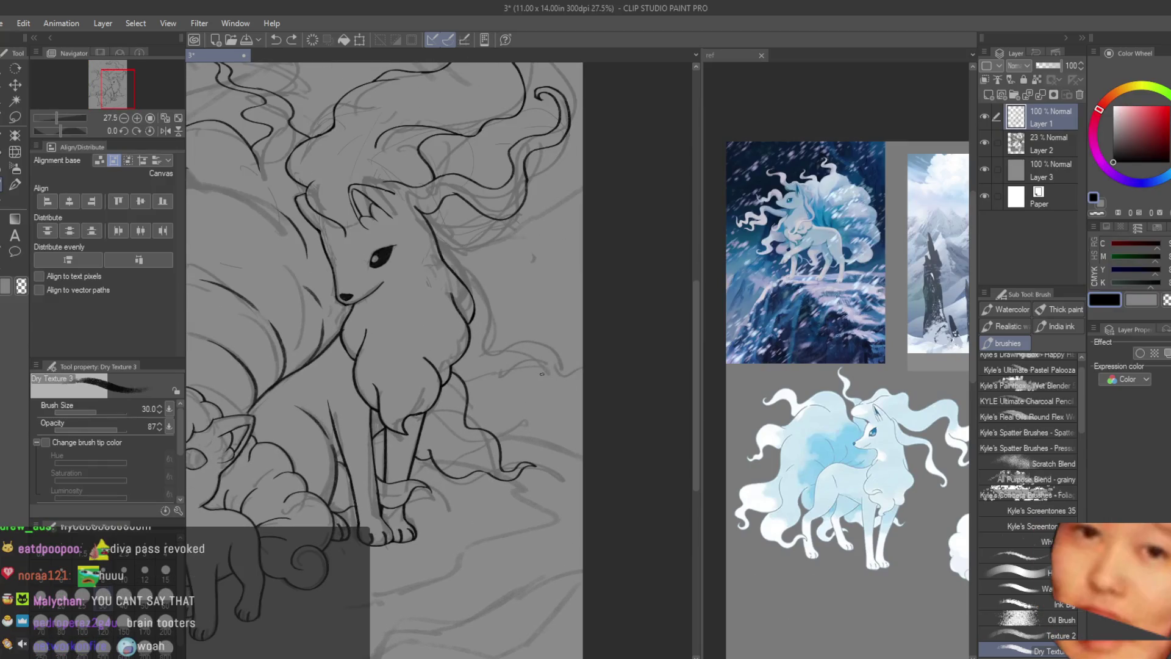
pyautogui.scroll(1, 509, 426)
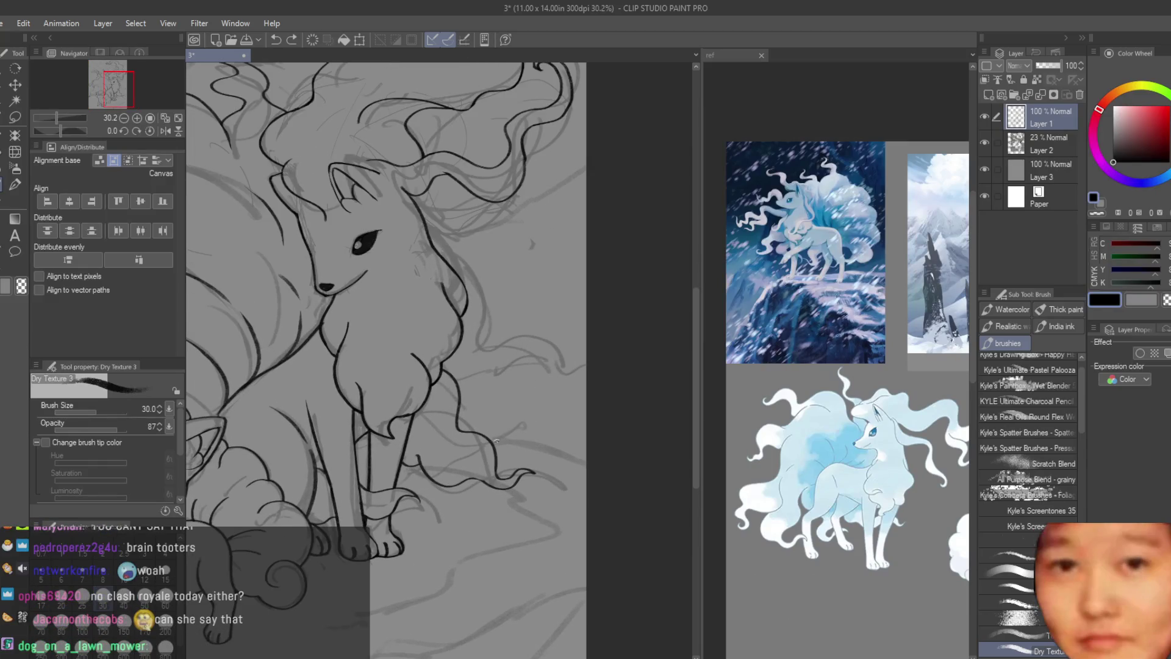
pyautogui.scroll(-2, 499, 442)
pyautogui.scroll(-1, 499, 442)
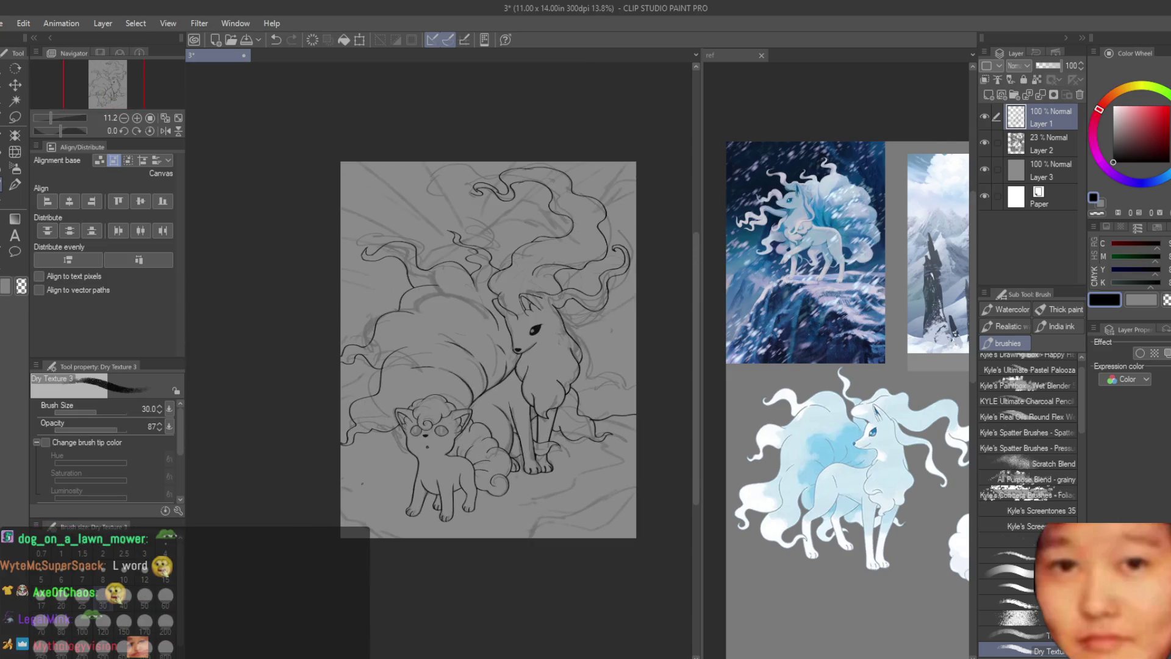
pyautogui.scroll(2, 329, 478)
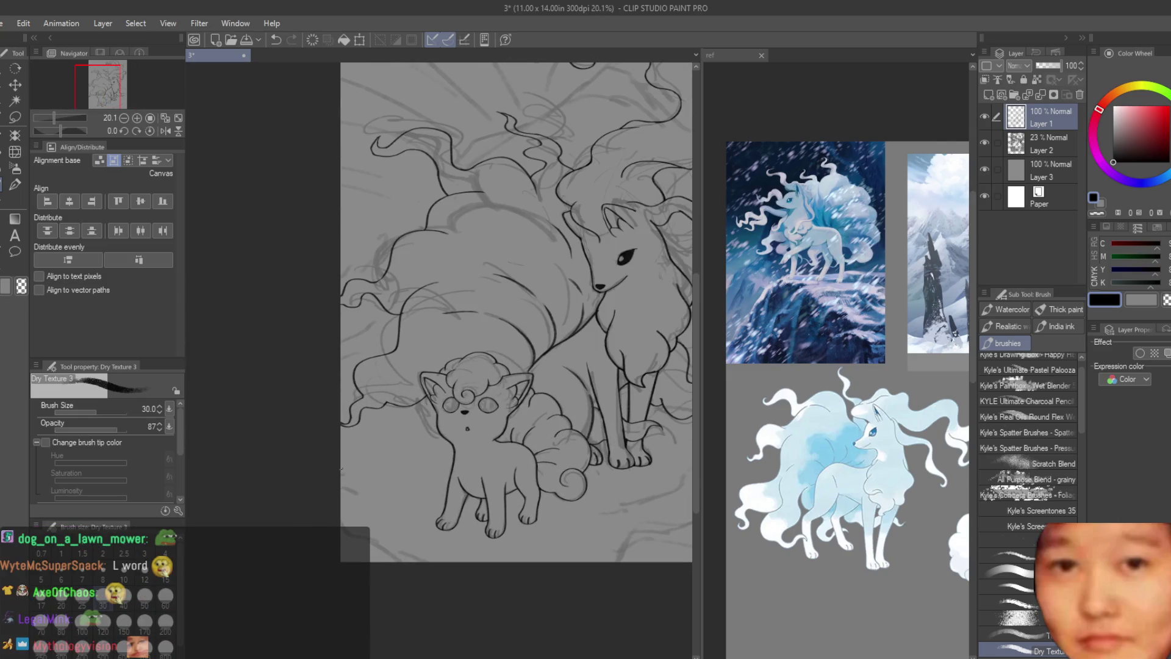
pyautogui.scroll(-1, 335, 468)
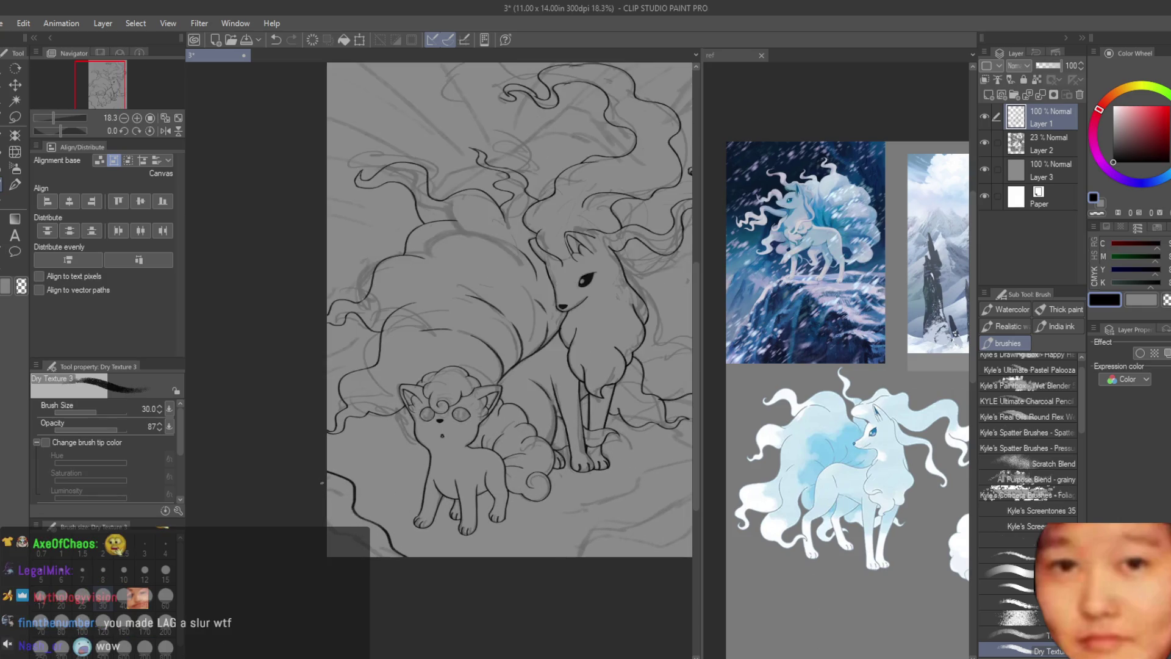
pyautogui.moveTo(346, 509); pyautogui.dragTo(364, 540)
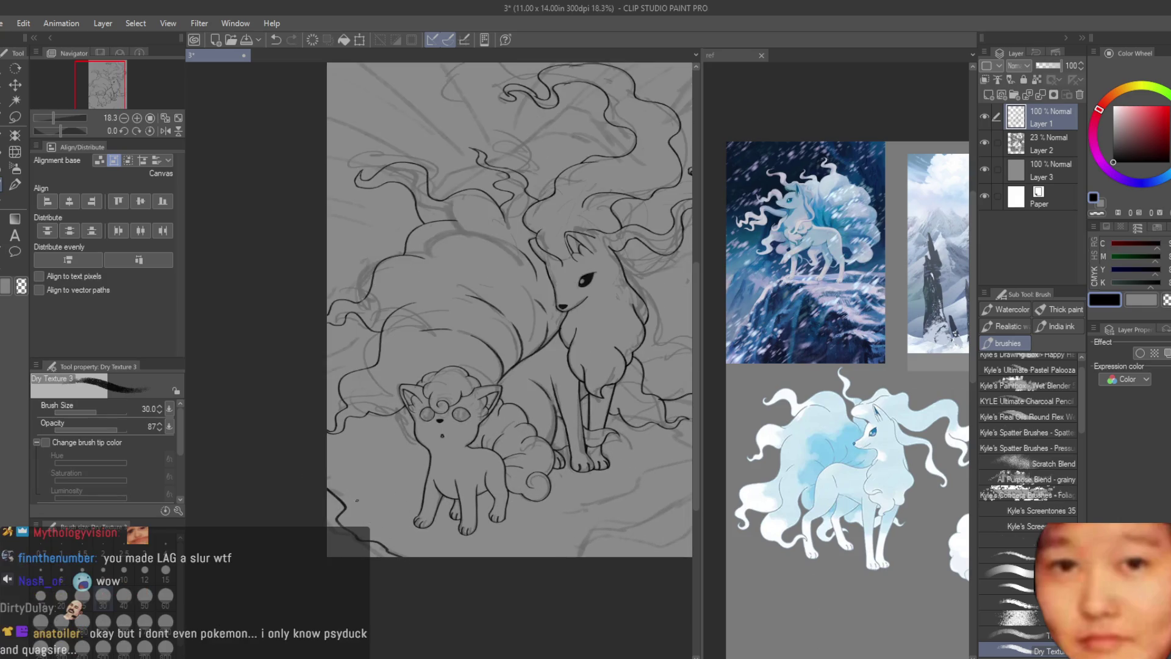
pyautogui.scroll(-2, 412, 367)
pyautogui.scroll(3, 412, 366)
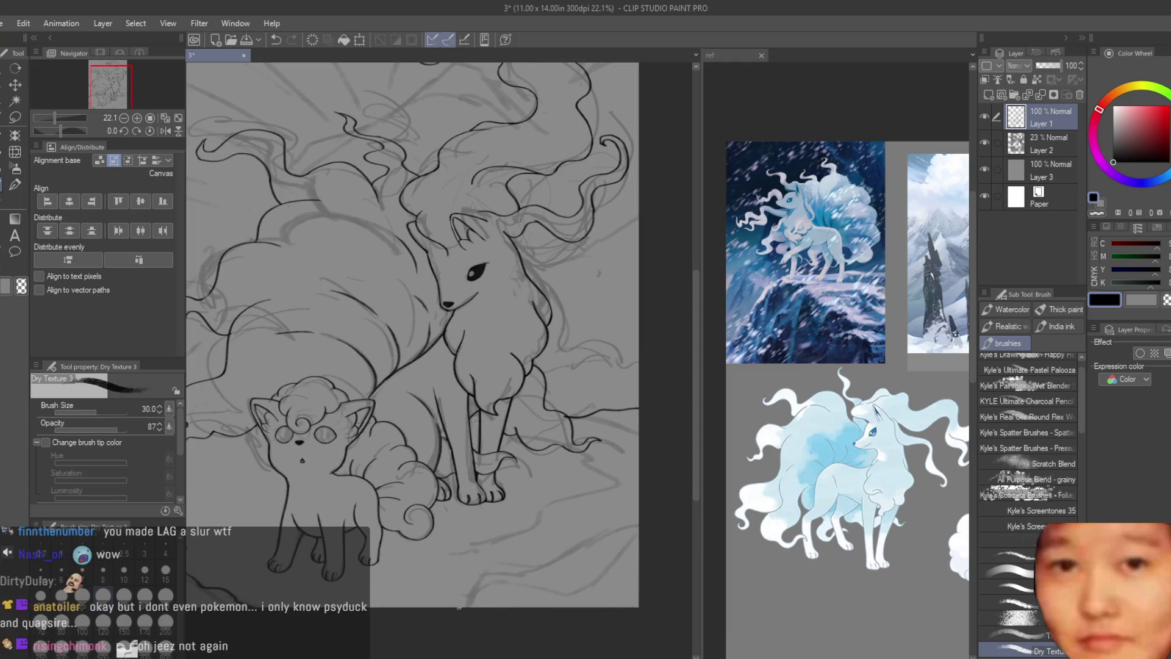
pyautogui.scroll(-5, 605, 505)
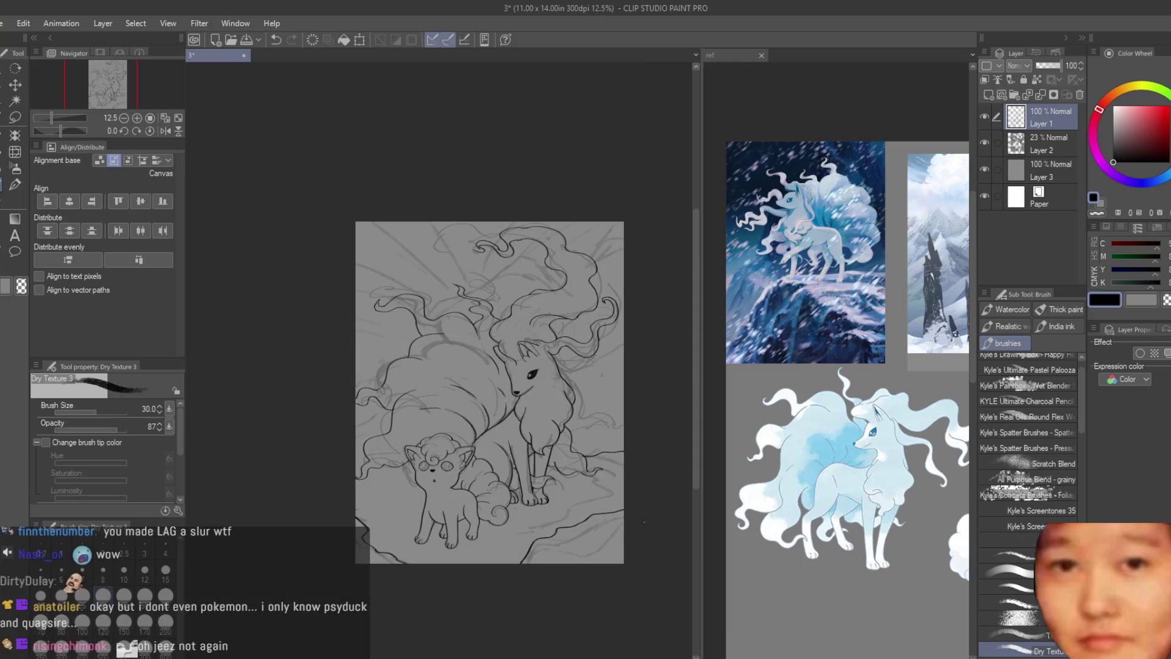
pyautogui.scroll(1, 639, 331)
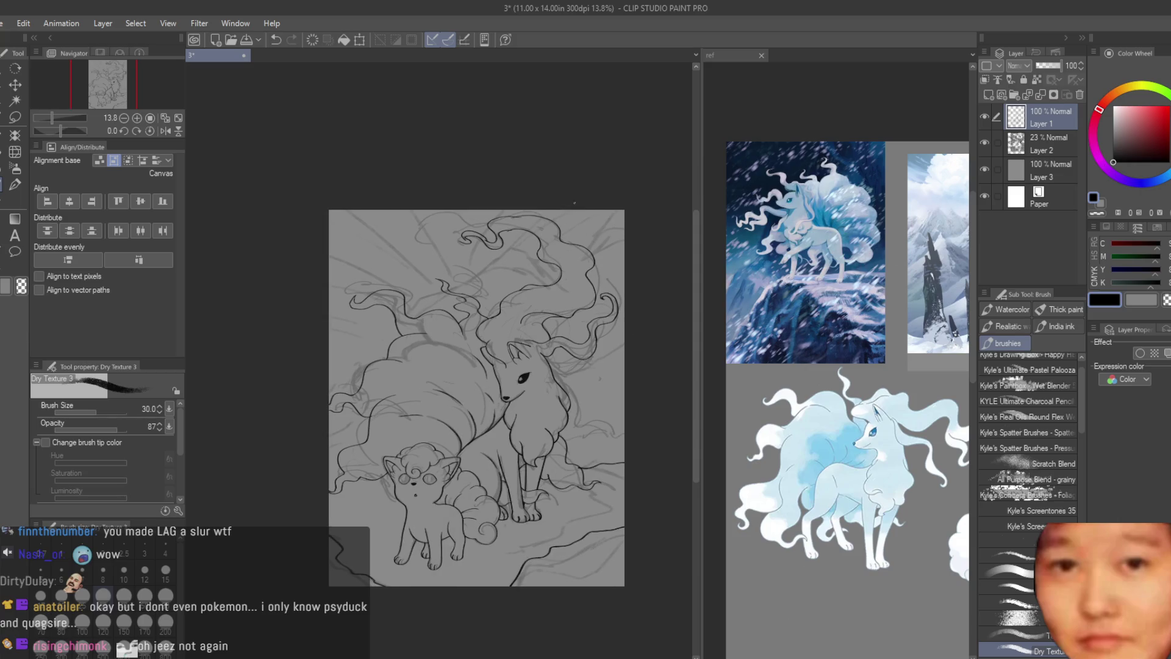
pyautogui.click(986, 141)
pyautogui.click(1043, 151)
pyautogui.scroll(-1, 614, 301)
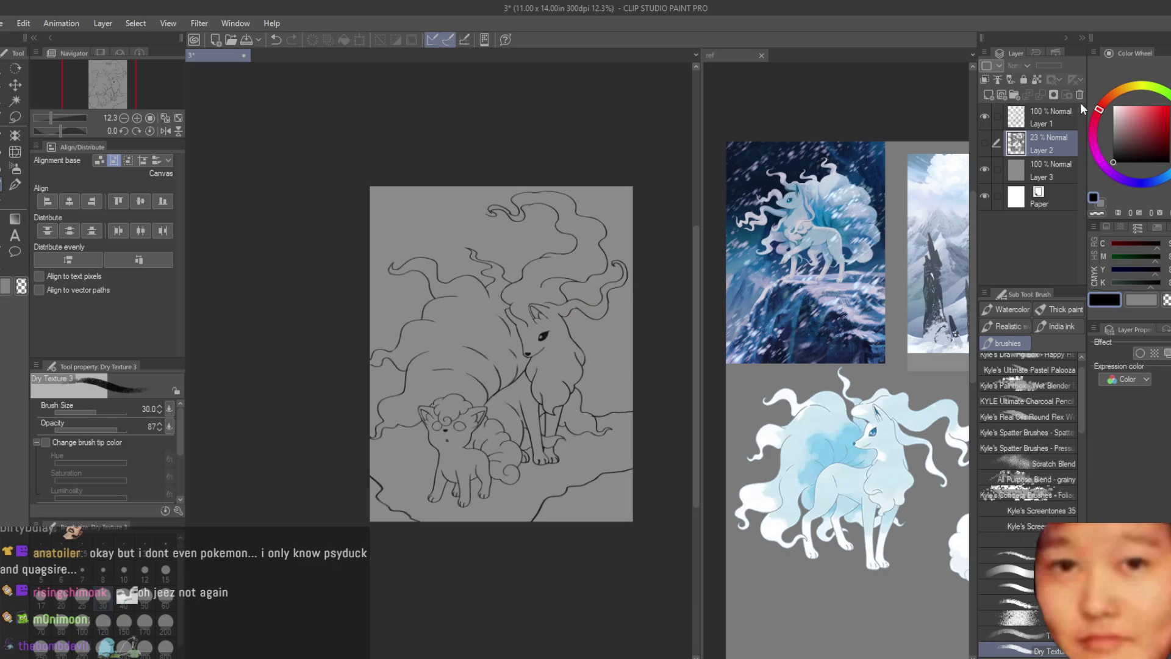
# - Delete the rough sketch layer and add a new empty background layer for the Soft airbrush
pyautogui.click(1080, 96)
pyautogui.click(990, 95)
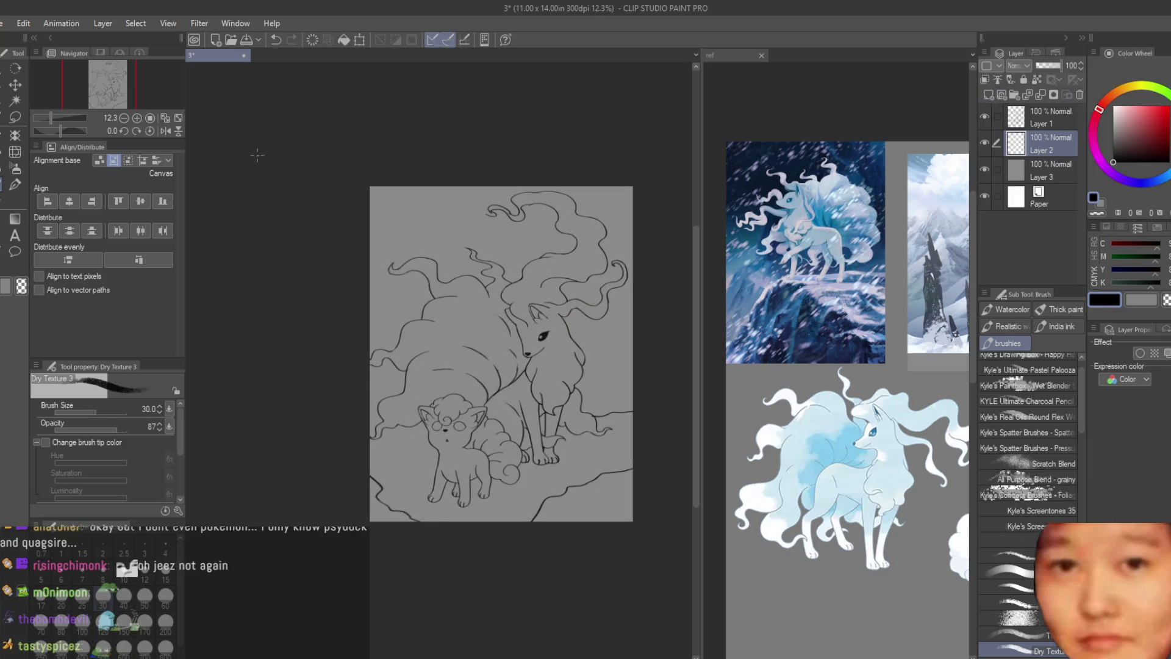
pyautogui.click(8, 171)
pyautogui.scroll(2, 624, 345)
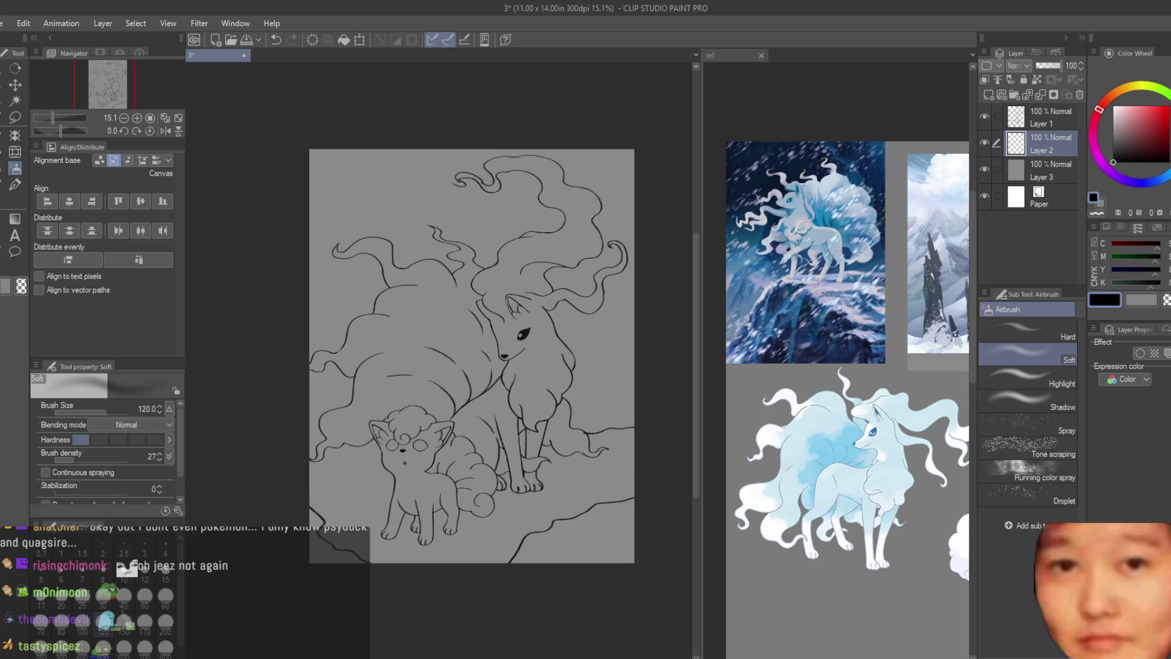
pyautogui.scroll(-1, 562, 284)
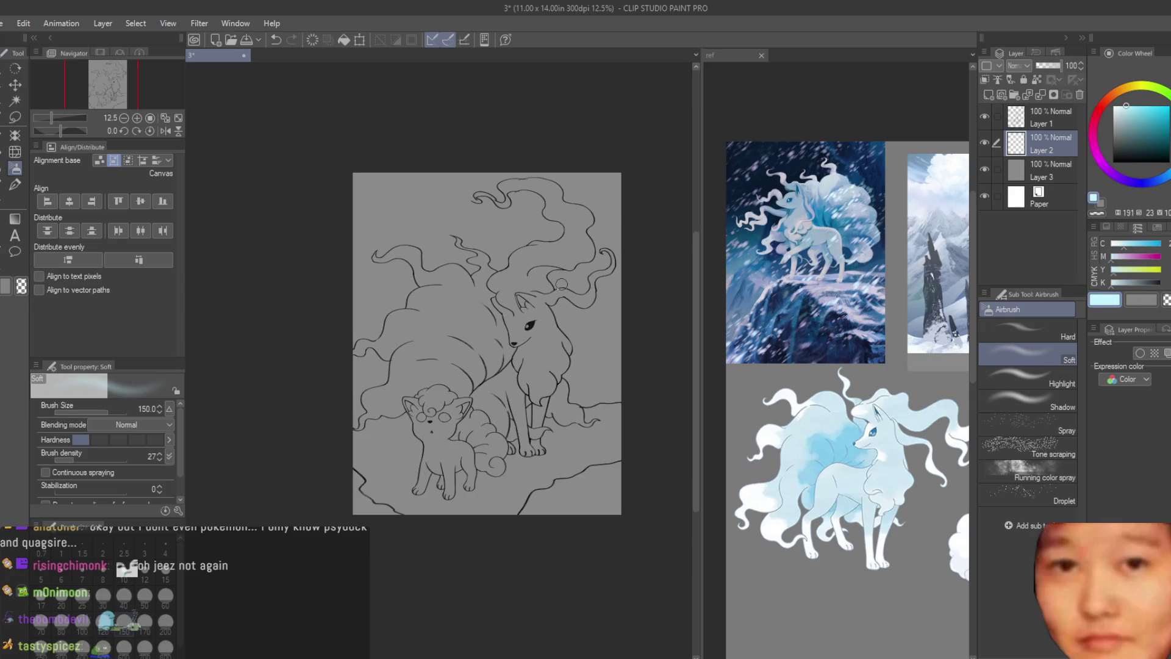
# - Pick a dark blue on the colour wheel and deepen it to navy
pyautogui.click(1139, 184)
pyautogui.click(1169, 137)
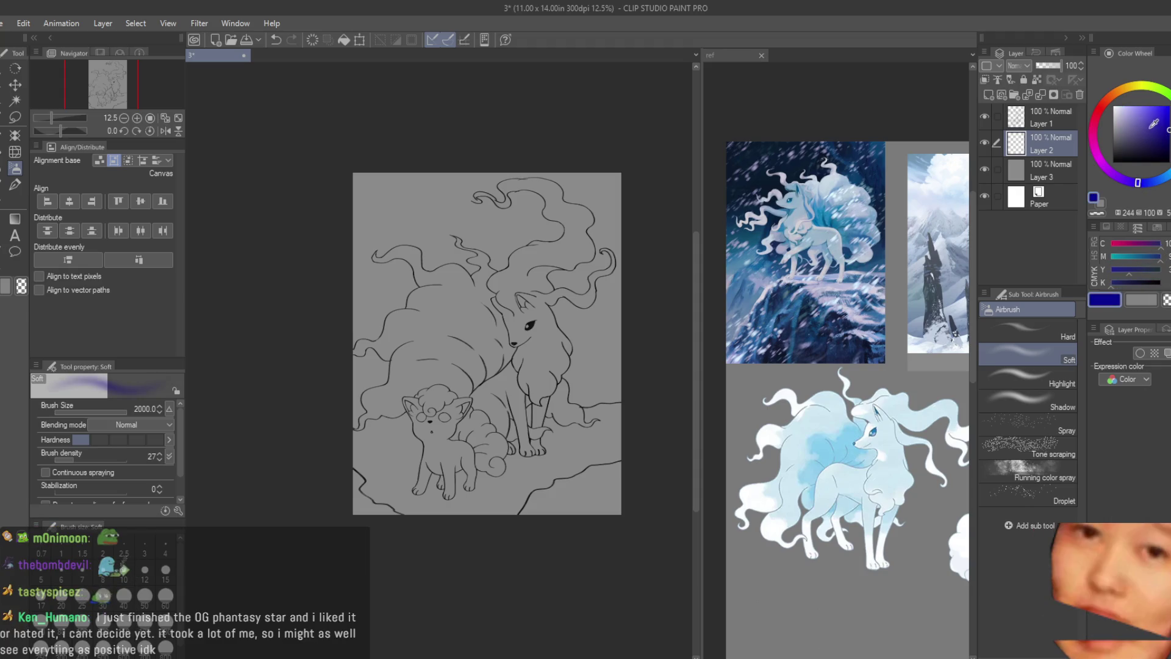
pyautogui.click(1158, 139)
# - Spray dark navy across the top of the sky, then brighten the lower canvas with lighter blue
pyautogui.moveTo(354, 170)
pyautogui.mouseDown()
pyautogui.moveTo(206, 196)
pyautogui.moveTo(659, 209)
pyautogui.moveTo(458, 379)
pyautogui.moveTo(418, 210)
pyautogui.moveTo(325, 424)
pyautogui.moveTo(275, 354)
pyautogui.moveTo(353, 222)
pyautogui.mouseUp()
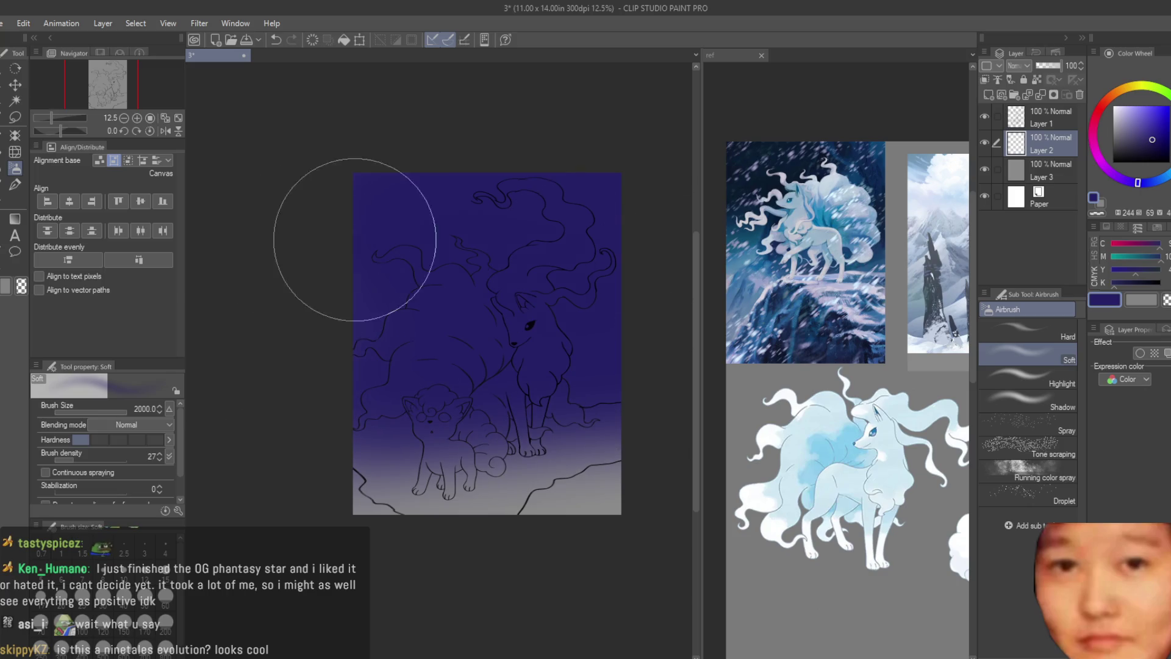
pyautogui.click(1169, 174)
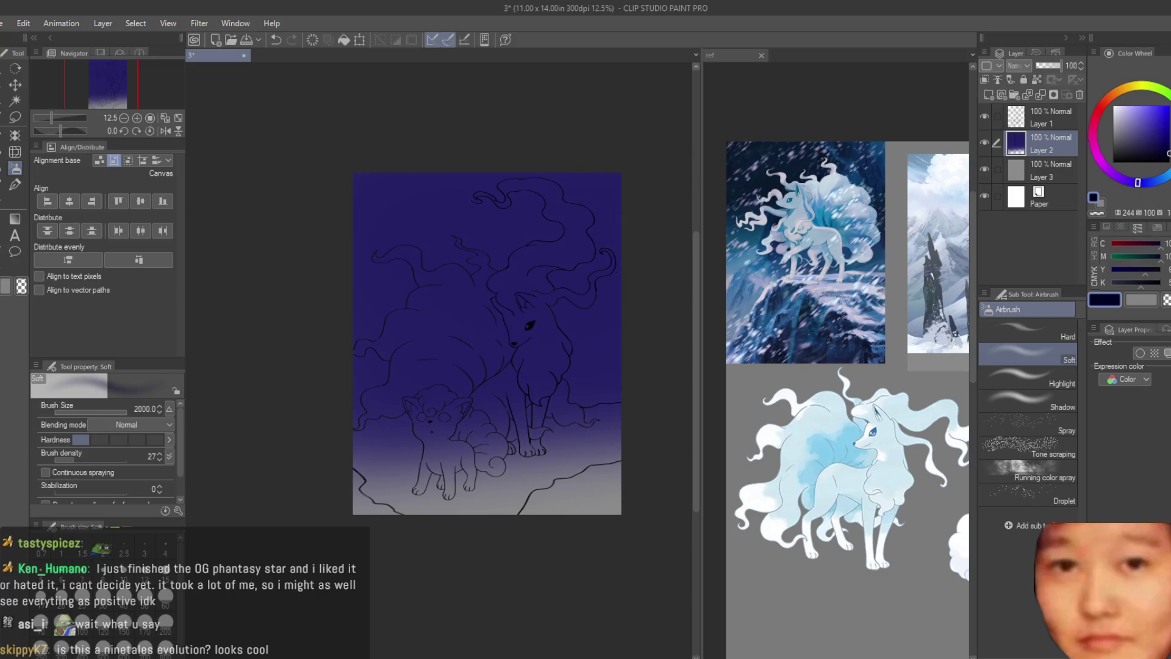
pyautogui.click(1165, 133)
pyautogui.click(1160, 179)
pyautogui.moveTo(397, 423)
pyautogui.mouseDown()
pyautogui.moveTo(360, 430)
pyautogui.moveTo(302, 279)
pyautogui.mouseUp()
# - Blend light cyan-blue into the middle of the sky with a halved airbrush size
pyautogui.click(1162, 122)
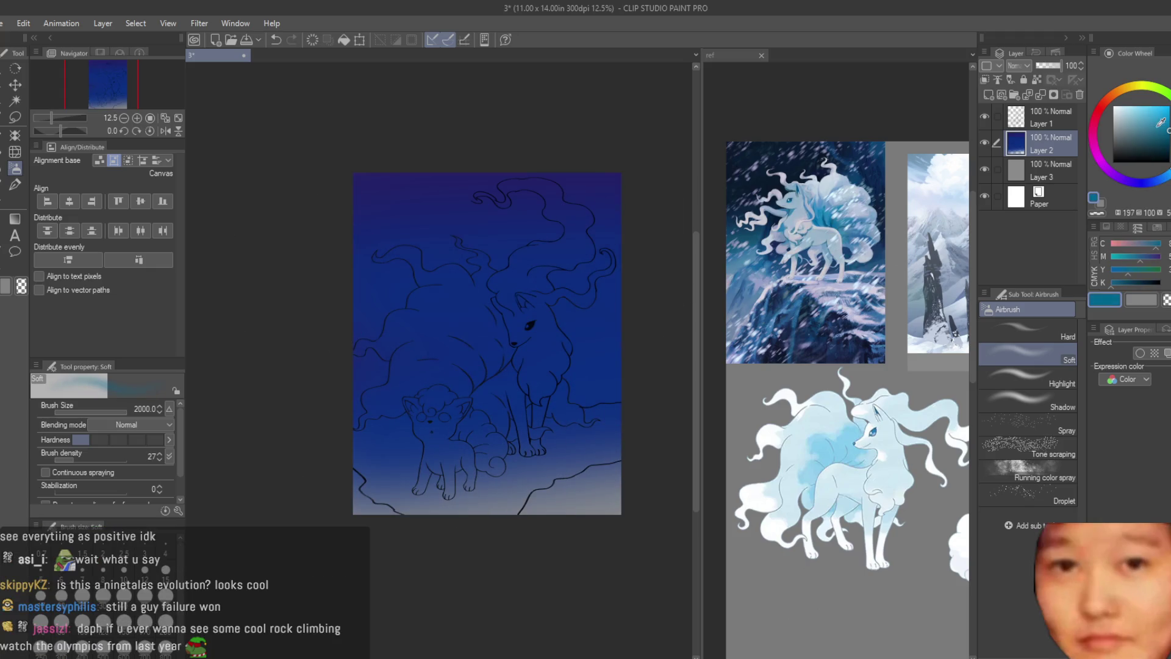
pyautogui.moveTo(594, 433)
pyautogui.mouseDown()
pyautogui.moveTo(479, 418)
pyautogui.moveTo(536, 470)
pyautogui.moveTo(562, 261)
pyautogui.moveTo(386, 437)
pyautogui.mouseUp()
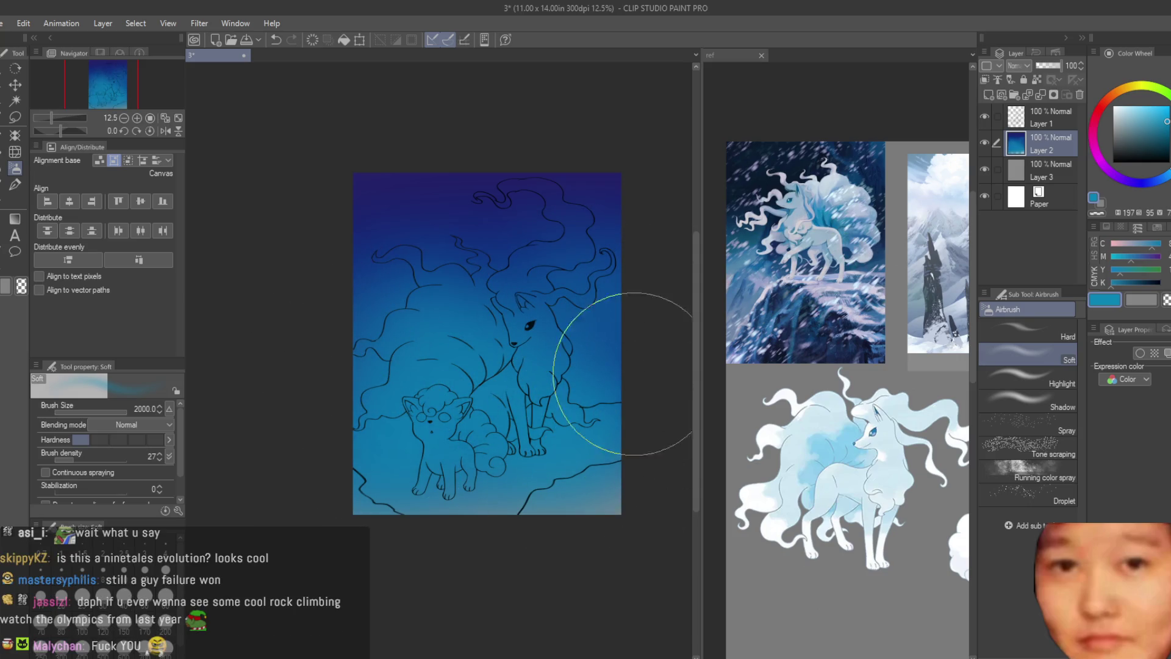
pyautogui.click(1124, 107)
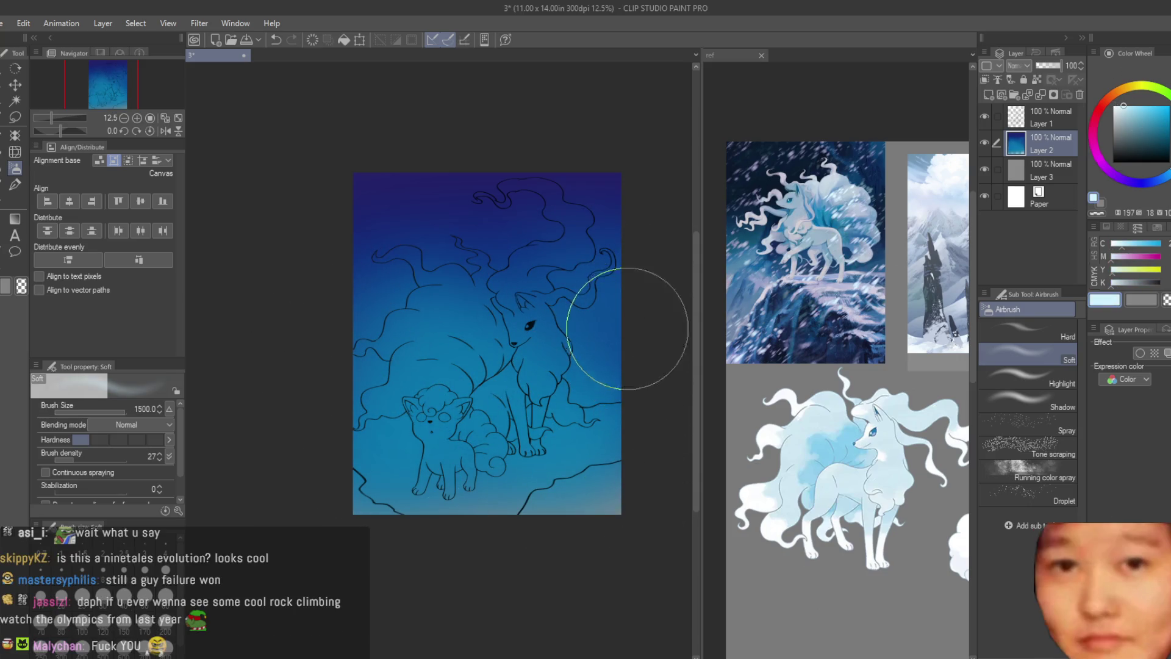
pyautogui.press('[')
pyautogui.click(1129, 109)
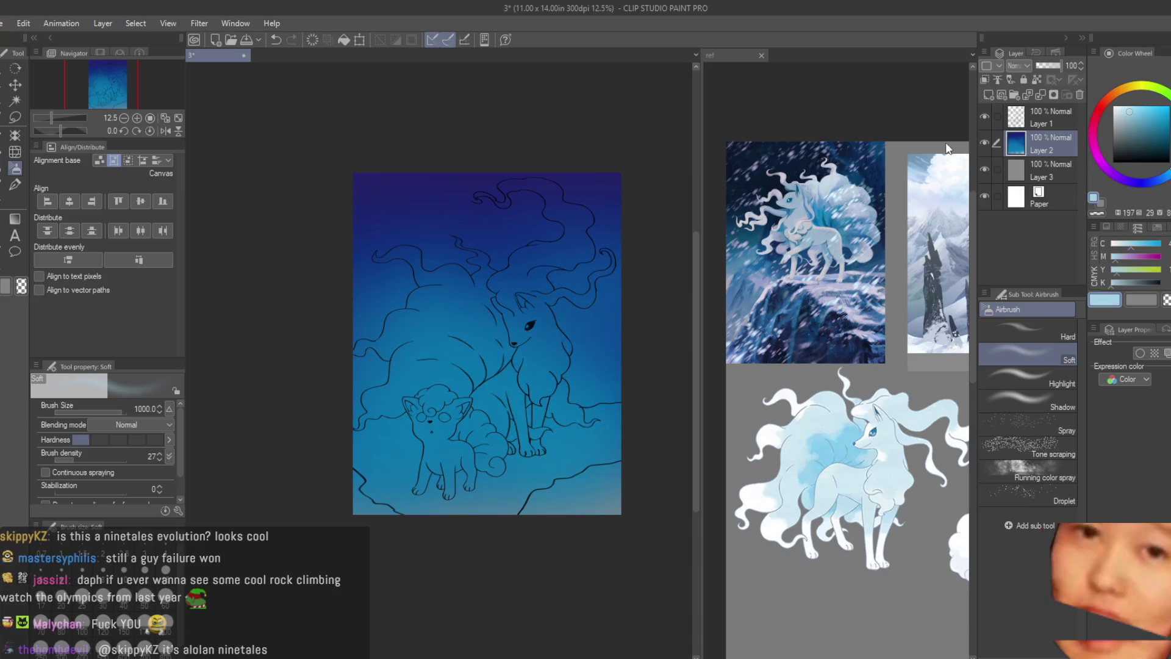
pyautogui.click(15, 118)
pyautogui.scroll(2, 565, 393)
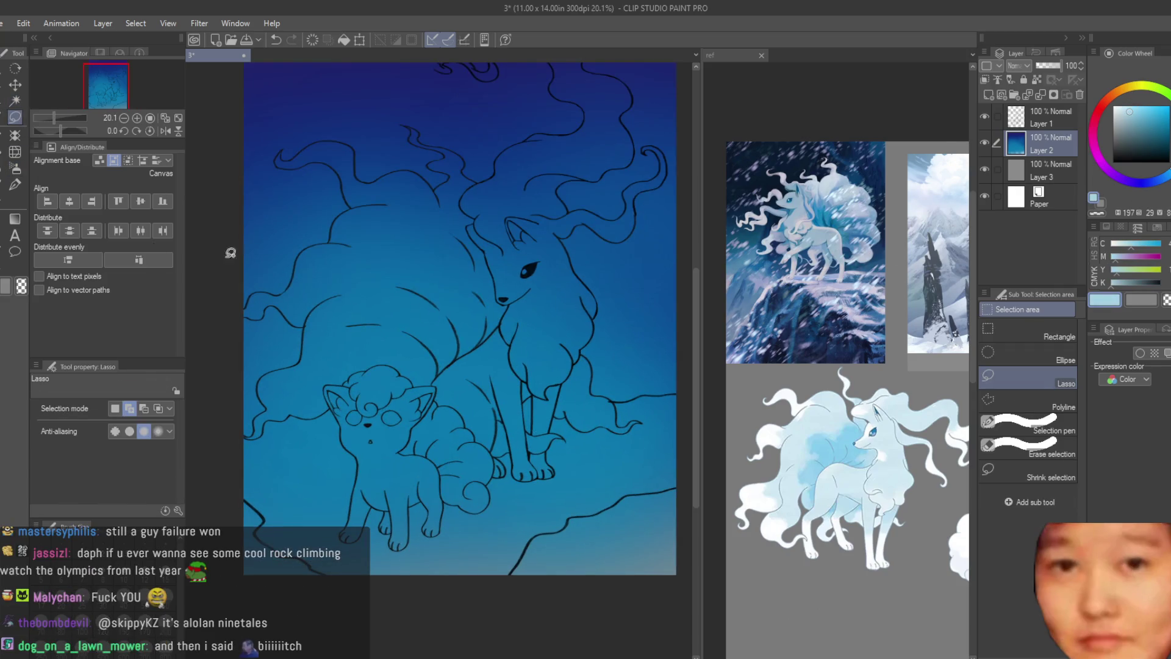
pyautogui.press('b')
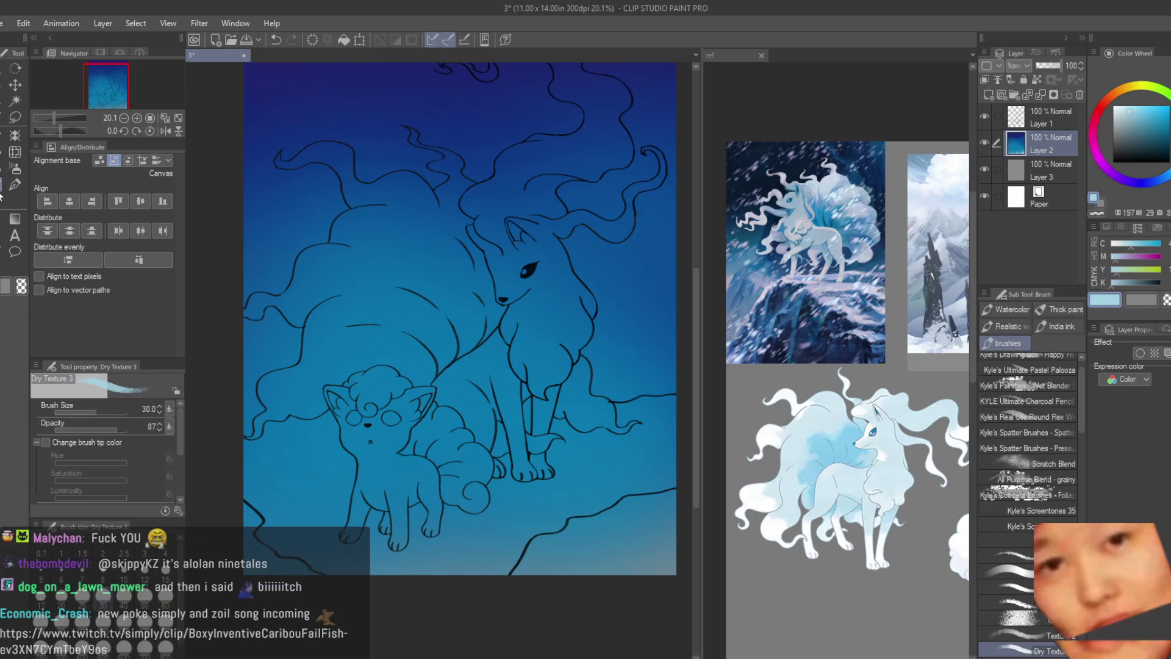
pyautogui.press(']')
pyautogui.press(']')
pyautogui.press(']')
pyautogui.press(']')
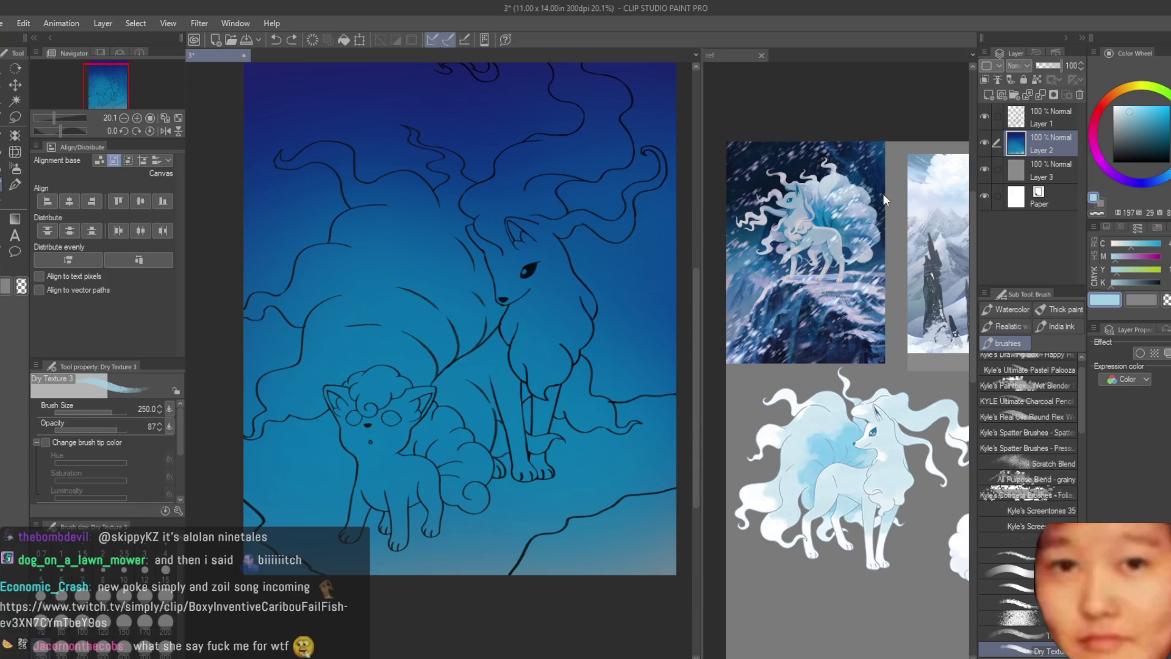
pyautogui.click(1034, 114)
pyautogui.press('e')
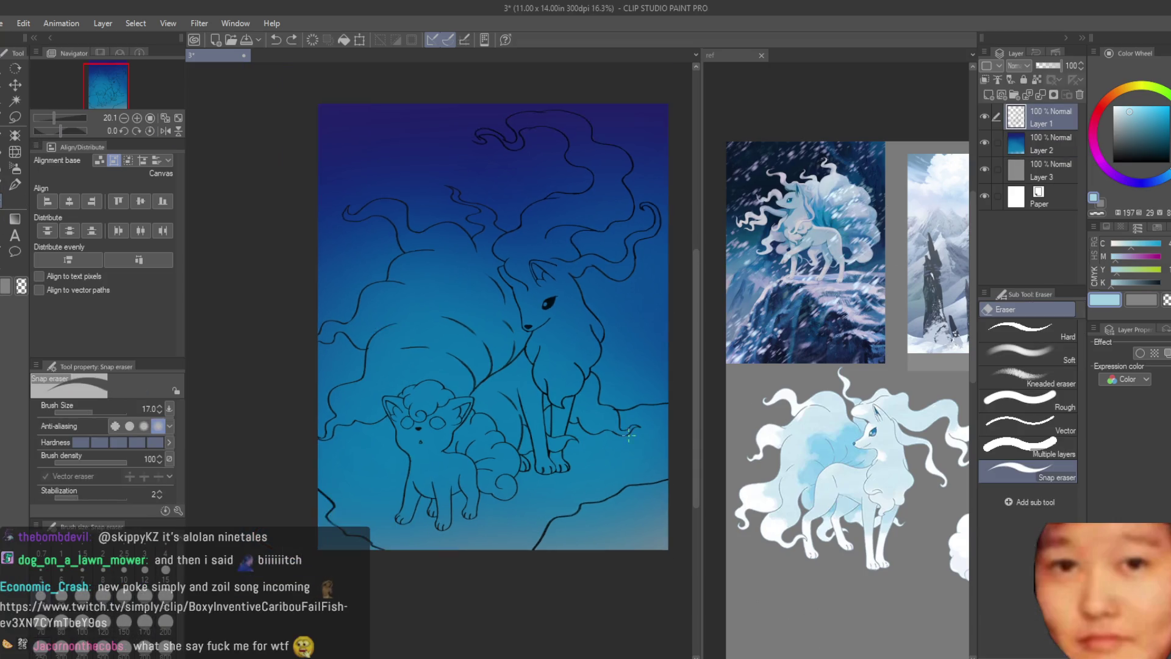
pyautogui.scroll(2, 588, 432)
pyautogui.scroll(2, 589, 432)
pyautogui.scroll(1, 589, 433)
pyautogui.scroll(-3, 589, 432)
pyautogui.scroll(-1, 604, 440)
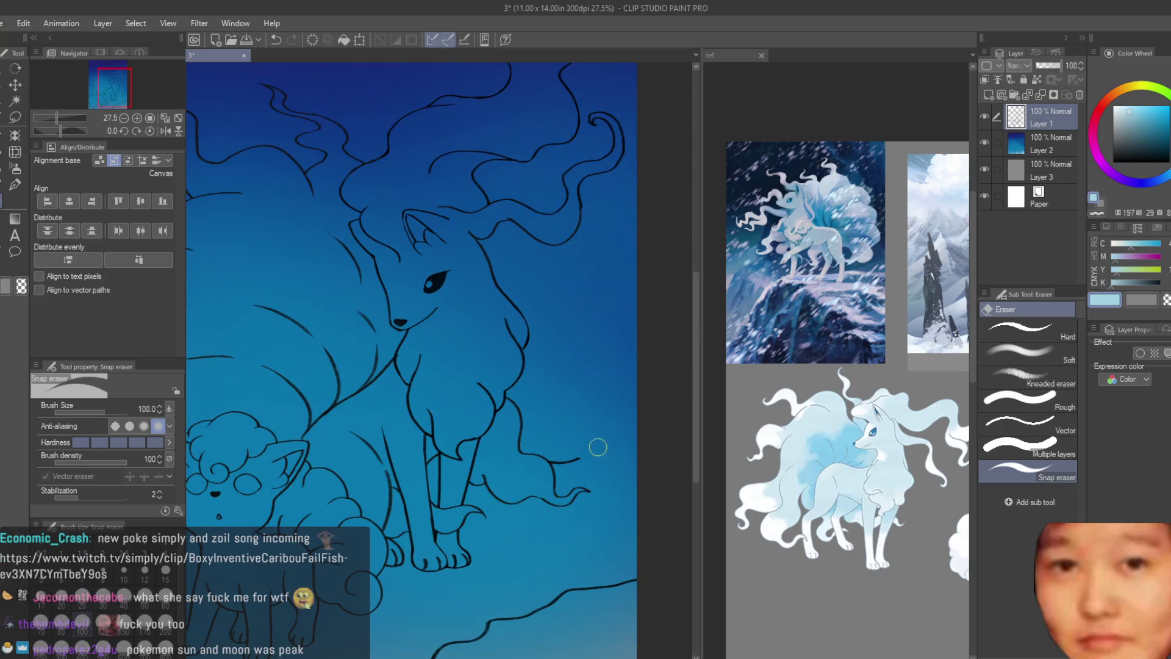
pyautogui.scroll(1, 603, 446)
pyautogui.scroll(-1, 619, 382)
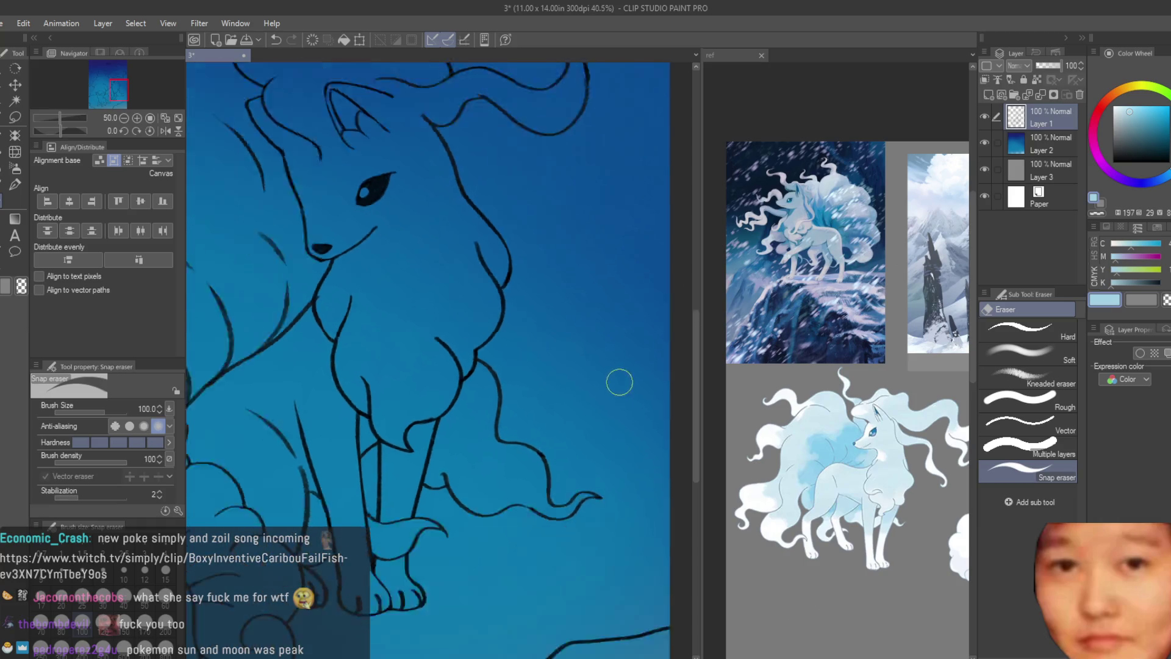
pyautogui.scroll(-3, 619, 382)
pyautogui.scroll(-1, 632, 366)
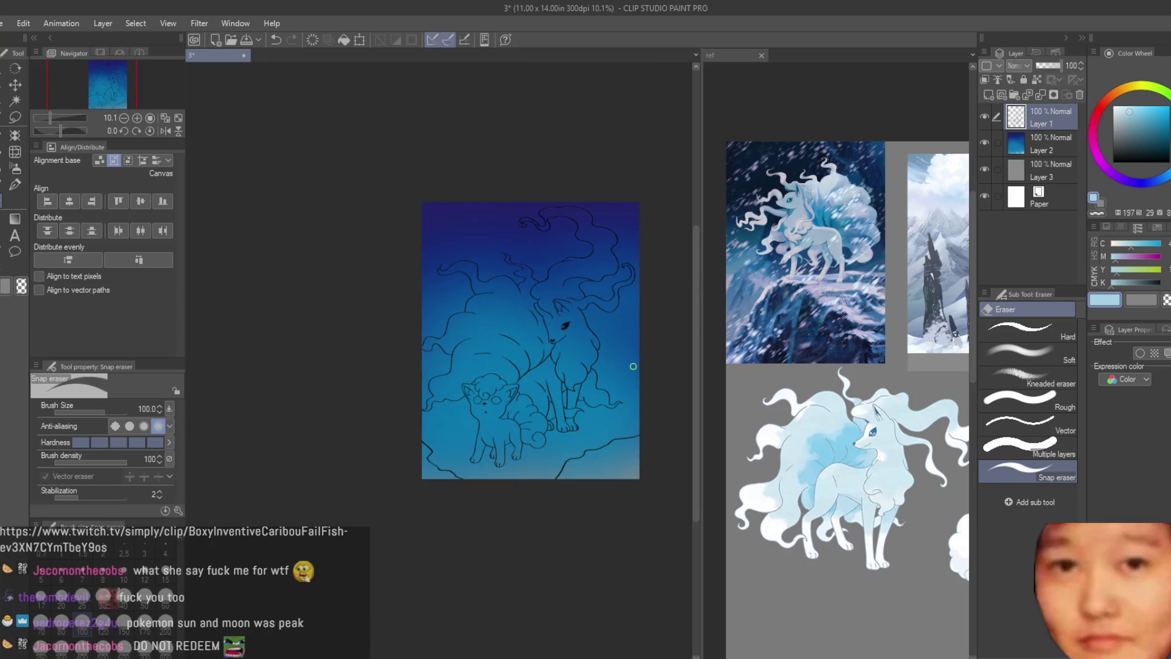
pyautogui.press('b')
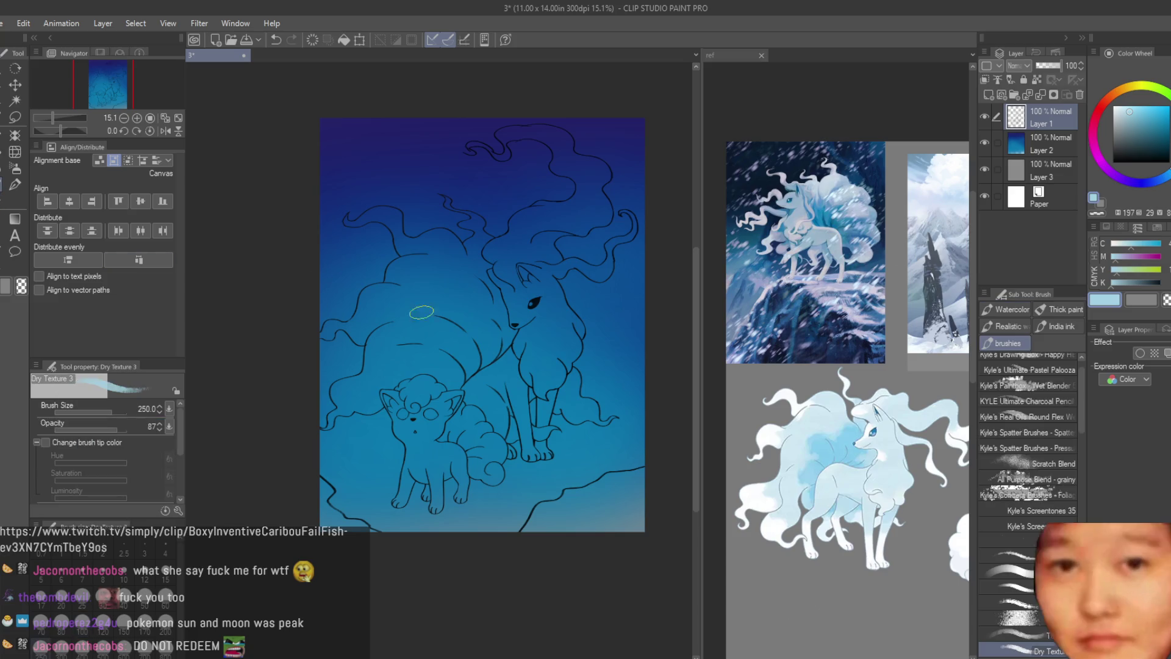
pyautogui.scroll(1, 627, 384)
# - Paint a pale snow patch at lower right on the background layer after undoing a stray stroke
pyautogui.moveTo(549, 417)
pyautogui.mouseDown()
pyautogui.moveTo(622, 403)
pyautogui.moveTo(567, 375)
pyautogui.mouseUp()
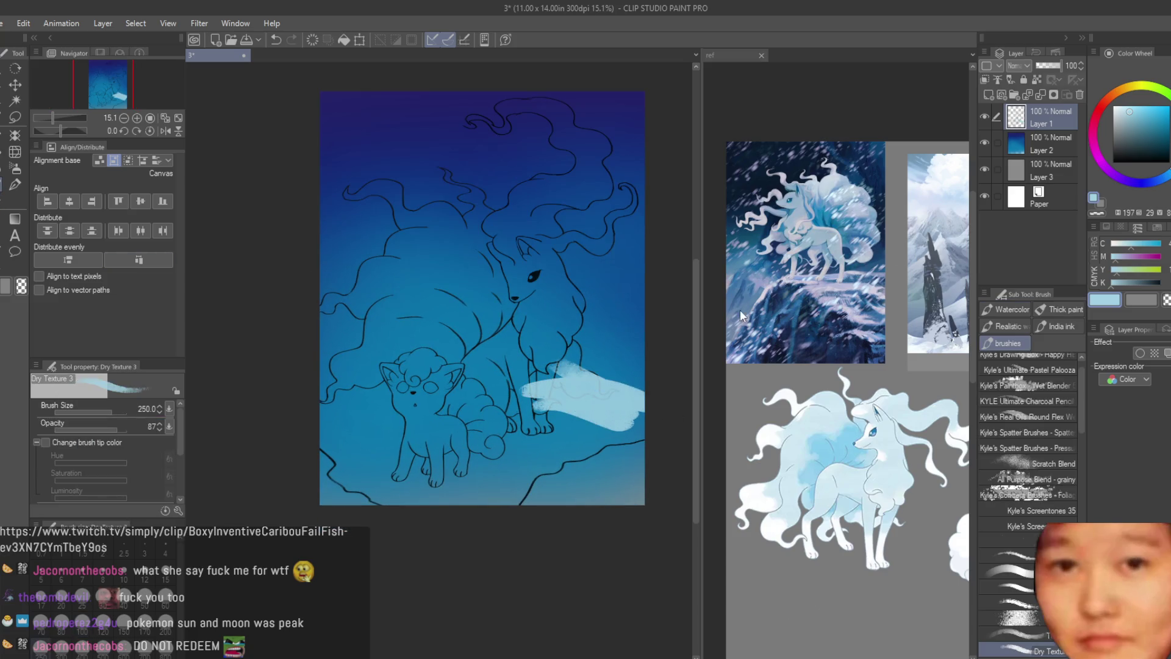
pyautogui.hotkey('ctrl', 'z')
pyautogui.click(1044, 149)
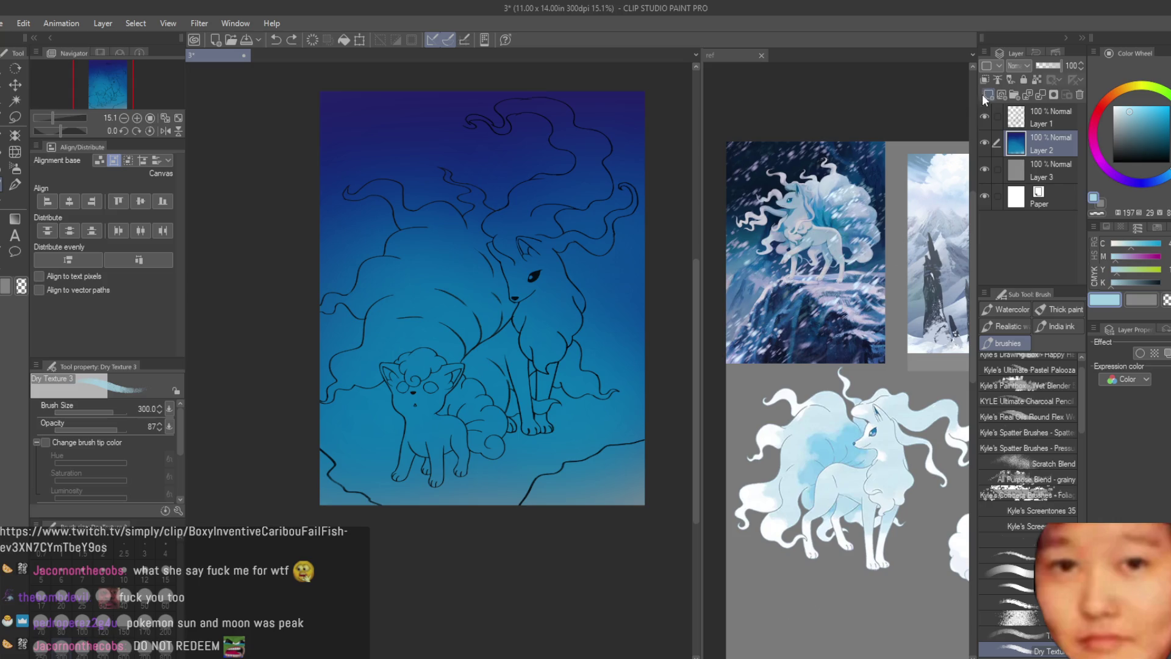
pyautogui.moveTo(569, 403); pyautogui.dragTo(645, 395)
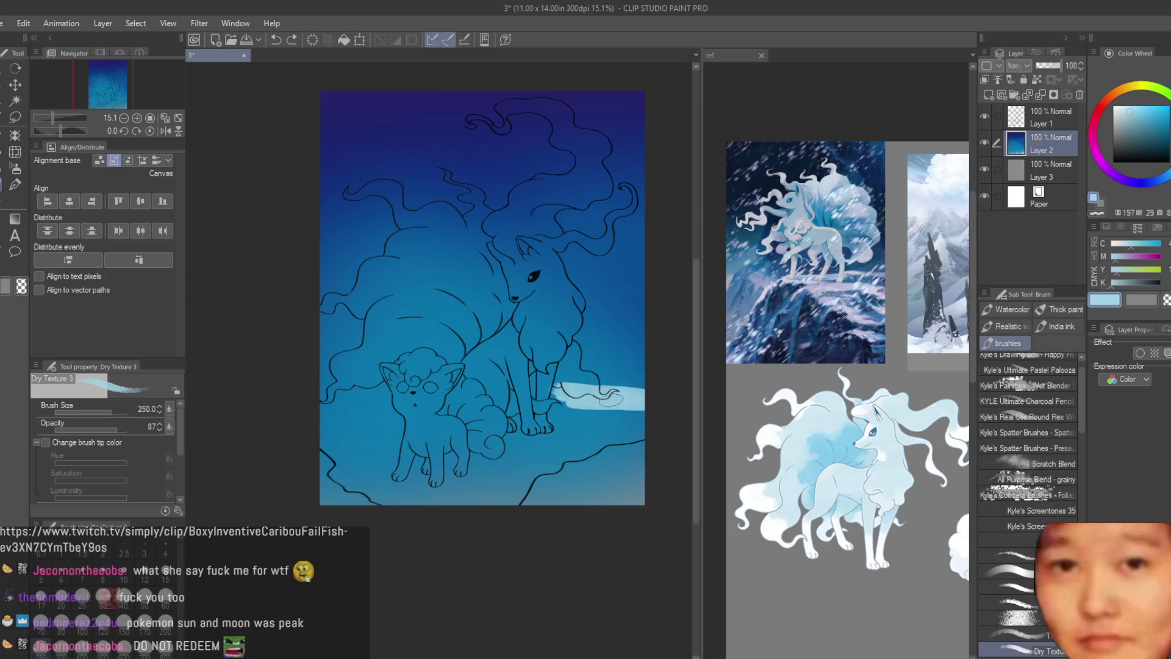
pyautogui.moveTo(565, 387)
pyautogui.mouseDown()
pyautogui.moveTo(634, 430)
pyautogui.moveTo(499, 408)
pyautogui.moveTo(476, 431)
pyautogui.moveTo(574, 441)
pyautogui.mouseUp()
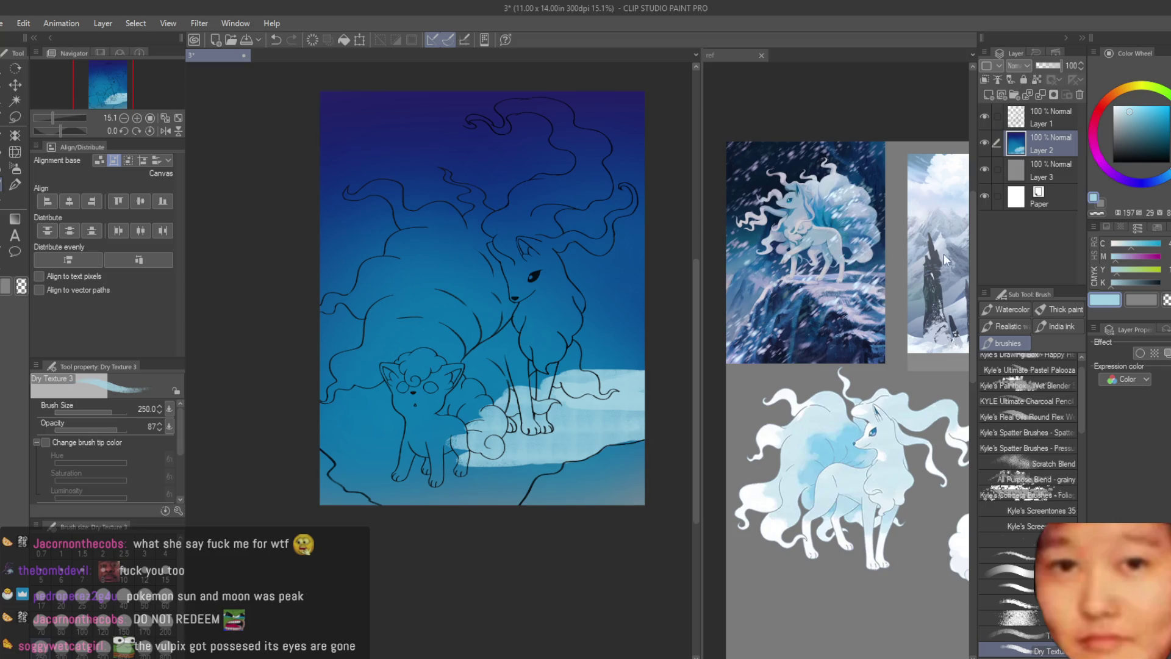
# - Lasso-test the lower canvas edges, drop the selection, then paint pale snow at lower left
pyautogui.click(1046, 117)
pyautogui.click(15, 119)
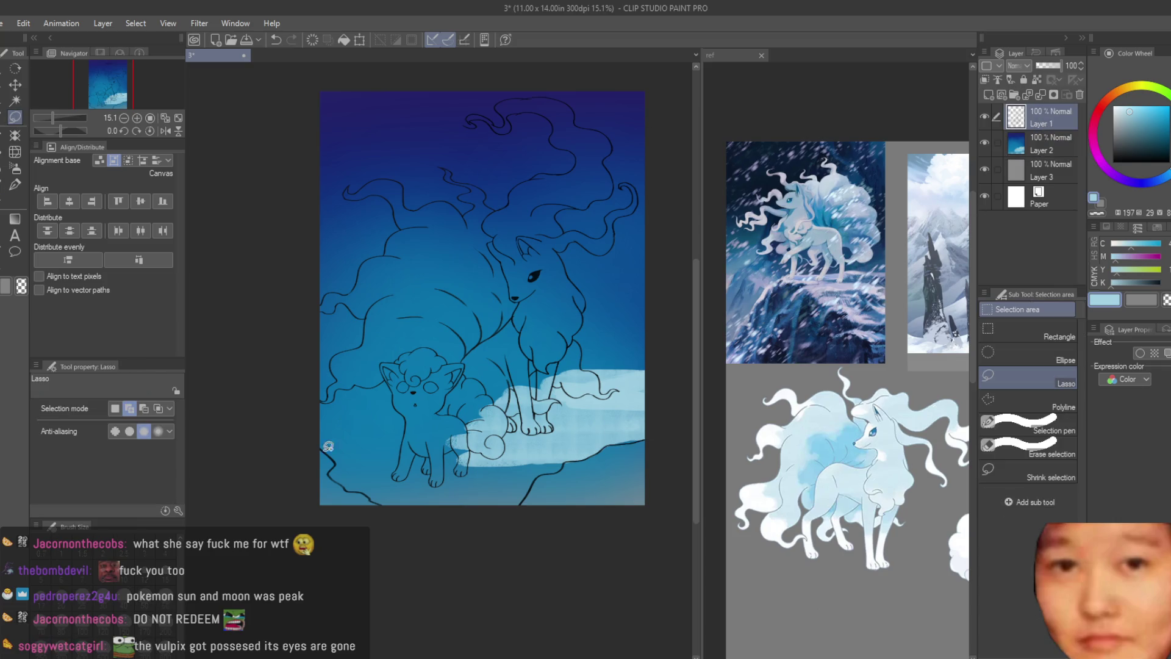
pyautogui.moveTo(401, 533); pyautogui.dragTo(403, 534)
pyautogui.moveTo(651, 420); pyautogui.dragTo(624, 427)
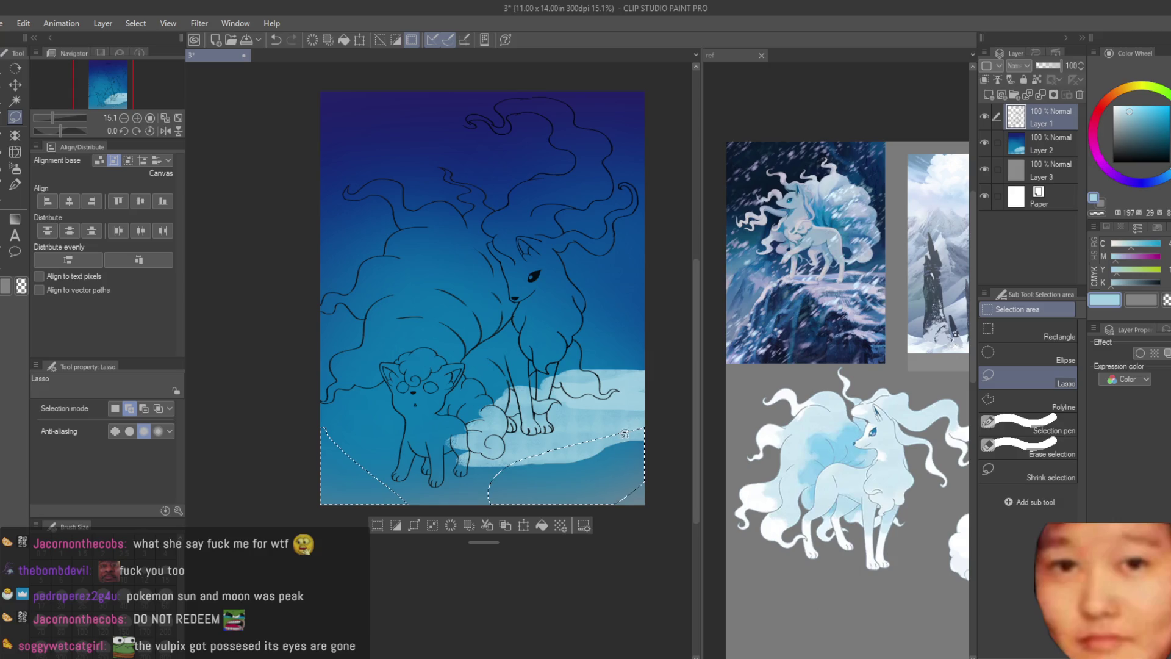
pyautogui.hotkey('ctrl', 'd')
pyautogui.click(1050, 144)
pyautogui.press('b')
pyautogui.moveTo(325, 430)
pyautogui.mouseDown()
pyautogui.moveTo(375, 496)
pyautogui.moveTo(366, 457)
pyautogui.moveTo(394, 499)
pyautogui.moveTo(329, 421)
pyautogui.moveTo(416, 403)
pyautogui.moveTo(351, 375)
pyautogui.mouseUp()
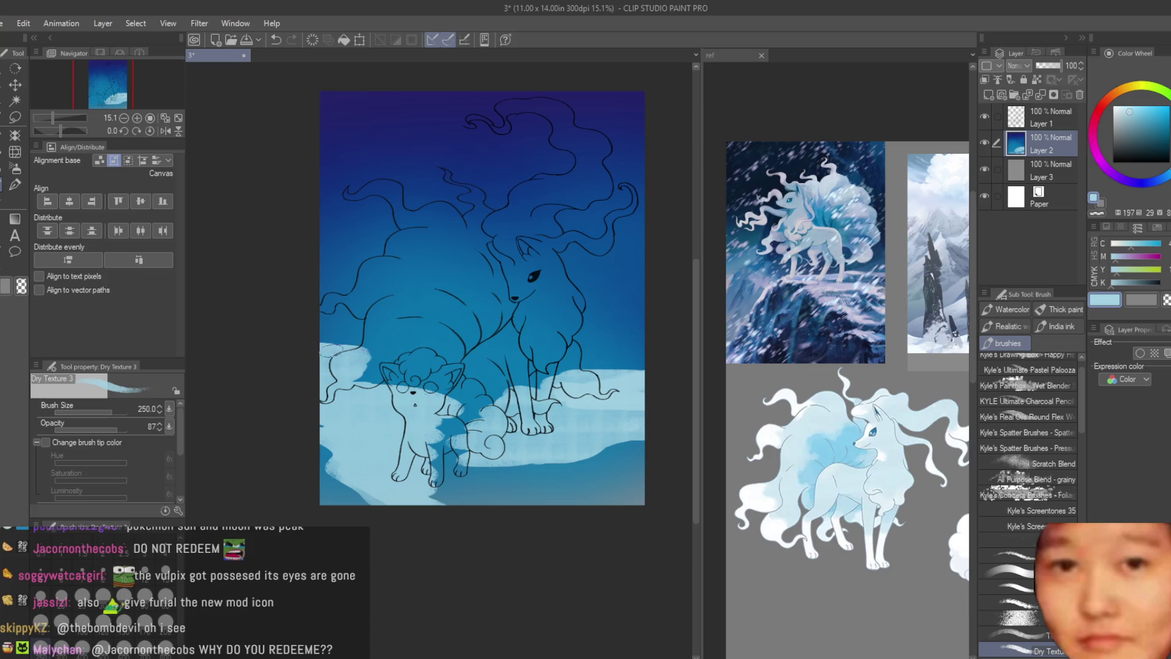
# - Spread pale snow across the lower left past Vulpix and soften the lower-right snow
pyautogui.moveTo(352, 371)
pyautogui.mouseDown()
pyautogui.moveTo(417, 458)
pyautogui.moveTo(489, 479)
pyautogui.mouseUp()
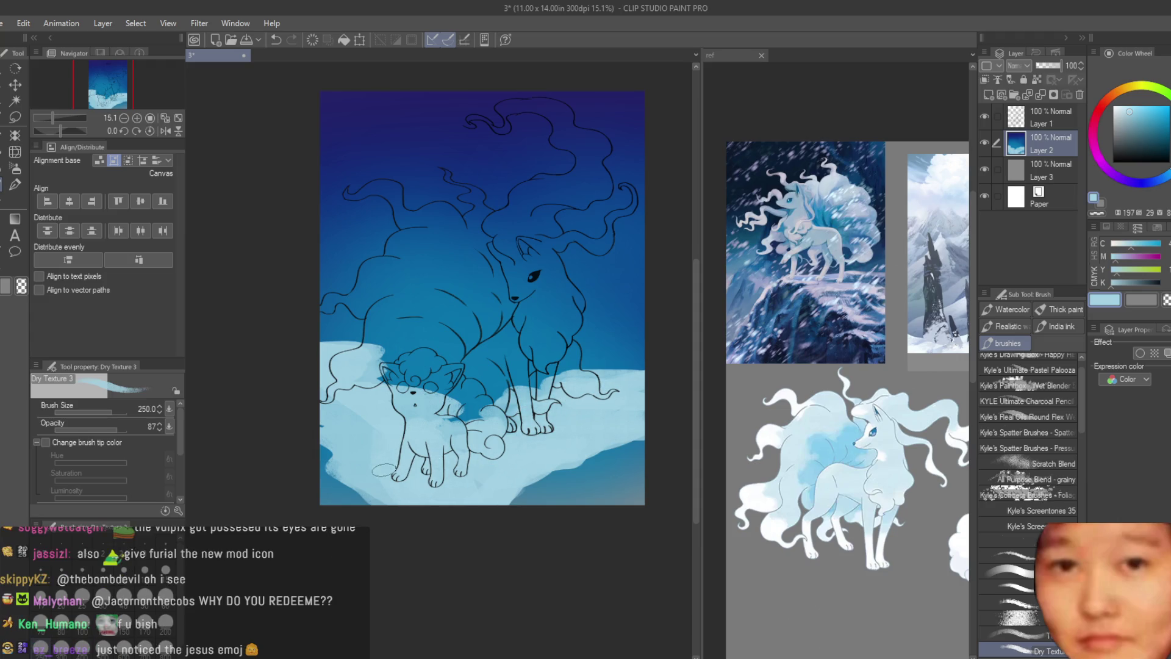
pyautogui.moveTo(349, 466); pyautogui.dragTo(401, 484)
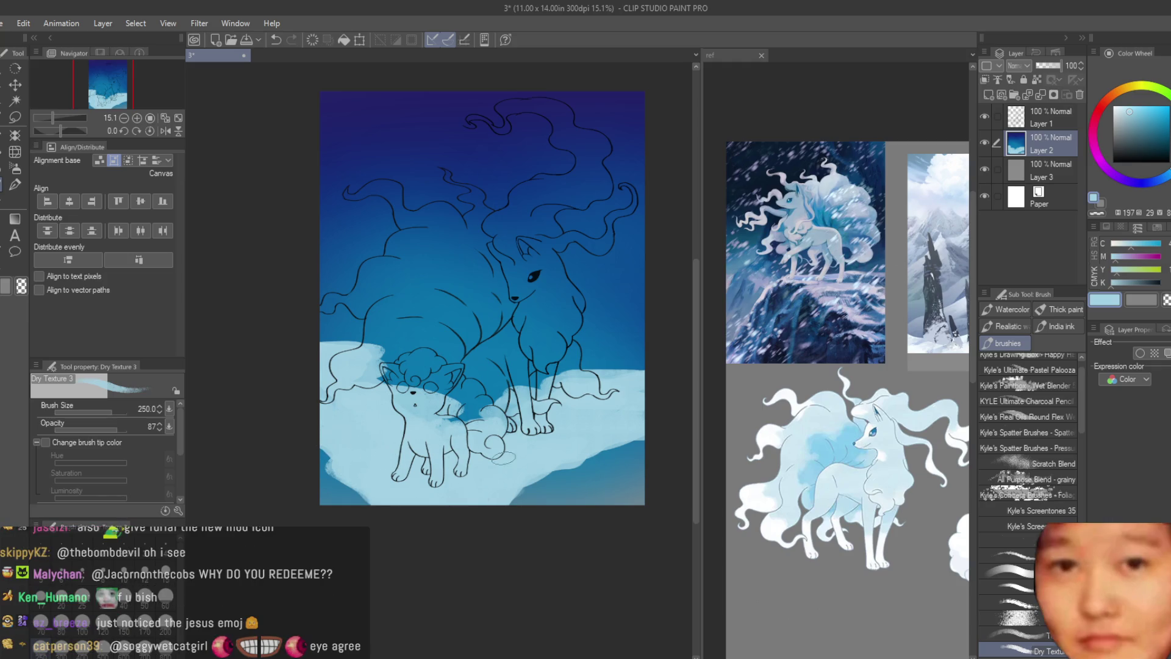
pyautogui.moveTo(628, 467)
pyautogui.mouseDown()
pyautogui.moveTo(633, 494)
pyautogui.moveTo(609, 494)
pyautogui.moveTo(638, 456)
pyautogui.mouseUp()
# - Paint darker blue rocky shadows across the lower-right snowbank
pyautogui.keyDown('alt'); pyautogui.click(631, 454); pyautogui.keyUp('alt')
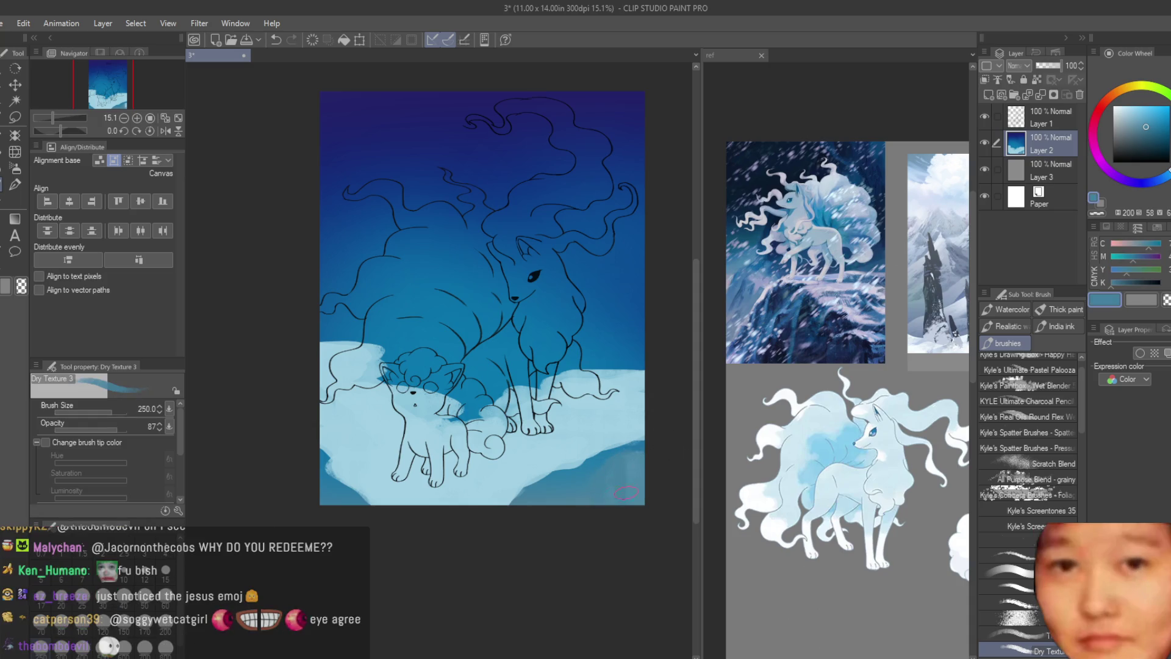
pyautogui.scroll(-2, 609, 483)
pyautogui.scroll(3, 631, 513)
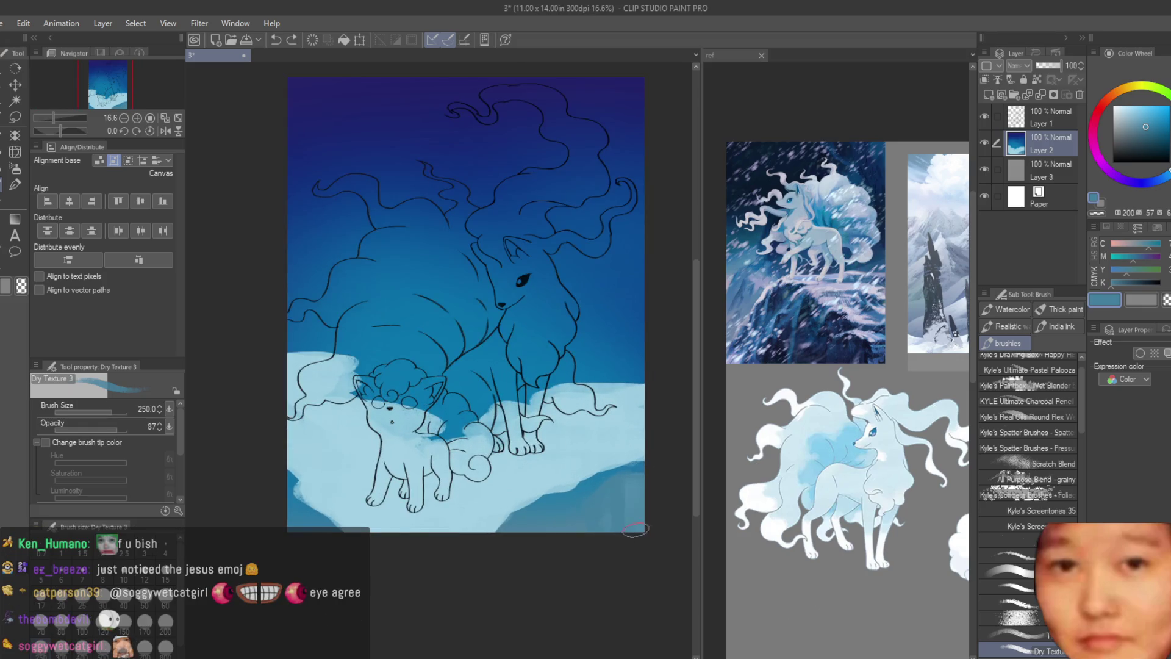
pyautogui.moveTo(638, 528); pyautogui.dragTo(617, 497)
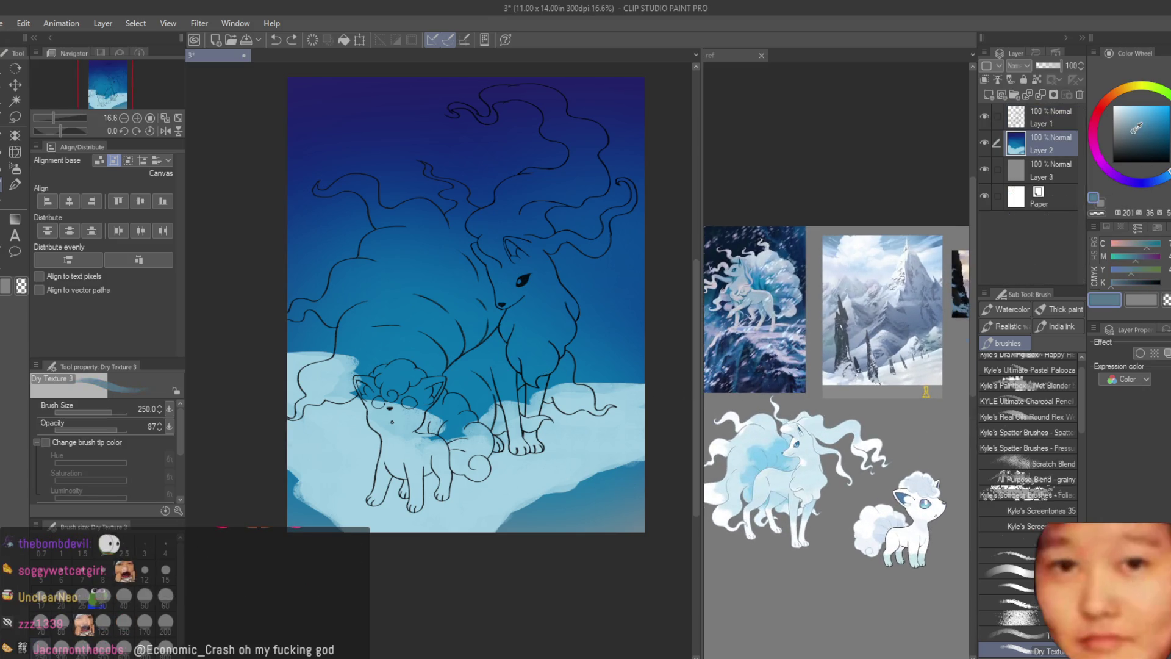
pyautogui.click(1157, 183)
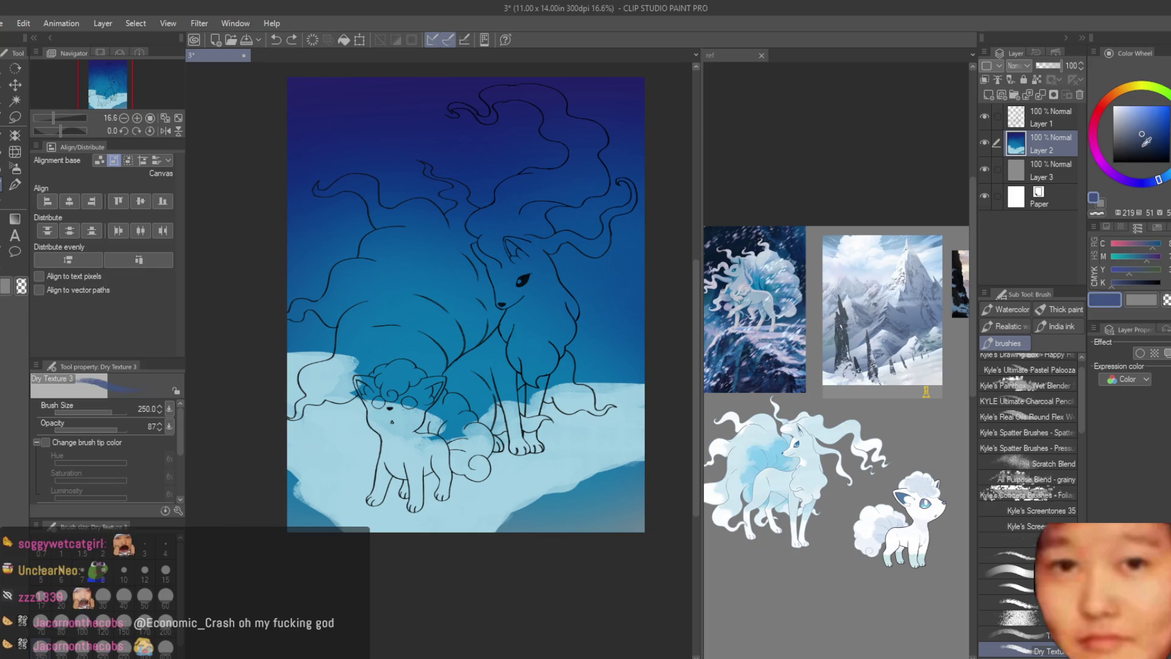
pyautogui.moveTo(641, 480)
pyautogui.mouseDown()
pyautogui.moveTo(572, 480)
pyautogui.moveTo(526, 513)
pyautogui.mouseUp()
pyautogui.keyDown('alt'); pyautogui.click(586, 501); pyautogui.keyUp('alt')
pyautogui.moveTo(600, 494)
pyautogui.mouseDown()
pyautogui.moveTo(605, 527)
pyautogui.moveTo(615, 480)
pyautogui.mouseUp()
pyautogui.keyDown('alt'); pyautogui.click(595, 509); pyautogui.keyUp('alt')
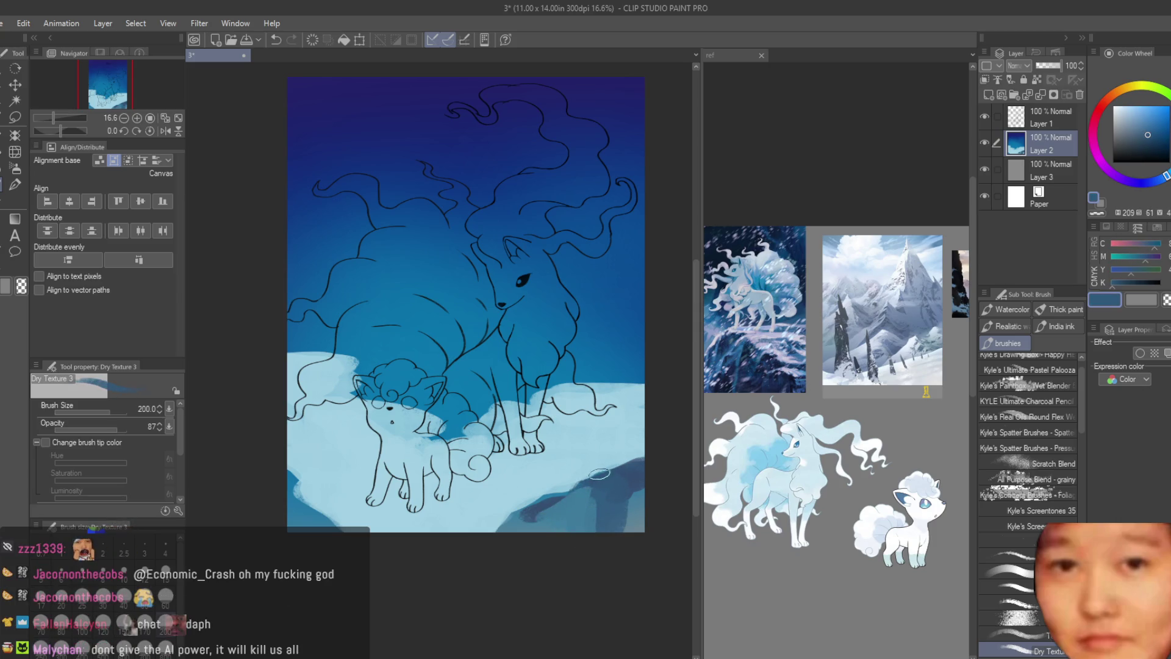
# - Toggle between light and dark snow blues, then bring up the reference document
pyautogui.keyDown('alt'); pyautogui.click(598, 452); pyautogui.keyUp('alt')
pyautogui.keyDown('alt'); pyautogui.click(591, 492); pyautogui.keyUp('alt')
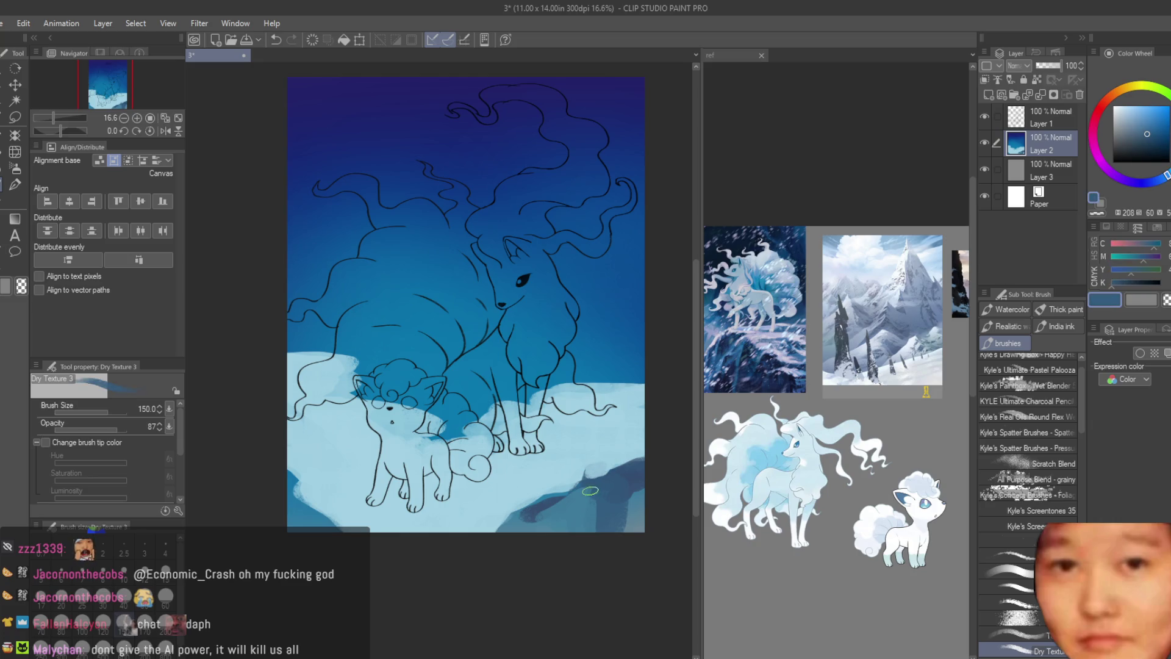
pyautogui.keyDown('alt'); pyautogui.click(589, 457); pyautogui.keyUp('alt')
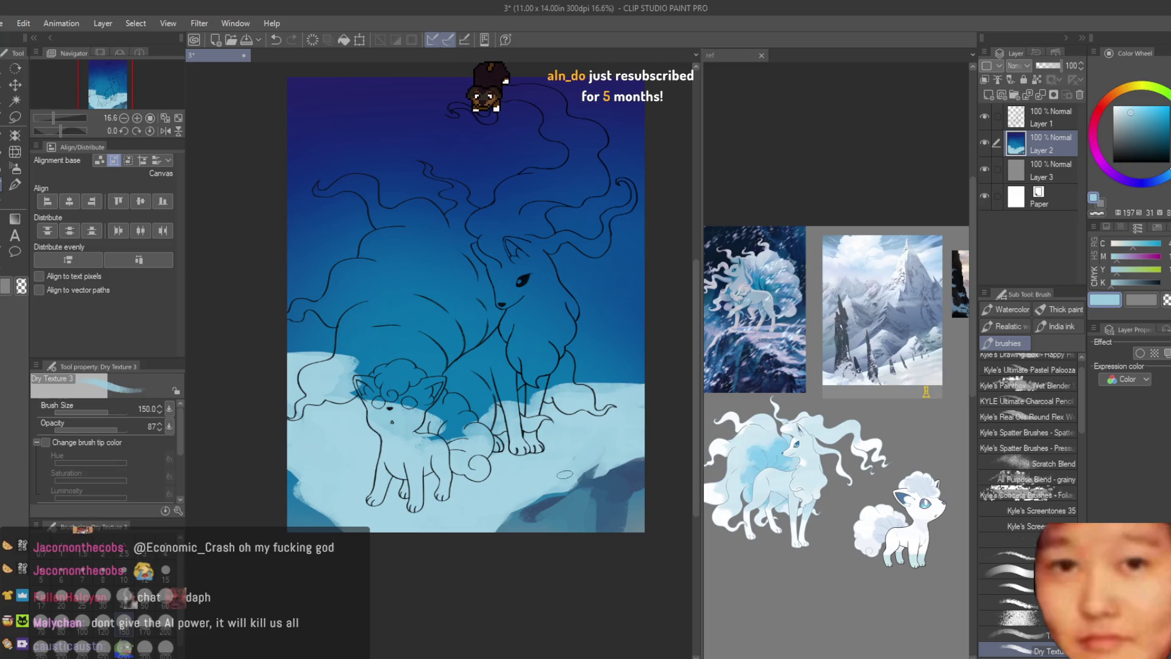
pyautogui.click(887, 427)
pyautogui.scroll(5, 882, 309)
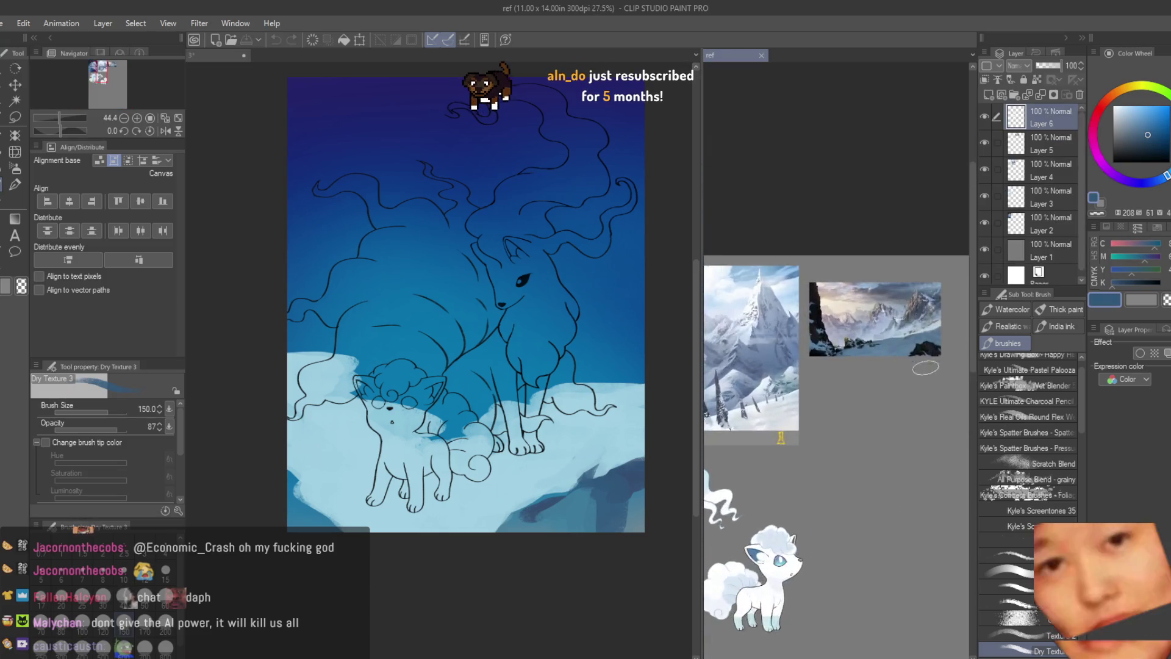
pyautogui.scroll(2, 589, 381)
pyautogui.scroll(1, 586, 393)
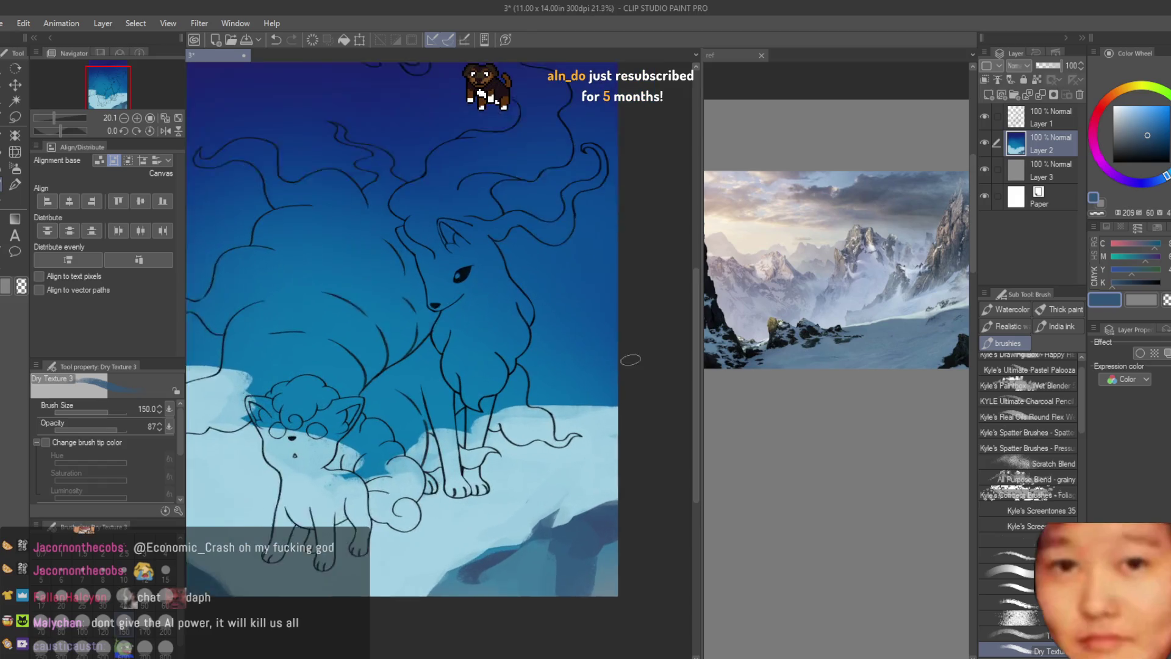
pyautogui.scroll(1, 581, 413)
# - Paint dark then light blue along the lower-right snow edge near Ninetales
pyautogui.moveTo(577, 422)
pyautogui.mouseDown()
pyautogui.moveTo(611, 410)
pyautogui.moveTo(605, 426)
pyautogui.moveTo(549, 428)
pyautogui.mouseUp()
pyautogui.keyDown('alt'); pyautogui.click(595, 449); pyautogui.keyUp('alt')
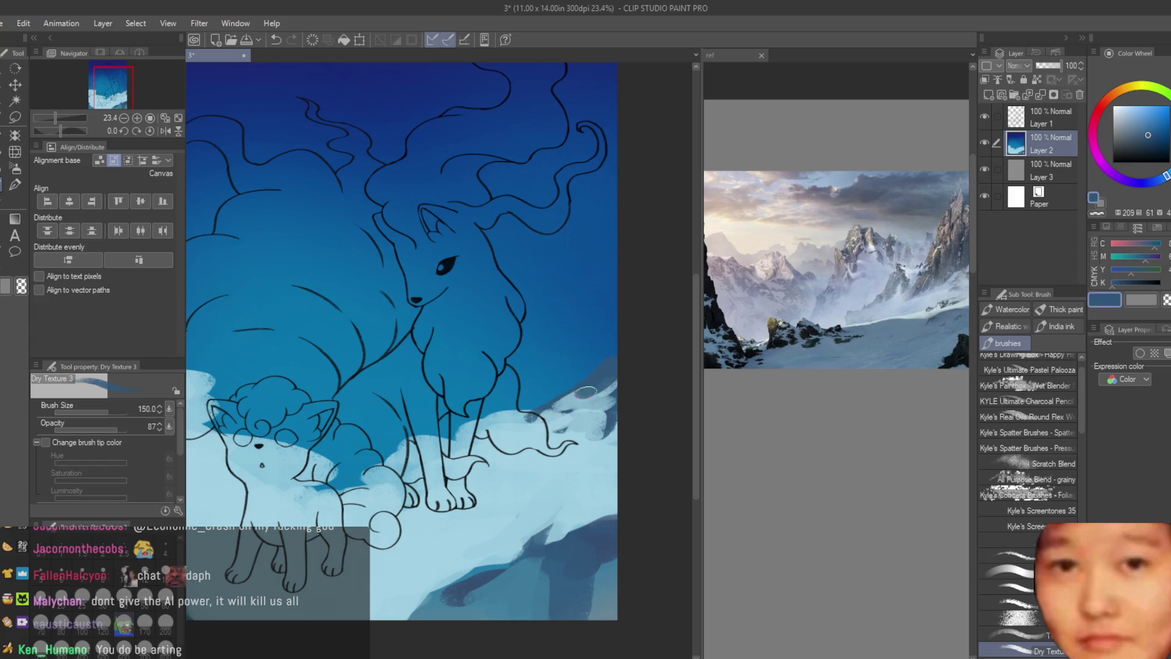
pyautogui.keyDown('alt'); pyautogui.click(588, 446); pyautogui.keyUp('alt')
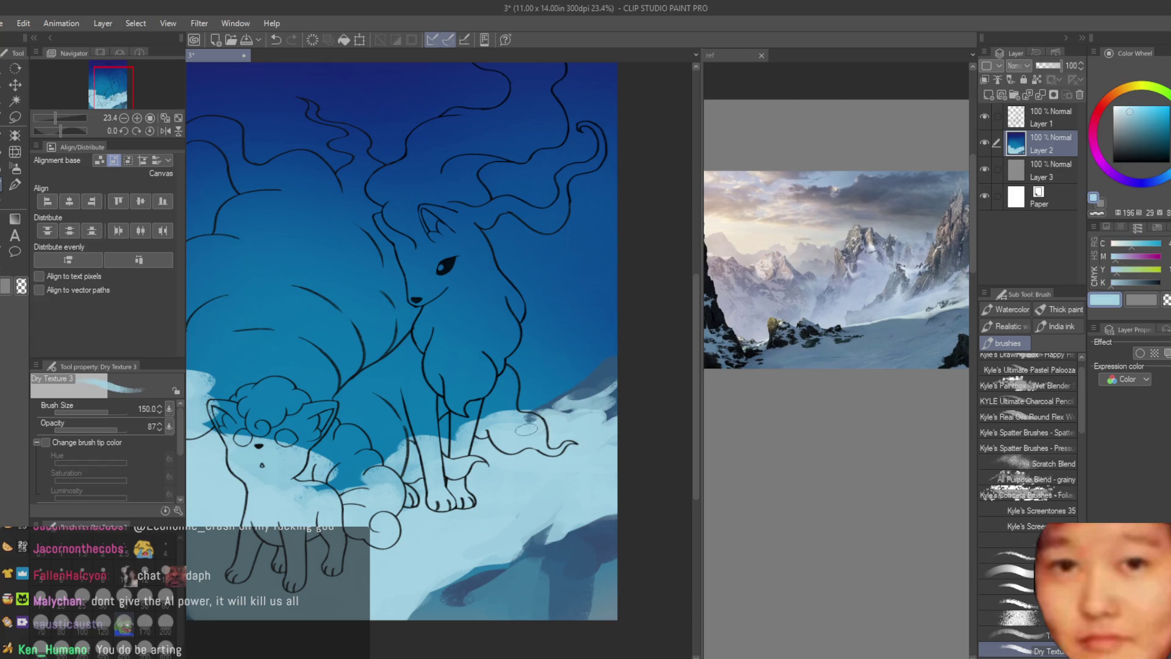
pyautogui.scroll(-3, 403, 339)
pyautogui.scroll(2, 404, 339)
pyautogui.scroll(2, 403, 339)
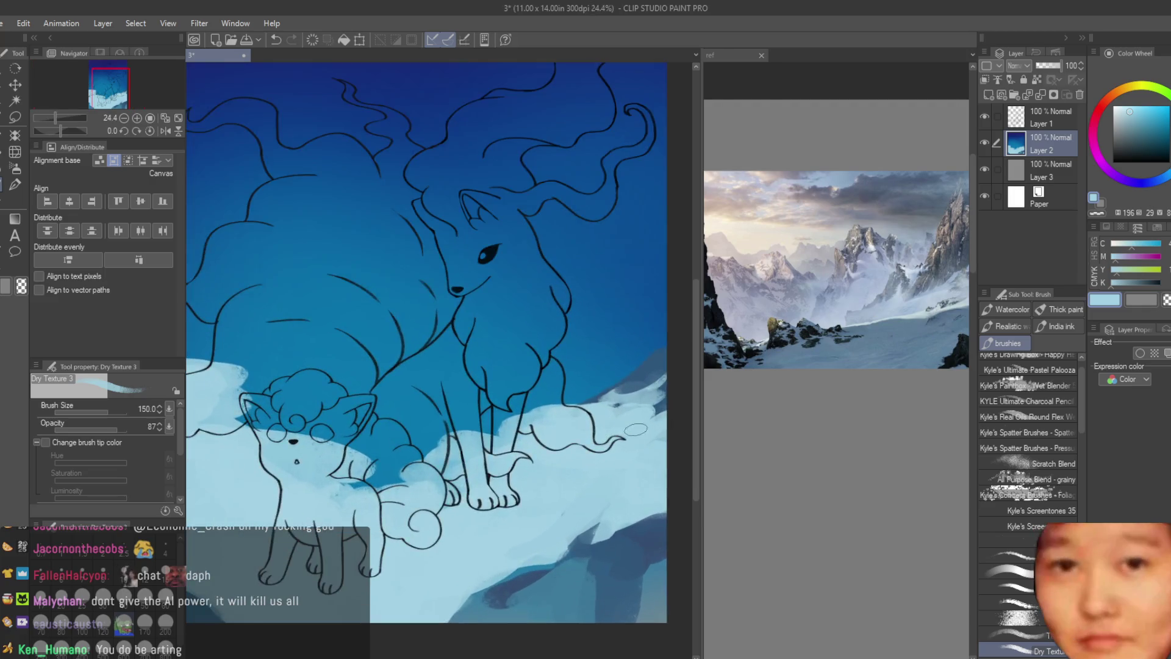
pyautogui.scroll(-3, 403, 340)
pyautogui.scroll(-1, 508, 371)
pyautogui.scroll(2, 508, 371)
pyautogui.scroll(-2, 815, 412)
pyautogui.scroll(2, 602, 504)
pyautogui.scroll(2, 603, 504)
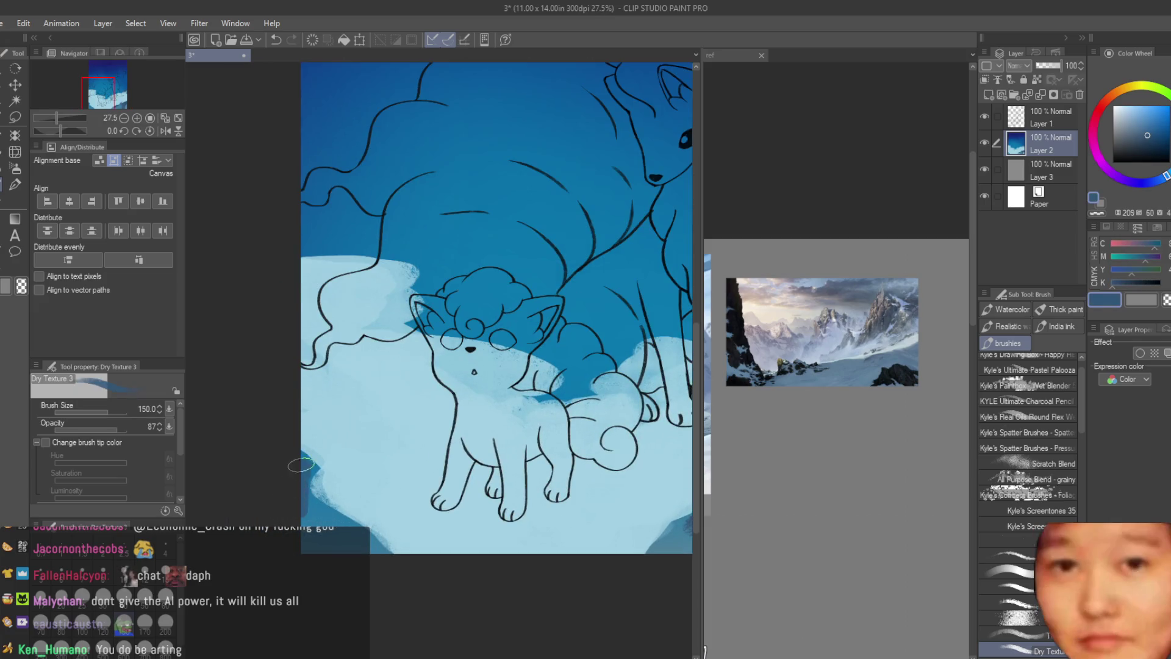
# - Fill the dark notch near Vulpix with pale blue, then sweep a broad pale slope across the upper-right sky
pyautogui.keyDown('alt'); pyautogui.click(343, 567); pyautogui.keyUp('alt')
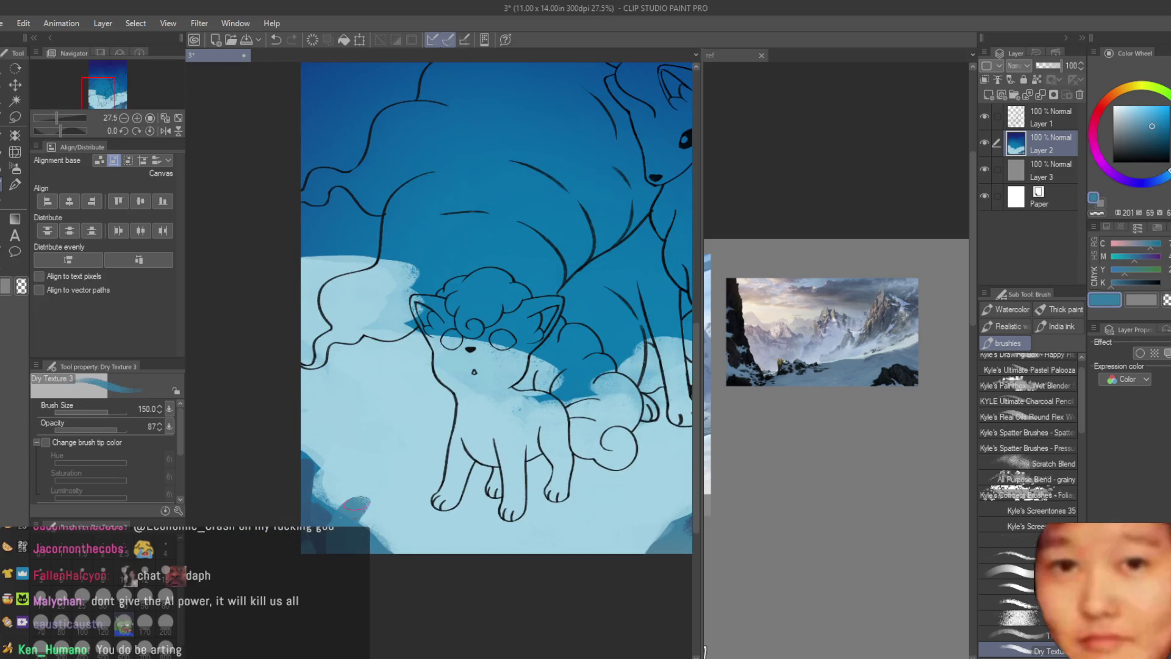
pyautogui.keyDown('alt'); pyautogui.click(357, 513); pyautogui.keyUp('alt')
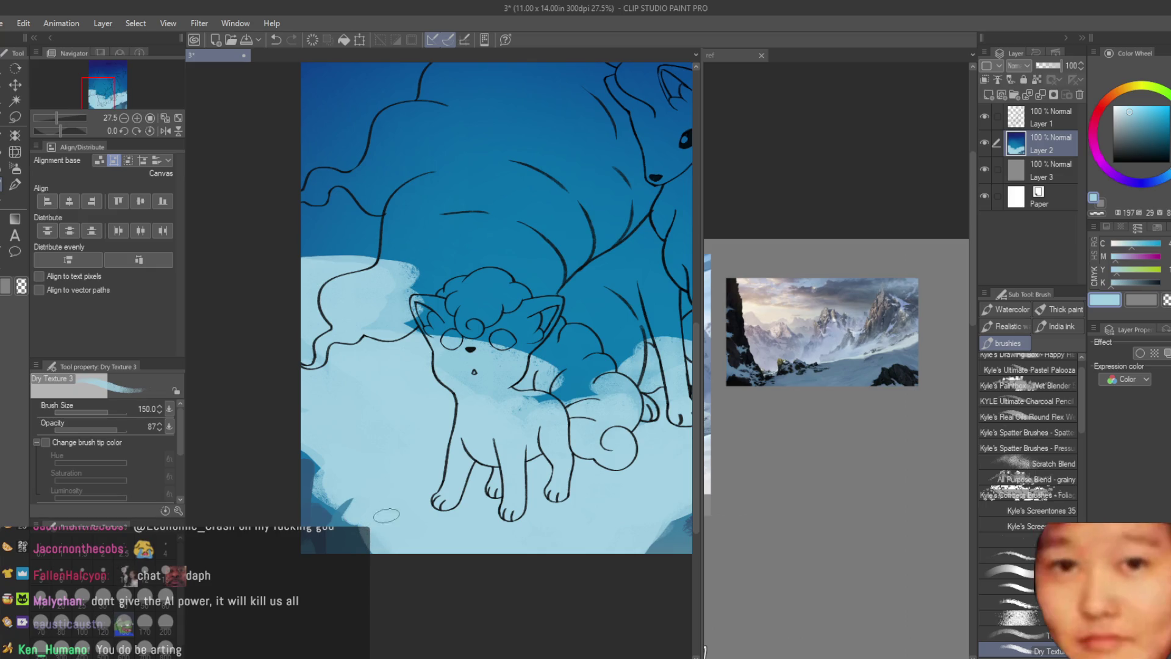
pyautogui.keyDown('alt'); pyautogui.click(387, 514); pyautogui.keyUp('alt')
pyautogui.moveTo(349, 508); pyautogui.dragTo(353, 494)
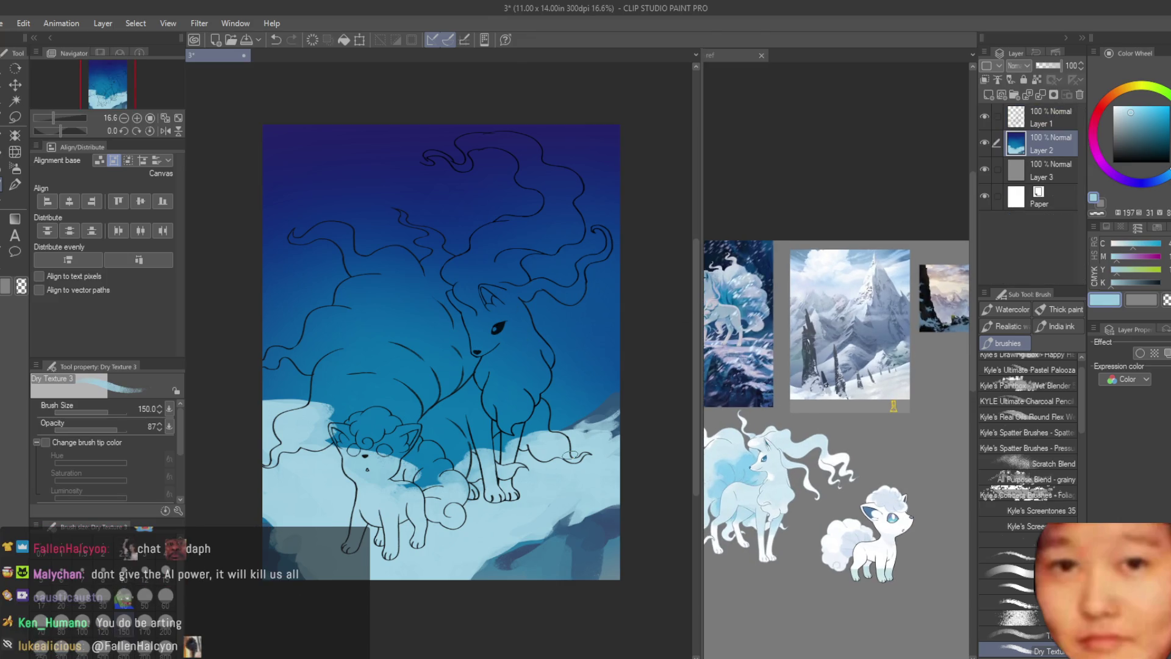
pyautogui.moveTo(583, 137)
pyautogui.mouseDown()
pyautogui.moveTo(605, 293)
pyautogui.moveTo(476, 311)
pyautogui.mouseUp()
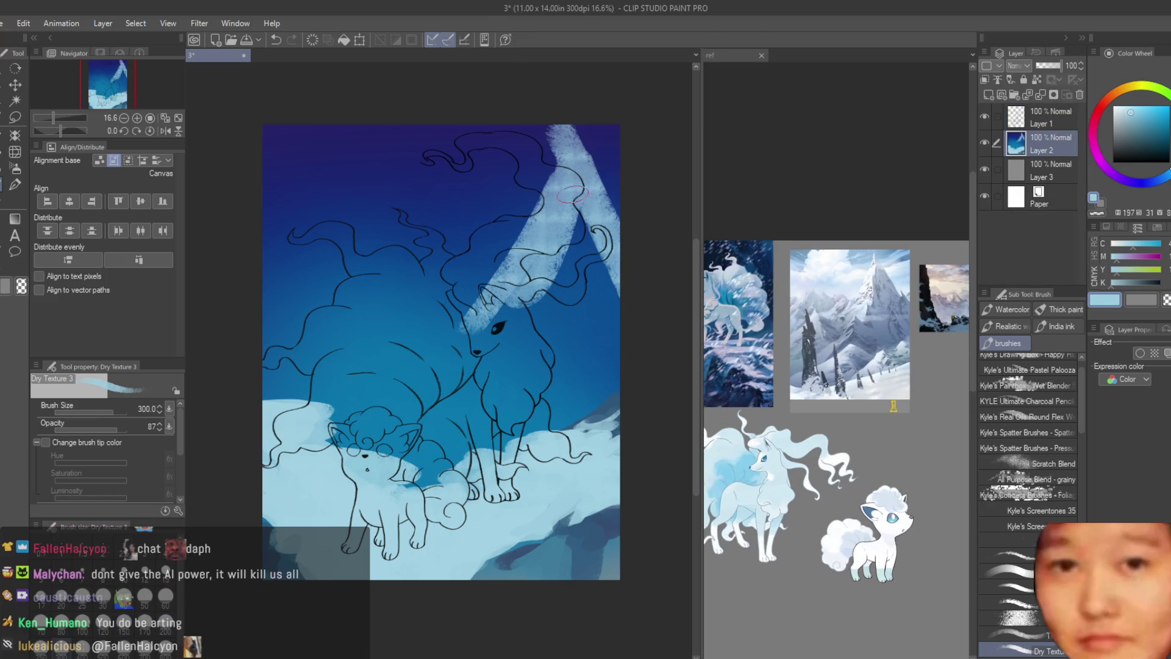
# - Extend the pale-blue mountain slope and paint peaks along the left edge
pyautogui.moveTo(550, 165)
pyautogui.mouseDown()
pyautogui.moveTo(588, 261)
pyautogui.moveTo(612, 165)
pyautogui.moveTo(572, 238)
pyautogui.mouseUp()
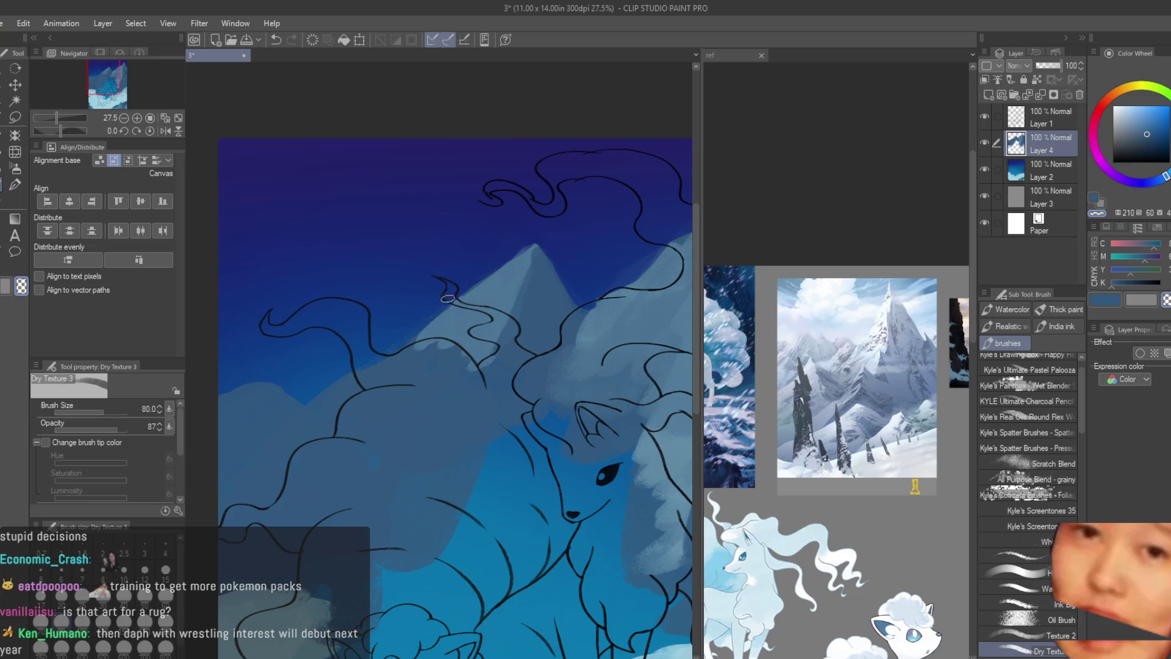
pyautogui.scroll(1, 535, 236)
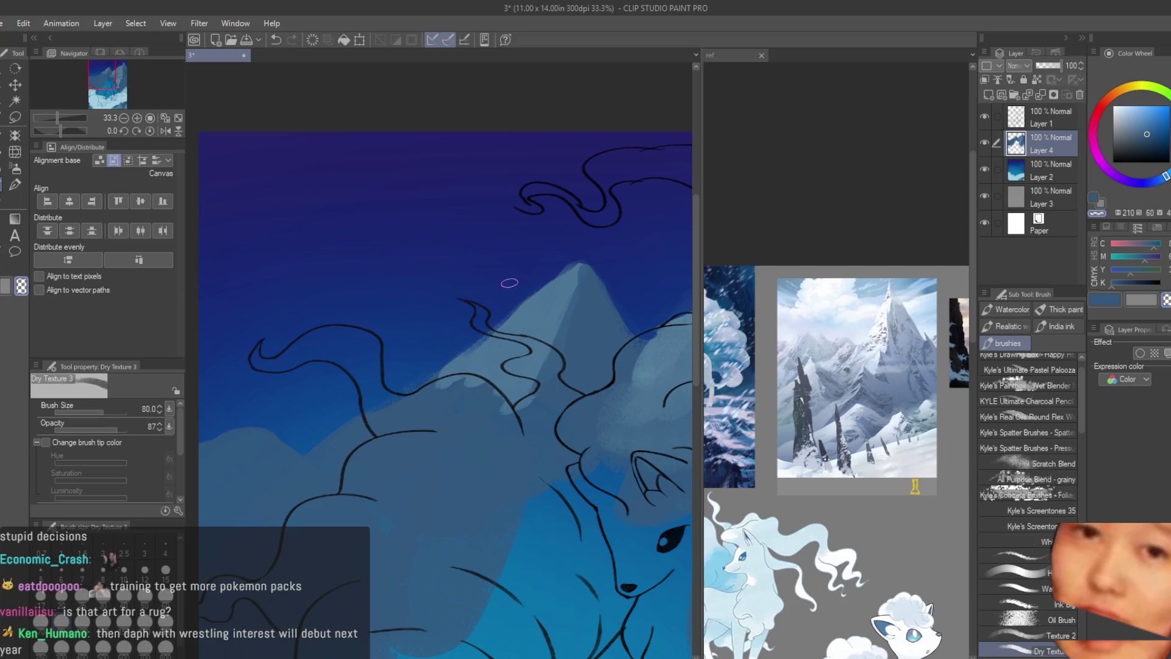
pyautogui.scroll(-3, 367, 418)
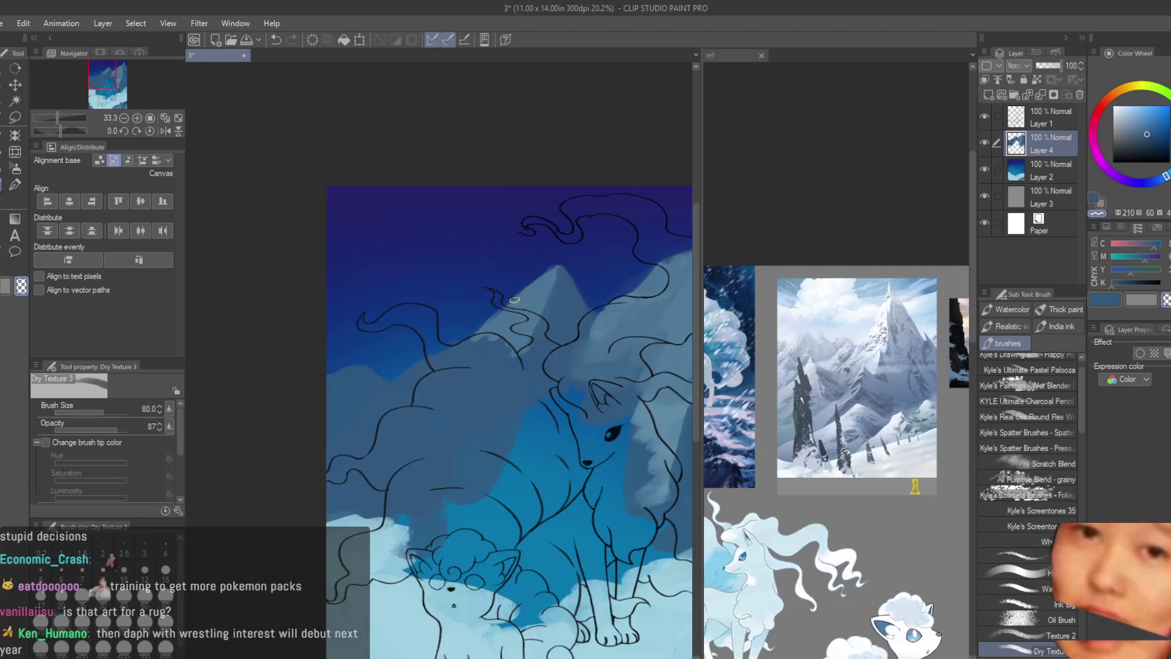
pyautogui.scroll(1, 443, 435)
pyautogui.scroll(-2, 486, 412)
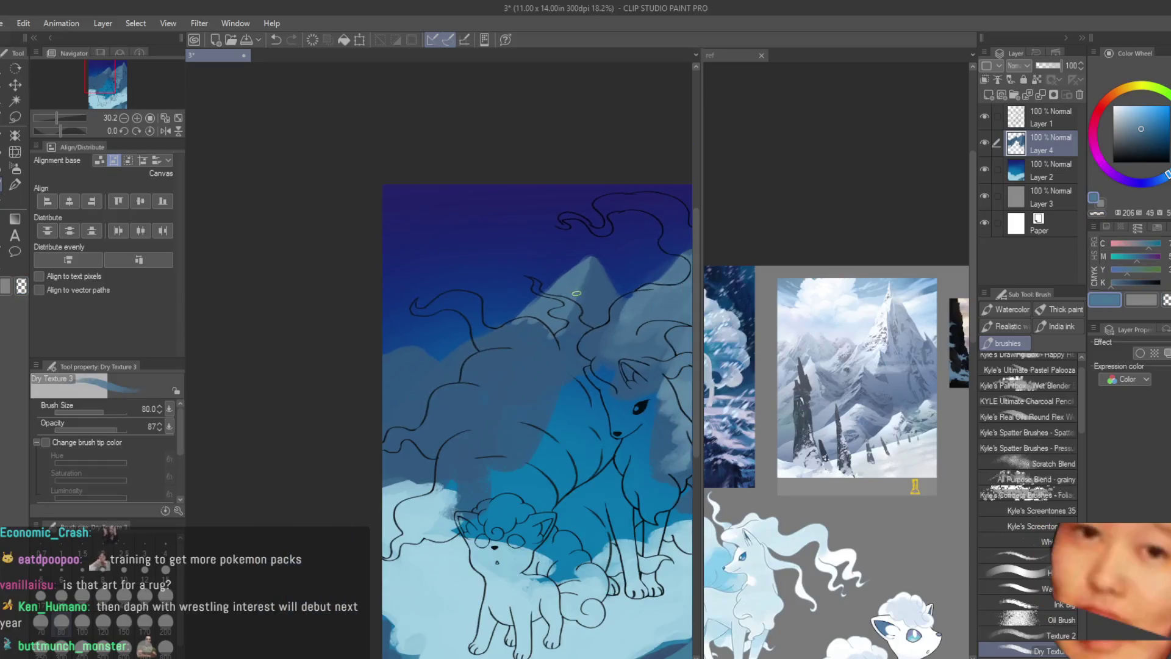
pyautogui.scroll(-1, 529, 392)
pyautogui.scroll(1, 529, 392)
pyautogui.scroll(2, 439, 302)
pyautogui.moveTo(375, 335); pyautogui.dragTo(356, 314)
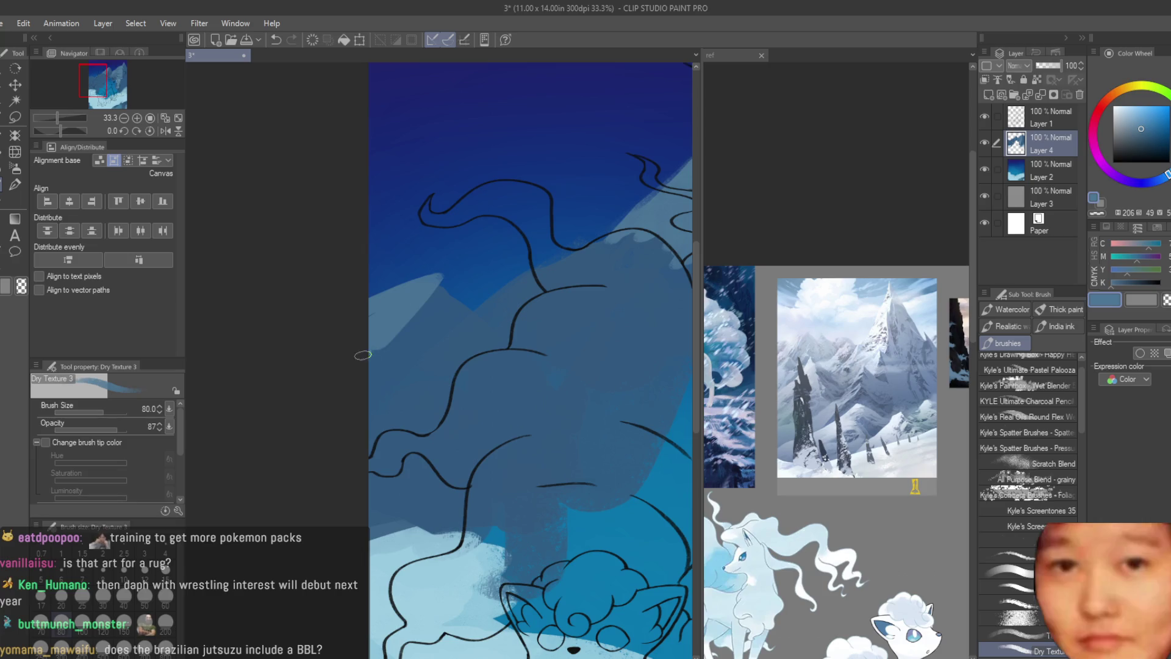
pyautogui.moveTo(356, 374)
pyautogui.mouseDown()
pyautogui.moveTo(380, 437)
pyautogui.moveTo(387, 383)
pyautogui.mouseUp()
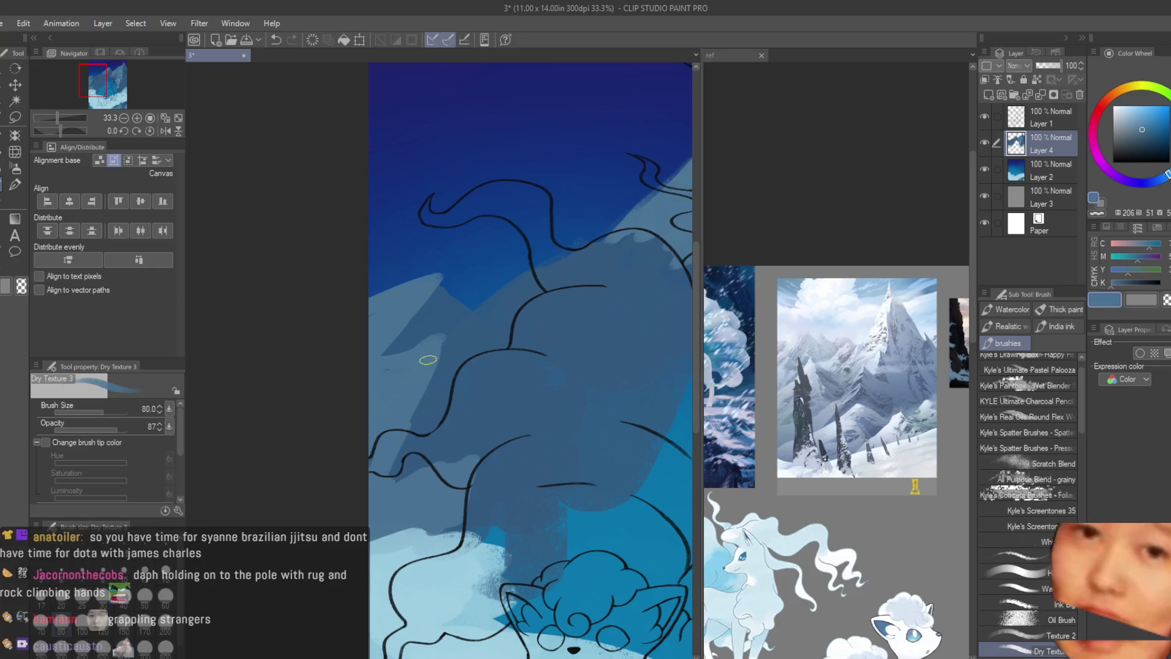
# - Sample lighter and darker mountain blues from the painting for the peaks
pyautogui.keyDown('alt'); pyautogui.click(378, 370); pyautogui.keyUp('alt')
pyautogui.keyDown('alt'); pyautogui.click(450, 328); pyautogui.keyUp('alt')
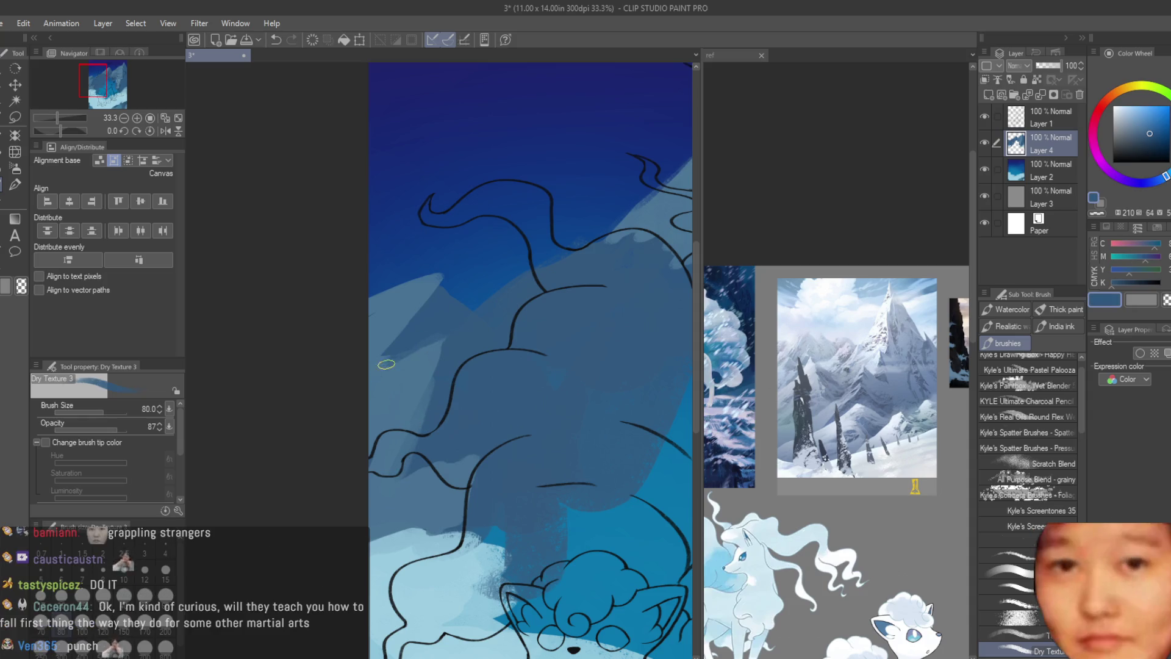
pyautogui.keyDown('alt'); pyautogui.click(387, 308); pyautogui.keyUp('alt')
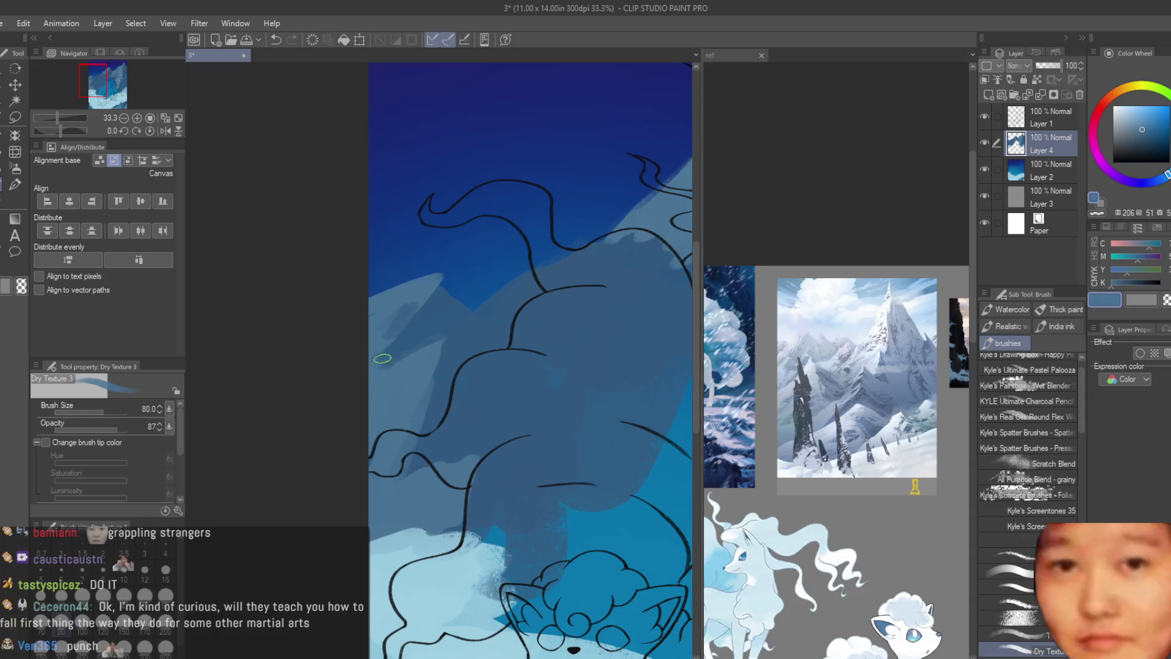
pyautogui.keyDown('alt'); pyautogui.click(447, 364); pyautogui.keyUp('alt')
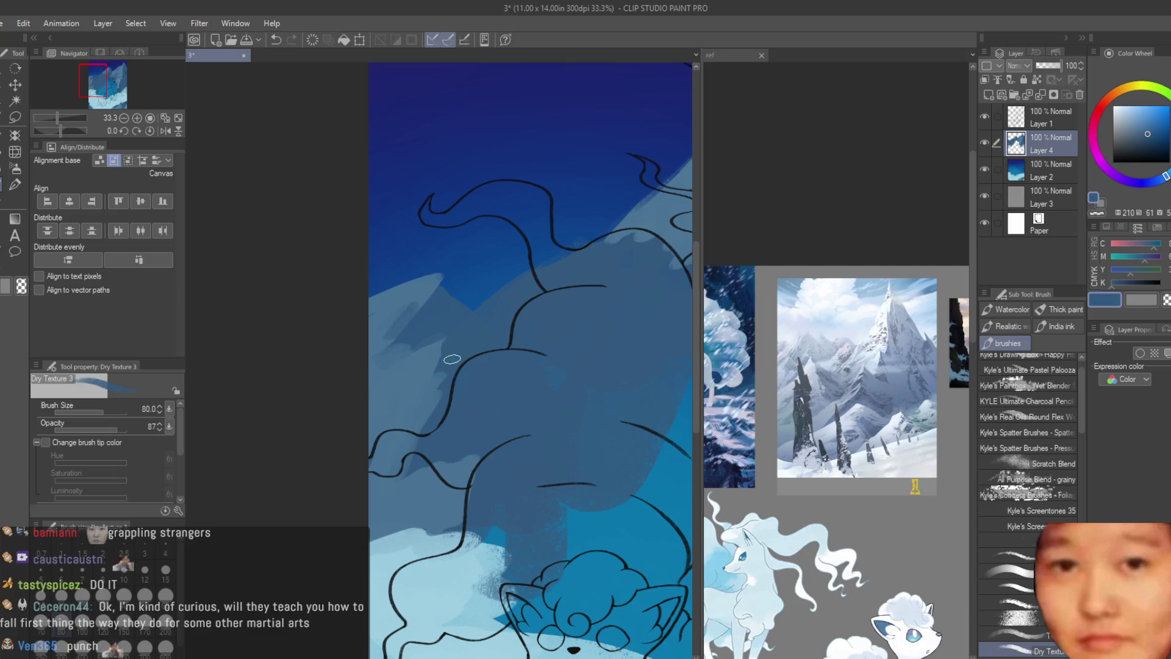
pyautogui.keyDown('alt'); pyautogui.click(420, 394); pyautogui.keyUp('alt')
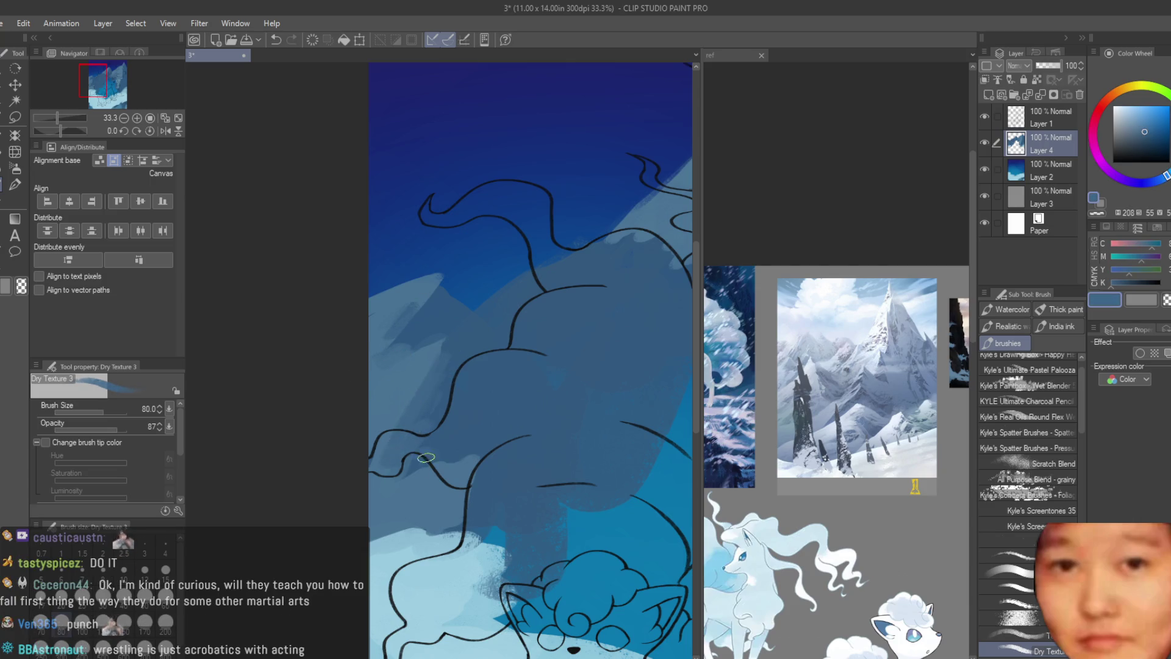
pyautogui.keyDown('alt'); pyautogui.click(445, 290); pyautogui.keyUp('alt')
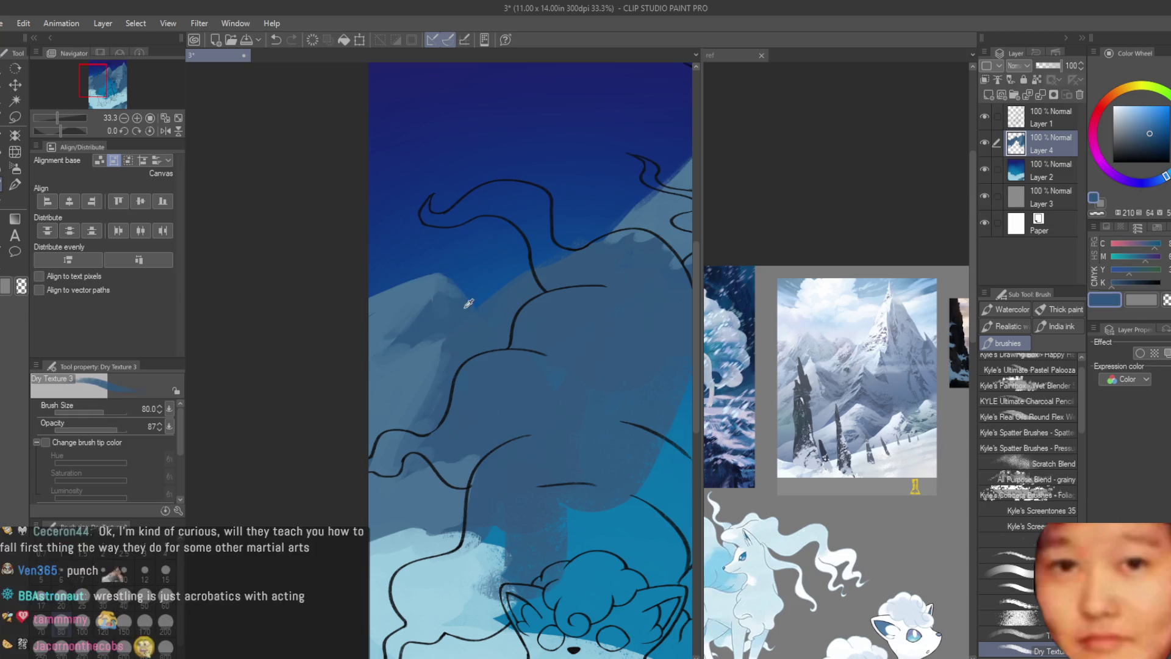
pyautogui.scroll(-5, 491, 485)
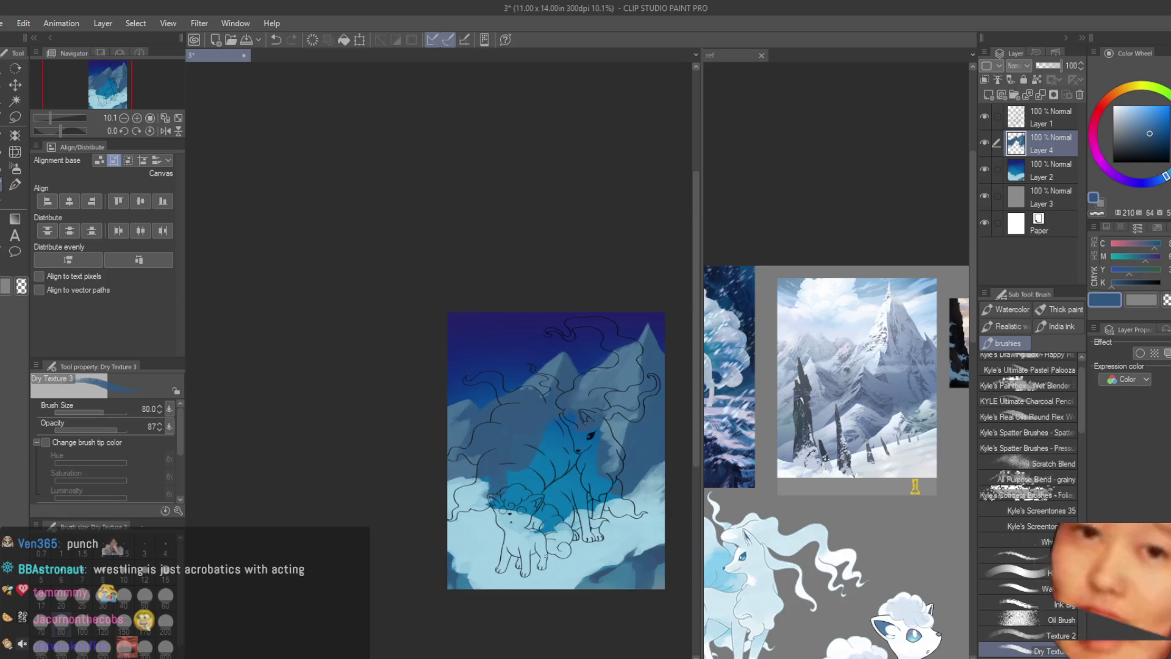
pyautogui.scroll(2, 541, 577)
pyautogui.scroll(-2, 500, 400)
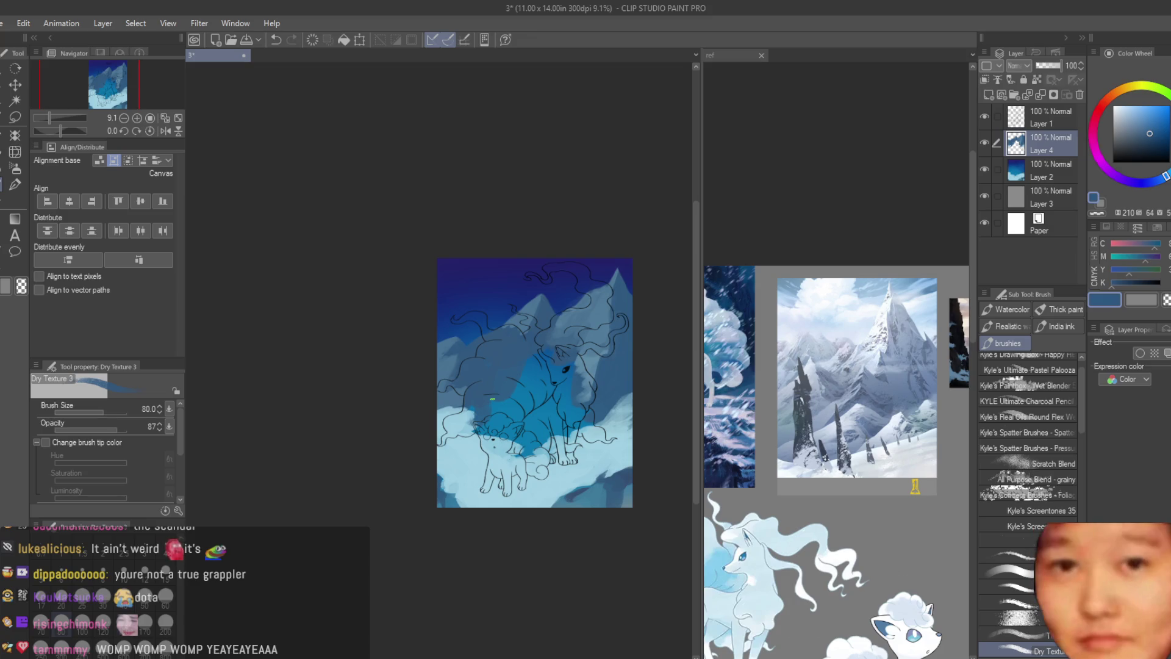
pyautogui.scroll(-1, 513, 395)
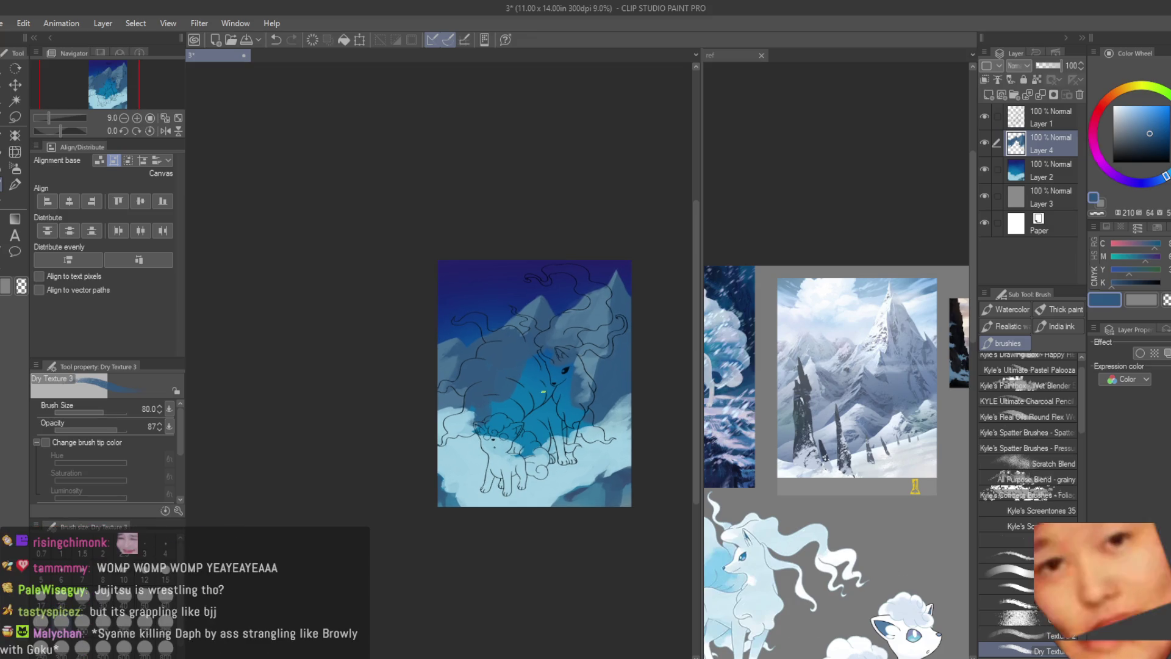
pyautogui.scroll(1, 543, 393)
pyautogui.scroll(4, 567, 275)
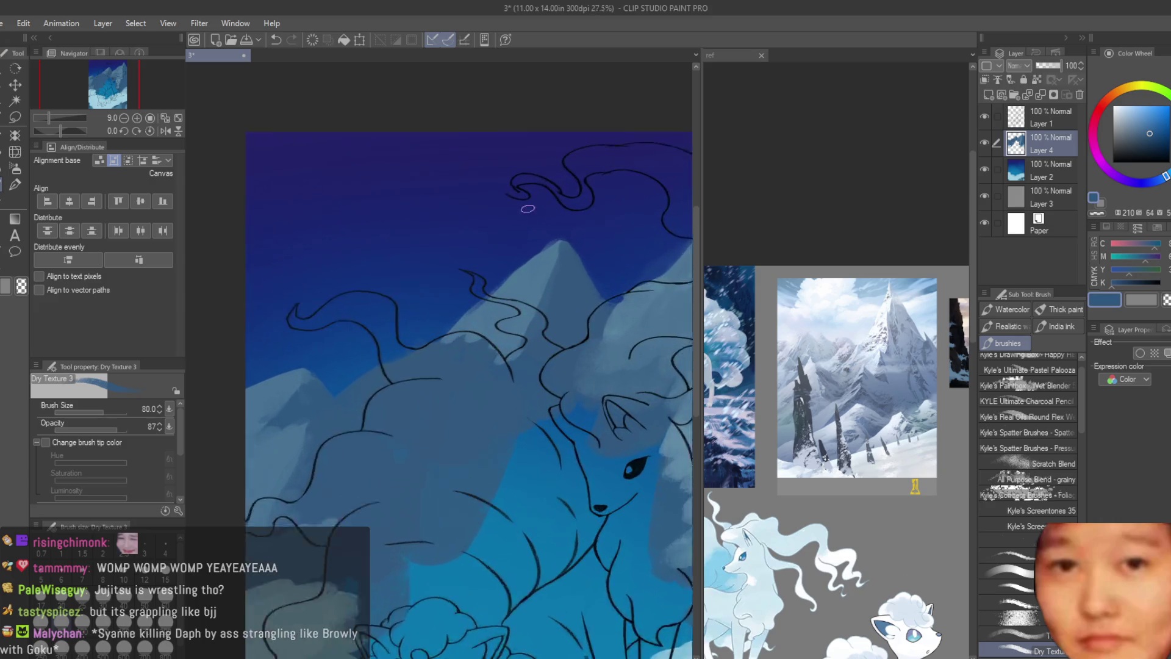
pyautogui.scroll(2, 602, 167)
pyautogui.scroll(1, 512, 284)
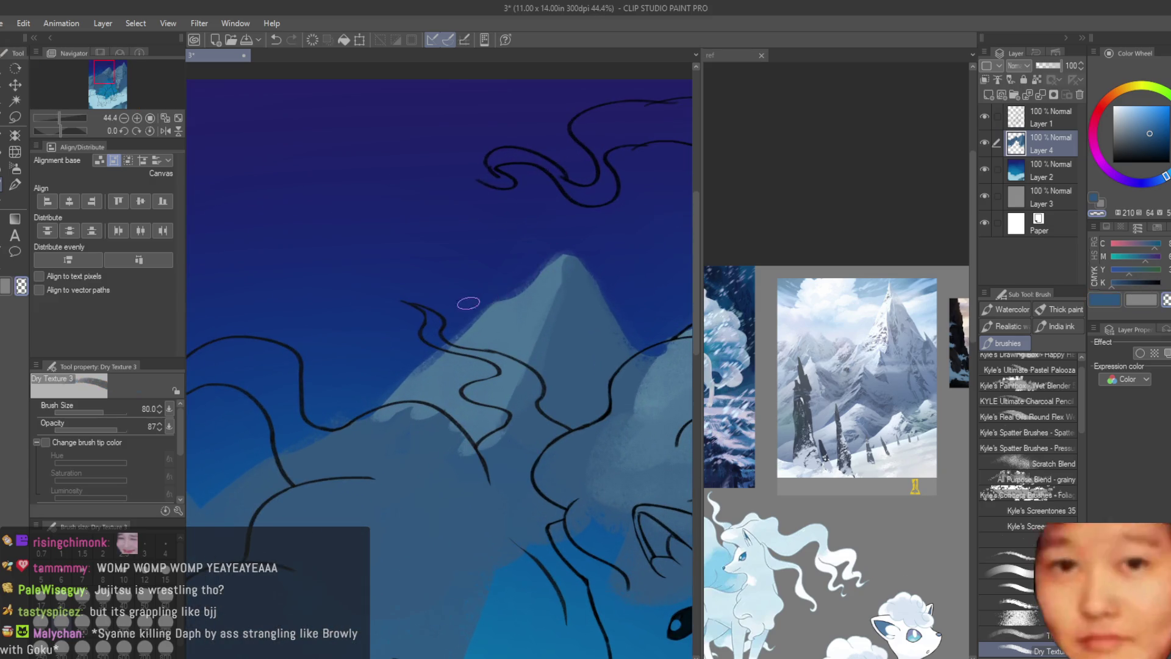
pyautogui.keyDown('alt'); pyautogui.click(585, 295); pyautogui.keyUp('alt')
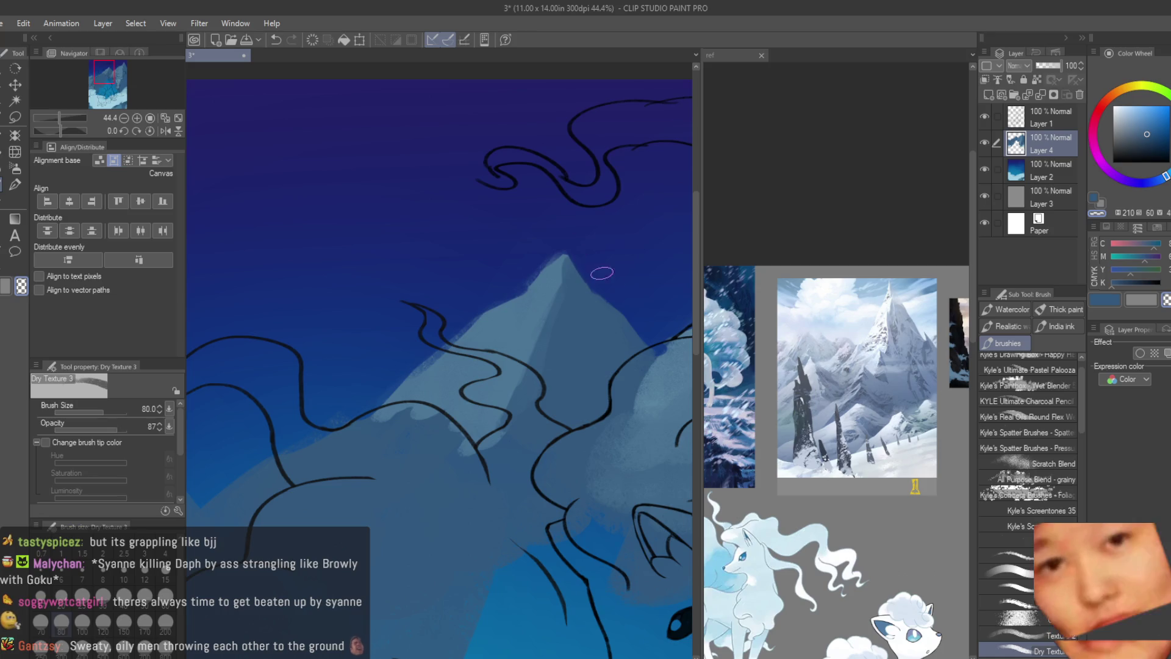
pyautogui.scroll(-4, 601, 284)
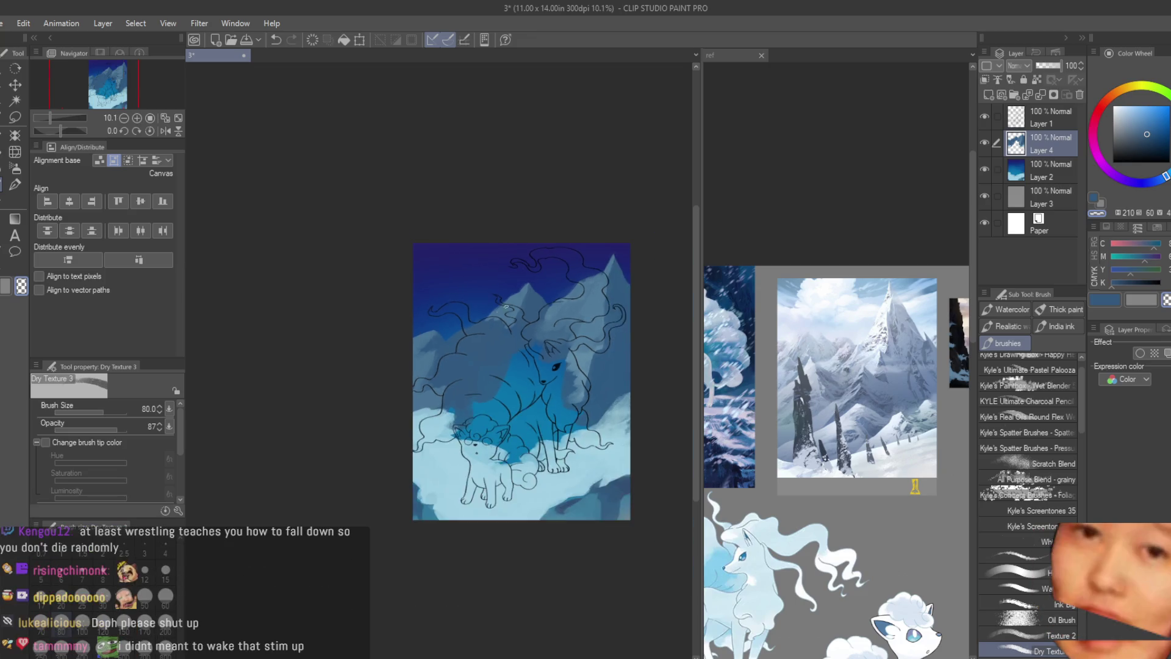
pyautogui.scroll(3, 516, 204)
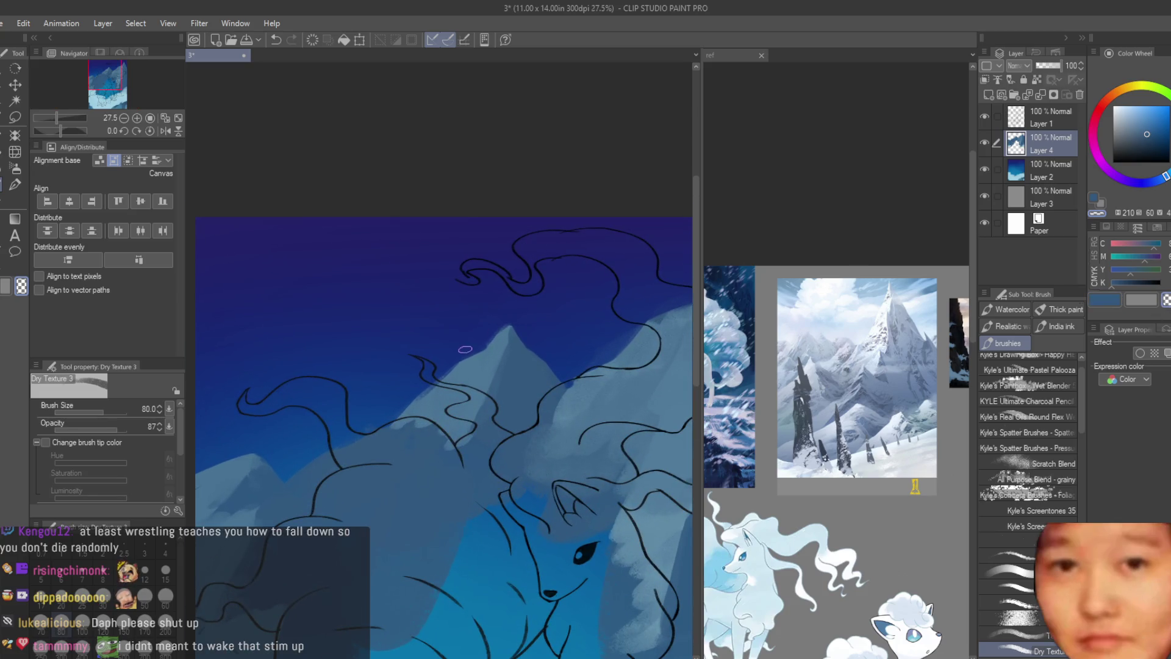
pyautogui.scroll(-3, 464, 351)
# - Check the reference, return to the canvas with the airbrush and sample a dark blue
pyautogui.click(899, 248)
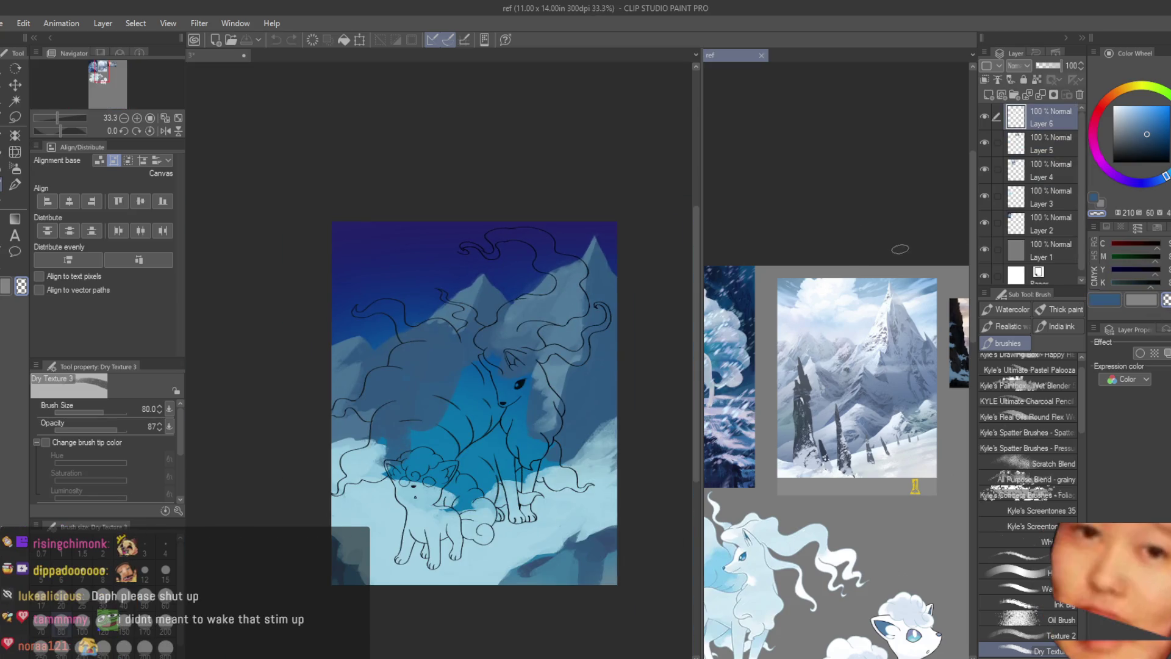
pyautogui.scroll(-2, 900, 249)
pyautogui.click(477, 274)
pyautogui.press('b')
pyautogui.scroll(1, 481, 270)
pyautogui.click(1162, 145)
pyautogui.scroll(-1, 443, 204)
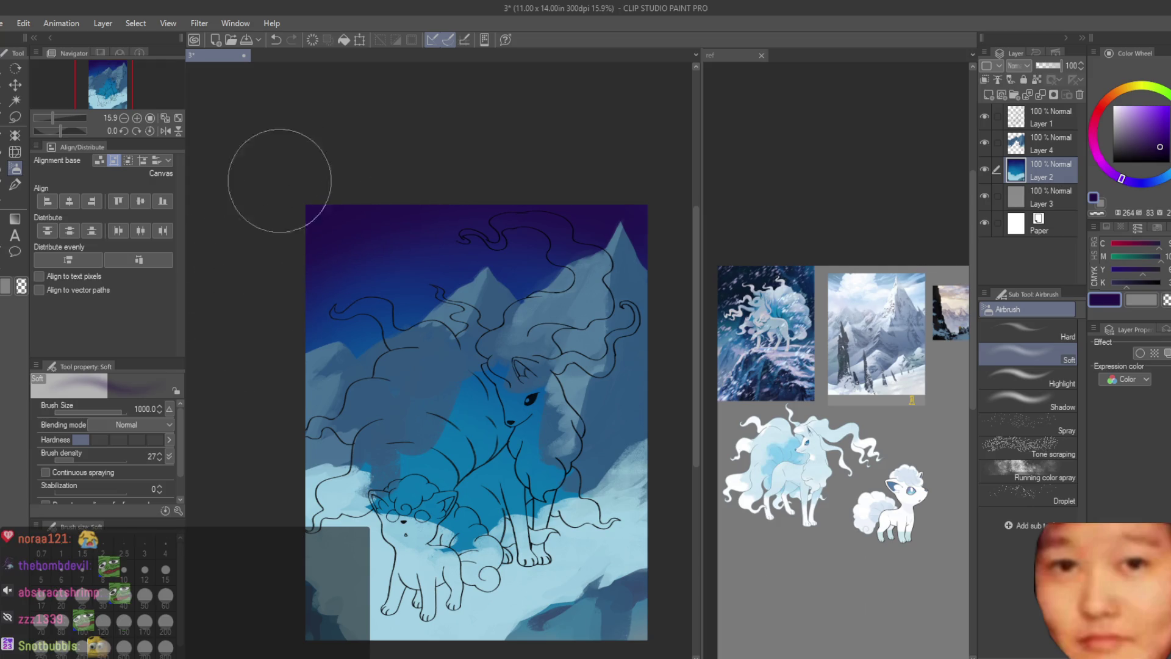
pyautogui.keyDown('alt'); pyautogui.click(423, 283); pyautogui.keyUp('alt')
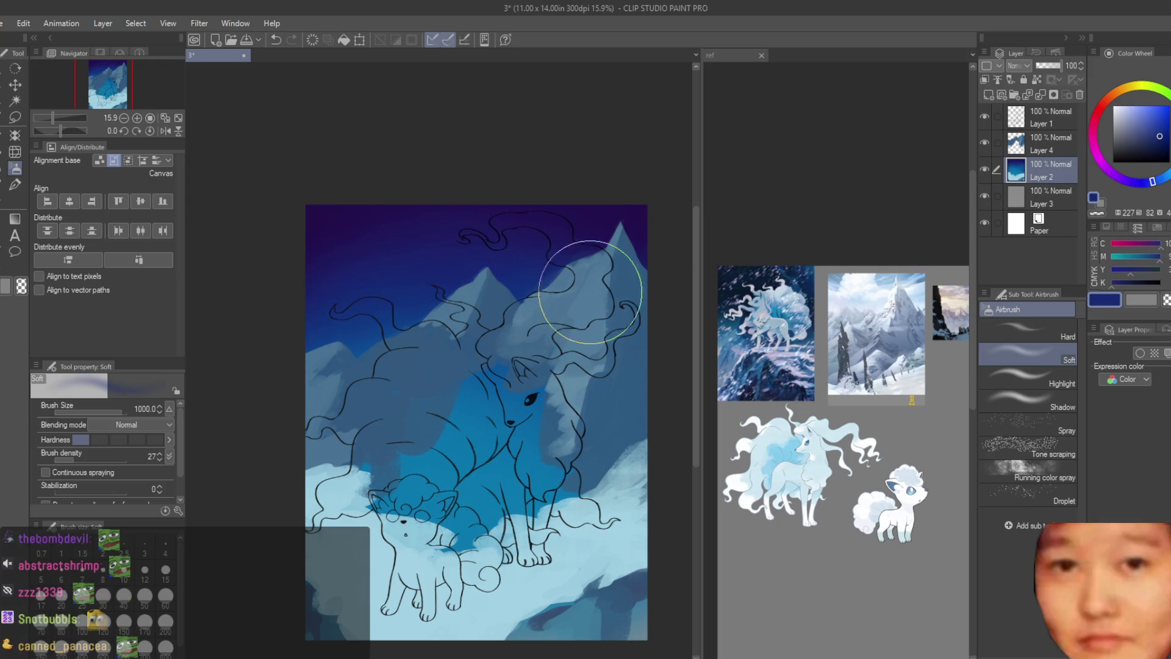
pyautogui.scroll(-1, 579, 288)
pyautogui.scroll(-1, 628, 367)
pyautogui.scroll(1, 627, 357)
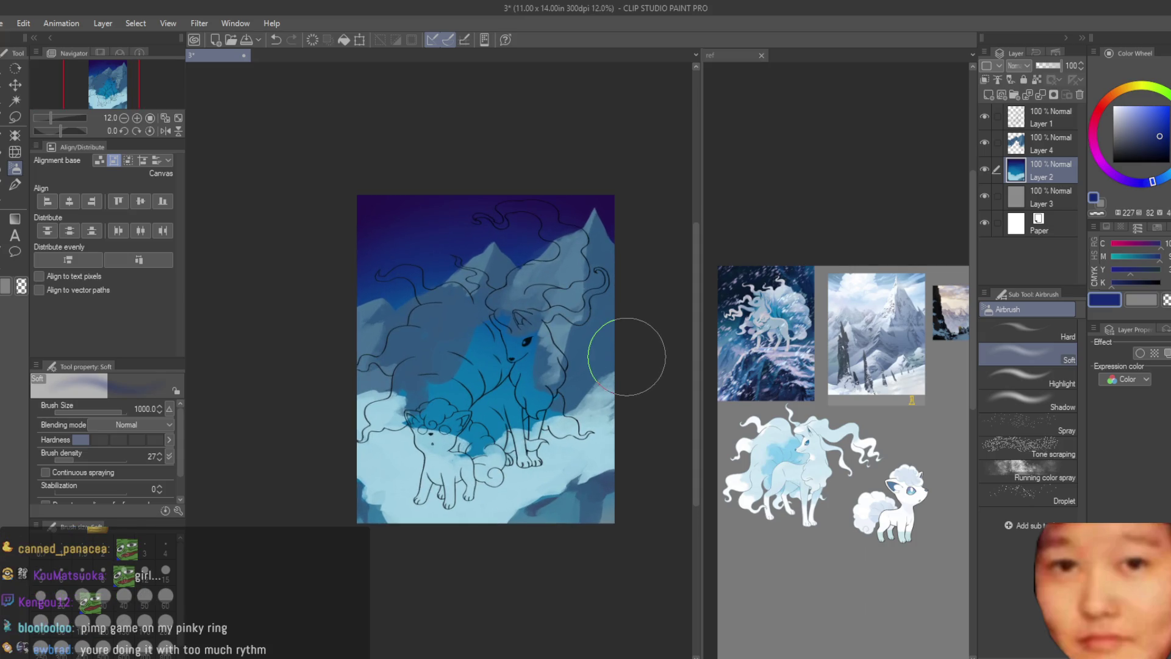
pyautogui.scroll(-1, 629, 354)
pyautogui.scroll(1, 587, 275)
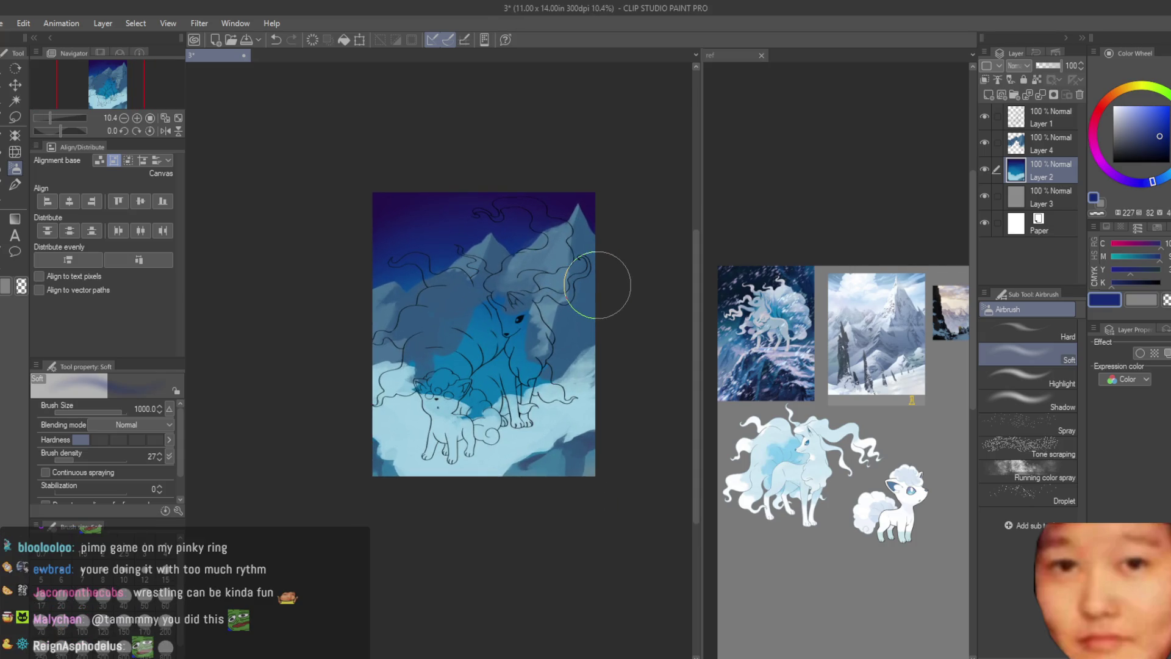
pyautogui.scroll(1, 540, 265)
pyautogui.scroll(-1, 620, 317)
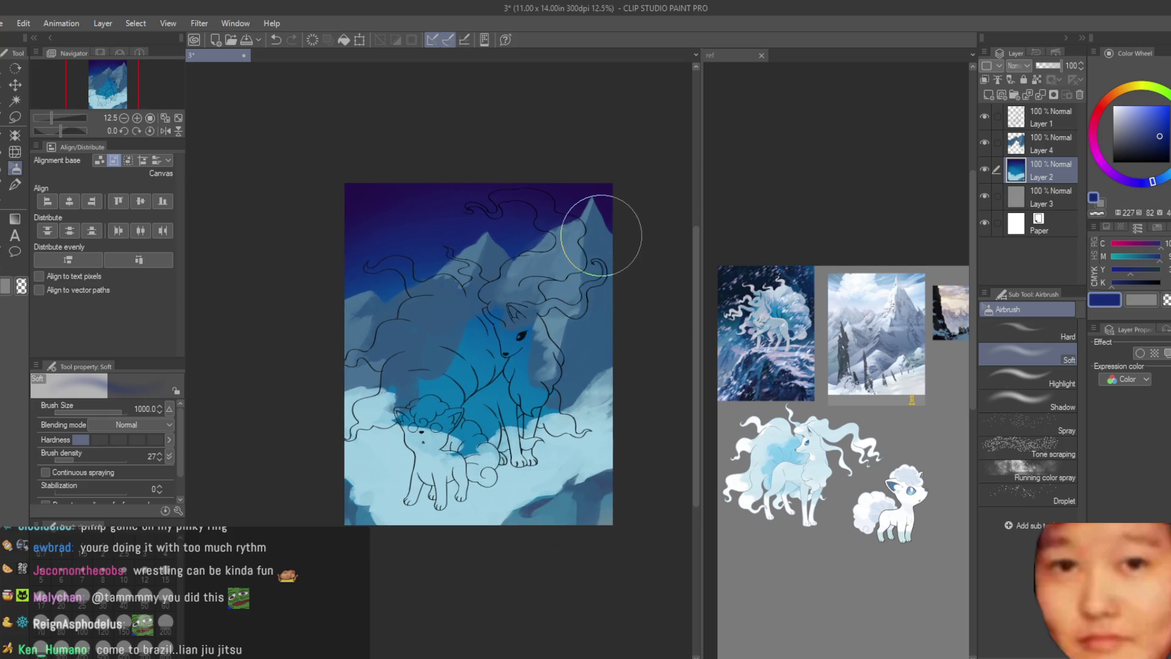
pyautogui.scroll(1, 607, 230)
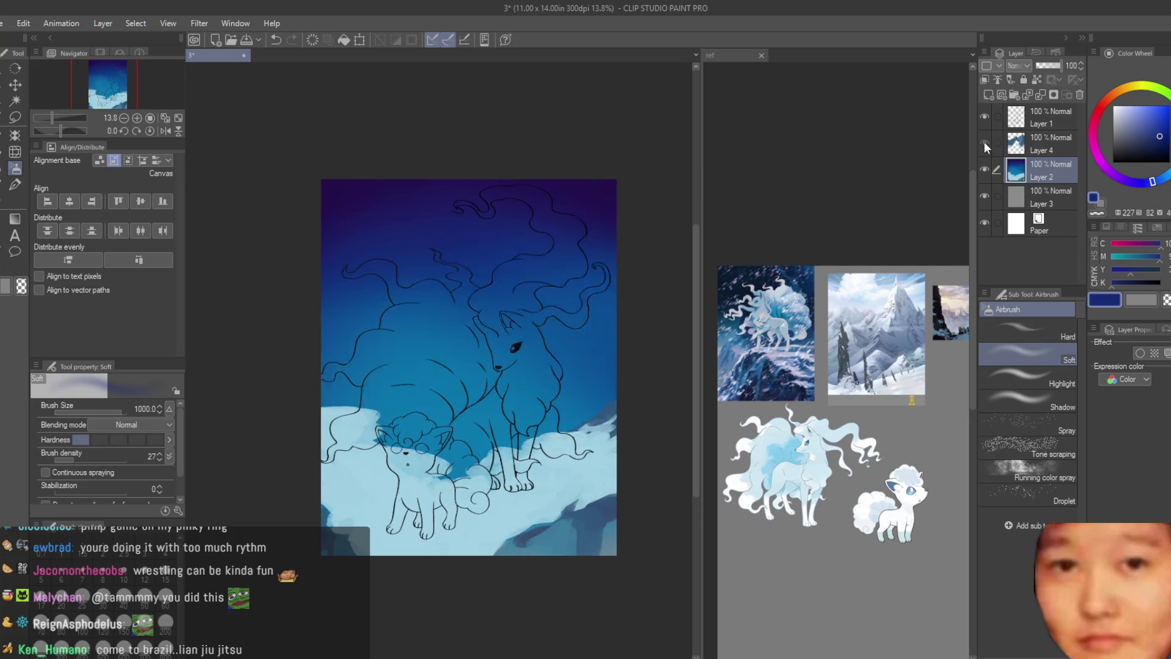
# - Make the mountains layer active with the Lasso selection tool ready
pyautogui.click(1016, 143)
pyautogui.click(15, 117)
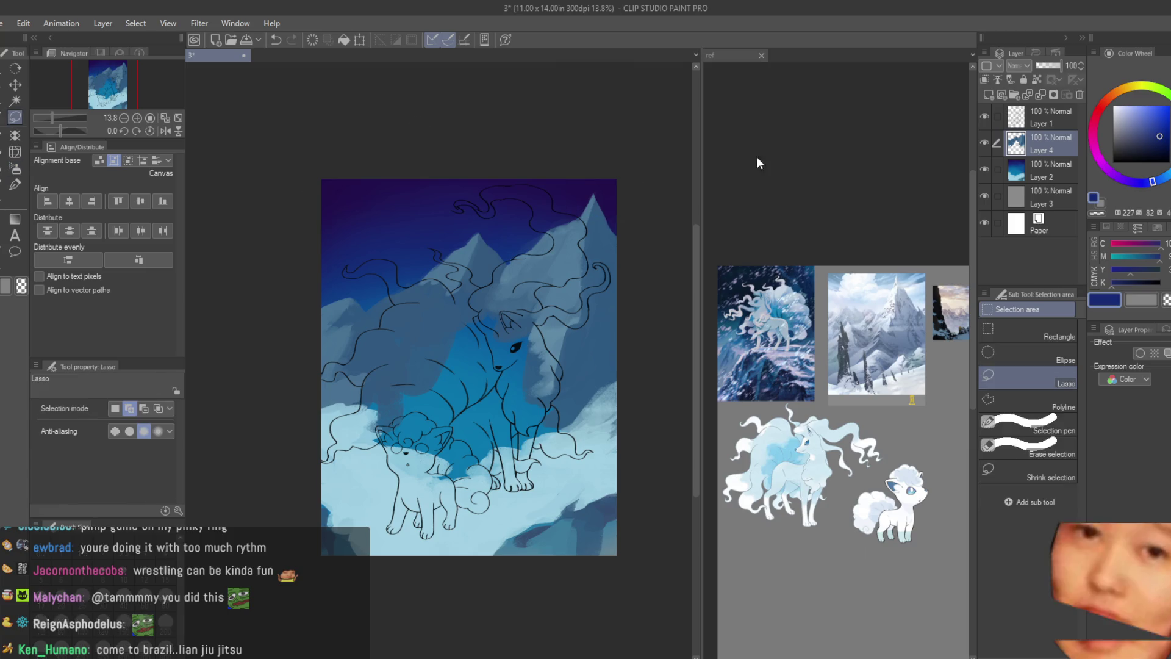
pyautogui.scroll(1, 607, 134)
pyautogui.scroll(1, 606, 135)
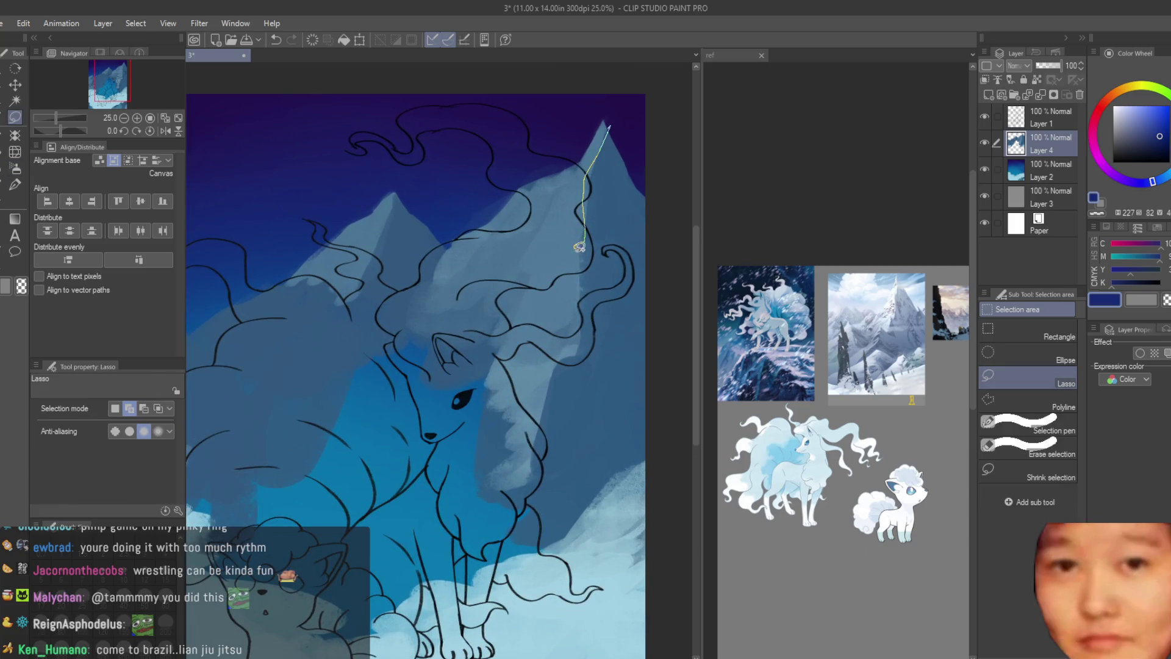
pyautogui.moveTo(630, 499); pyautogui.dragTo(630, 500)
pyautogui.moveTo(623, 67); pyautogui.dragTo(564, 66)
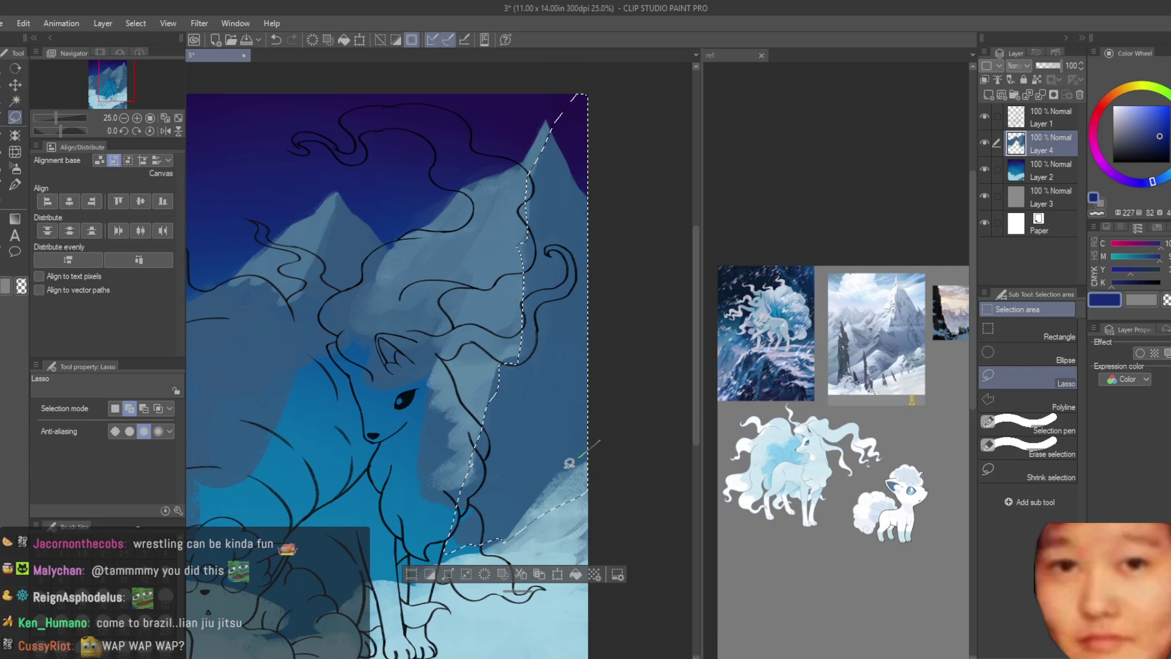
pyautogui.click(14, 184)
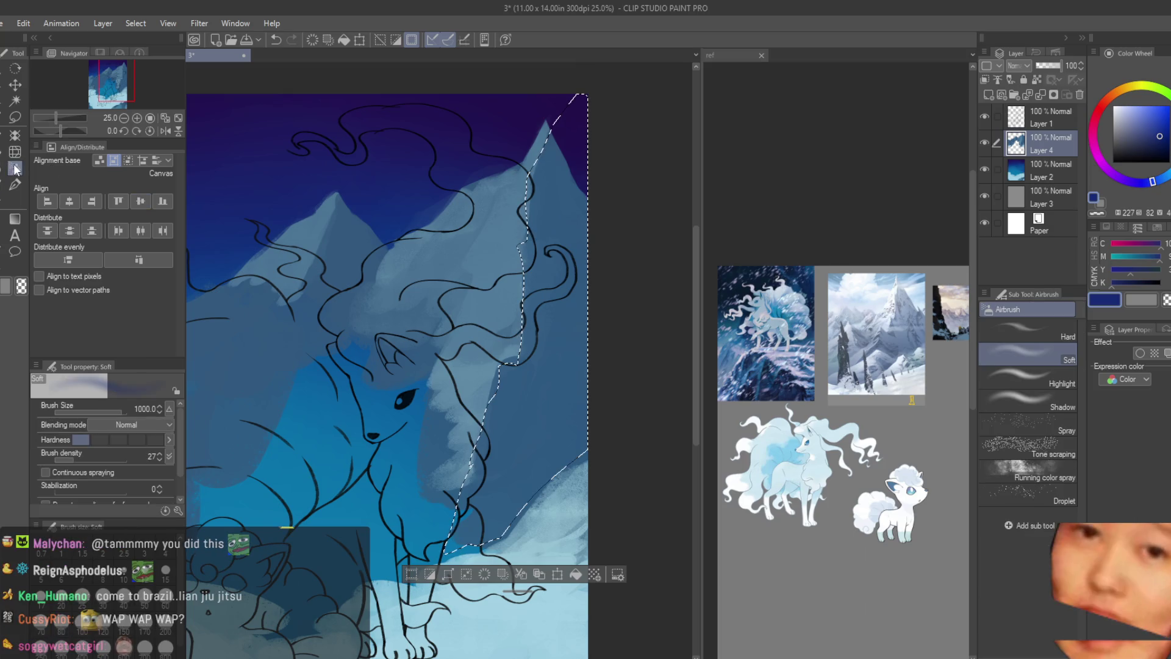
pyautogui.click(1148, 139)
pyautogui.moveTo(531, 512); pyautogui.dragTo(623, 223)
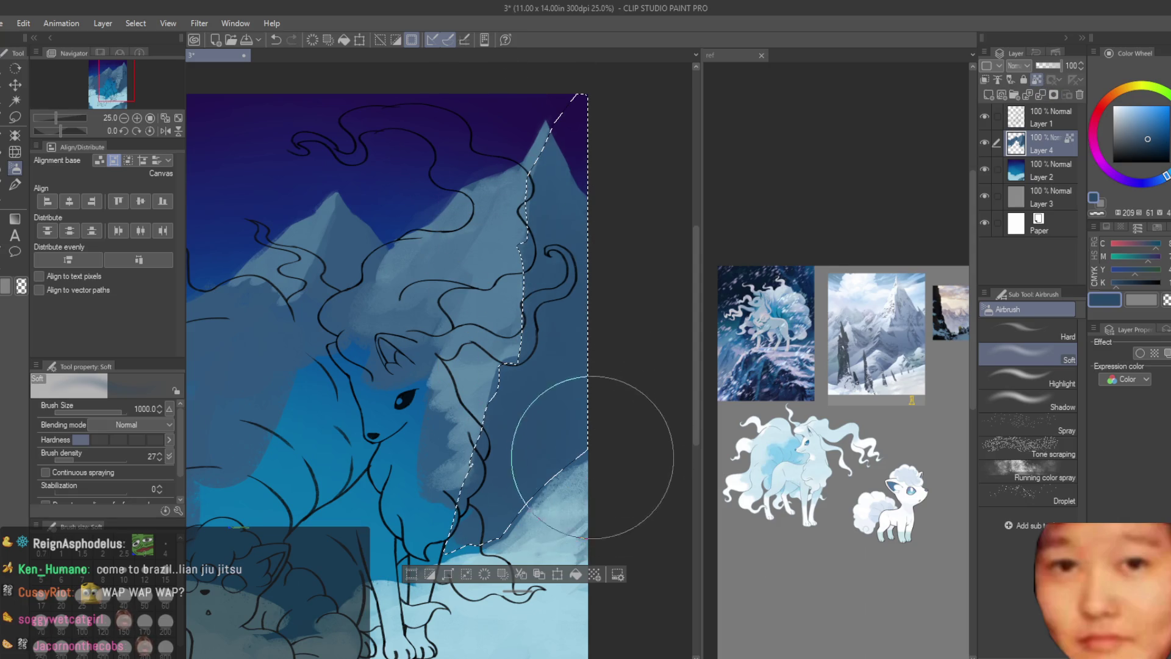
pyautogui.scroll(-1, 539, 337)
pyautogui.scroll(-2, 538, 337)
pyautogui.hotkey('ctrl', 'd')
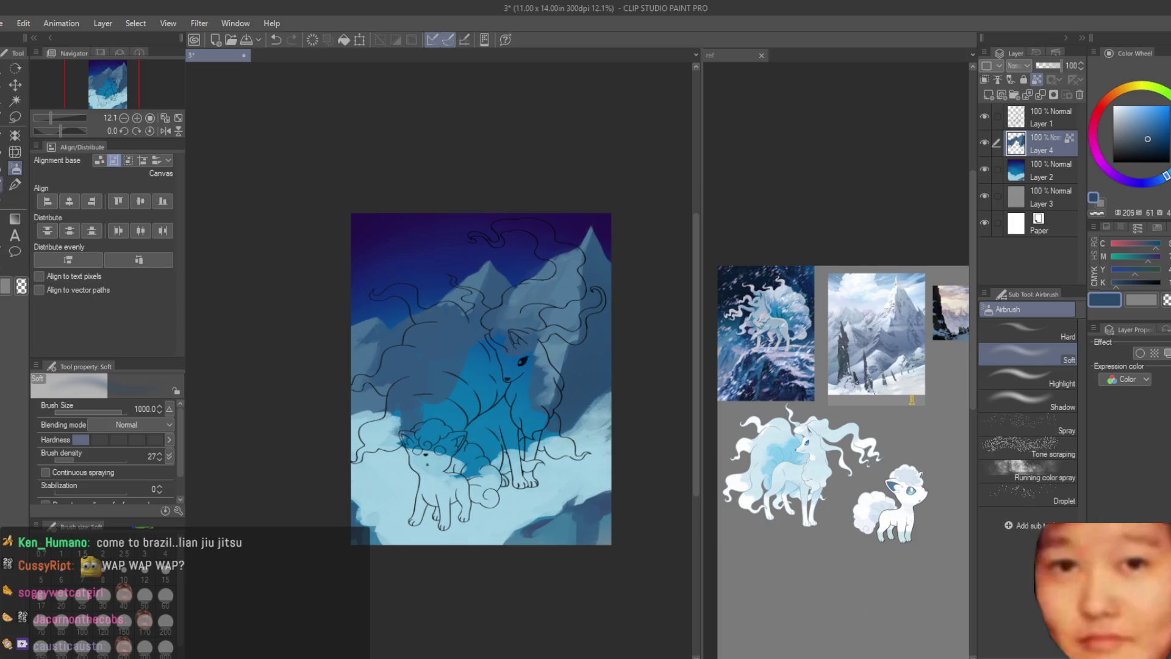
pyautogui.press('m')
pyautogui.scroll(4, 463, 305)
pyautogui.moveTo(509, 231); pyautogui.dragTo(491, 208)
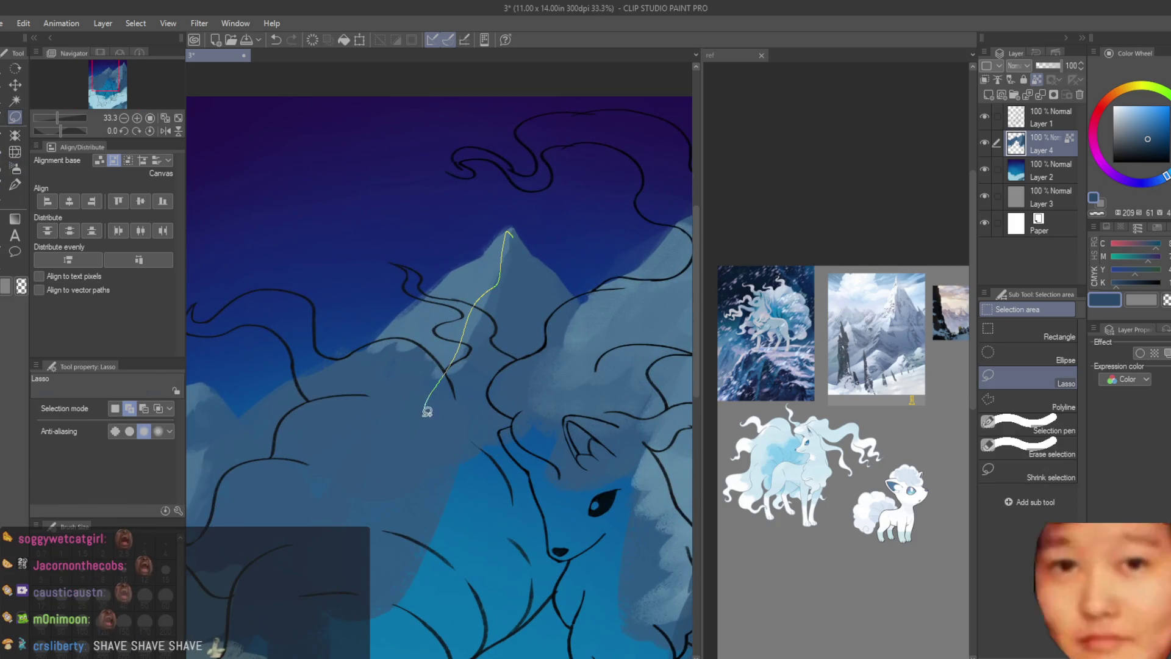
pyautogui.click(15, 169)
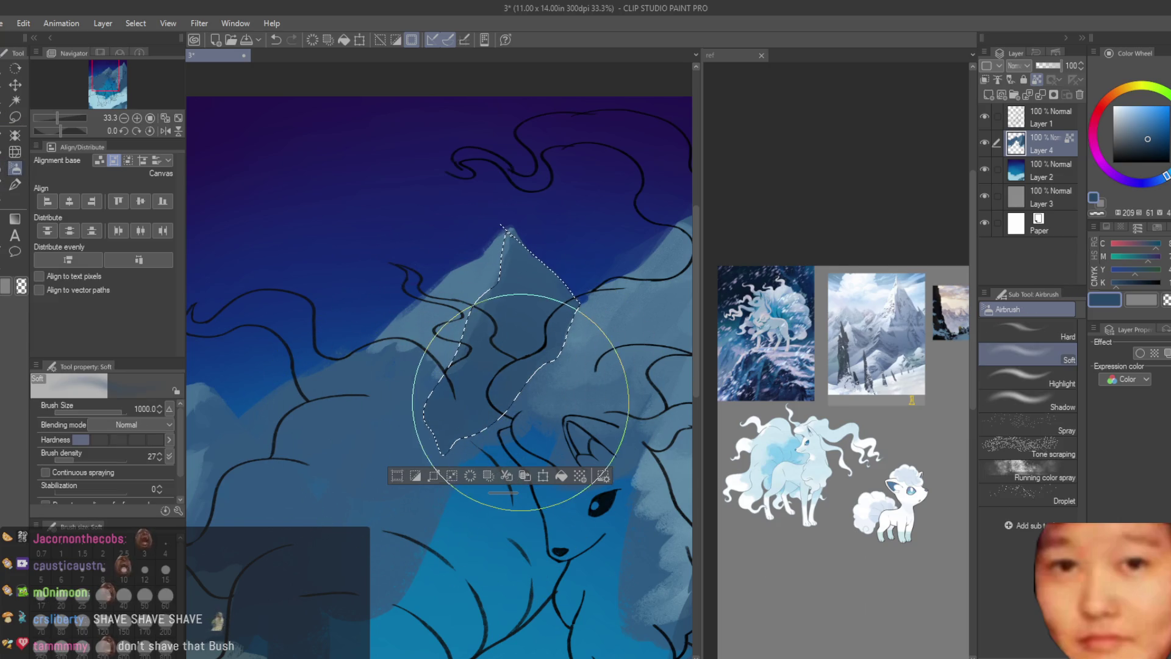
pyautogui.moveTo(519, 401); pyautogui.dragTo(470, 406)
pyautogui.hotkey('ctrl', 'd')
pyautogui.scroll(-2, 601, 223)
pyautogui.click(16, 133)
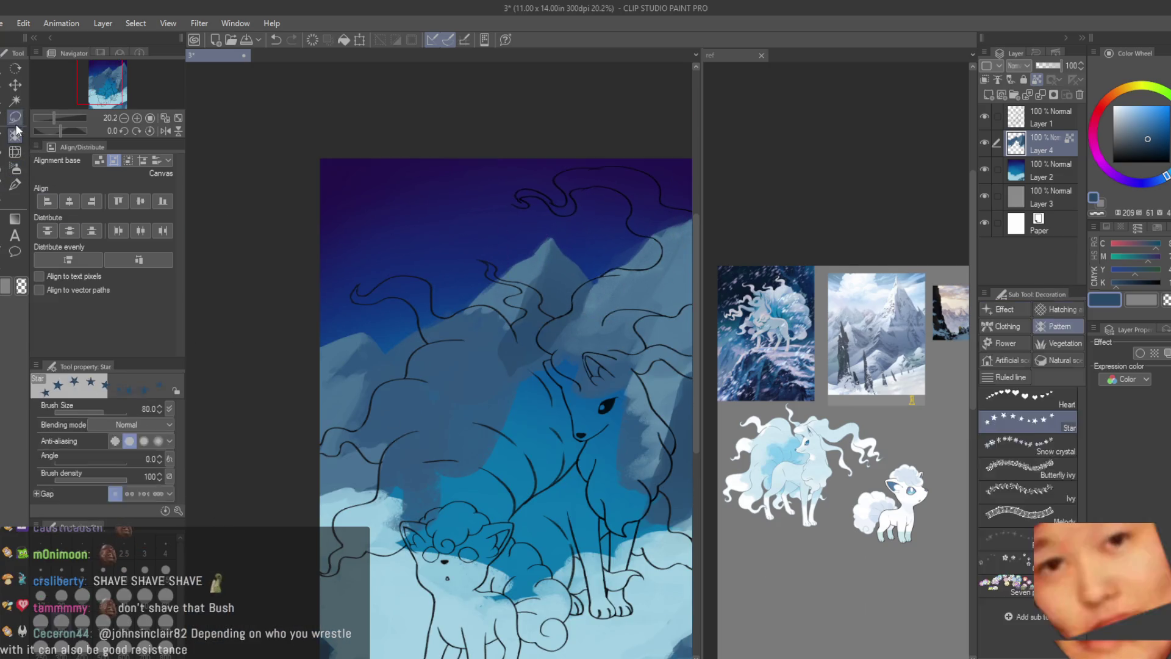
pyautogui.scroll(2, 361, 327)
pyautogui.scroll(2, 361, 327)
pyautogui.moveTo(371, 332)
pyautogui.mouseDown()
pyautogui.moveTo(330, 549)
pyautogui.moveTo(458, 392)
pyautogui.mouseUp()
pyautogui.click(15, 169)
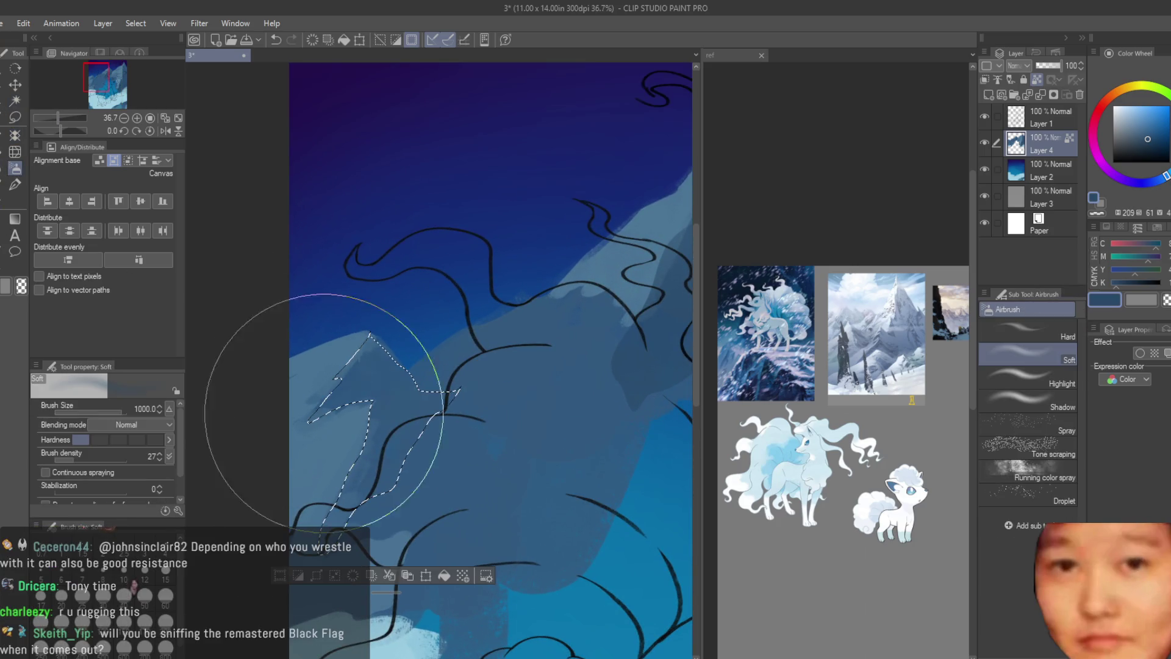
pyautogui.hotkey('ctrl', 'd')
pyautogui.scroll(-2, 388, 223)
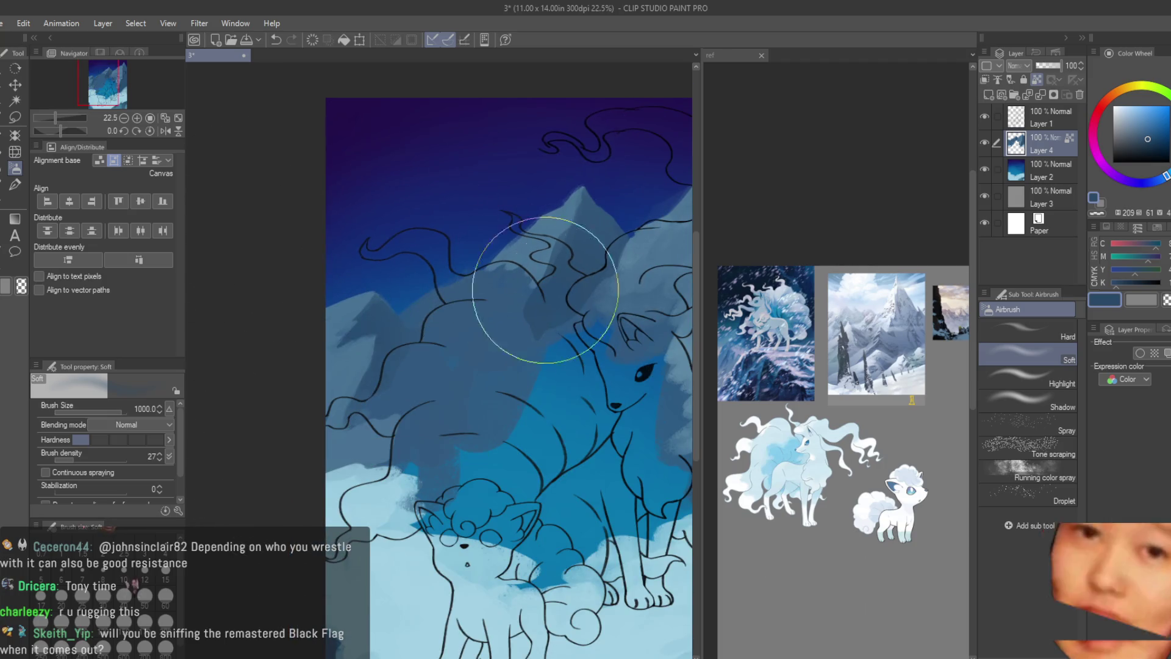
pyautogui.scroll(-2, 419, 230)
pyautogui.scroll(-2, 618, 318)
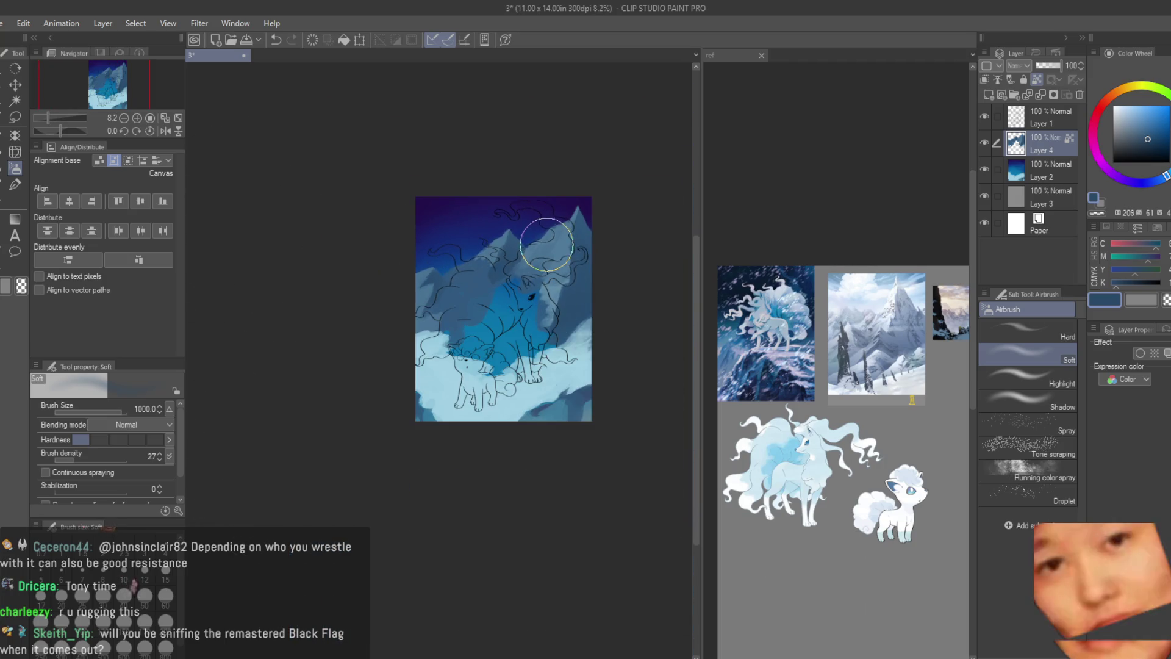
pyautogui.scroll(1, 547, 246)
pyautogui.press('m')
pyautogui.scroll(1, 327, 335)
pyautogui.scroll(2, 404, 293)
pyautogui.moveTo(405, 294); pyautogui.dragTo(409, 284)
pyautogui.click(15, 169)
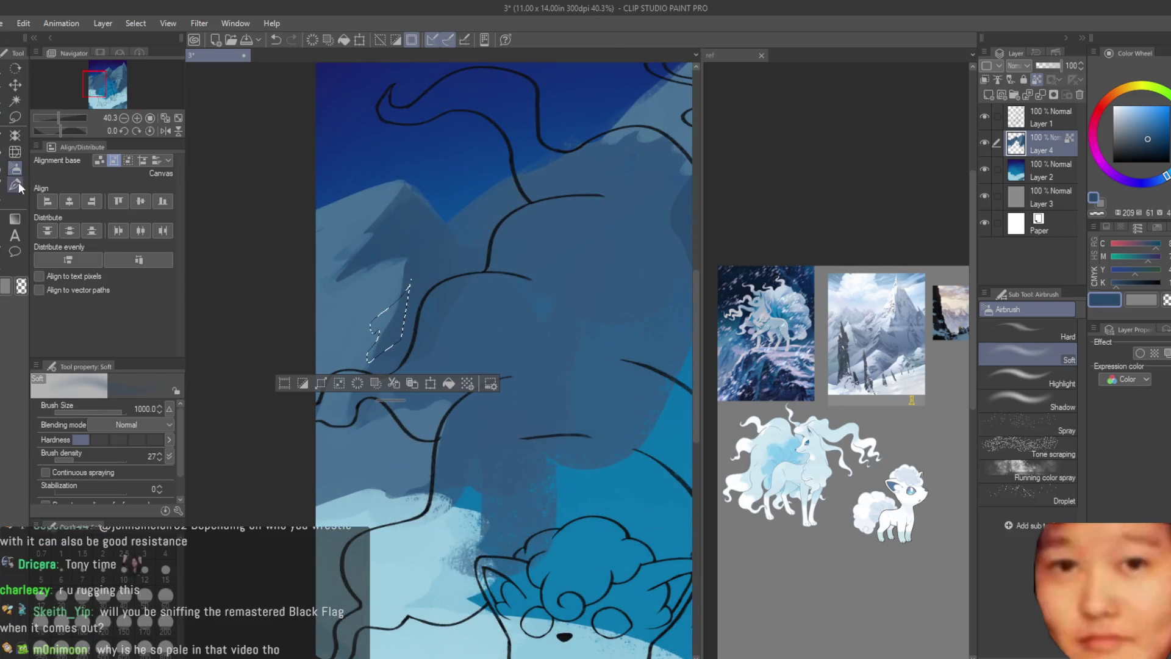
pyautogui.keyDown('alt'); pyautogui.click(347, 343); pyautogui.keyUp('alt')
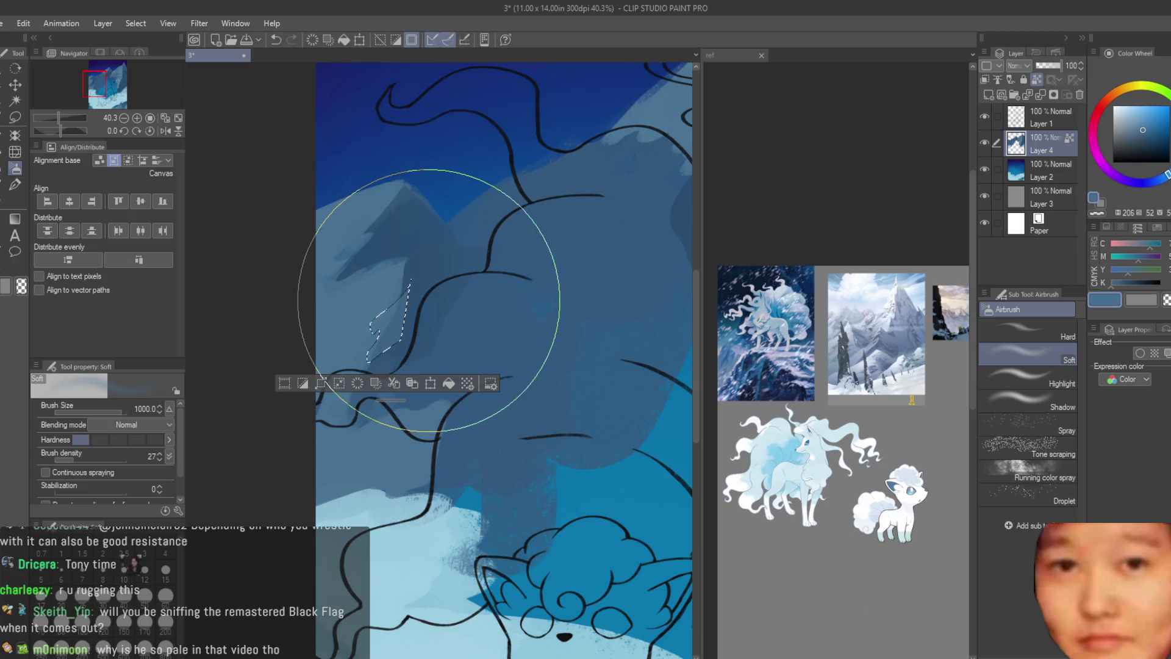
pyautogui.press('[')
pyautogui.press('[')
pyautogui.press('[')
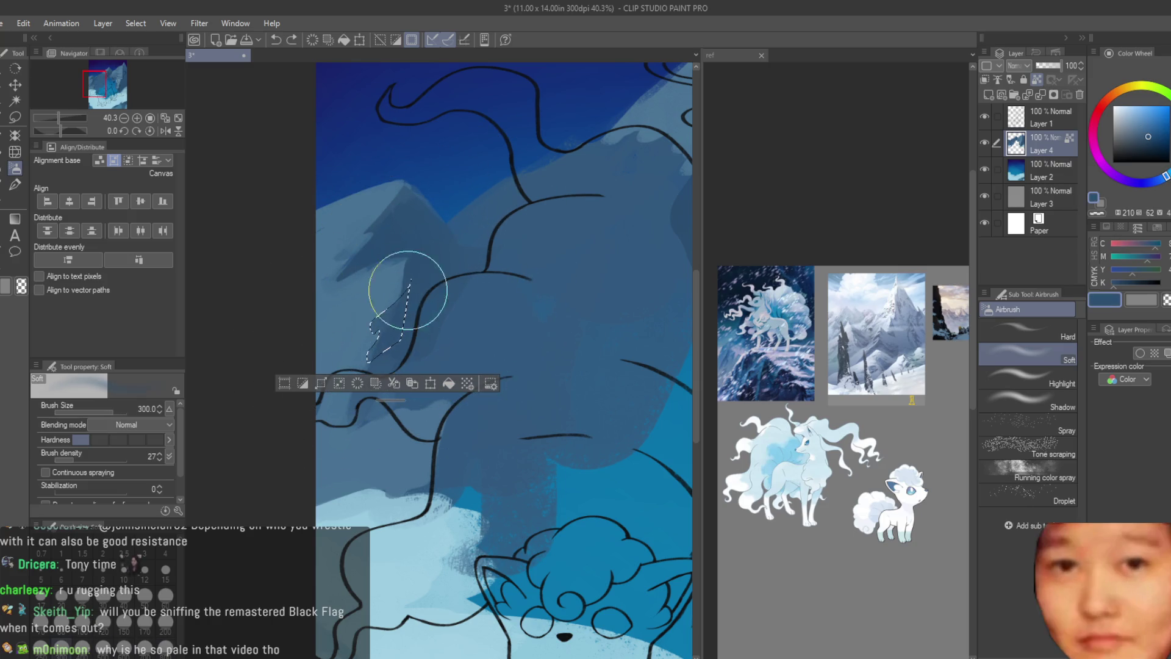
pyautogui.scroll(-2, 280, 446)
pyautogui.scroll(-2, 412, 412)
pyautogui.scroll(-2, 602, 387)
pyautogui.scroll(-1, 606, 385)
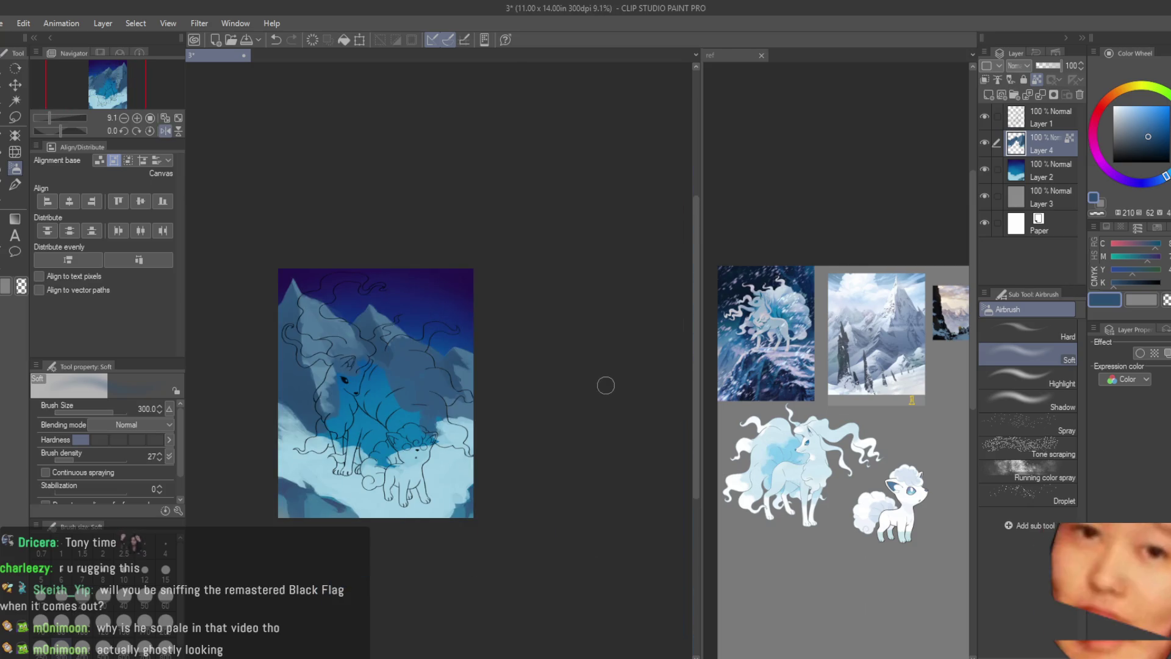
pyautogui.scroll(2, 606, 385)
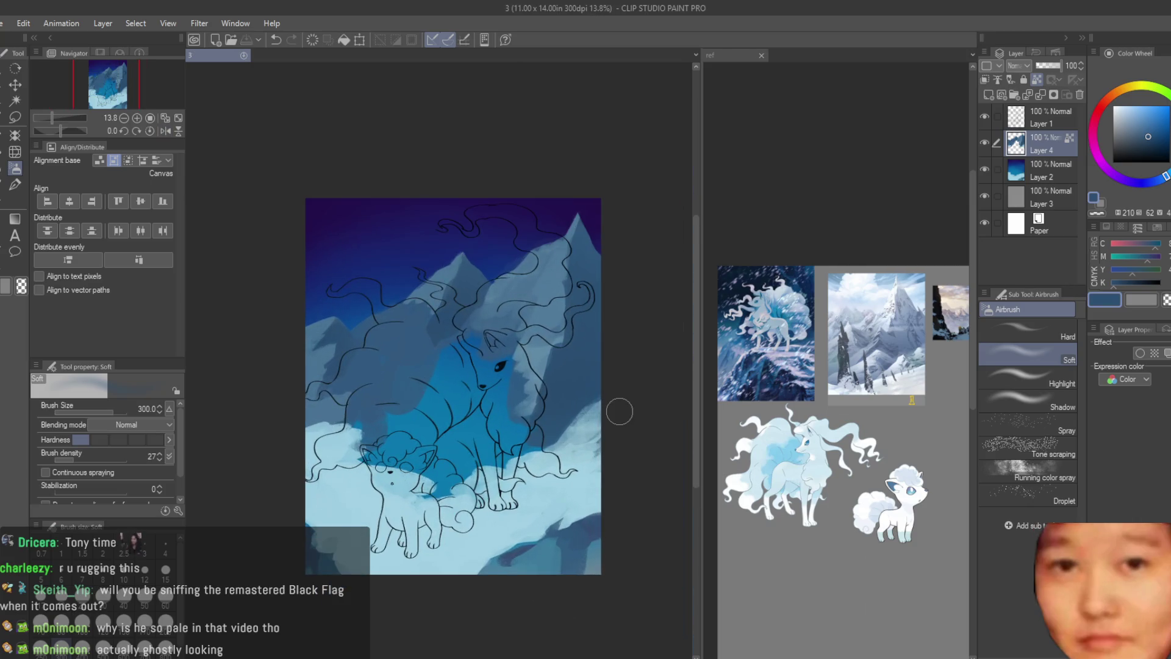
pyautogui.scroll(1, 618, 412)
pyautogui.click(985, 169)
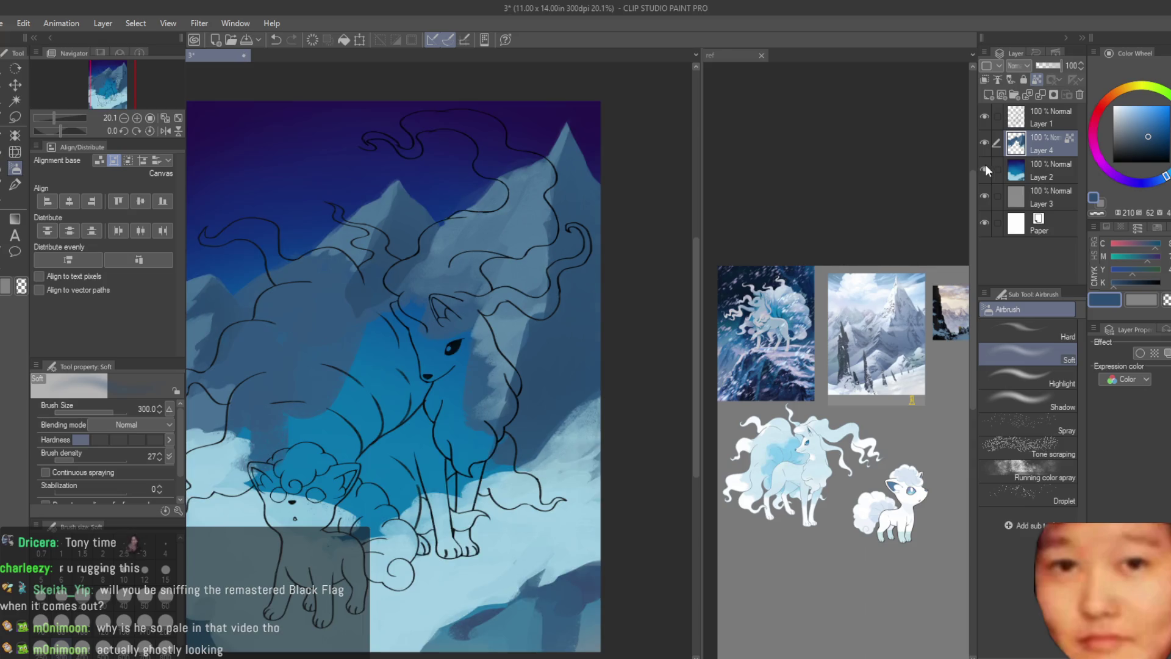
pyautogui.scroll(-1, 604, 286)
pyautogui.scroll(-1, 604, 286)
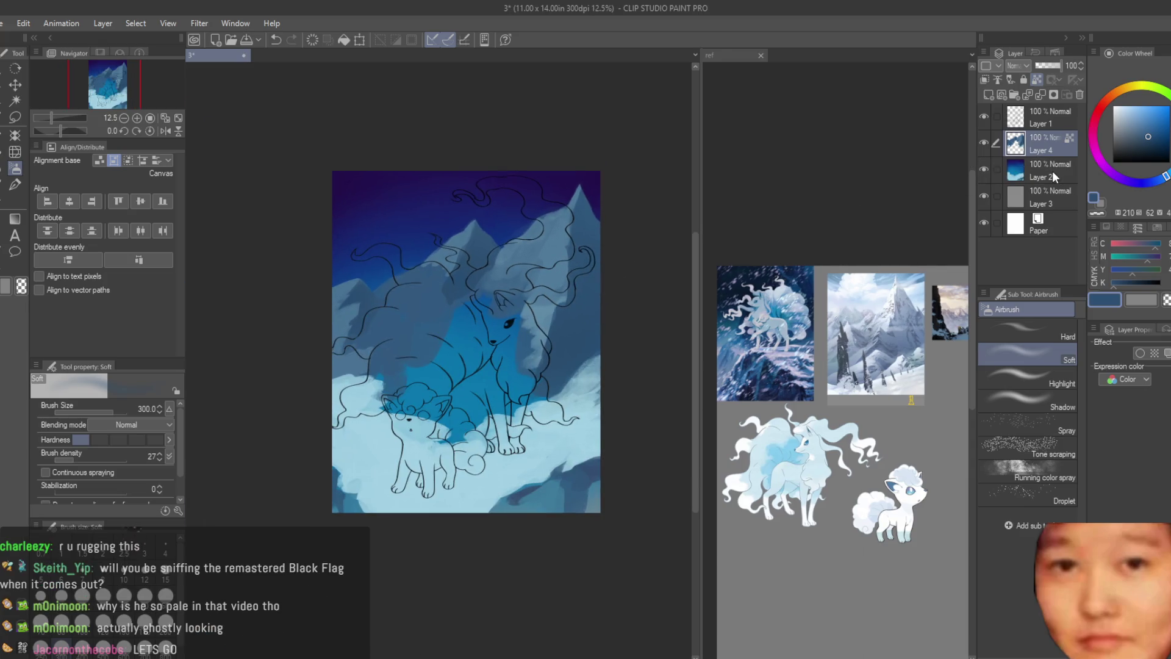
pyautogui.click(995, 96)
# - Test pale-blue brush strokes on Ninetales, delete that layer and add a fresh fill layer
pyautogui.press('b')
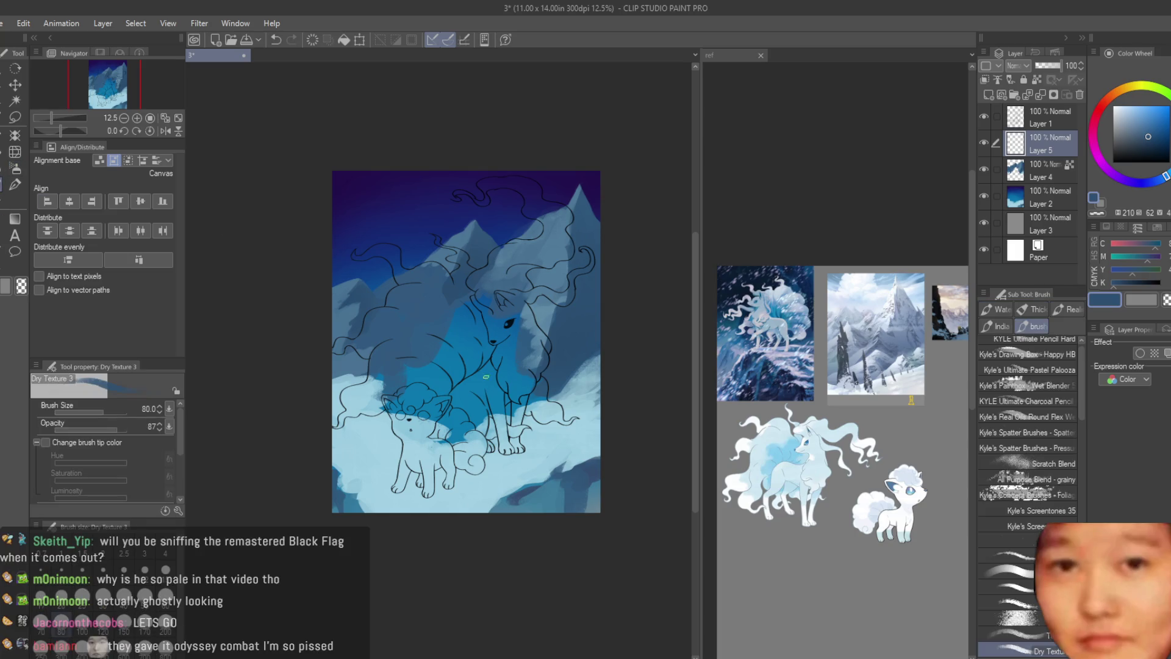
pyautogui.scroll(2, 467, 339)
pyautogui.scroll(1, 495, 367)
pyautogui.moveTo(499, 293); pyautogui.dragTo(490, 458)
pyautogui.moveTo(512, 284); pyautogui.dragTo(501, 426)
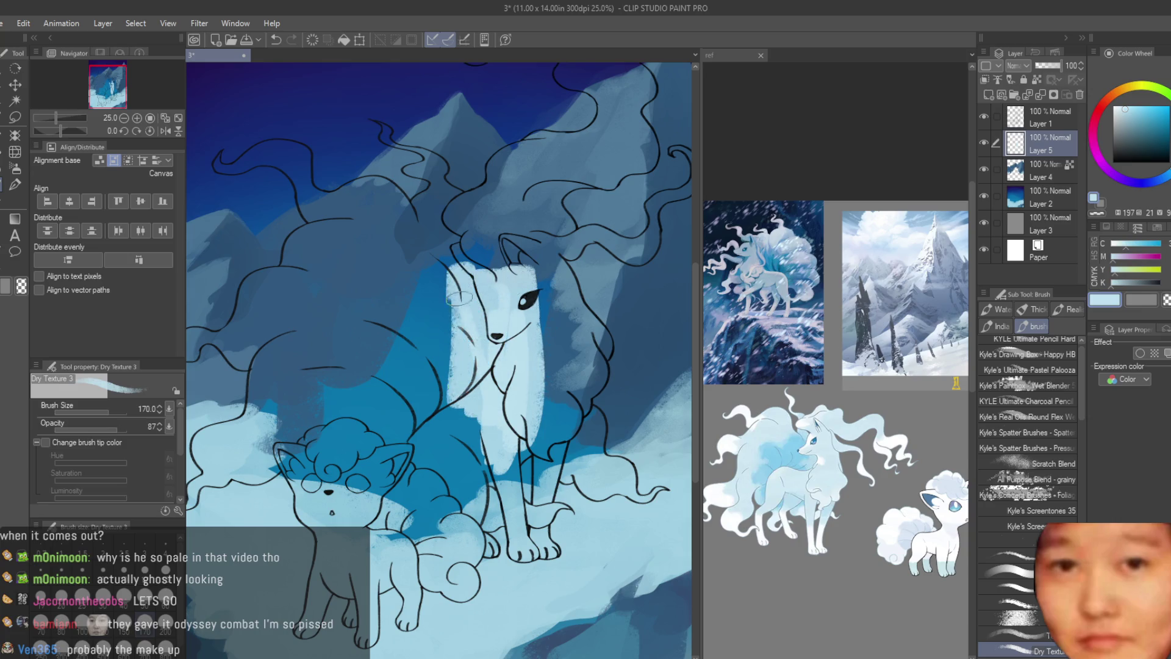
pyautogui.click(1082, 94)
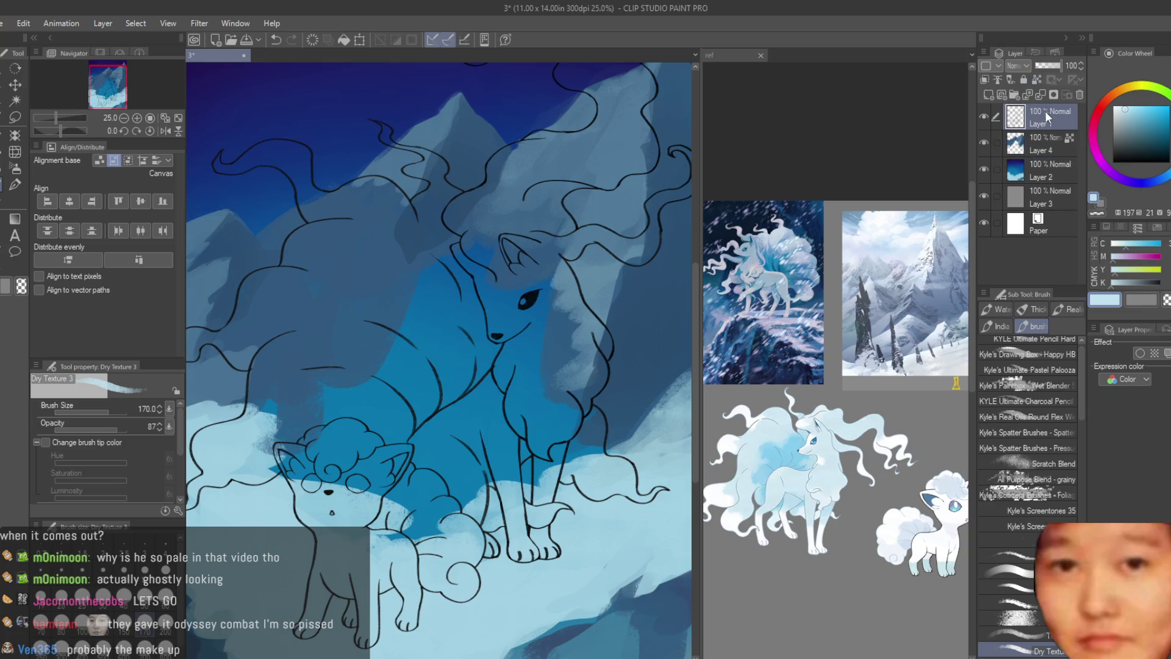
pyautogui.click(989, 94)
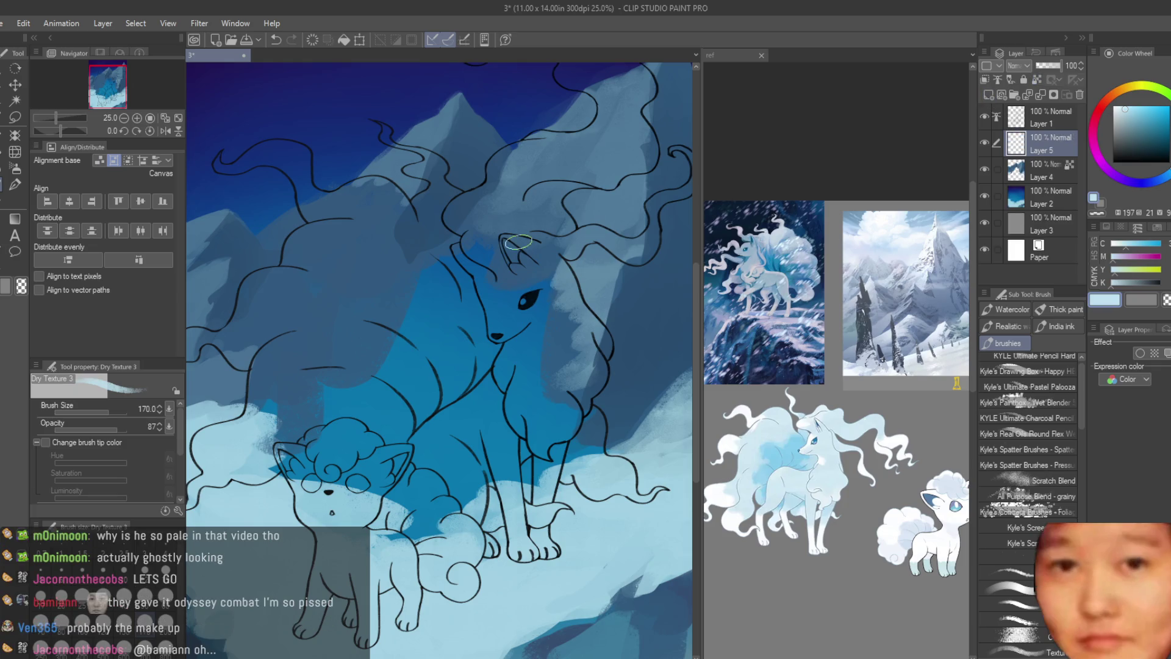
pyautogui.moveTo(416, 314); pyautogui.dragTo(466, 314)
# - Set the Fill tool to tolerance ~30 and Refer other layers after undoing flooded fills
pyautogui.press('g')
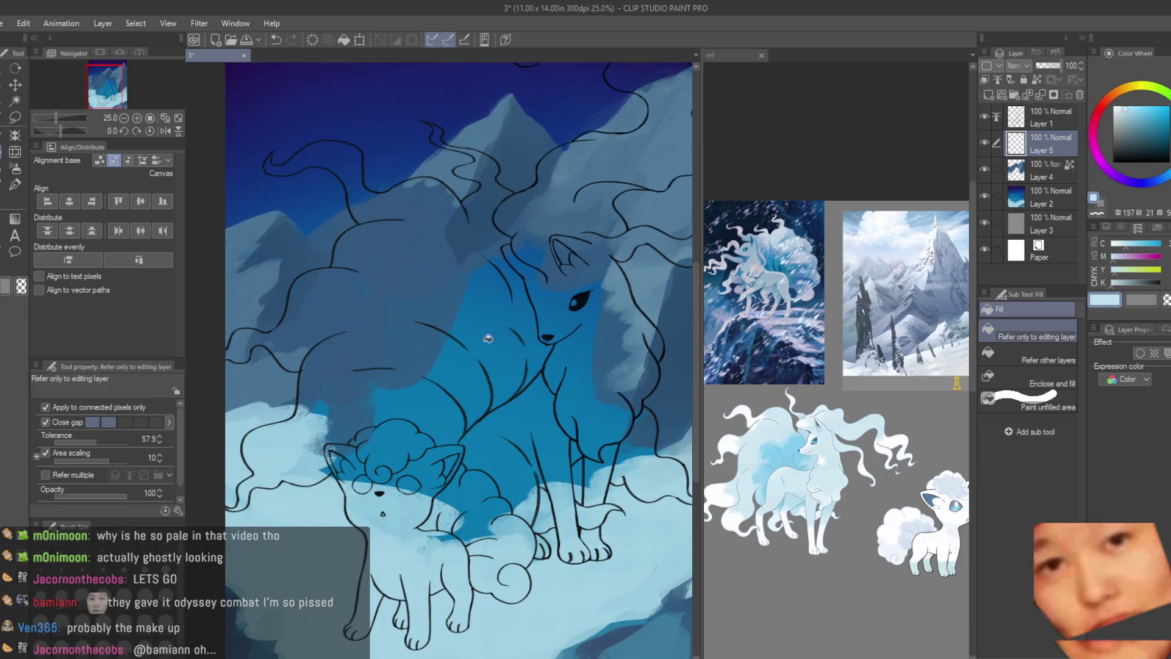
pyautogui.click(485, 334)
pyautogui.scroll(1, 671, 406)
pyautogui.hotkey('ctrl', 'z')
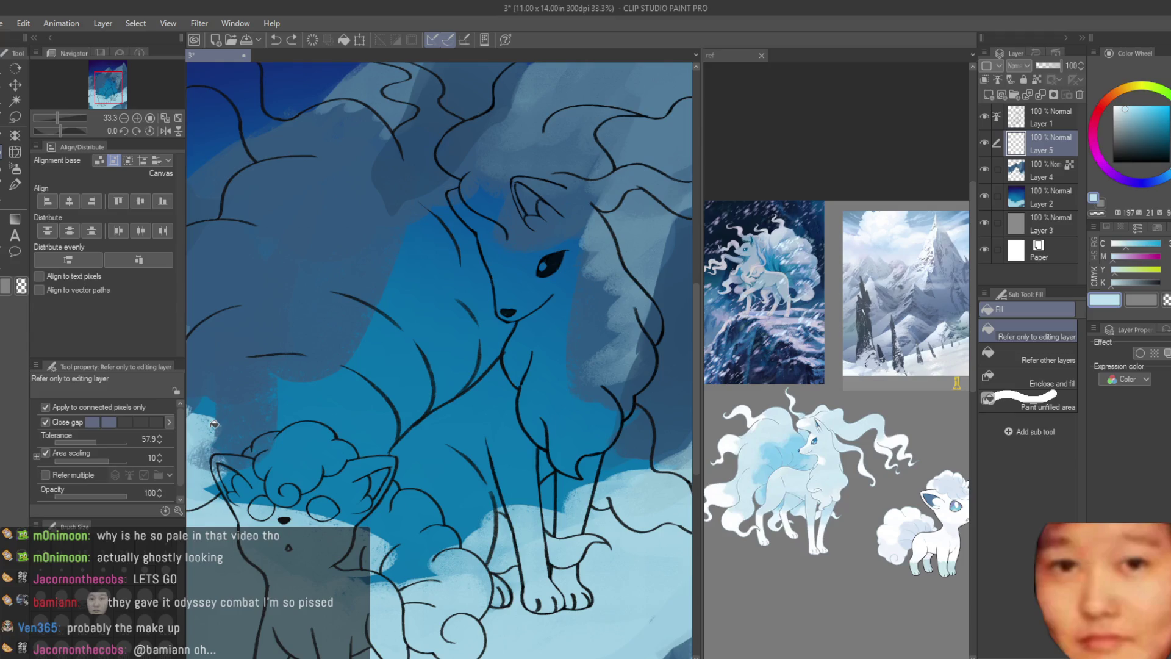
pyautogui.moveTo(86, 449); pyautogui.dragTo(77, 446)
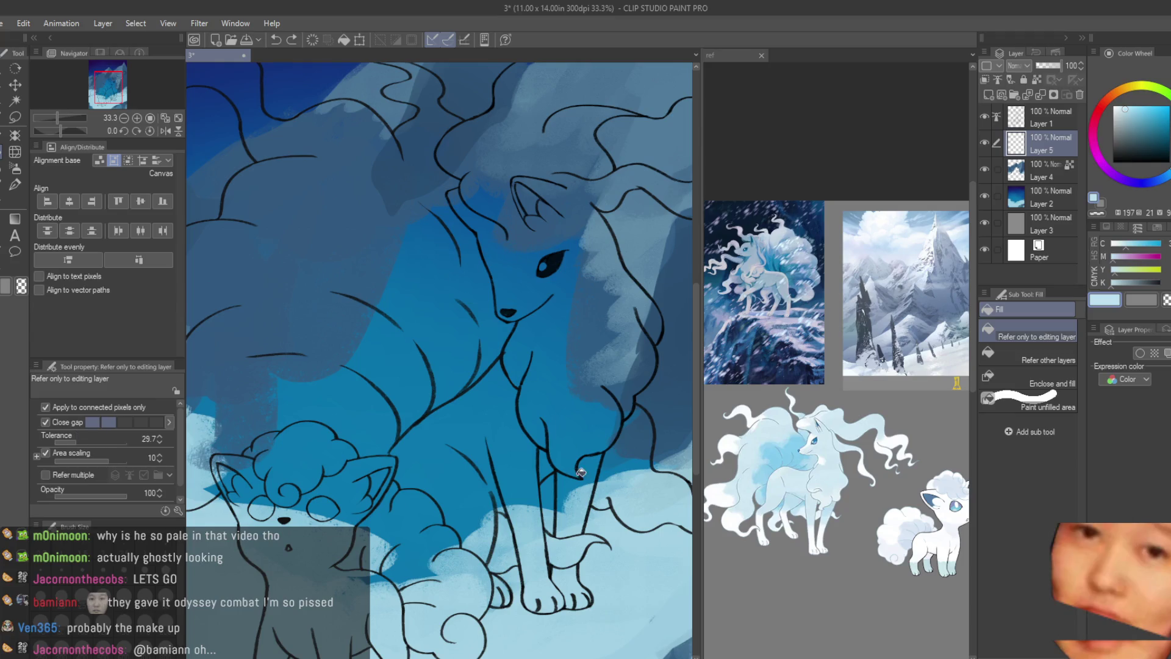
pyautogui.click(578, 473)
pyautogui.scroll(-1, 609, 408)
pyautogui.hotkey('ctrl', 'z')
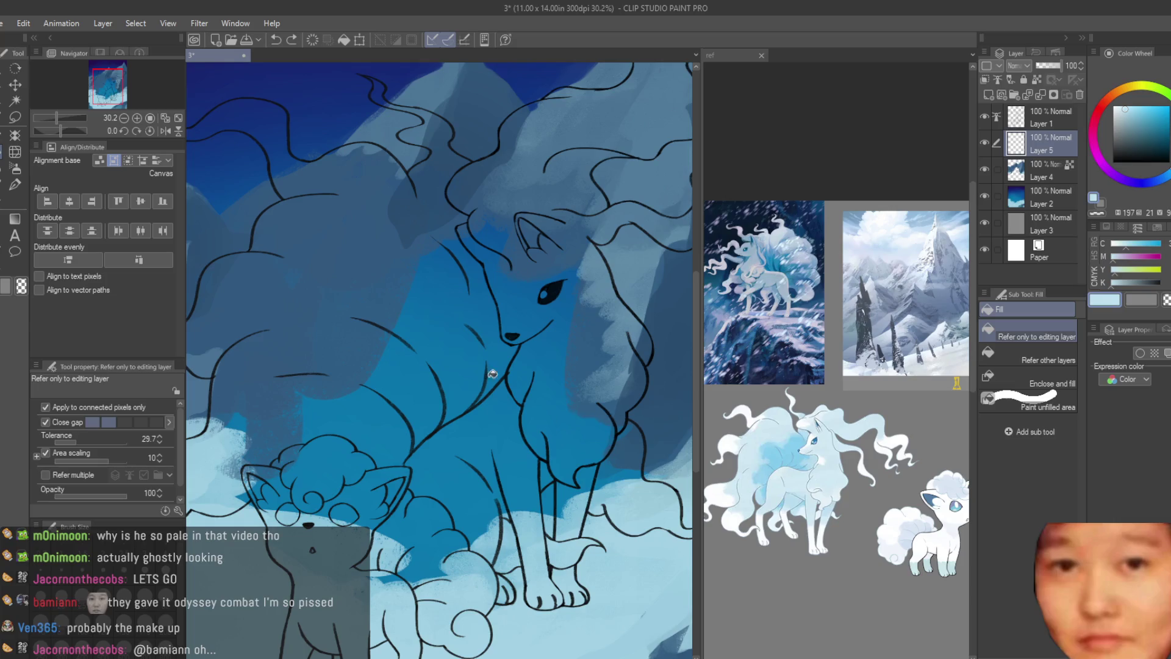
pyautogui.click(85, 476)
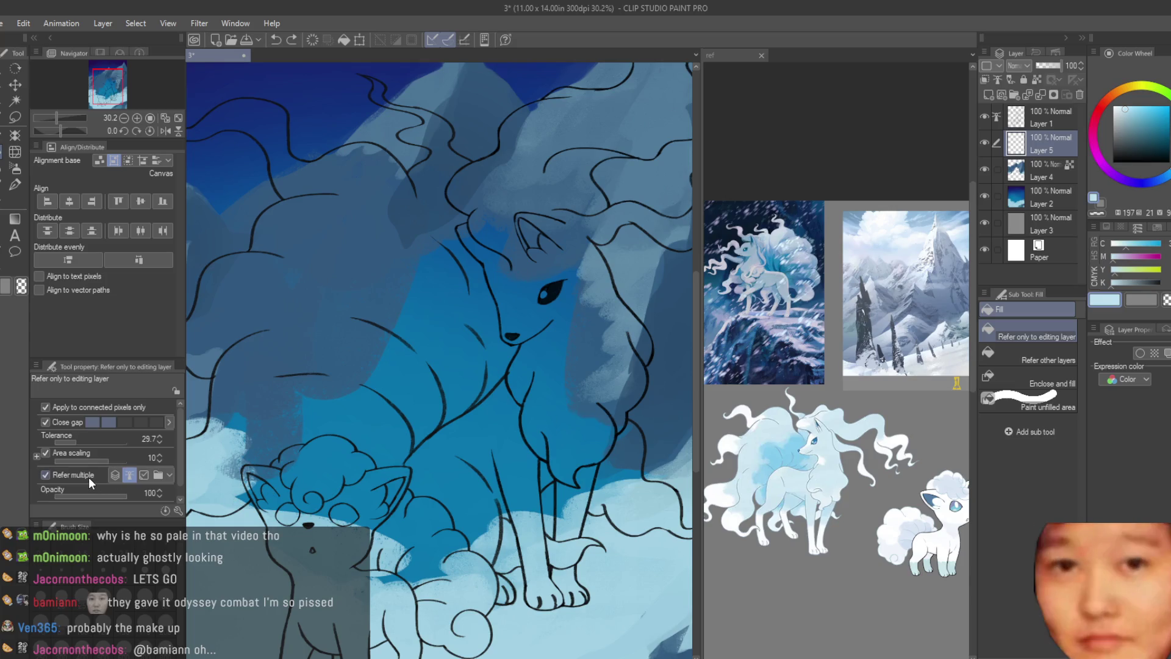
pyautogui.click(1033, 357)
pyautogui.click(505, 360)
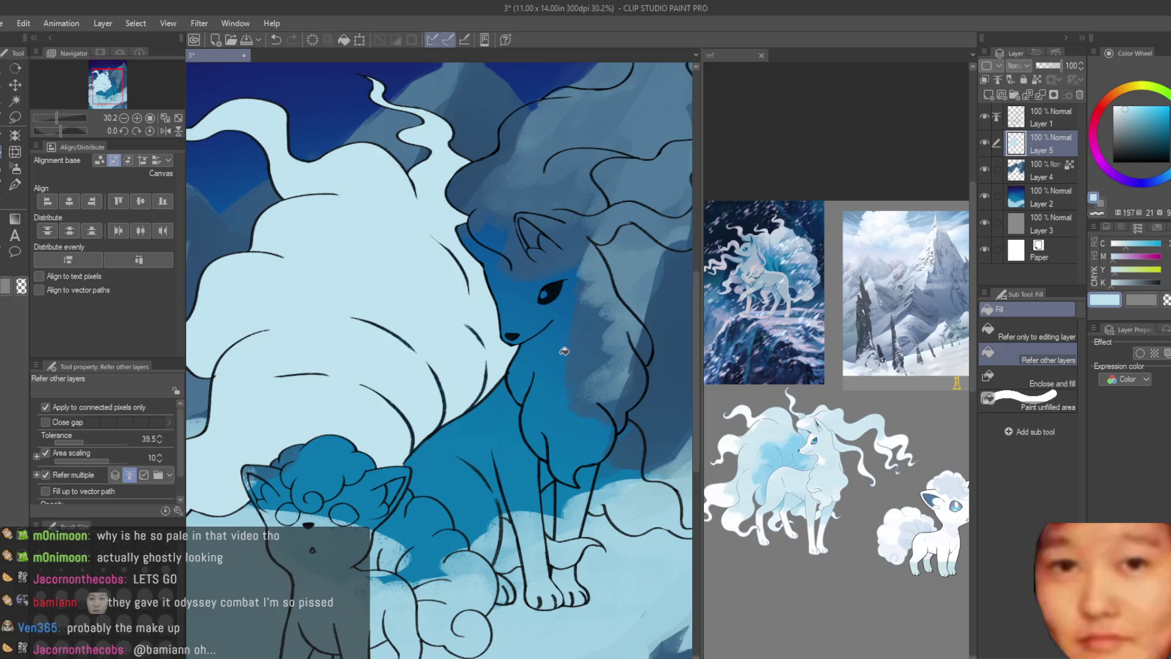
pyautogui.scroll(-3, 483, 489)
pyautogui.hotkey('ctrl', 'z')
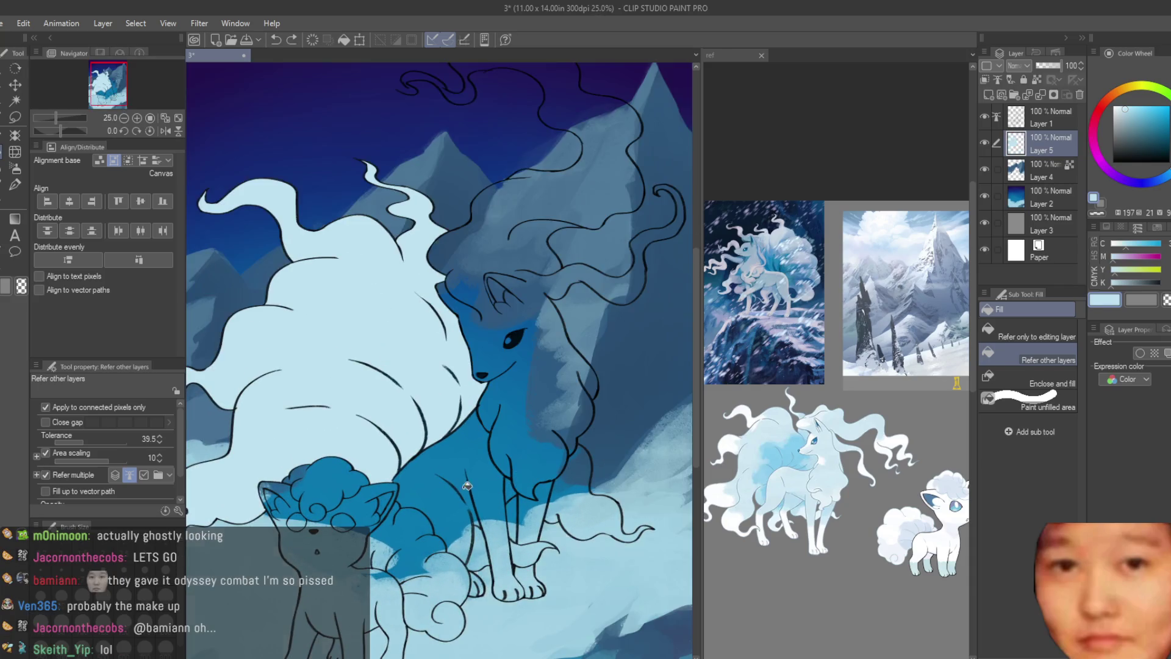
pyautogui.scroll(1, 463, 554)
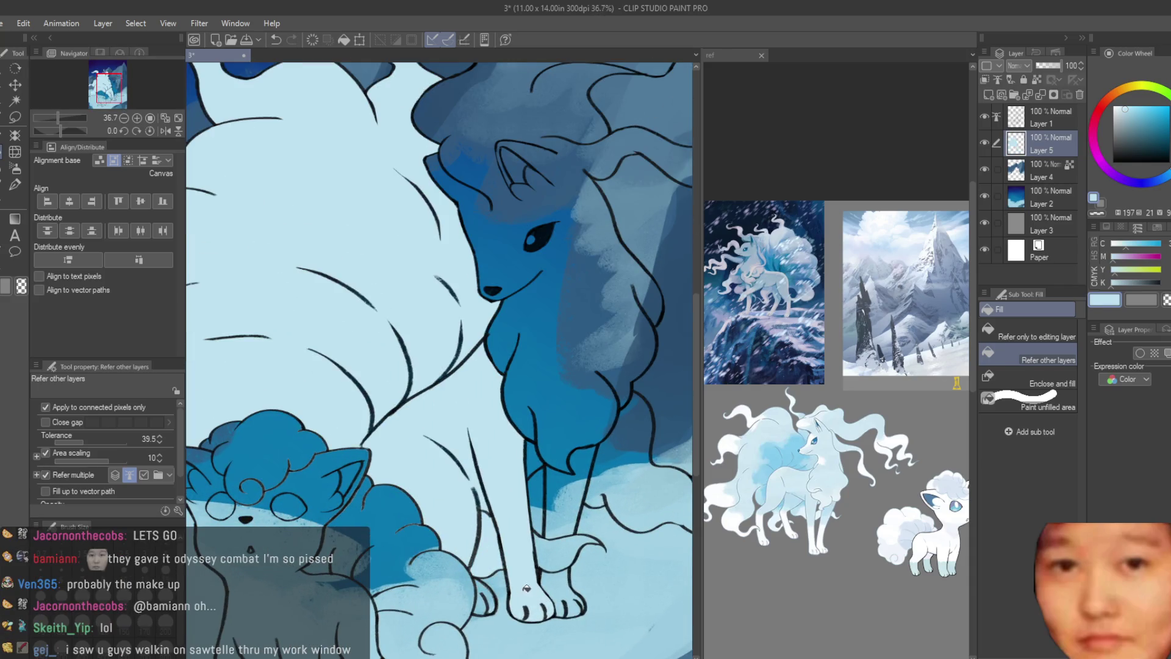
pyautogui.scroll(-1, 522, 583)
pyautogui.scroll(2, 549, 568)
# - Fill Ninetales' leg gaps and flowing hair with flat pale blue
pyautogui.click(560, 531)
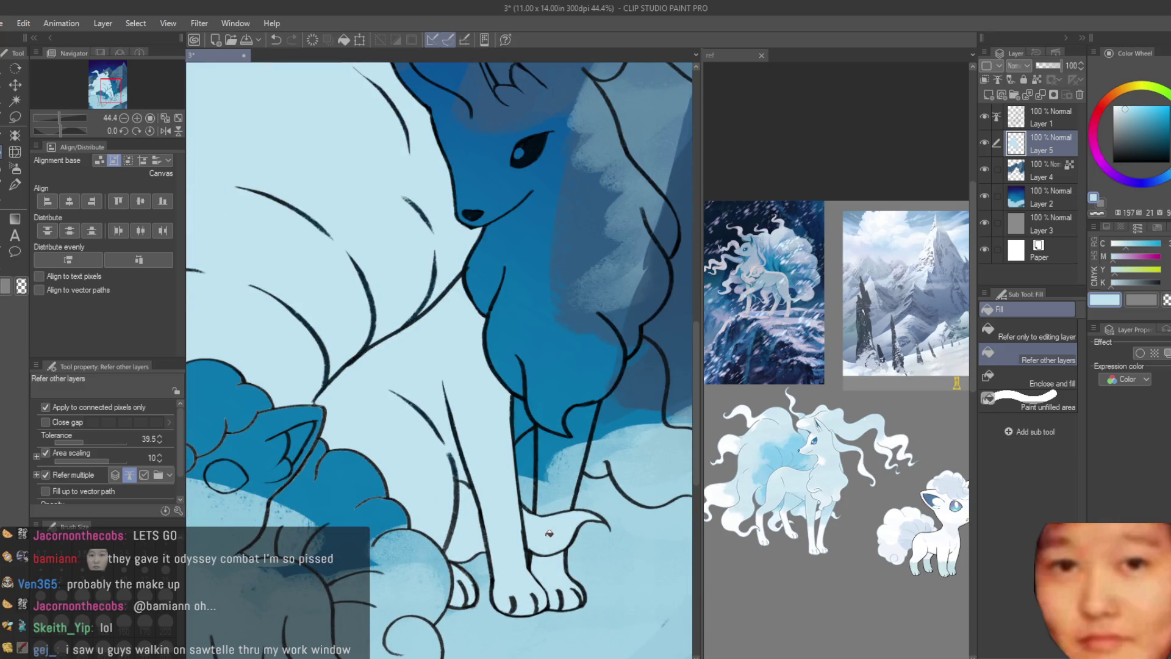
pyautogui.click(641, 421)
pyautogui.click(560, 457)
pyautogui.scroll(-3, 514, 460)
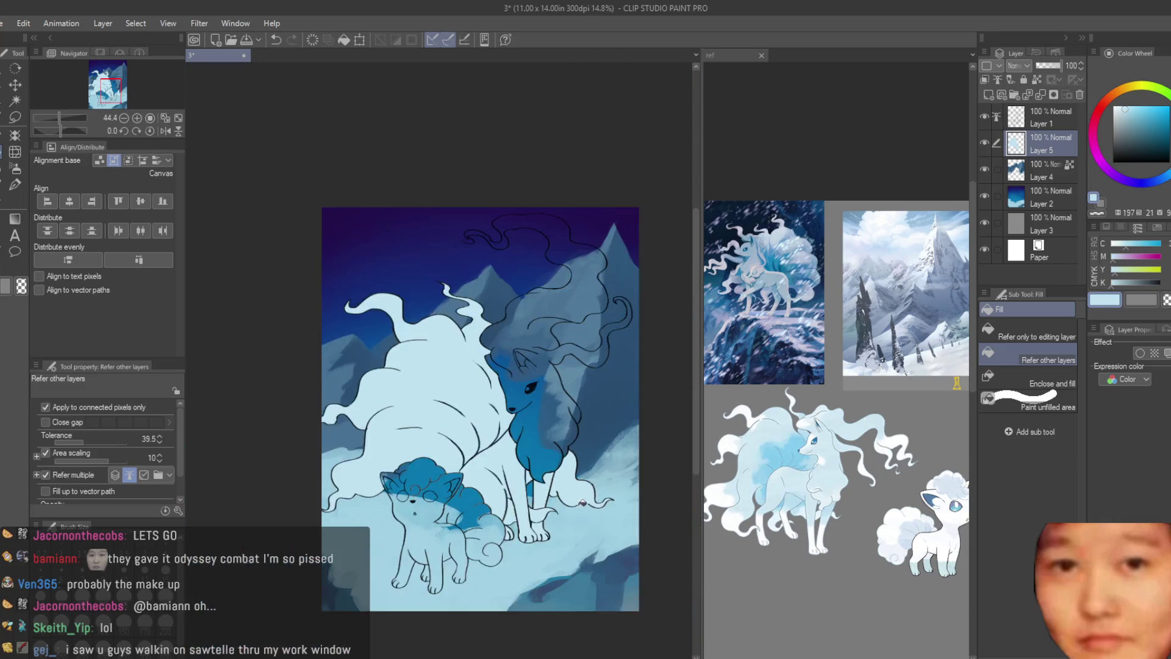
pyautogui.scroll(1, 513, 461)
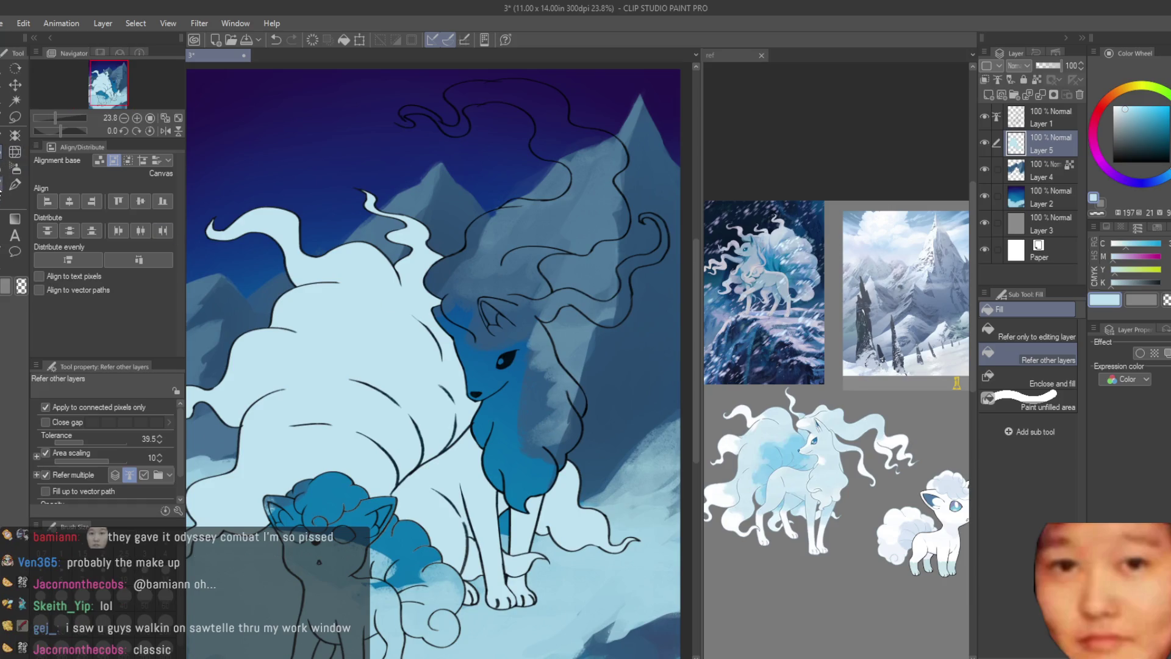
pyautogui.click(14, 183)
pyautogui.scroll(3, 397, 97)
pyautogui.scroll(1, 388, 114)
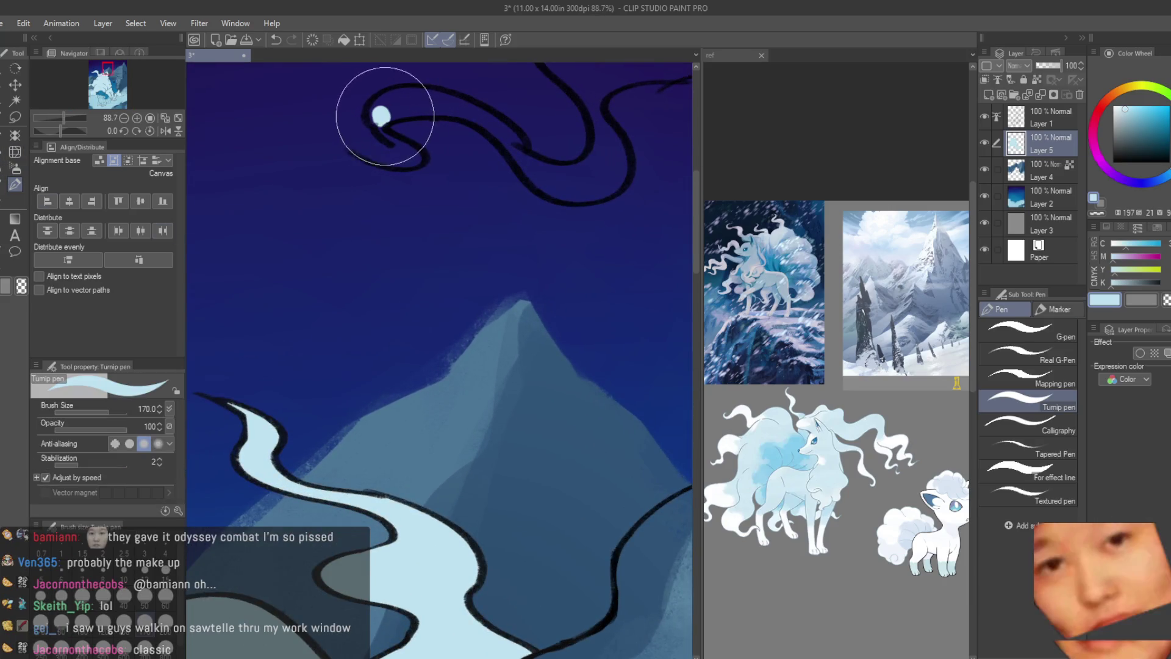
pyautogui.scroll(-2, 379, 110)
pyautogui.scroll(-1, 327, 327)
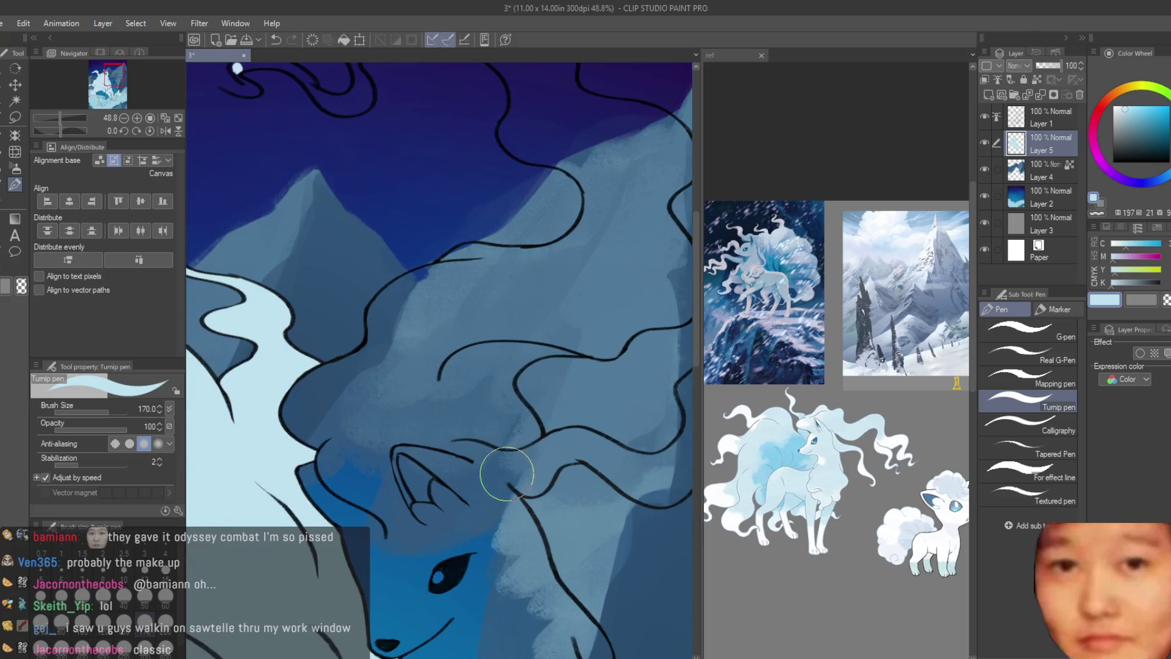
pyautogui.click(7, 154)
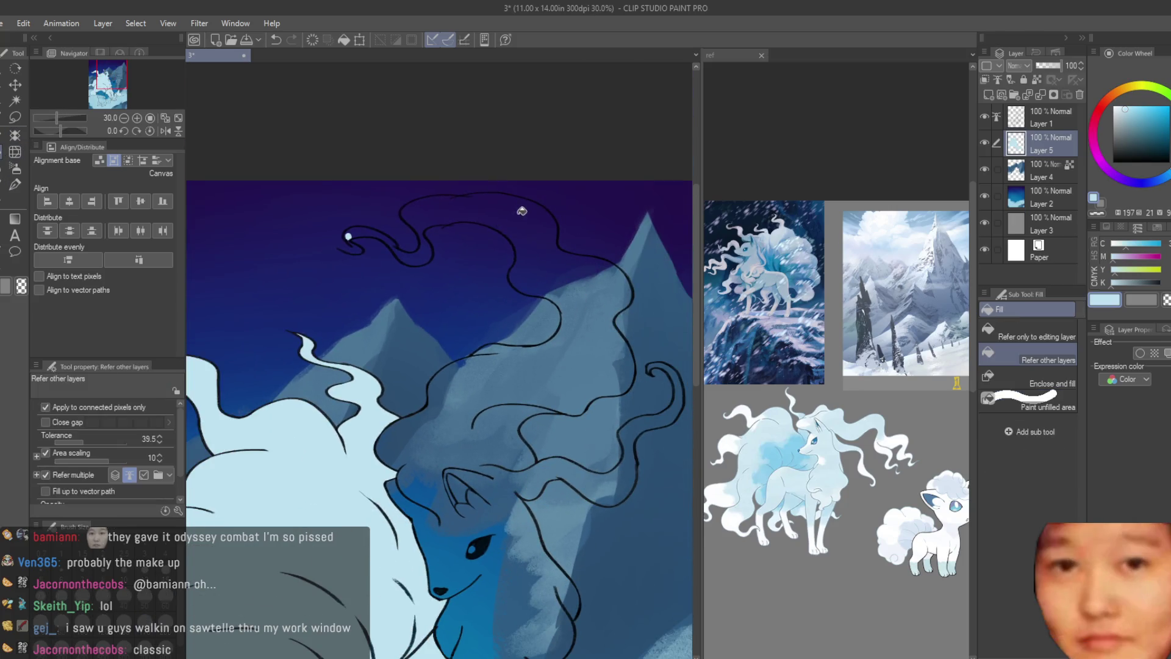
pyautogui.click(521, 211)
pyautogui.scroll(-2, 601, 205)
pyautogui.scroll(2, 623, 276)
pyautogui.scroll(-2, 623, 277)
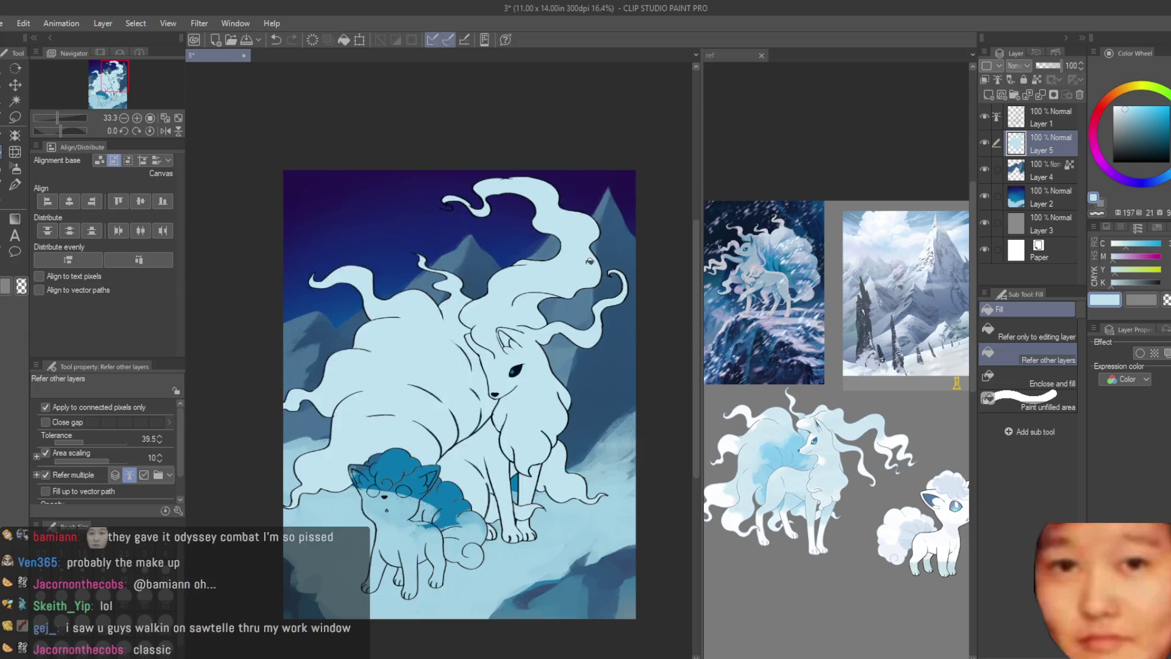
pyautogui.scroll(1, 624, 277)
pyautogui.scroll(1, 623, 276)
# - Touch up lineart beside Ninetales' leg with the Turnip pen and add Layer 6
pyautogui.click(15, 183)
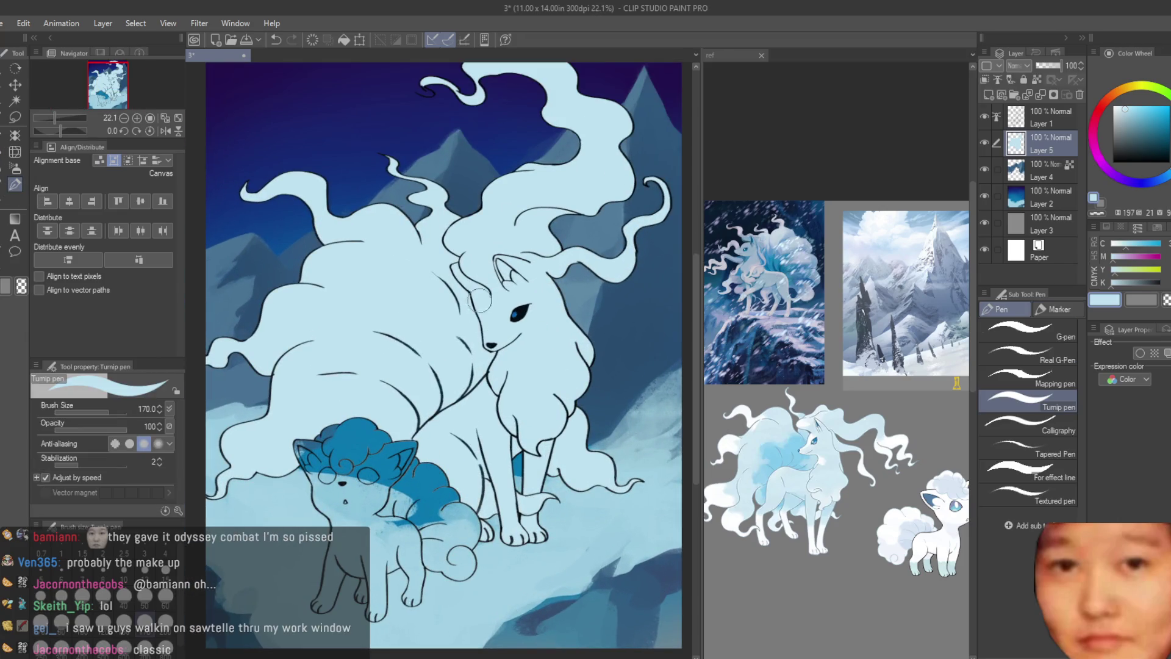
pyautogui.scroll(-2, 526, 320)
pyautogui.scroll(3, 529, 406)
pyautogui.scroll(3, 529, 405)
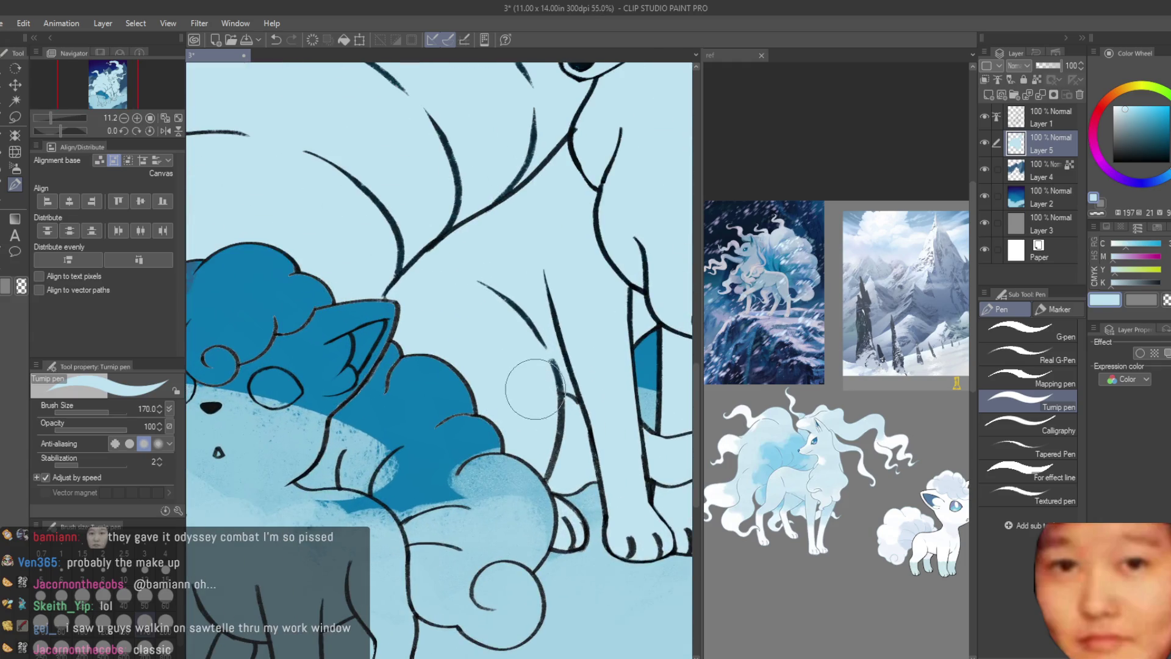
pyautogui.moveTo(479, 280); pyautogui.dragTo(546, 347)
pyautogui.moveTo(544, 272); pyautogui.dragTo(585, 405)
pyautogui.scroll(-1, 556, 389)
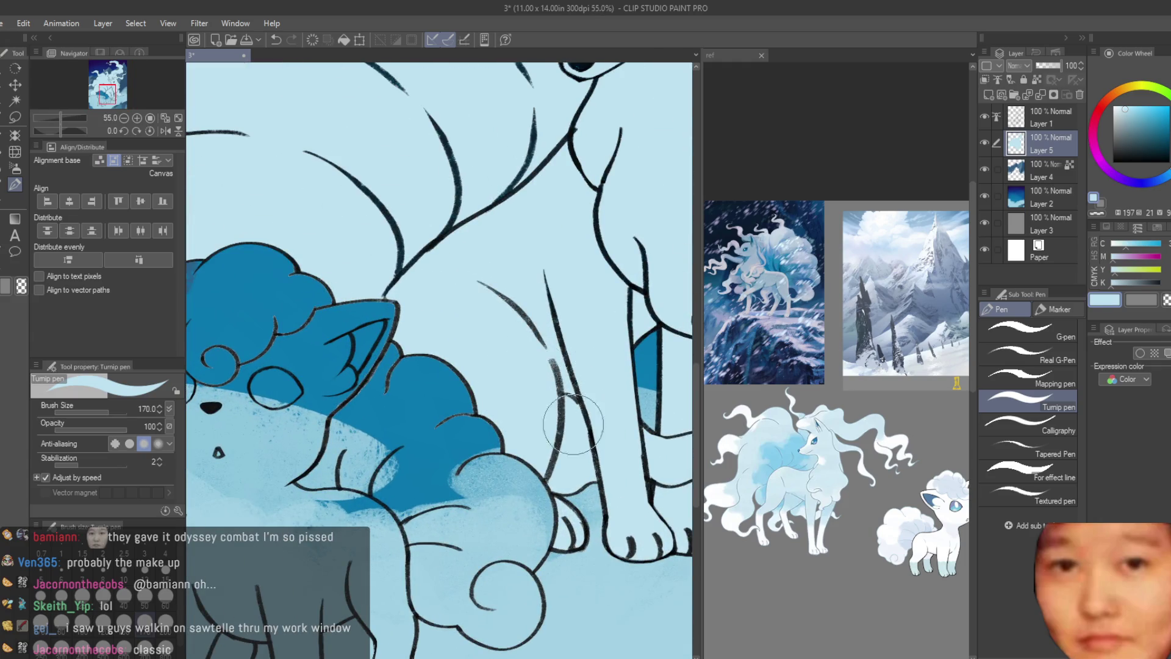
pyautogui.scroll(-1, 479, 529)
pyautogui.scroll(1, 459, 348)
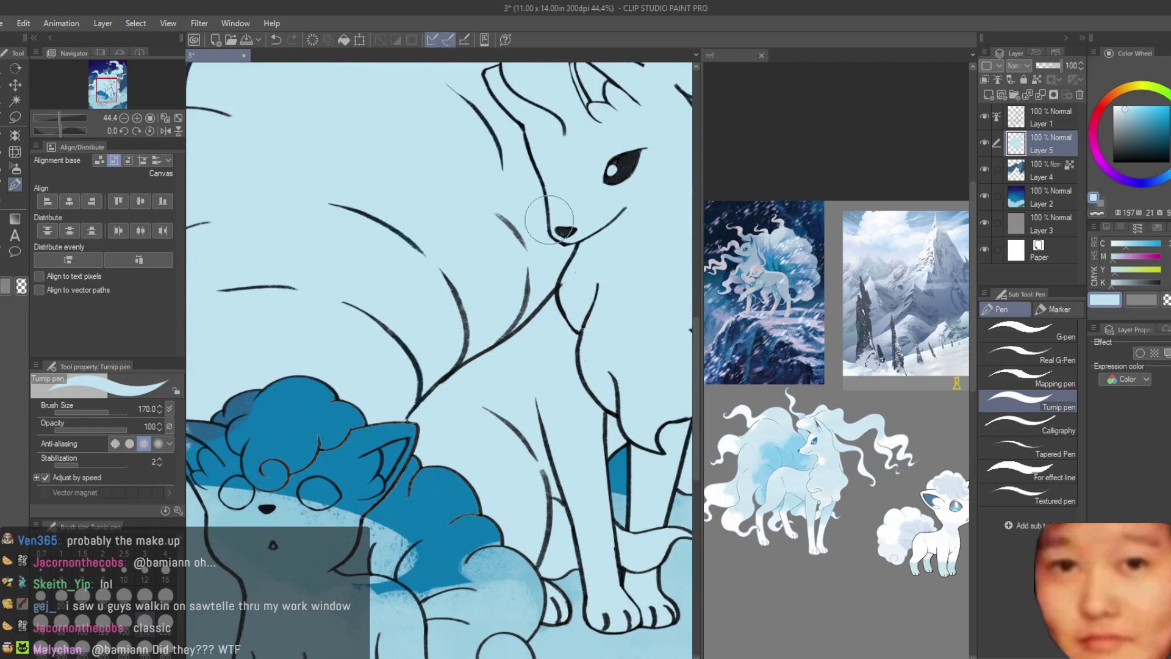
pyautogui.scroll(-2, 553, 261)
pyautogui.scroll(3, 599, 175)
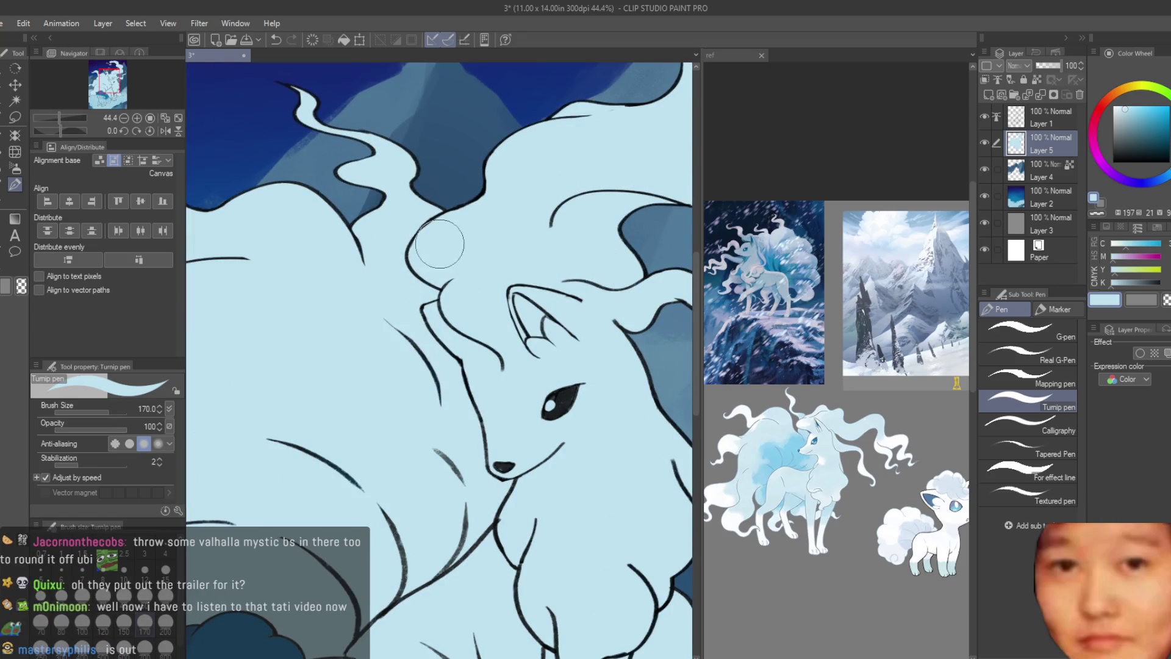
pyautogui.scroll(-2, 574, 349)
pyautogui.scroll(1, 417, 380)
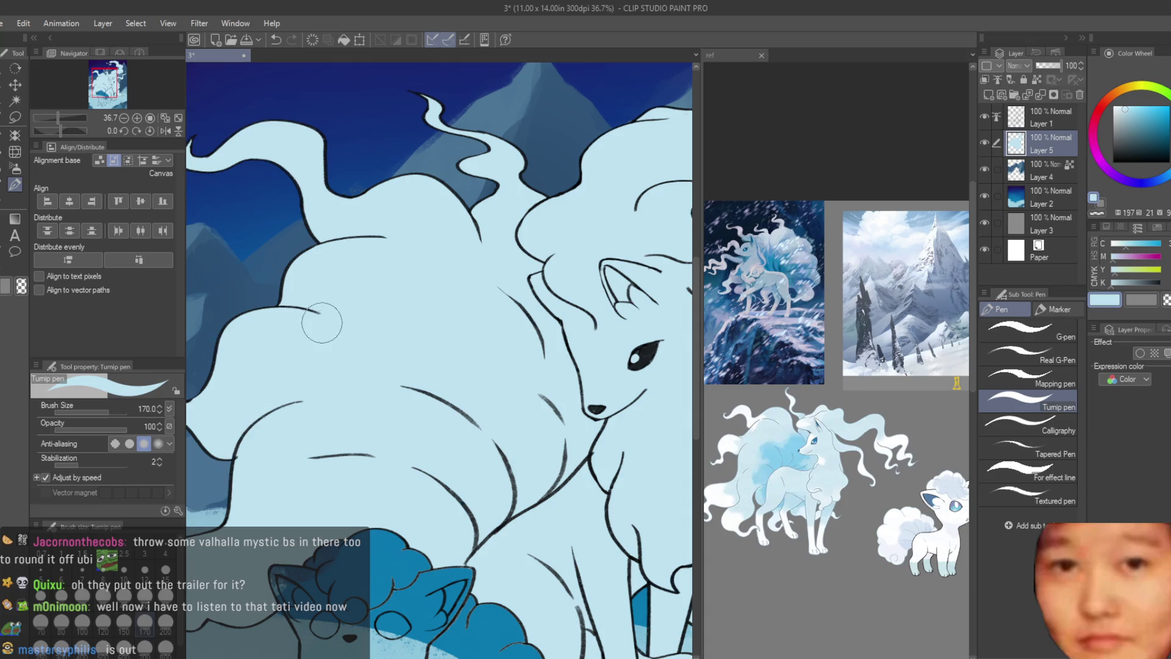
pyautogui.moveTo(371, 240); pyautogui.dragTo(366, 64)
pyautogui.scroll(1, 414, 409)
pyautogui.scroll(-2, 413, 409)
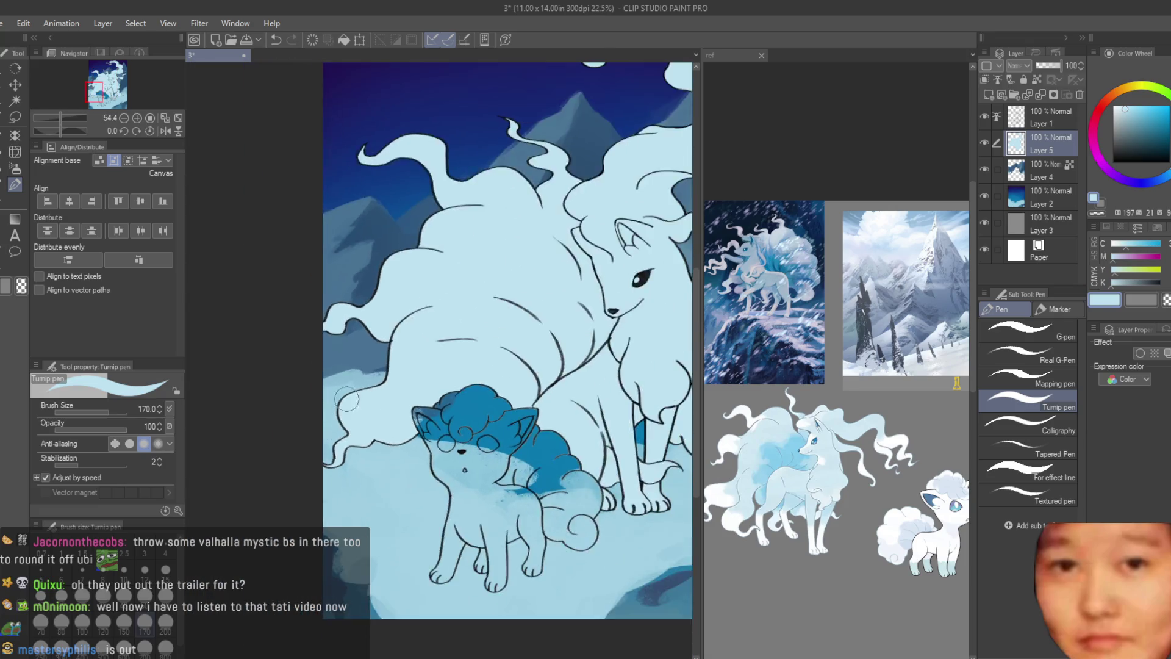
pyautogui.scroll(-1, 414, 408)
pyautogui.scroll(1, 414, 409)
pyautogui.click(993, 93)
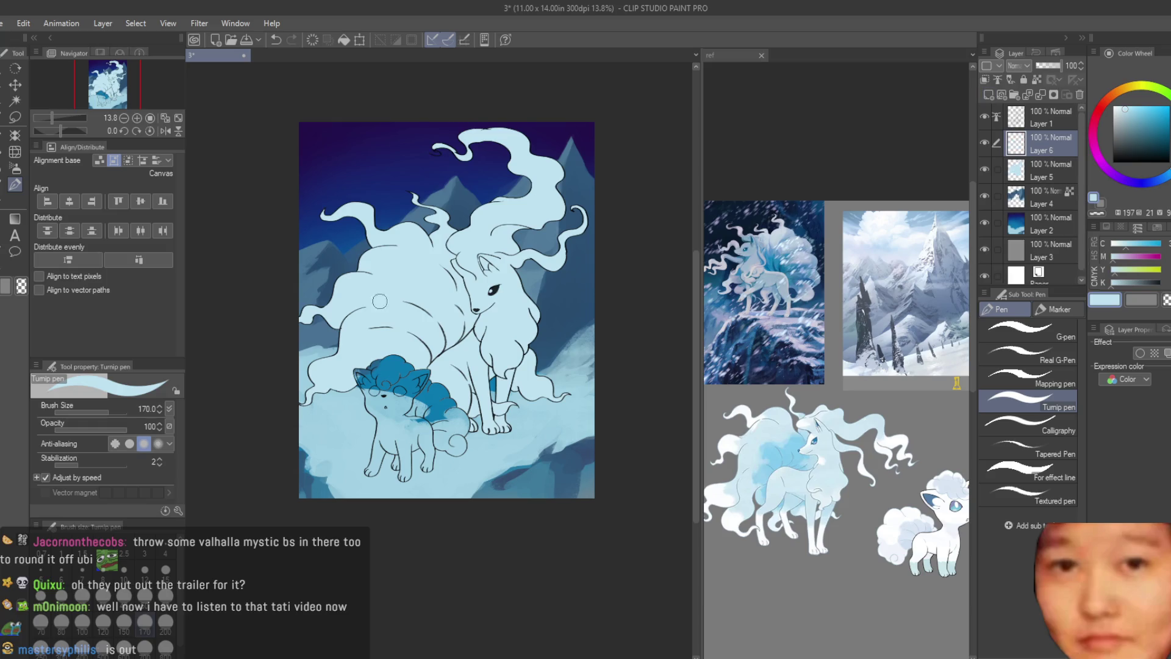
pyautogui.scroll(2, 462, 448)
# - Refill Vulpix's eyes, face and right ear pale blue, then switch to the Turnip pen at size 80
pyautogui.press('g')
pyautogui.scroll(1, 461, 447)
pyautogui.scroll(2, 462, 447)
pyautogui.scroll(-2, 461, 447)
pyautogui.scroll(1, 474, 474)
pyautogui.scroll(3, 444, 269)
pyautogui.click(445, 270)
pyautogui.click(508, 389)
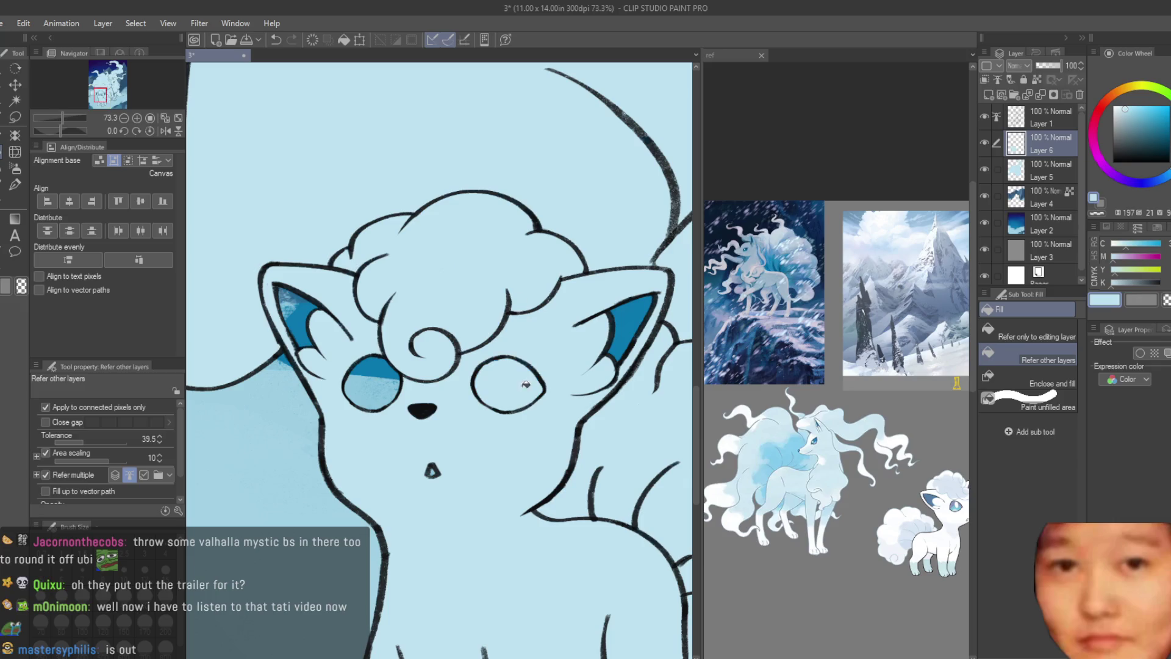
pyautogui.click(370, 384)
pyautogui.click(298, 316)
pyautogui.click(622, 327)
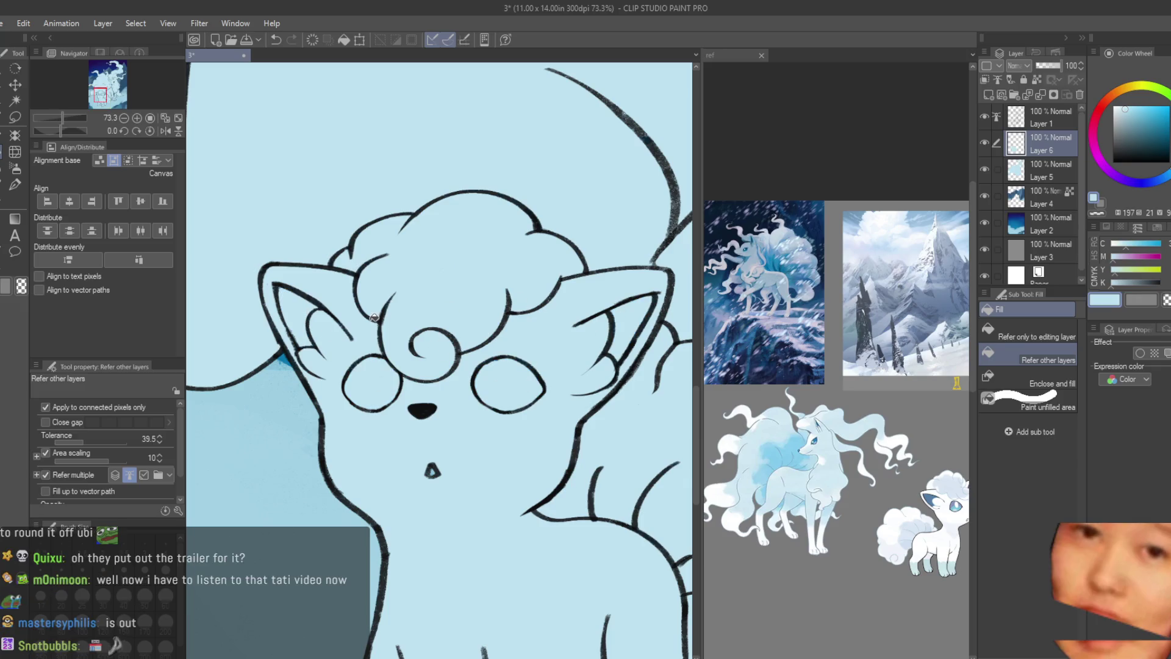
pyautogui.click(15, 183)
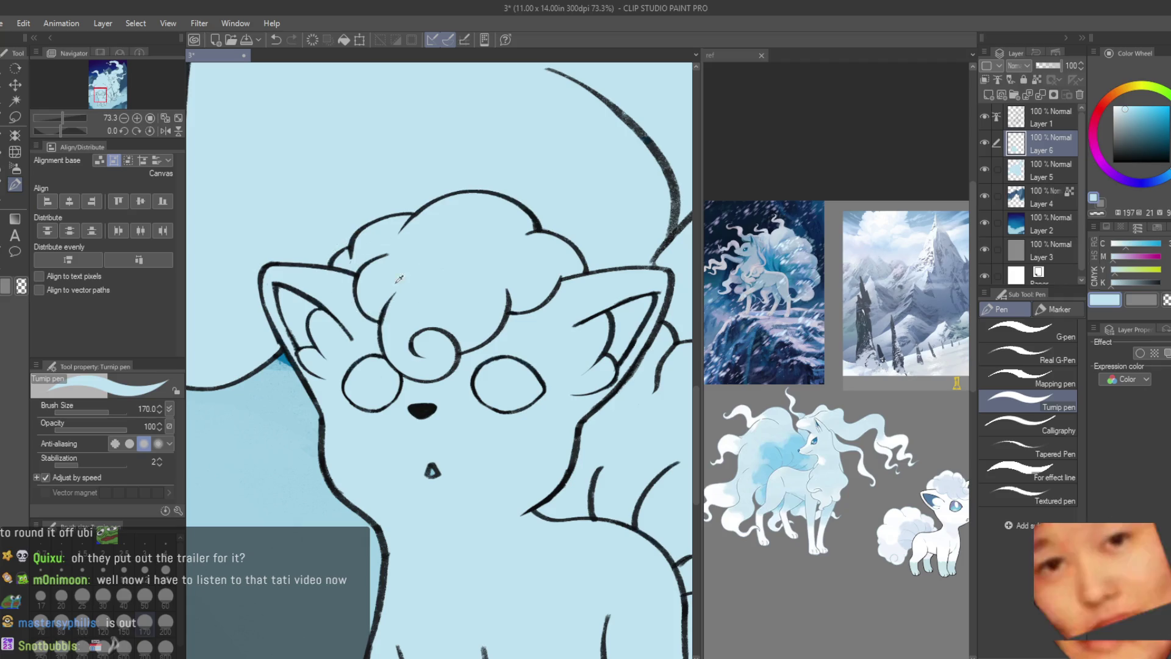
pyautogui.press('[')
pyautogui.press('[')
pyautogui.press('[')
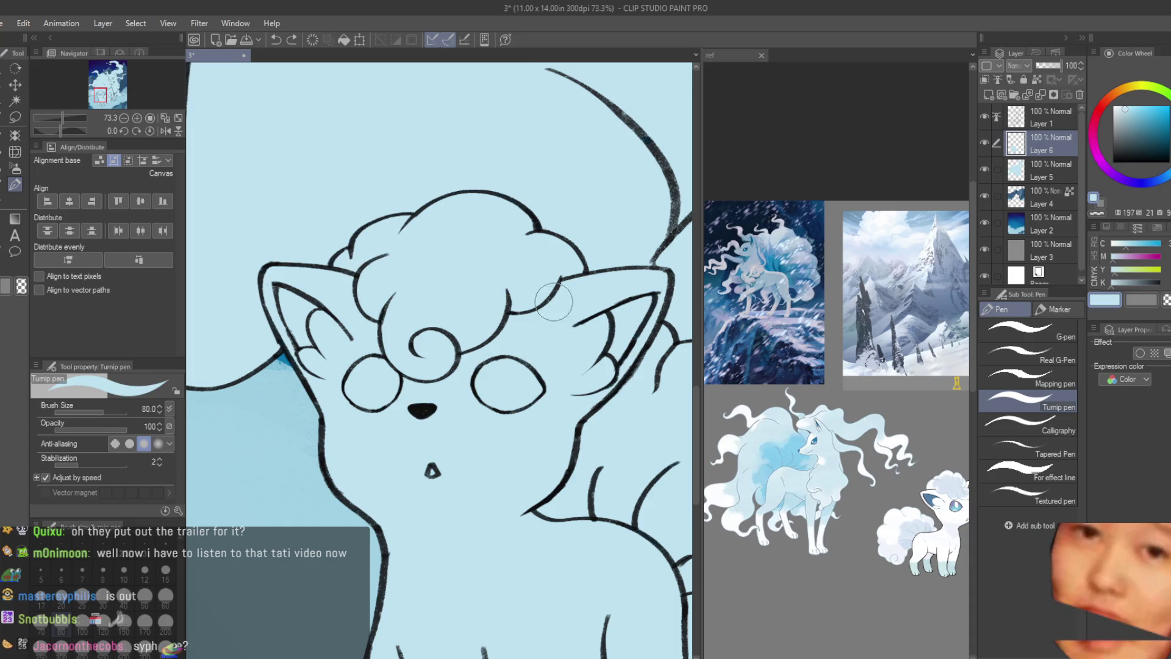
pyautogui.scroll(-1, 591, 355)
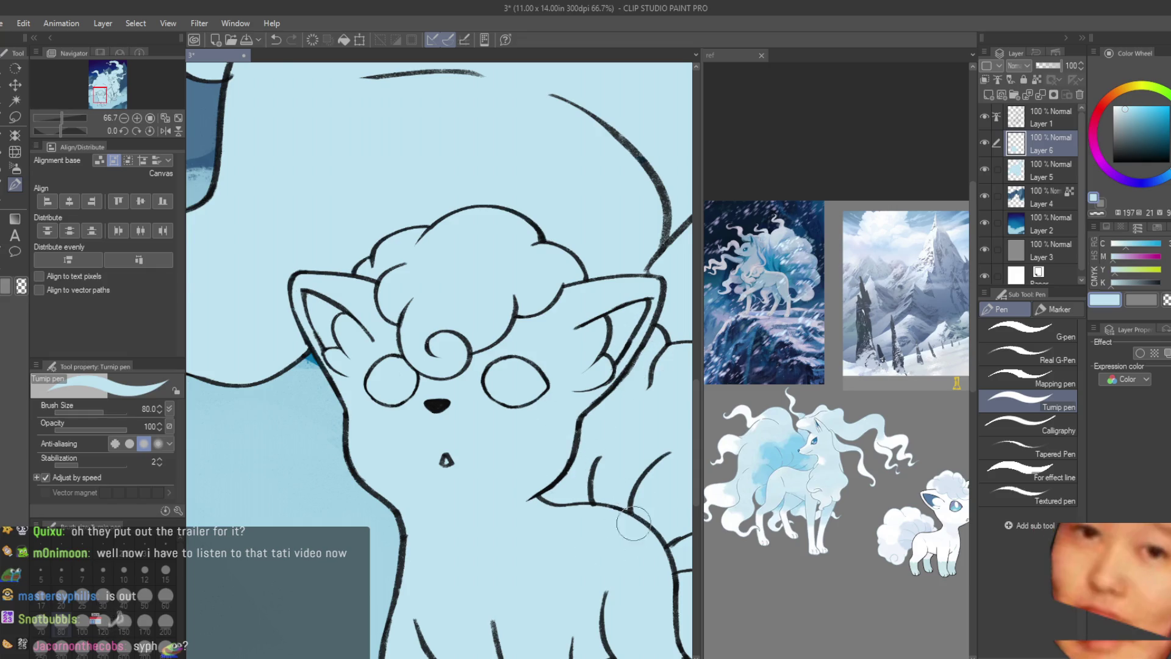
pyautogui.scroll(-1, 583, 432)
pyautogui.scroll(-2, 591, 433)
pyautogui.scroll(2, 614, 440)
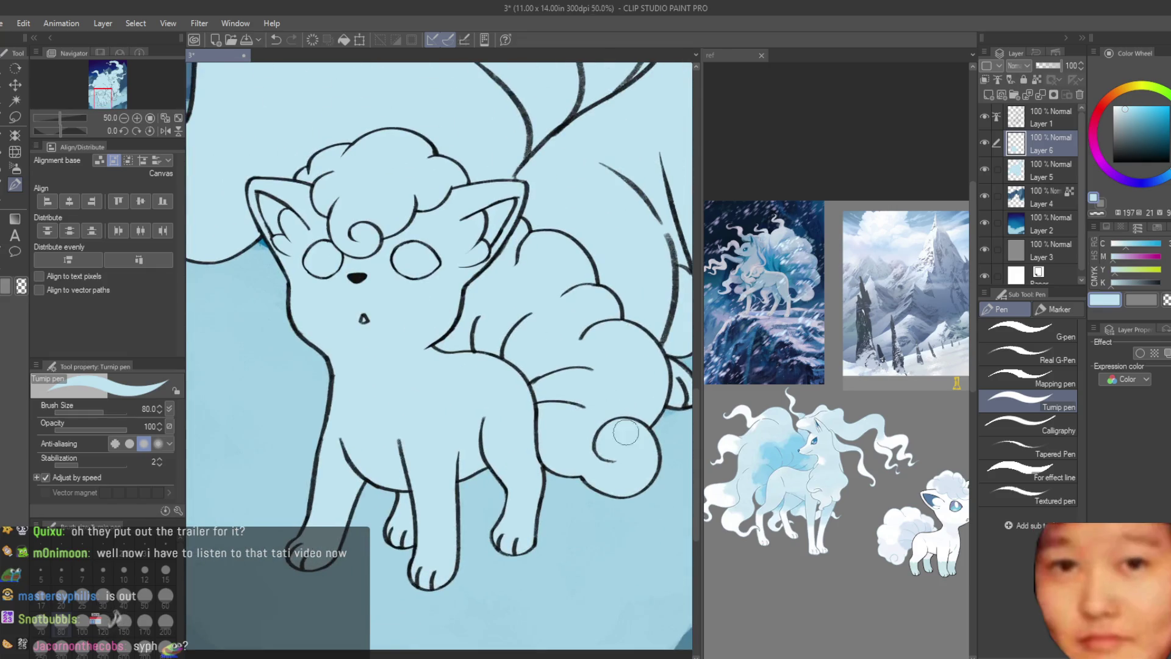
pyautogui.scroll(1, 489, 368)
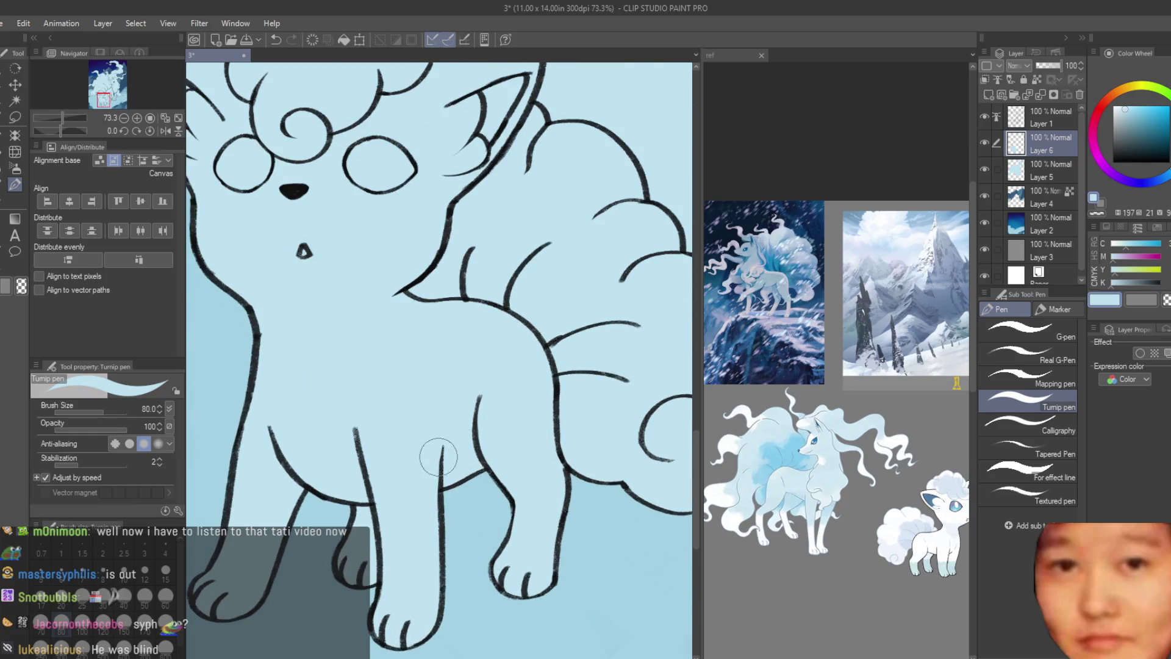
pyautogui.scroll(-1, 375, 558)
pyautogui.scroll(1, 431, 577)
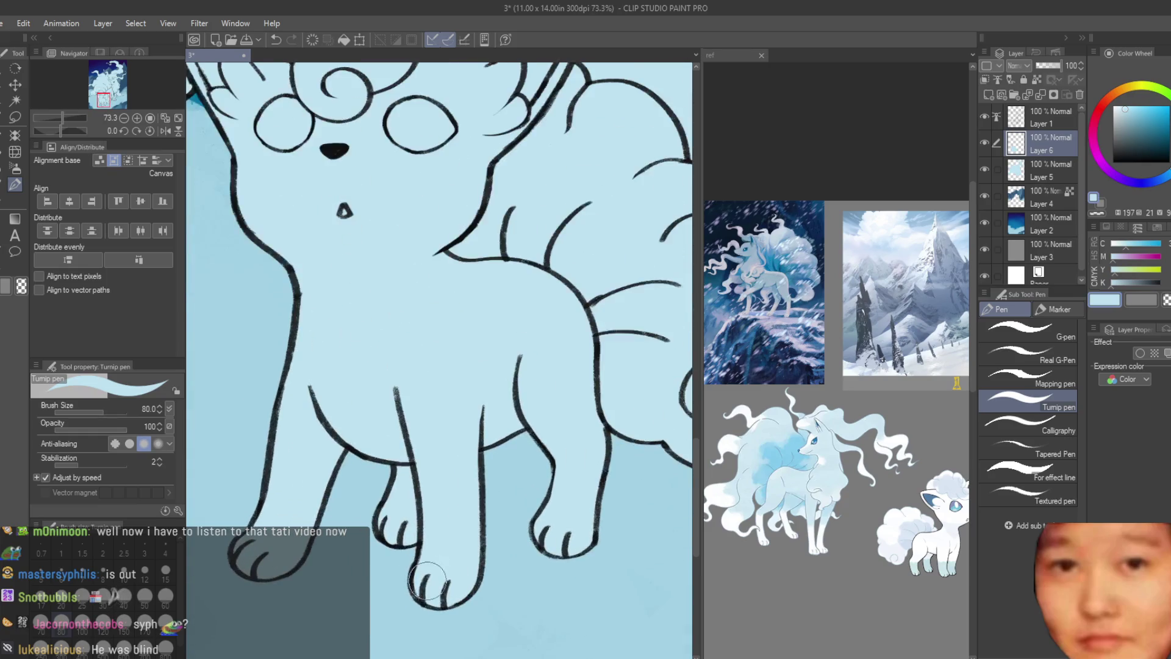
pyautogui.scroll(-2, 440, 329)
pyautogui.scroll(-1, 440, 330)
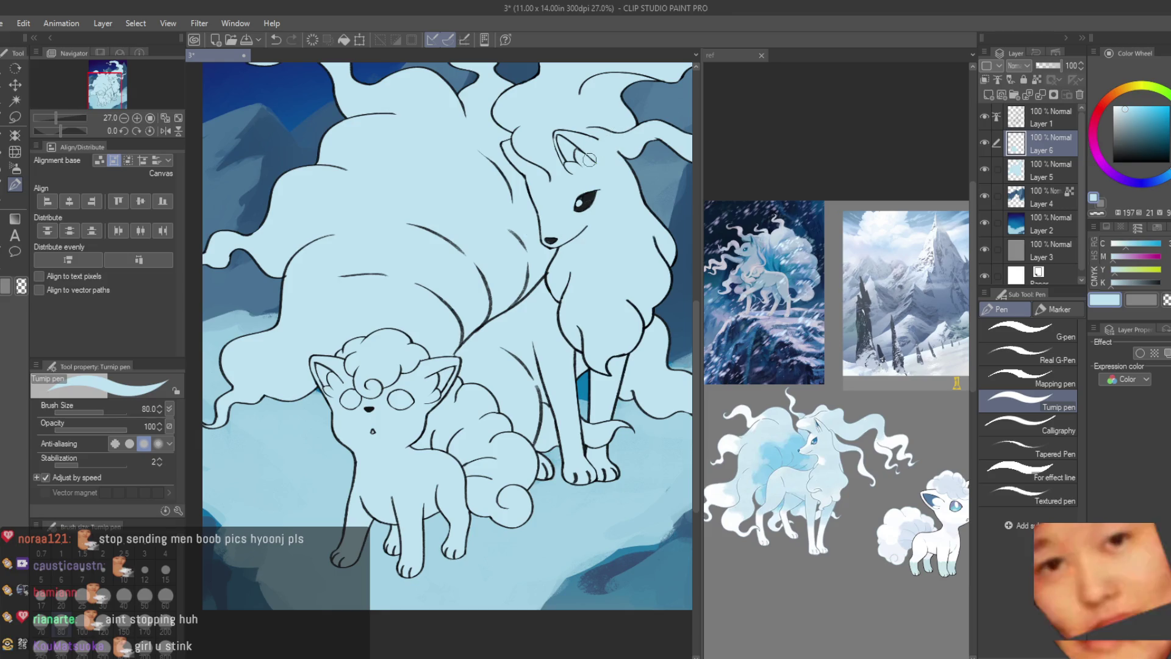
pyautogui.scroll(-1, 528, 423)
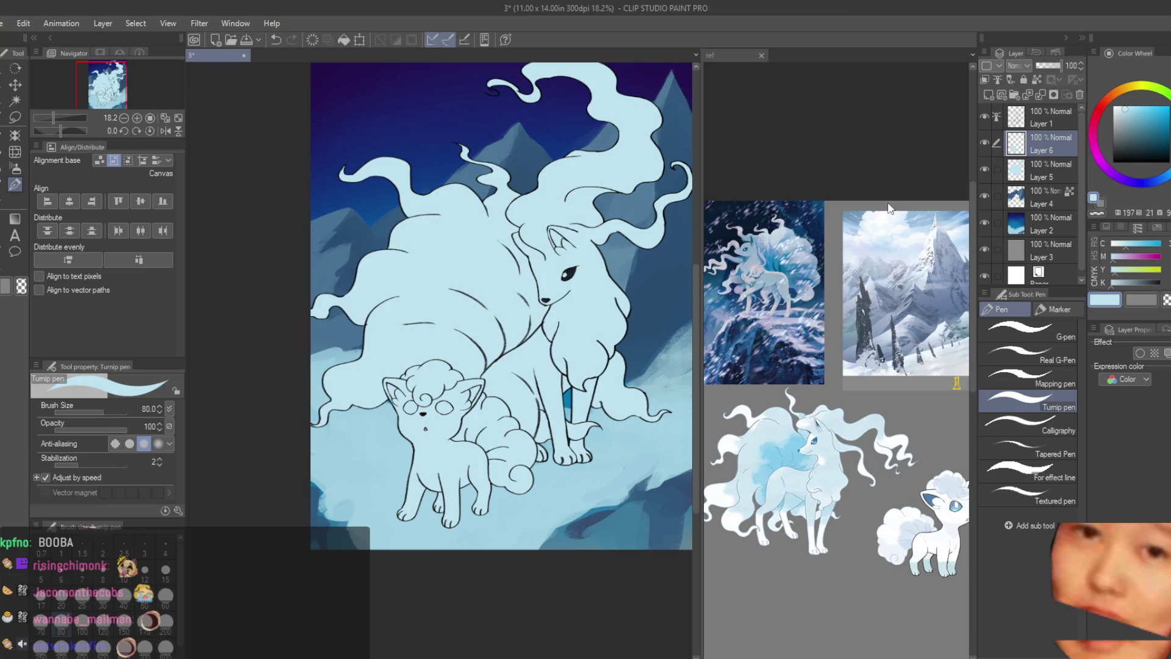
pyautogui.scroll(-1, 477, 414)
pyautogui.scroll(3, 503, 475)
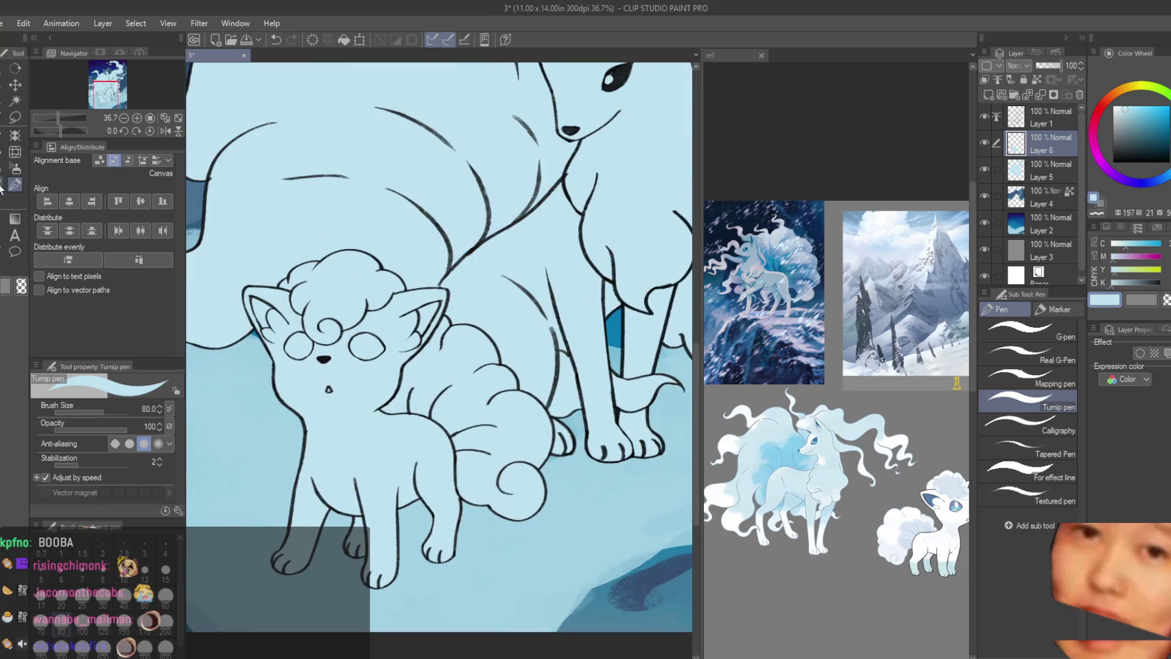
pyautogui.scroll(2, 300, 326)
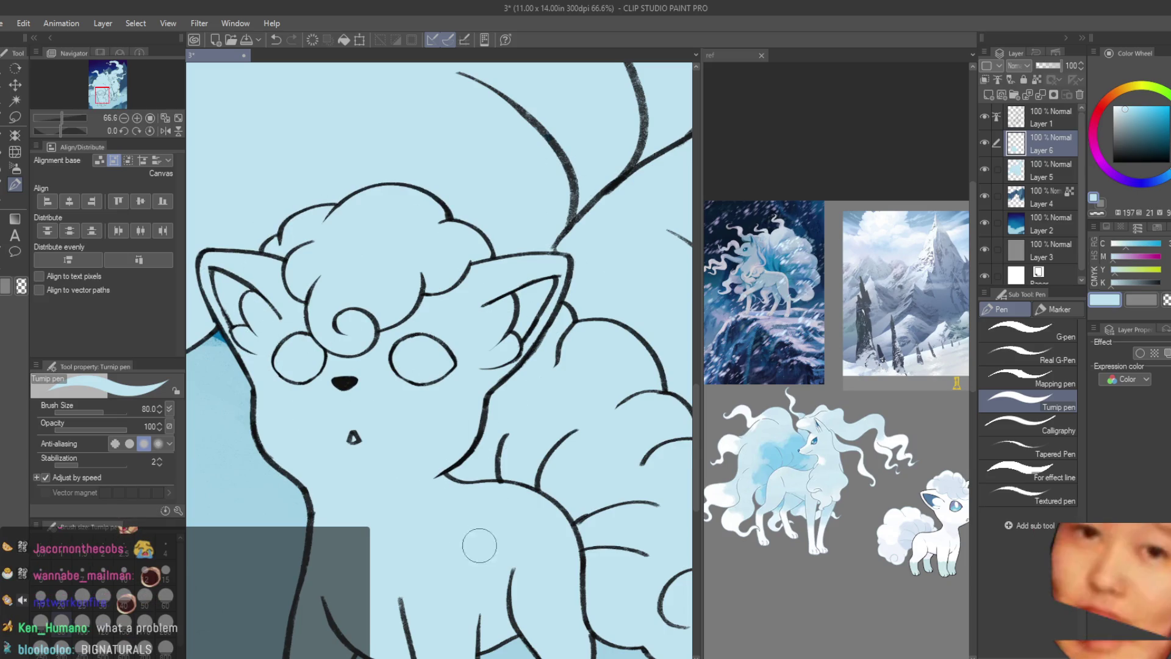
pyautogui.scroll(-2, 452, 406)
pyautogui.scroll(-3, 453, 407)
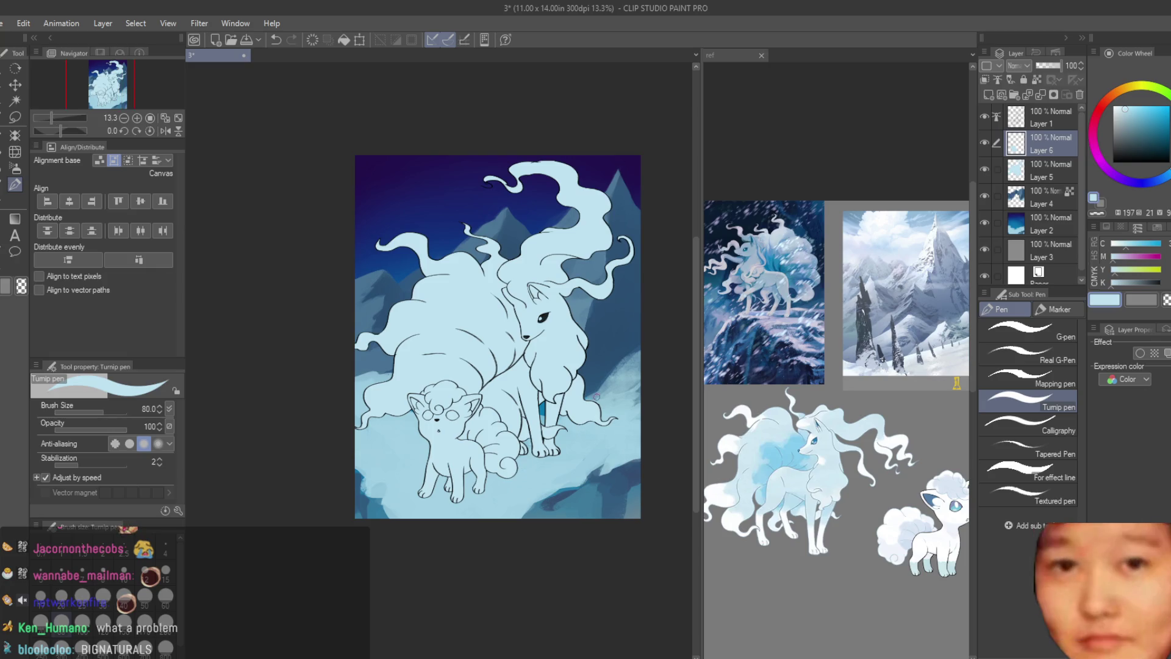
pyautogui.scroll(-2, 599, 396)
pyautogui.scroll(1, 600, 396)
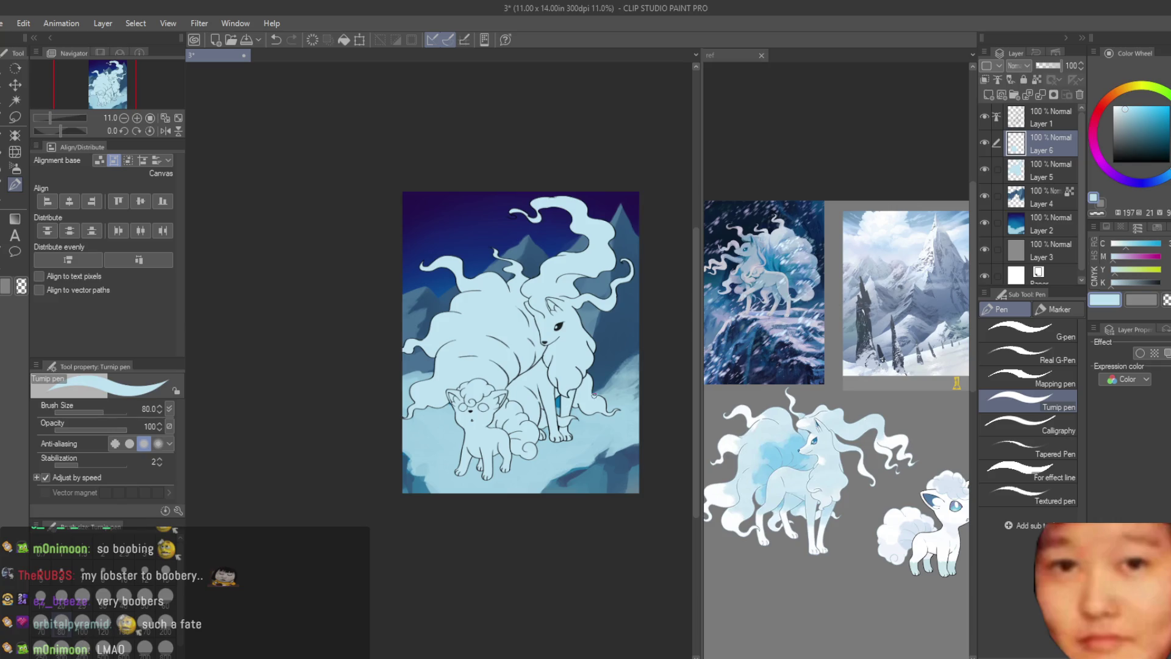
pyautogui.scroll(2, 518, 402)
pyautogui.scroll(-2, 497, 341)
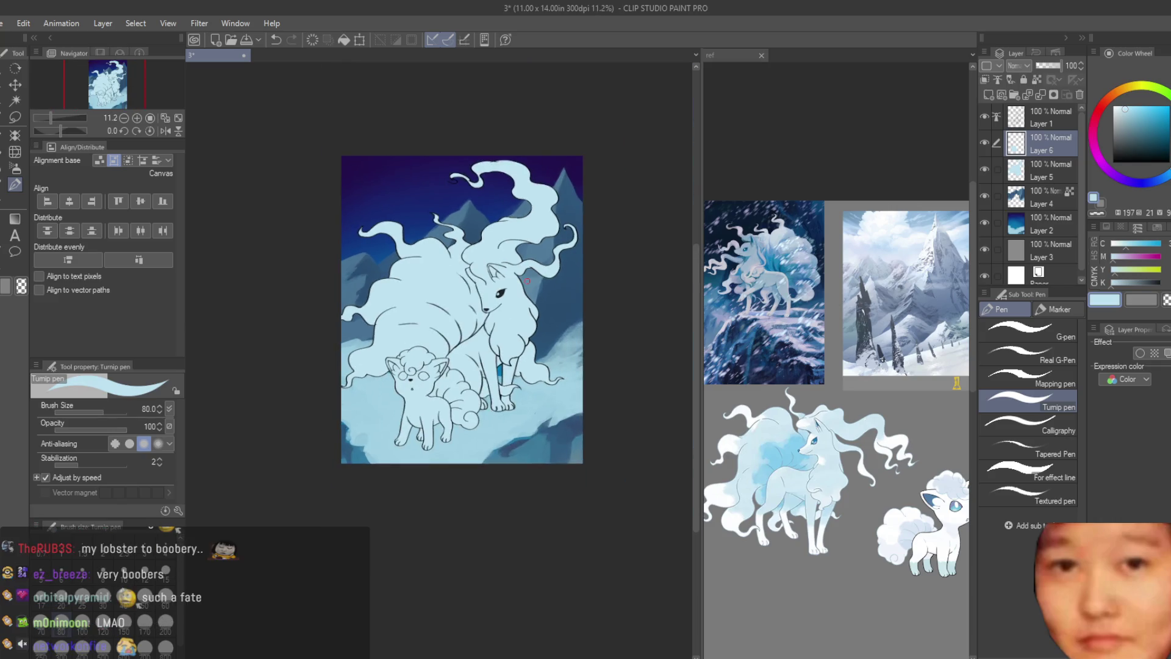
pyautogui.scroll(2, 605, 214)
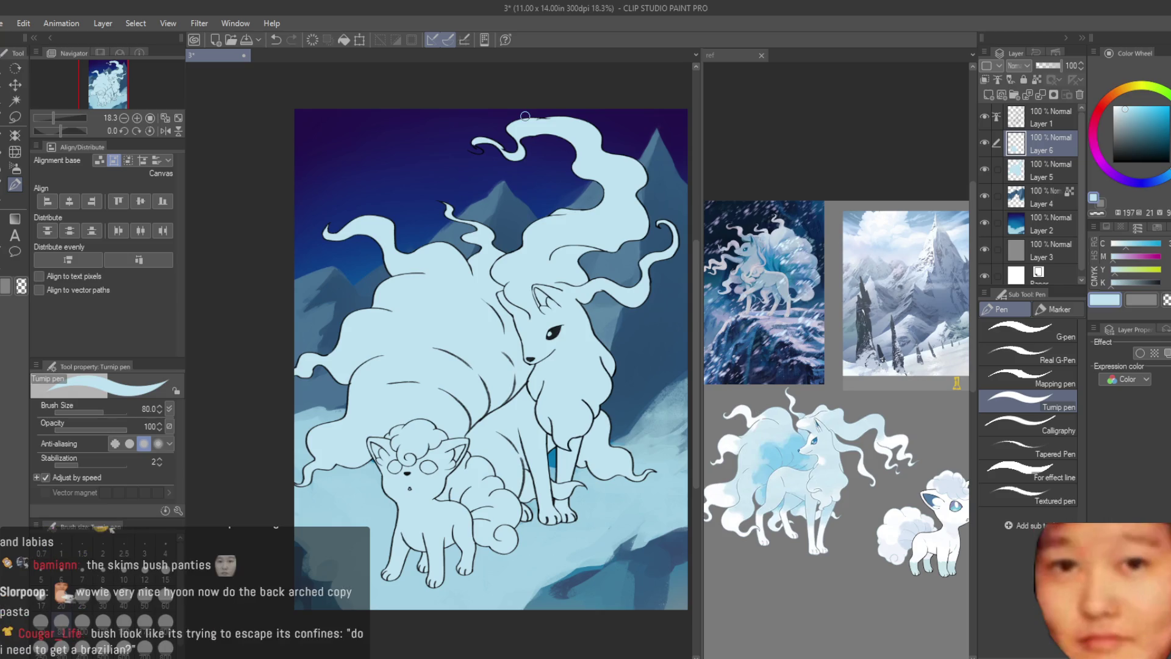
pyautogui.scroll(-2, 524, 116)
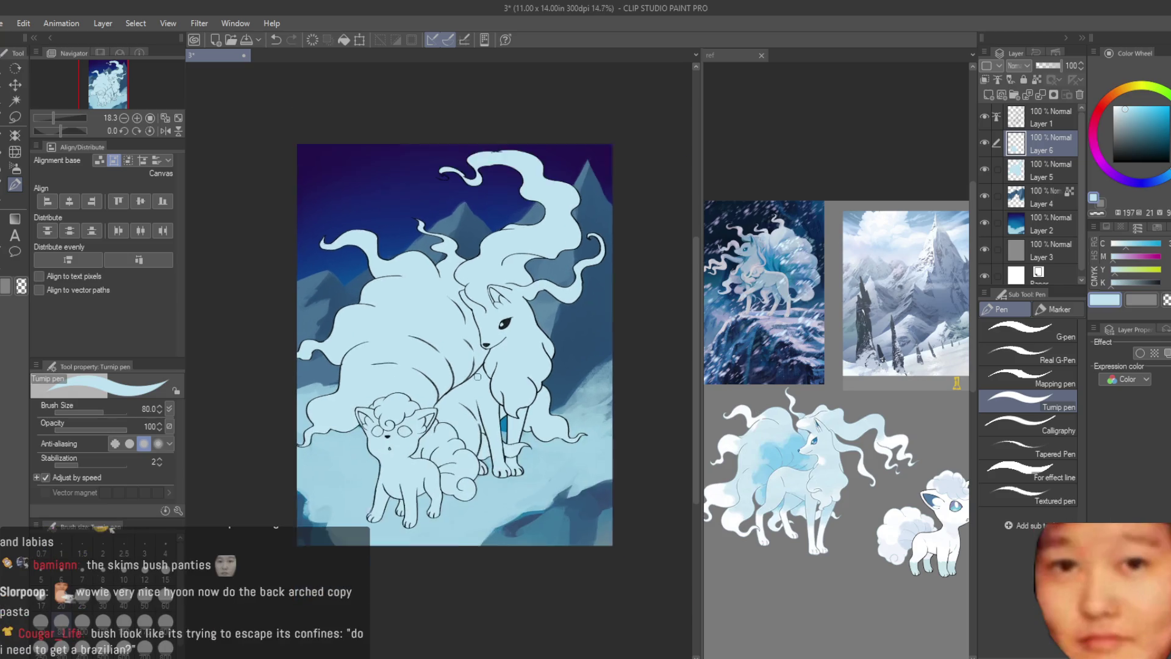
# - On Layer 1, set the Turnip pen to size 2000 with a dark blue colour
pyautogui.click(998, 114)
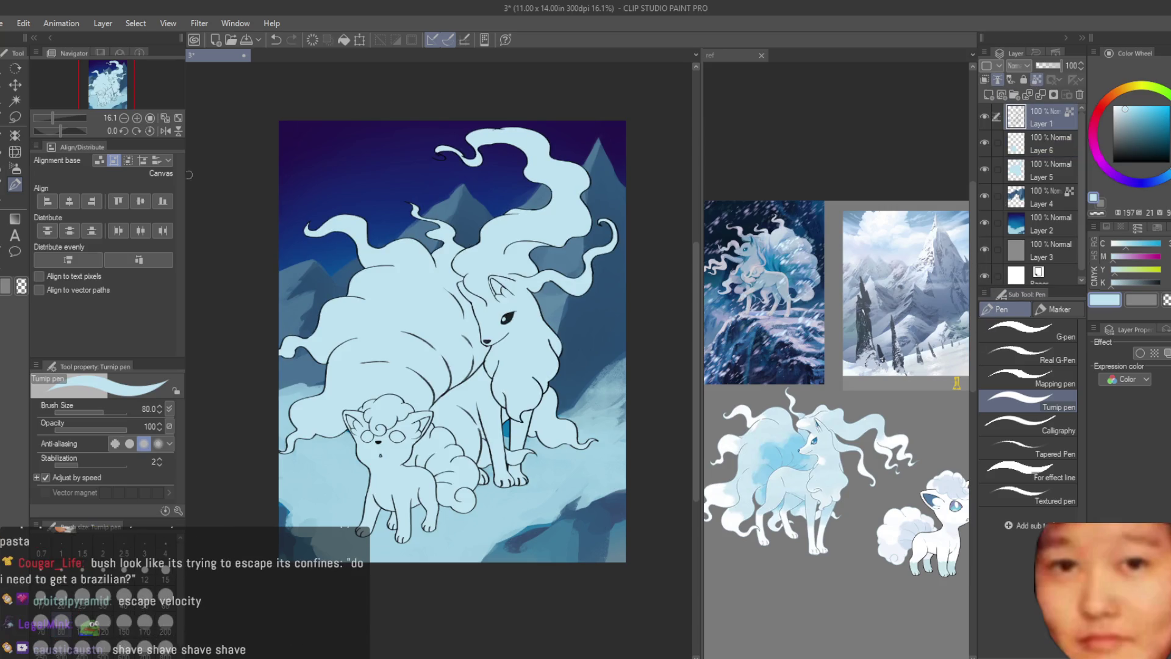
pyautogui.press('b')
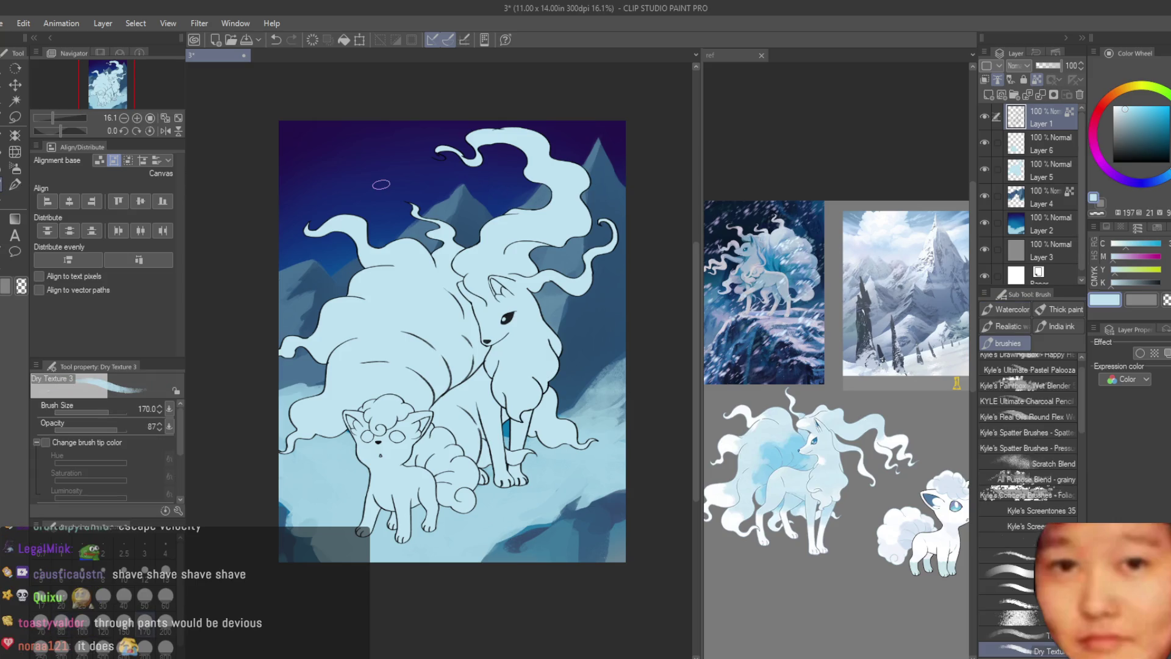
pyautogui.press('p')
pyautogui.scroll(2, 539, 183)
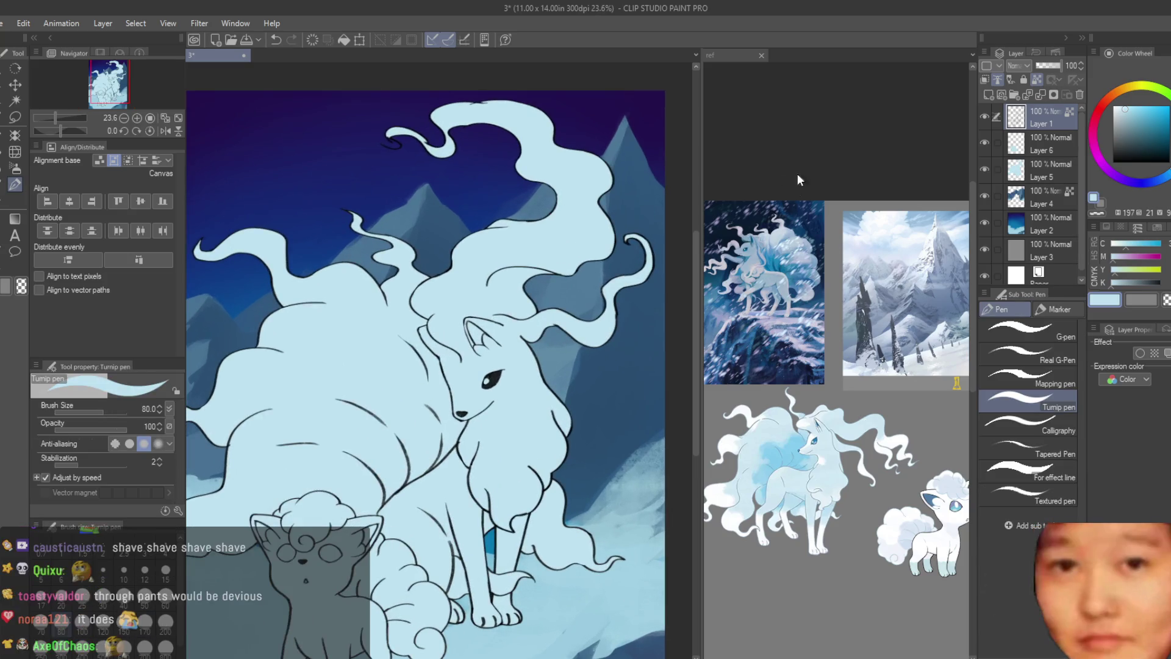
pyautogui.click(1155, 145)
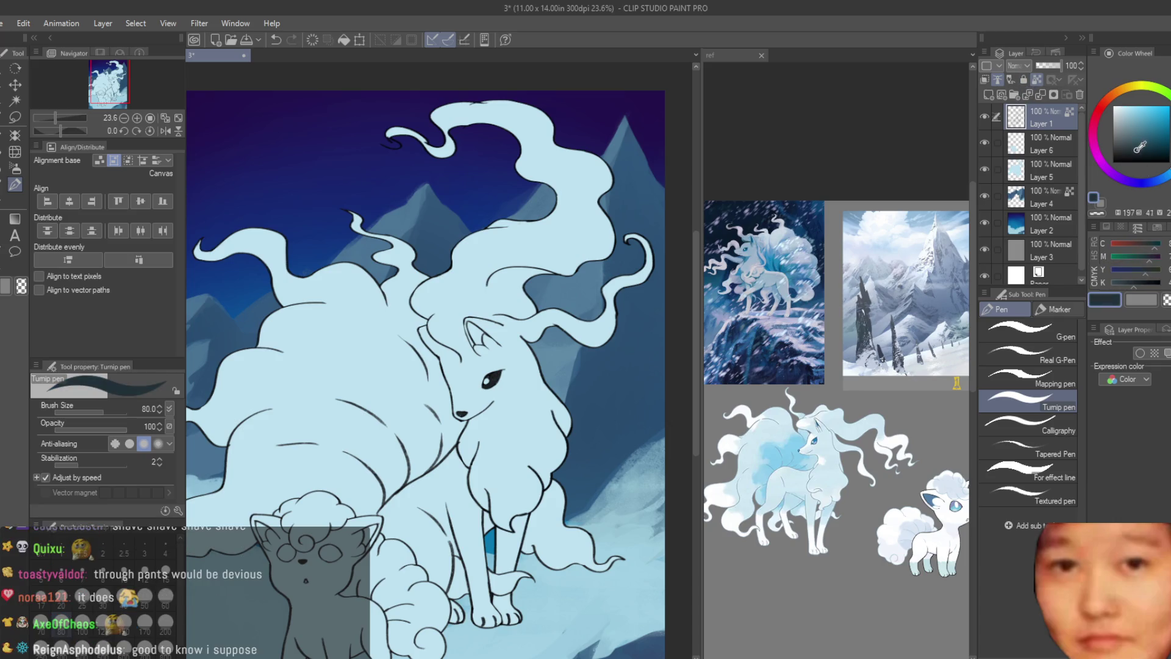
pyautogui.scroll(-2, 552, 276)
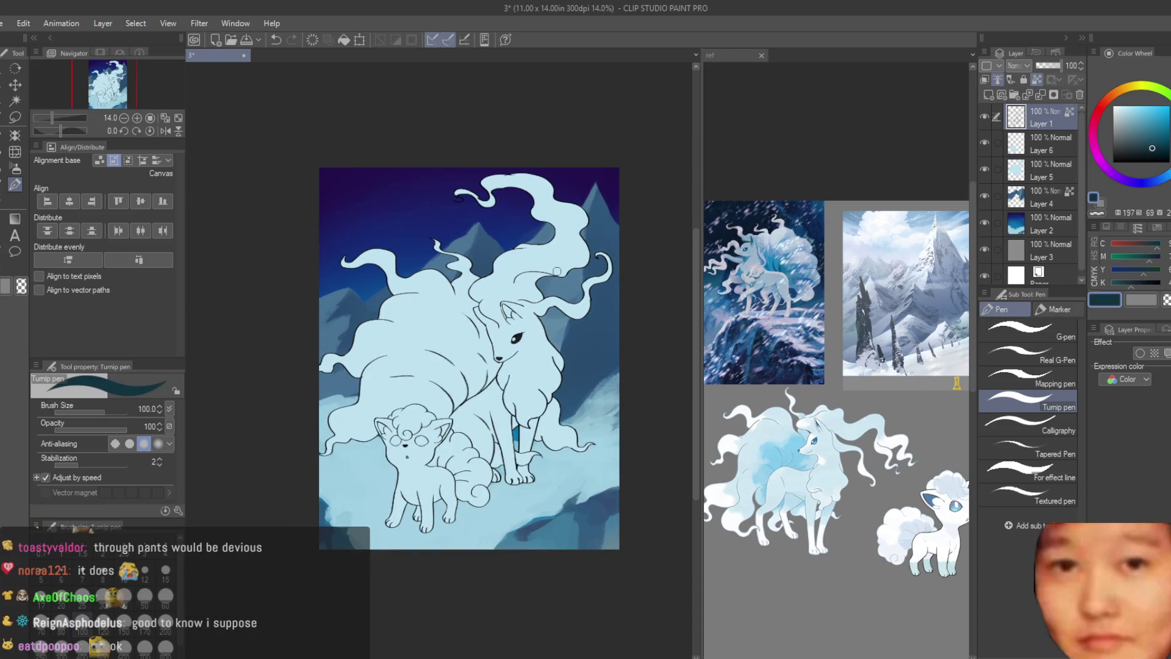
pyautogui.press(']')
pyautogui.press(']')
pyautogui.press(']')
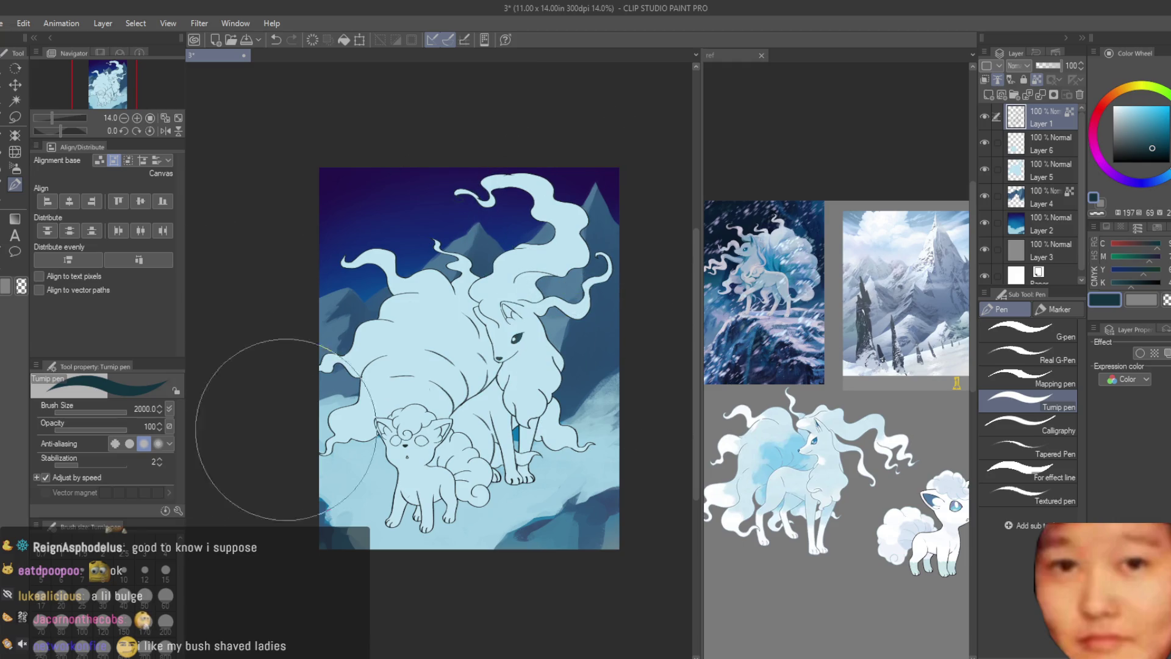
pyautogui.click(1155, 143)
pyautogui.moveTo(1154, 144); pyautogui.dragTo(1158, 140)
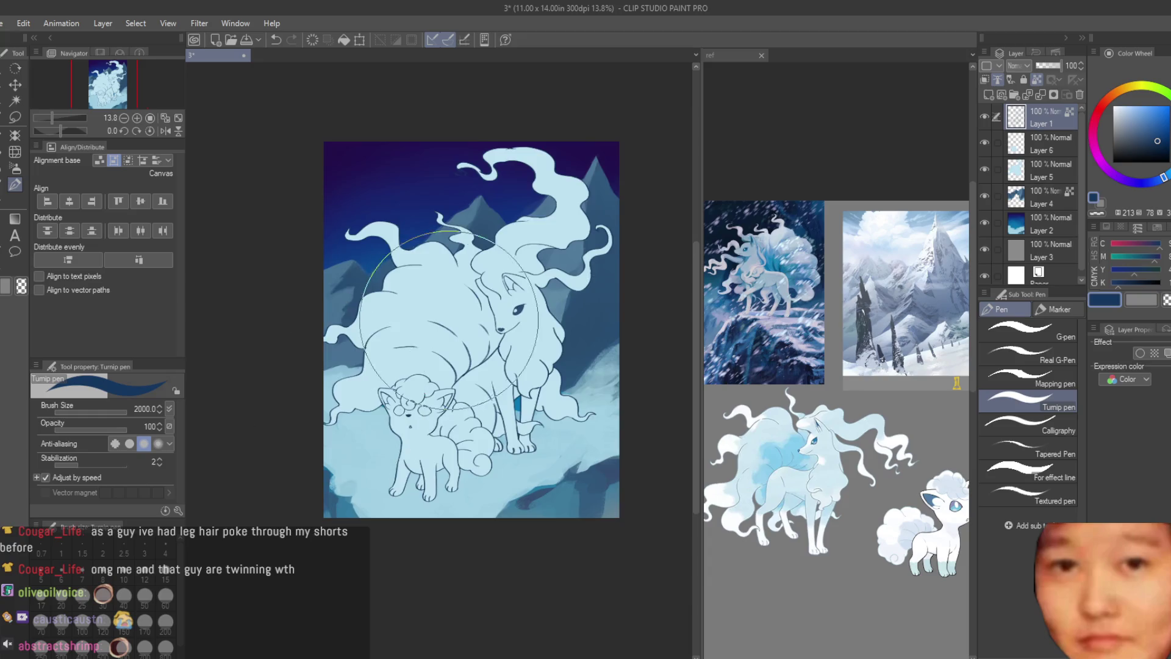
pyautogui.scroll(2, 441, 410)
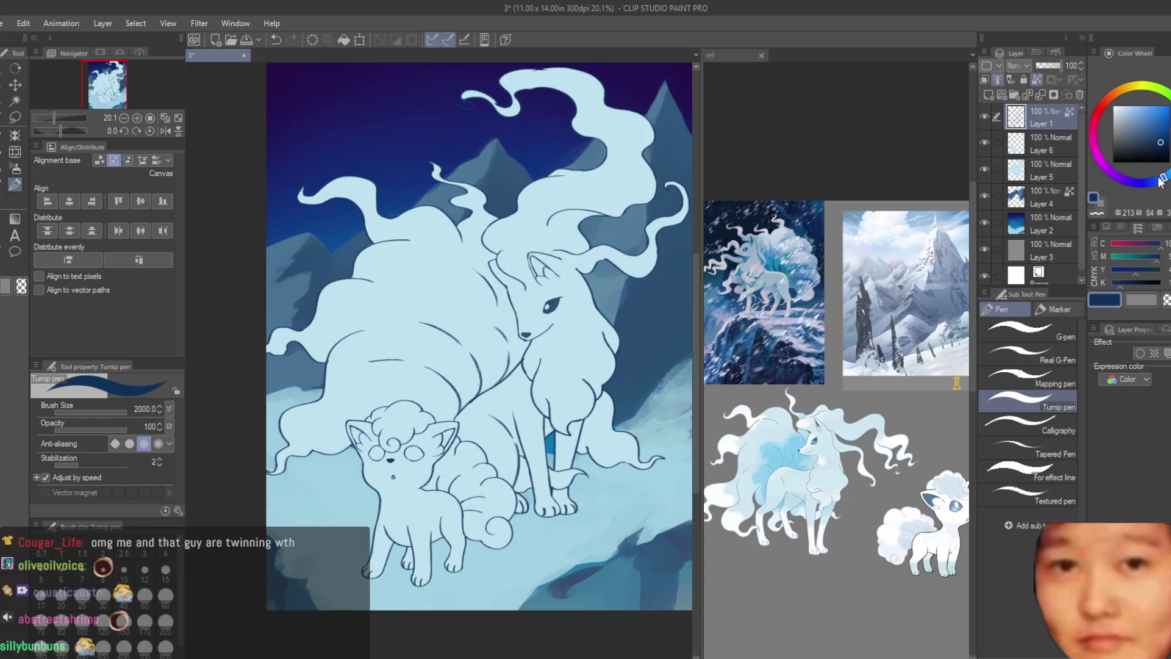
pyautogui.scroll(-2, 642, 240)
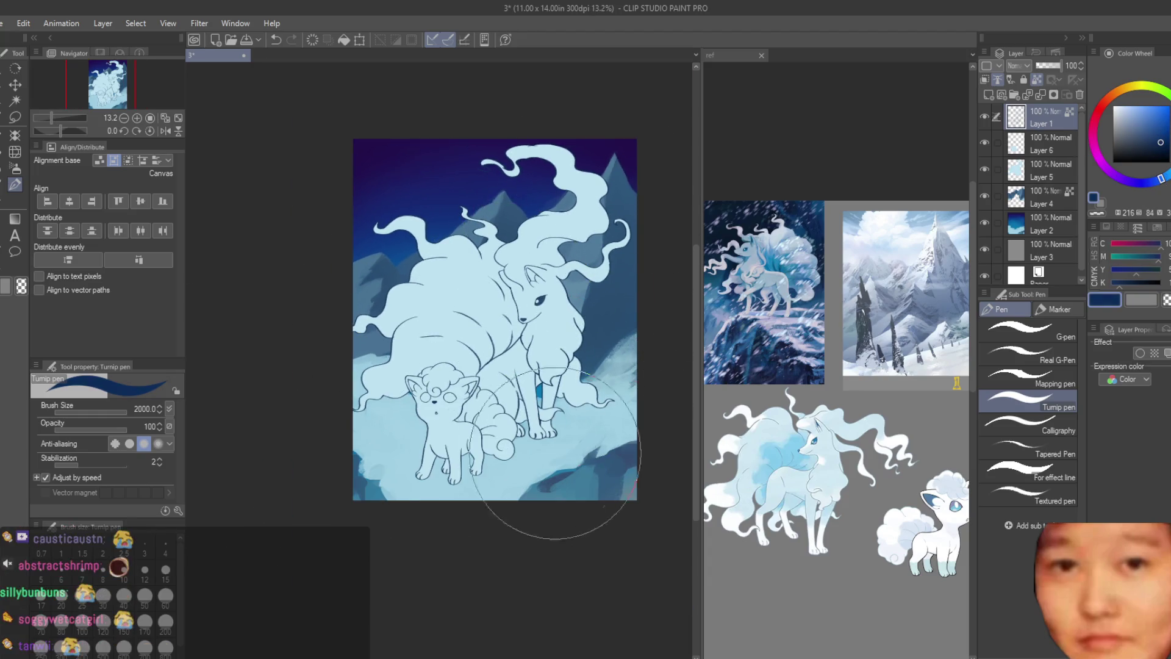